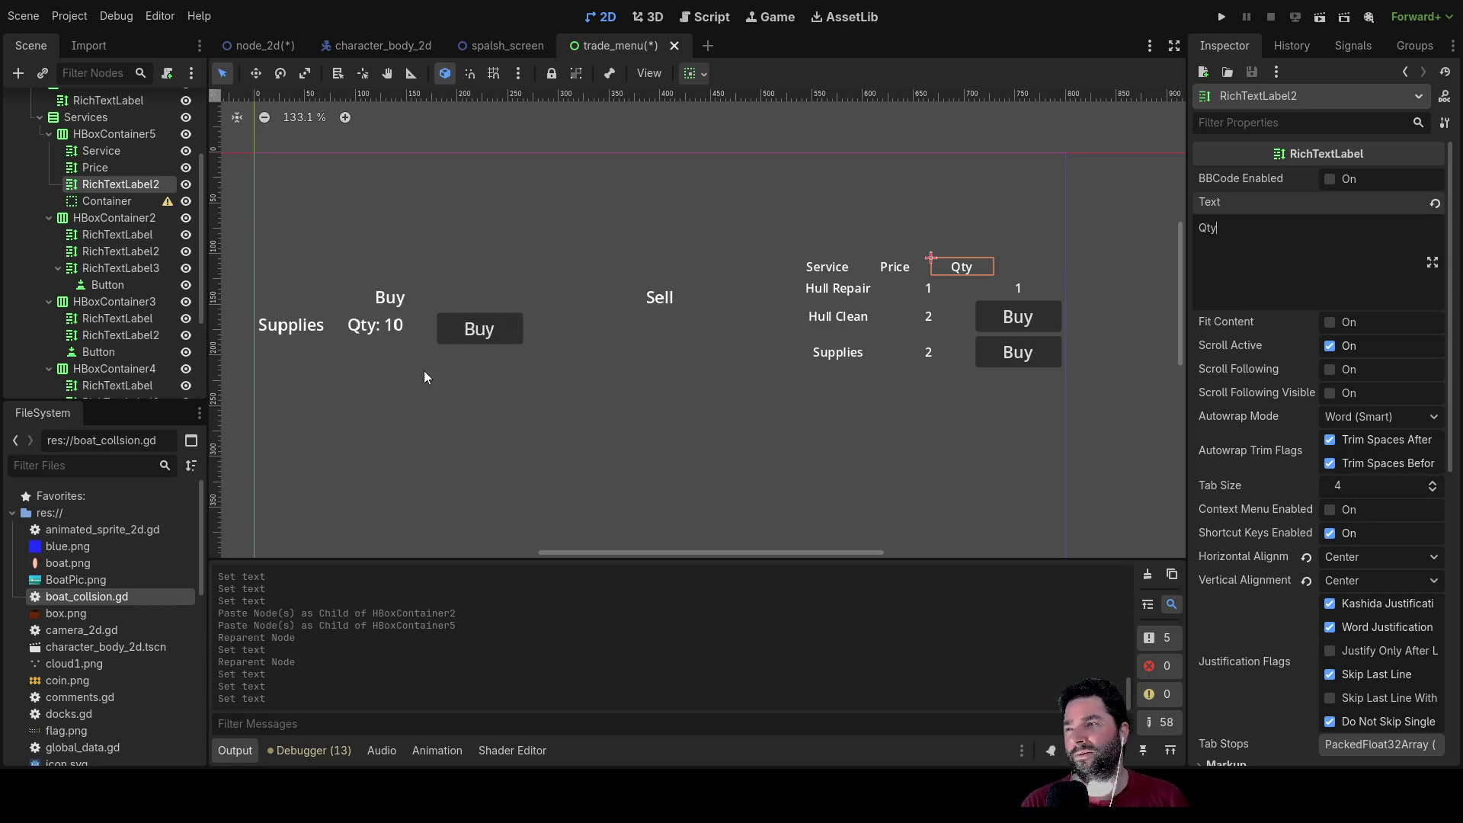
Step: Toggle the Hull Repair row's visibility repeatedly, leaving the row shown
{"action": "left_click", "coordinate": [185, 219]}
{"action": "left_click", "coordinate": [185, 219]}
{"action": "left_click", "coordinate": [185, 219]}
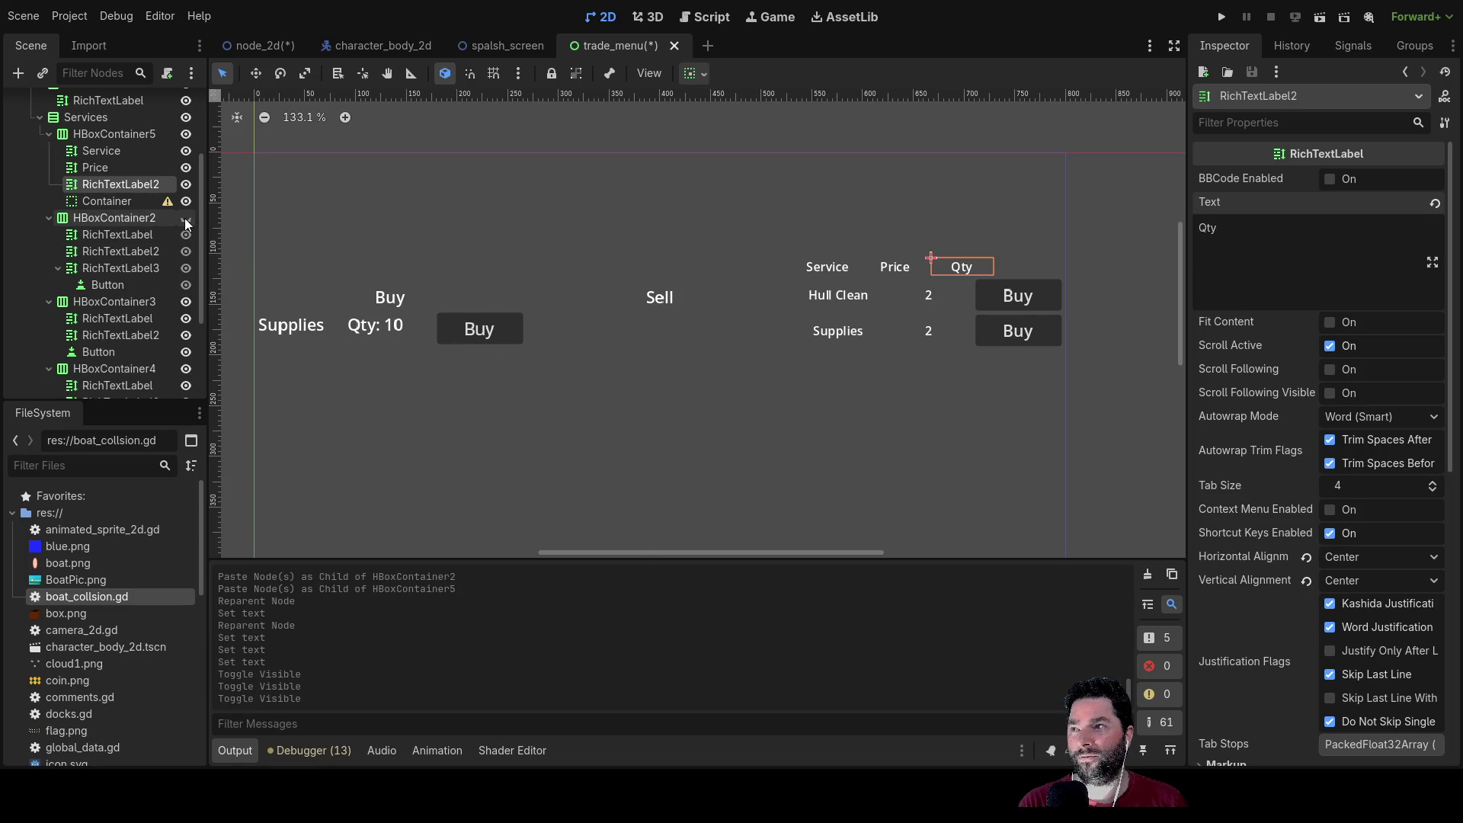
{"action": "left_click", "coordinate": [185, 219]}
{"action": "left_click", "coordinate": [185, 219]}
{"action": "key", "text": "f"}
{"action": "left_click", "coordinate": [185, 218]}
{"action": "left_click", "coordinate": [185, 218]}
{"action": "left_click", "coordinate": [184, 218]}
{"action": "left_click", "coordinate": [184, 218]}
{"action": "left_click", "coordinate": [185, 218]}
{"action": "left_click", "coordinate": [185, 218]}
{"action": "left_click", "coordinate": [184, 218]}
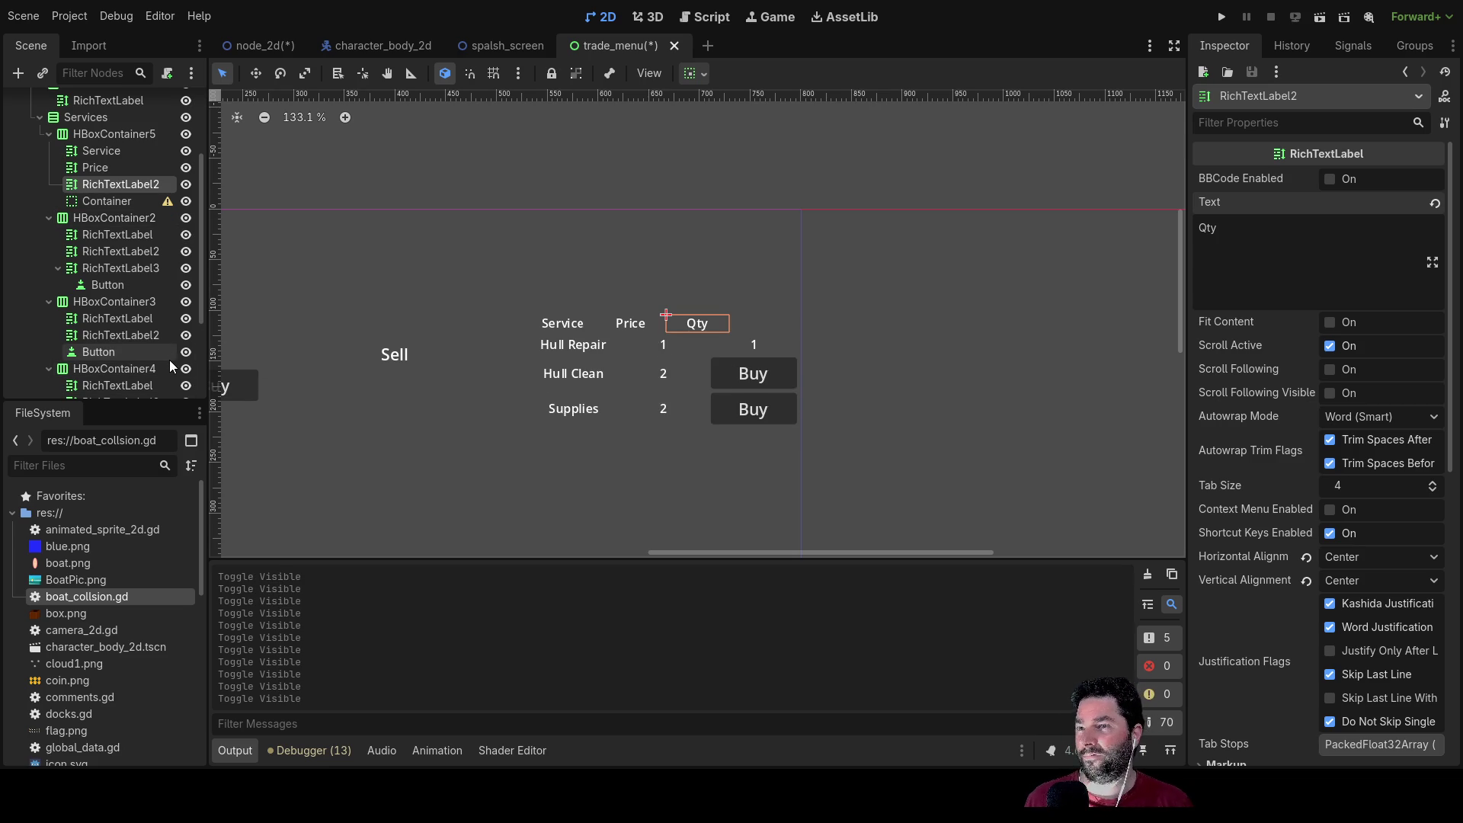
Step: Move the Buy button node into the Hull Repair row, HBoxContainer2
{"action": "left_click", "coordinate": [112, 287]}
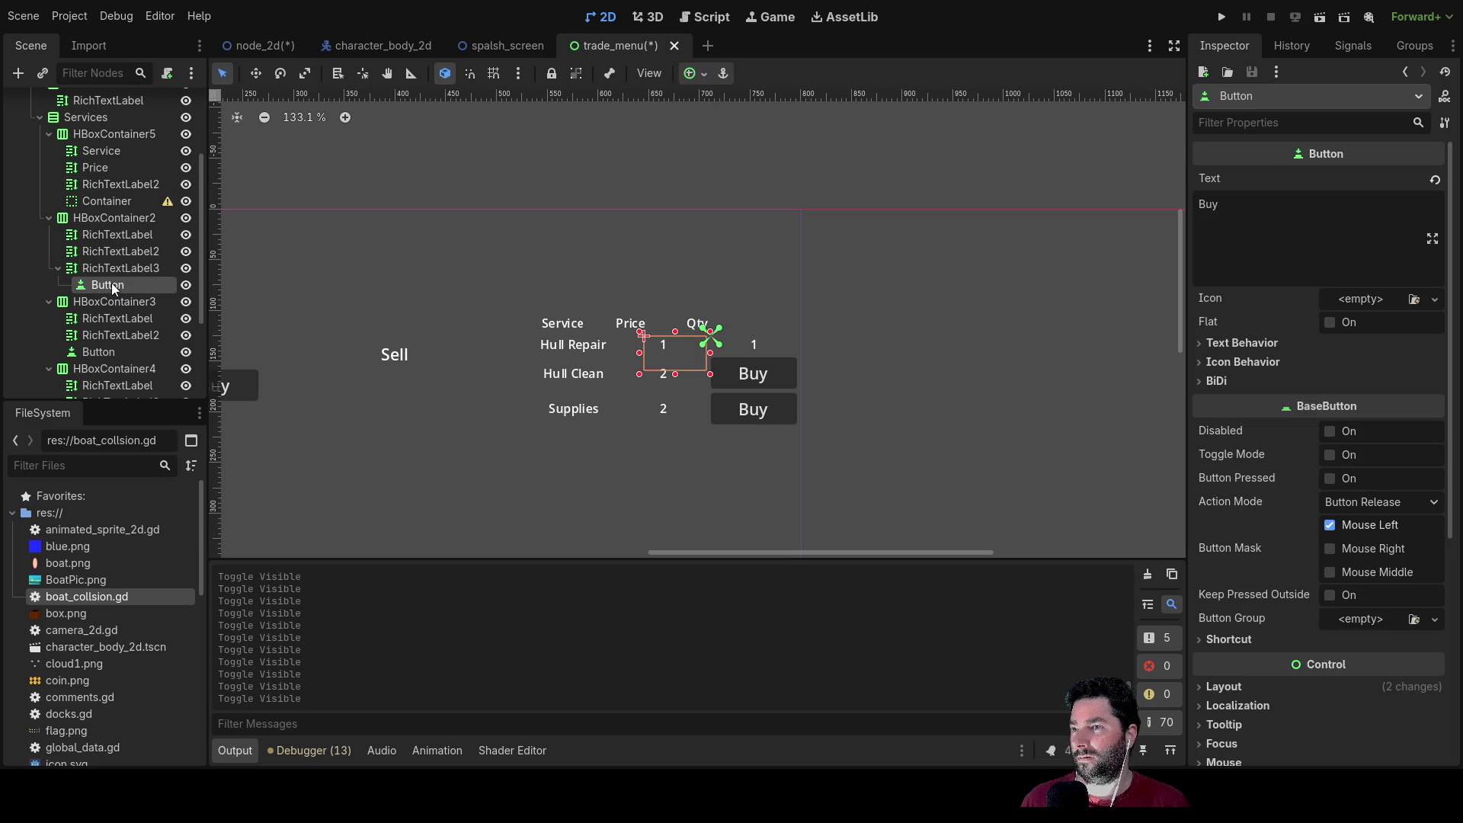
{"action": "left_click", "coordinate": [763, 346]}
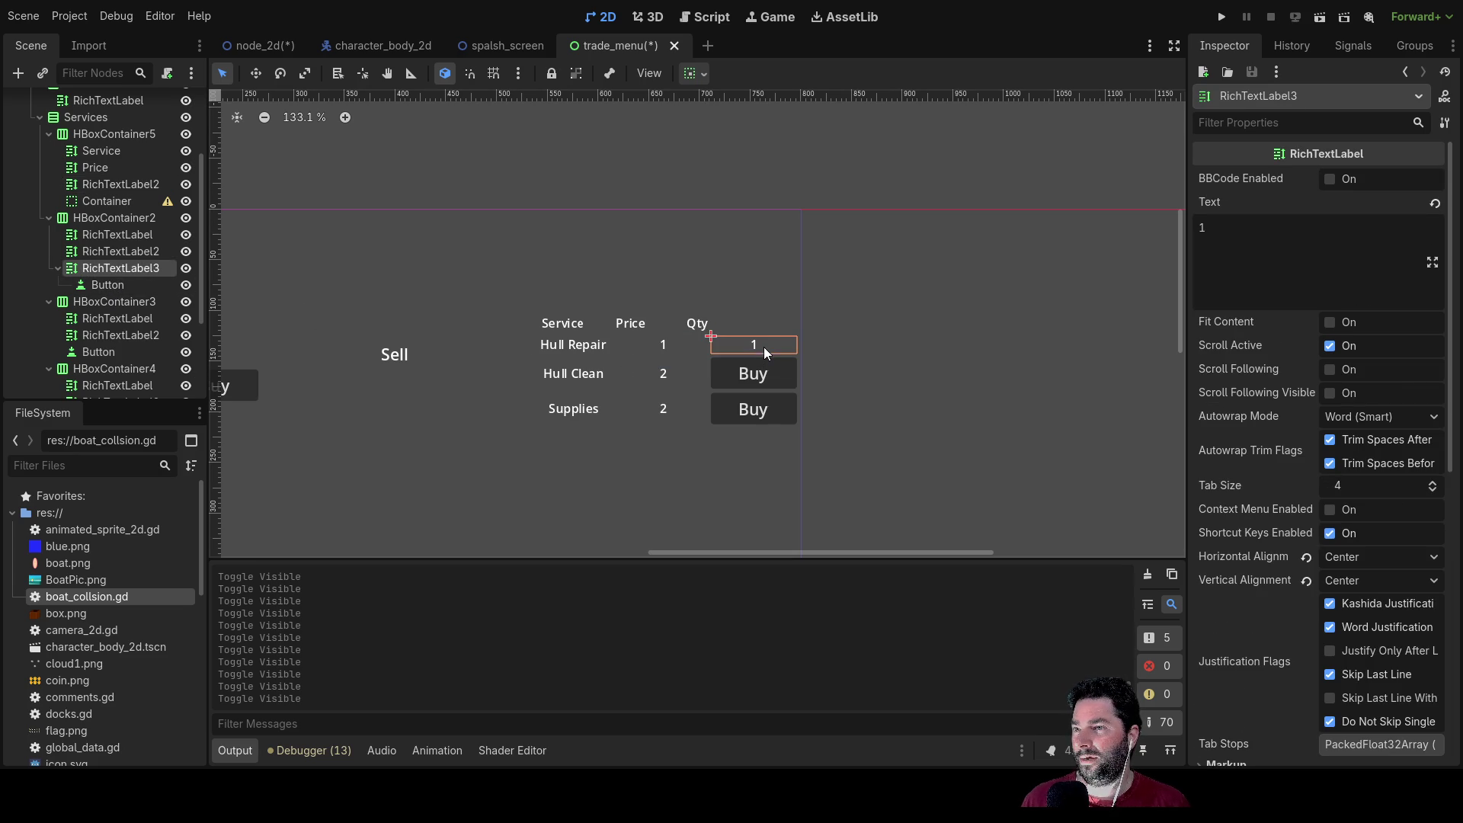
{"action": "left_click", "coordinate": [113, 286]}
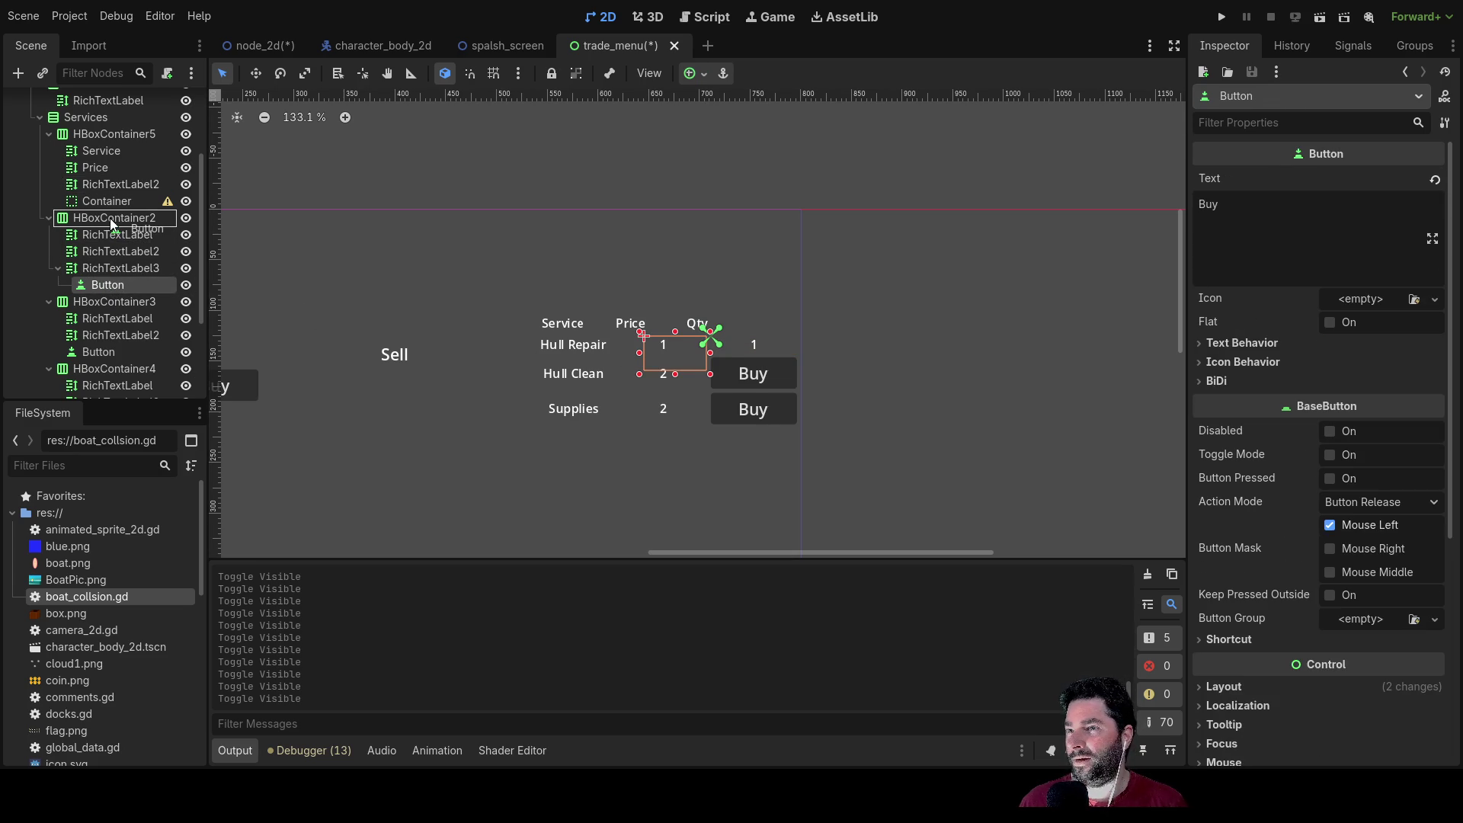
{"action": "left_click_drag", "start_coordinate": [111, 222], "coordinate": [110, 218]}
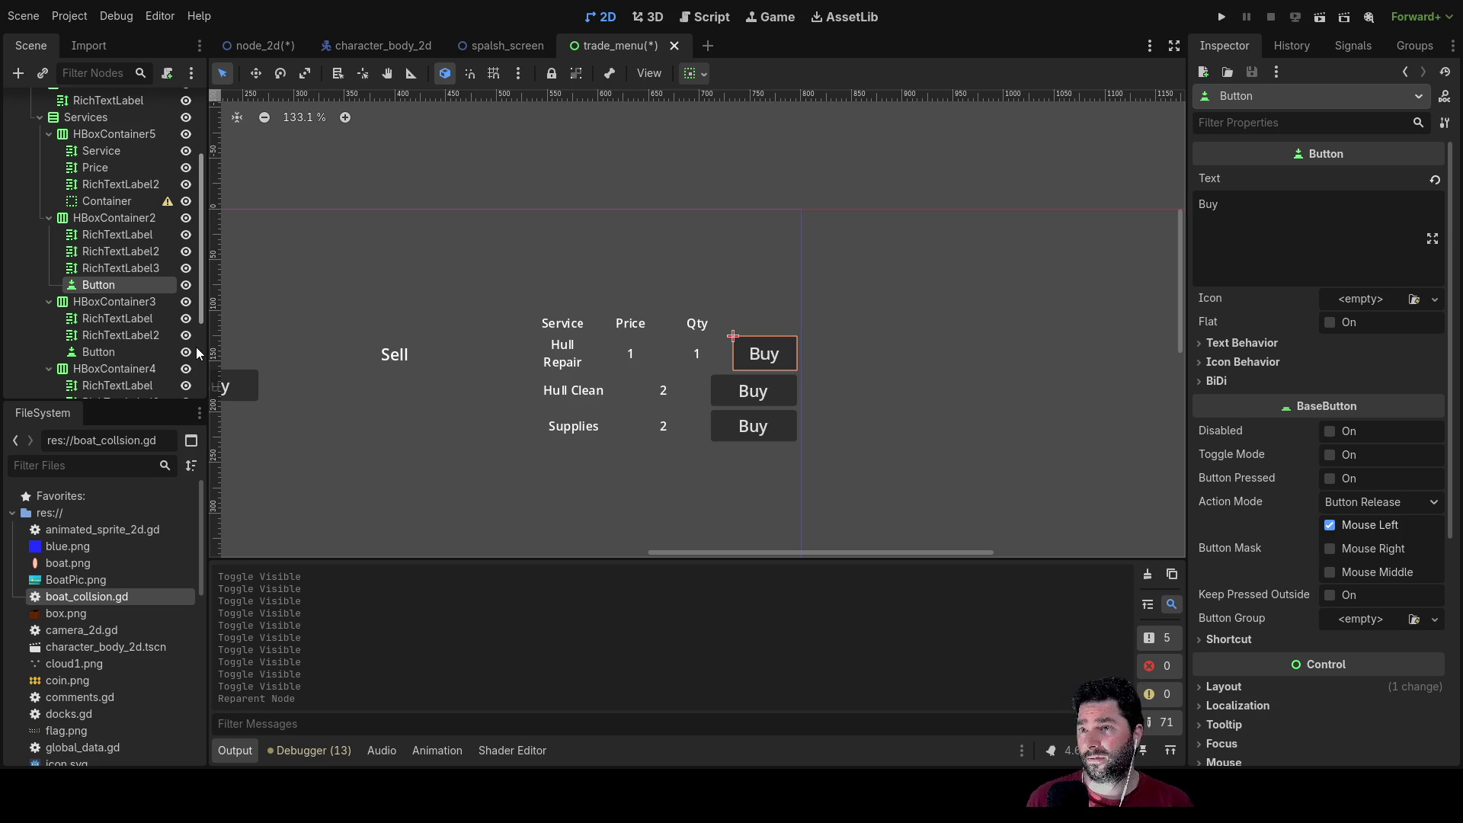
Step: Change the Hull Repair quantity label's text from 1 to 10%
{"action": "left_click", "coordinate": [696, 358]}
{"action": "type", "text": "10"}
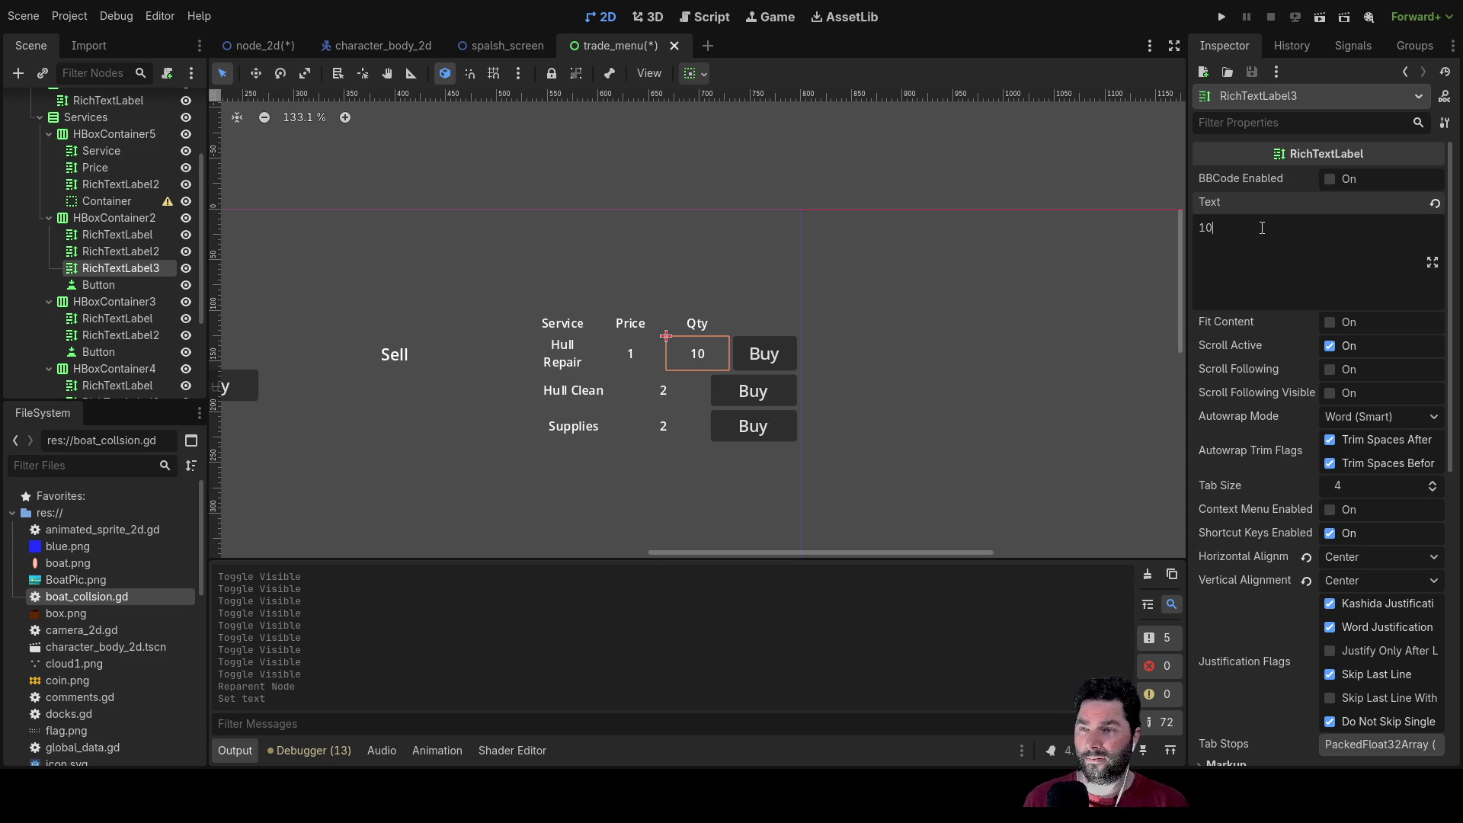
{"action": "type", "text": "point"}
{"action": "key", "text": "BackSpace"}
{"action": "key", "text": "BackSpace"}
{"action": "key", "text": "BackSpace"}
{"action": "type", "text": "% Repa"}
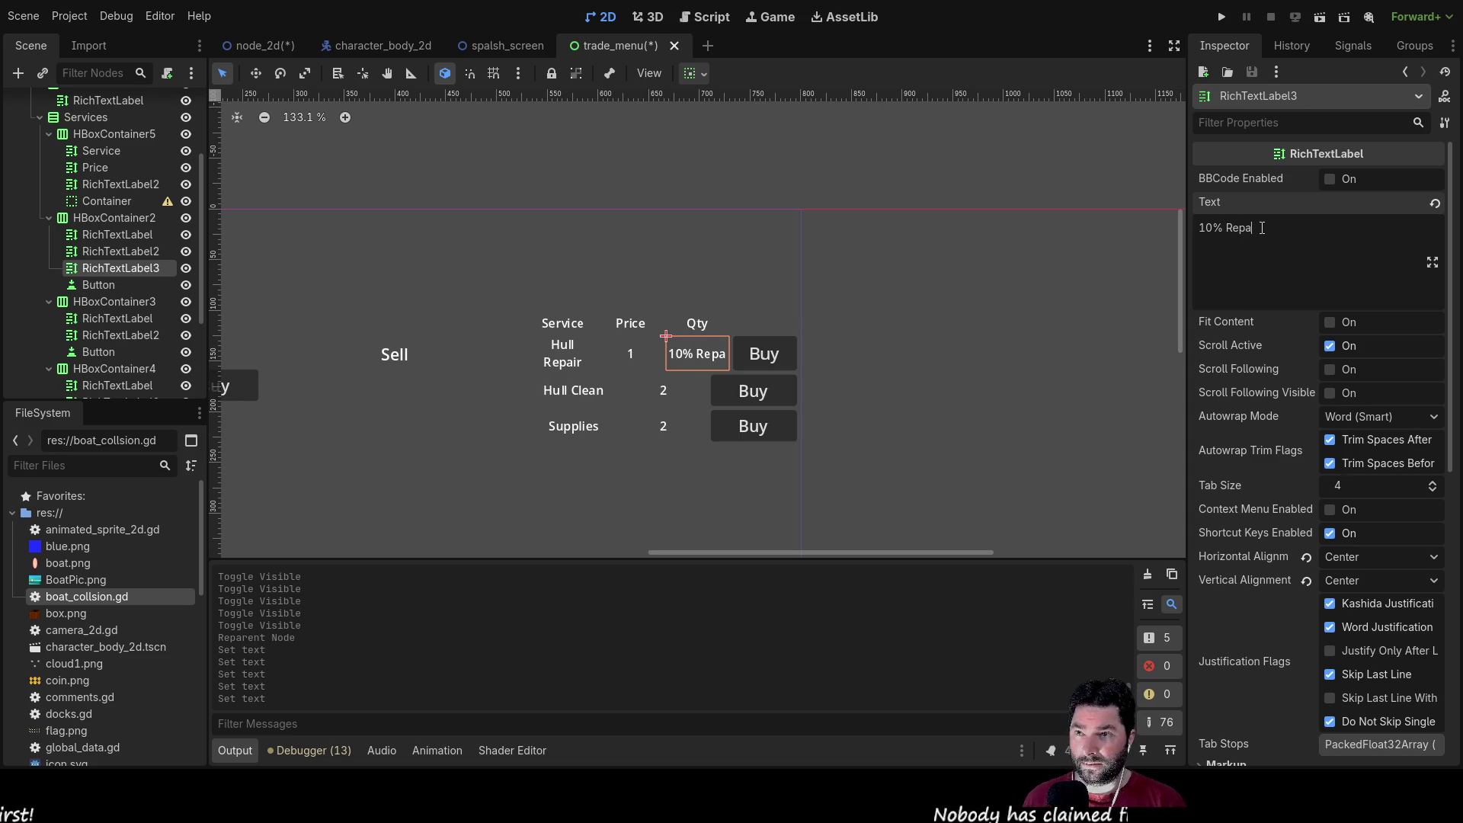
{"action": "key", "text": "BackSpace"}
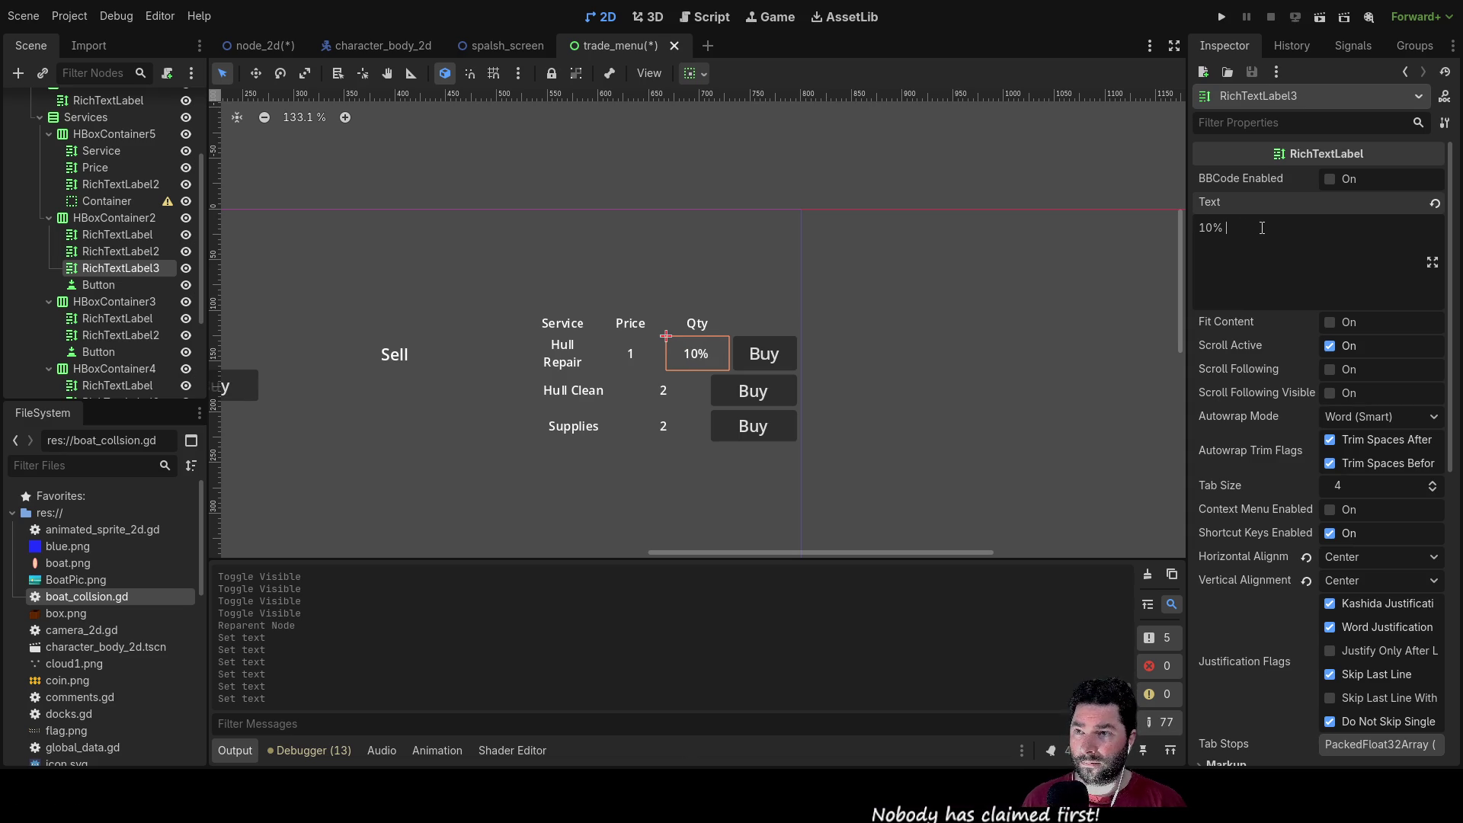
{"action": "key", "text": "BackSpace"}
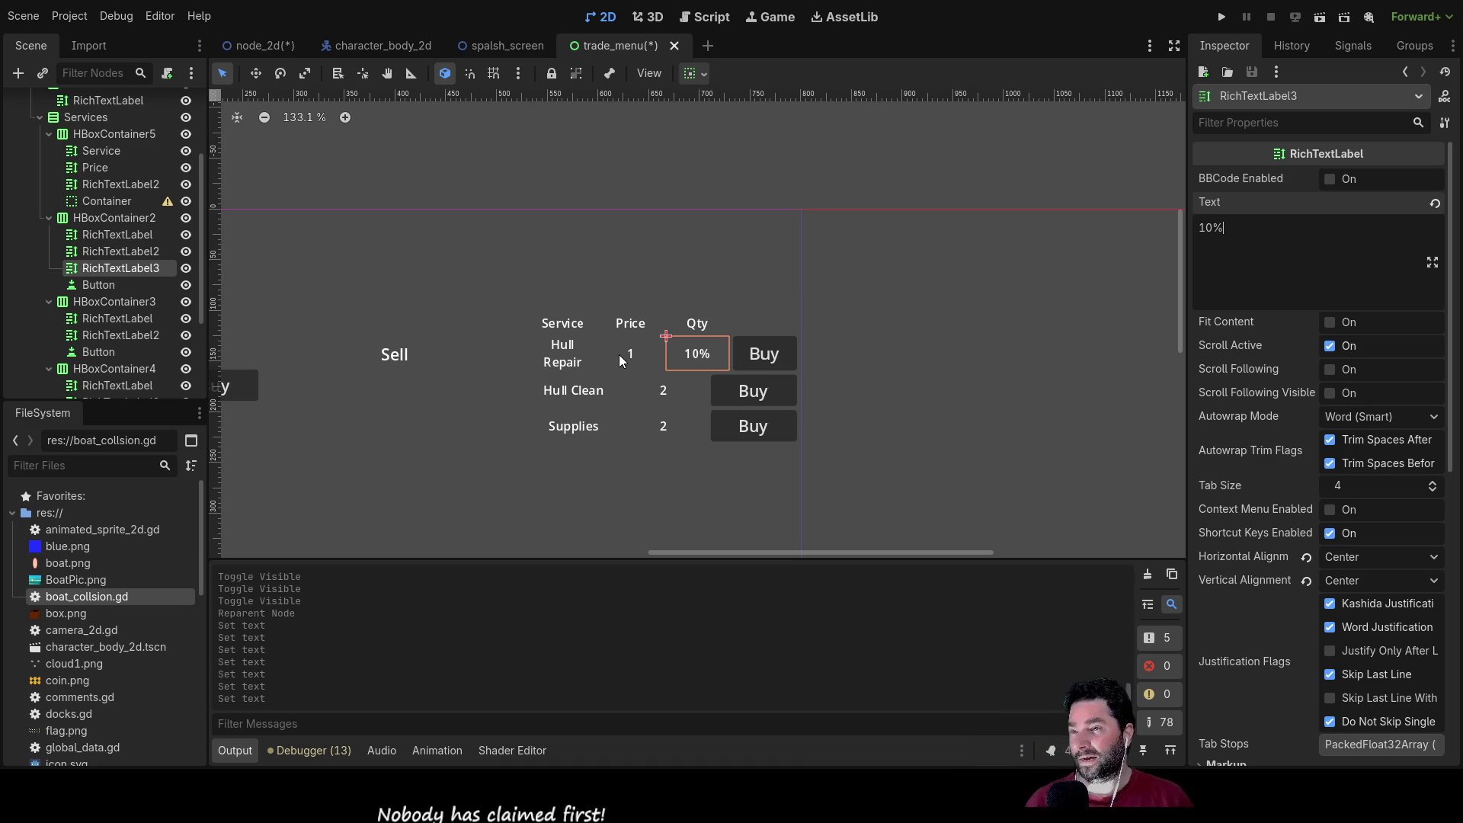
{"action": "left_click", "coordinate": [124, 253]}
{"action": "left_click", "coordinate": [126, 271]}
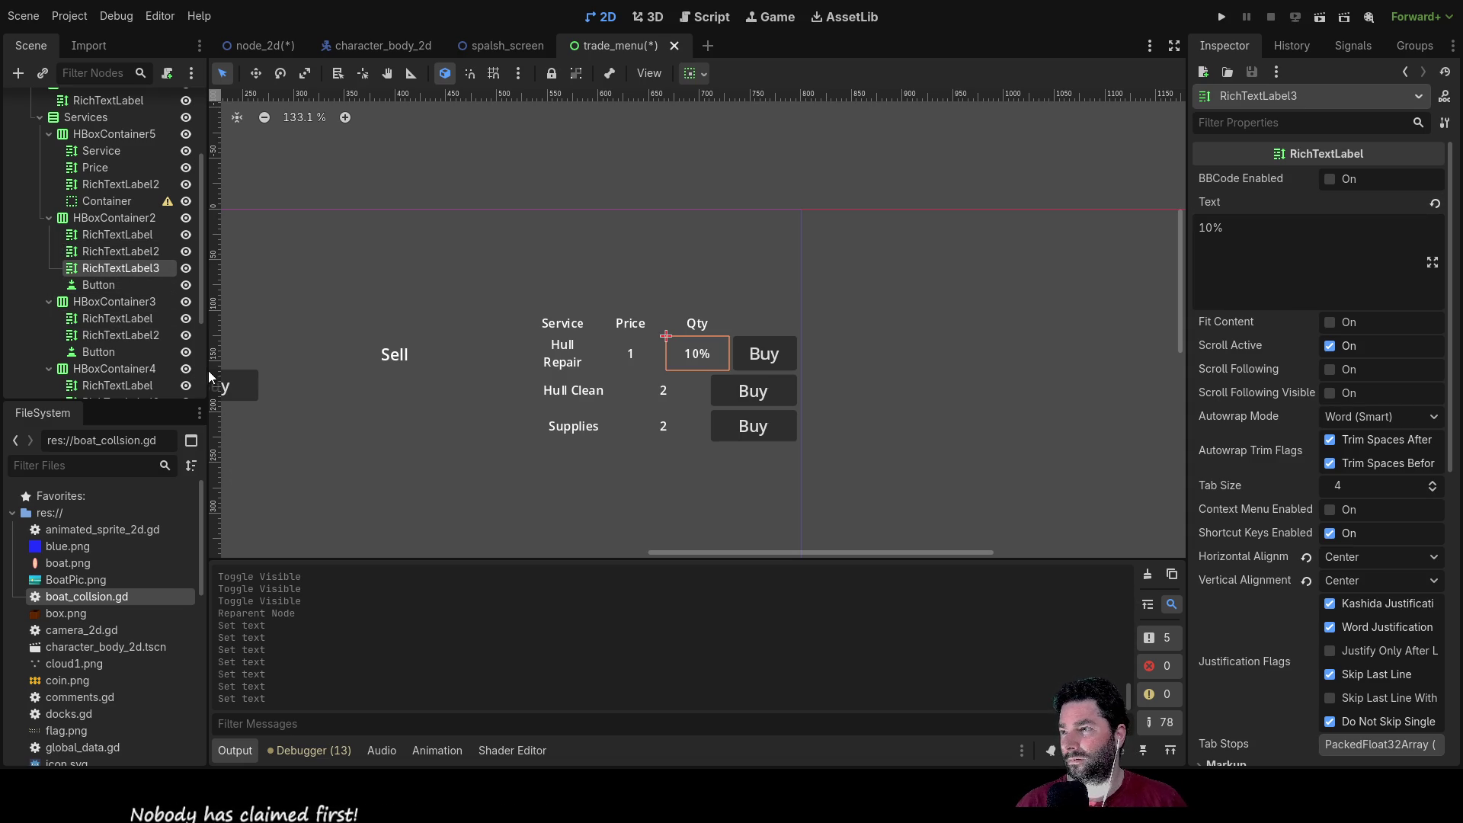
Step: Paste the 10% label into the Hull Clean and Supplies rows, each placed before its Buy button
{"action": "left_click", "coordinate": [107, 301]}
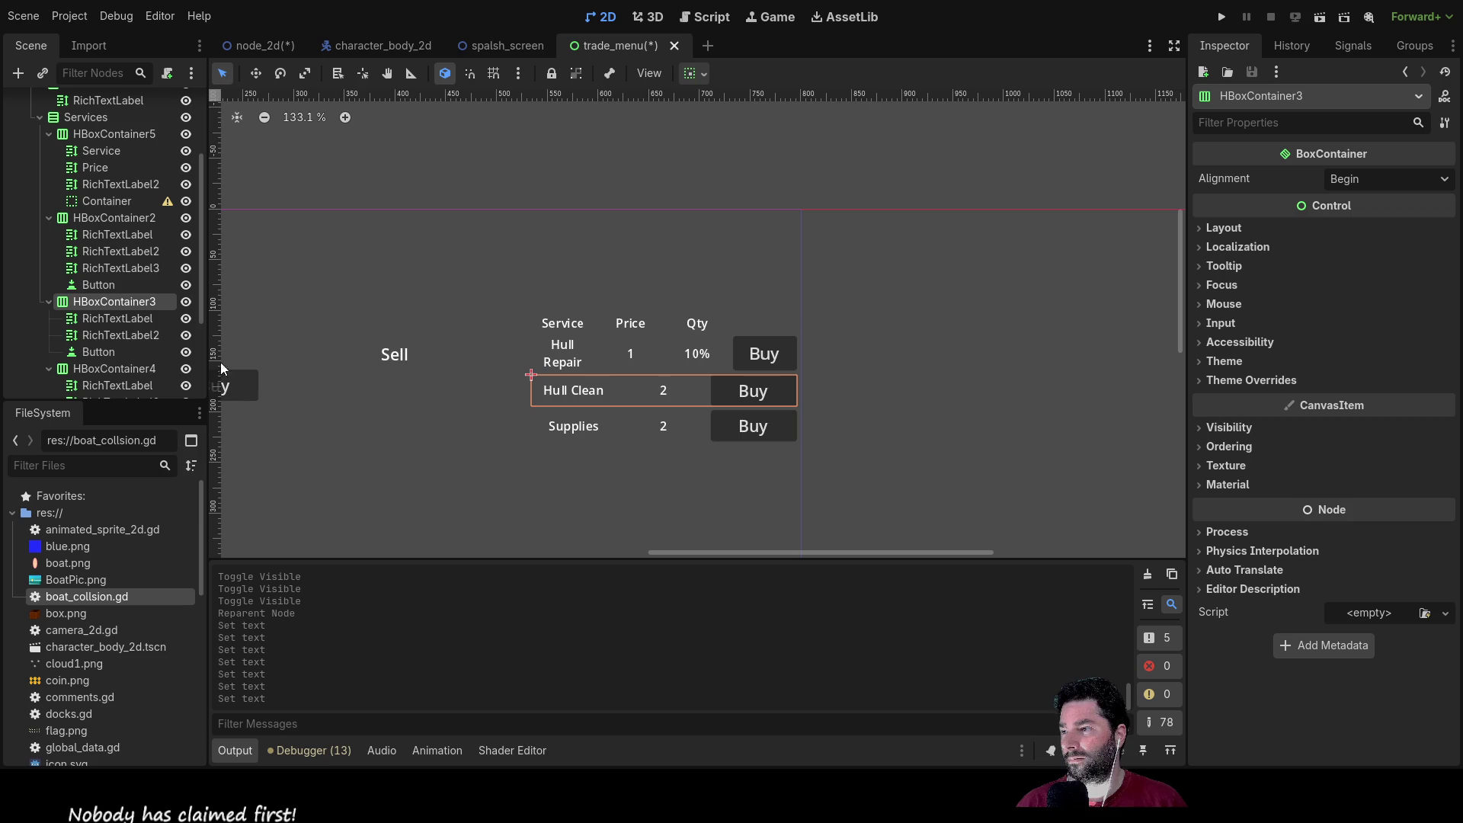
{"action": "key", "text": "ctrl+v"}
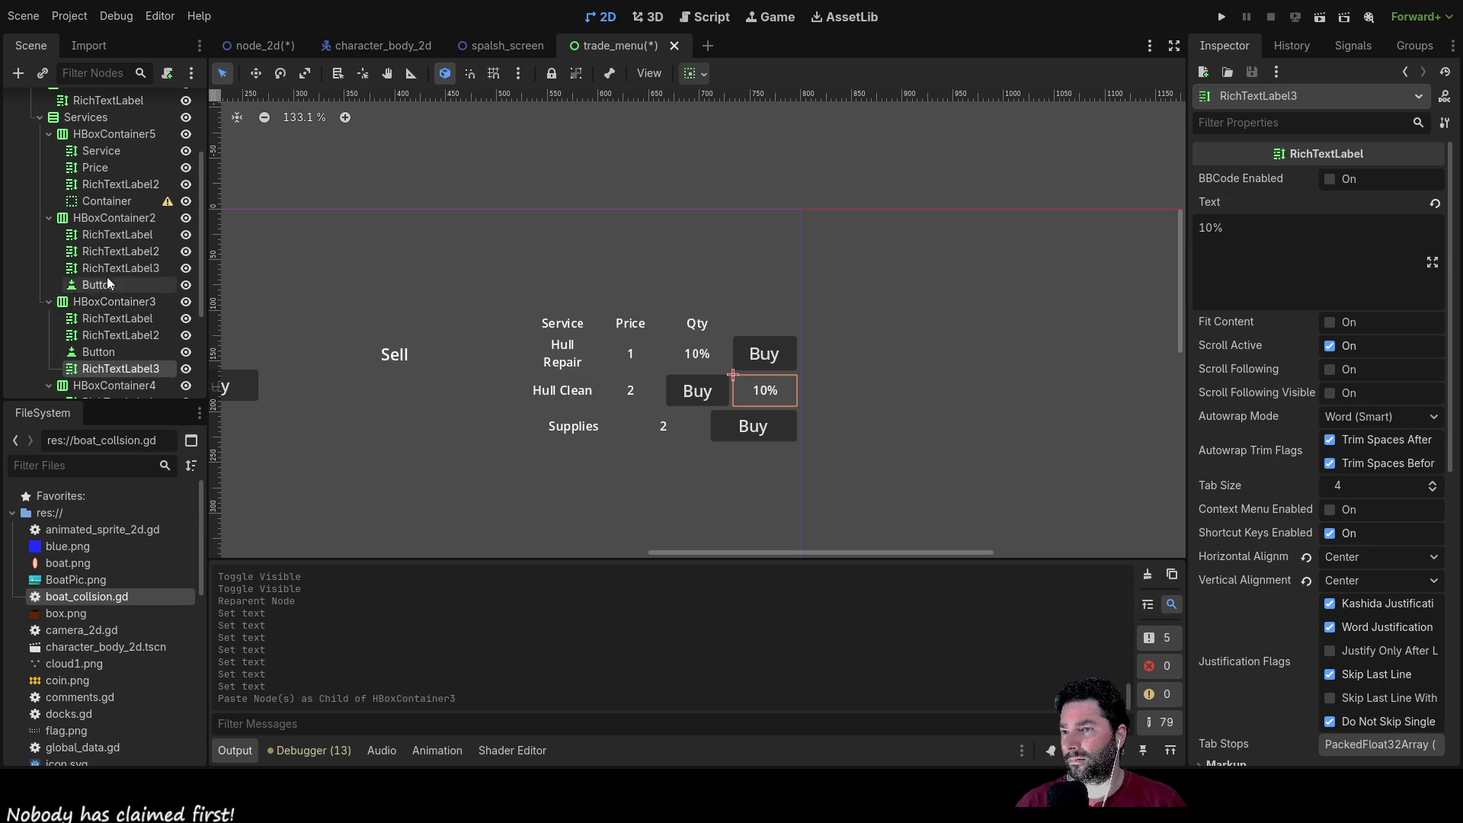
{"action": "left_click", "coordinate": [112, 277]}
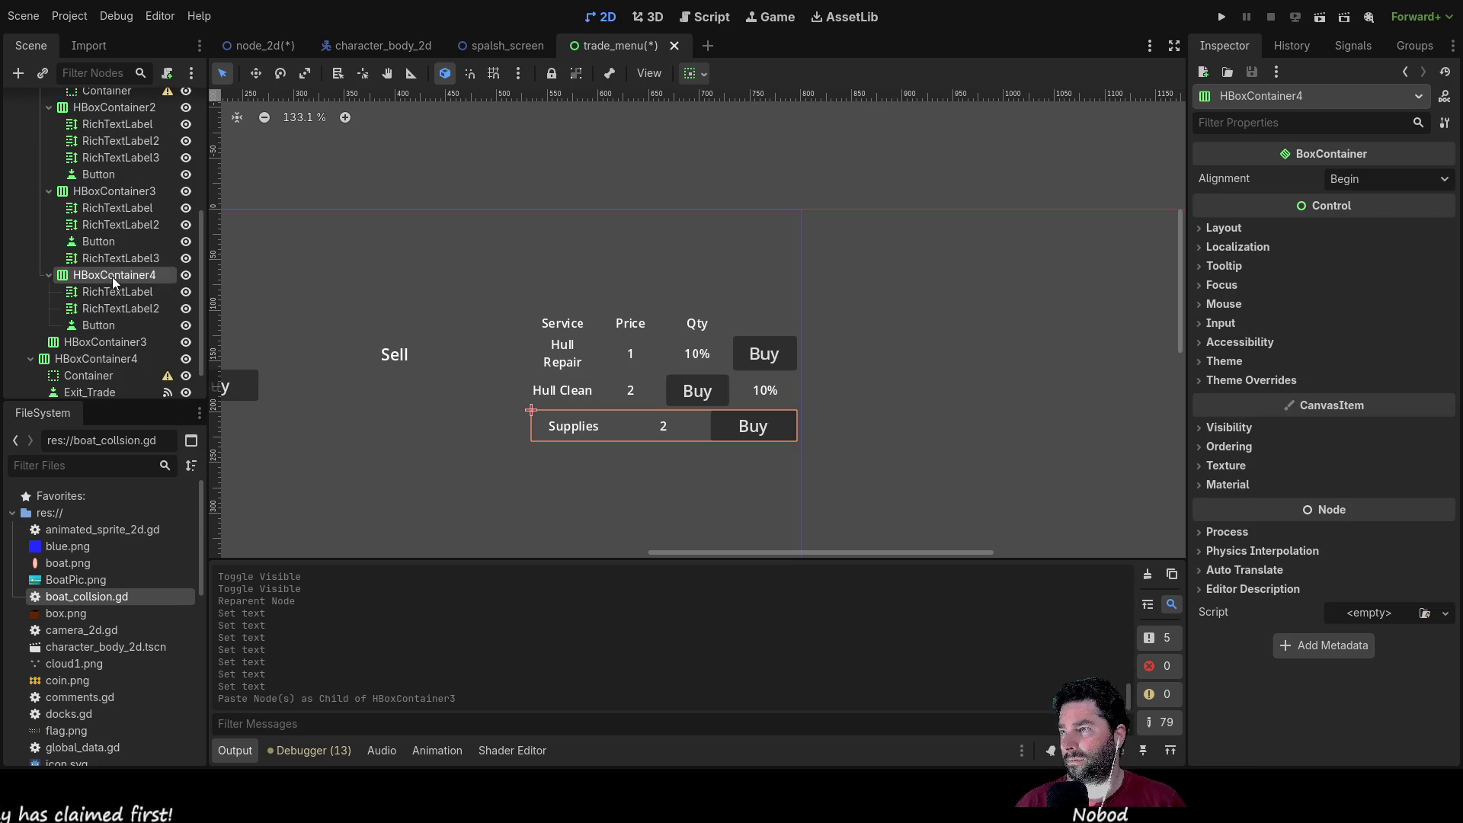
{"action": "key", "text": "ctrl+v"}
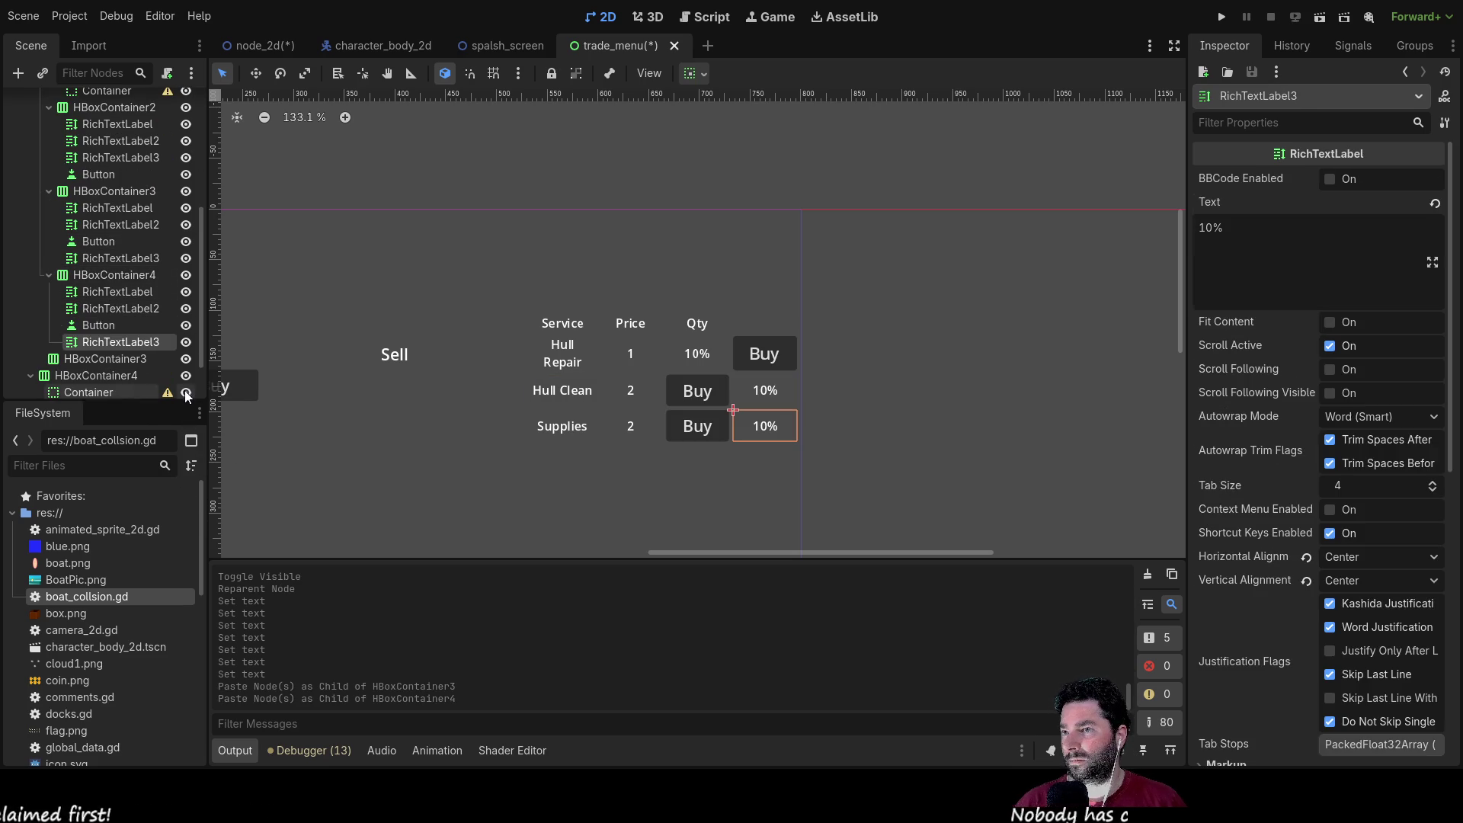
{"action": "mouse_move", "coordinate": [116, 341]}
{"action": "left_mouse_down"}
{"action": "mouse_move", "coordinate": [76, 277]}
{"action": "mouse_move", "coordinate": [87, 351]}
{"action": "left_mouse_up"}
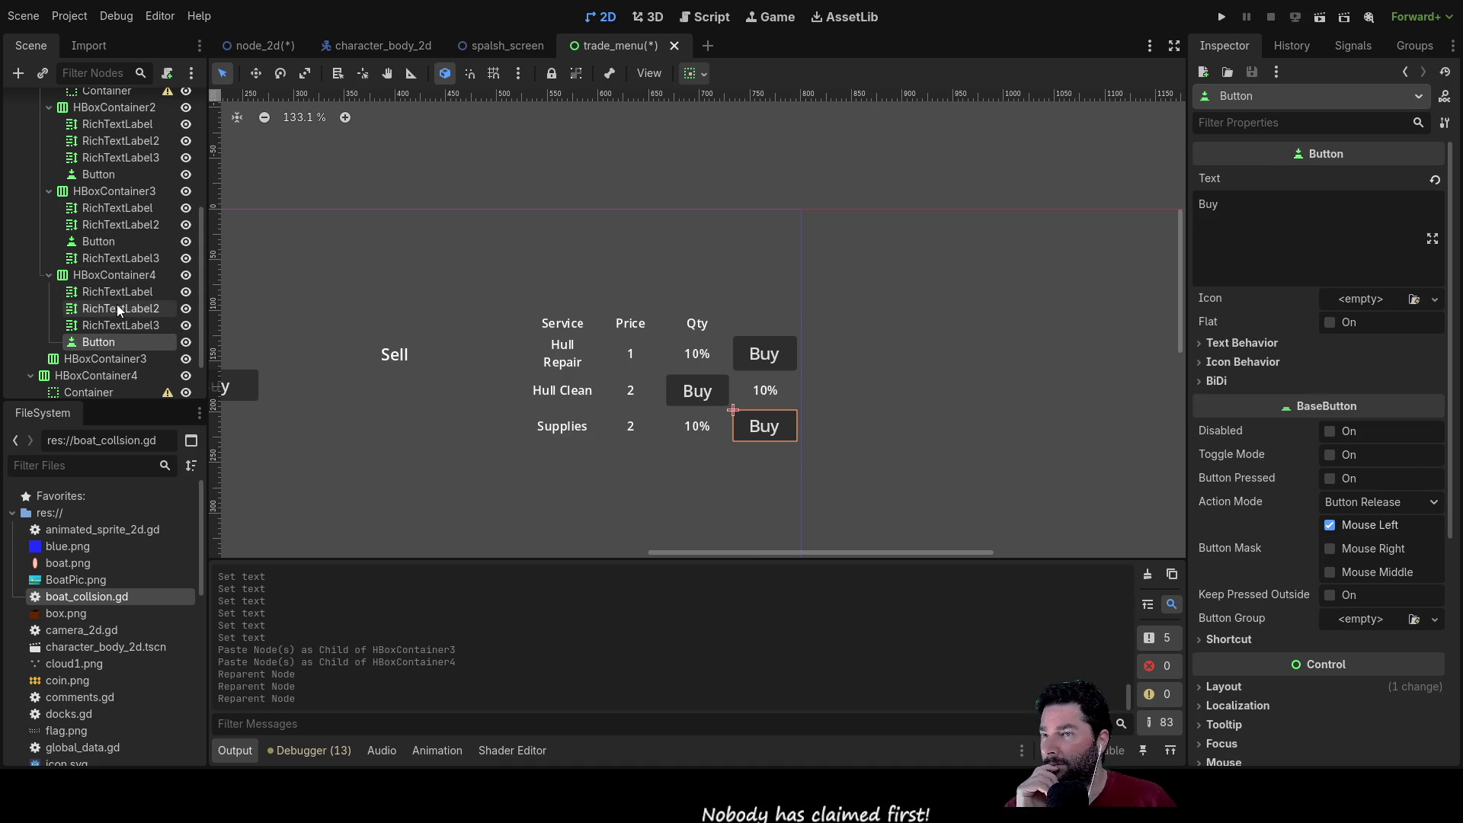
{"action": "left_click", "coordinate": [90, 242]}
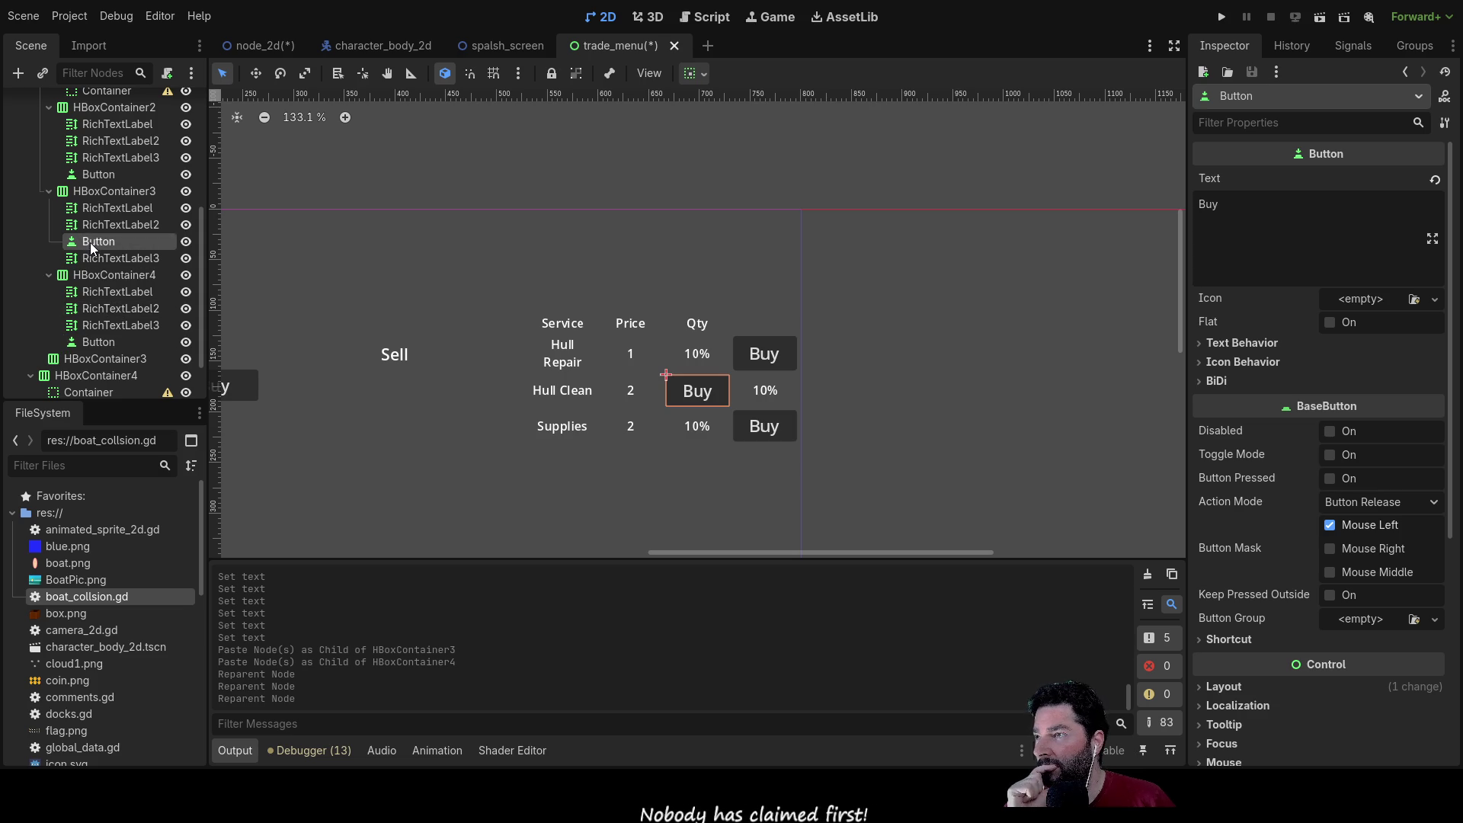
{"action": "mouse_move", "coordinate": [95, 244]}
{"action": "left_mouse_down"}
{"action": "mouse_move", "coordinate": [96, 264]}
{"action": "mouse_move", "coordinate": [80, 259]}
{"action": "mouse_move", "coordinate": [91, 236]}
{"action": "left_mouse_up"}
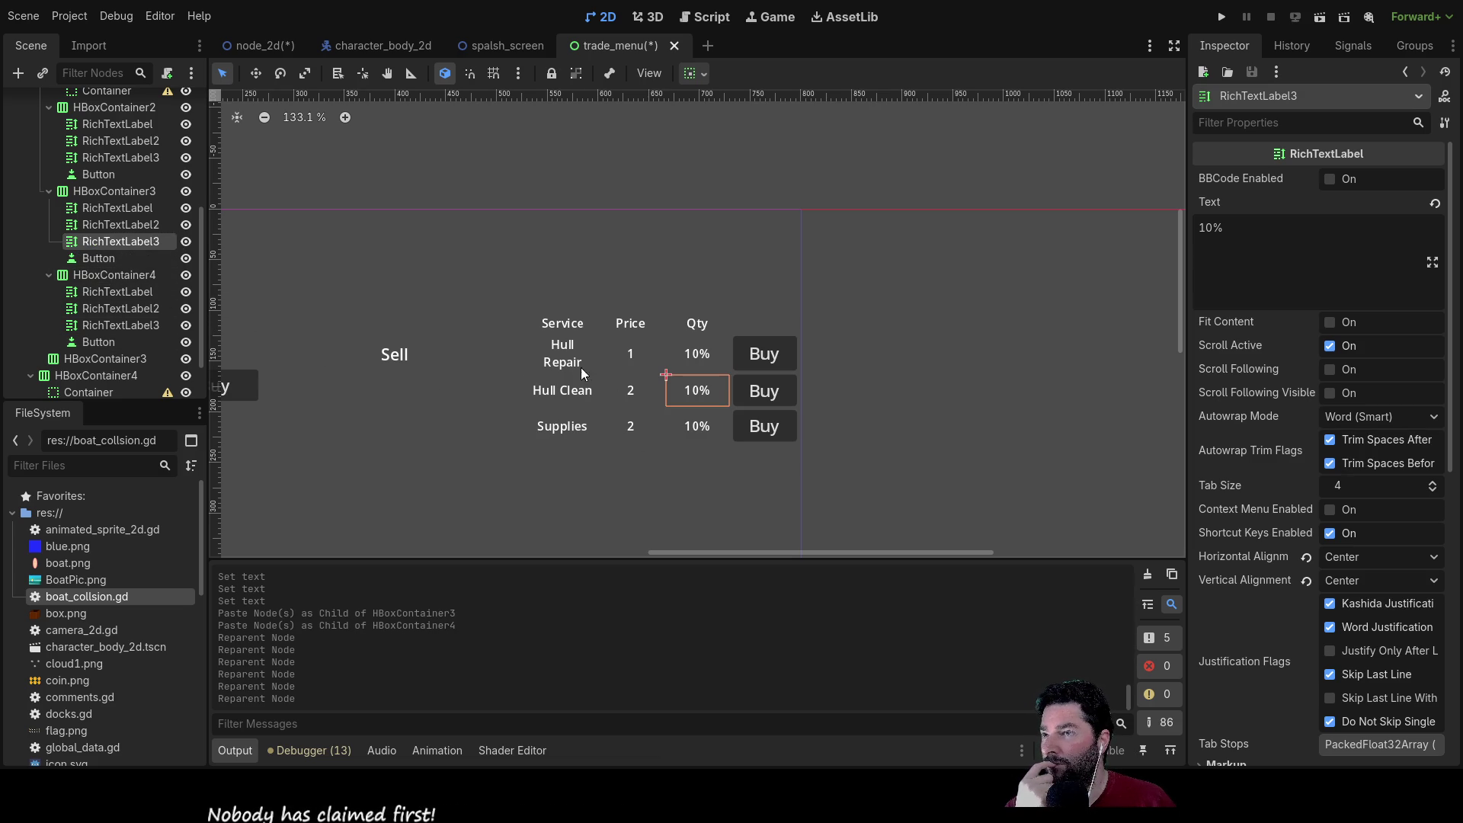
Step: Replace the Hull Repair service label's text with 'fix hull'
{"action": "scroll", "coordinate": [91, 203], "scroll_direction": "up", "scroll_amount": 3}
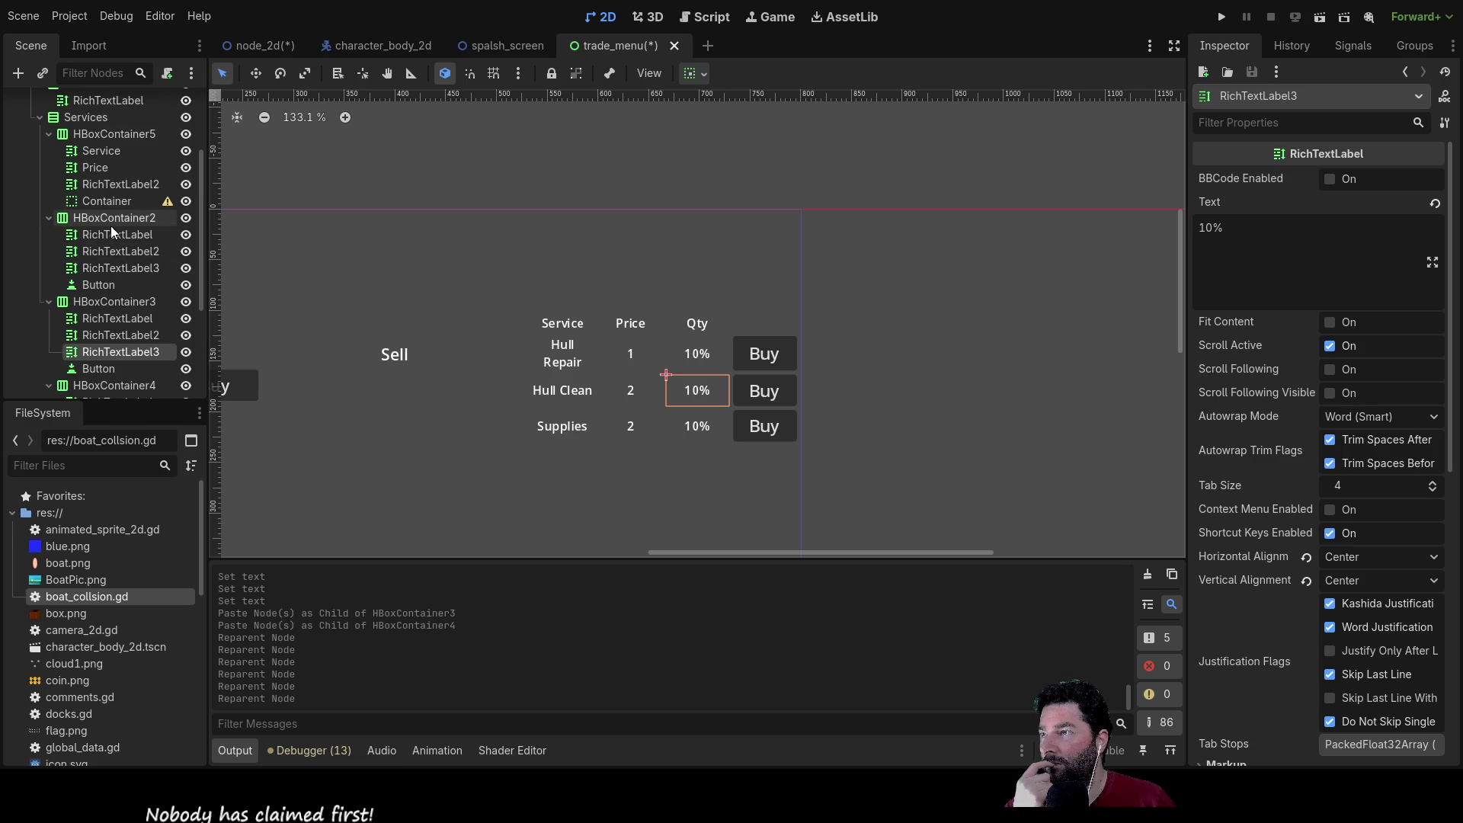
{"action": "left_click", "coordinate": [116, 238]}
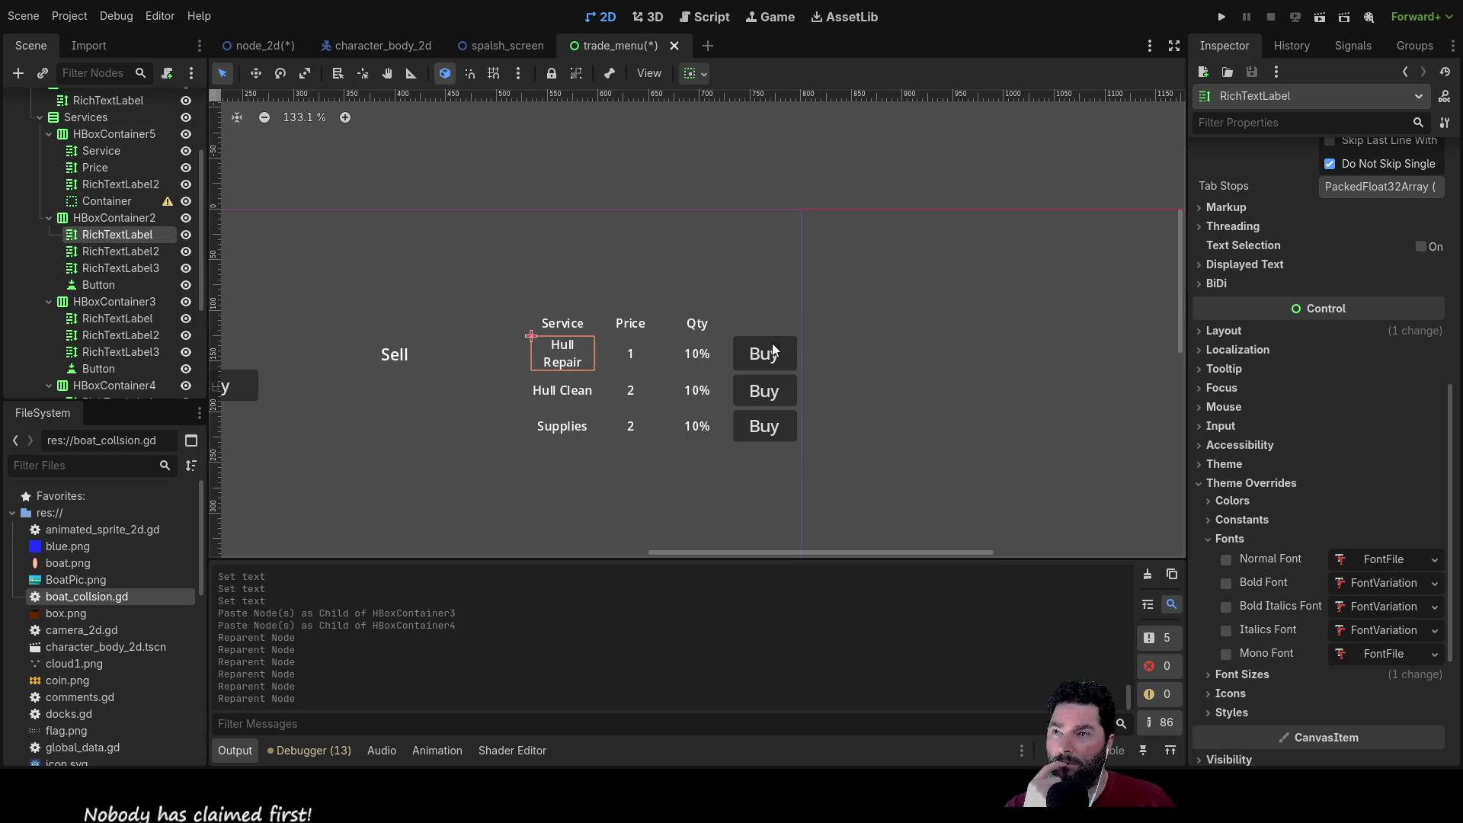
{"action": "scroll", "coordinate": [1364, 303], "scroll_direction": "up", "scroll_amount": 5}
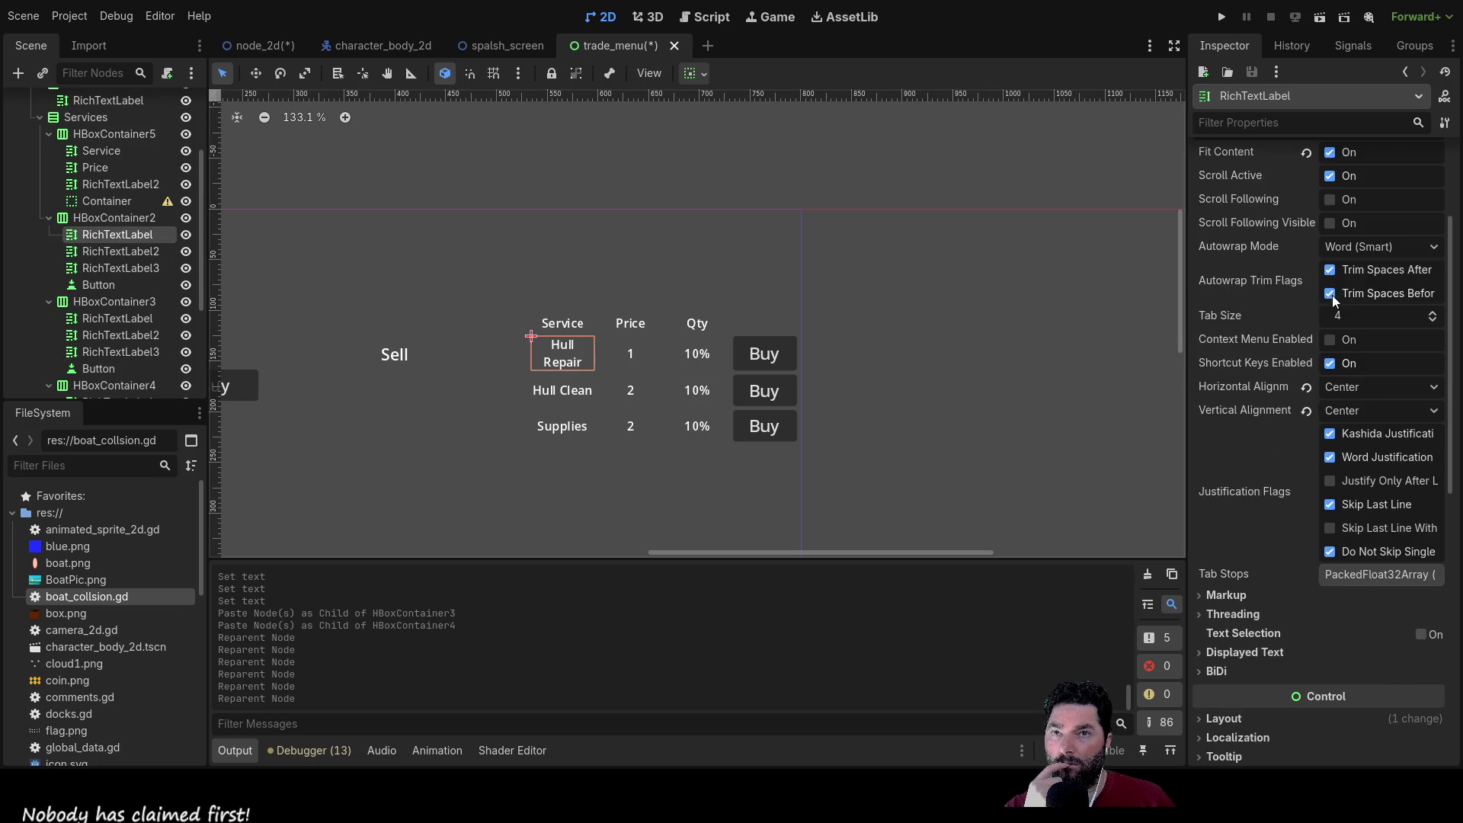
{"action": "scroll", "coordinate": [1333, 299], "scroll_direction": "up", "scroll_amount": 2}
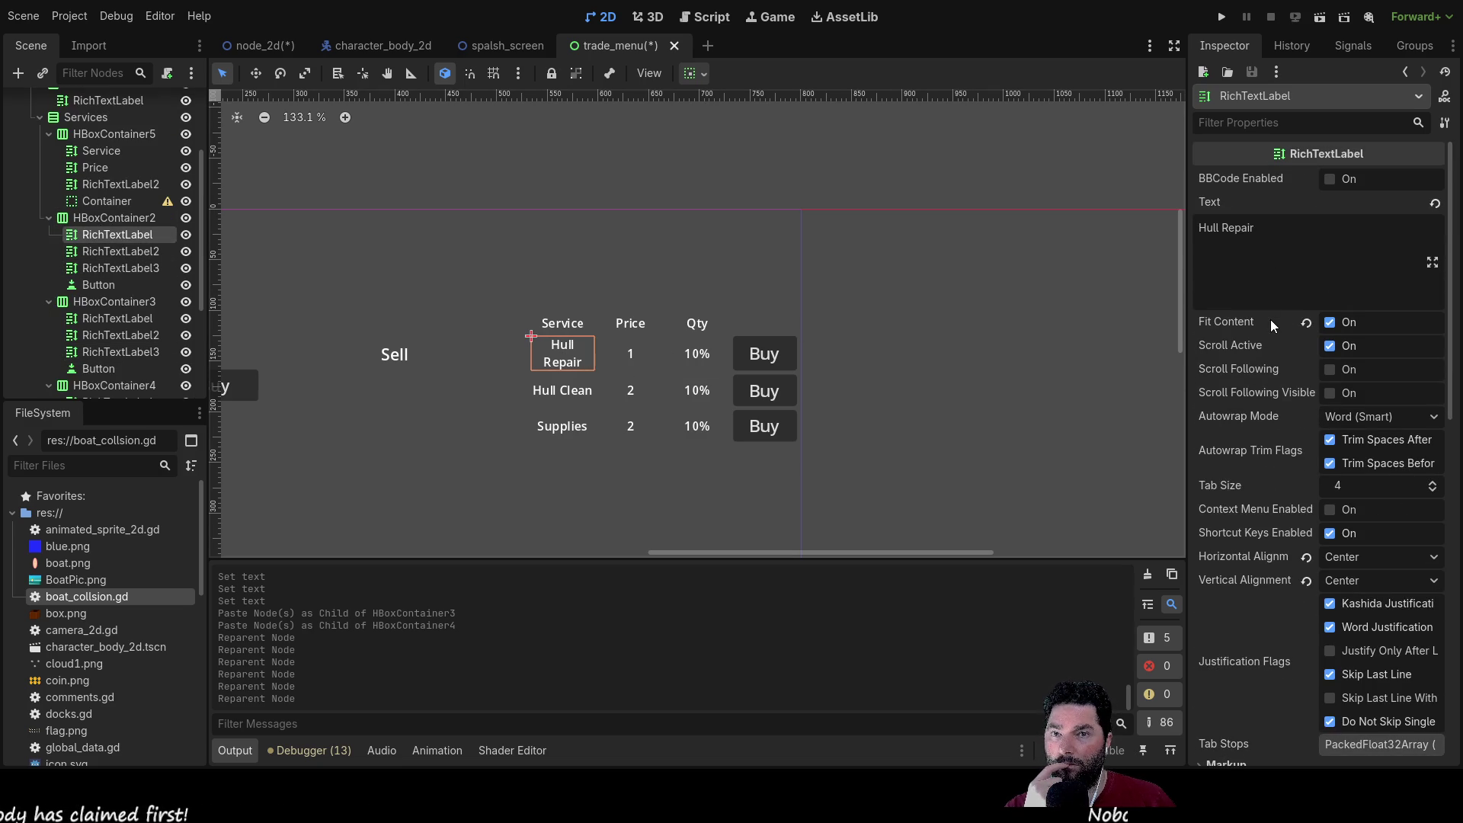
{"action": "scroll", "coordinate": [1273, 315], "scroll_direction": "down", "scroll_amount": 2}
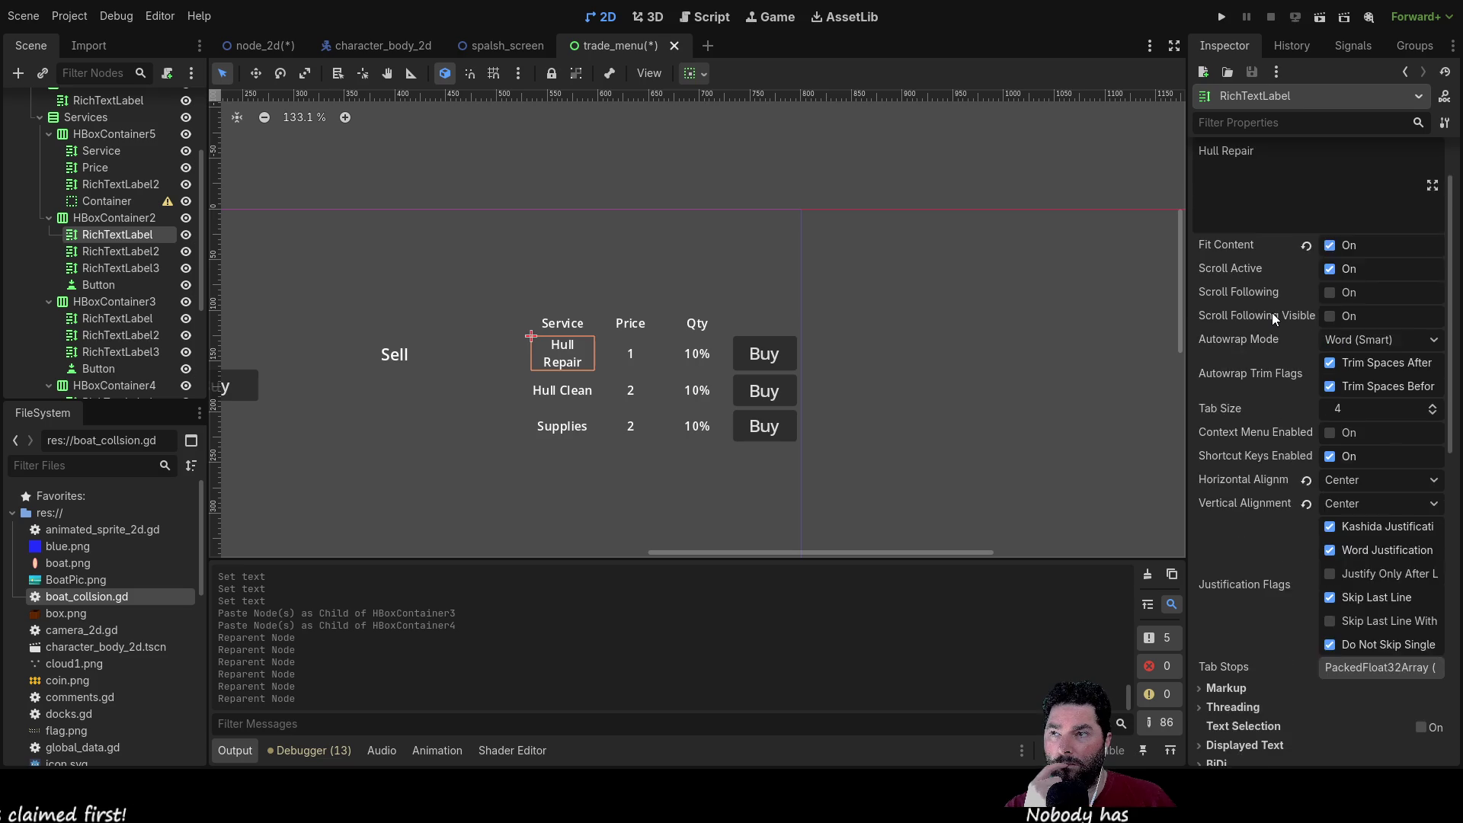
{"action": "scroll", "coordinate": [1272, 315], "scroll_direction": "up", "scroll_amount": 2}
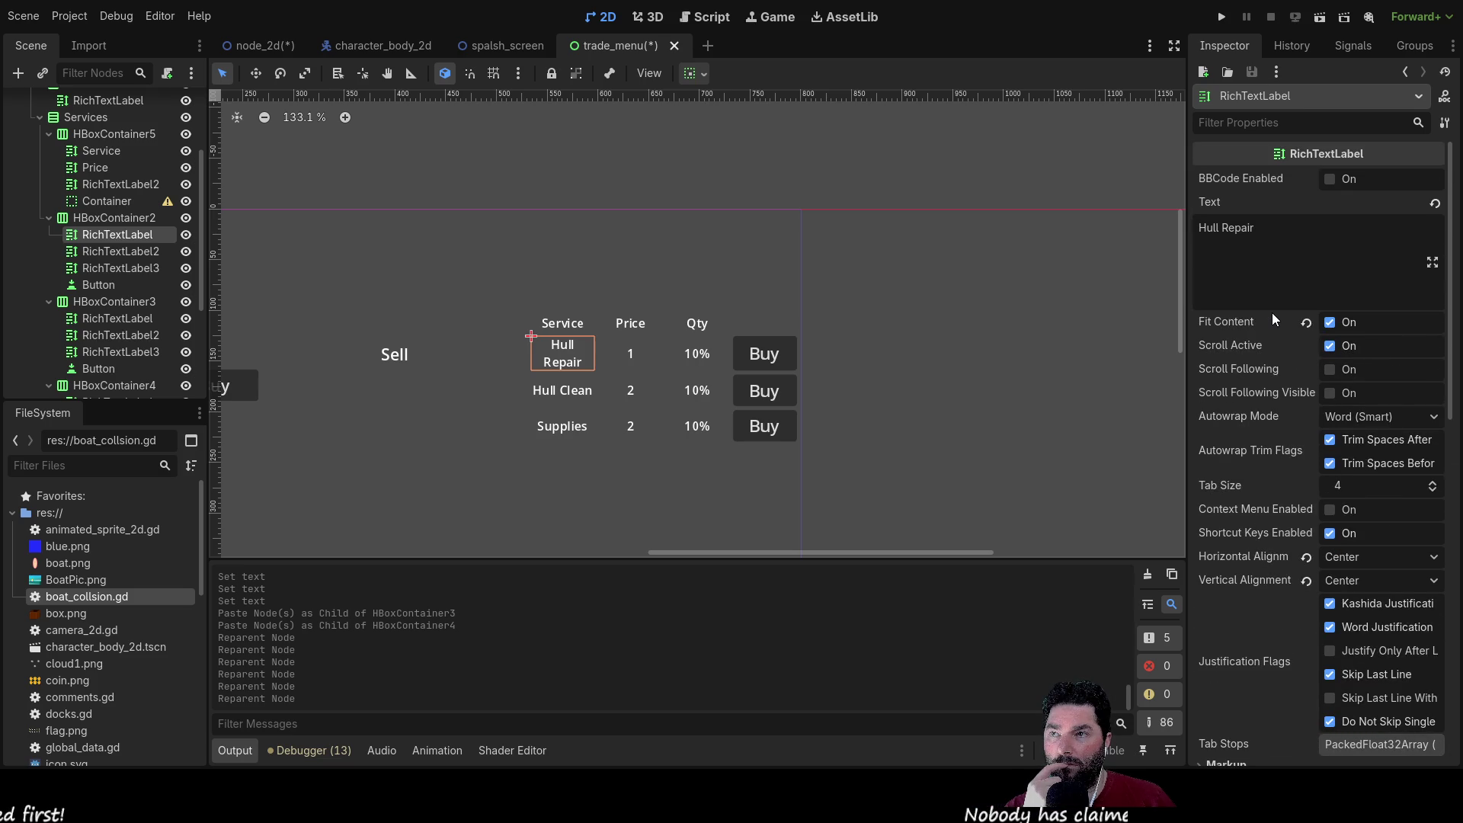
{"action": "left_click", "coordinate": [1220, 228]}
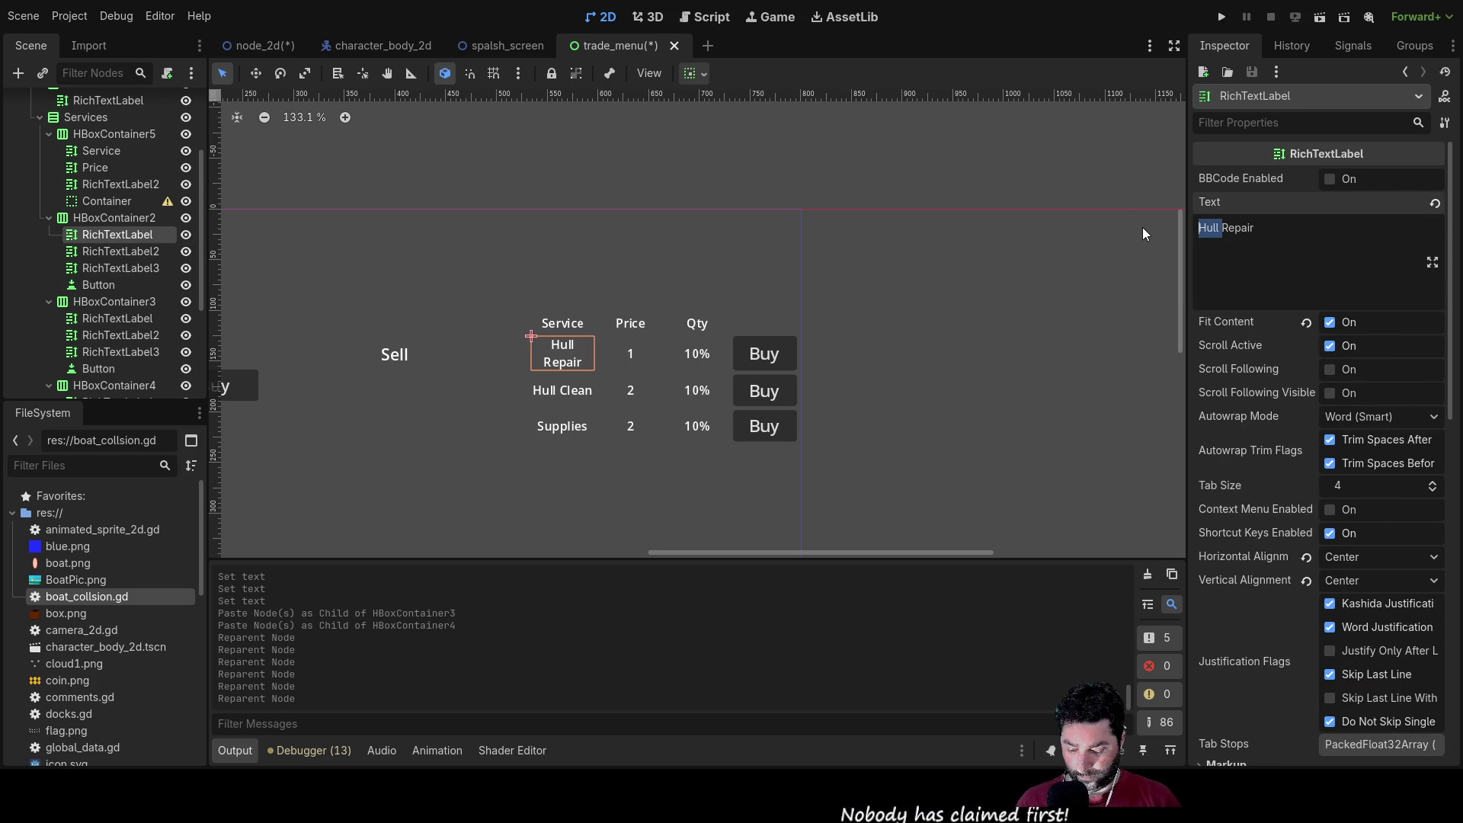
{"action": "type", "text": "fix"}
{"action": "key", "text": "Delete"}
{"action": "key", "text": "Delete"}
{"action": "key", "text": "Delete"}
{"action": "key", "text": "Delete"}
{"action": "type", "text": "hull"}
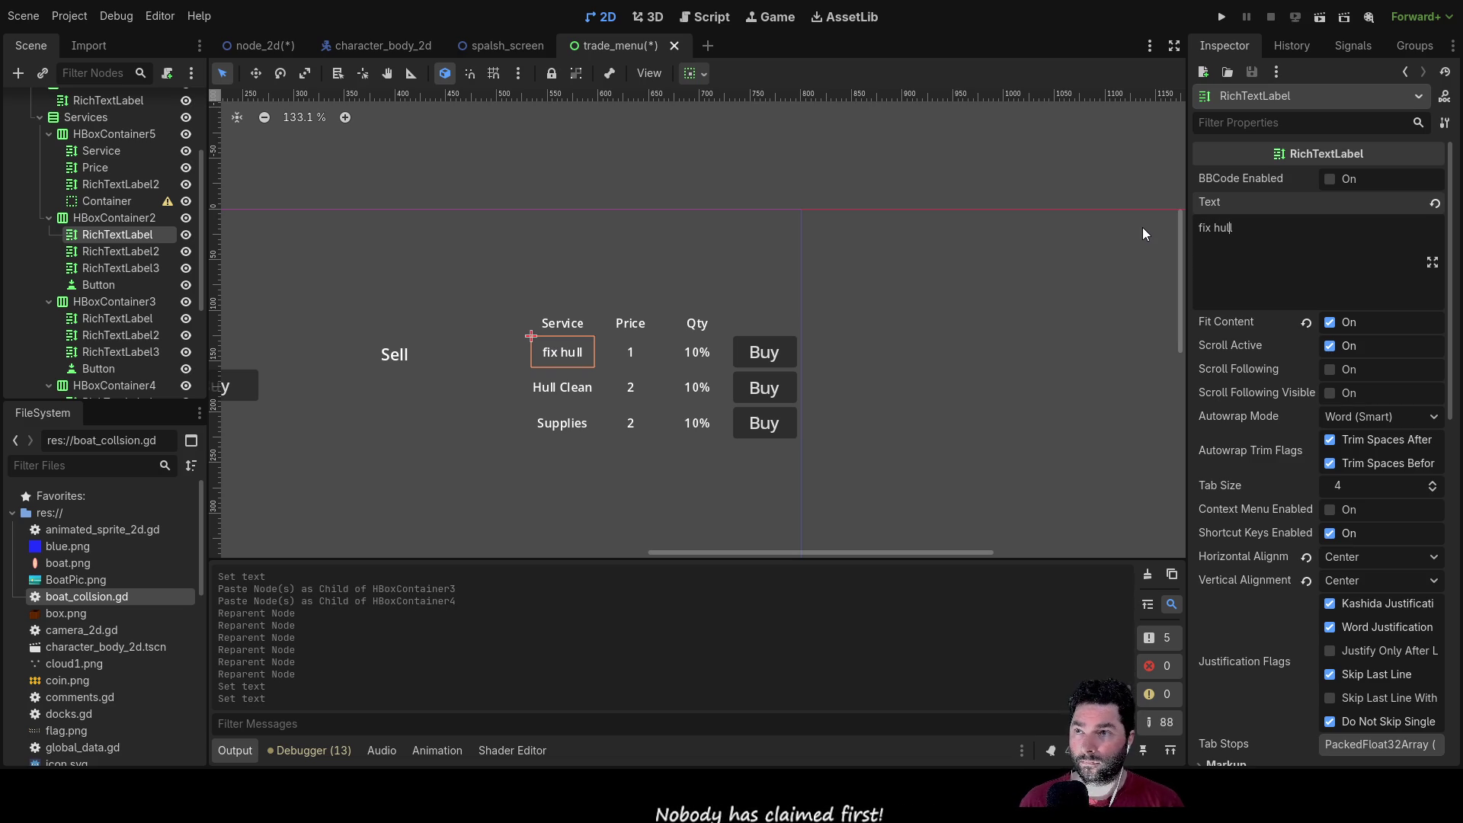
Step: Capitalise the service label text to 'Fix Hull'
{"action": "key", "text": "Home"}
{"action": "key", "text": "shift+Right"}
{"action": "type", "text": "F"}
{"action": "key", "text": "End"}
{"action": "key", "text": "Left"}
{"action": "key", "text": "Left"}
{"action": "key", "text": "Left"}
{"action": "key", "text": "shift+Right"}
{"action": "type", "text": "H"}
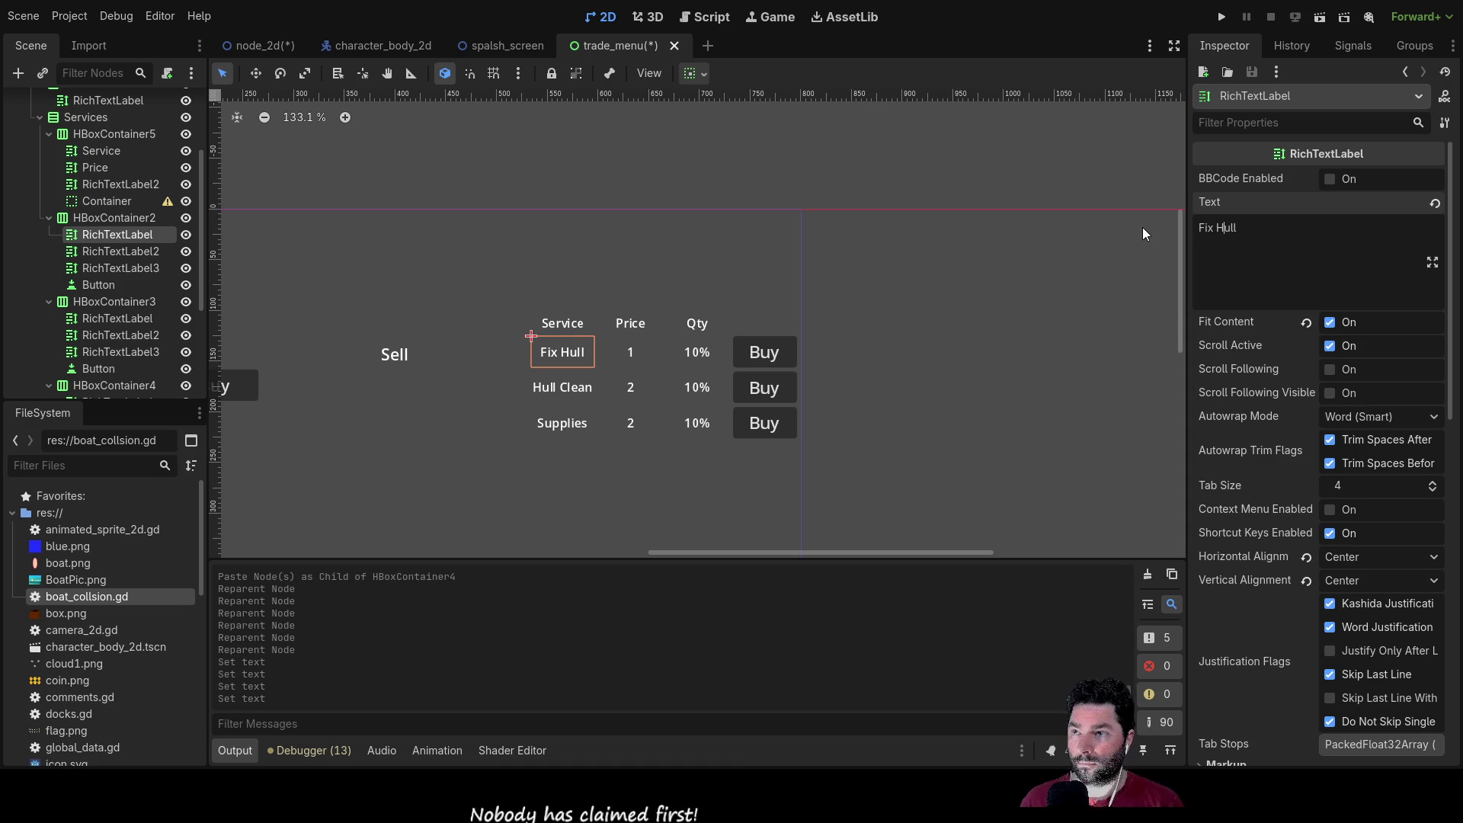
{"action": "left_click", "coordinate": [1303, 243]}
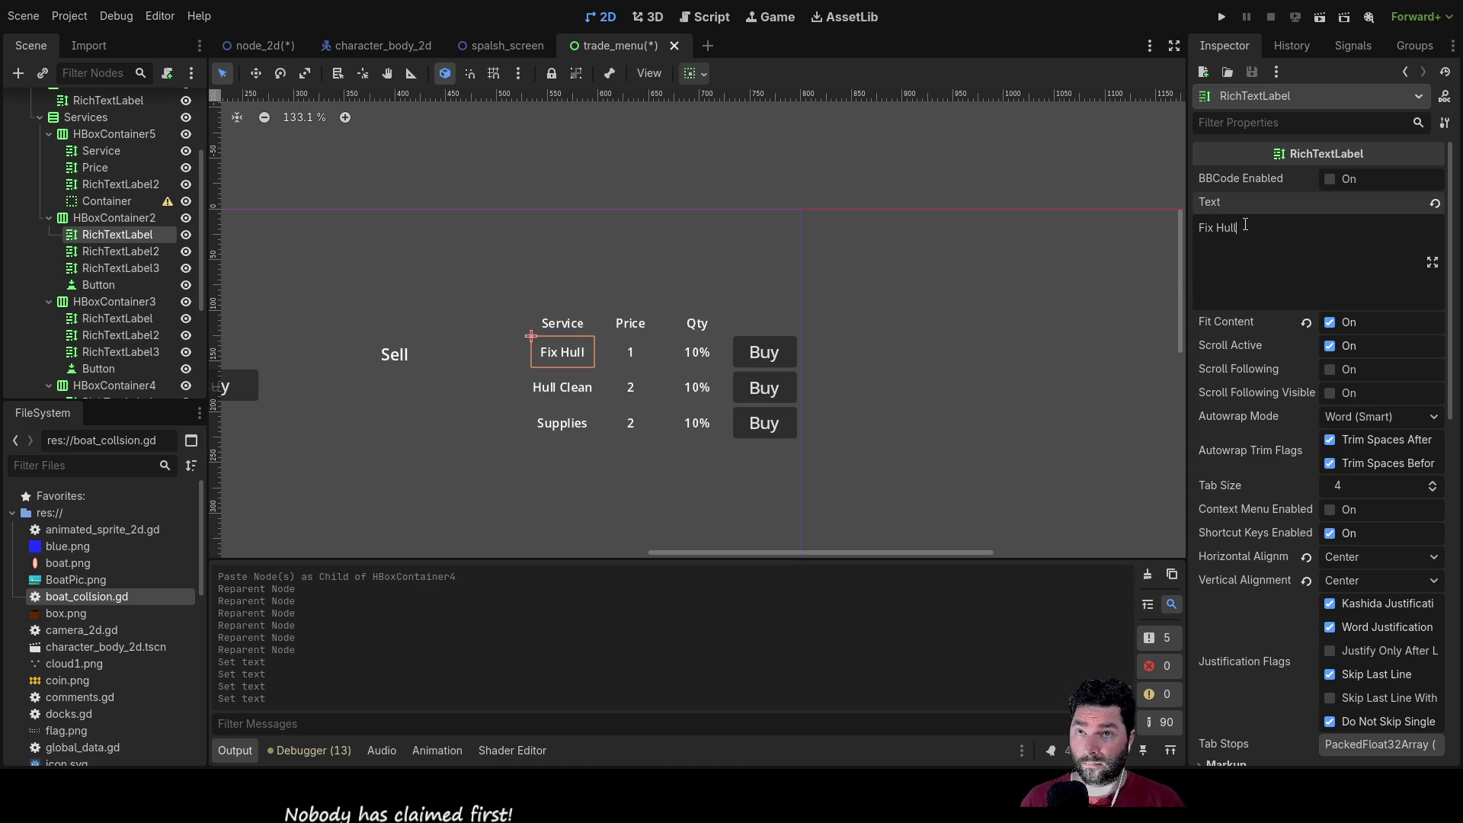
{"action": "left_click", "coordinate": [618, 350]}
Step: Set the Fix Hull price to 4, then start editing the Supplies quantity text
{"action": "double_click", "coordinate": [1202, 228]}
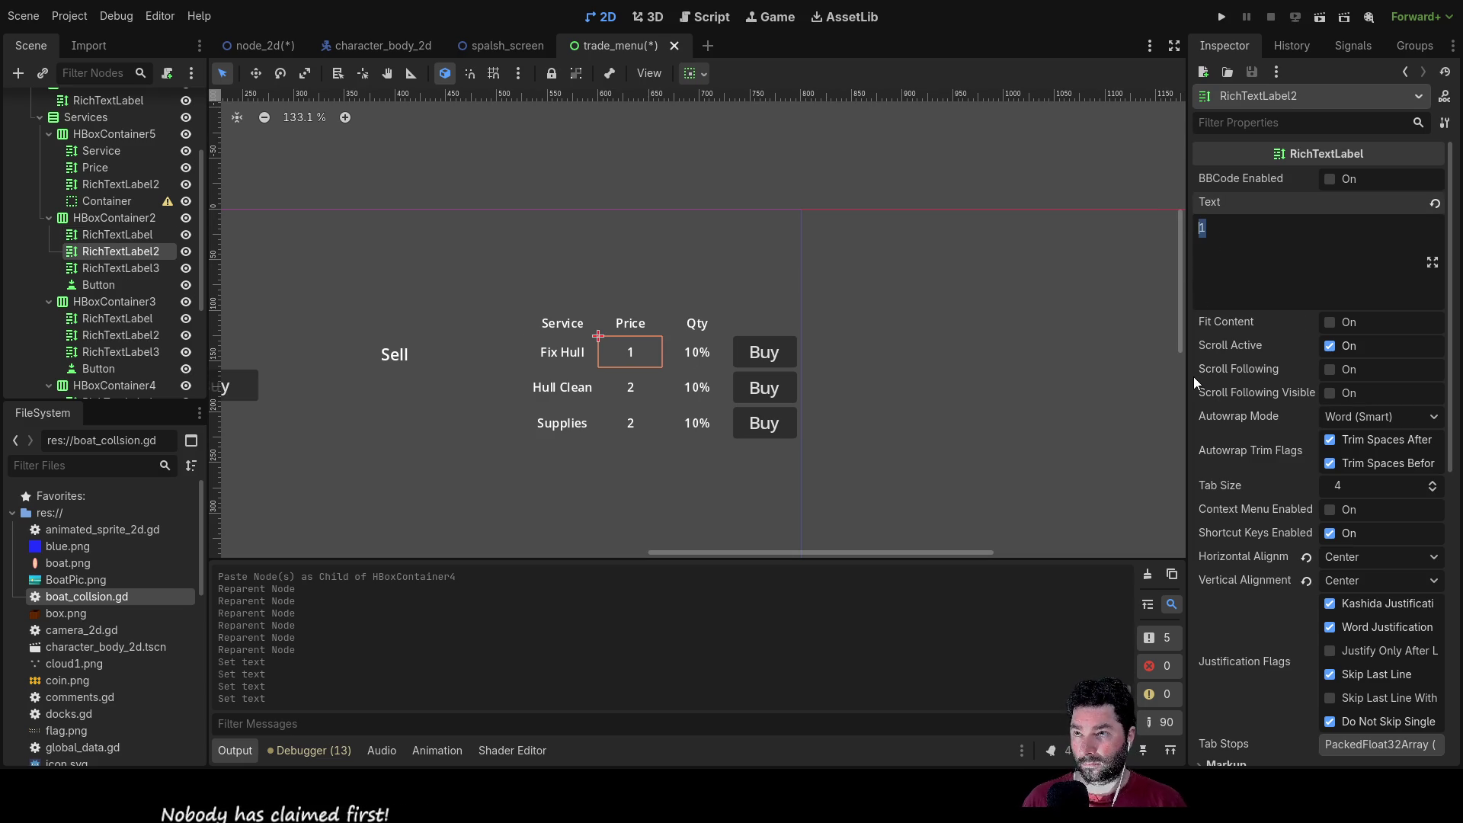
{"action": "type", "text": "4"}
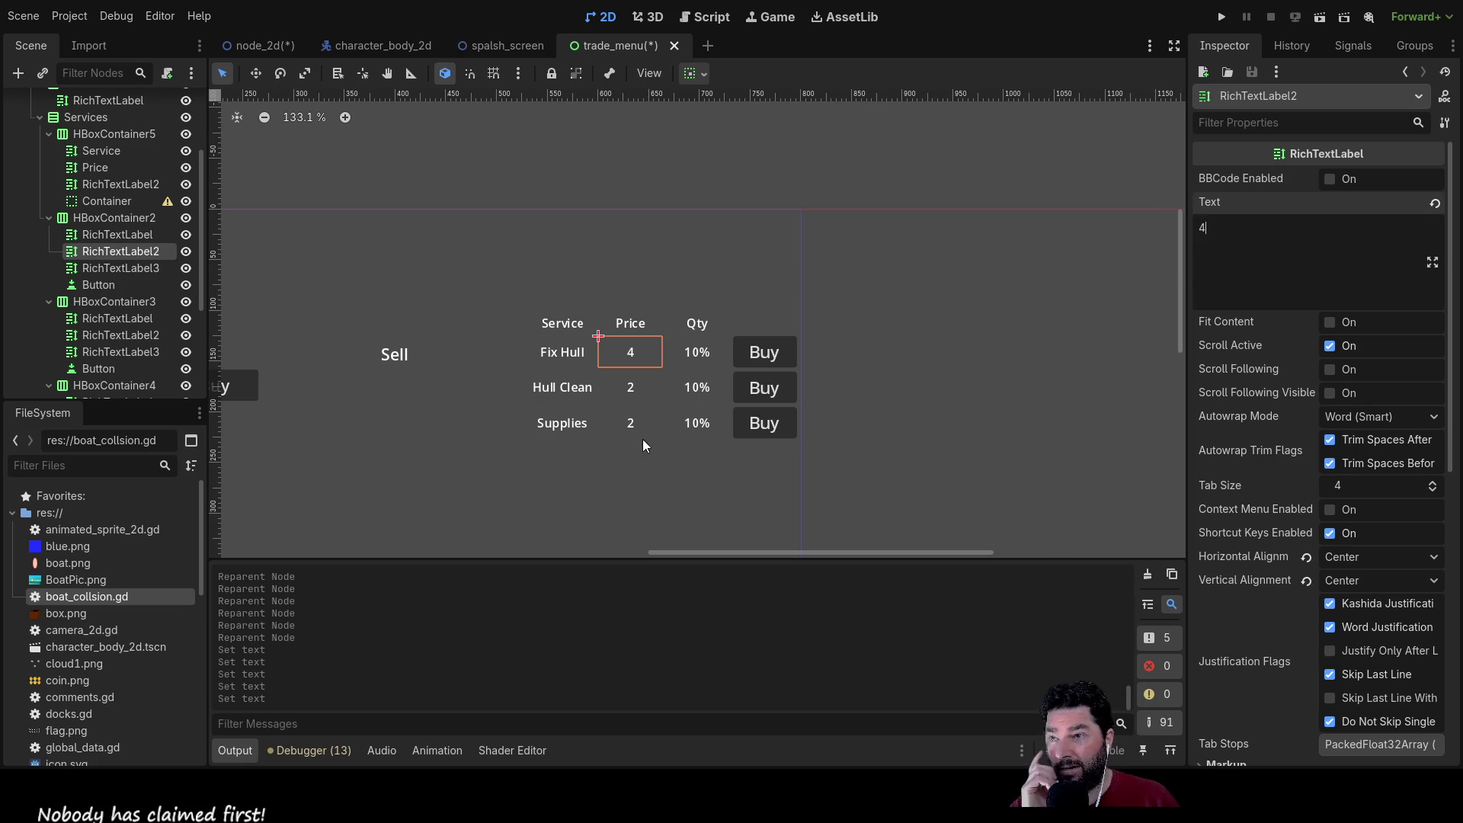
{"action": "left_click", "coordinate": [559, 425]}
{"action": "left_click", "coordinate": [707, 429]}
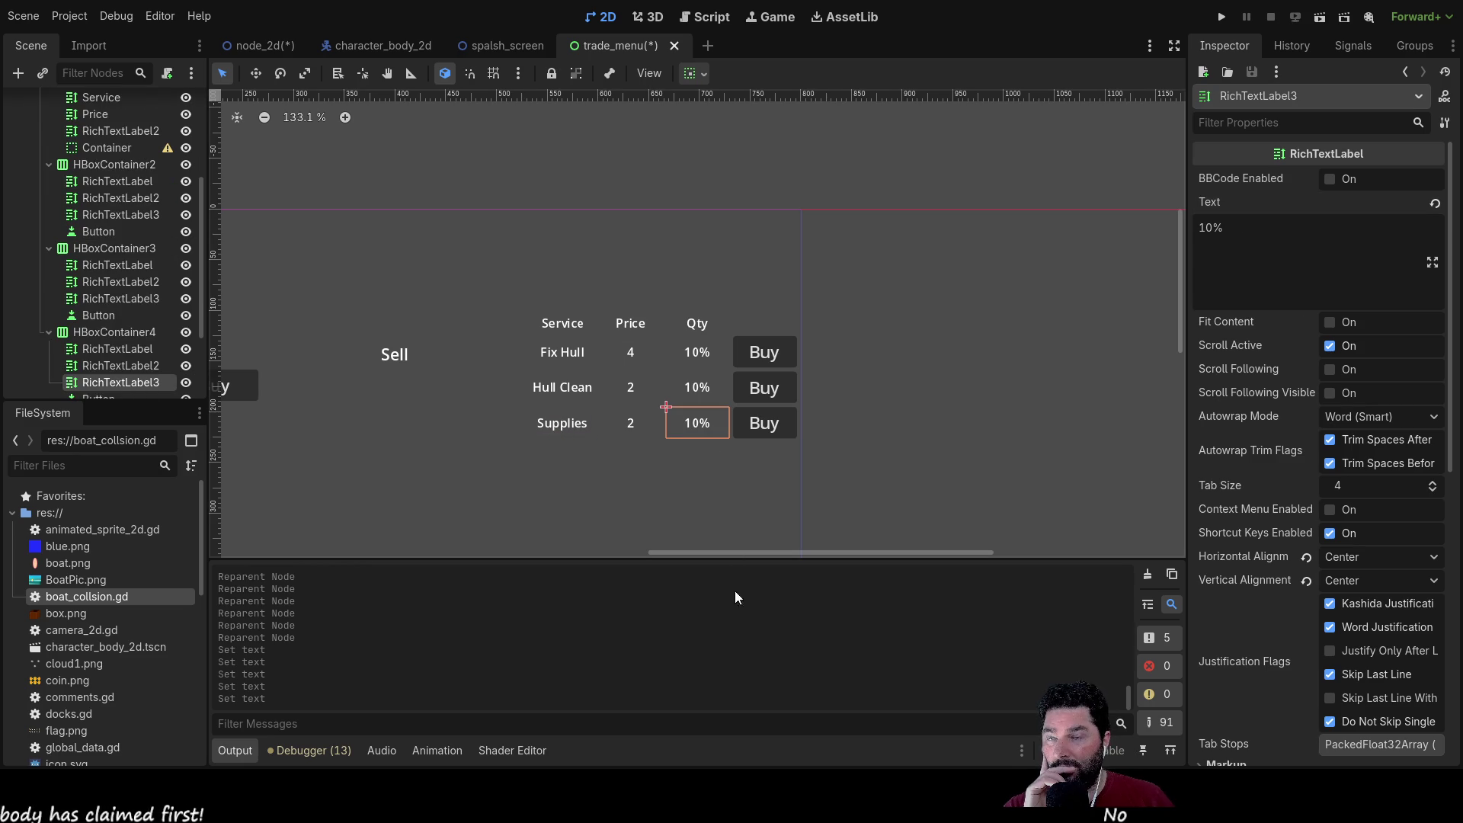
{"action": "left_click", "coordinate": [1258, 234]}
{"action": "type", "text": "50"}
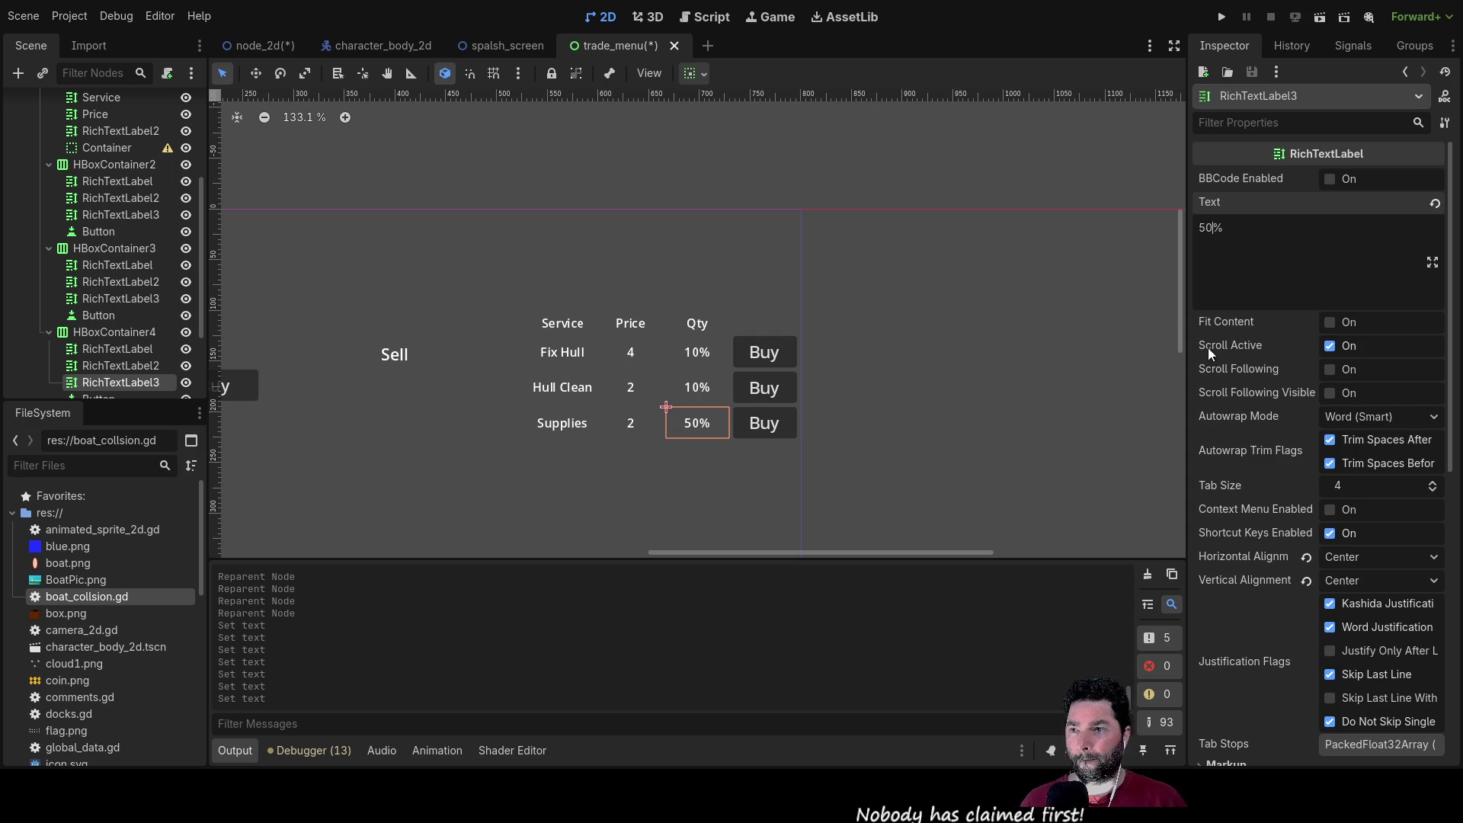
{"action": "scroll", "coordinate": [985, 448], "scroll_direction": "down", "scroll_amount": 2}
{"action": "scroll", "coordinate": [904, 418], "scroll_direction": "up", "scroll_amount": 3}
{"action": "scroll", "coordinate": [903, 440], "scroll_direction": "up", "scroll_amount": 2}
{"action": "scroll", "coordinate": [899, 440], "scroll_direction": "down", "scroll_amount": 1}
{"action": "mouse_move", "coordinate": [893, 436]}
{"action": "left_mouse_down"}
{"action": "mouse_move", "coordinate": [987, 250]}
{"action": "mouse_move", "coordinate": [1058, 340]}
{"action": "left_mouse_up"}
{"action": "scroll", "coordinate": [748, 472], "scroll_direction": "down", "scroll_amount": 3}
{"action": "mouse_move", "coordinate": [509, 445]}
{"action": "left_mouse_down"}
{"action": "mouse_move", "coordinate": [855, 435]}
{"action": "mouse_move", "coordinate": [589, 349]}
{"action": "left_mouse_up"}
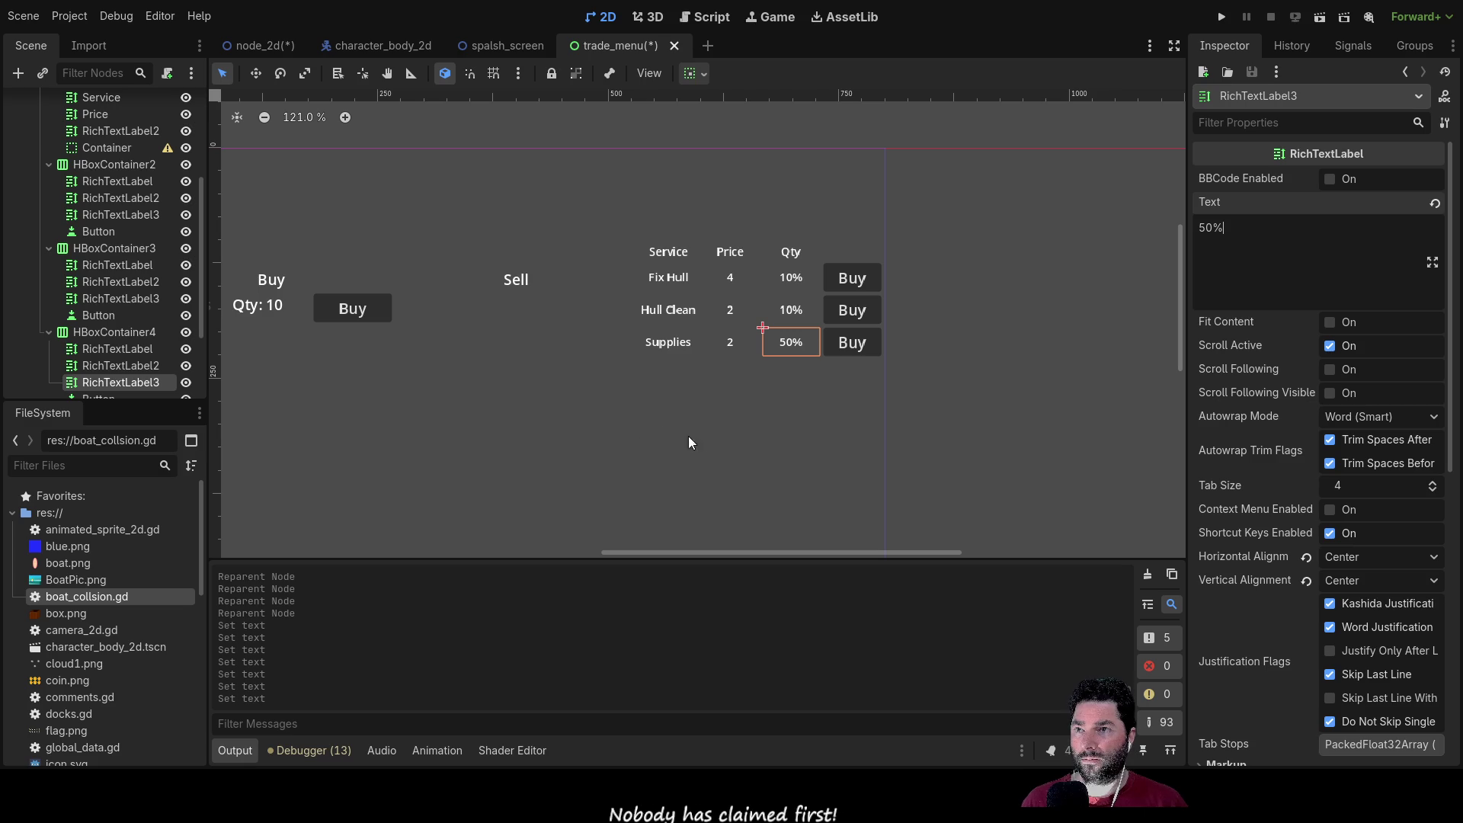
{"action": "left_click", "coordinate": [187, 252]}
{"action": "left_click", "coordinate": [187, 252]}
{"action": "left_click", "coordinate": [187, 251]}
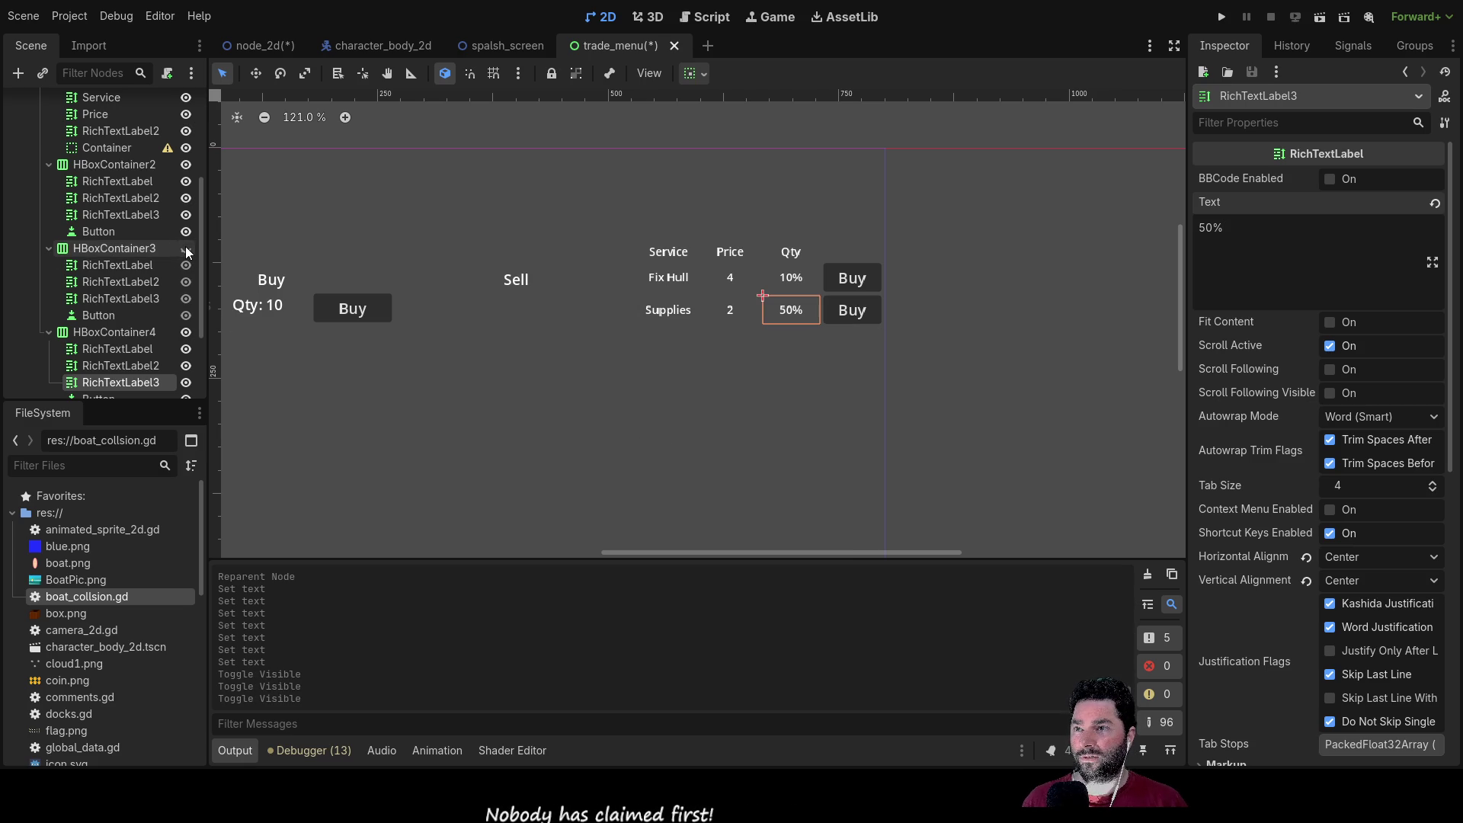
{"action": "left_click", "coordinate": [186, 252]}
{"action": "left_click", "coordinate": [187, 251]}
{"action": "left_click", "coordinate": [186, 251]}
{"action": "left_click", "coordinate": [187, 251]}
{"action": "left_click", "coordinate": [186, 251]}
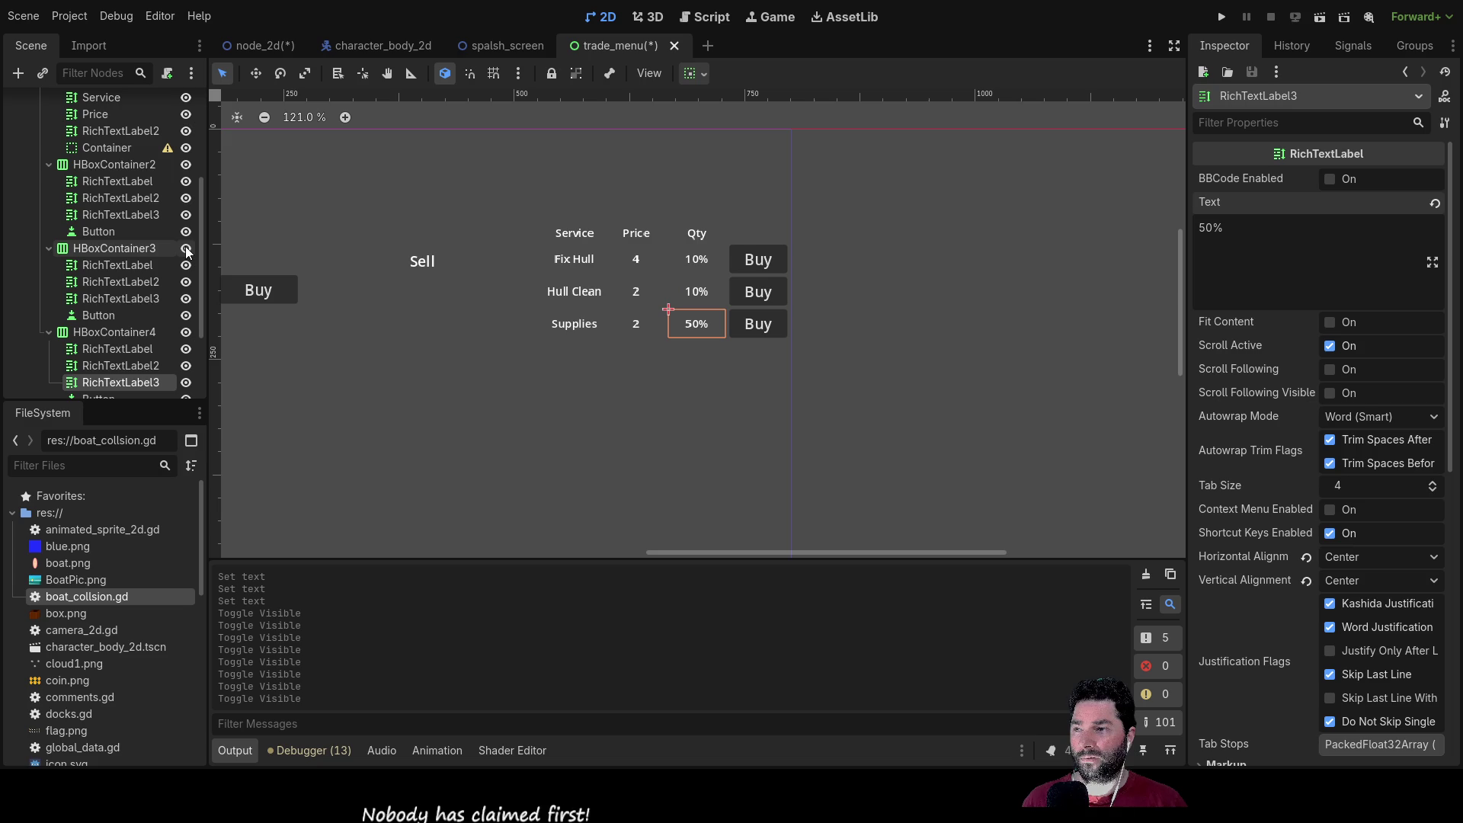
{"action": "mouse_move", "coordinate": [411, 401]}
{"action": "left_mouse_down"}
{"action": "mouse_move", "coordinate": [930, 480]}
{"action": "mouse_move", "coordinate": [616, 426]}
{"action": "mouse_move", "coordinate": [623, 450]}
{"action": "mouse_move", "coordinate": [640, 445]}
{"action": "left_mouse_up"}
{"action": "mouse_move", "coordinate": [591, 389]}
{"action": "left_mouse_down"}
{"action": "mouse_move", "coordinate": [695, 395]}
{"action": "mouse_move", "coordinate": [674, 397]}
{"action": "left_mouse_up"}
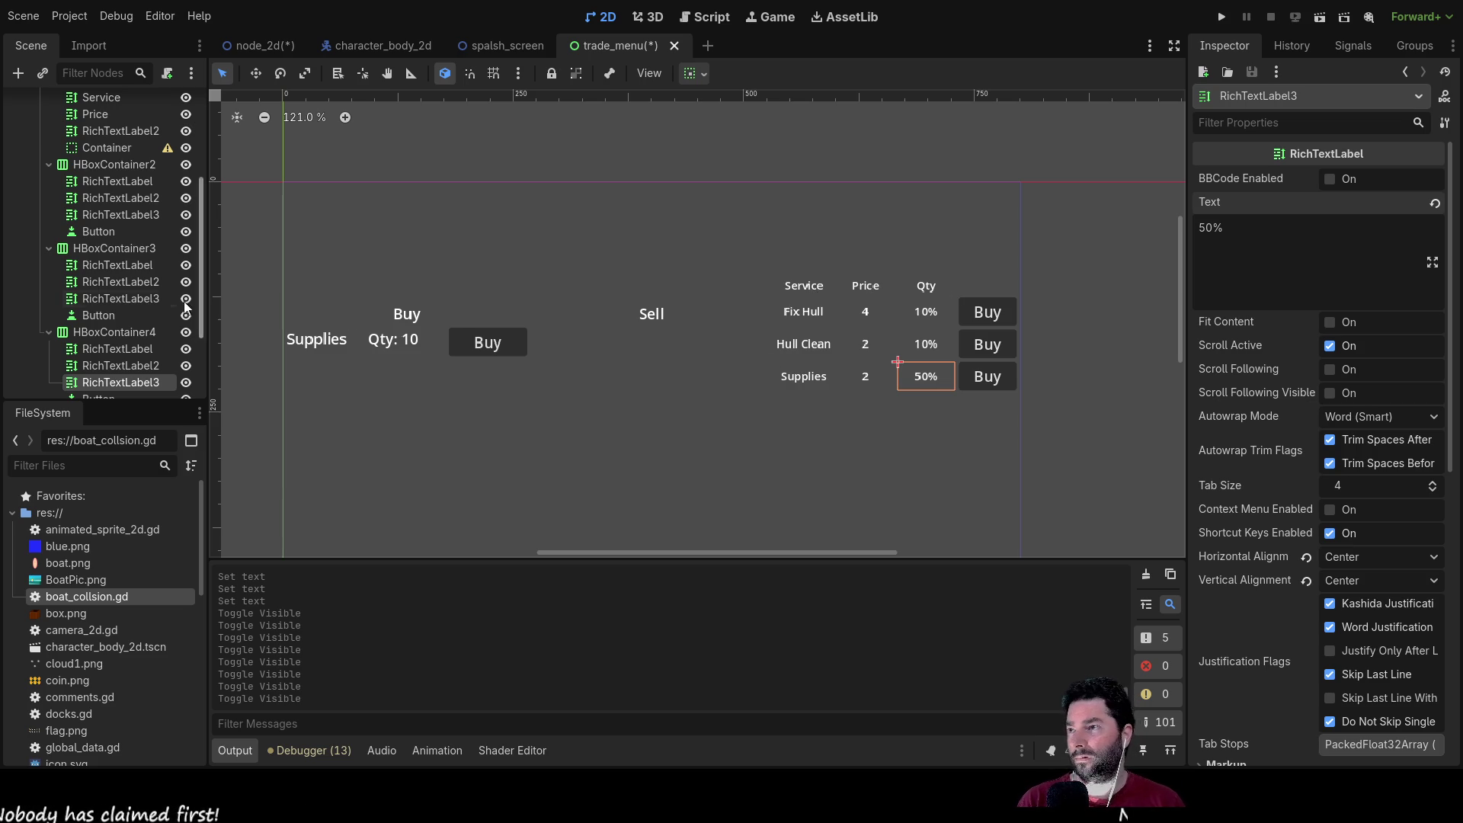
{"action": "scroll", "coordinate": [110, 232], "scroll_direction": "up", "scroll_amount": 2}
{"action": "left_click", "coordinate": [87, 139]}
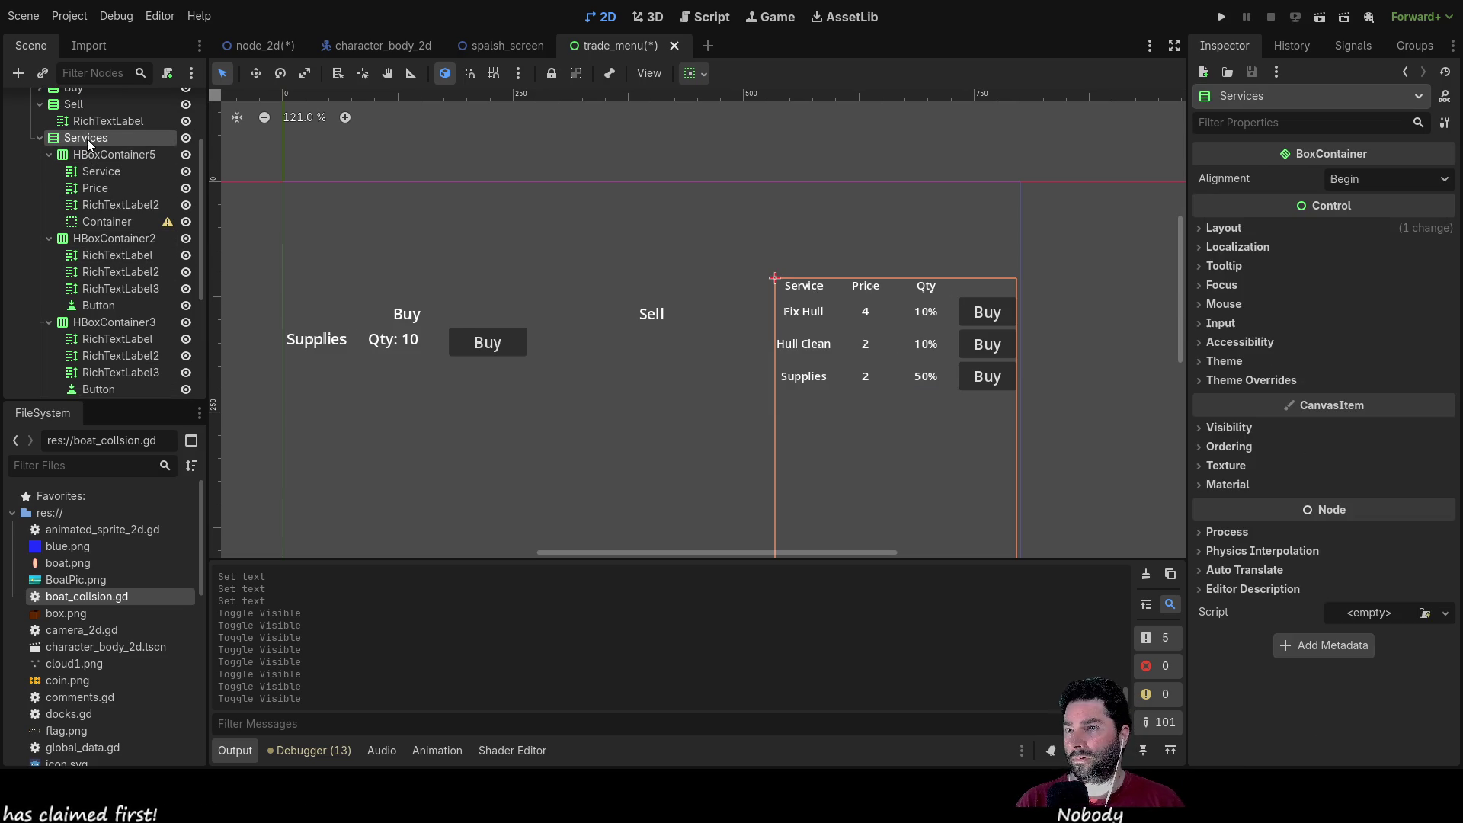
{"action": "scroll", "coordinate": [95, 250], "scroll_direction": "up", "scroll_amount": 3}
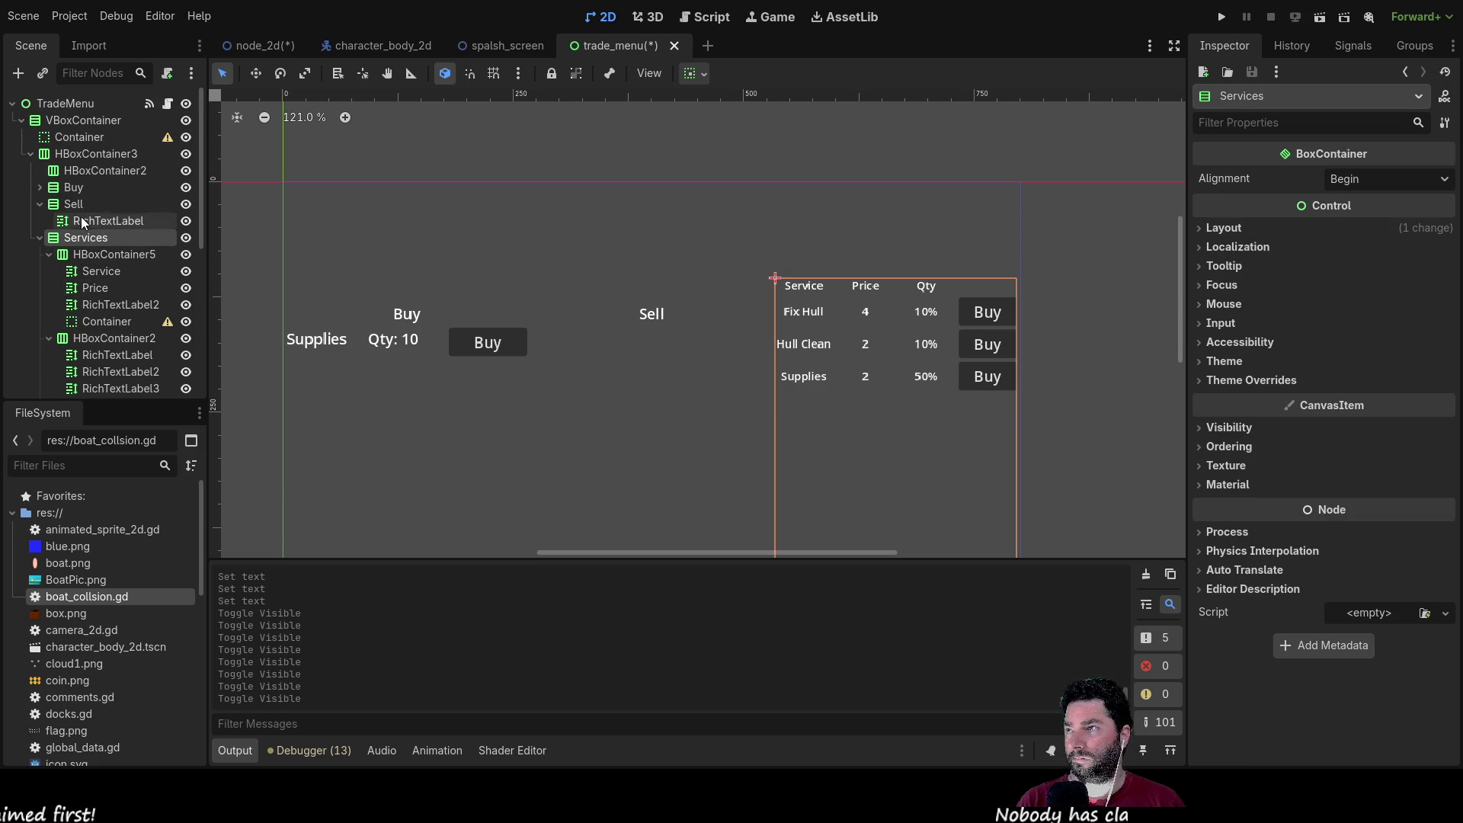
{"action": "left_click", "coordinate": [85, 154]}
{"action": "left_click", "coordinate": [85, 172]}
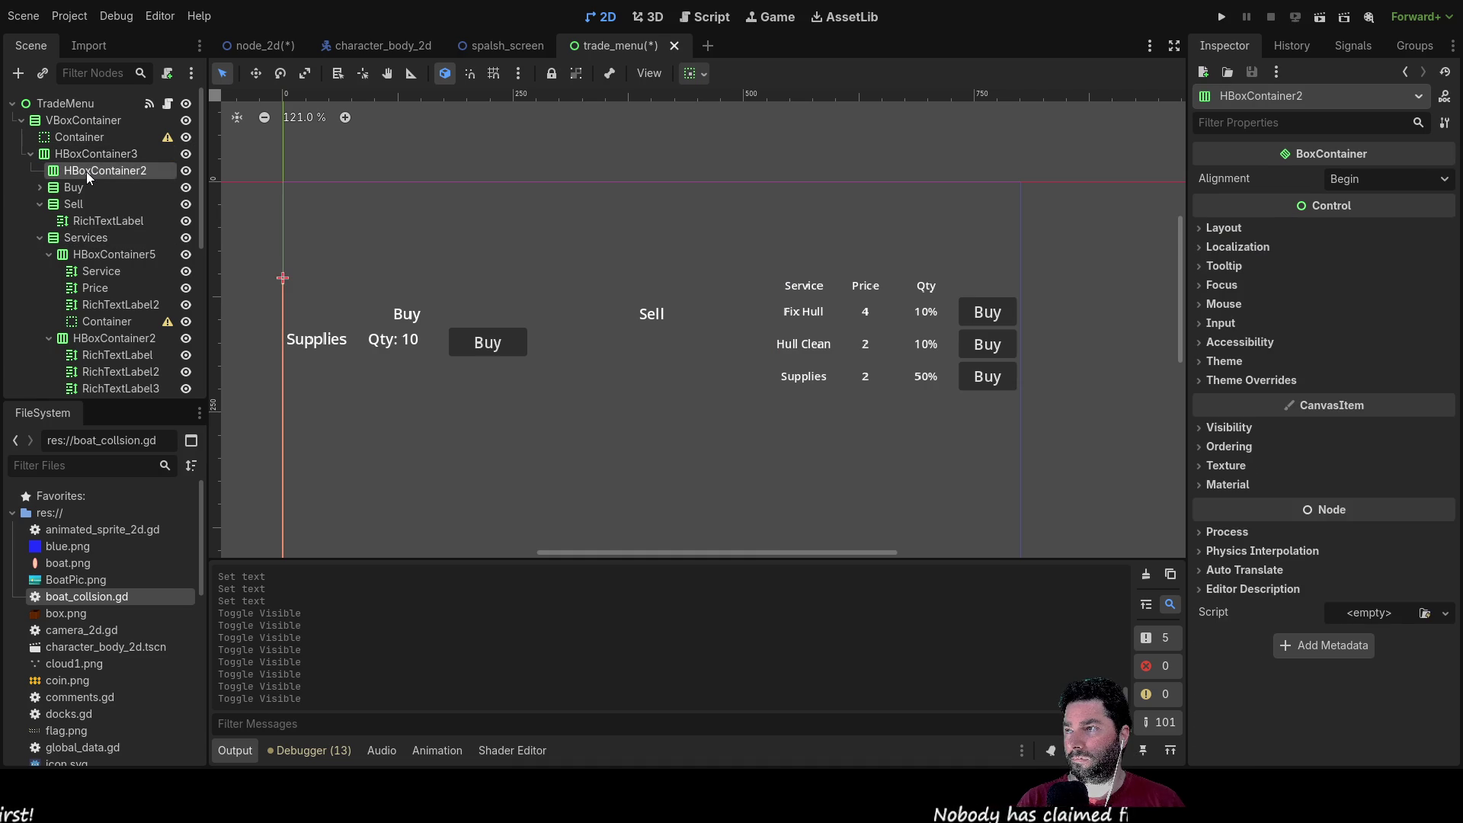
{"action": "left_click", "coordinate": [72, 188]}
{"action": "left_click", "coordinate": [40, 188]}
{"action": "left_click", "coordinate": [96, 204]}
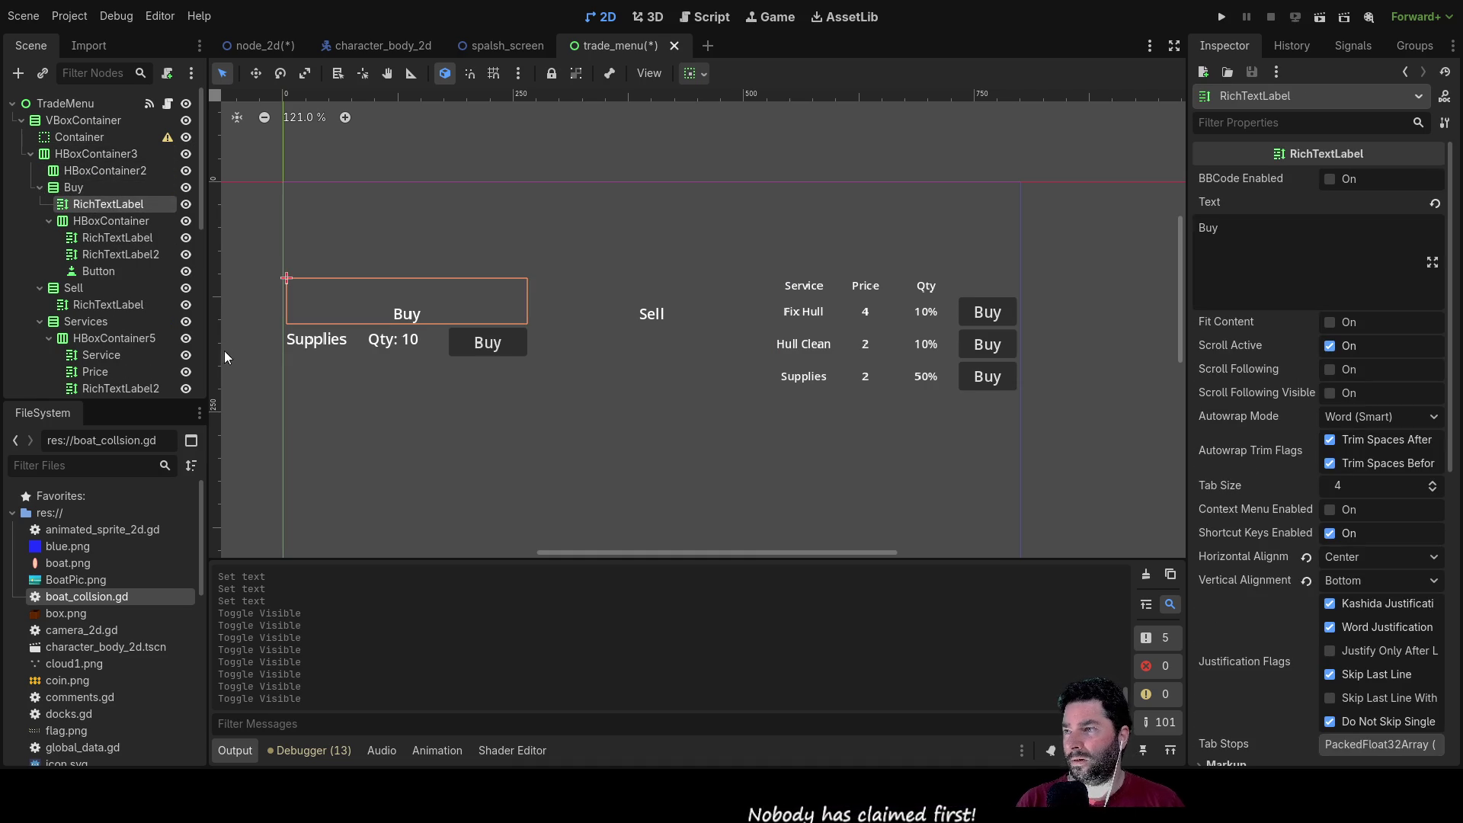
{"action": "scroll", "coordinate": [165, 301], "scroll_direction": "down", "scroll_amount": 3}
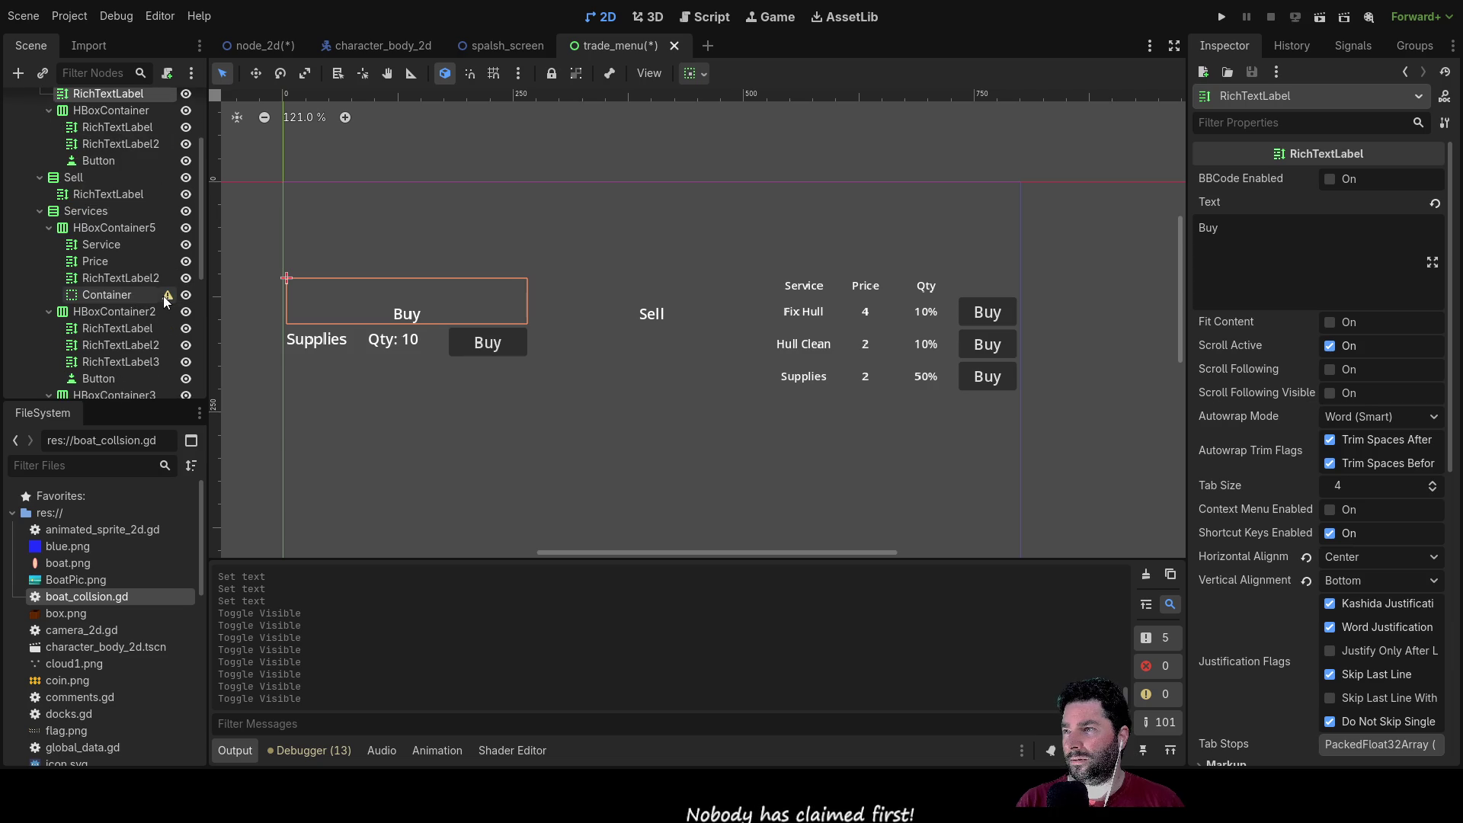
{"action": "left_click", "coordinate": [797, 278]}
{"action": "left_click", "coordinate": [98, 227]}
Step: Paste a copy of the Buy heading at the top of Services and retitle it Dock Services
{"action": "left_click", "coordinate": [88, 210]}
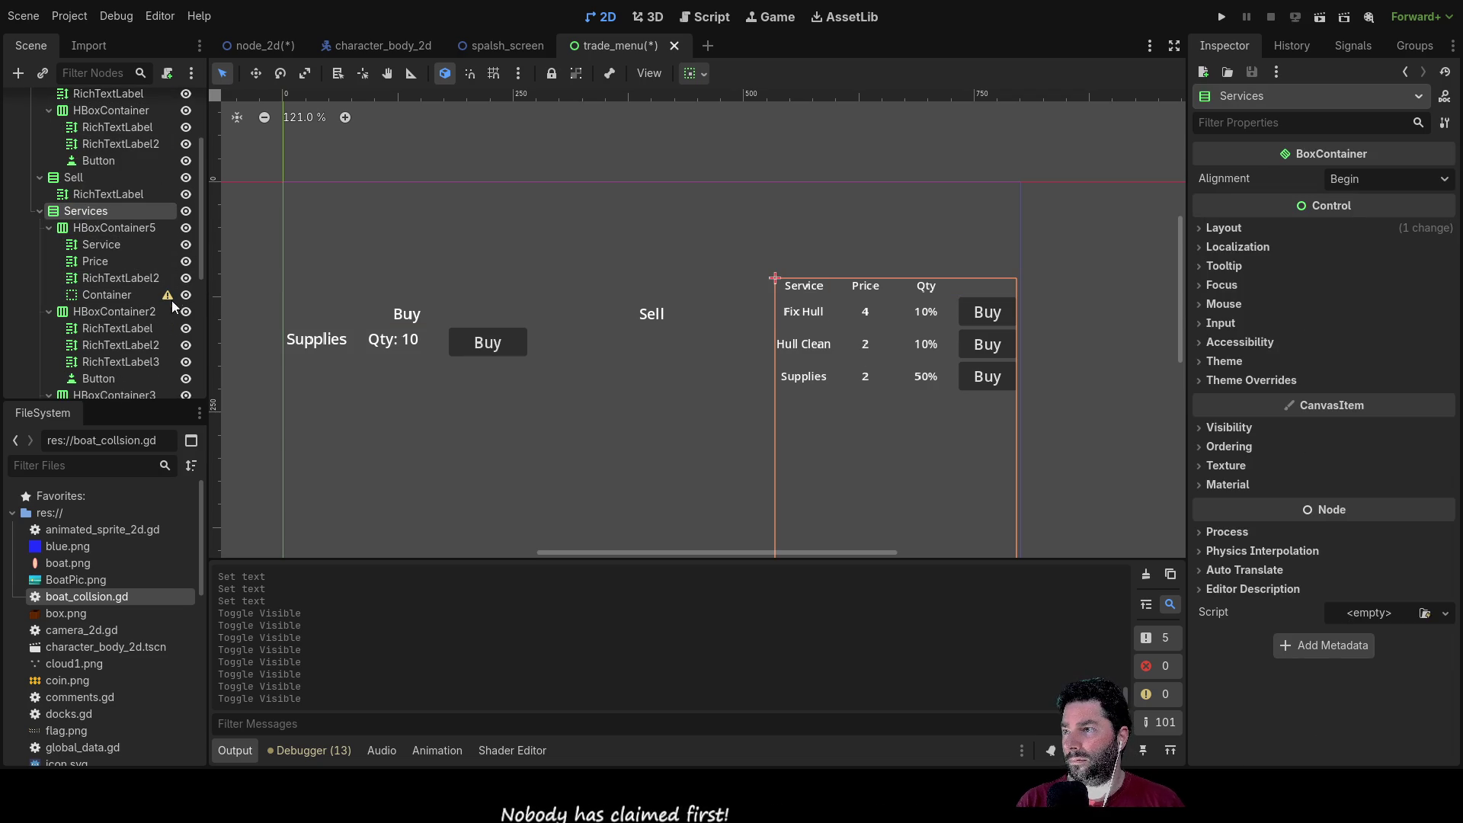
{"action": "key", "text": "ctrl+v"}
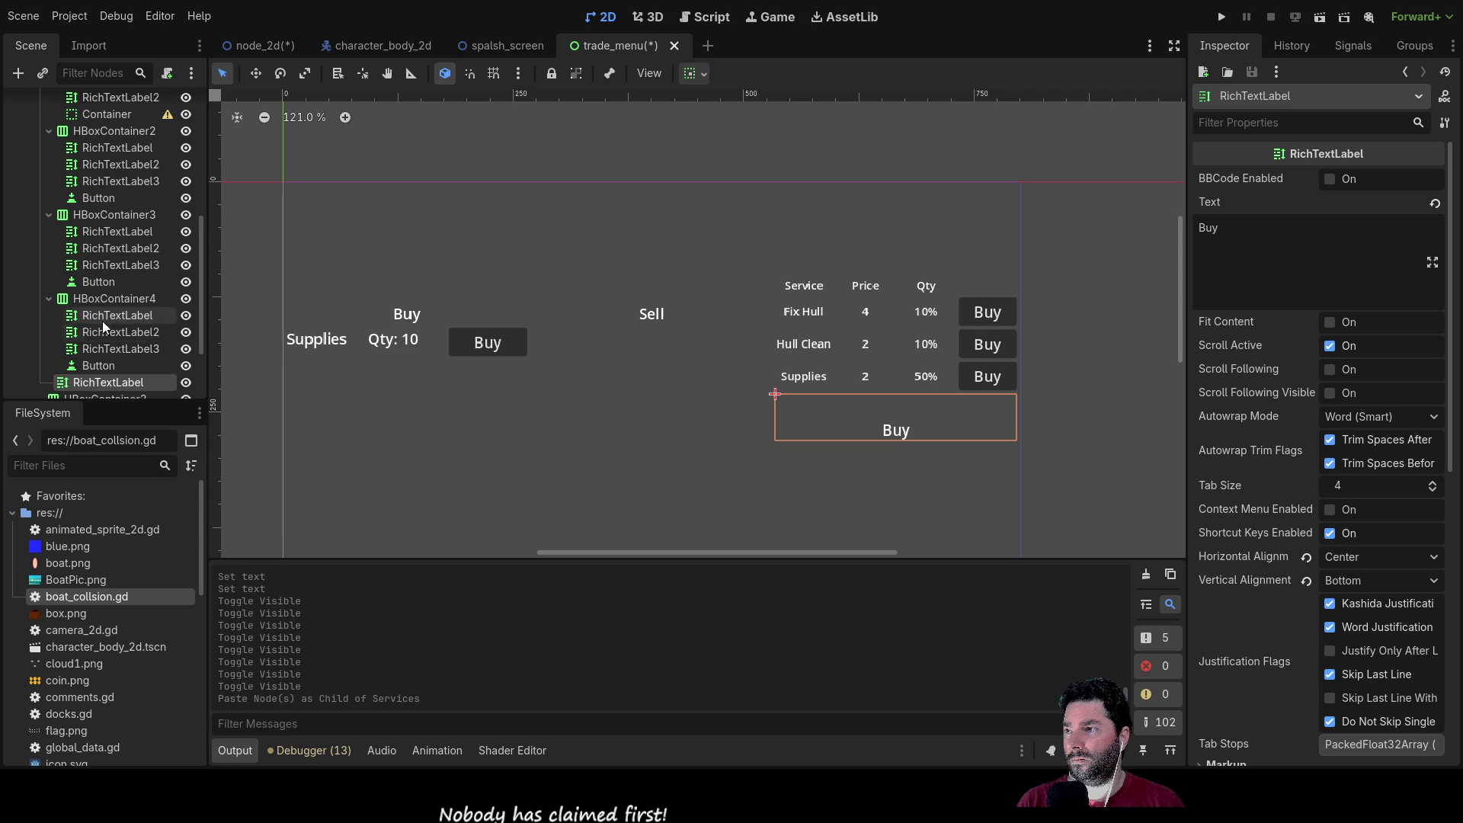
{"action": "mouse_move", "coordinate": [108, 384]}
{"action": "left_mouse_down"}
{"action": "mouse_move", "coordinate": [98, 178]}
{"action": "mouse_move", "coordinate": [111, 103]}
{"action": "mouse_move", "coordinate": [122, 169]}
{"action": "left_mouse_up"}
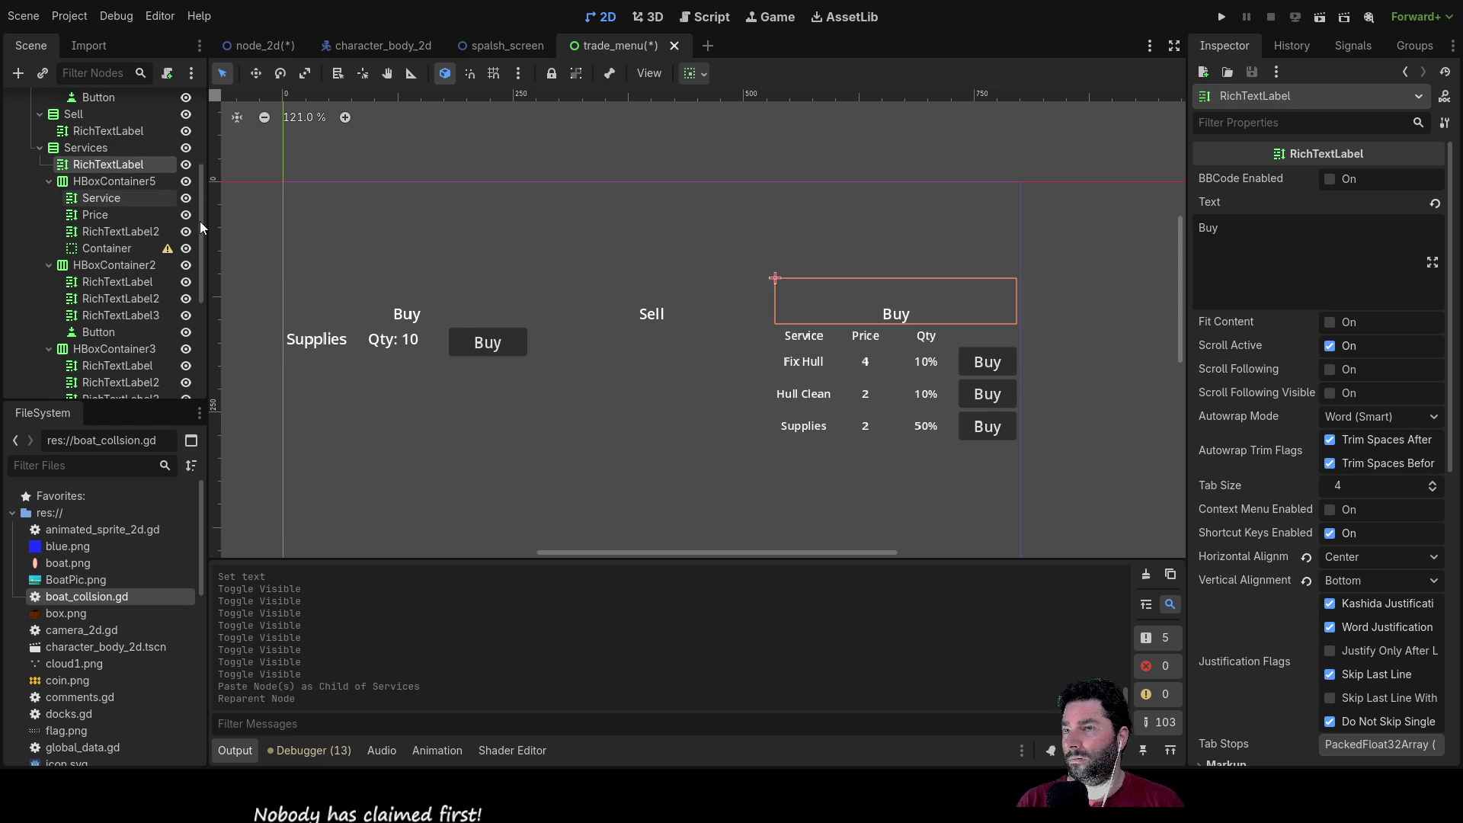
{"action": "mouse_move", "coordinate": [1330, 270]}
{"action": "left_mouse_down"}
{"action": "mouse_move", "coordinate": [1296, 229]}
{"action": "mouse_move", "coordinate": [1170, 227]}
{"action": "left_mouse_up"}
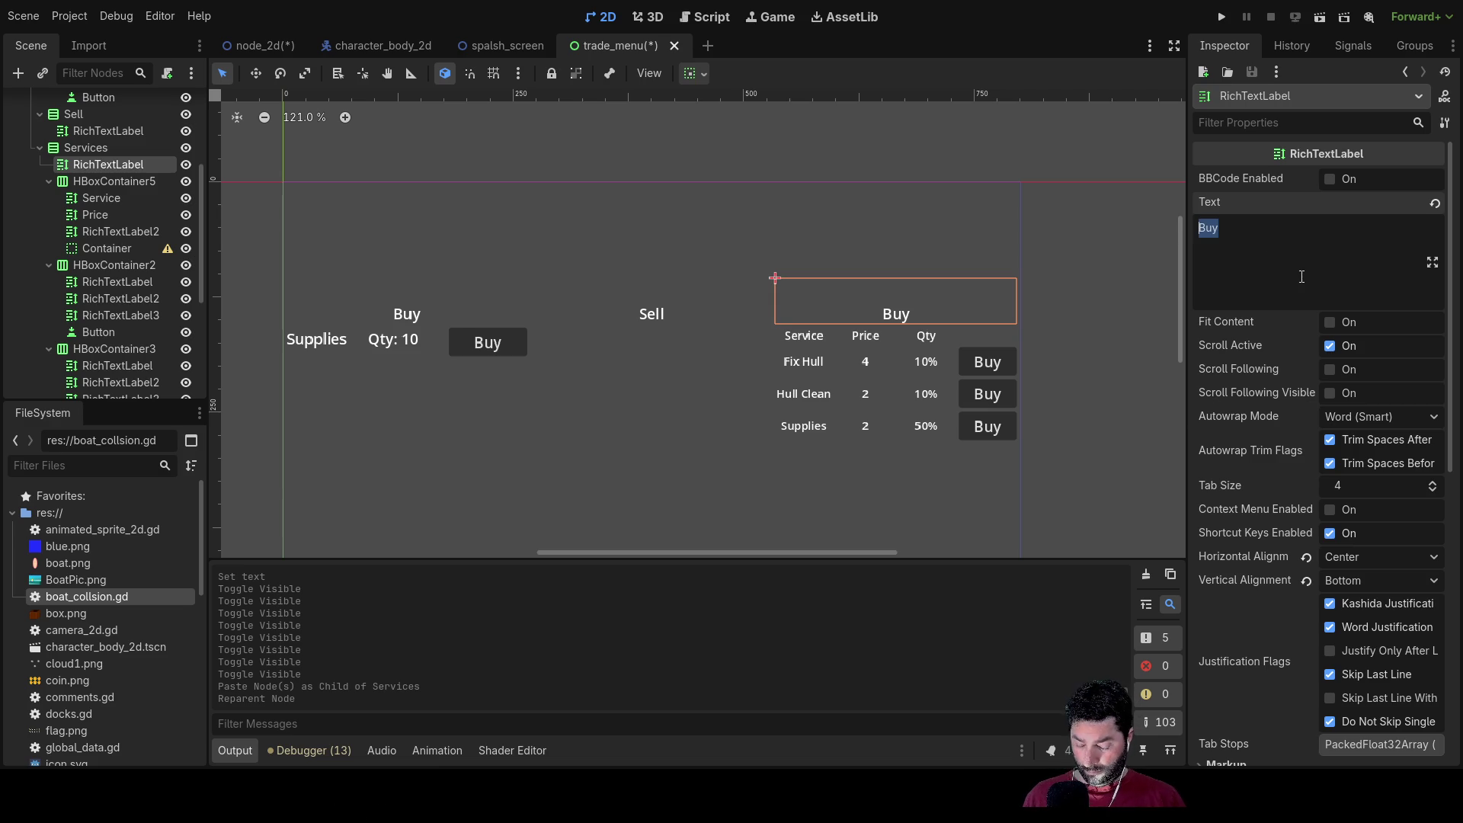
{"action": "type", "text": "Dock Services"}
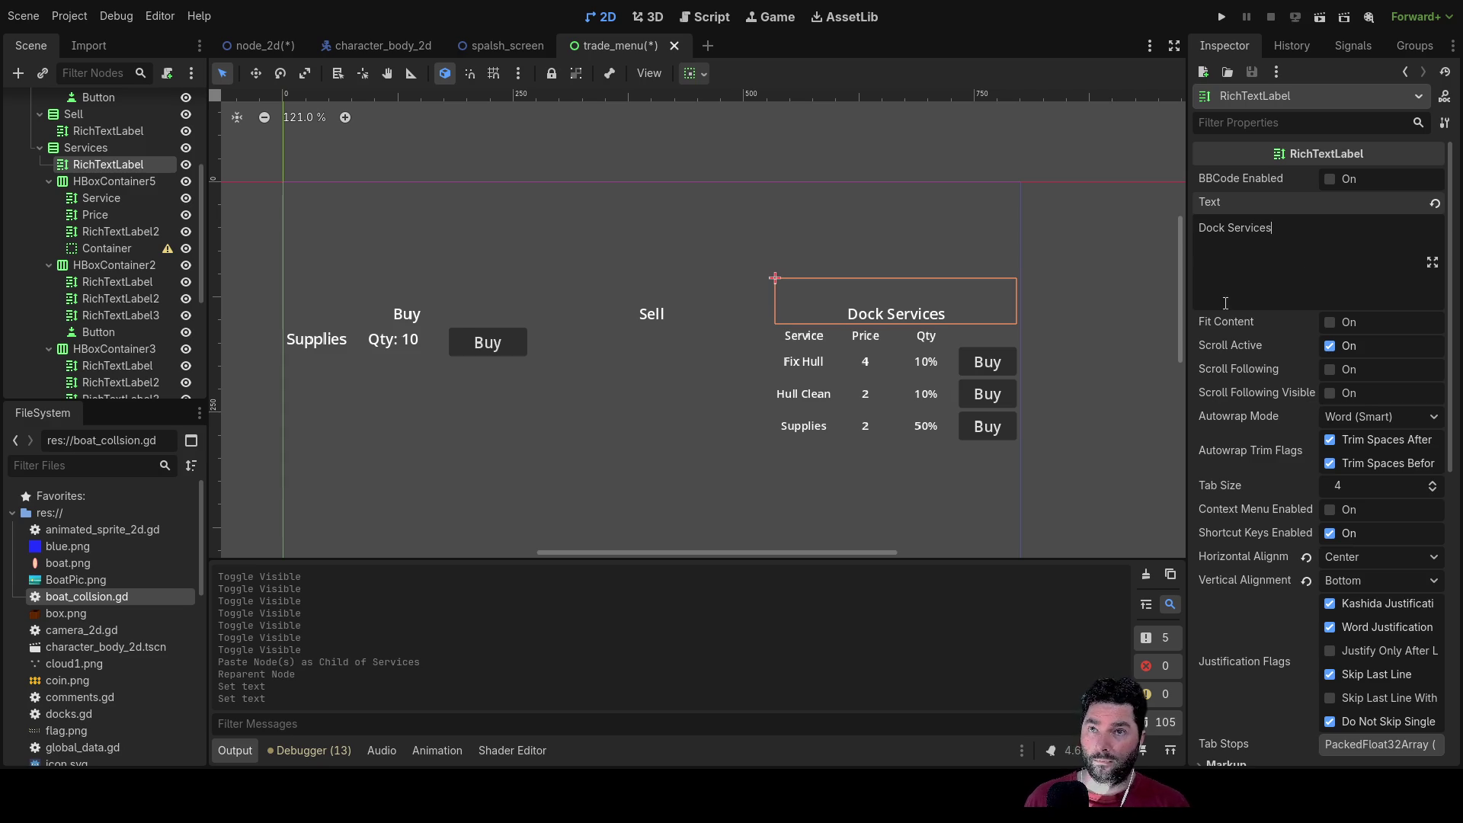
Step: Expand the heading's layout settings and collapse the HBoxContainer5 header row in the Scene tree
{"action": "scroll", "coordinate": [1296, 351], "scroll_direction": "down", "scroll_amount": 2}
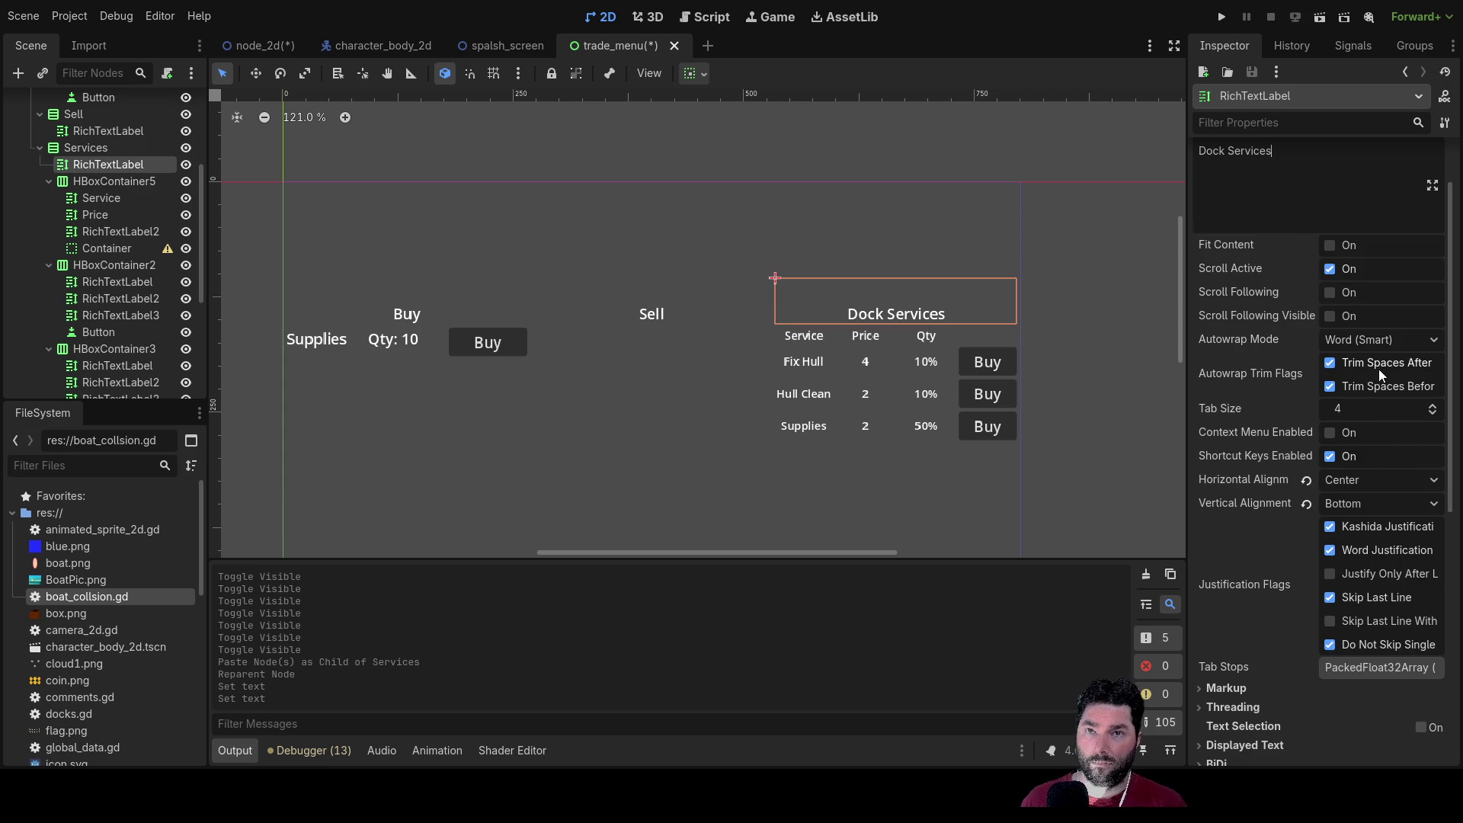
{"action": "scroll", "coordinate": [1341, 381], "scroll_direction": "down", "scroll_amount": 8}
{"action": "left_click", "coordinate": [1198, 502]}
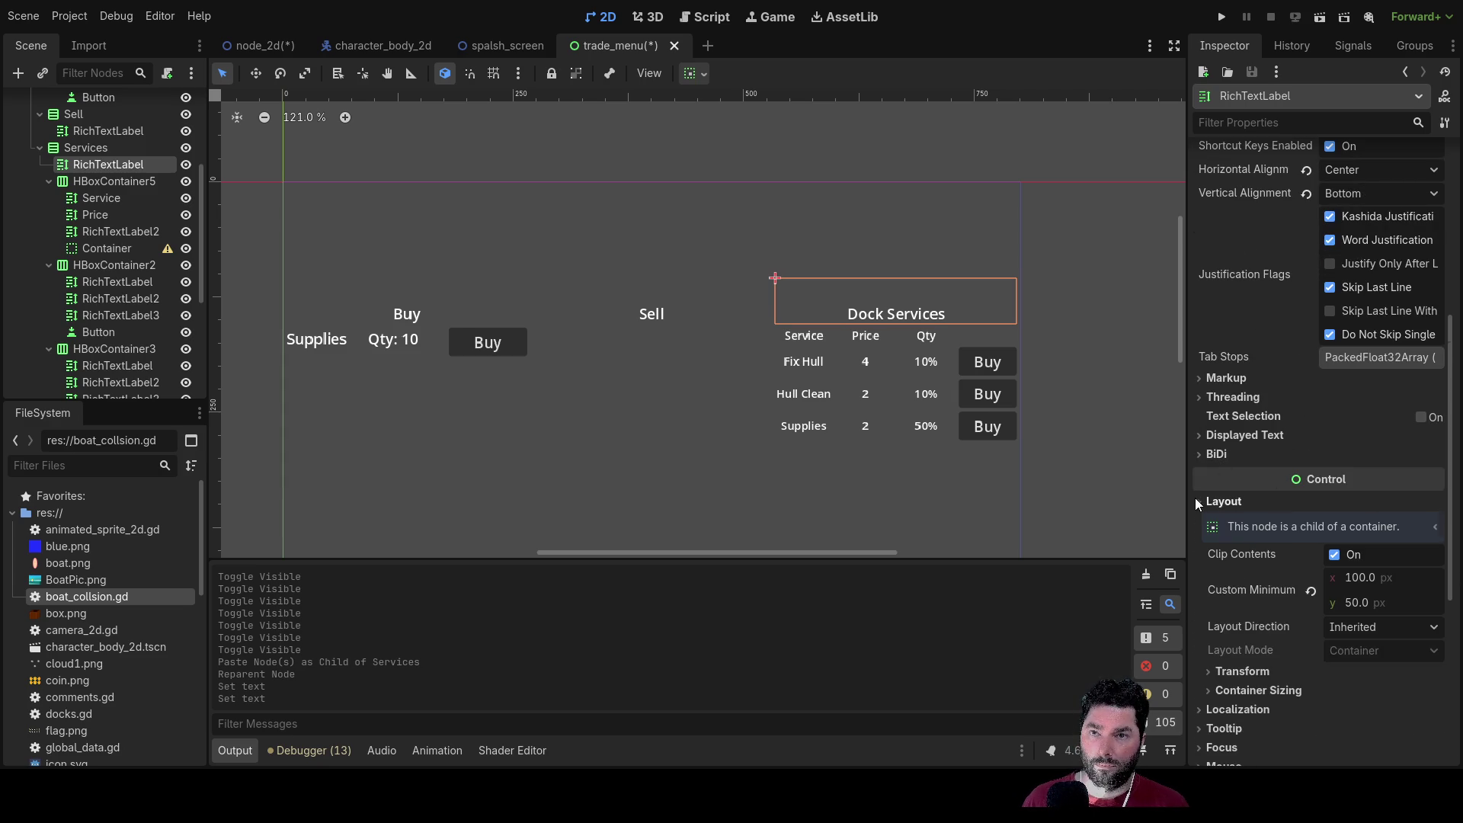
{"action": "scroll", "coordinate": [1295, 549], "scroll_direction": "down", "scroll_amount": 8}
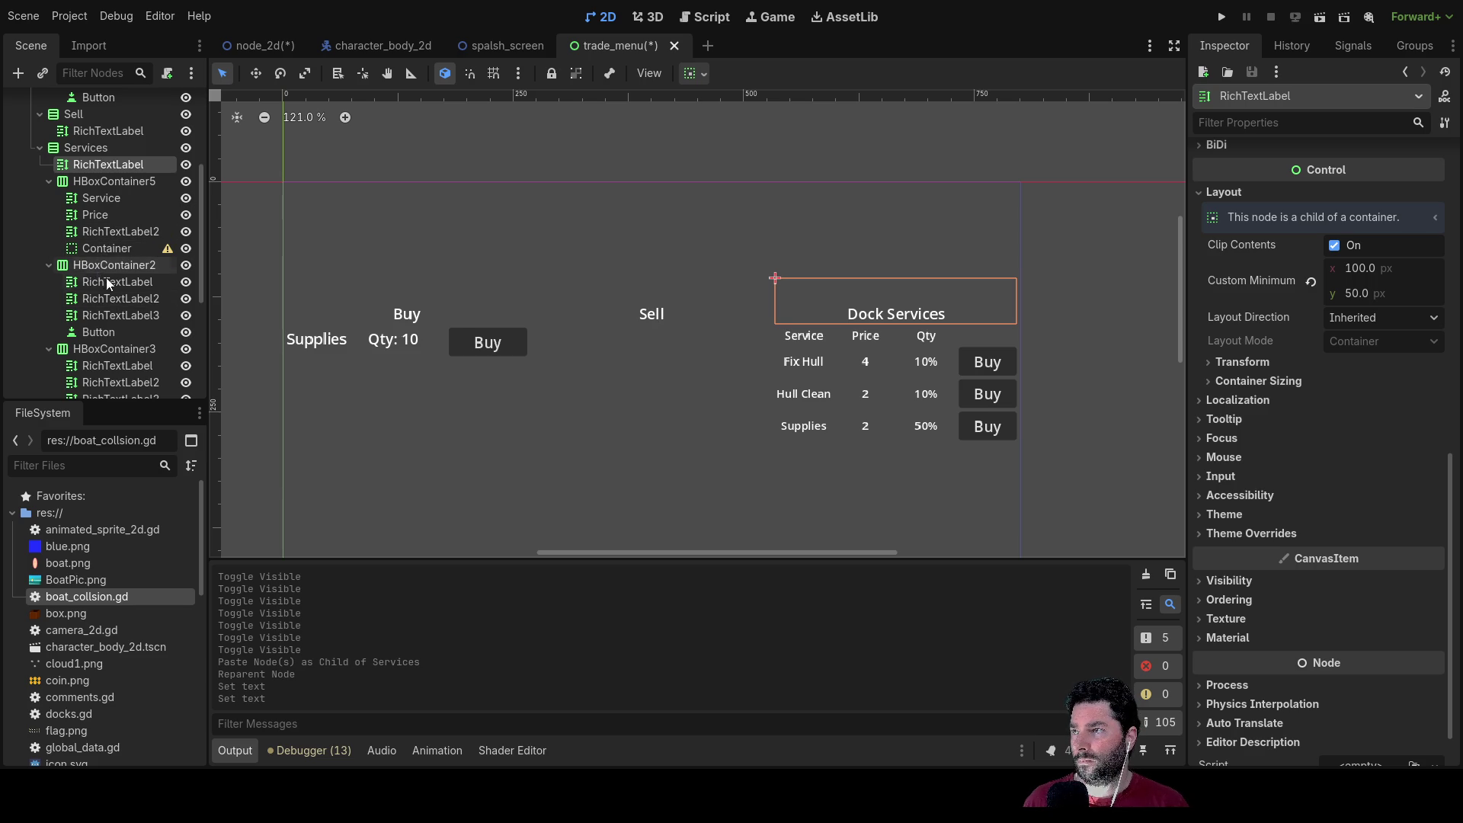
{"action": "left_click", "coordinate": [49, 265]}
{"action": "left_click", "coordinate": [48, 265]}
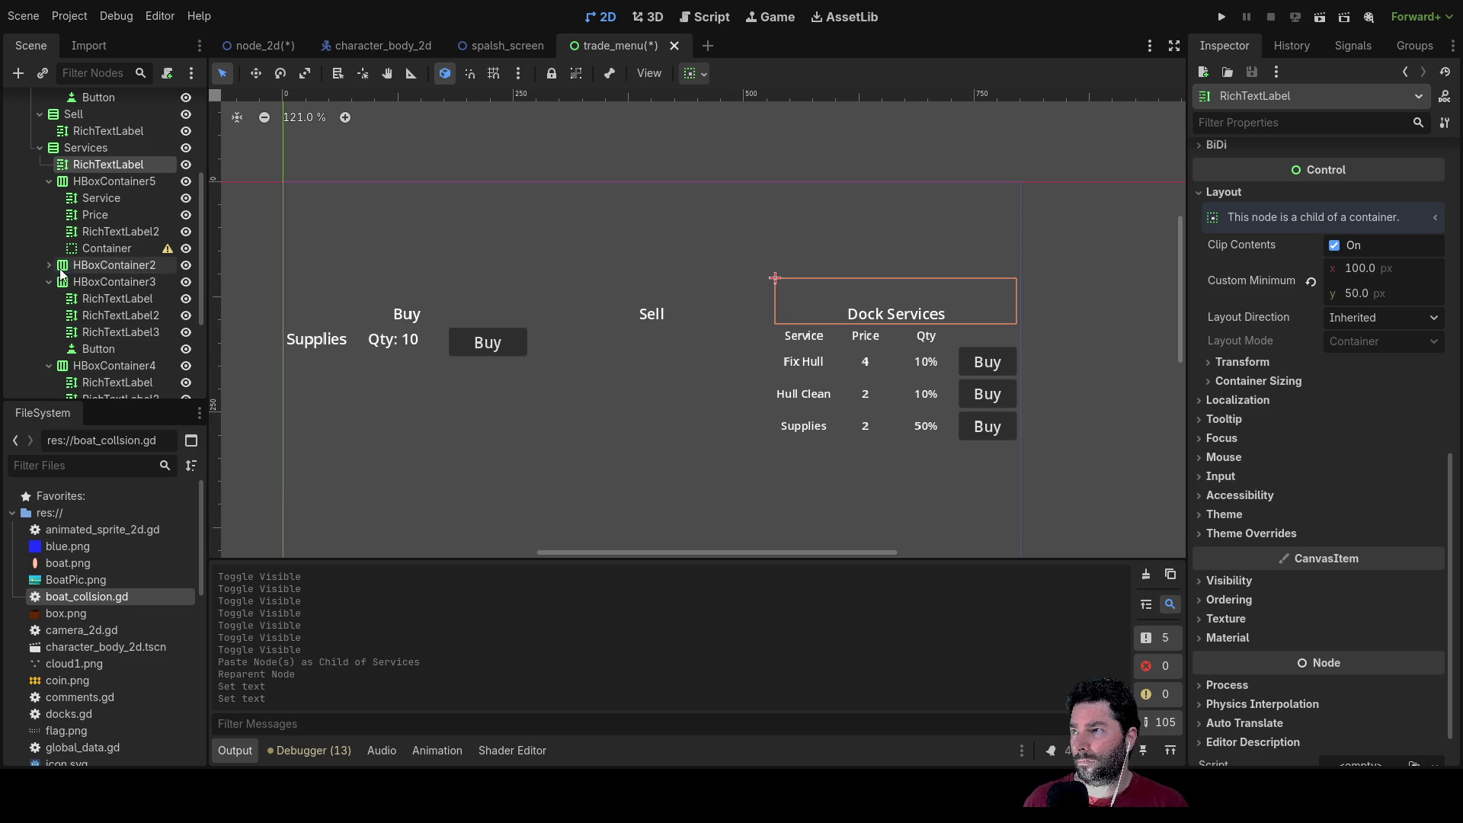
{"action": "left_click", "coordinate": [49, 181]}
{"action": "scroll", "coordinate": [70, 241], "scroll_direction": "up", "scroll_amount": 3}
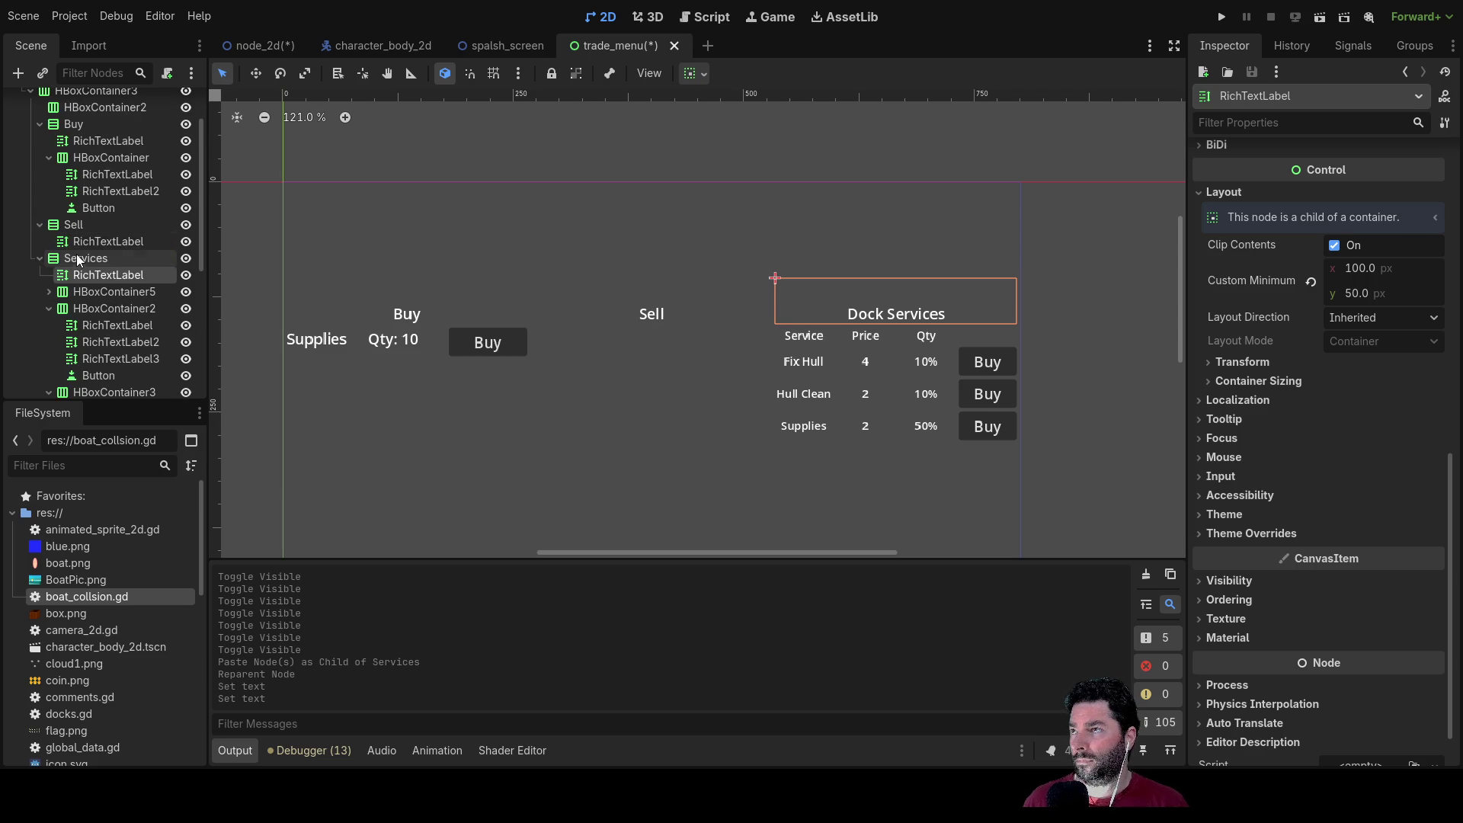
Step: Select the Sell, Buy and Dock Services headings and set their Vertical Alignment to Center
{"action": "left_click", "coordinate": [111, 240], "text": "ctrl"}
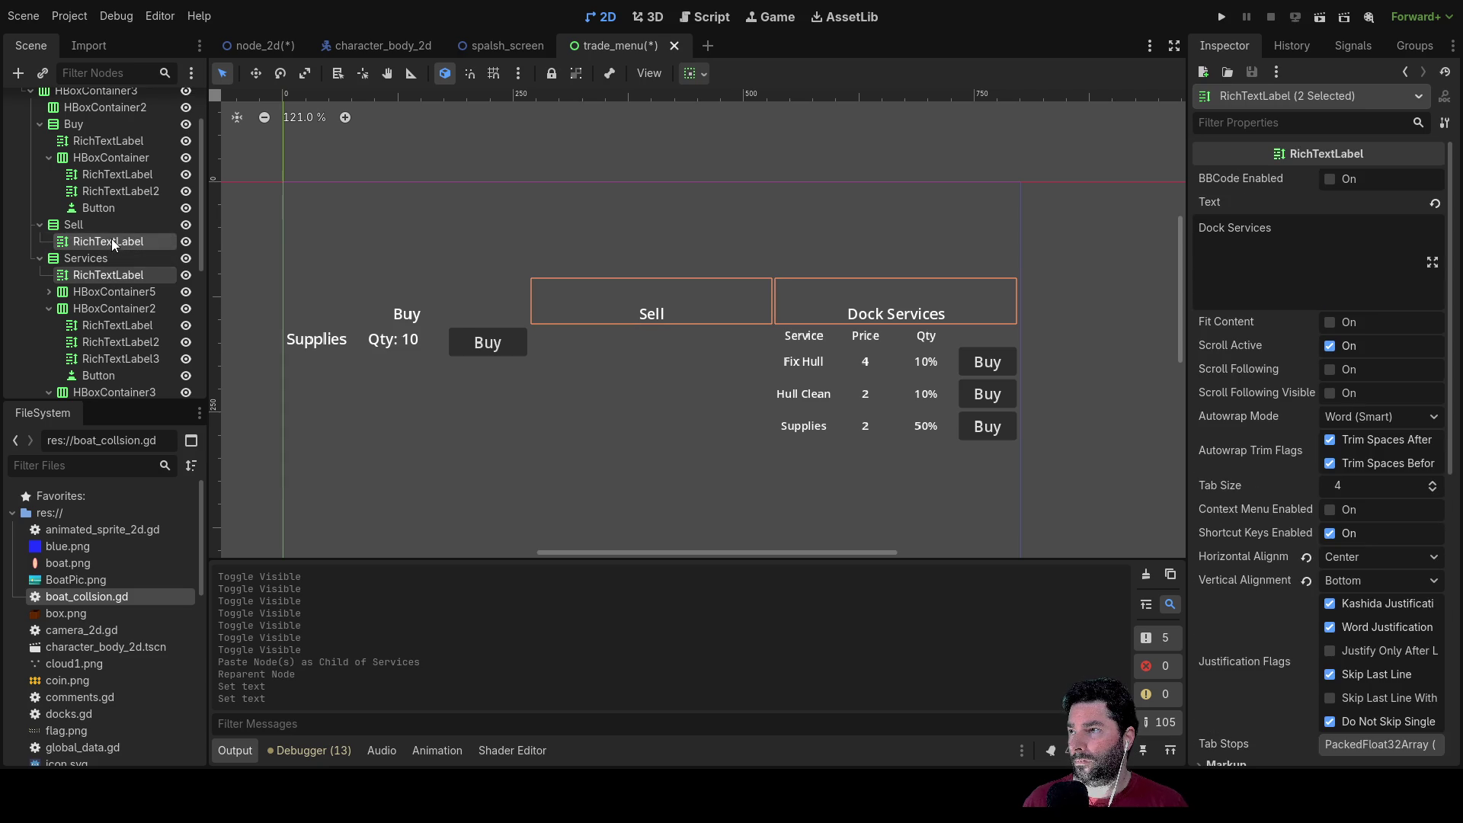
{"action": "left_click", "coordinate": [112, 143], "text": "ctrl"}
{"action": "scroll", "coordinate": [1301, 418], "scroll_direction": "down", "scroll_amount": 7}
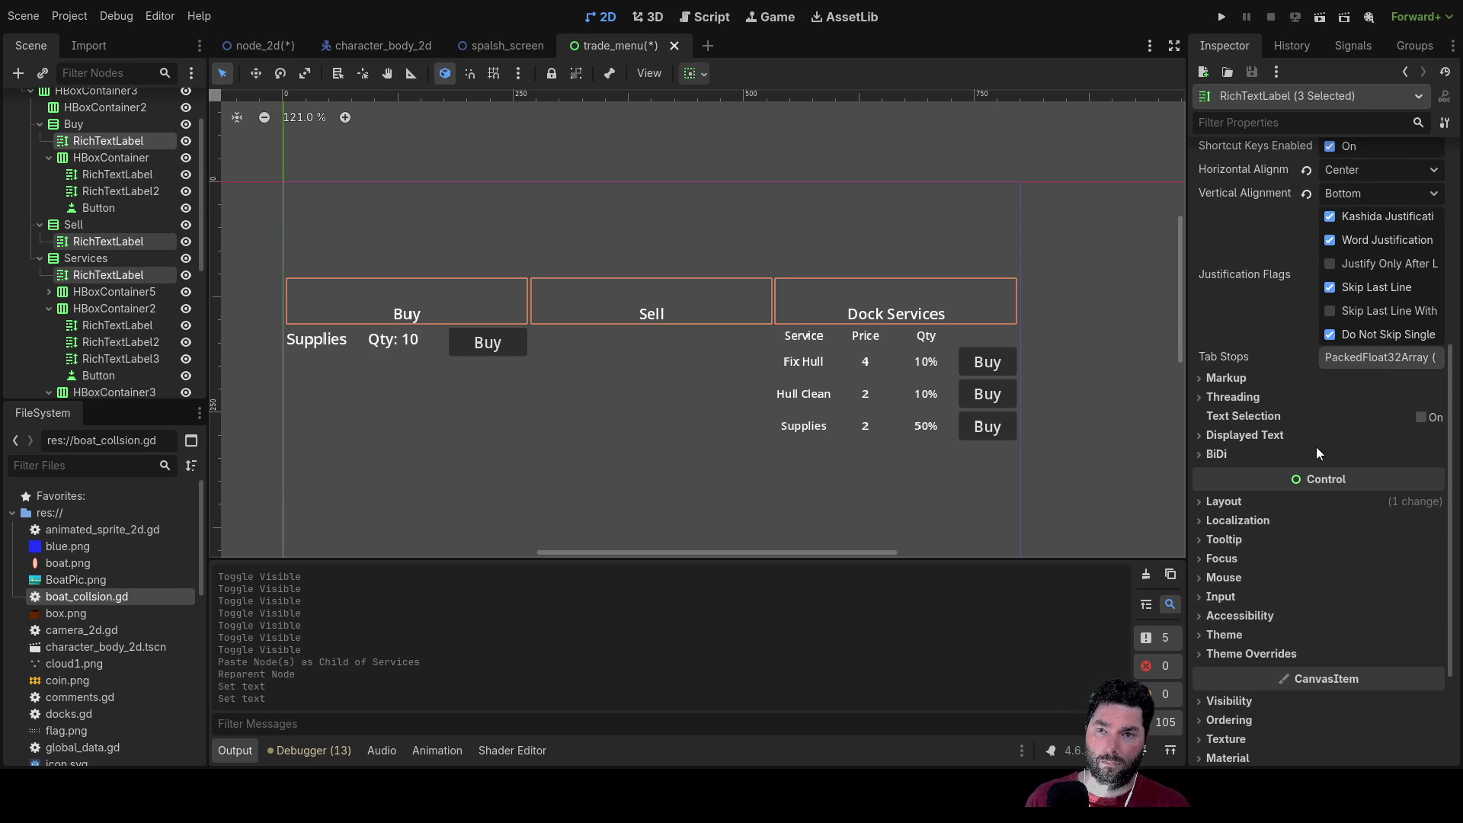
{"action": "scroll", "coordinate": [1288, 425], "scroll_direction": "up", "scroll_amount": 3}
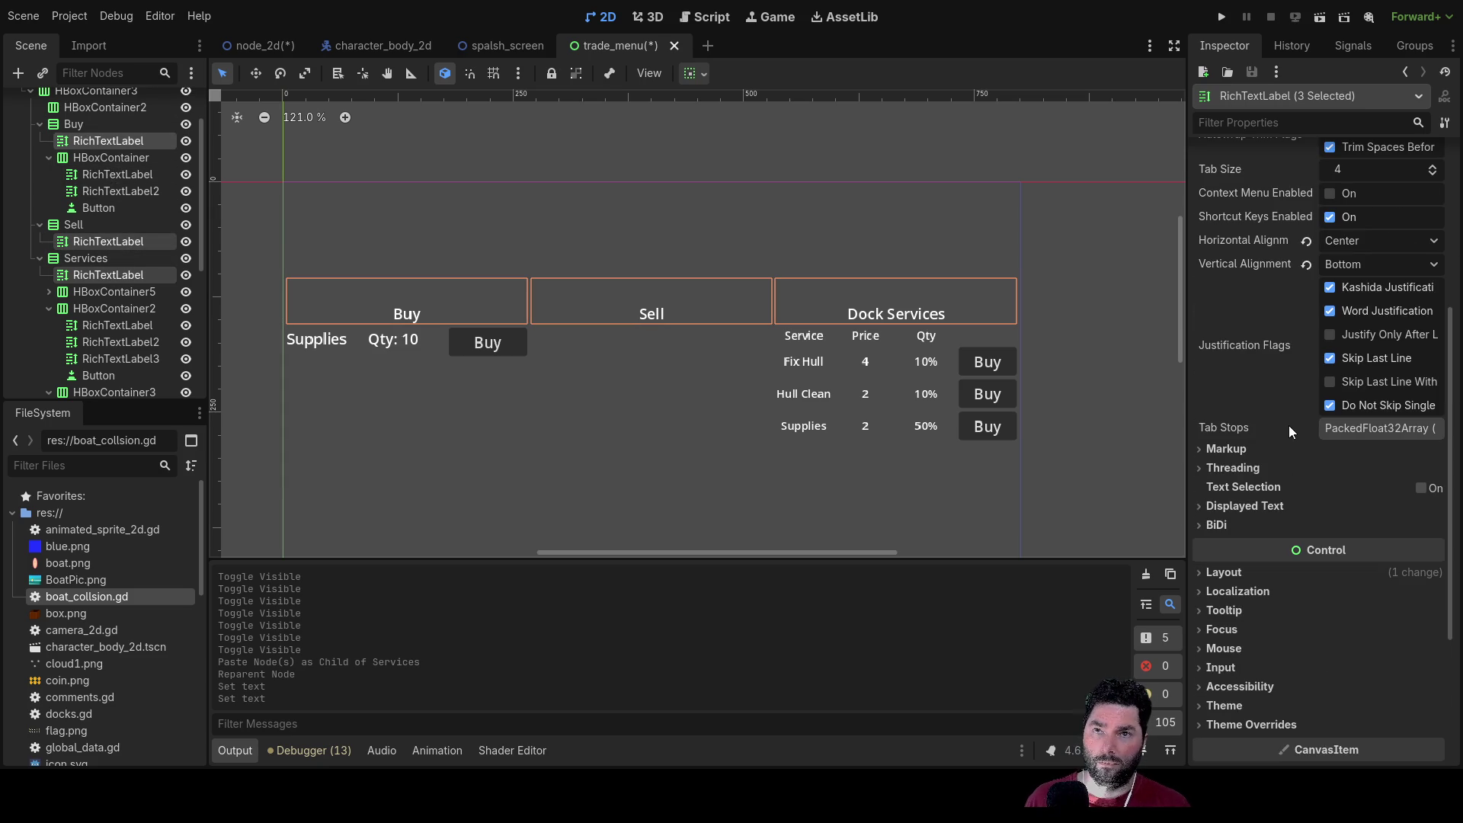
{"action": "left_click", "coordinate": [1383, 263]}
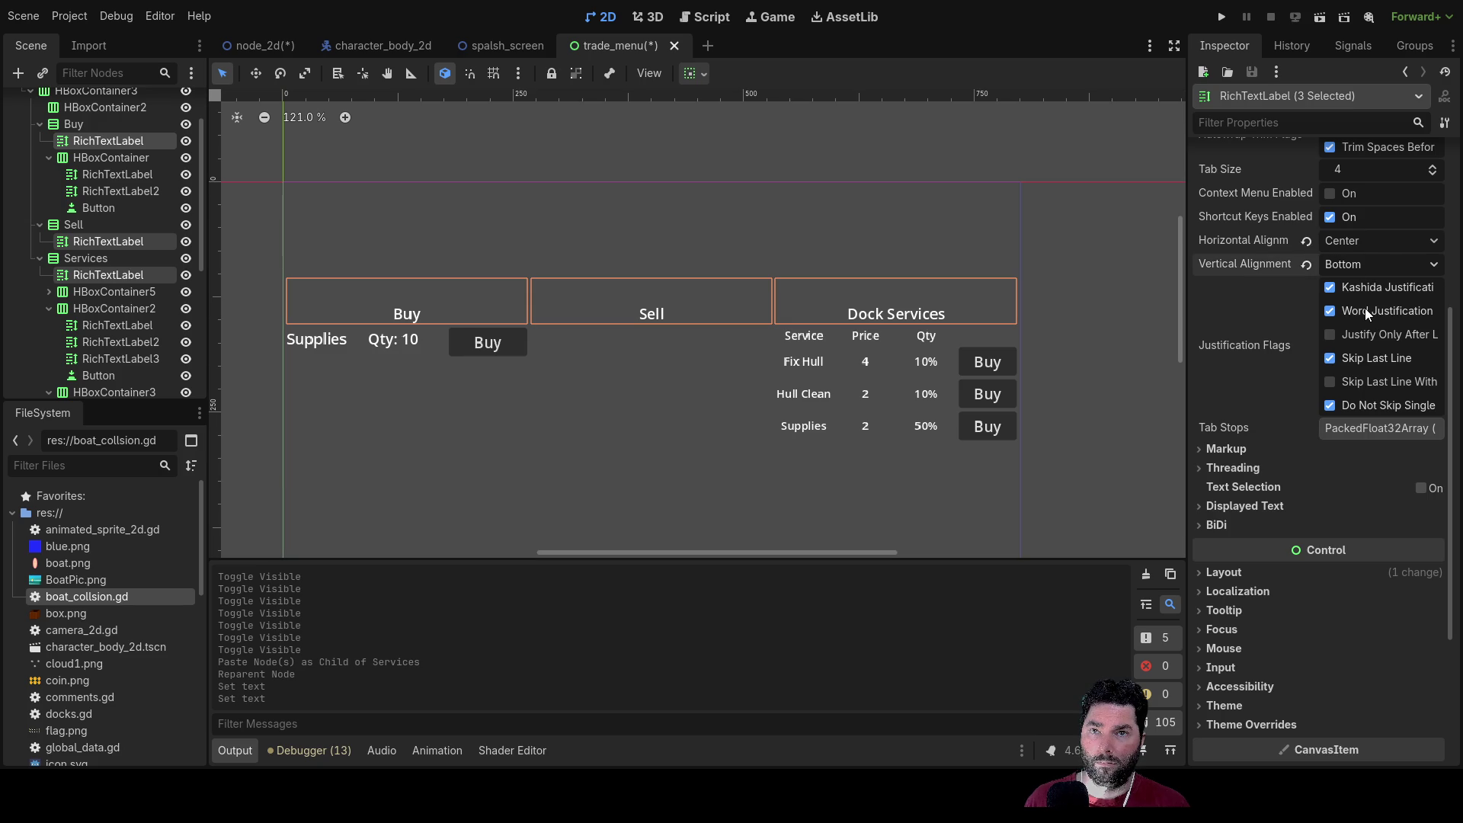
{"action": "left_click", "coordinate": [1365, 308]}
{"action": "left_click", "coordinate": [550, 450]}
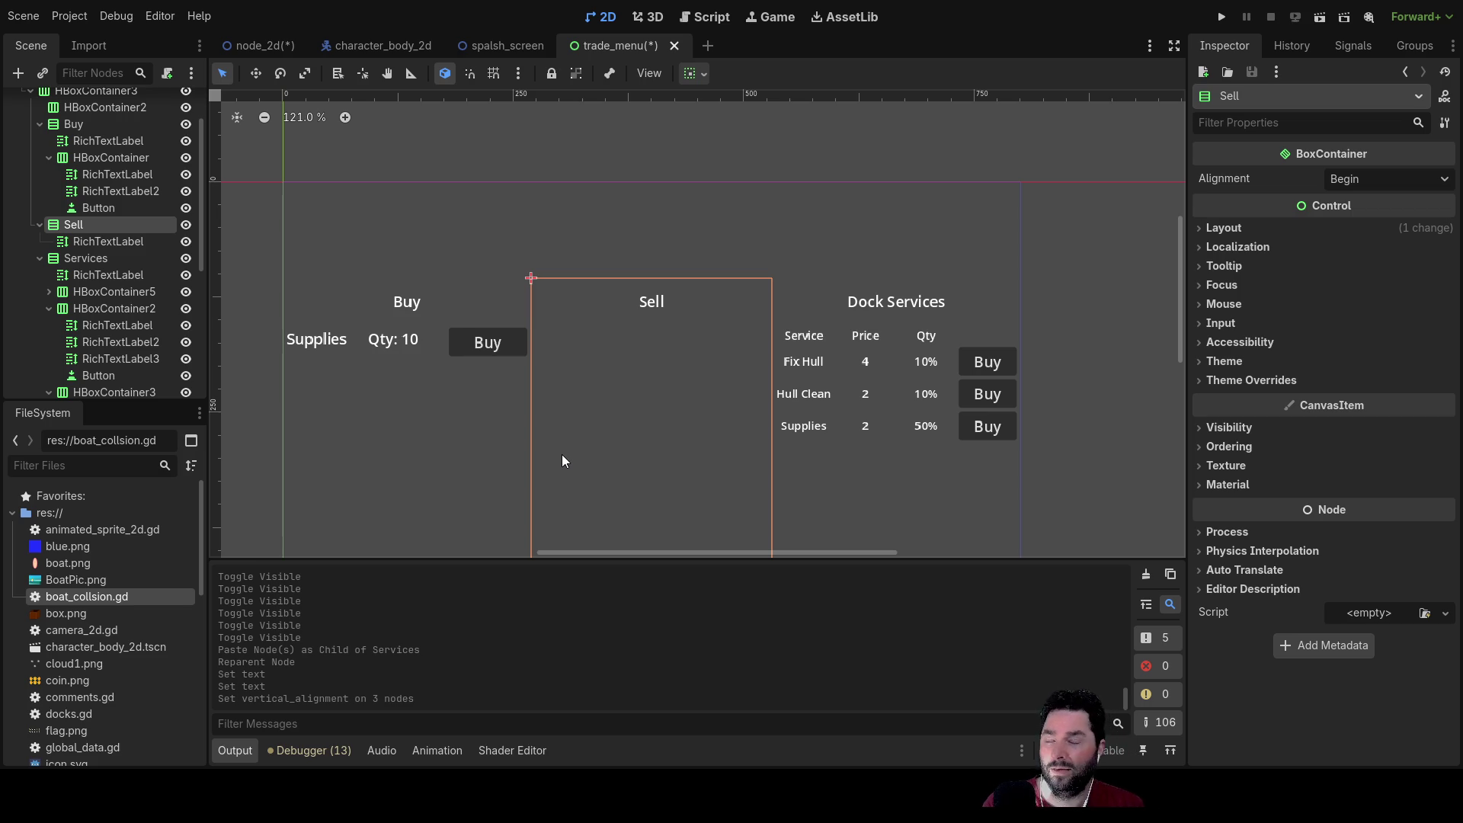
{"action": "left_click", "coordinate": [720, 217]}
{"action": "mouse_move", "coordinate": [634, 411]}
{"action": "left_mouse_down"}
{"action": "mouse_move", "coordinate": [744, 294]}
{"action": "mouse_move", "coordinate": [663, 359]}
{"action": "mouse_move", "coordinate": [593, 378]}
{"action": "left_mouse_up"}
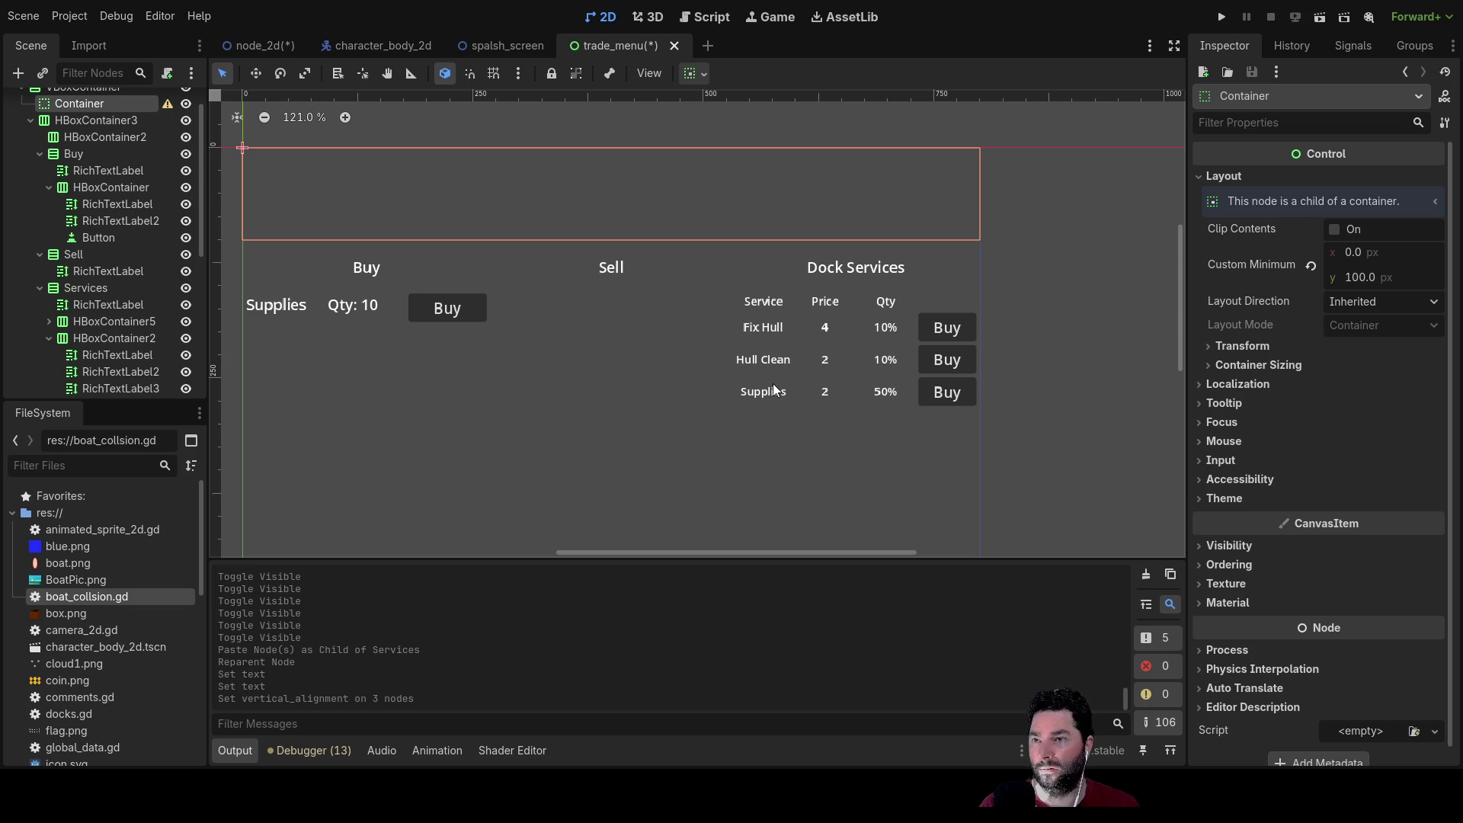
{"action": "left_click", "coordinate": [775, 393]}
{"action": "left_click", "coordinate": [1262, 241]}
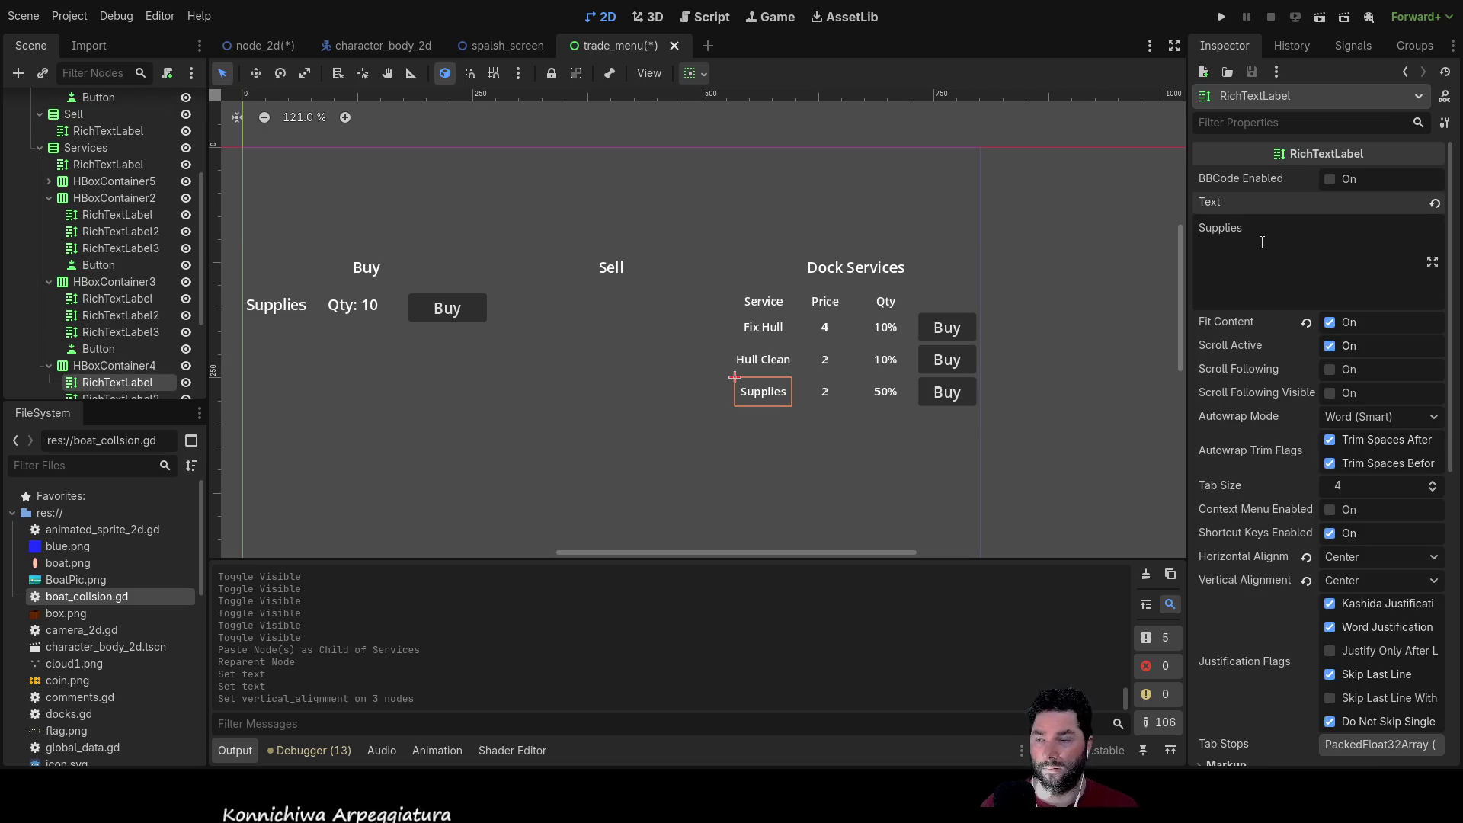
{"action": "key", "text": "Home"}
{"action": "type", "text": "buy"}
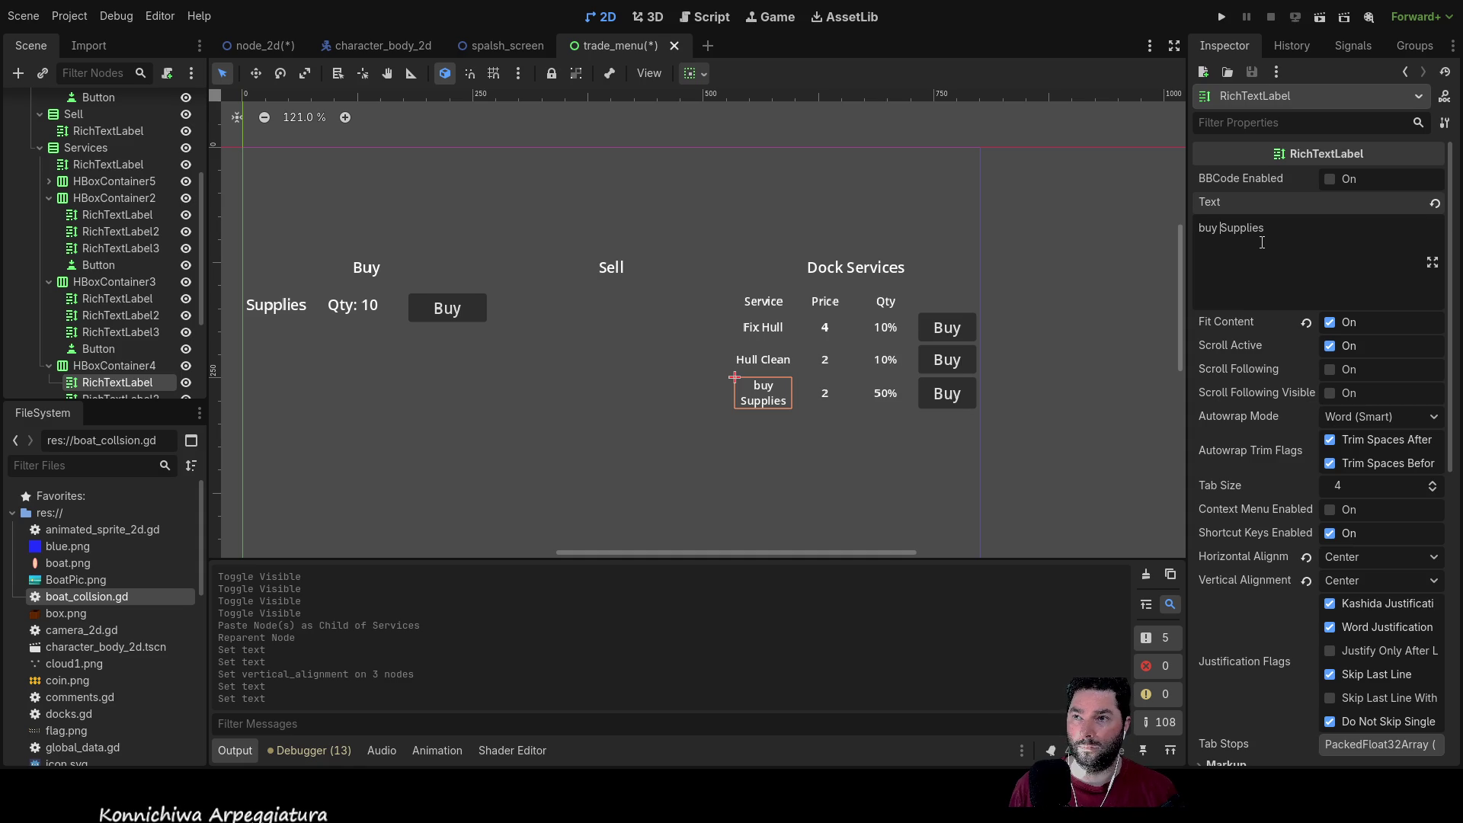
{"action": "key", "text": "BackSpace"}
{"action": "key", "text": "BackSpace"}
{"action": "key", "text": "BackSpace"}
{"action": "key", "text": "Right"}
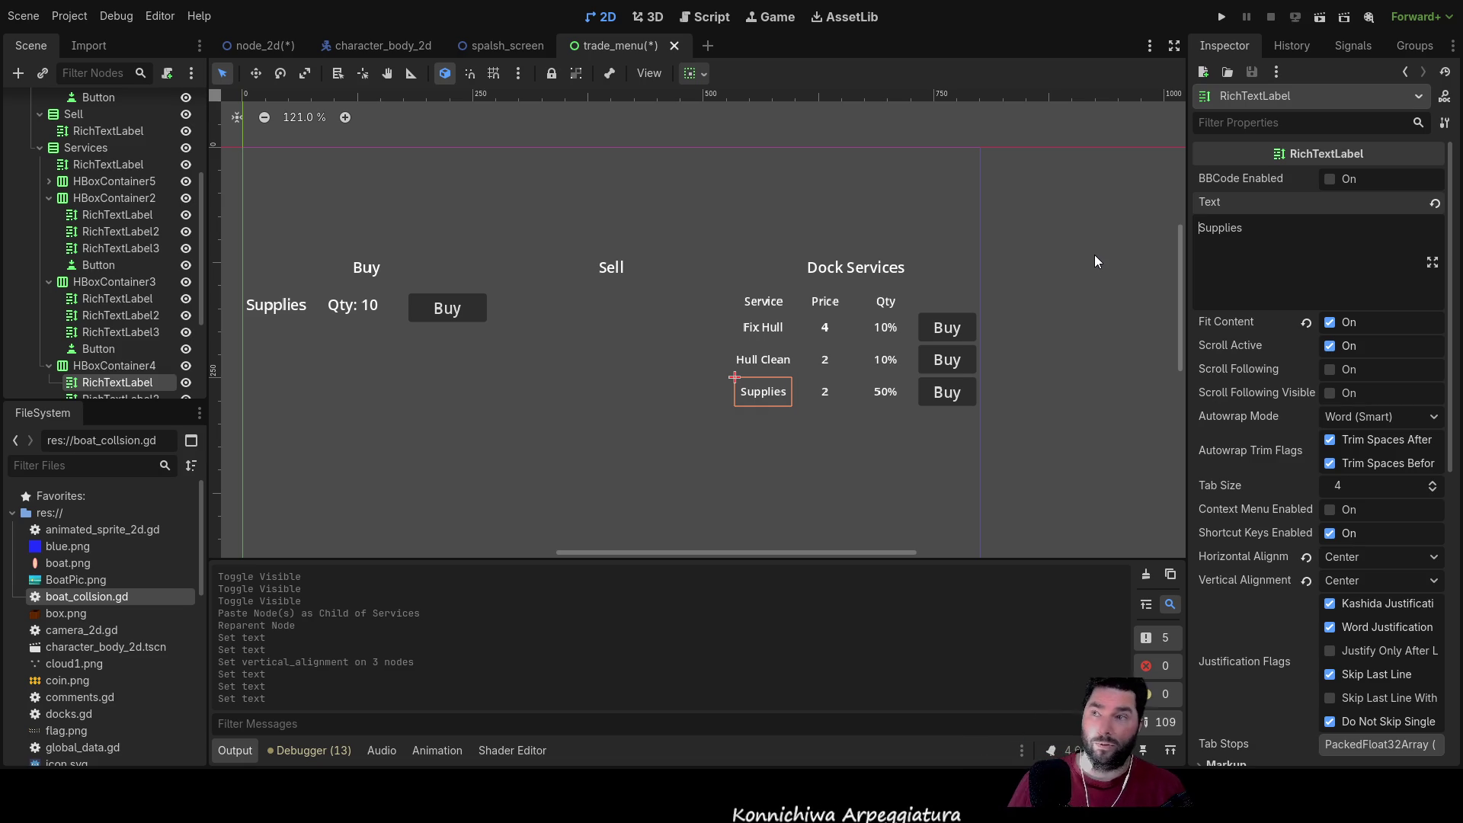
{"action": "left_click", "coordinate": [526, 400]}
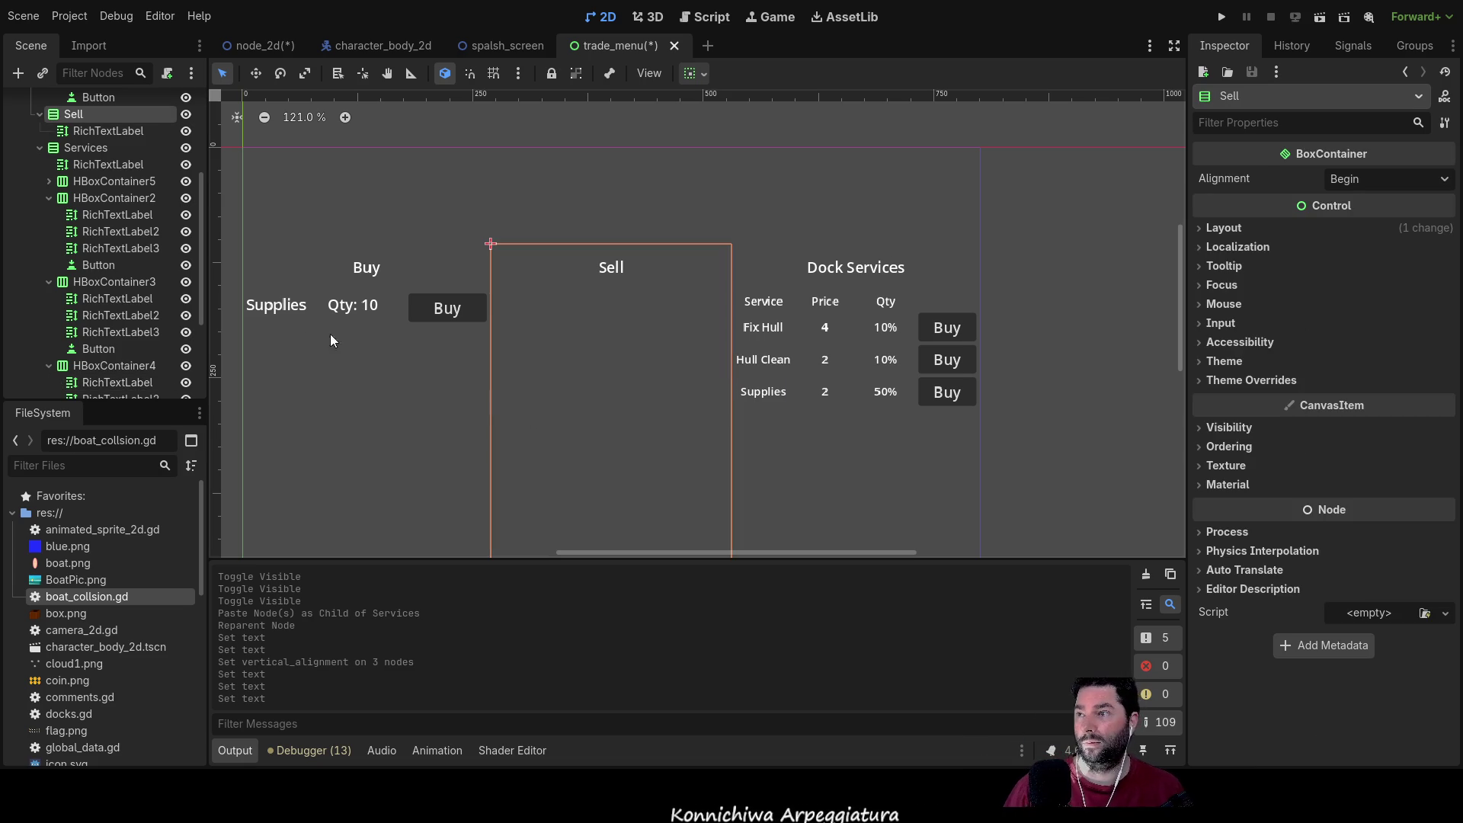
Step: Select the Buy column's Supplies label and pan the view to centre the Buy column
{"action": "left_click", "coordinate": [296, 315]}
{"action": "scroll", "coordinate": [432, 387], "scroll_direction": "up", "scroll_amount": 3}
{"action": "scroll", "coordinate": [451, 387], "scroll_direction": "down", "scroll_amount": 4}
{"action": "left_click_drag", "start_coordinate": [451, 387], "coordinate": [743, 373]}
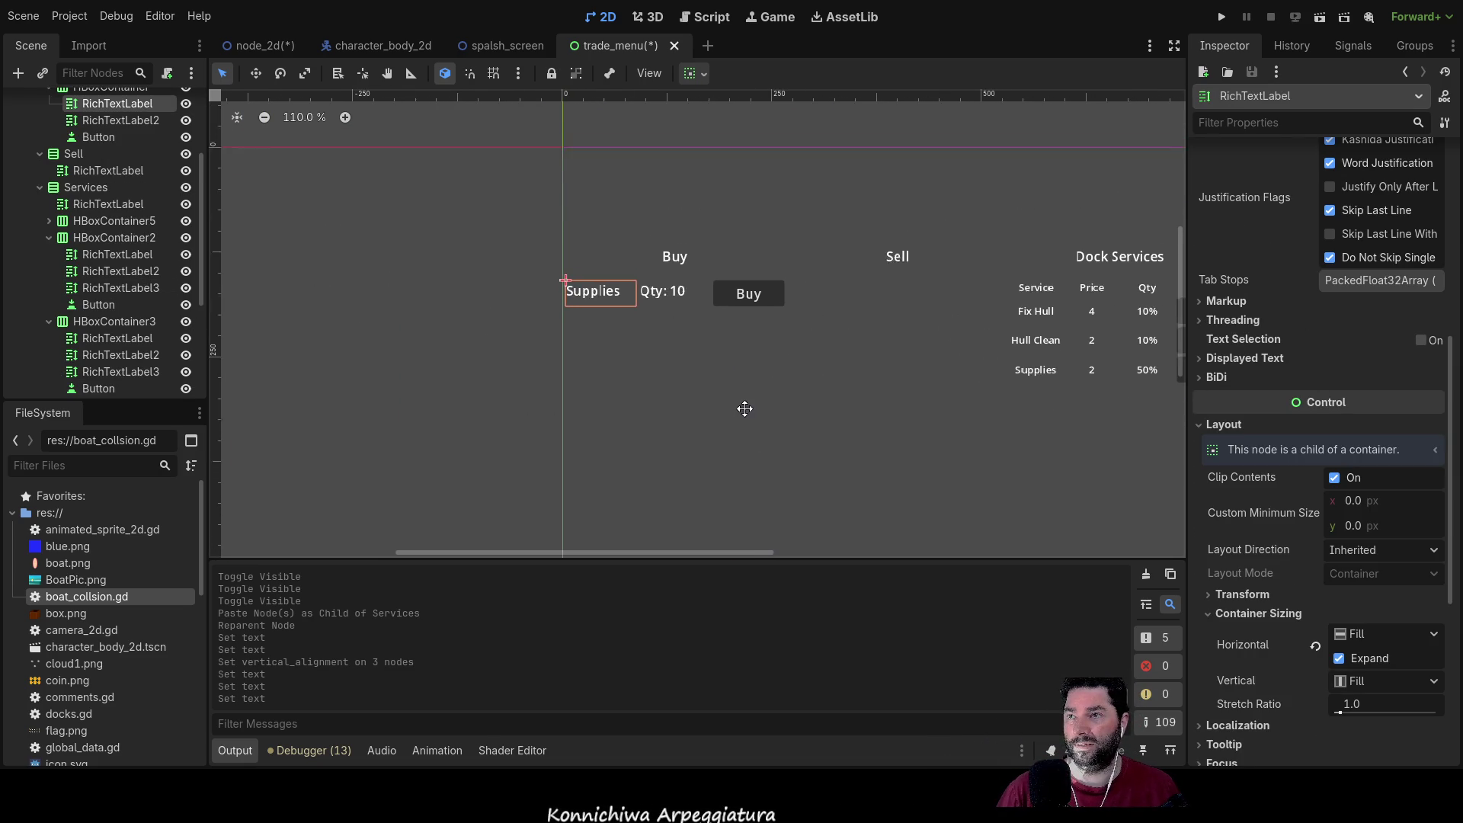
{"action": "scroll", "coordinate": [139, 287], "scroll_direction": "up", "scroll_amount": 4}
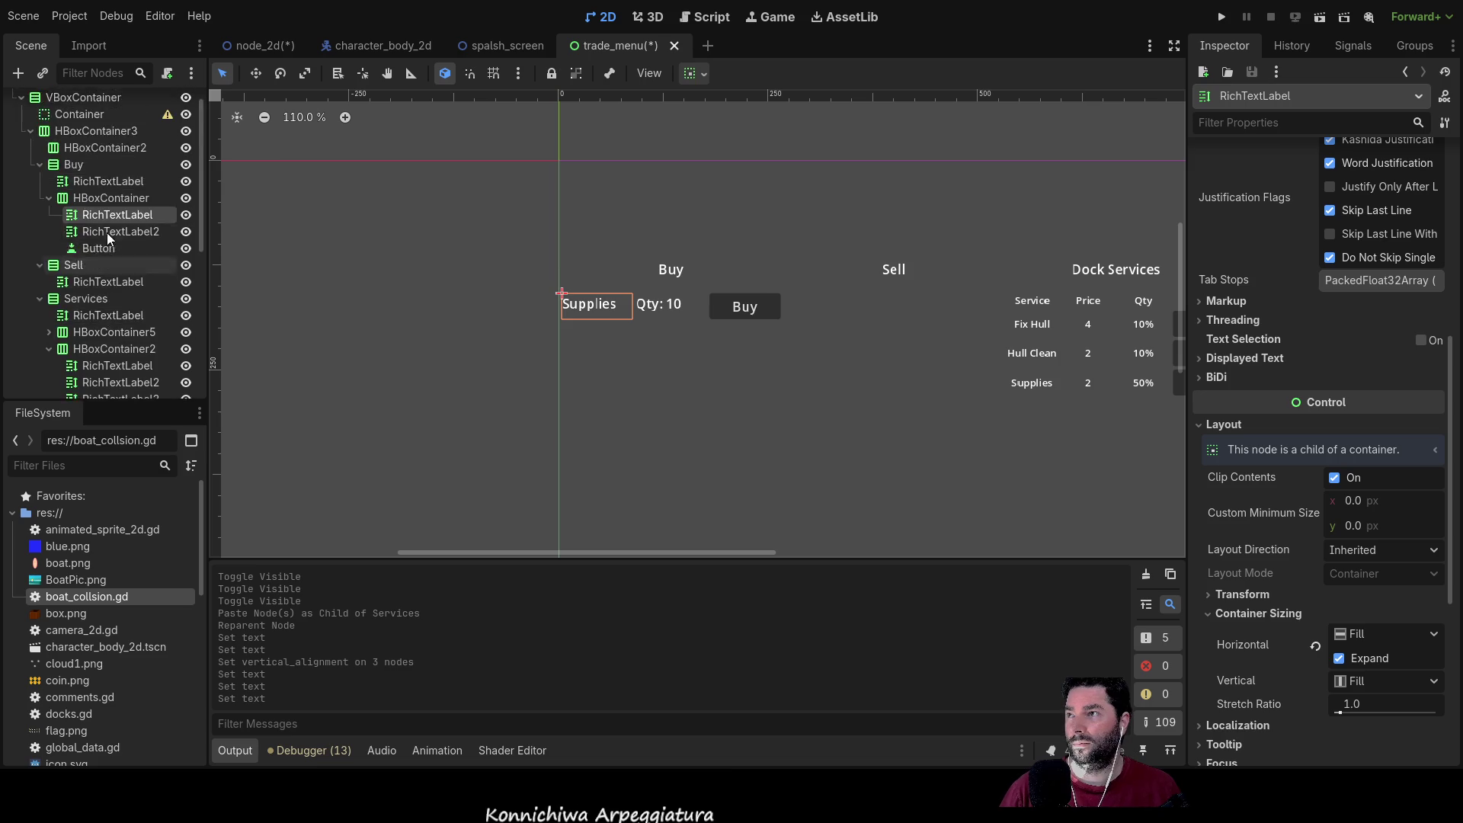
{"action": "scroll", "coordinate": [138, 287], "scroll_direction": "down", "scroll_amount": 2}
{"action": "mouse_move", "coordinate": [848, 406]}
{"action": "left_mouse_down"}
{"action": "mouse_move", "coordinate": [699, 87]}
{"action": "mouse_move", "coordinate": [720, 401]}
{"action": "left_mouse_up"}
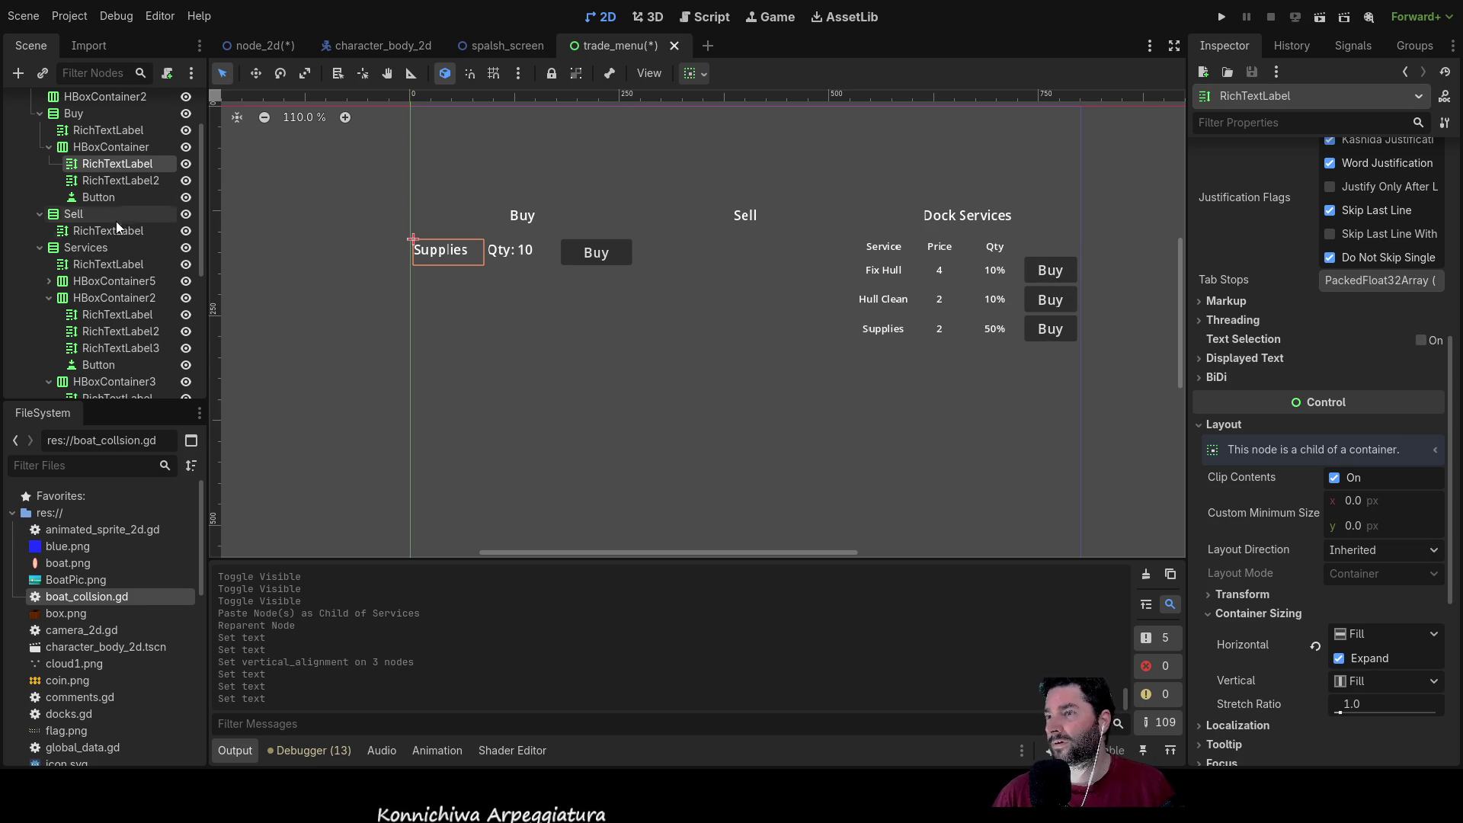
{"action": "scroll", "coordinate": [62, 223], "scroll_direction": "up", "scroll_amount": 2}
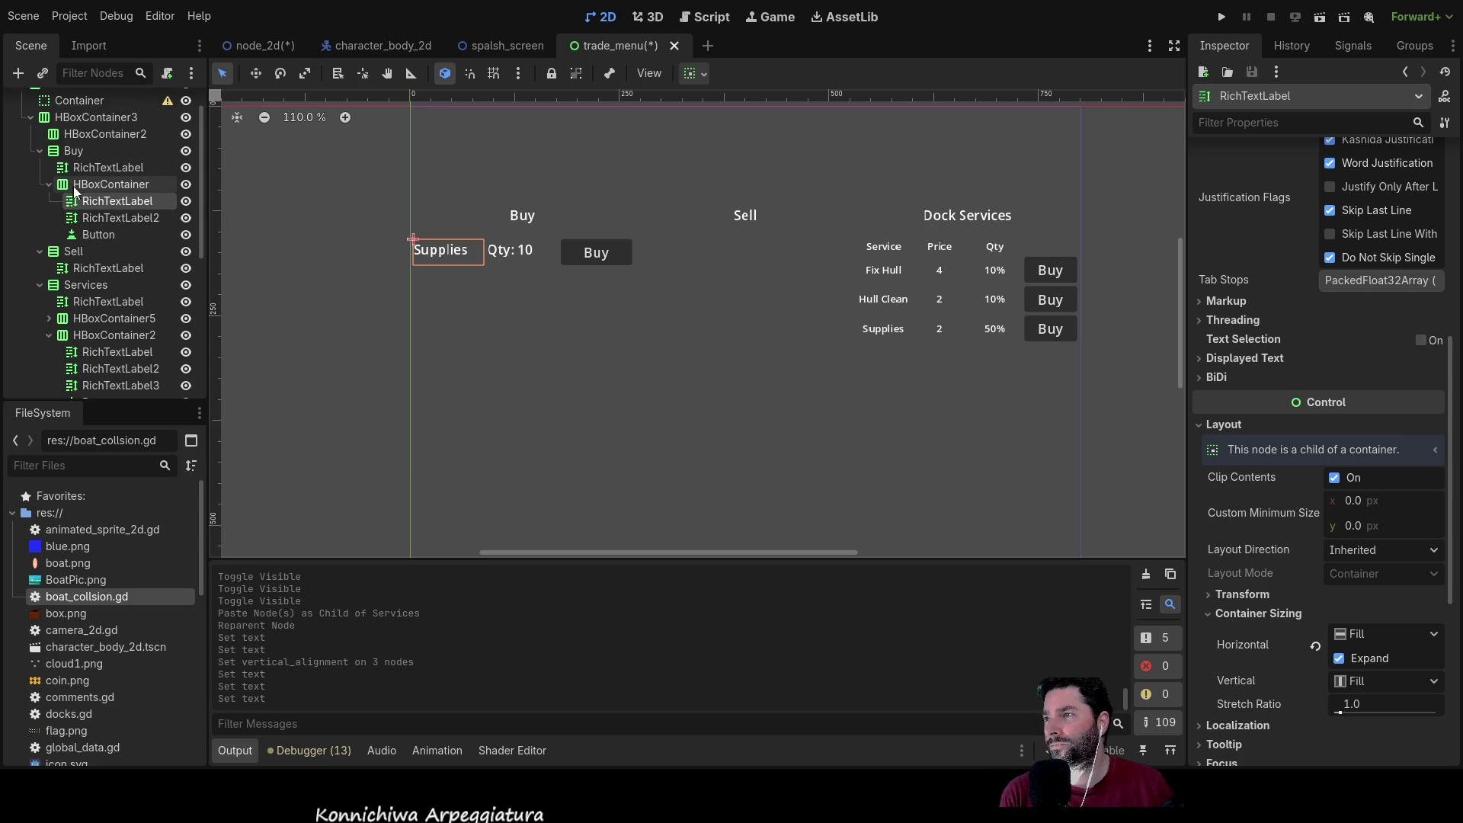
Step: Inspect the Buy column's Supplies row nodes, then select Dock Services' Service/Price/Qty header row
{"action": "left_click", "coordinate": [122, 181]}
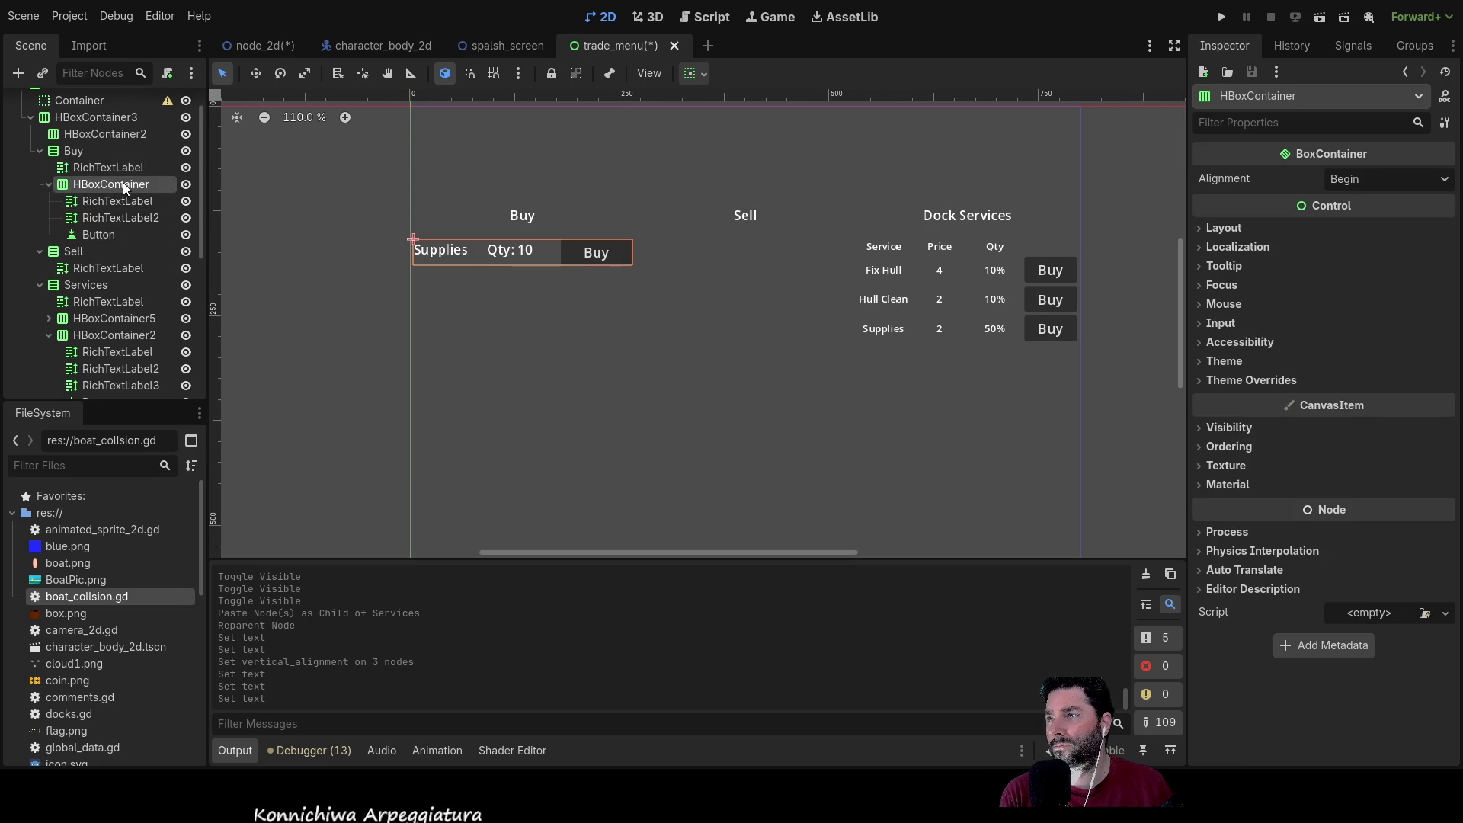
{"action": "left_click", "coordinate": [118, 200]}
{"action": "left_click", "coordinate": [110, 218]}
{"action": "left_click", "coordinate": [98, 235]}
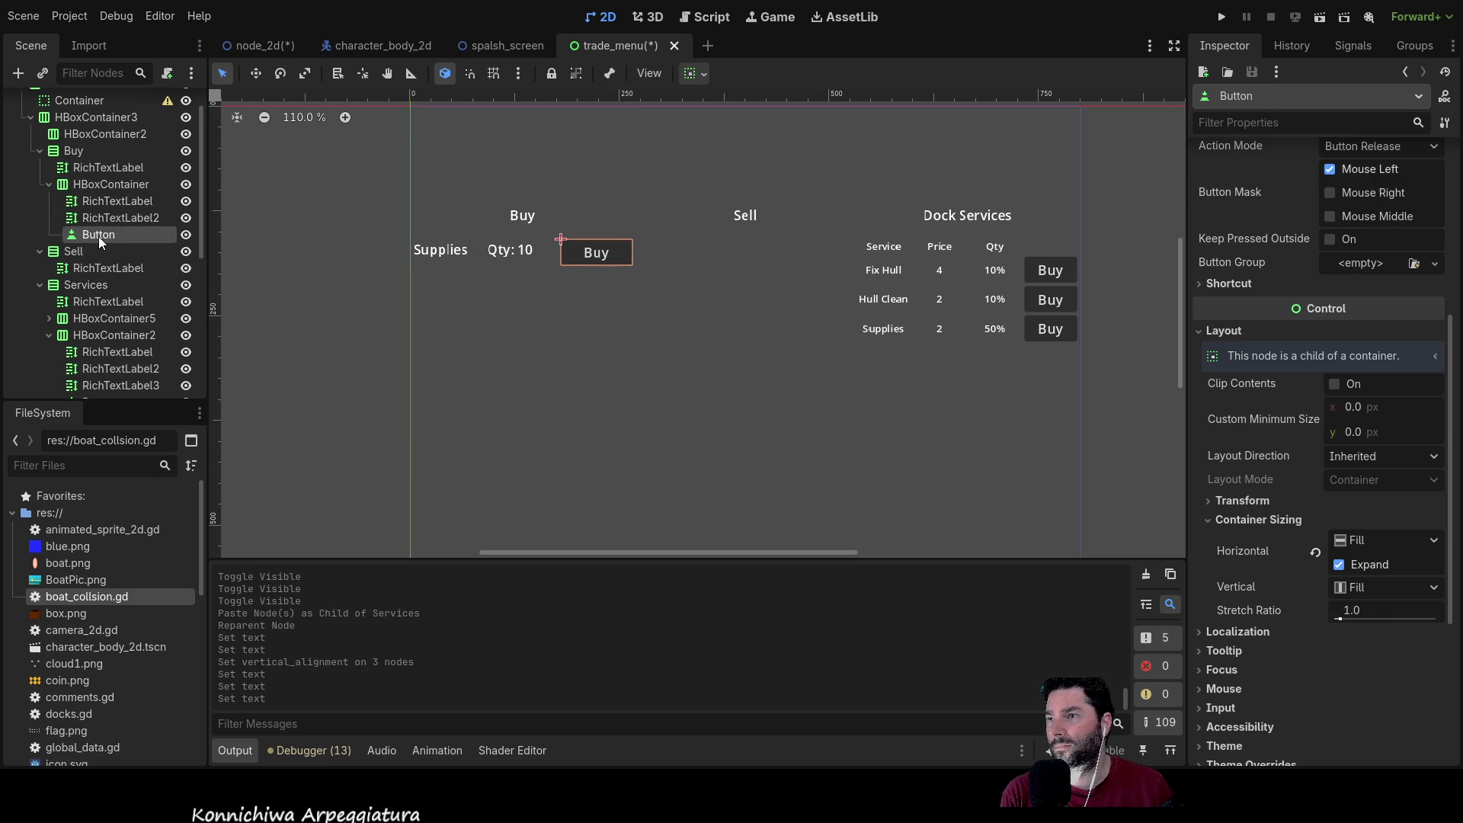
{"action": "left_click", "coordinate": [103, 204]}
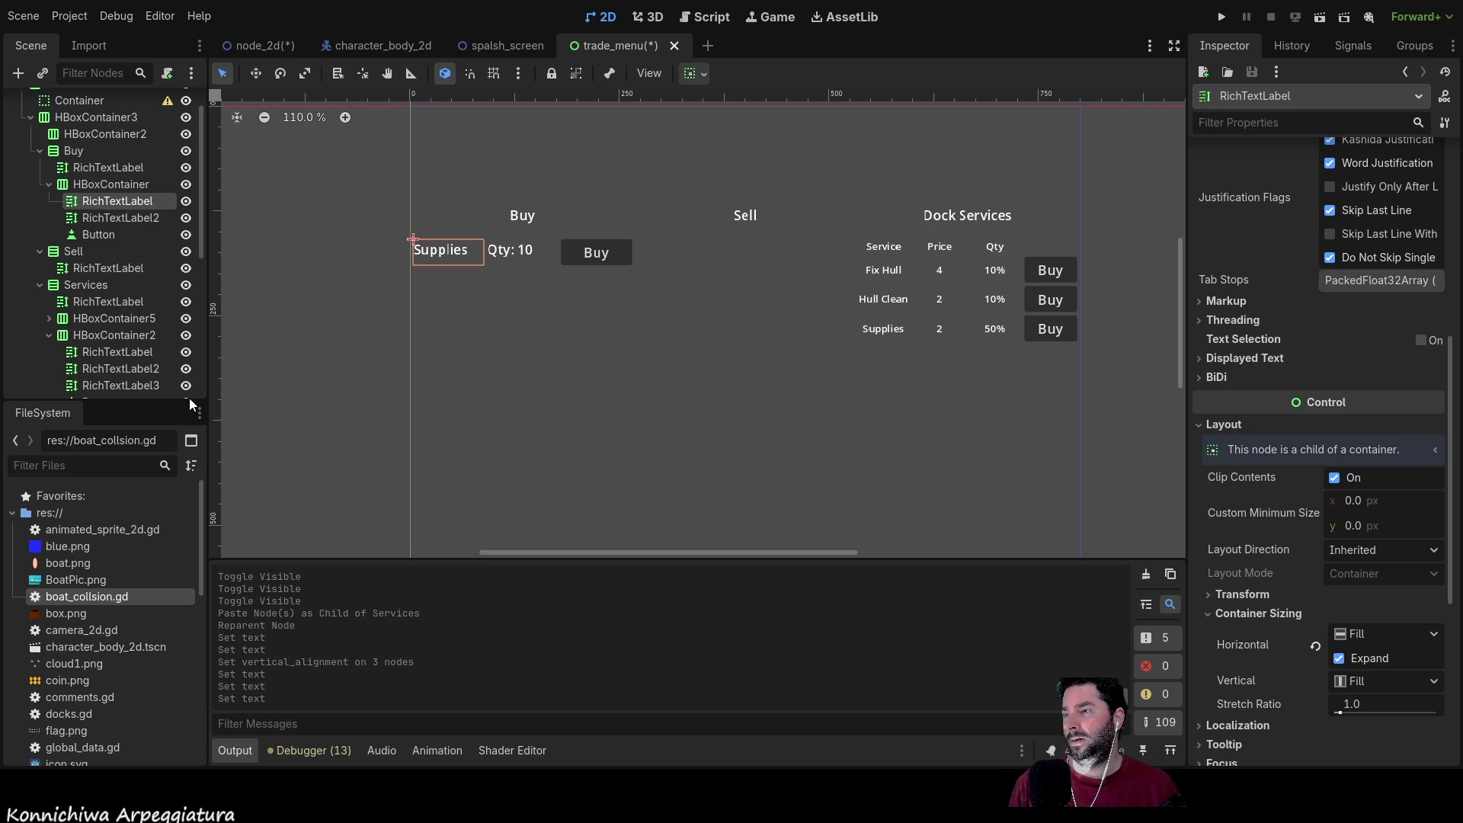
{"action": "left_click", "coordinate": [884, 251]}
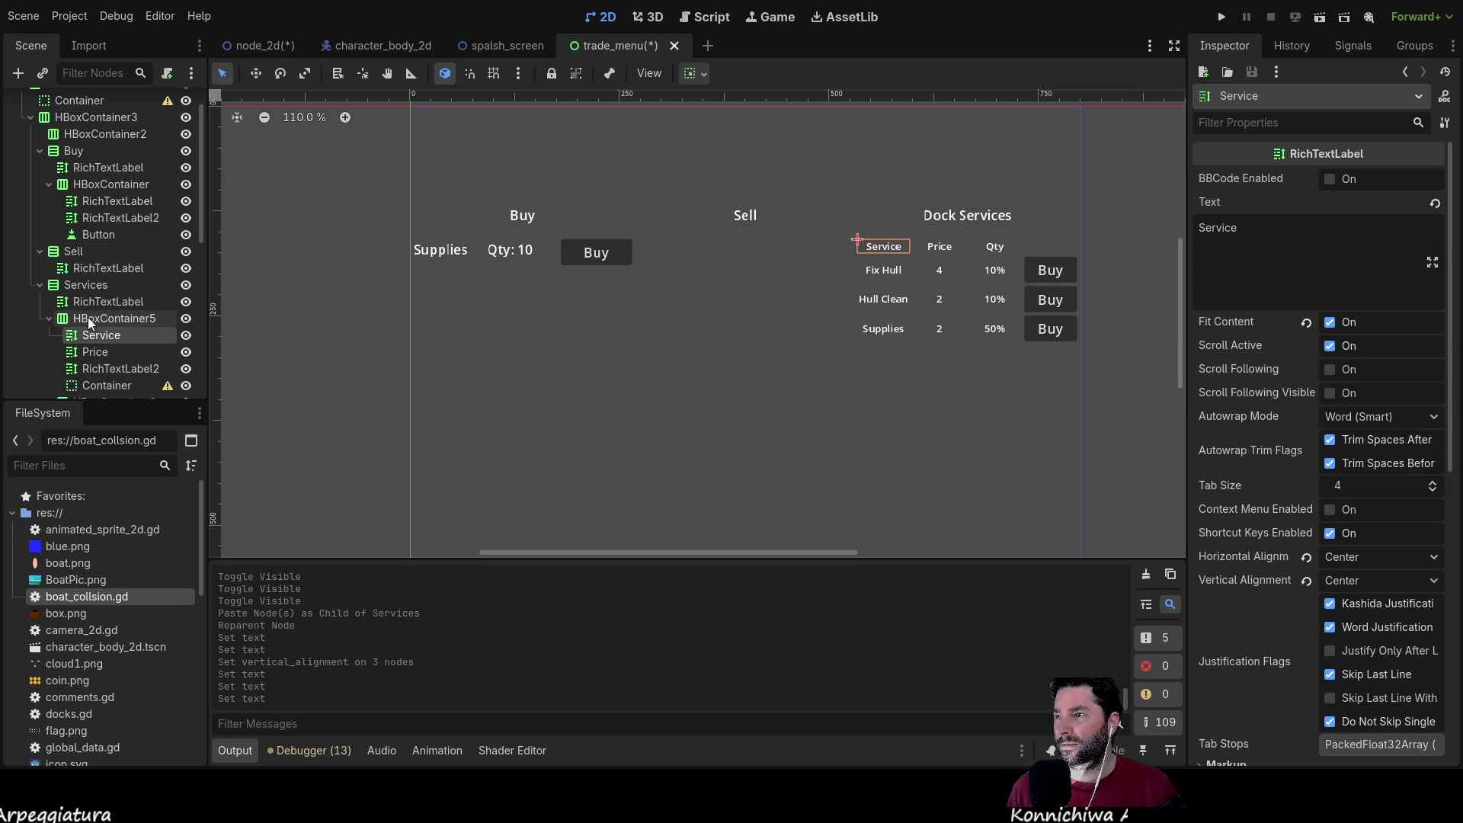
{"action": "left_click", "coordinate": [88, 319]}
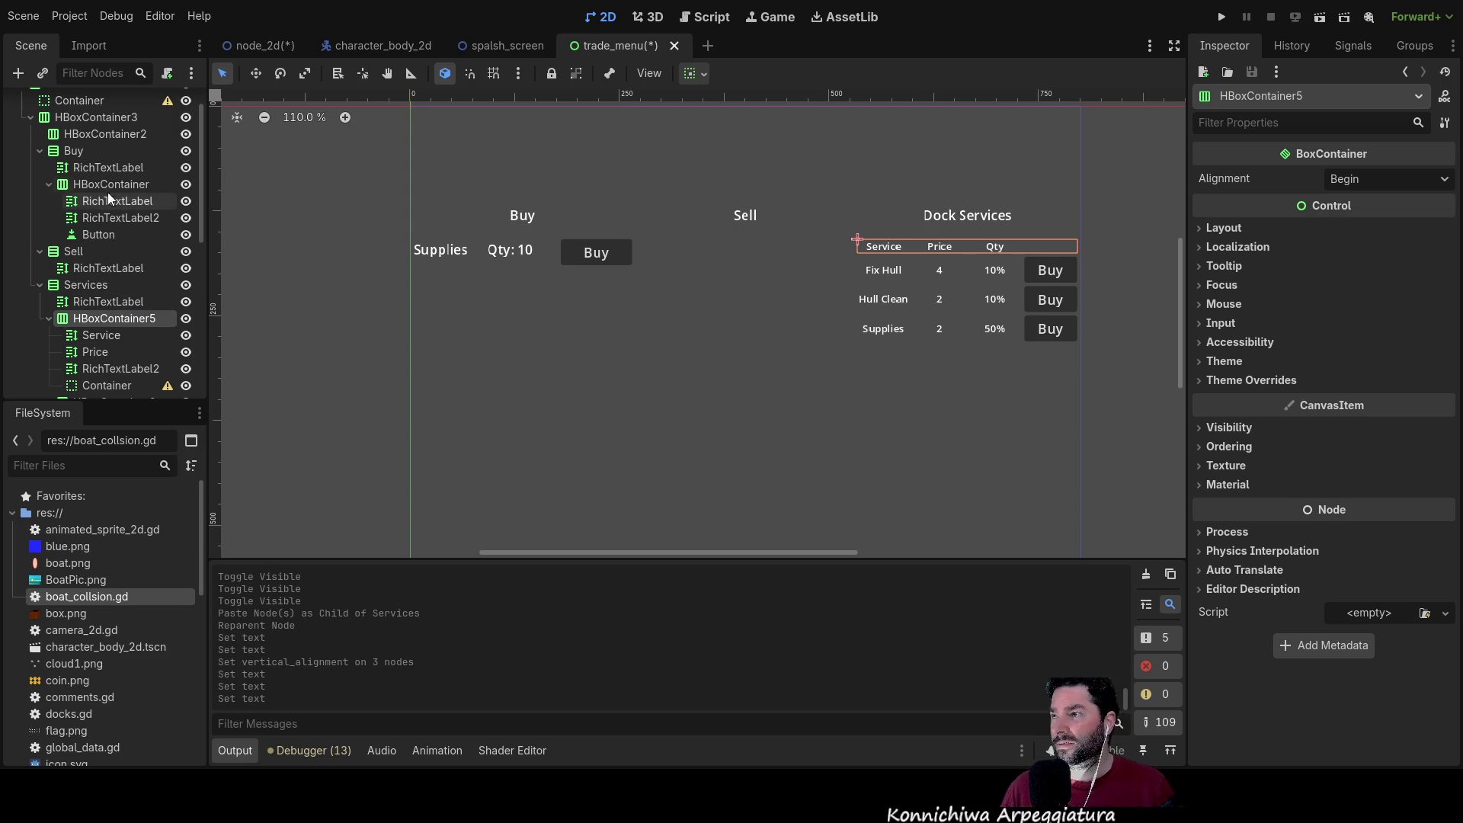
Step: Paste the header row into the Buy column, directly below the Buy title
{"action": "left_click", "coordinate": [76, 153]}
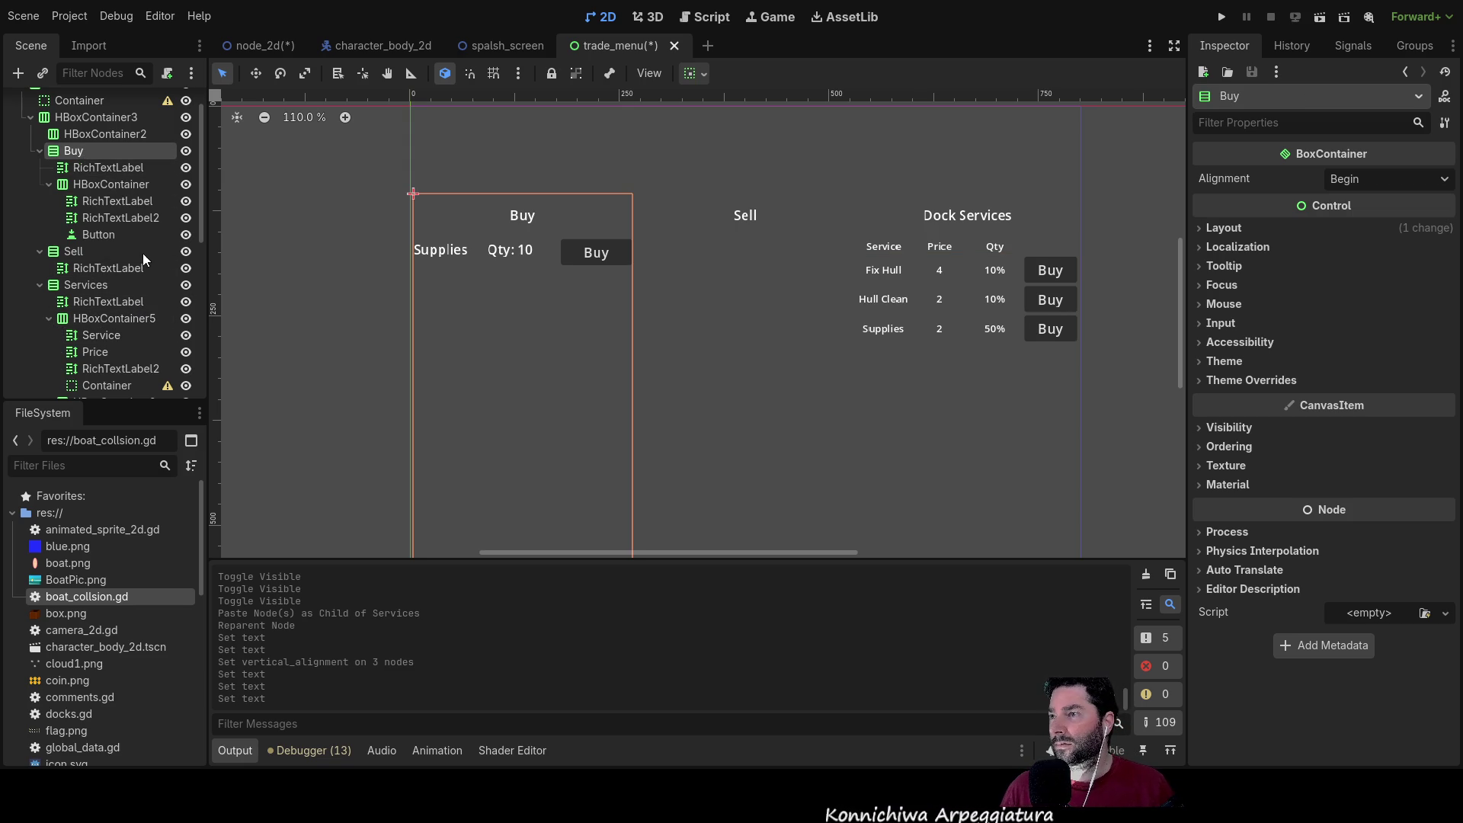
{"action": "key", "text": "ctrl+v"}
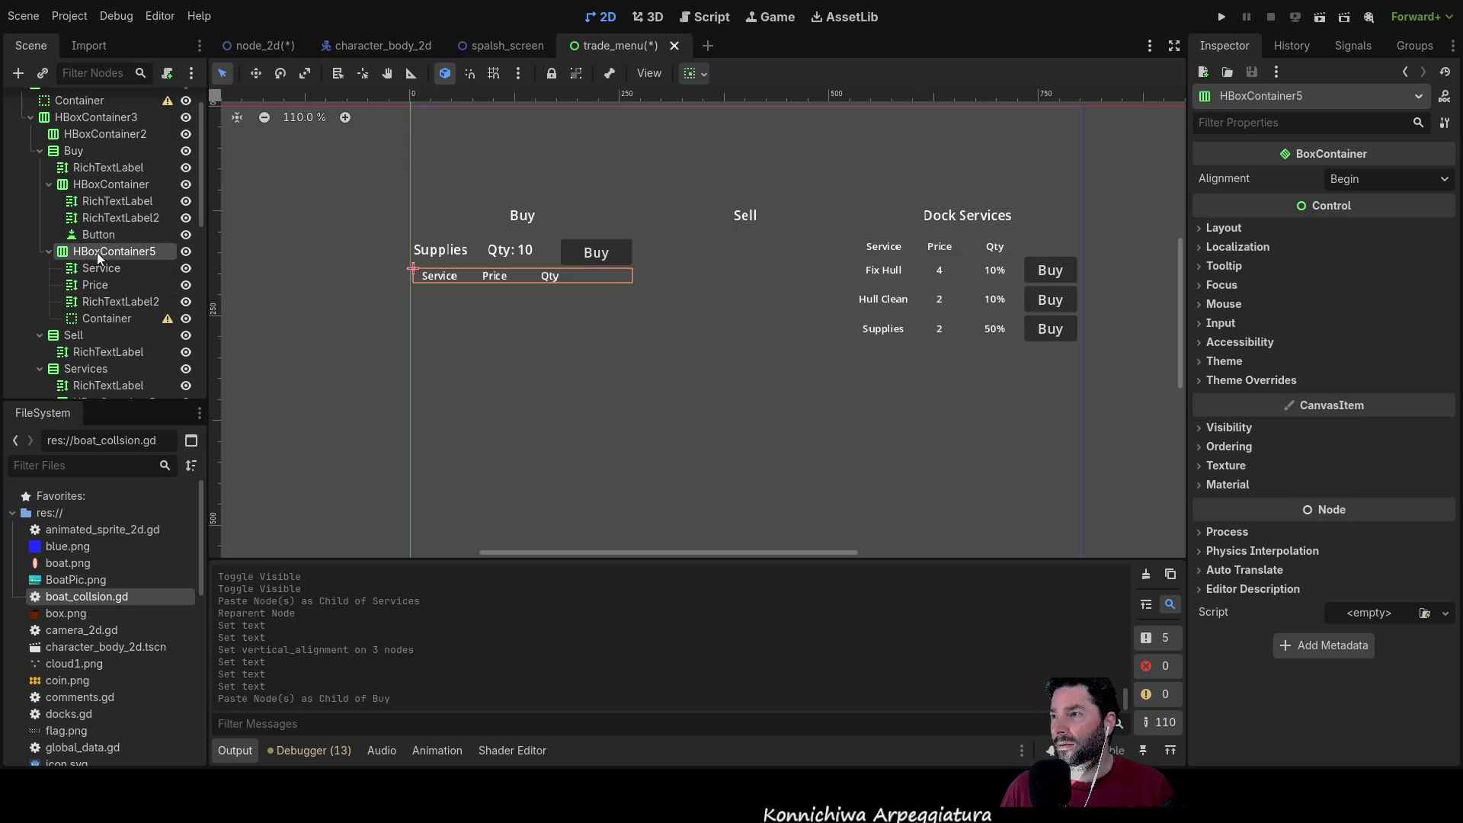
{"action": "mouse_move", "coordinate": [94, 254]}
{"action": "left_mouse_down"}
{"action": "mouse_move", "coordinate": [84, 159]}
{"action": "mouse_move", "coordinate": [93, 192]}
{"action": "left_mouse_up"}
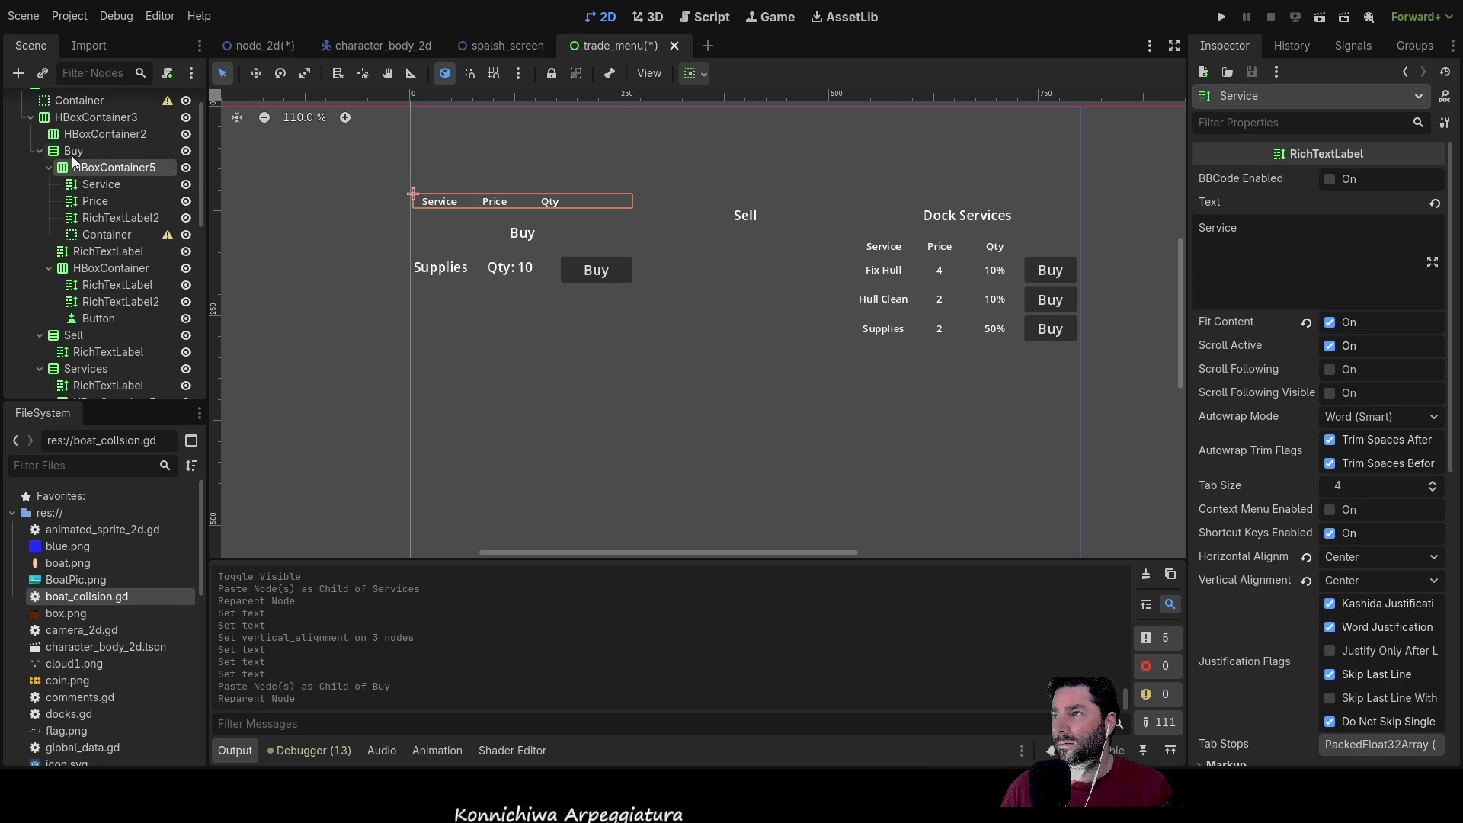
{"action": "left_click_drag", "start_coordinate": [84, 175], "coordinate": [76, 262]}
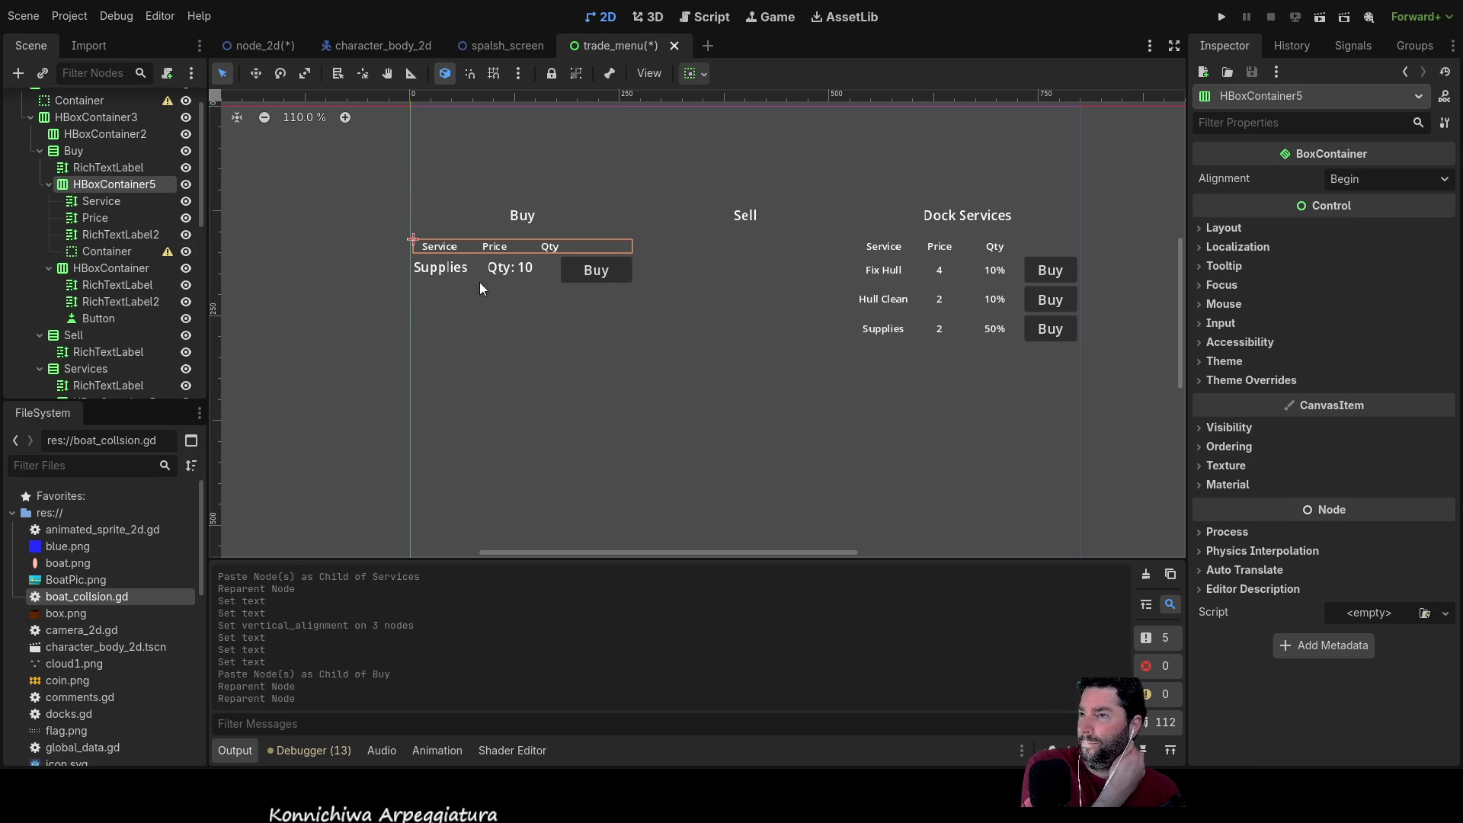
{"action": "left_click", "coordinate": [96, 285]}
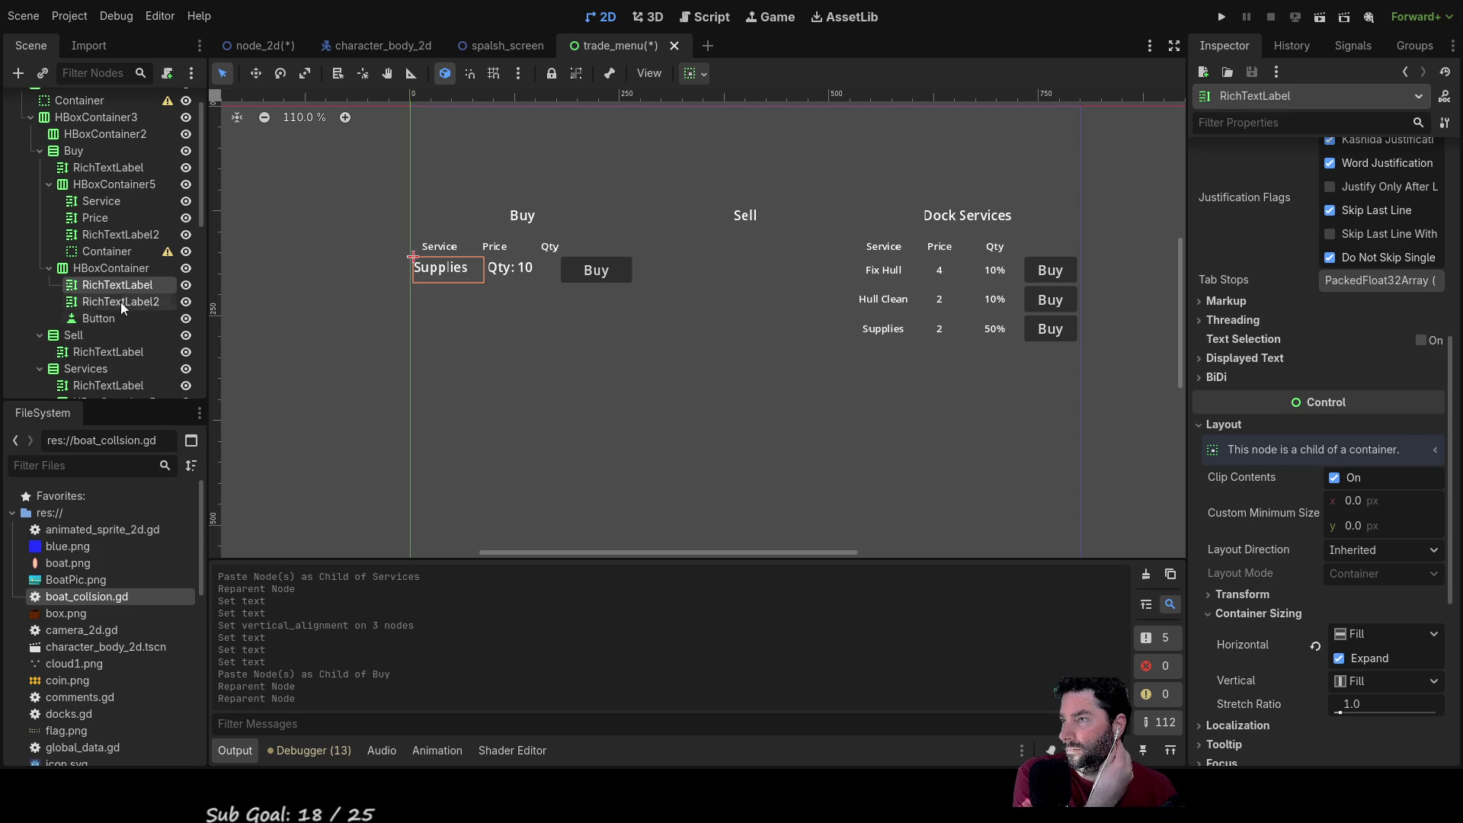
Step: Add a new label reading 10 before the Buy button in the Buy column's Supplies row
{"action": "left_click", "coordinate": [108, 268]}
{"action": "key", "text": "ctrl+v"}
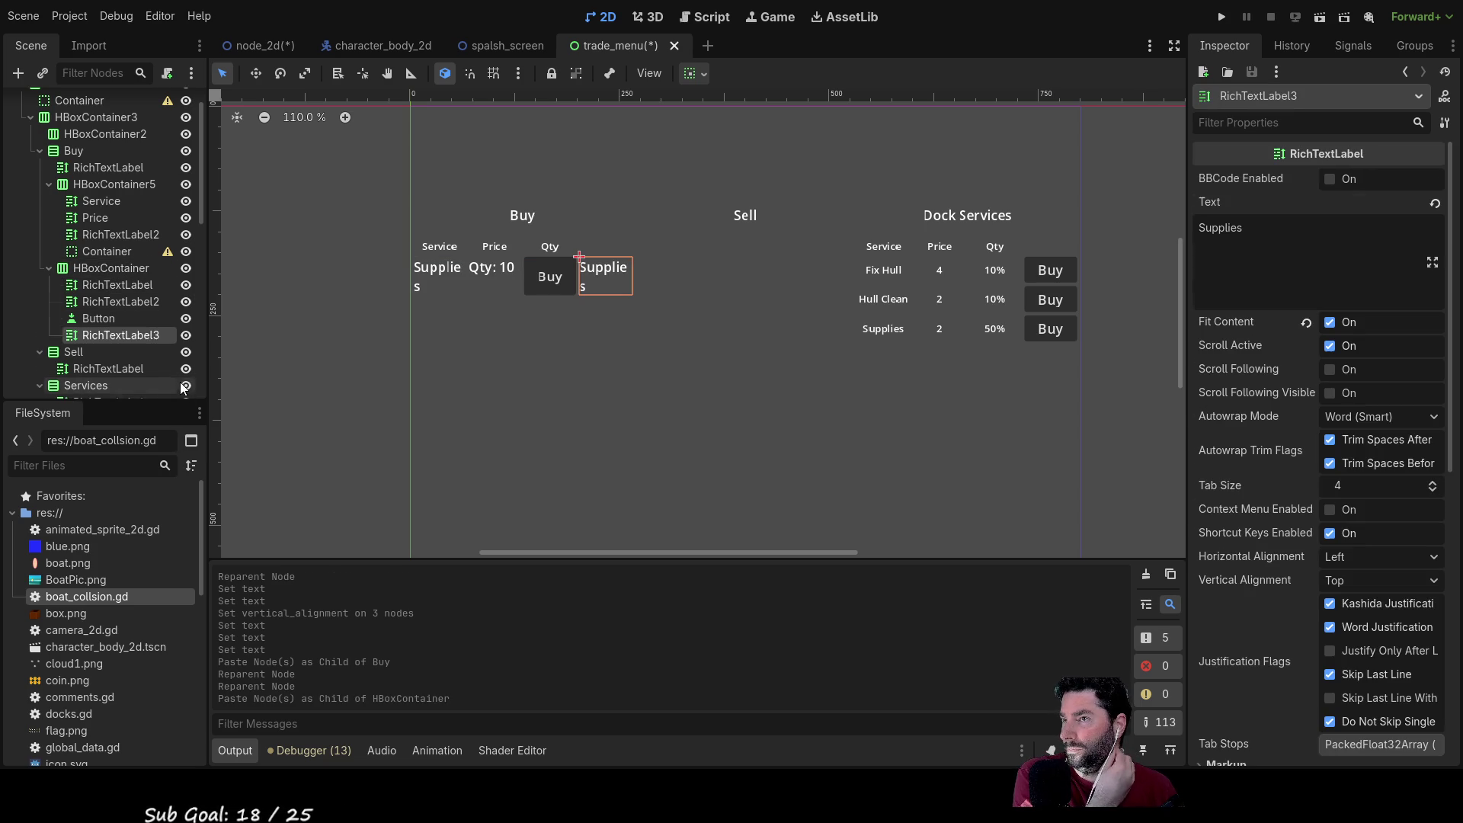
{"action": "left_click_drag", "start_coordinate": [95, 326], "coordinate": [98, 313]}
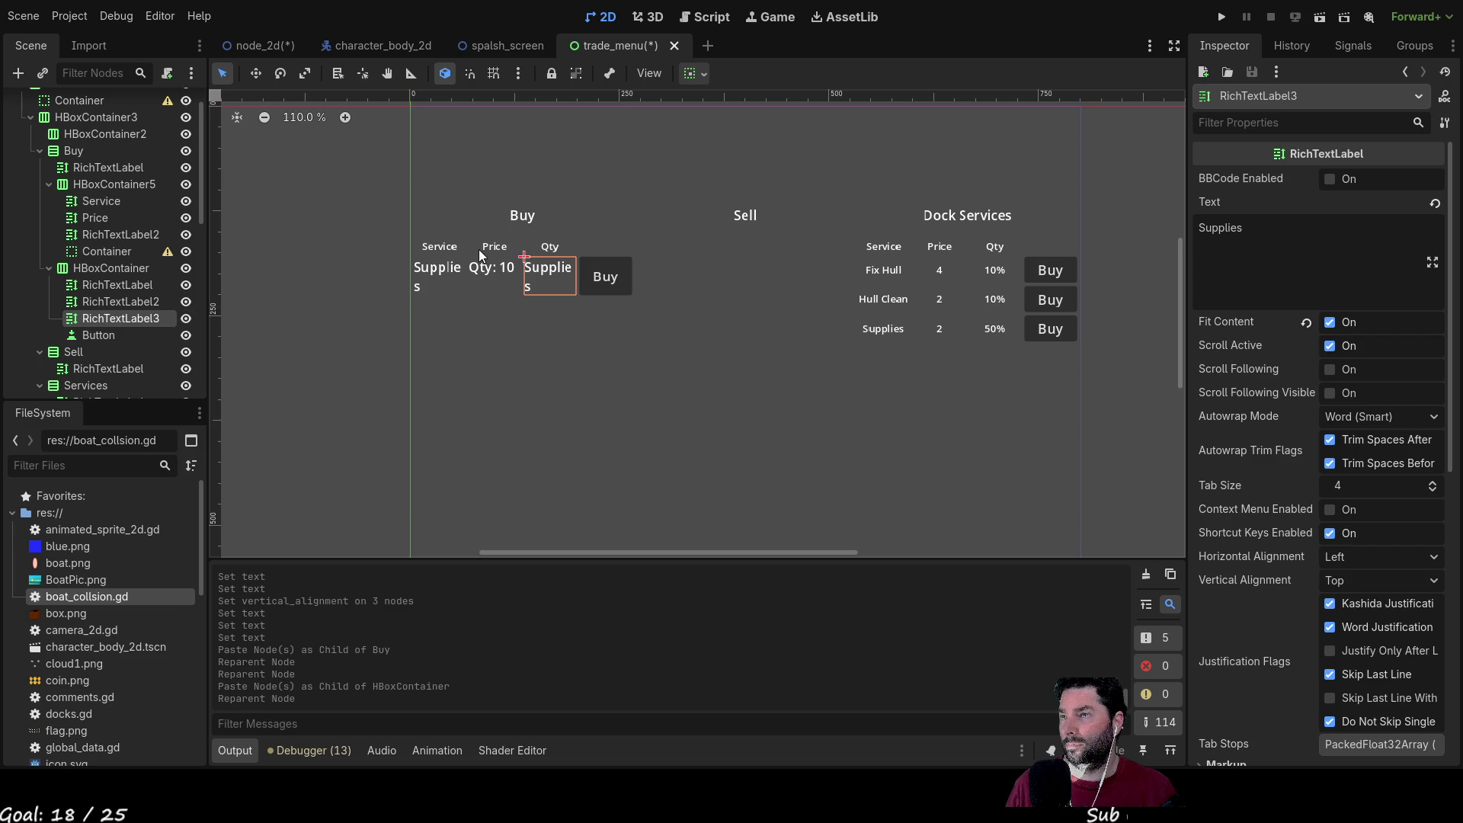
{"action": "left_click_drag", "start_coordinate": [1246, 238], "coordinate": [1139, 229]}
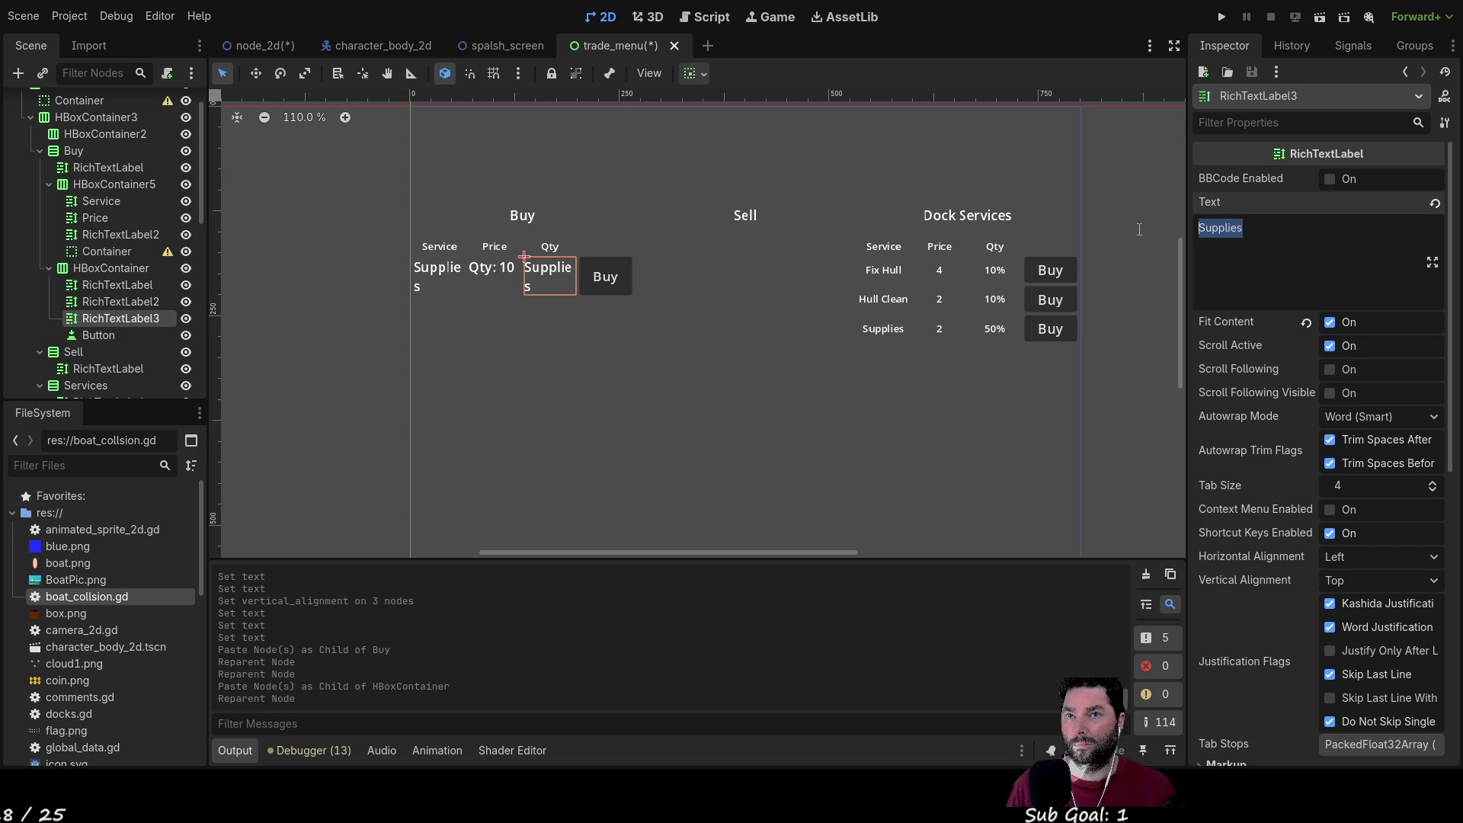
{"action": "type", "text": "10"}
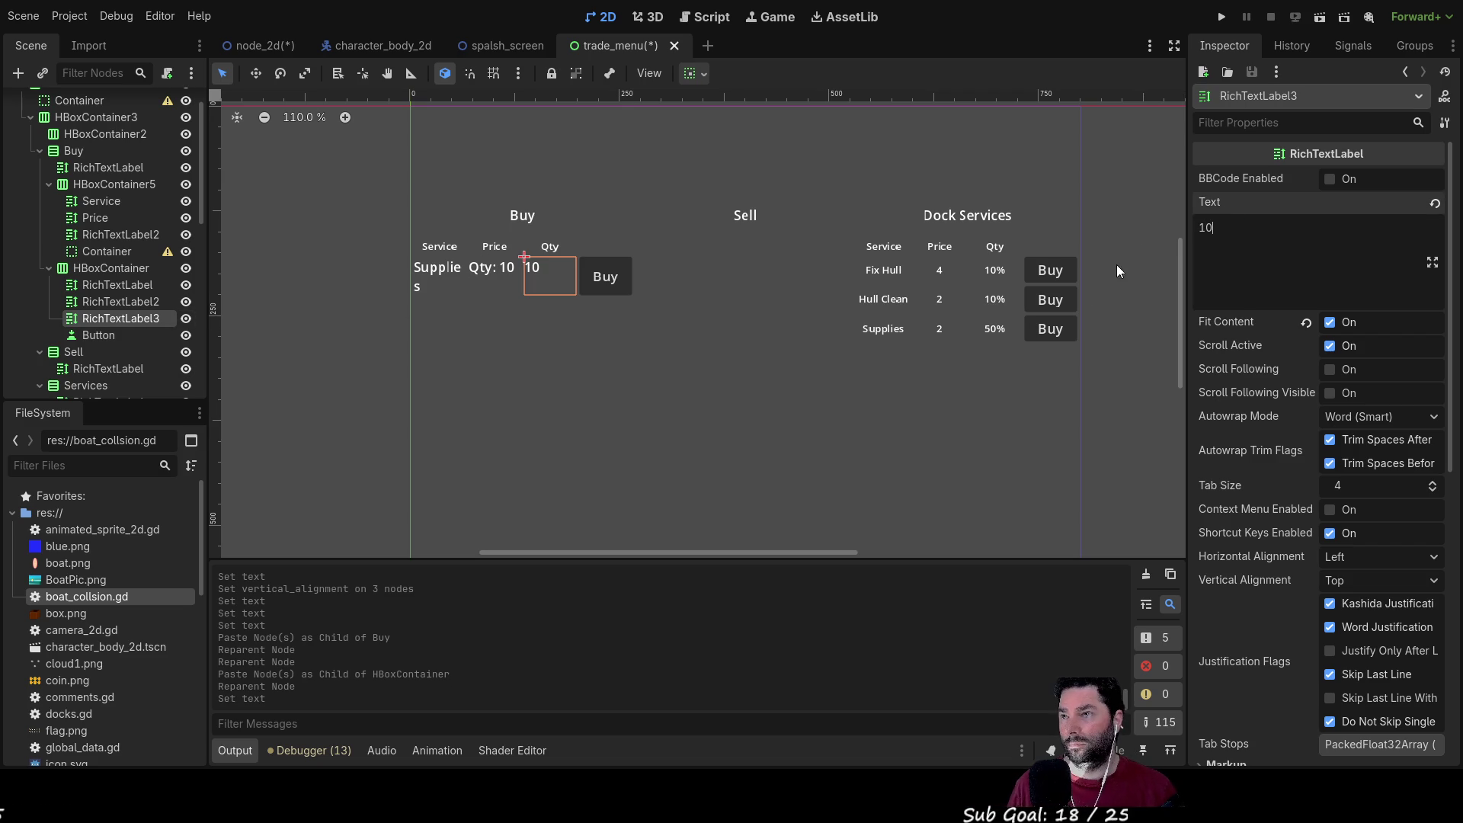
Step: Give the Supplies, Qty: 10 and new 10 labels a Normal Font Size override of 10
{"action": "left_click", "coordinate": [442, 270]}
{"action": "left_click", "coordinate": [99, 300], "text": "ctrl"}
{"action": "left_click", "coordinate": [99, 319], "text": "ctrl"}
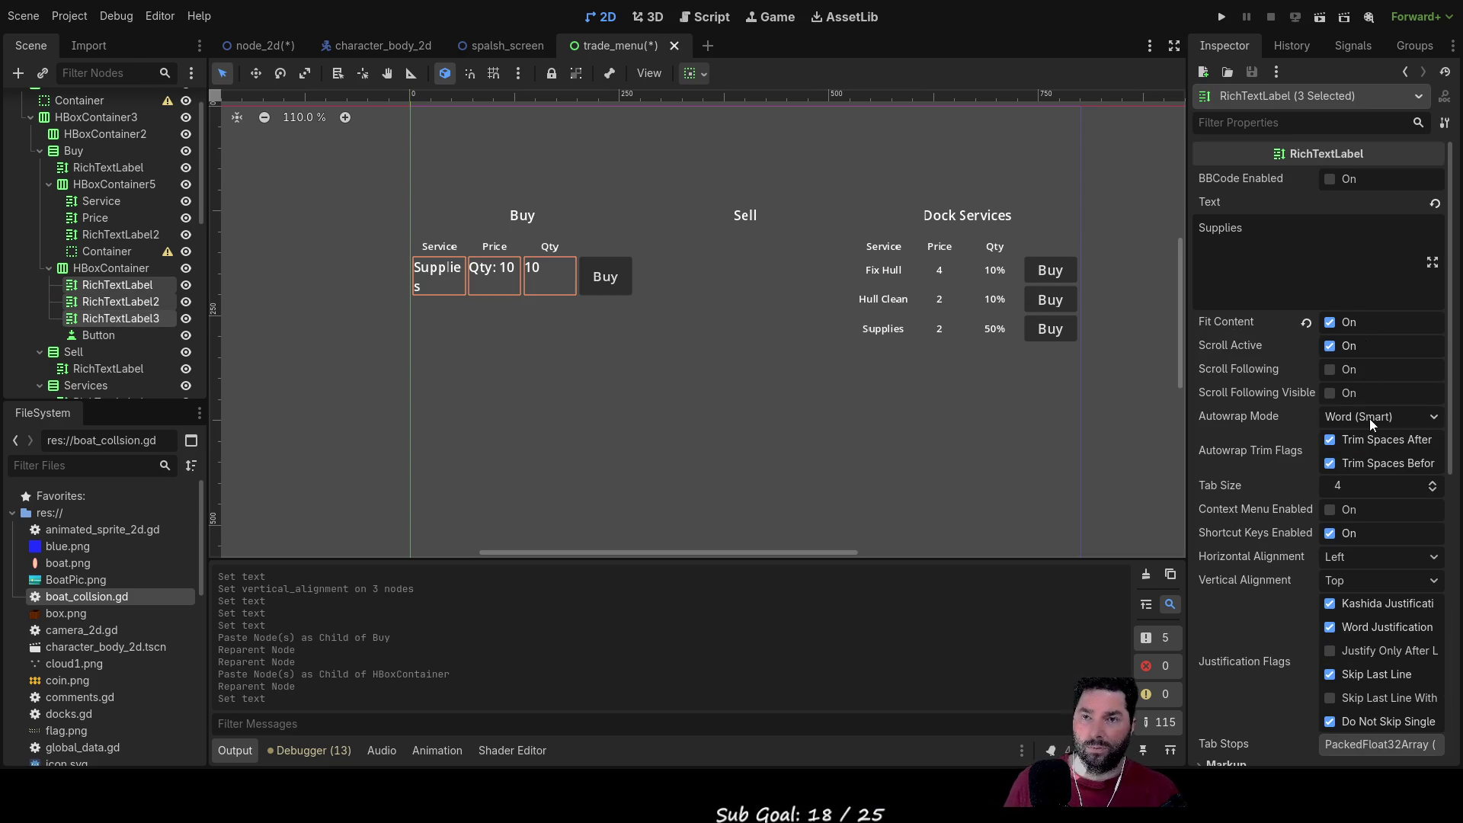
{"action": "scroll", "coordinate": [1369, 418], "scroll_direction": "down", "scroll_amount": 3}
{"action": "scroll", "coordinate": [1334, 509], "scroll_direction": "down", "scroll_amount": 4}
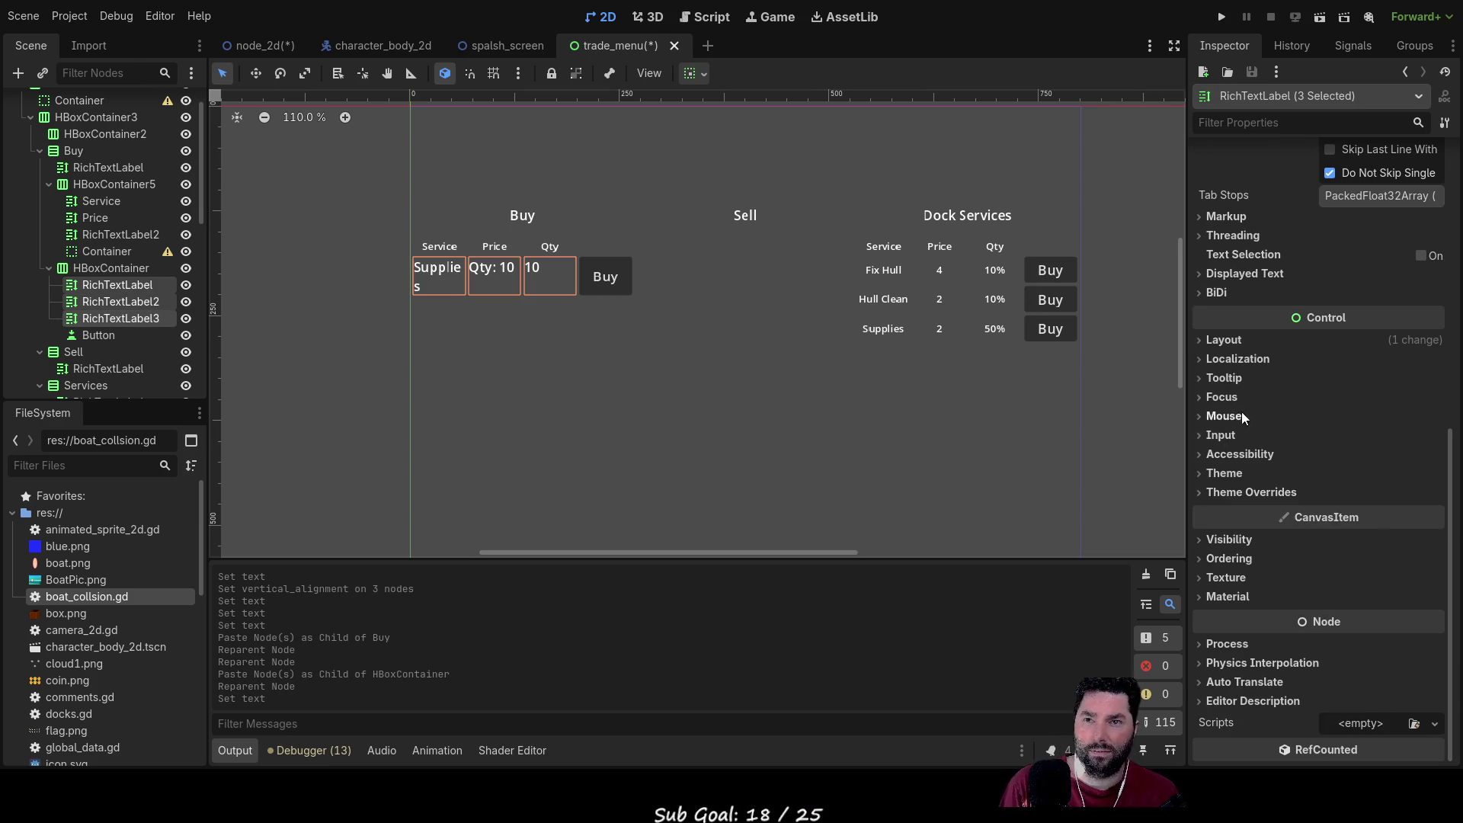
{"action": "left_click", "coordinate": [1201, 346]}
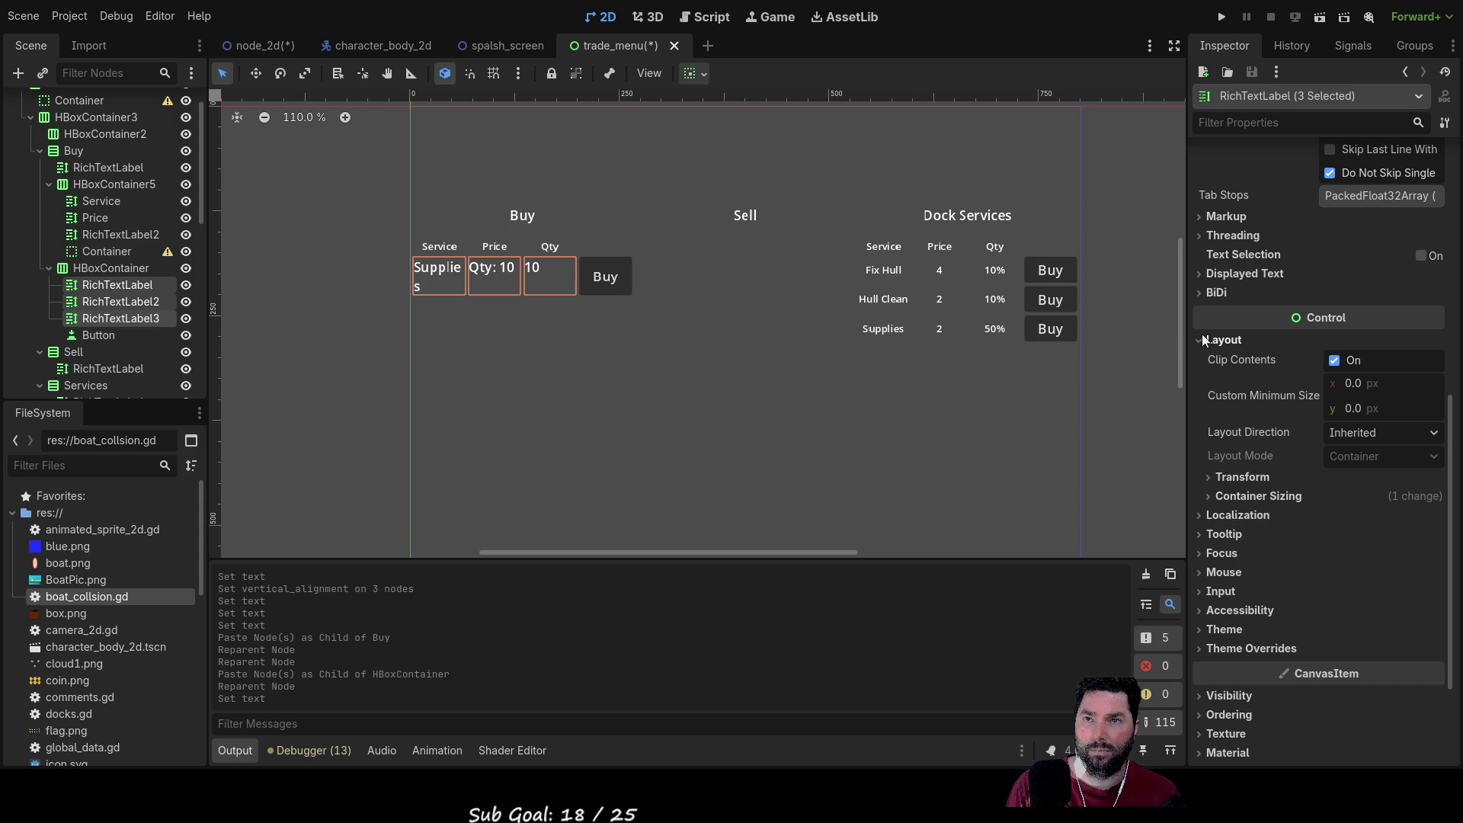
{"action": "left_click", "coordinate": [1203, 339]}
{"action": "left_click", "coordinate": [1214, 490]}
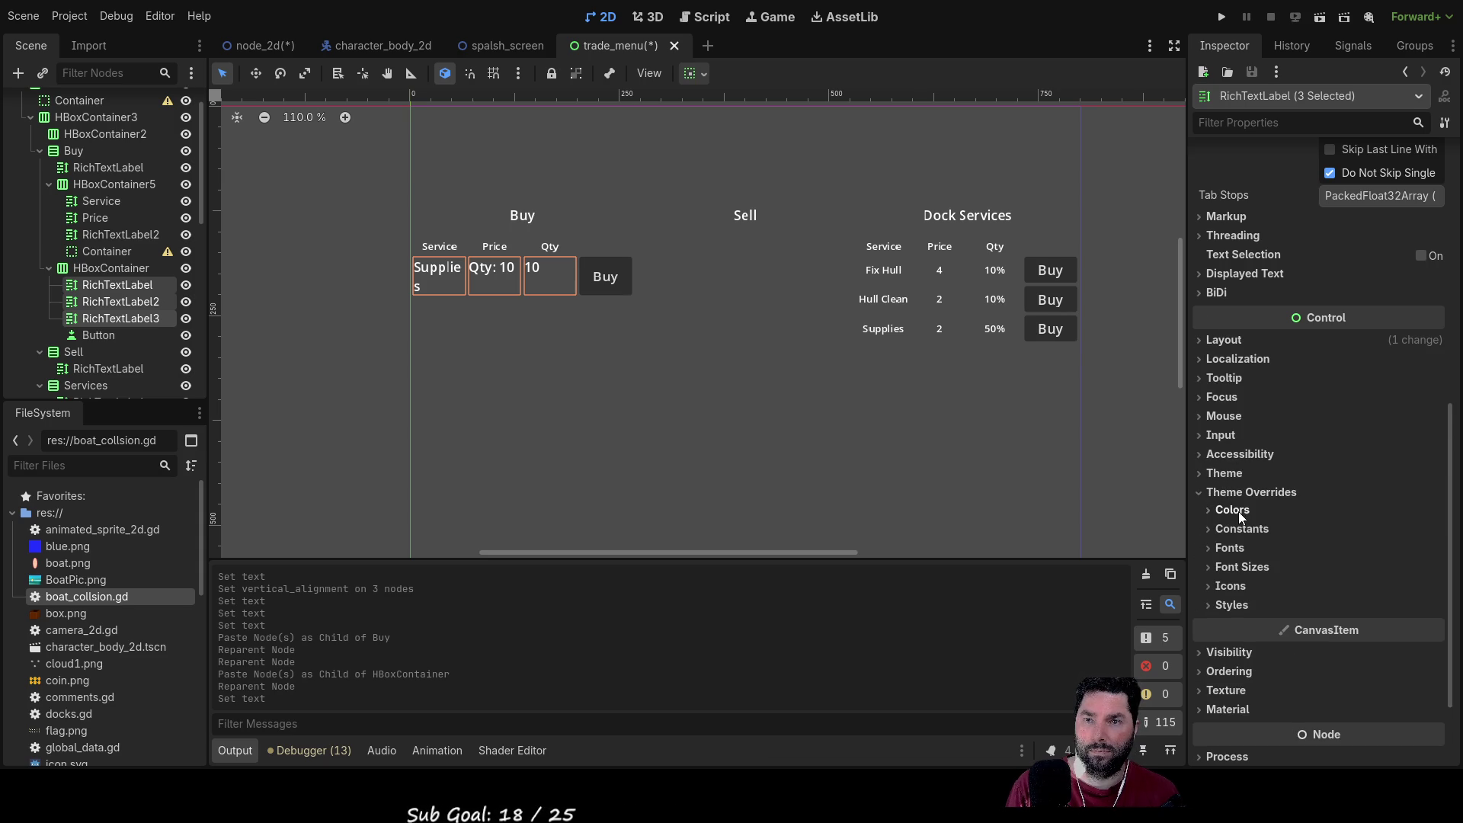
{"action": "left_click", "coordinate": [1235, 567]}
{"action": "left_click", "coordinate": [1433, 584]}
{"action": "left_click_drag", "start_coordinate": [1433, 584], "coordinate": [1433, 587]}
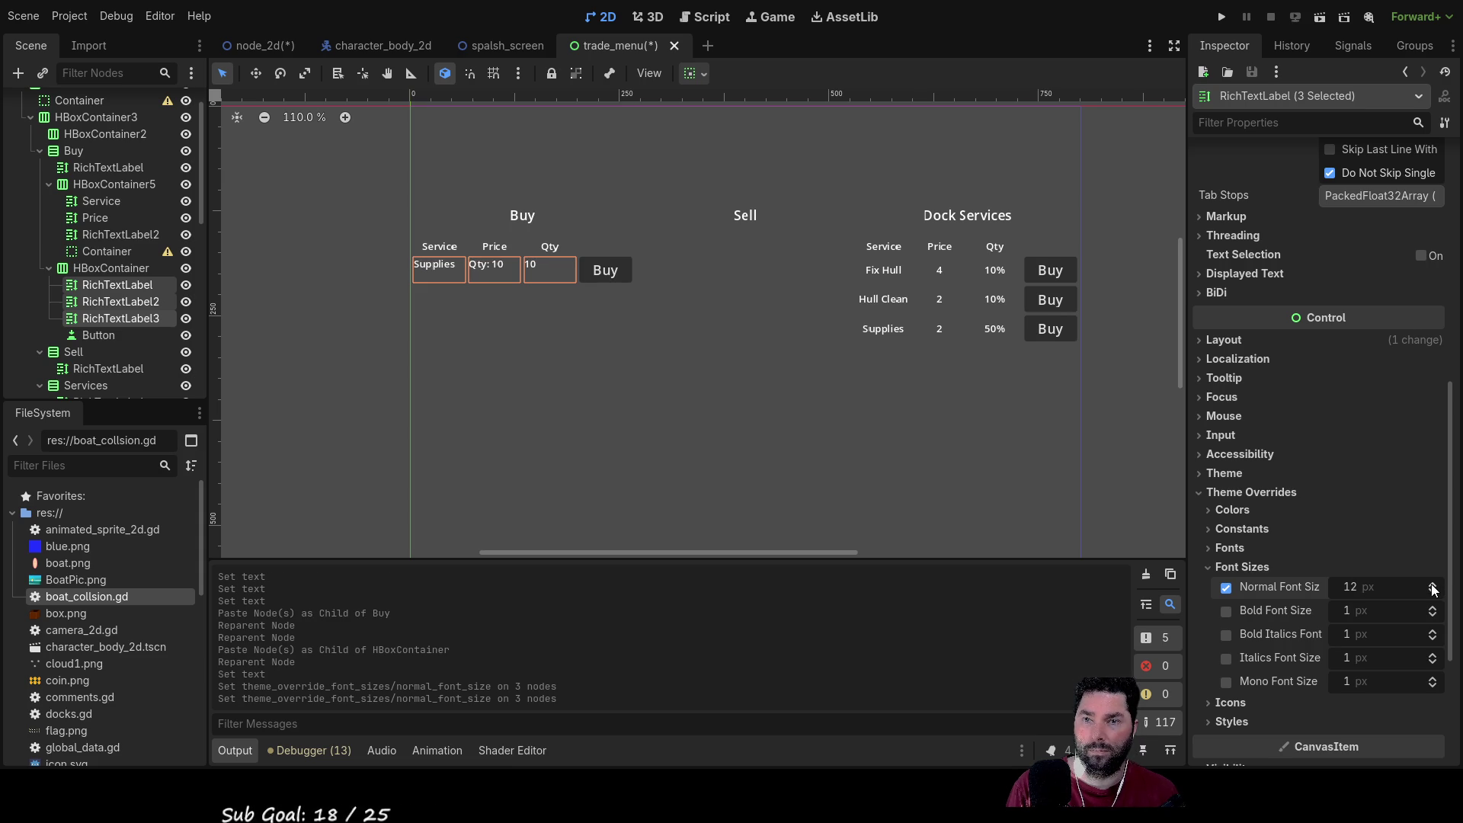
Step: Centre the three labels' text both horizontally and vertically
{"action": "scroll", "coordinate": [1334, 442], "scroll_direction": "up", "scroll_amount": 5}
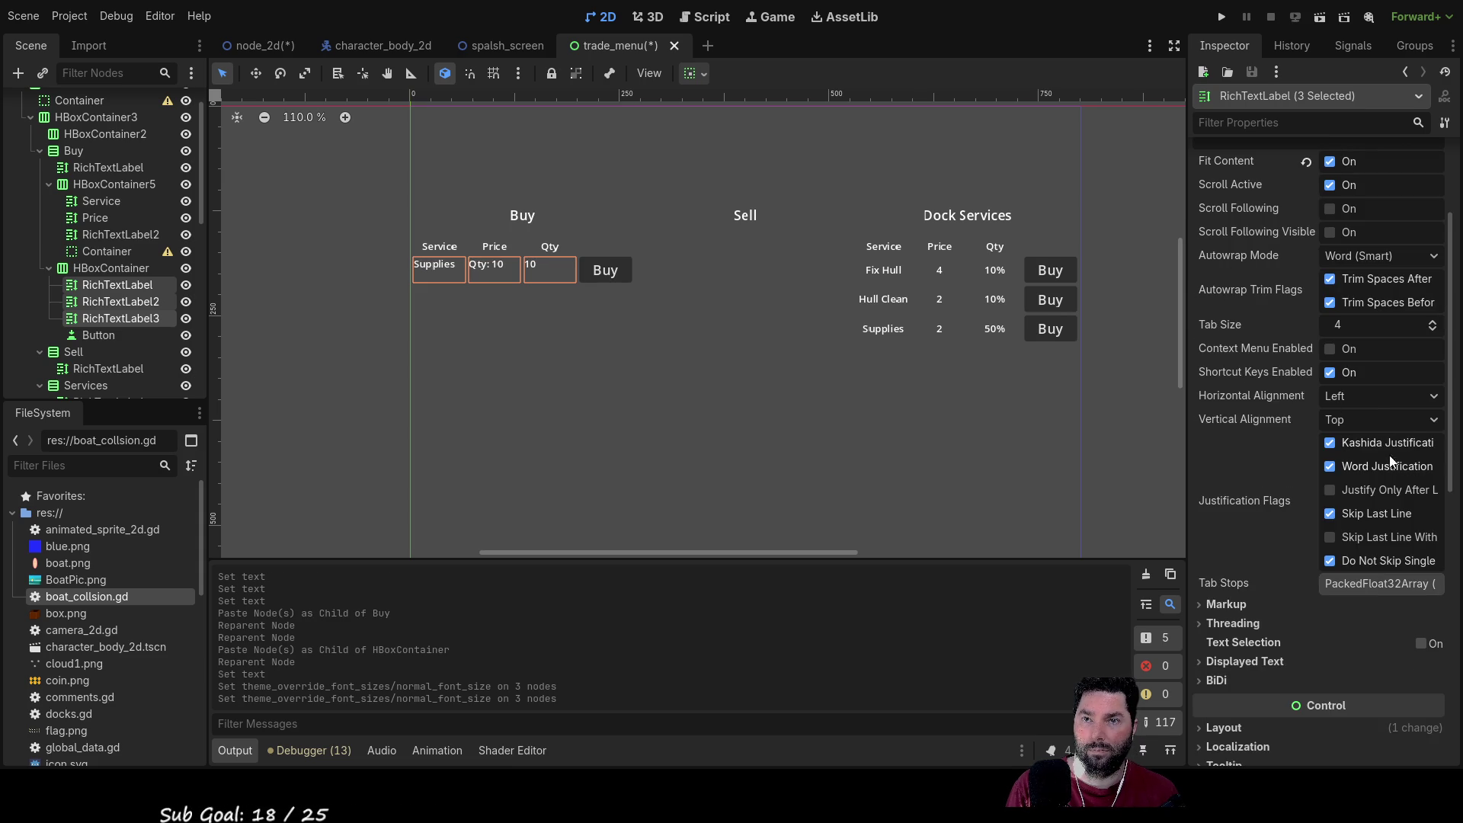
{"action": "left_click", "coordinate": [1369, 393]}
{"action": "left_click", "coordinate": [1361, 446]}
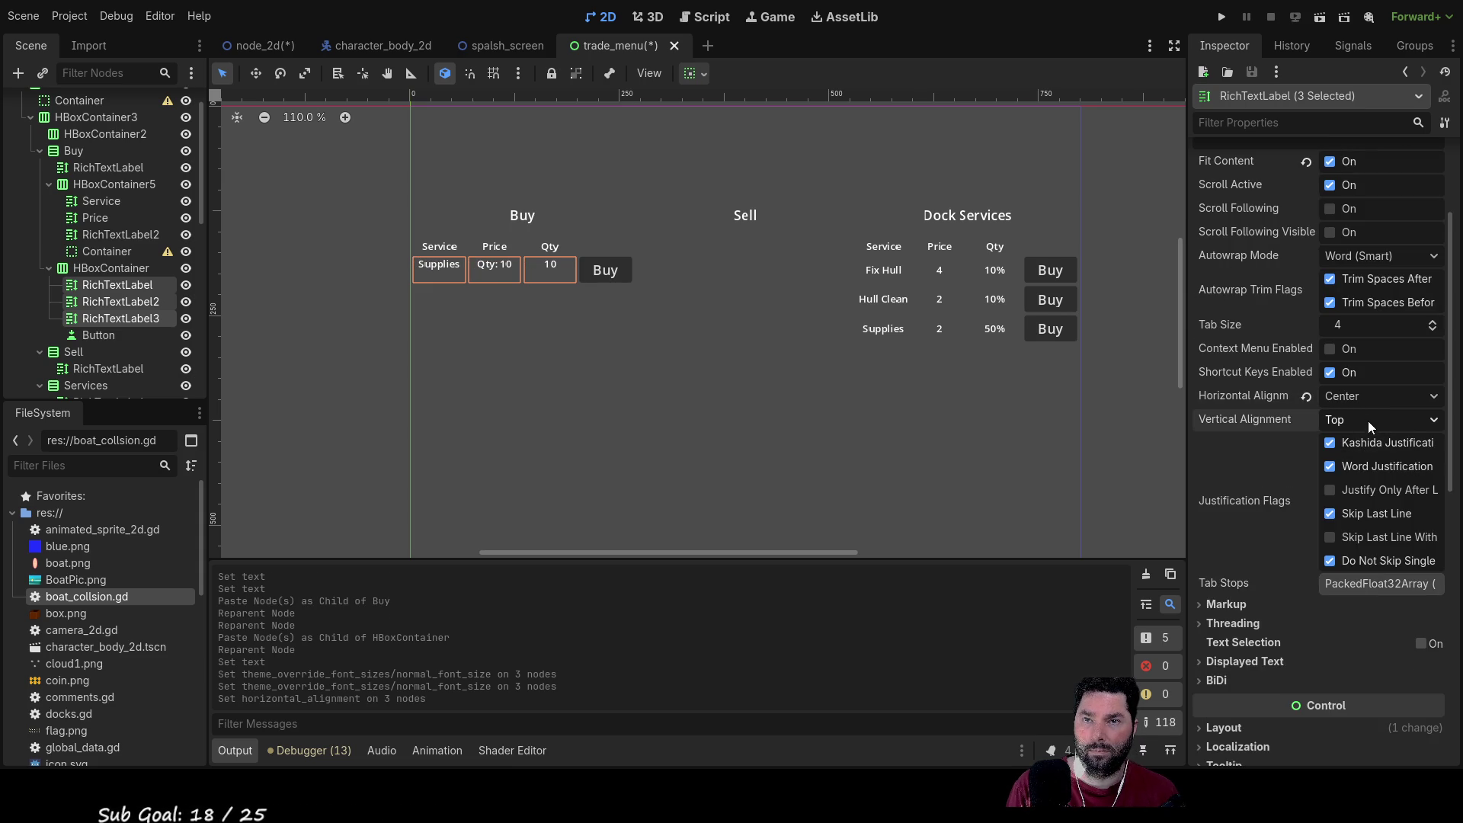
{"action": "left_click", "coordinate": [1360, 468]}
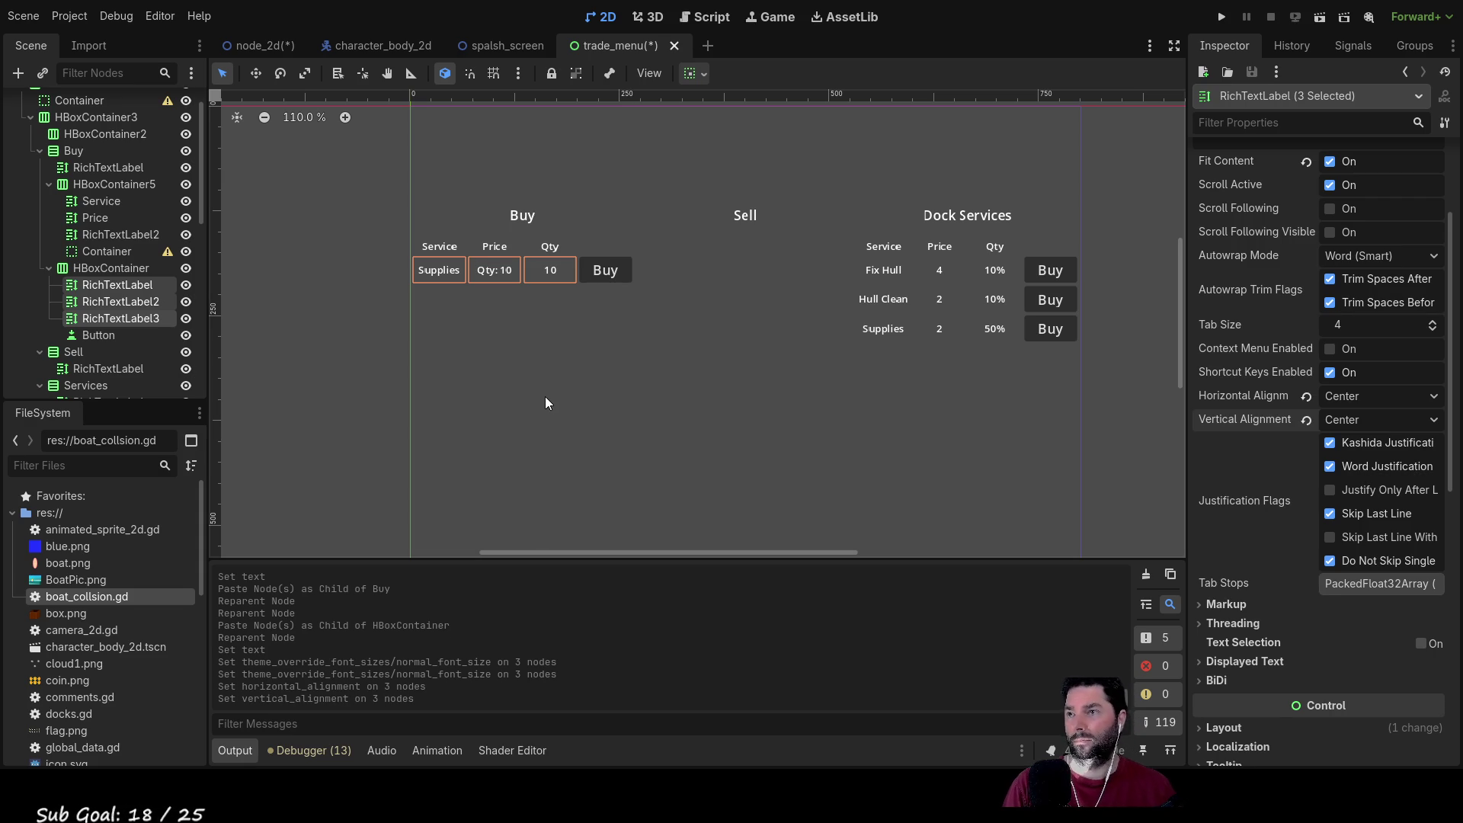
{"action": "left_click", "coordinate": [520, 345]}
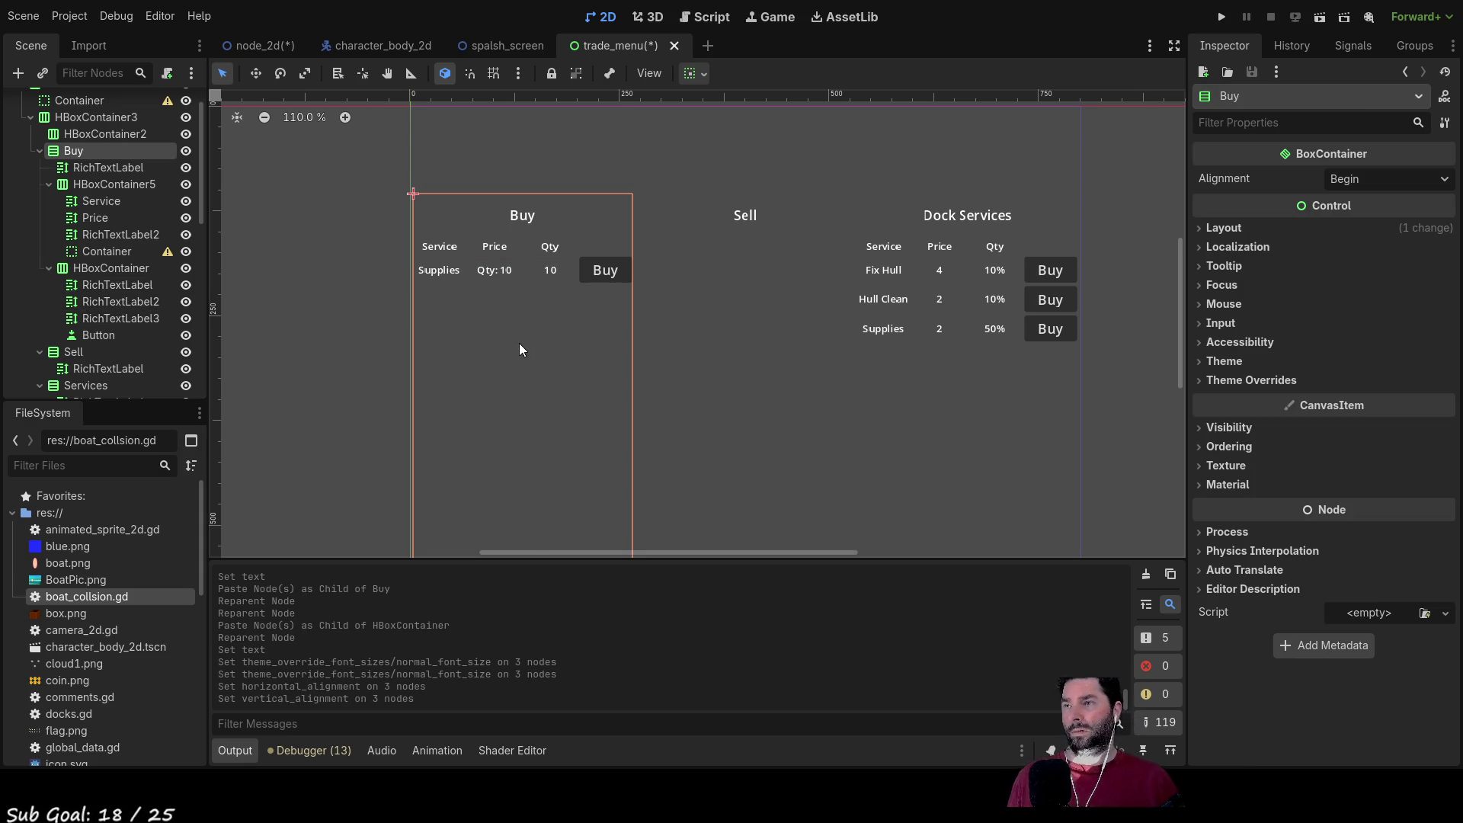
Step: Replace the 'Qty: 10' label text with 10 and open the trade_menu.gd script
{"action": "left_click", "coordinate": [493, 275]}
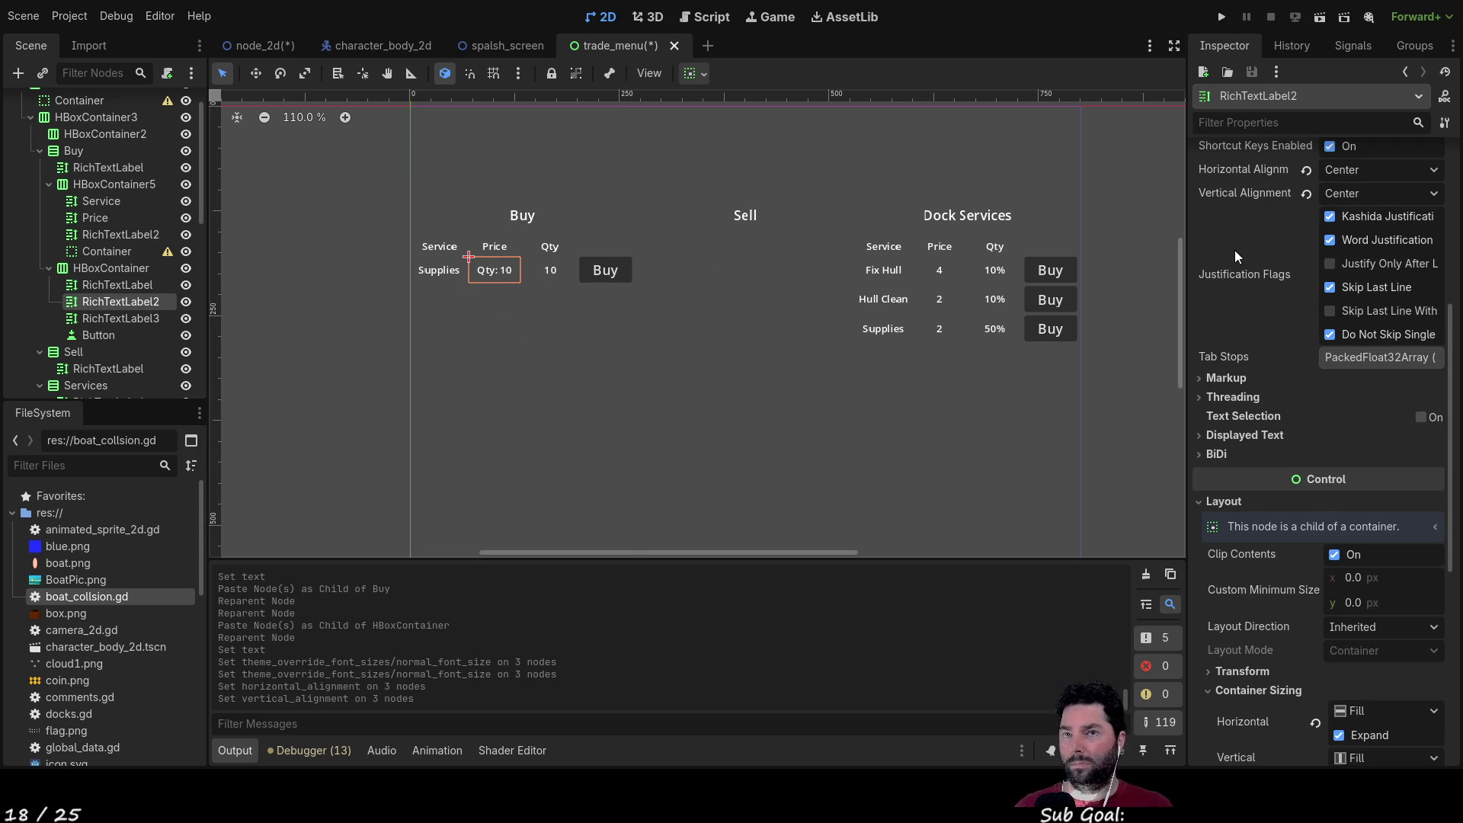
{"action": "scroll", "coordinate": [1268, 260], "scroll_direction": "up", "scroll_amount": 5}
{"action": "triple_click", "coordinate": [1217, 227]}
{"action": "type", "text": "1"}
{"action": "left_click", "coordinate": [541, 360]}
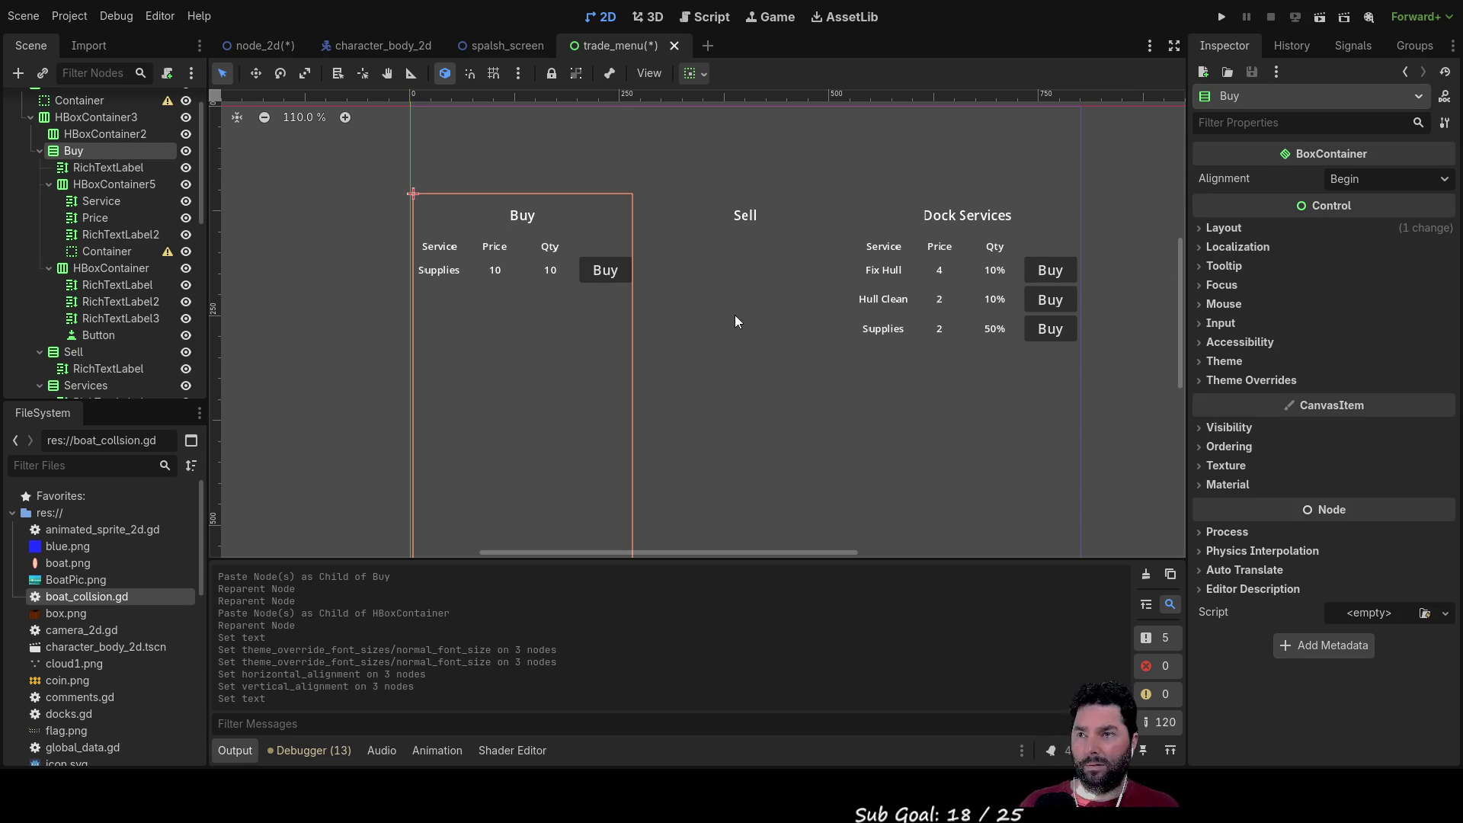
{"action": "left_click", "coordinate": [449, 271]}
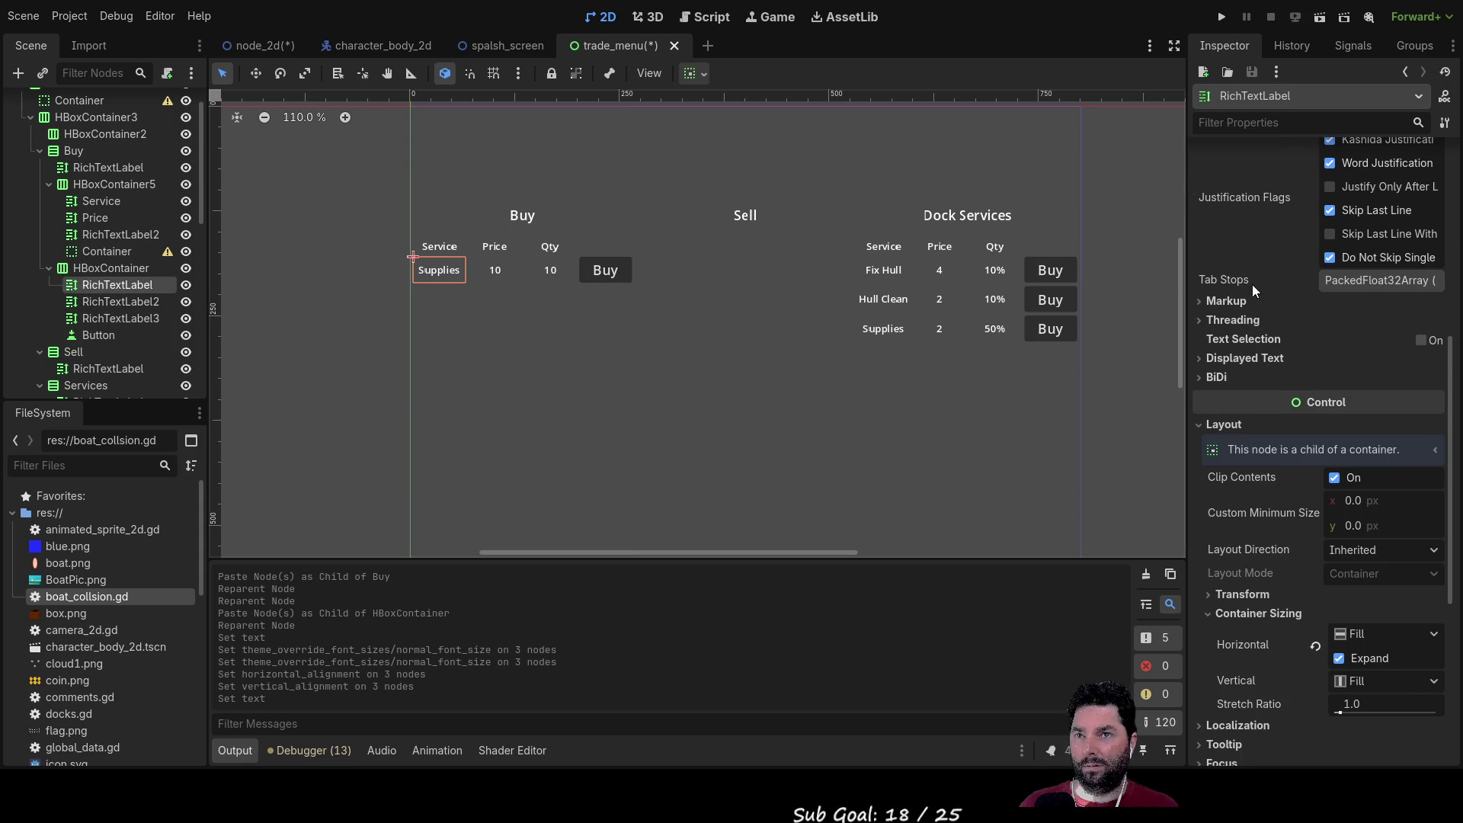
{"action": "scroll", "coordinate": [1253, 285], "scroll_direction": "up", "scroll_amount": 5}
{"action": "double_click", "coordinate": [1220, 227]}
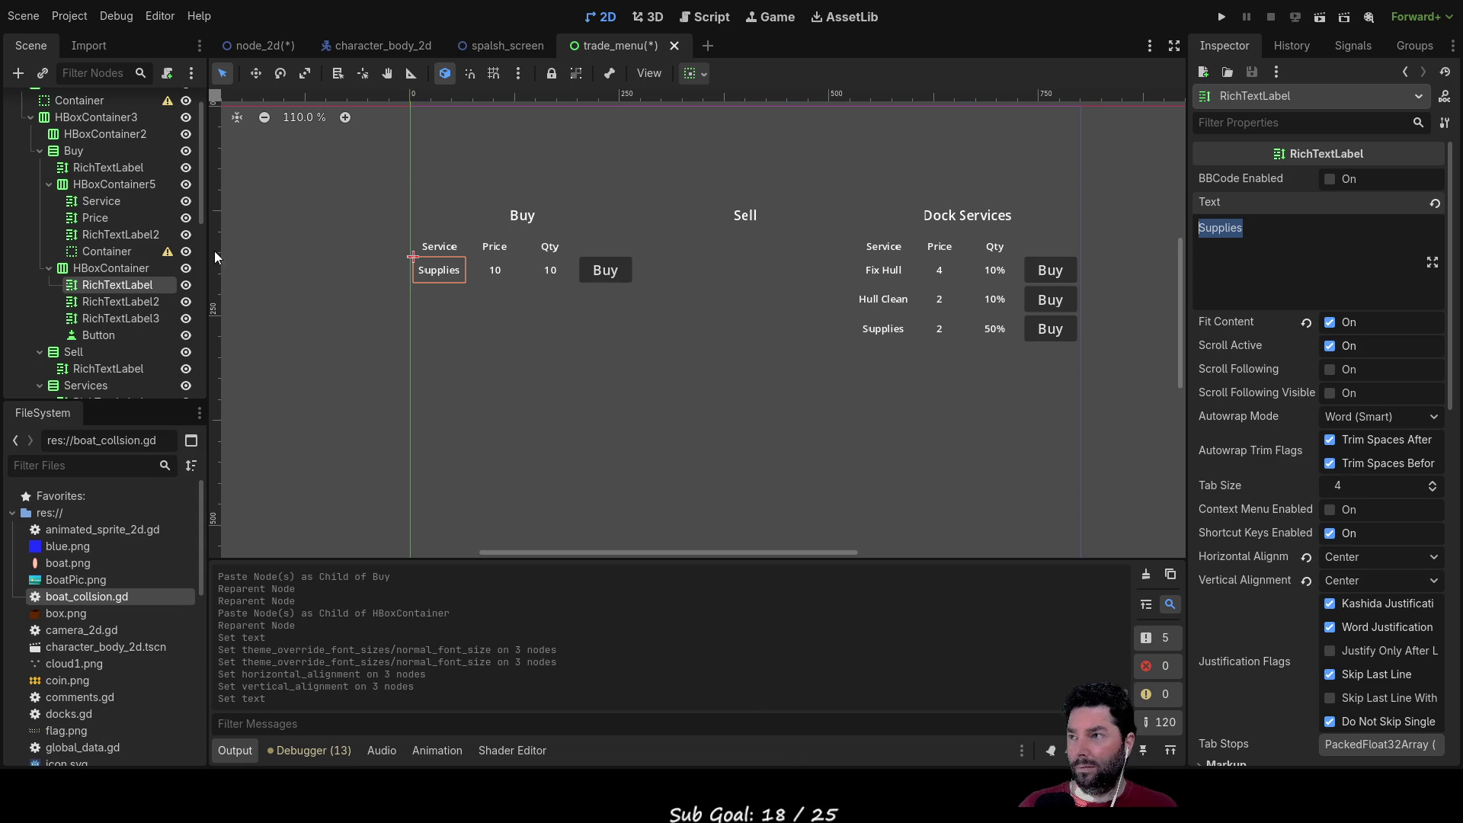
{"action": "left_click", "coordinate": [716, 16]}
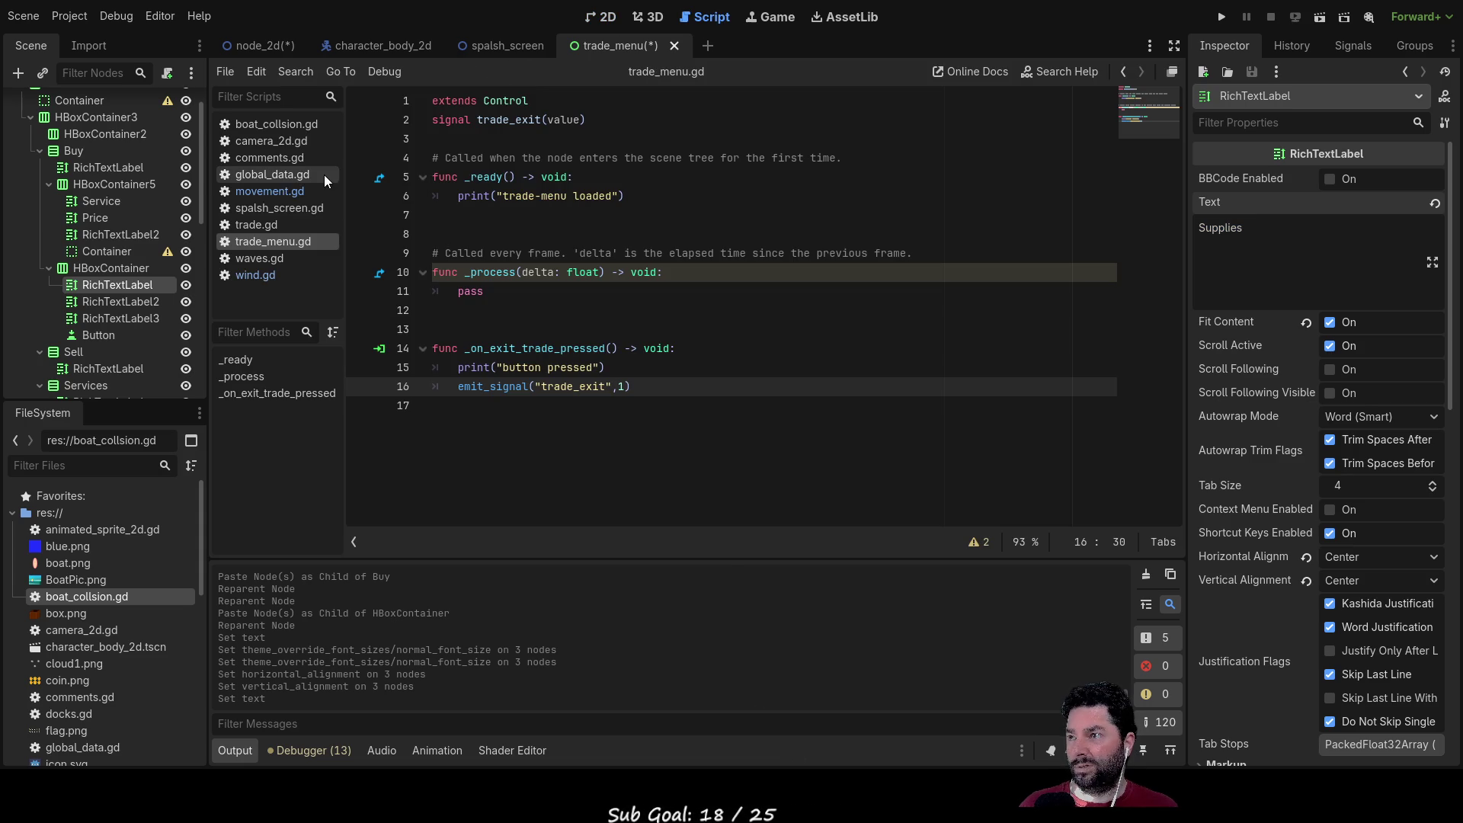
Step: Read the trade goods list at the top of trade.gd, then return to the trade_menu 2D canvas
{"action": "left_click", "coordinate": [267, 227]}
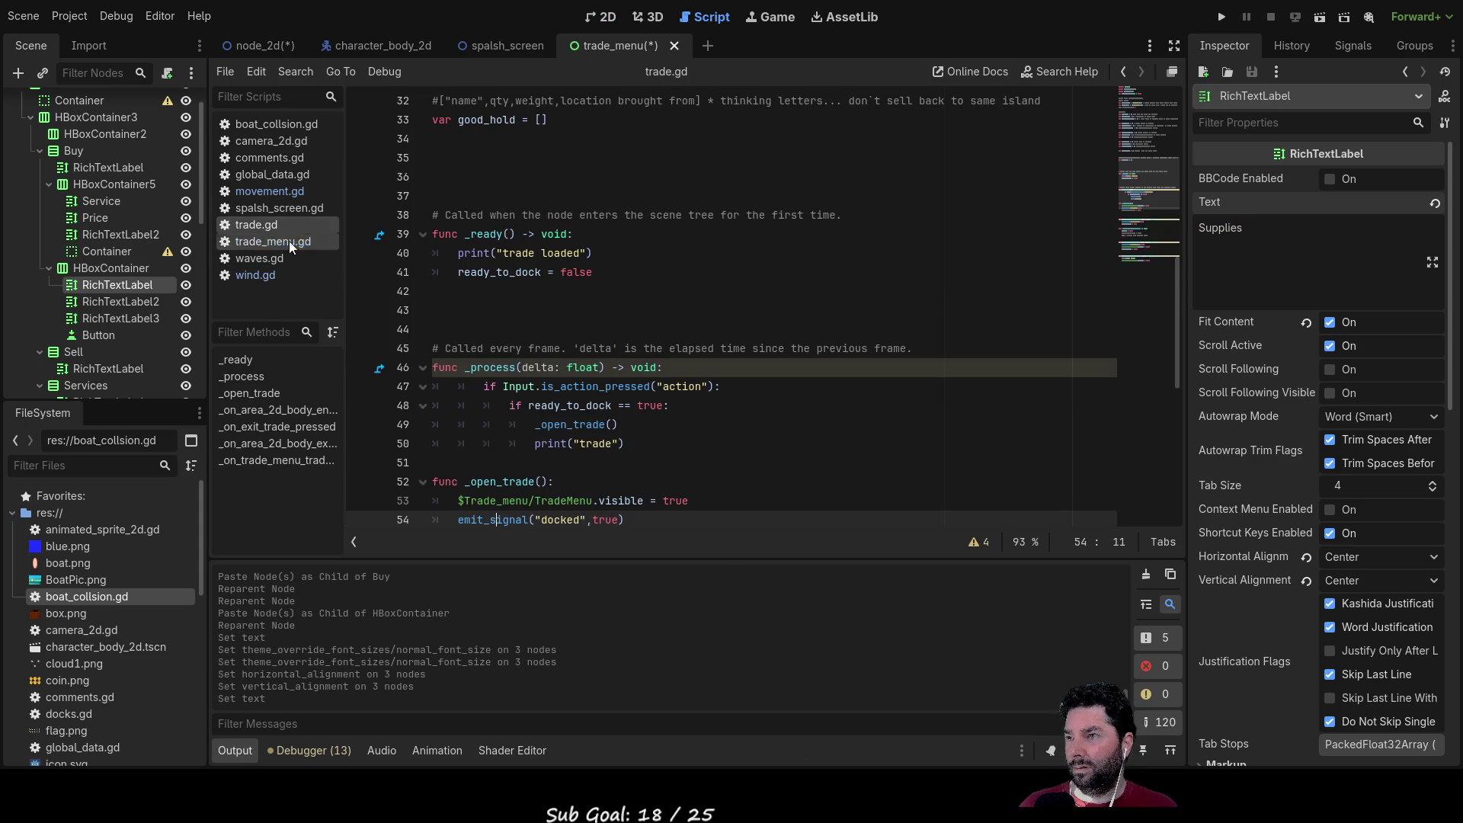
{"action": "scroll", "coordinate": [549, 358], "scroll_direction": "up", "scroll_amount": 10}
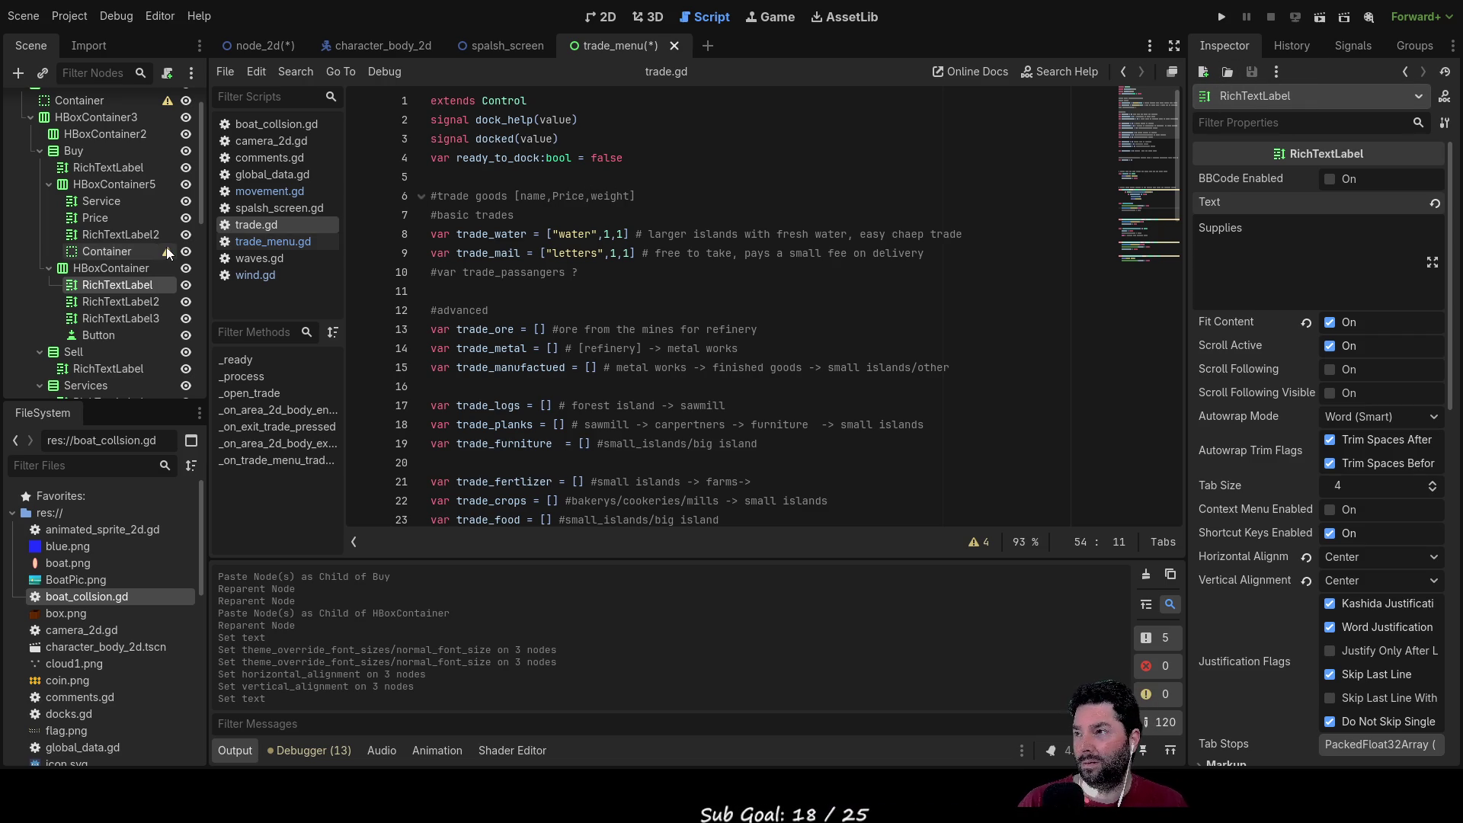
{"action": "left_click", "coordinate": [608, 17]}
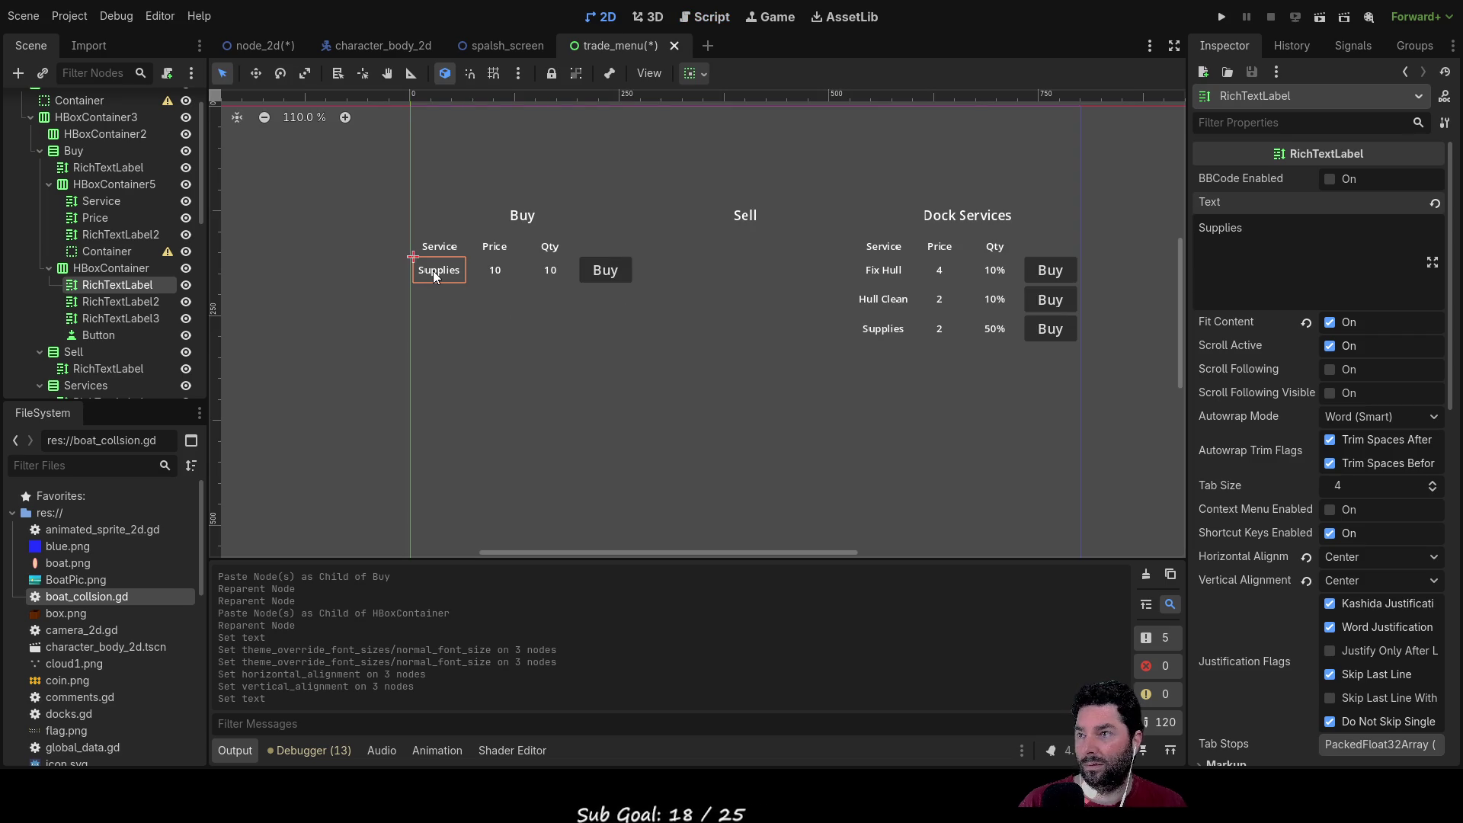
Step: Replace the first Buy row's Supplies label text with water
{"action": "left_click_drag", "start_coordinate": [1273, 227], "coordinate": [1135, 227]}
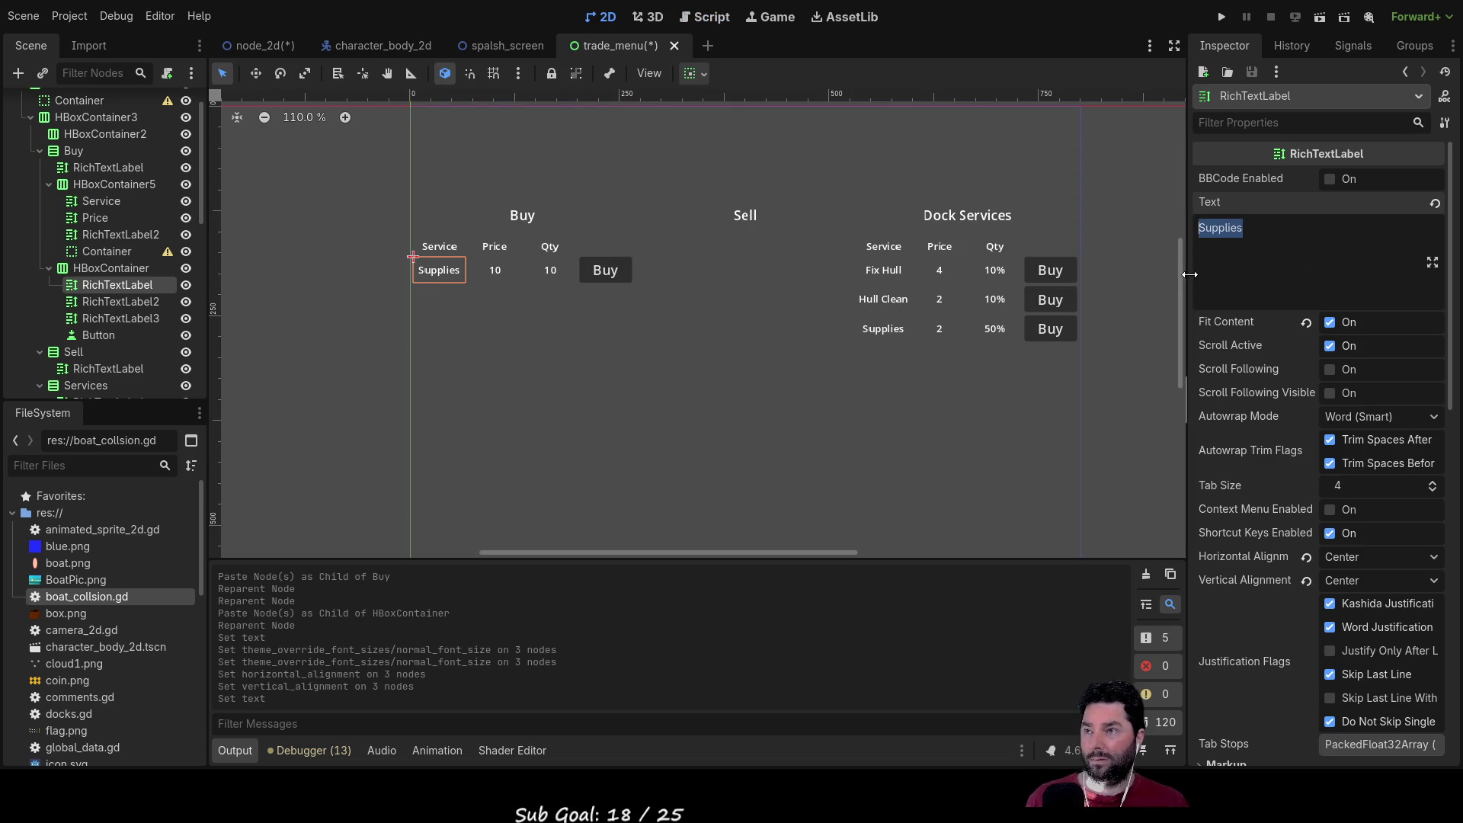
{"action": "type", "text": "water"}
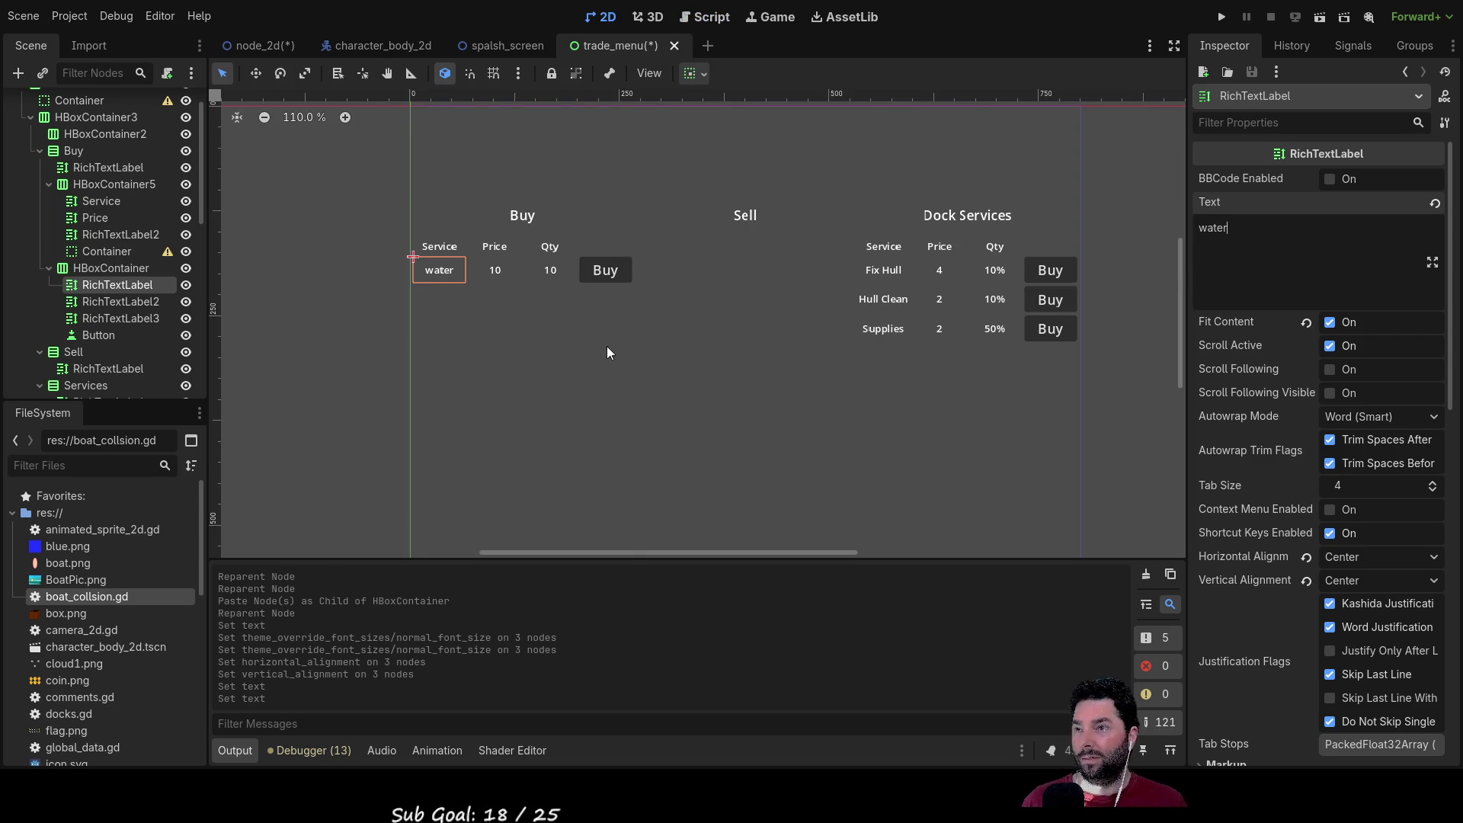
{"action": "left_click", "coordinate": [531, 350]}
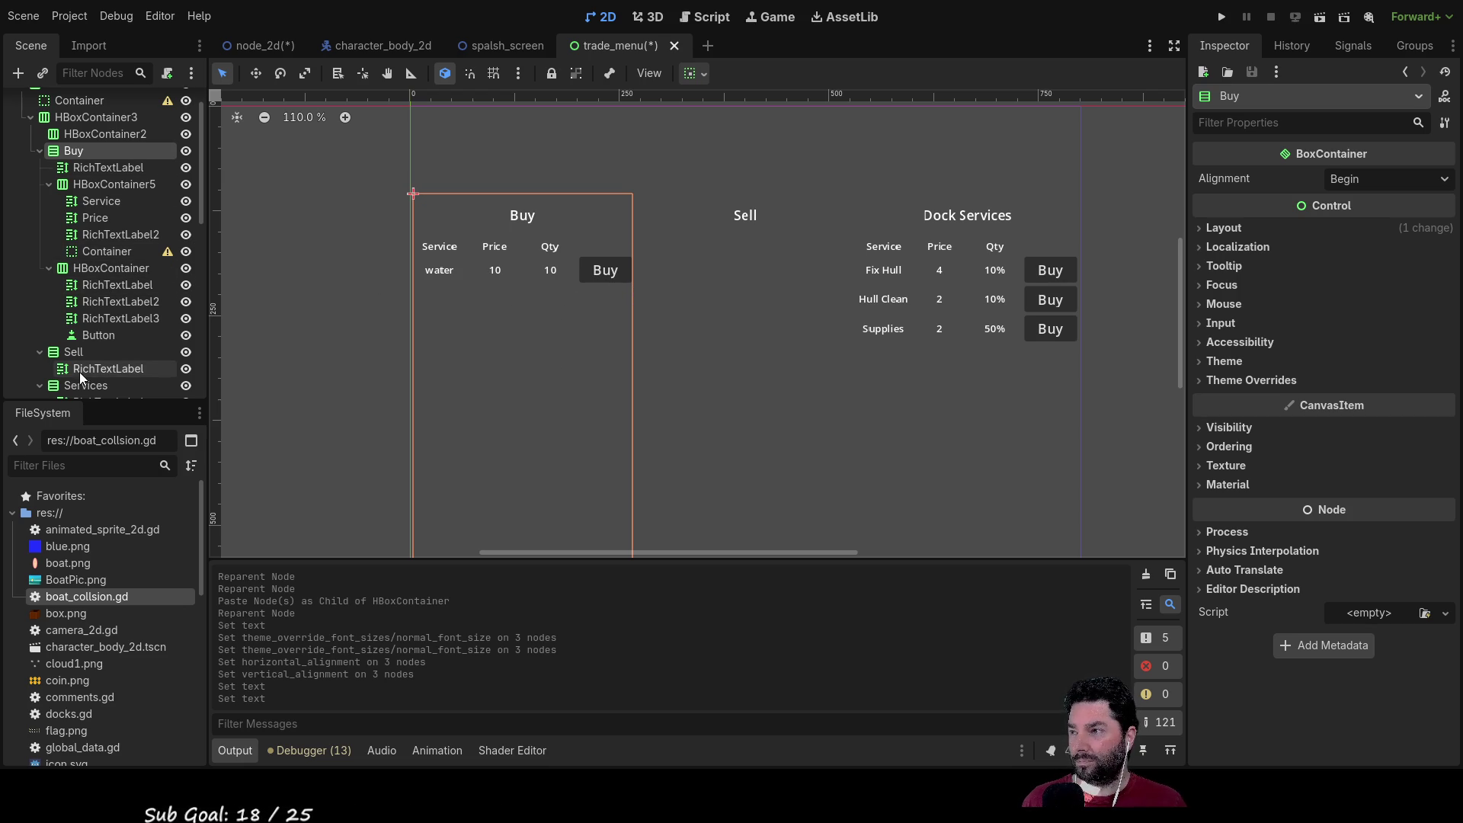
Step: Collapse the Services, HBoxContainer4 and water-row containers in the Scene dock
{"action": "left_click", "coordinate": [110, 368]}
{"action": "scroll", "coordinate": [114, 350], "scroll_direction": "down", "scroll_amount": 2}
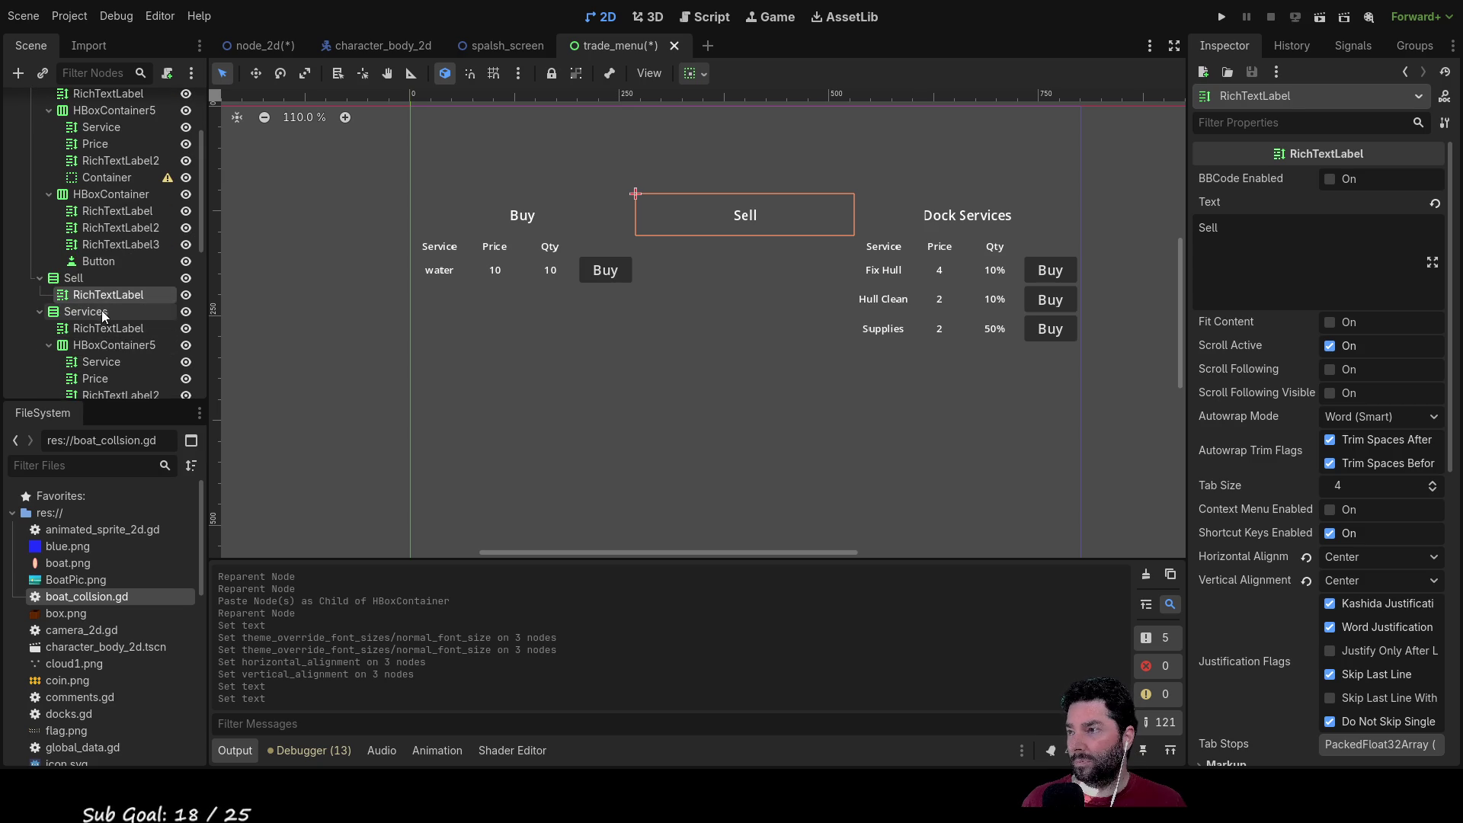
{"action": "left_click", "coordinate": [40, 311]}
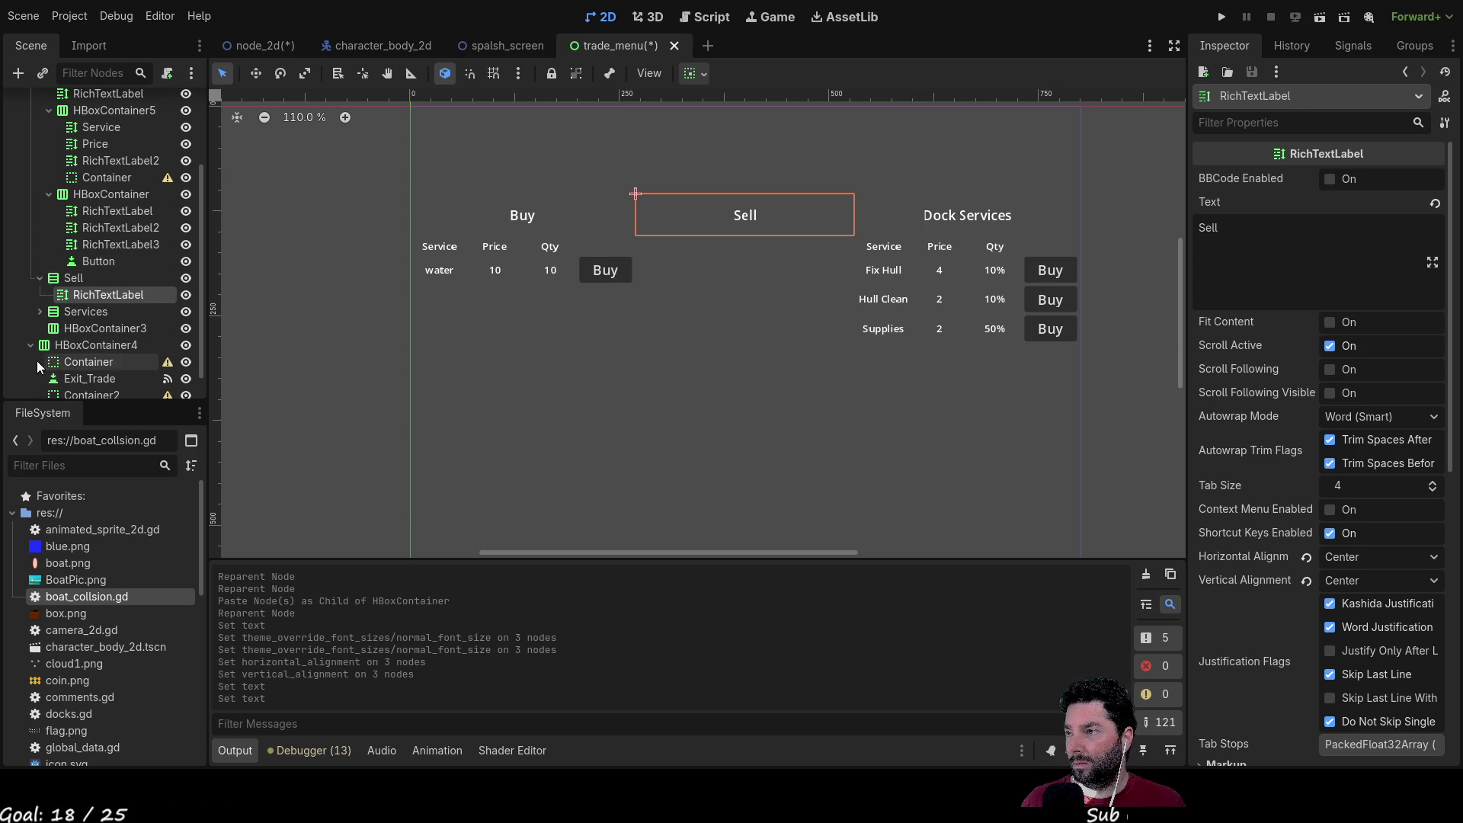
{"action": "left_click", "coordinate": [32, 347]}
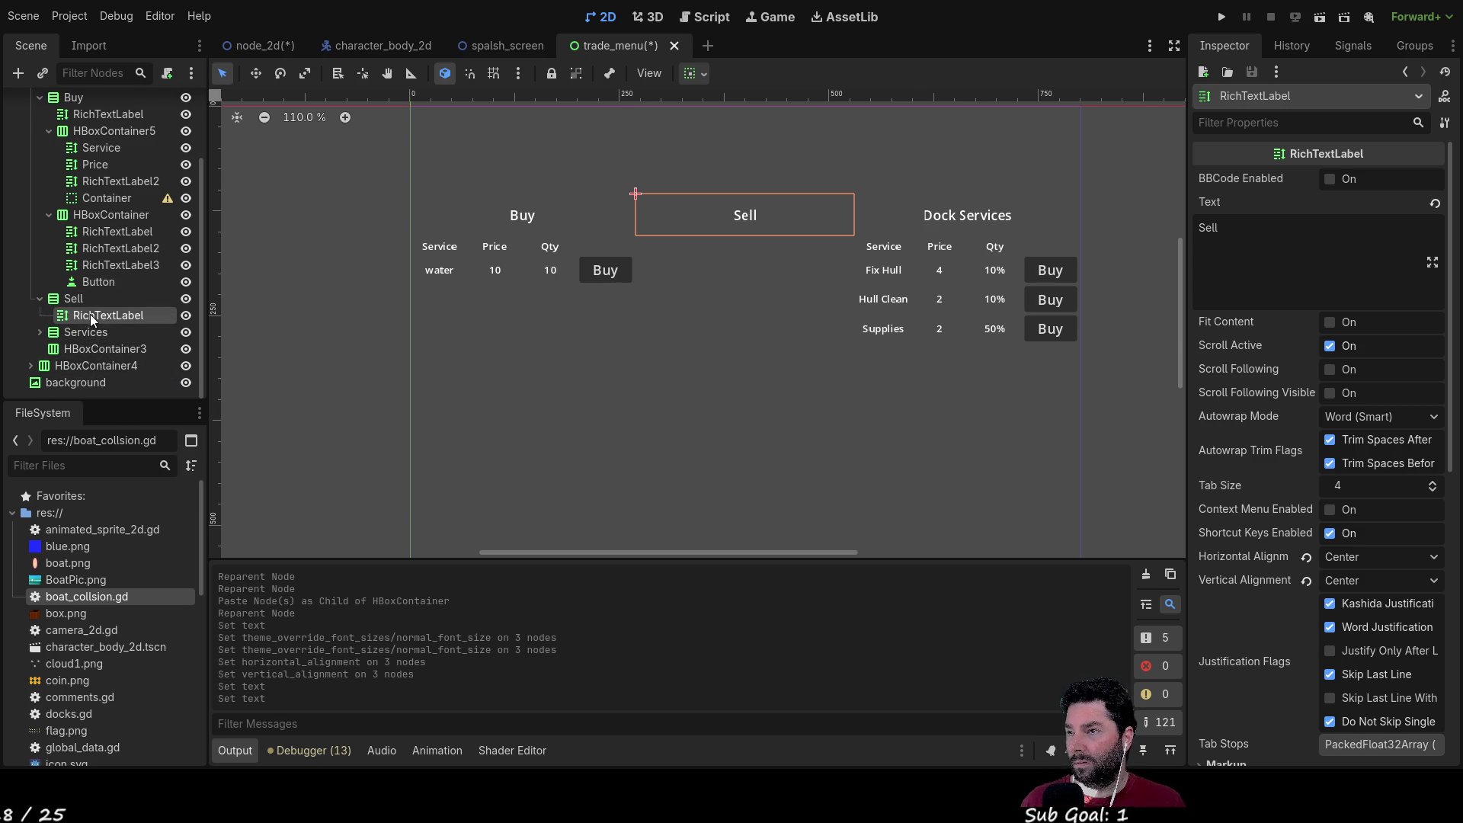
{"action": "scroll", "coordinate": [90, 303], "scroll_direction": "up", "scroll_amount": 3}
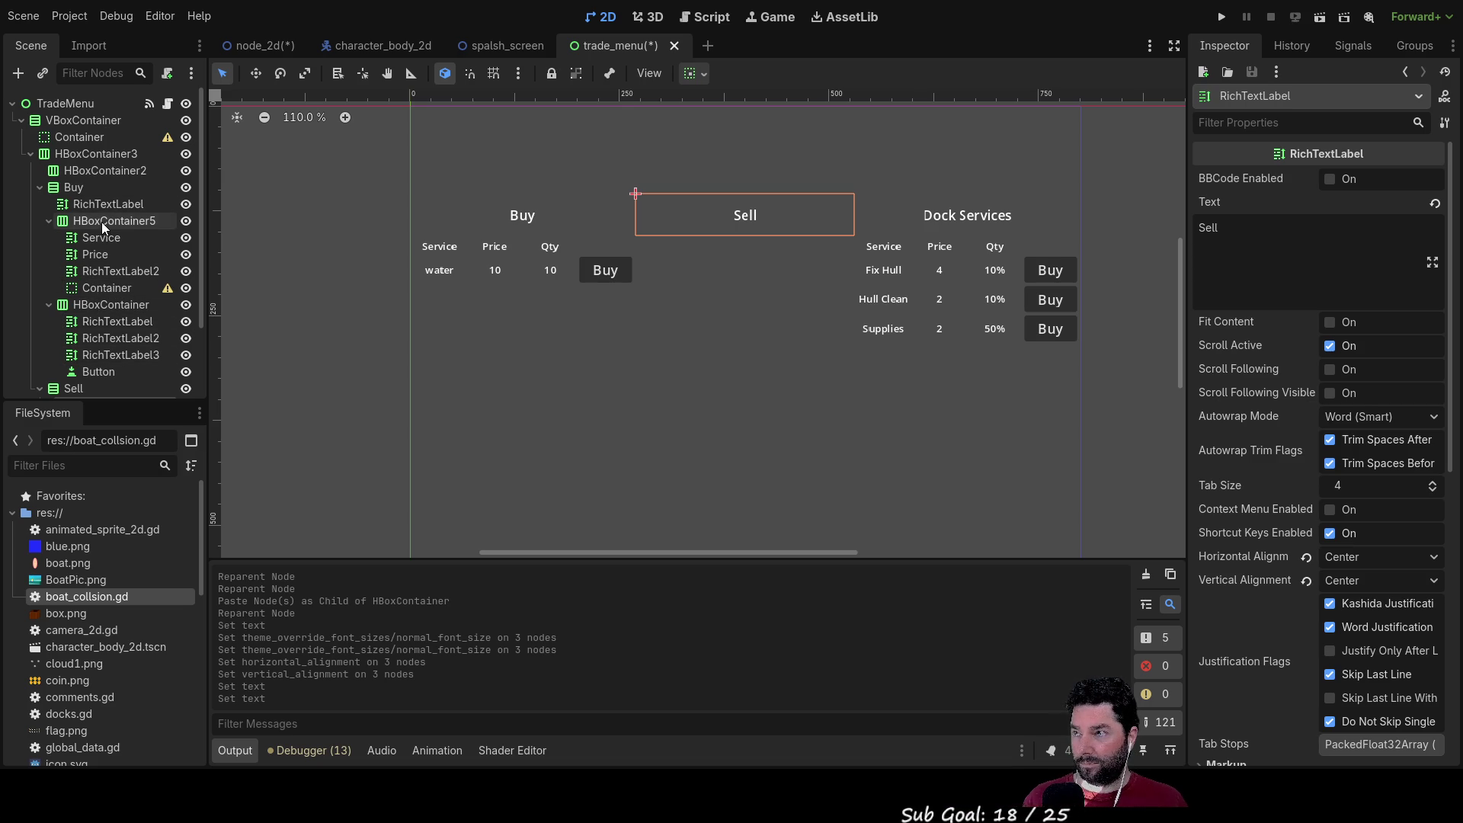
{"action": "left_click", "coordinate": [603, 271]}
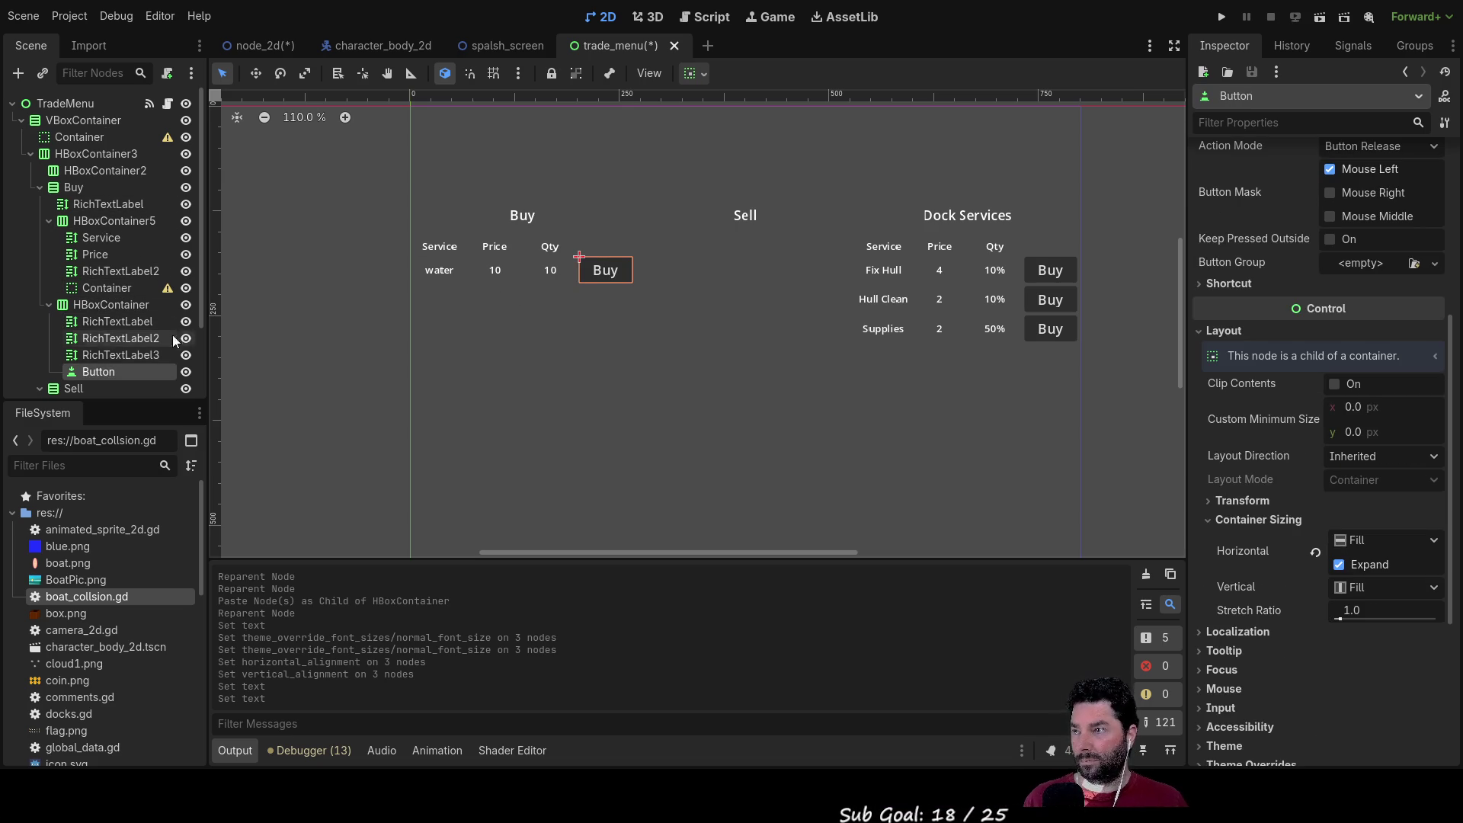
{"action": "left_click", "coordinate": [89, 305]}
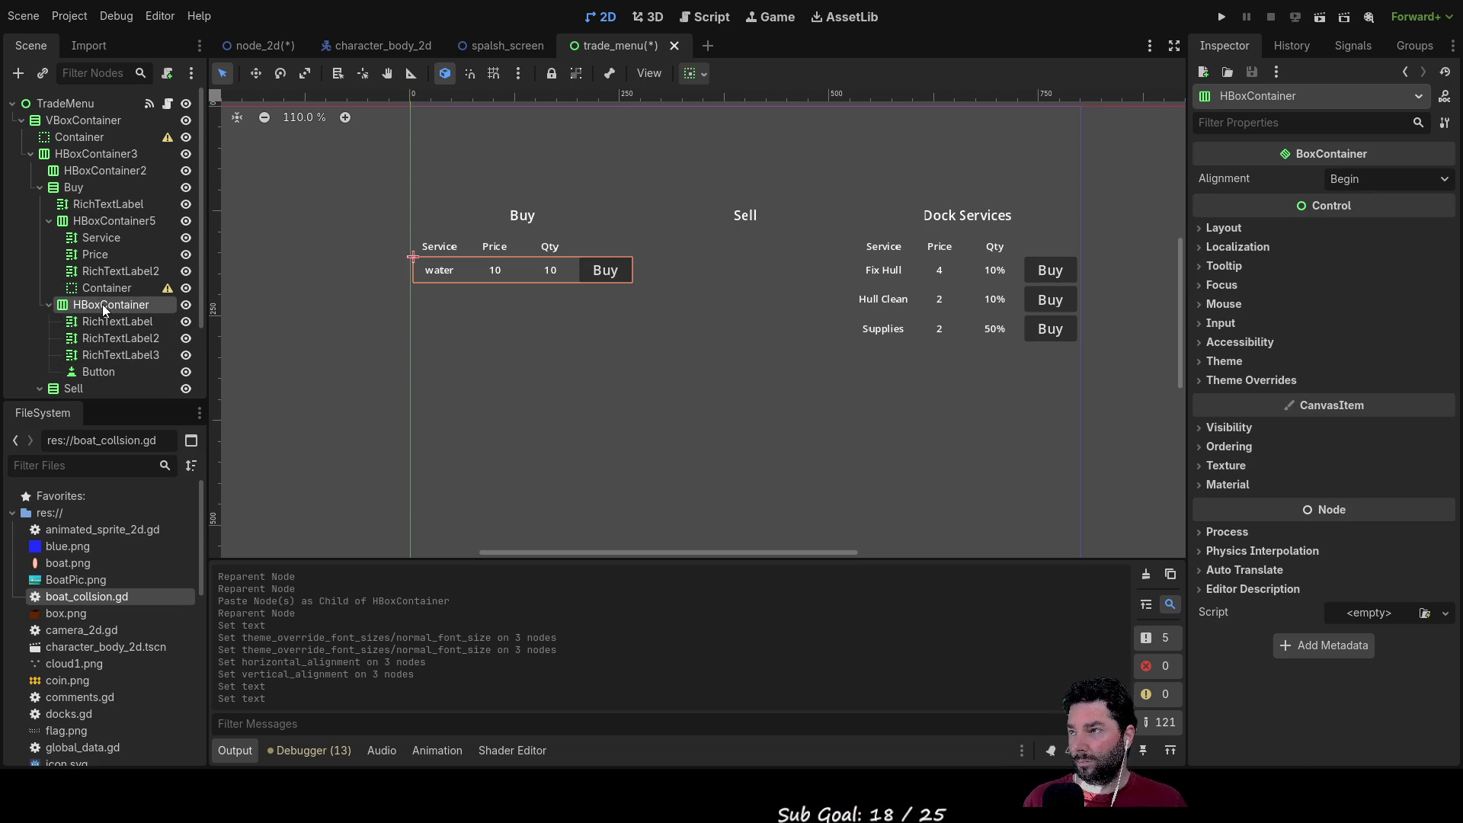
{"action": "left_click", "coordinate": [51, 305]}
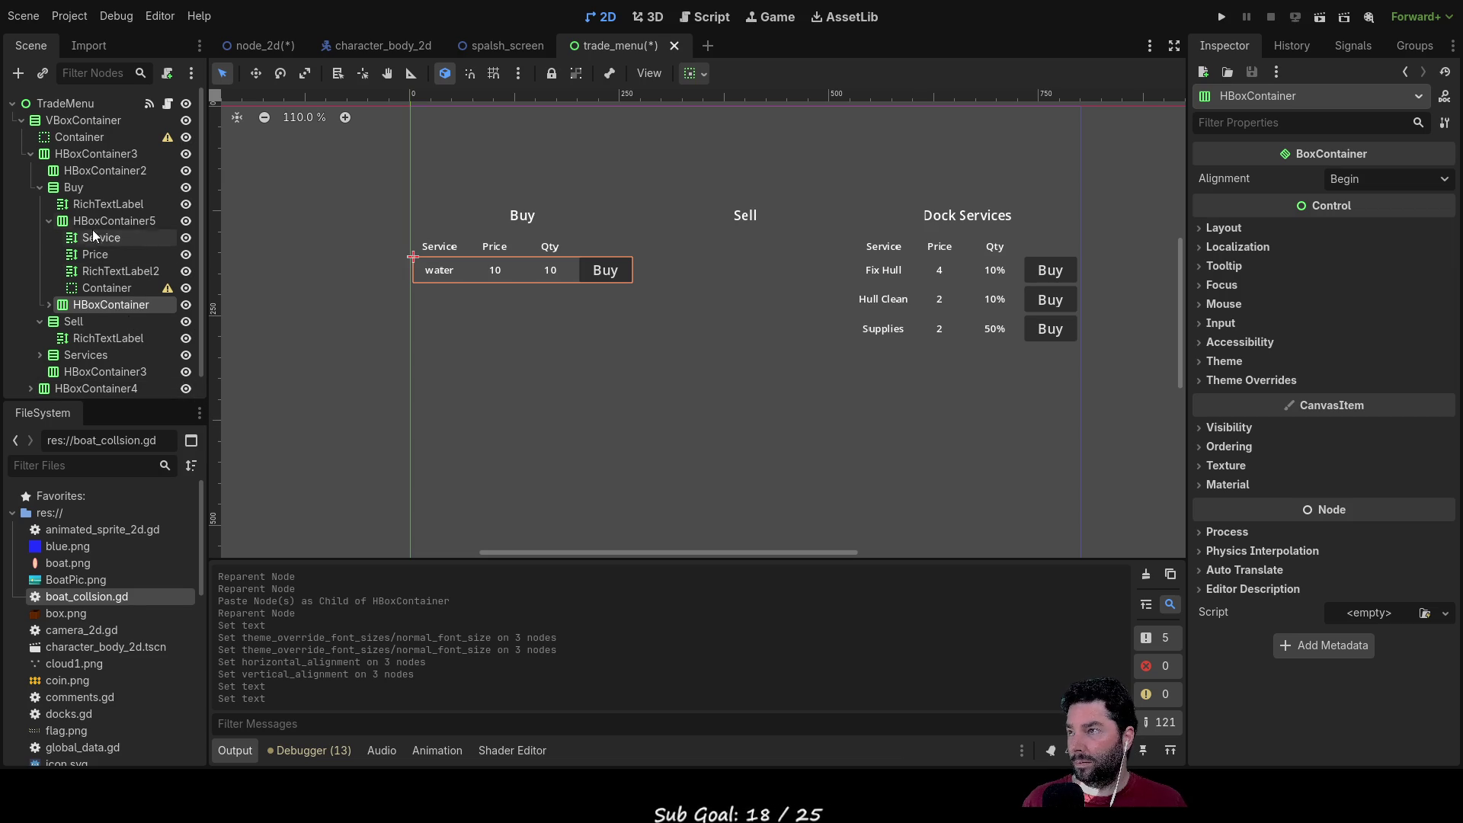
Step: Paste four copies of the water row into the Buy column, making five rows
{"action": "left_click", "coordinate": [49, 221]}
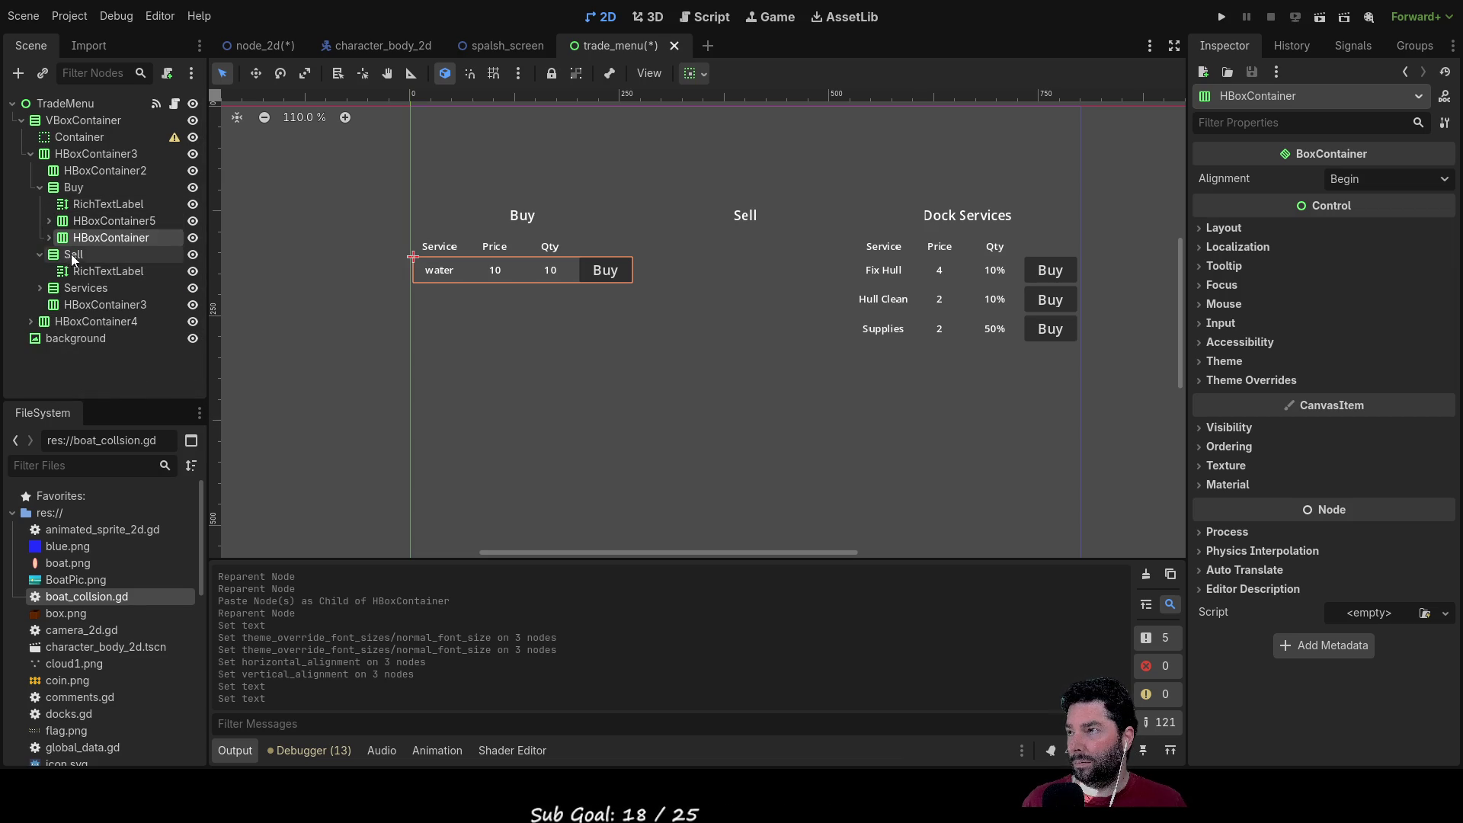
{"action": "left_click", "coordinate": [71, 186]}
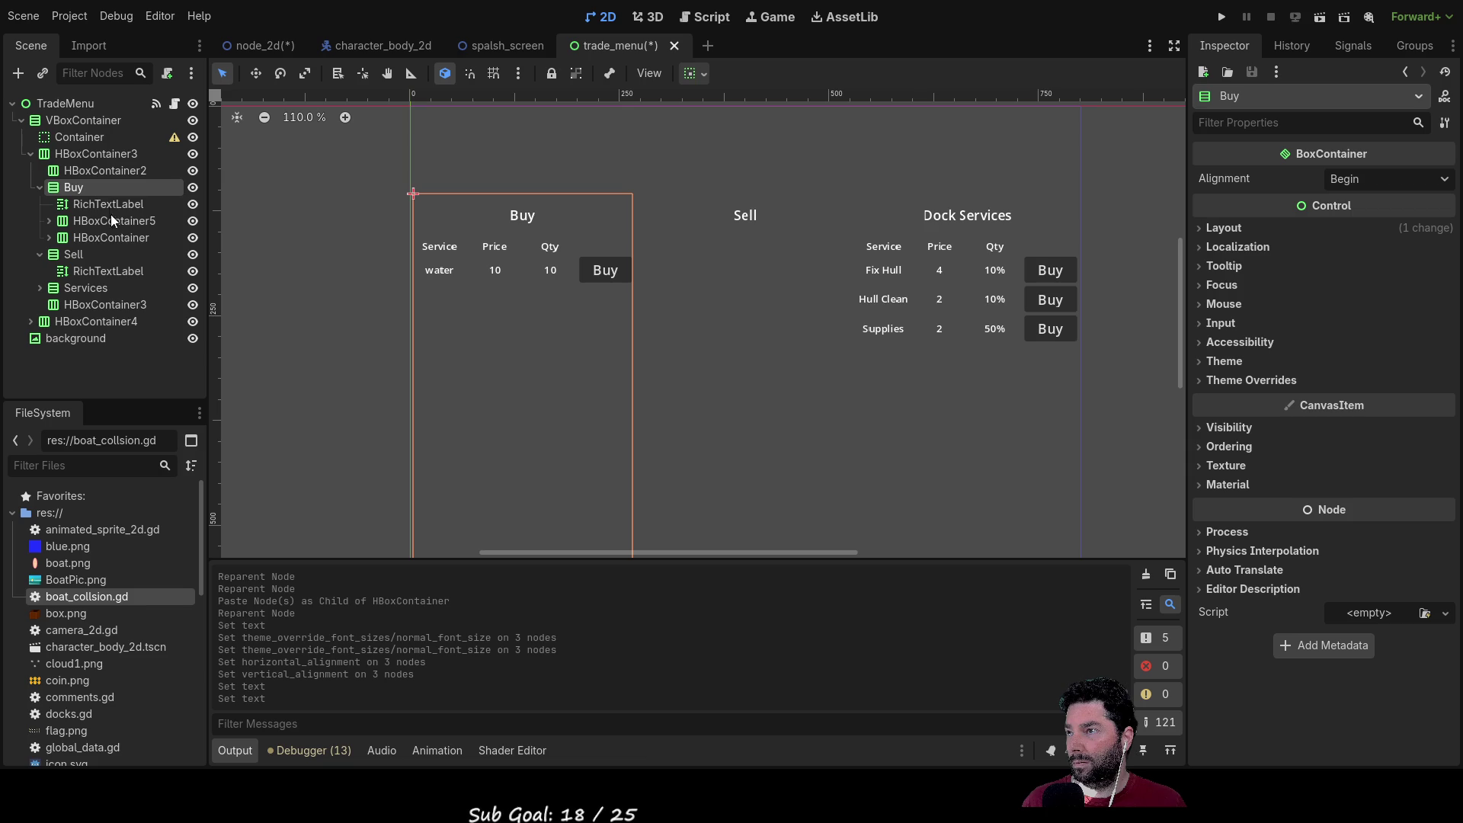
{"action": "key", "text": "ctrl+v"}
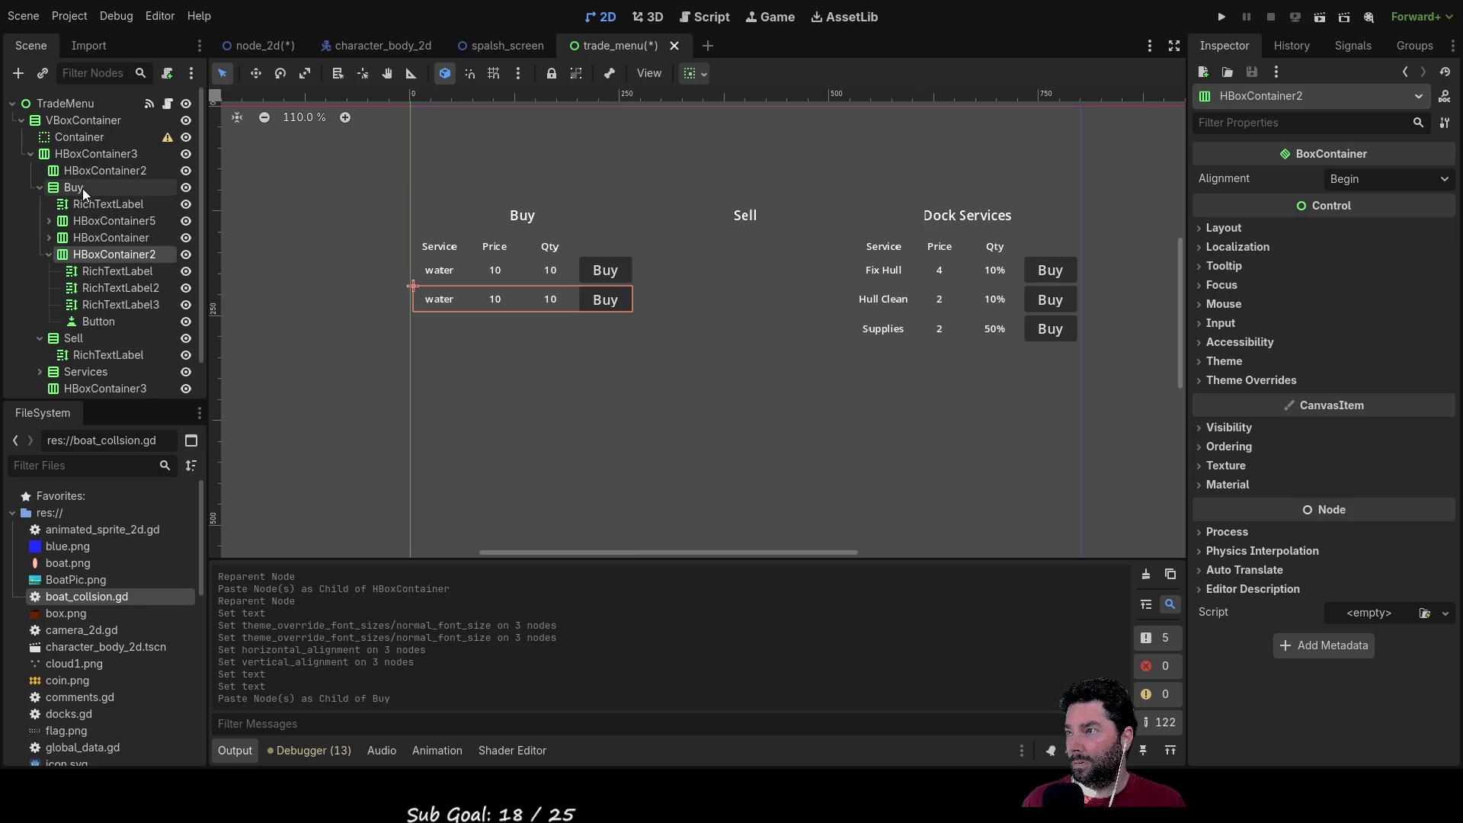
{"action": "left_click", "coordinate": [76, 188]}
{"action": "key", "text": "ctrl+v"}
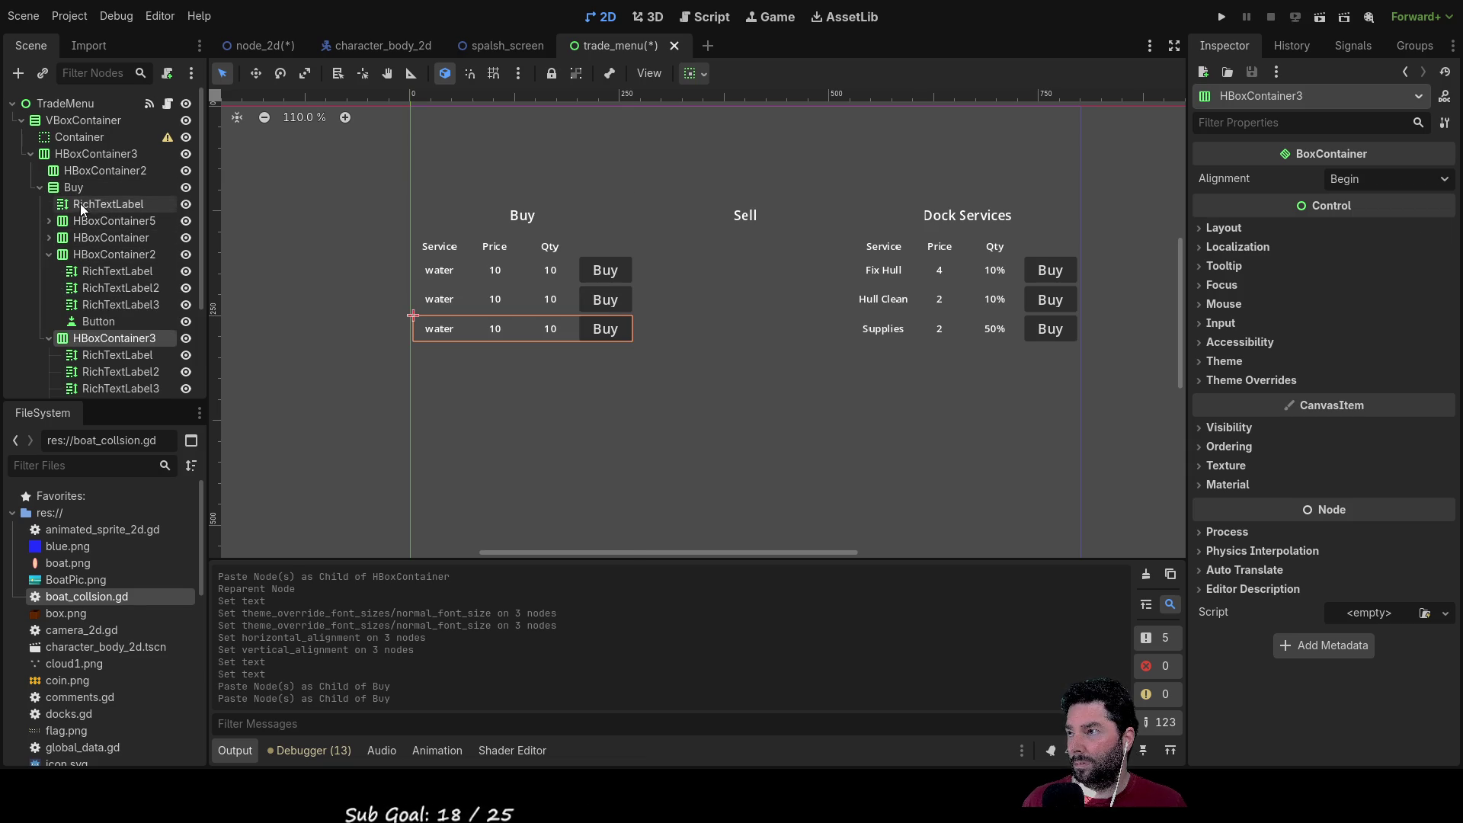
{"action": "left_click", "coordinate": [80, 190]}
{"action": "key", "text": "ctrl+v"}
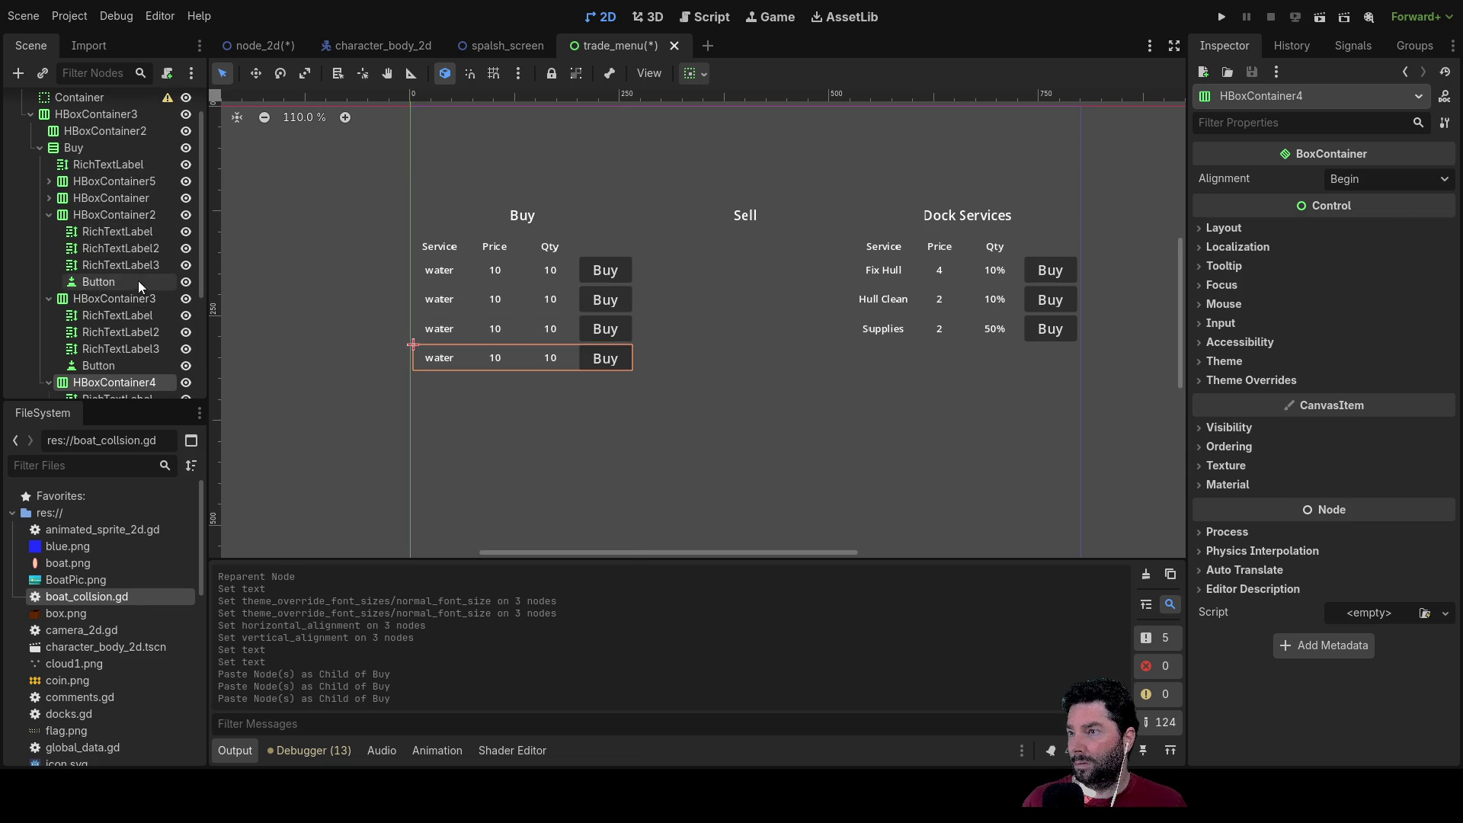
{"action": "left_click", "coordinate": [78, 149]}
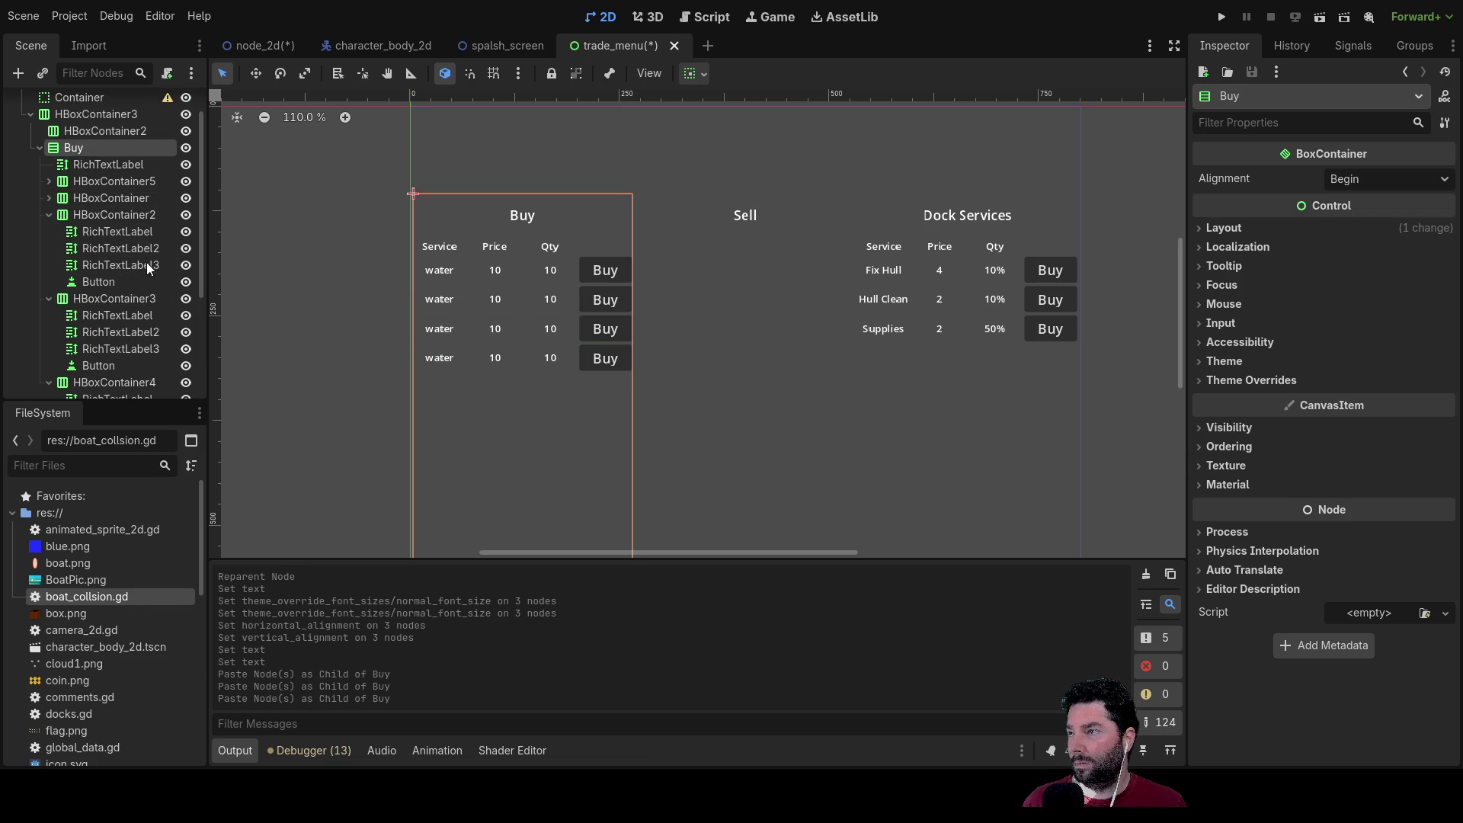
{"action": "key", "text": "ctrl+v"}
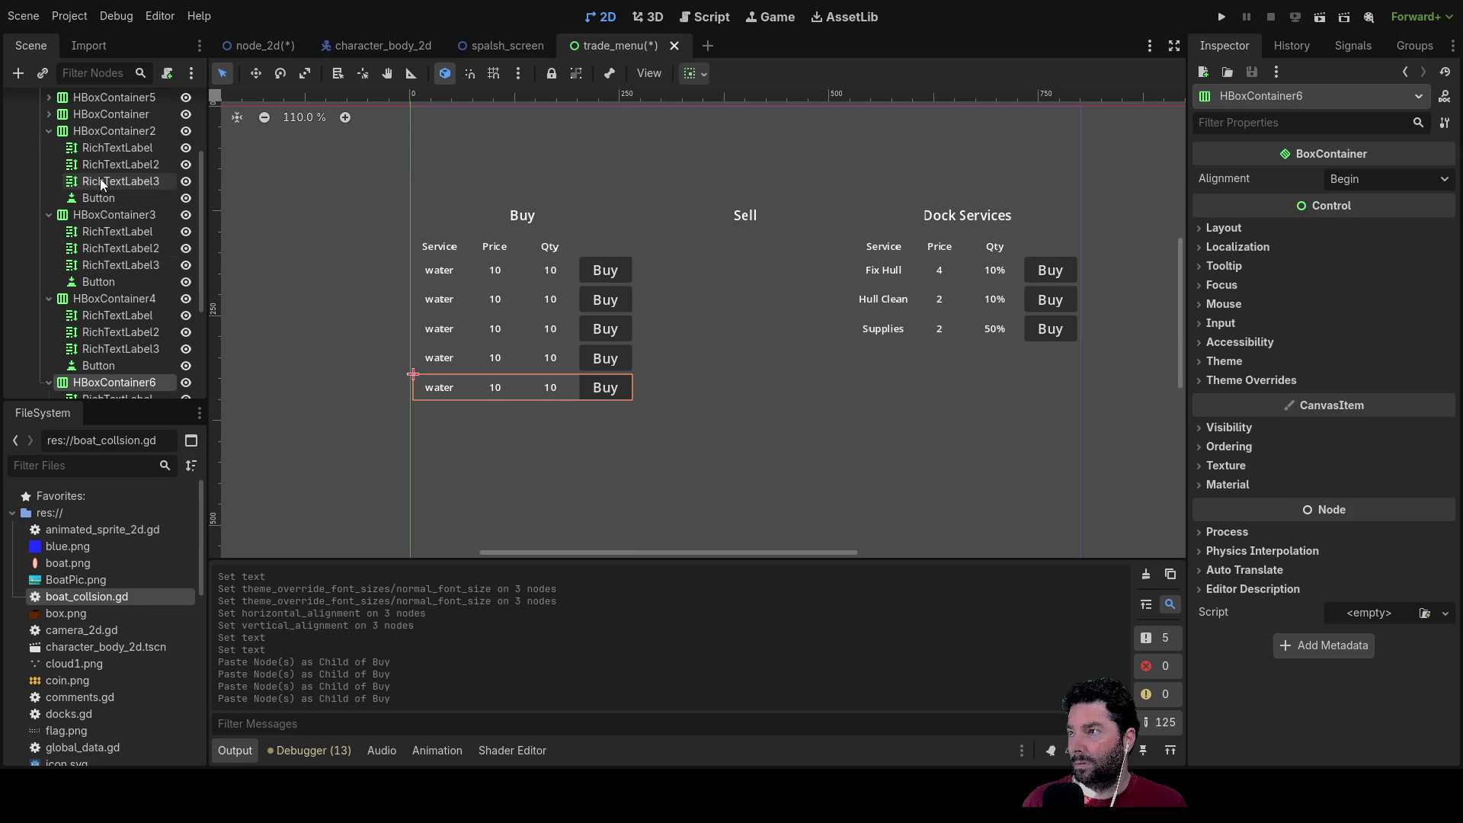
Step: Collapse the new row containers and paste four more water rows, reaching nine
{"action": "left_click", "coordinate": [48, 131]}
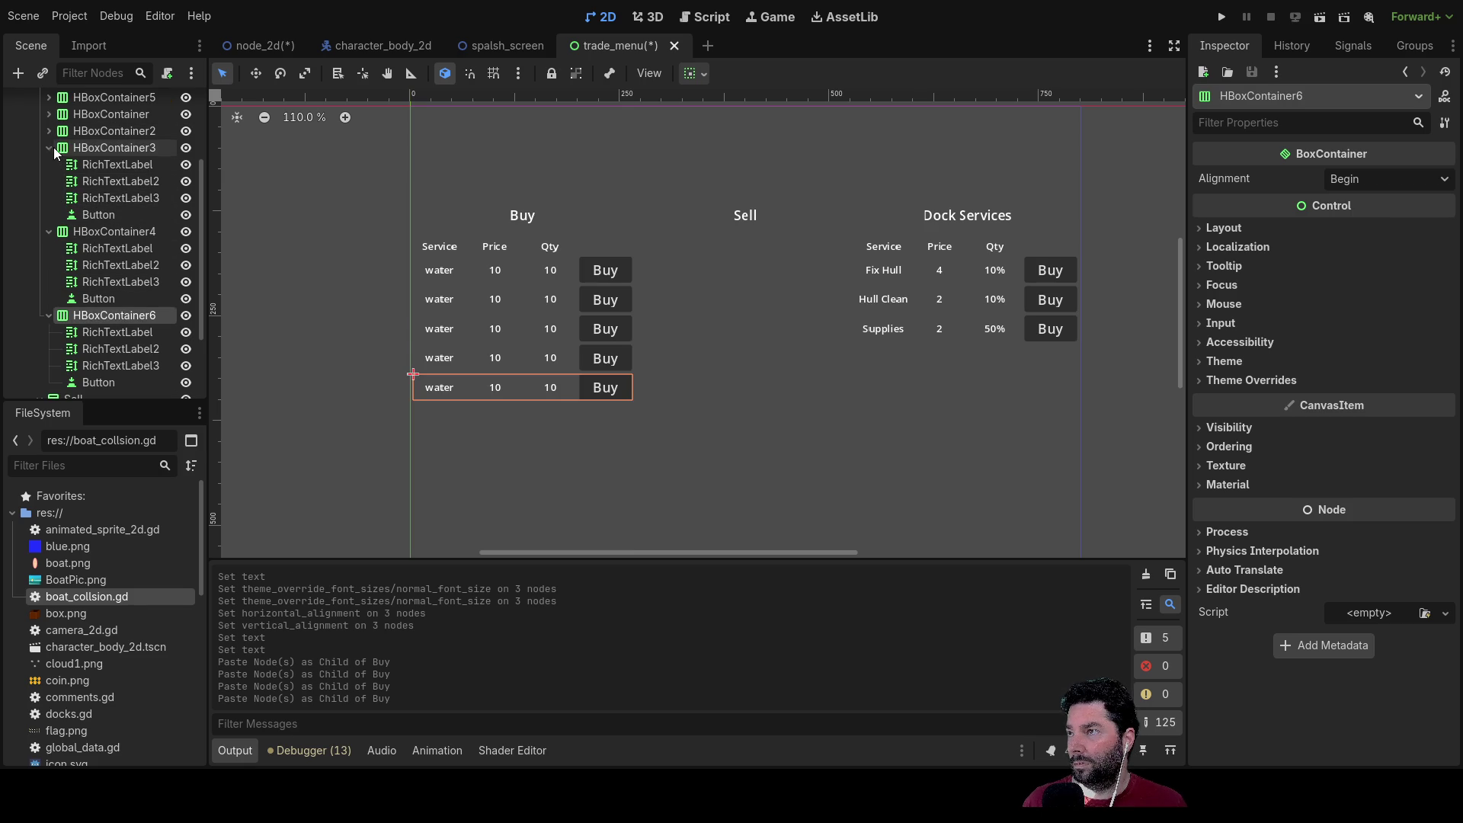
{"action": "left_click", "coordinate": [49, 148]}
{"action": "left_click", "coordinate": [48, 166]}
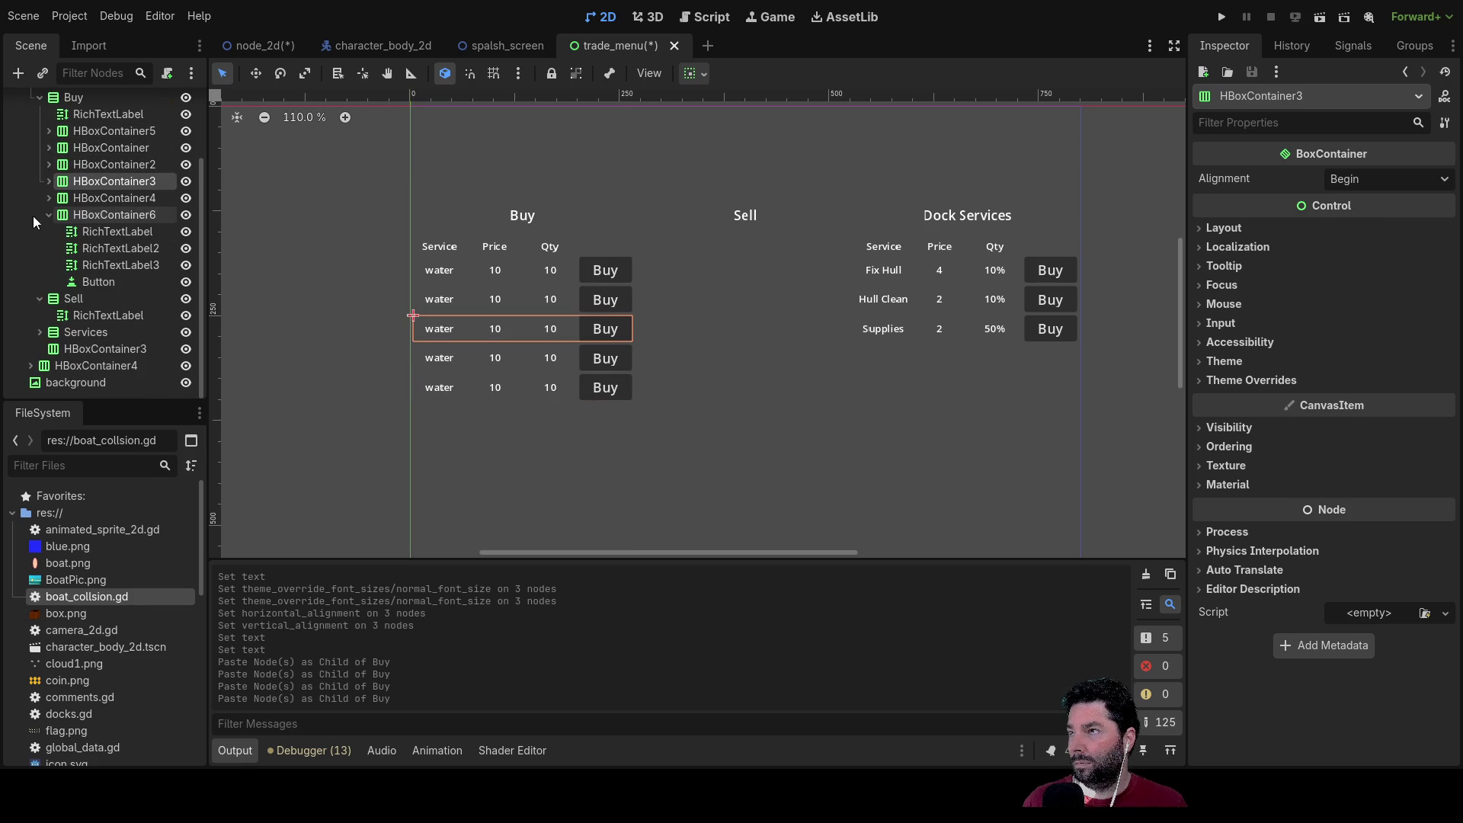
{"action": "scroll", "coordinate": [34, 229], "scroll_direction": "up", "scroll_amount": 3}
{"action": "left_click", "coordinate": [48, 289]}
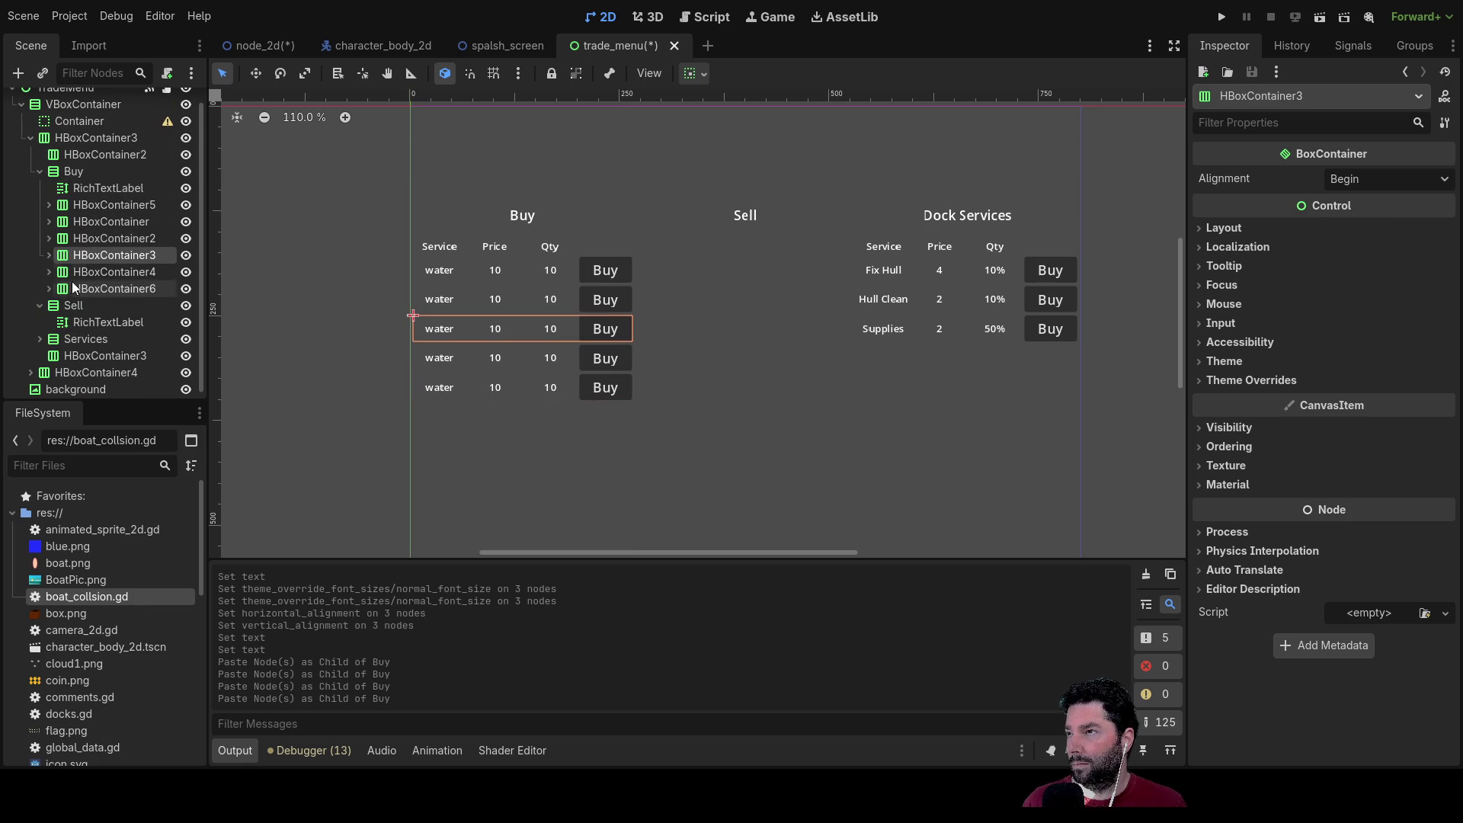
{"action": "left_click", "coordinate": [74, 173]}
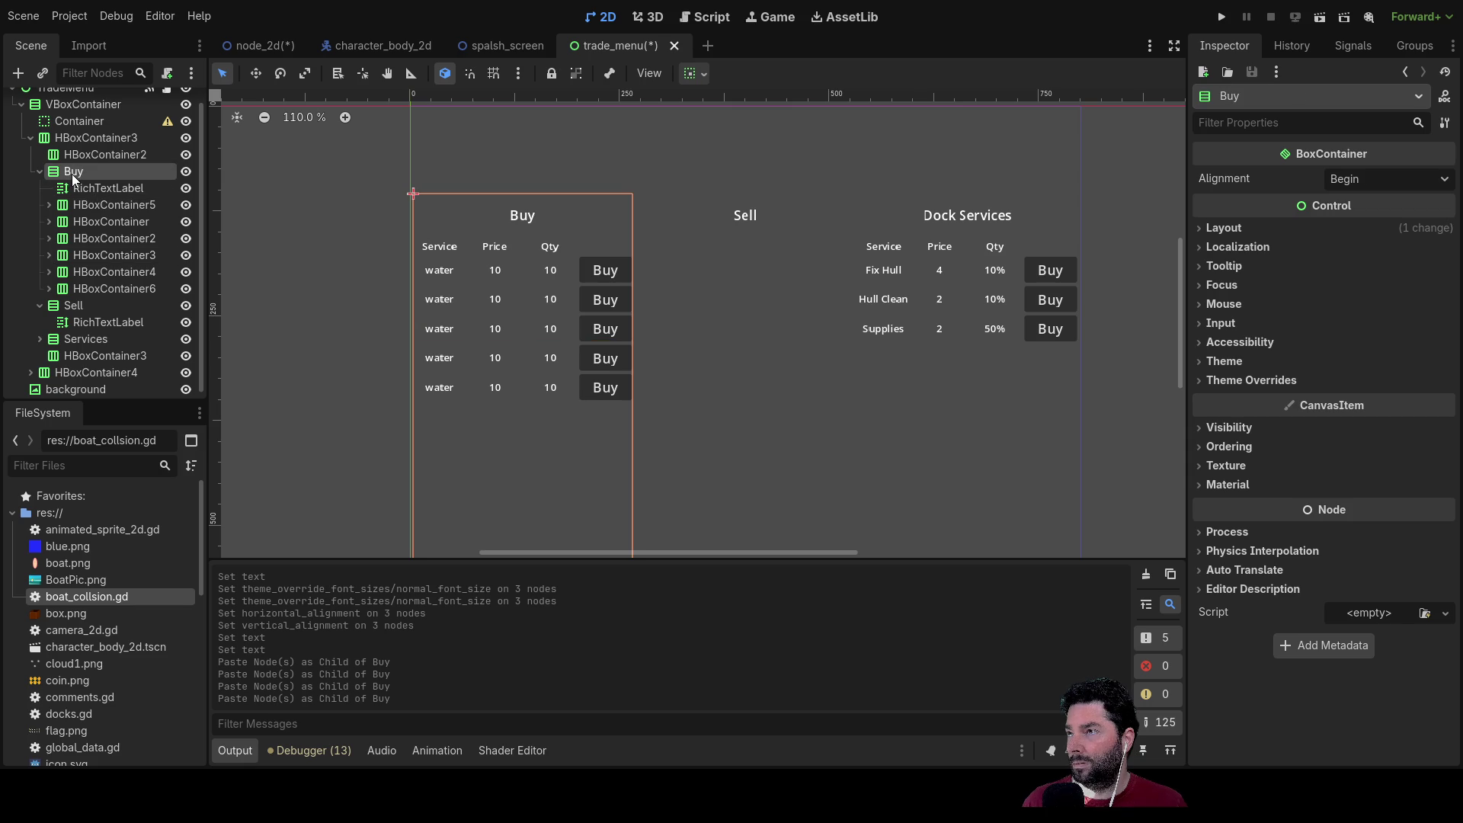
{"action": "key", "text": "ctrl+v"}
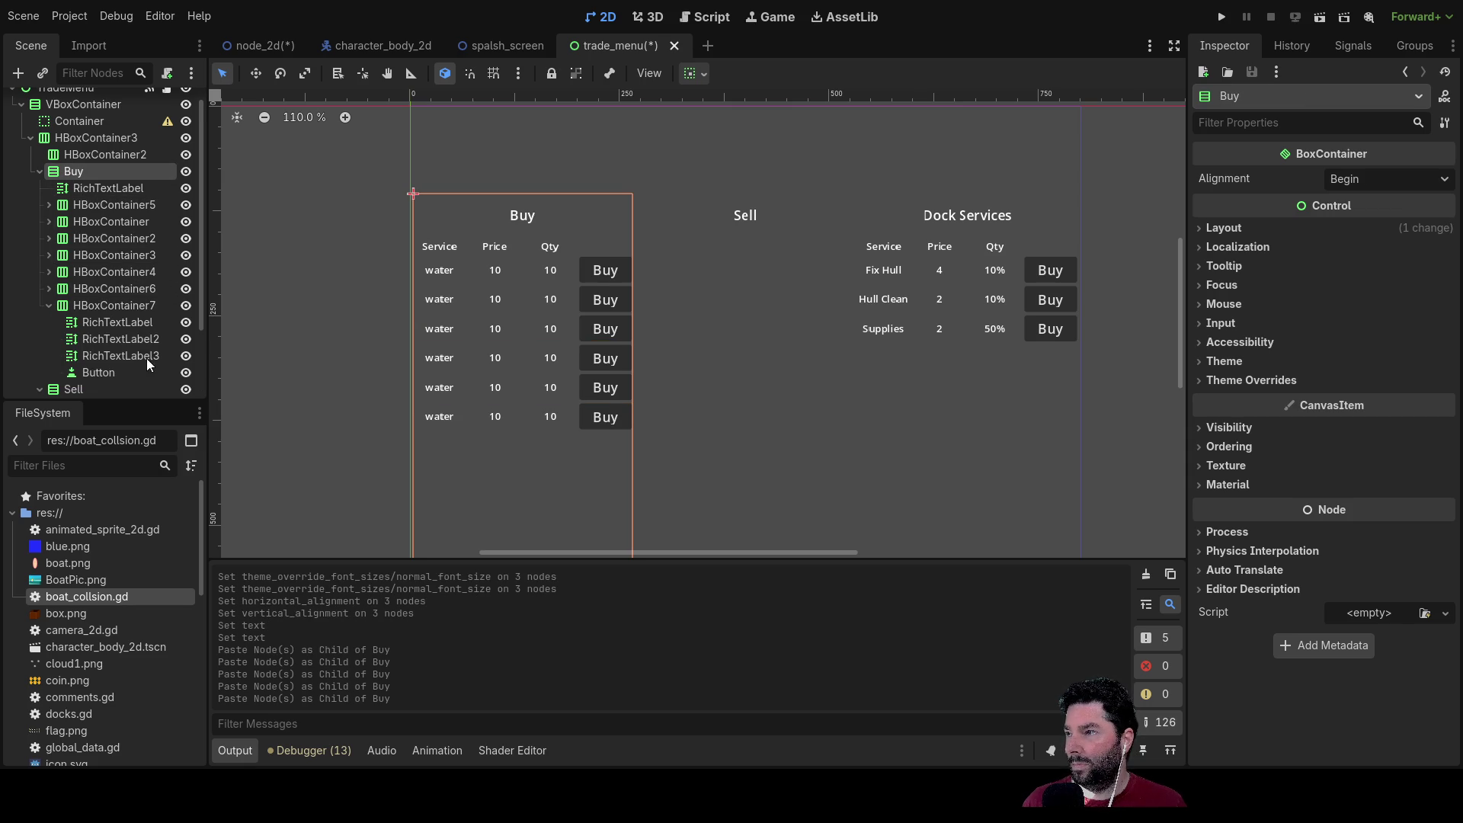
{"action": "key", "text": "ctrl+v"}
{"action": "left_click", "coordinate": [67, 162]}
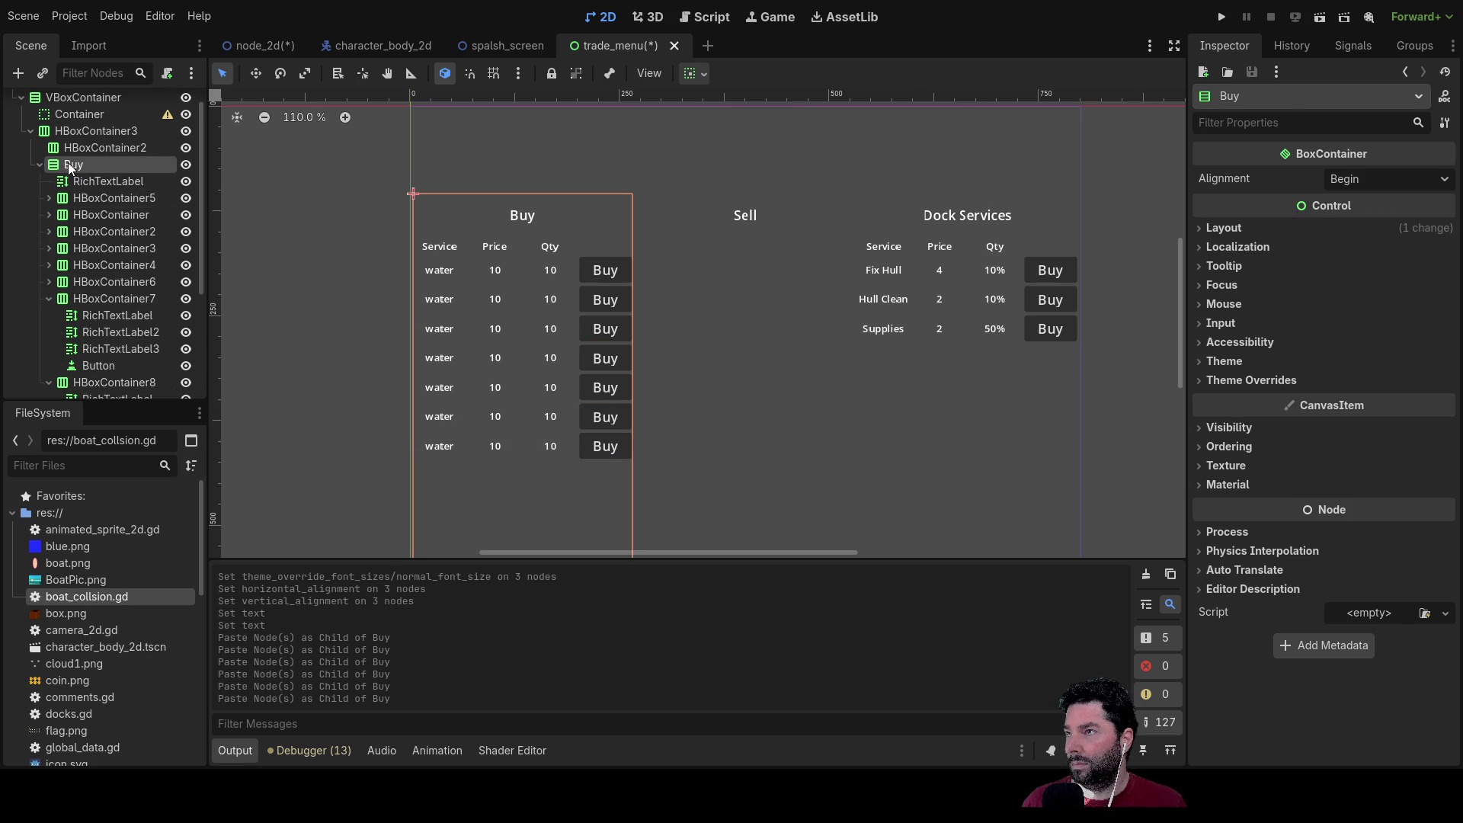
{"action": "key", "text": "ctrl+v"}
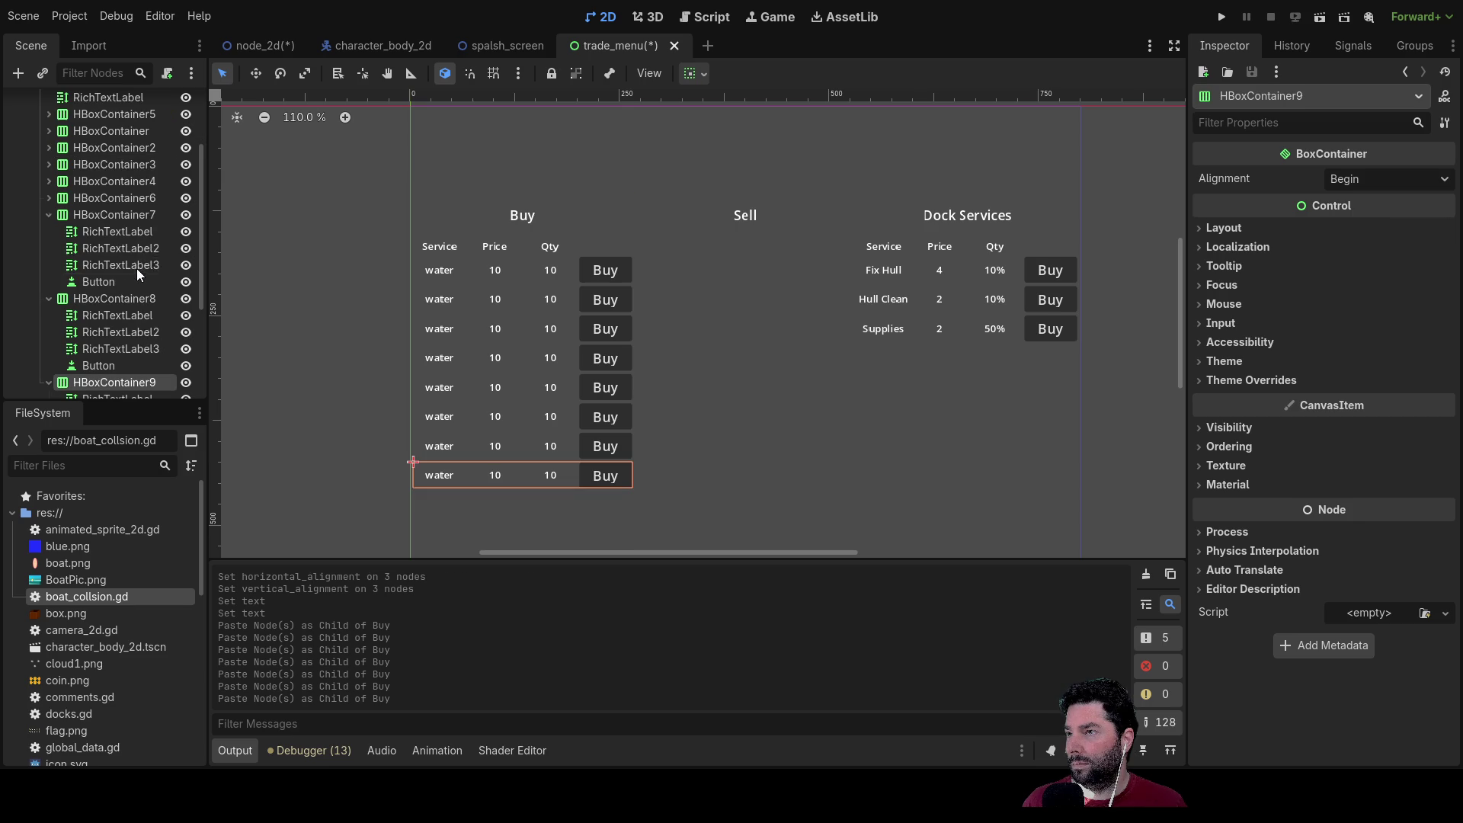
{"action": "scroll", "coordinate": [84, 199], "scroll_direction": "up", "scroll_amount": 3}
{"action": "left_click", "coordinate": [78, 189]}
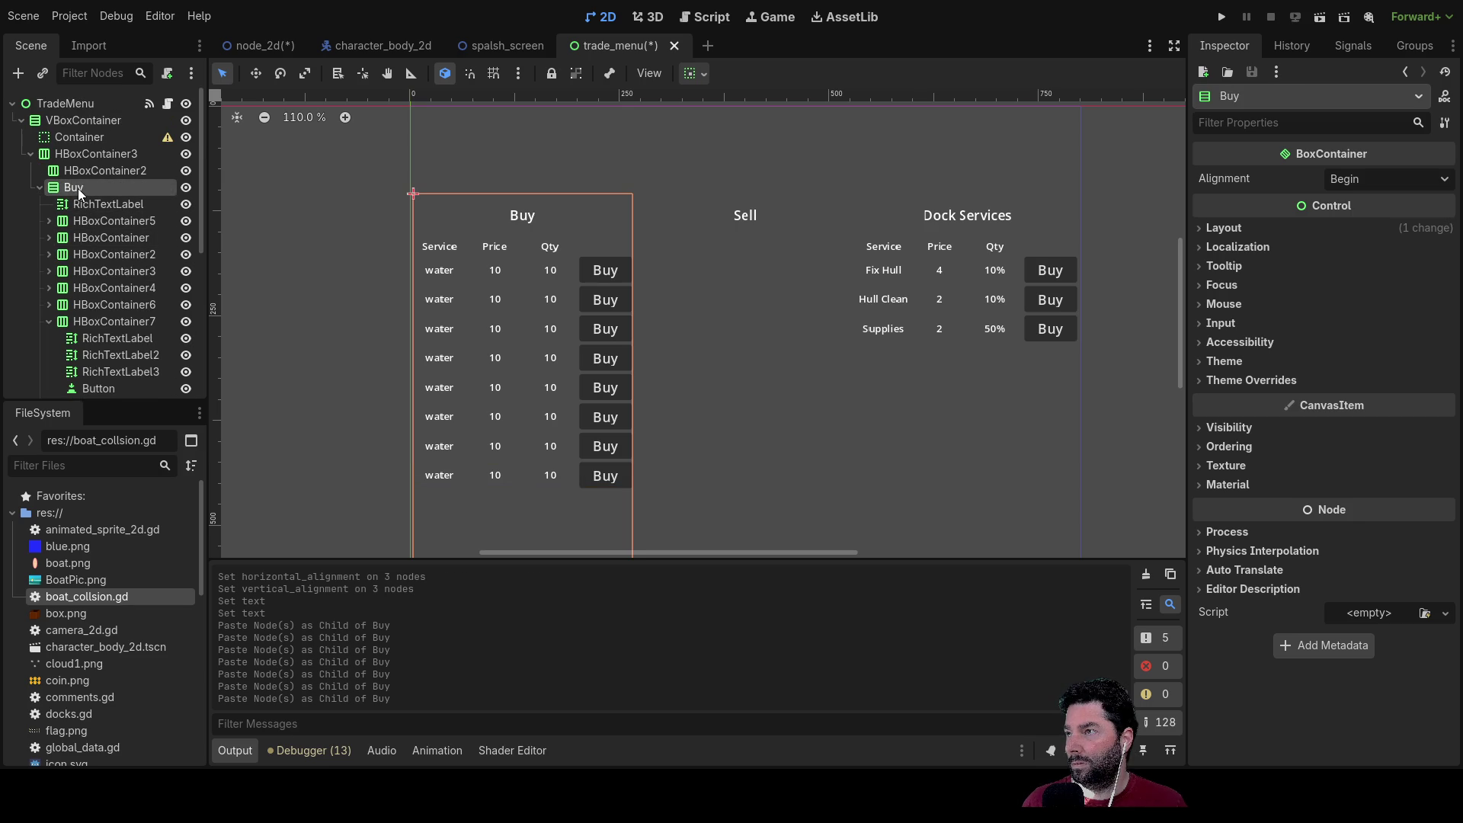
{"action": "key", "text": "ctrl+v"}
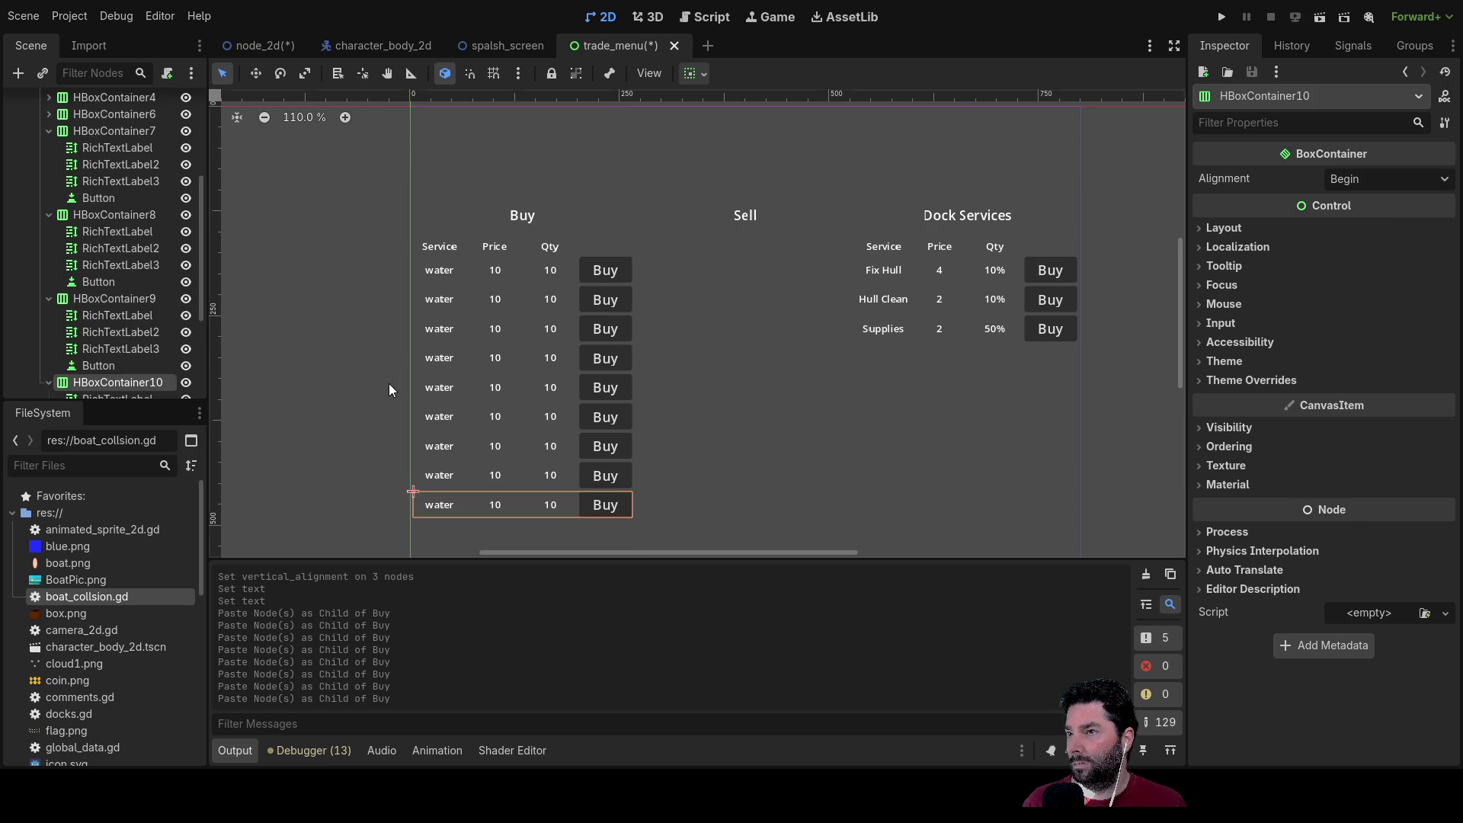
{"action": "scroll", "coordinate": [437, 385], "scroll_direction": "up", "scroll_amount": 4}
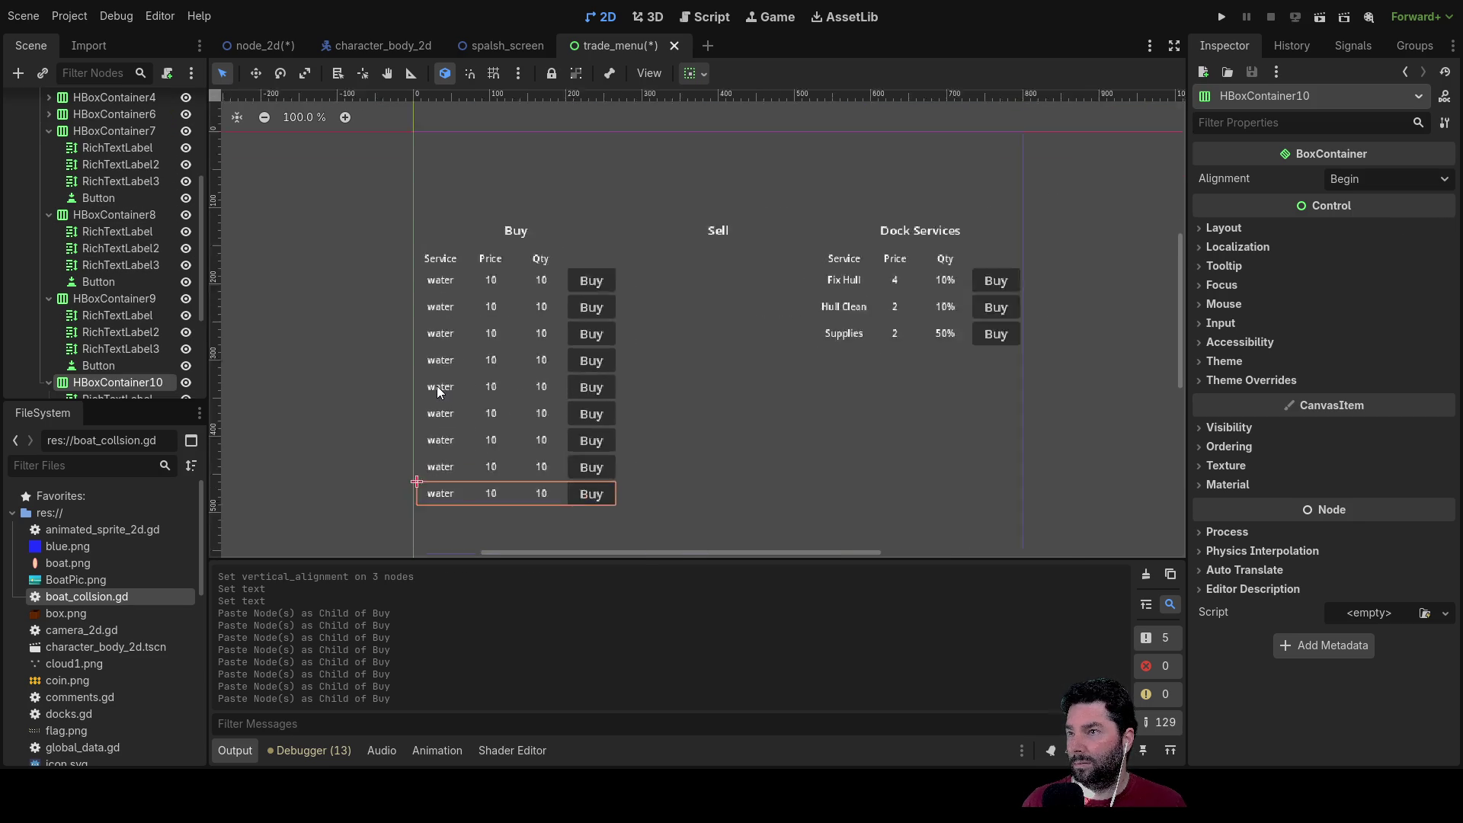
Step: Change the second Buy row's label text from water to mail
{"action": "scroll", "coordinate": [430, 366], "scroll_direction": "down", "scroll_amount": 2}
{"action": "scroll", "coordinate": [428, 358], "scroll_direction": "up", "scroll_amount": 2}
{"action": "left_click", "coordinate": [418, 268]}
{"action": "left_click", "coordinate": [1230, 228]}
{"action": "type", "text": "mail"}
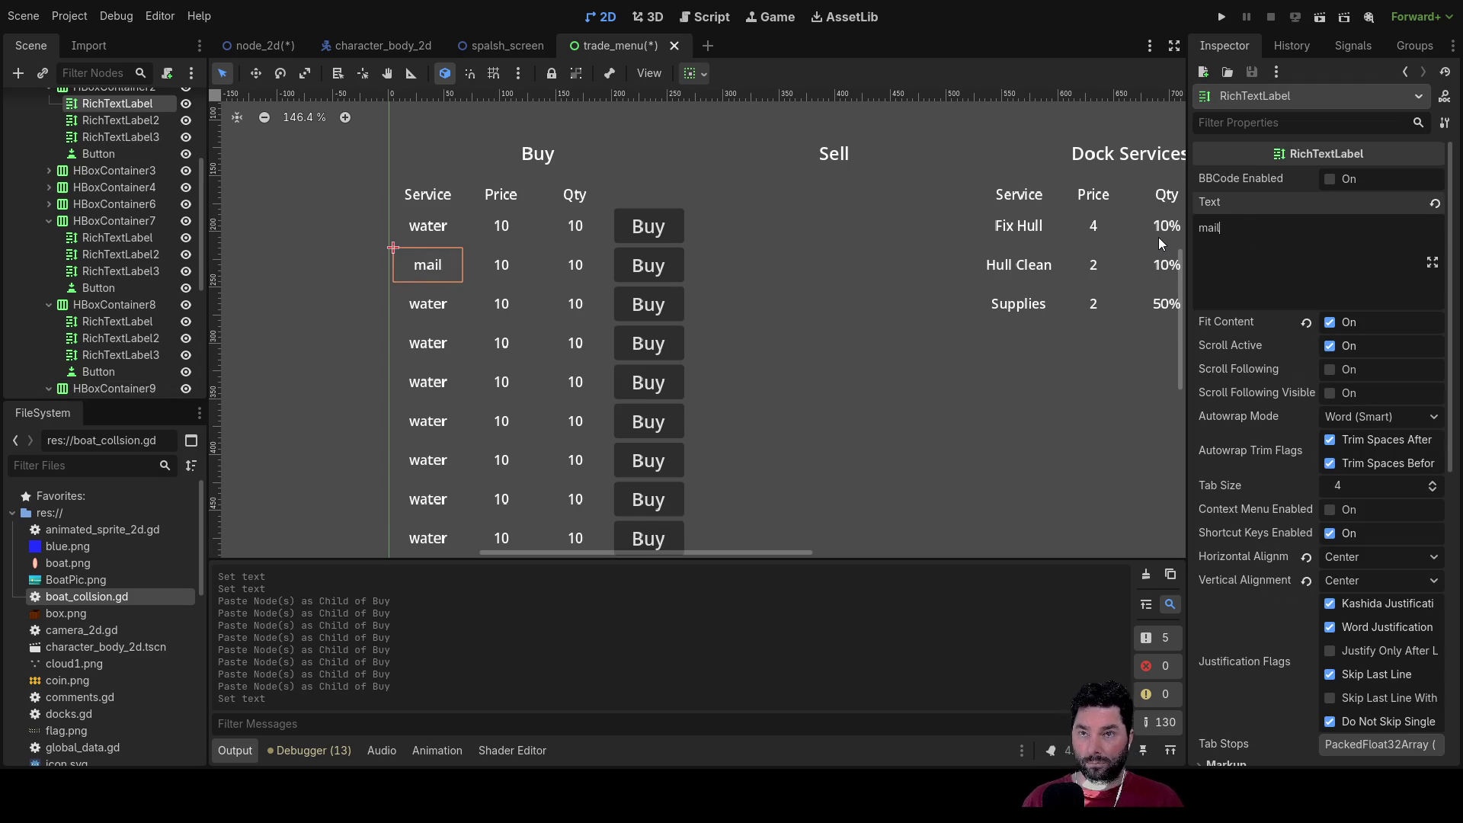
Step: Inspect the Sell column and the first row's Price and Qty labels
{"action": "left_click", "coordinate": [902, 377]}
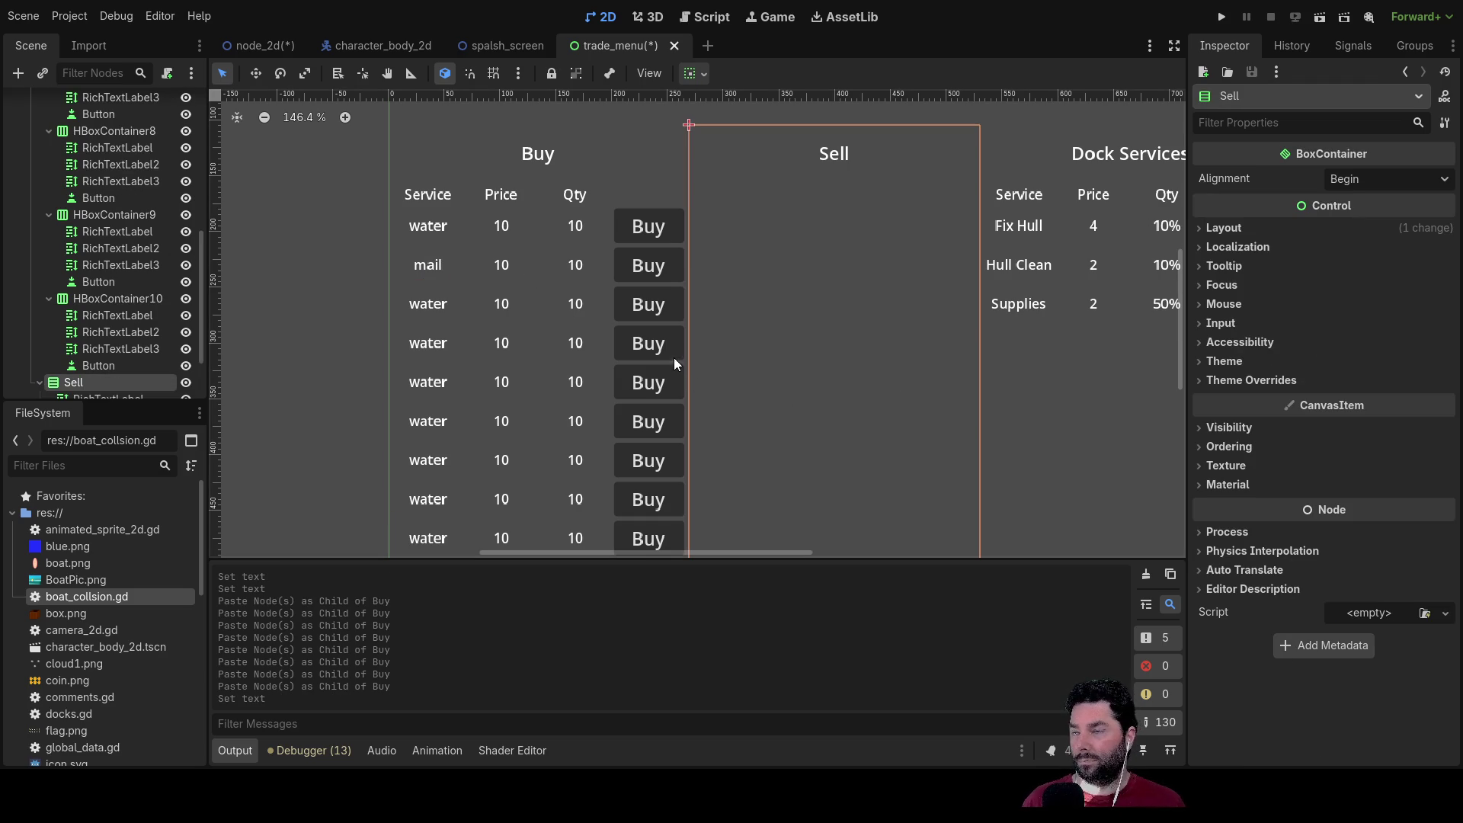
{"action": "left_click", "coordinate": [507, 226]}
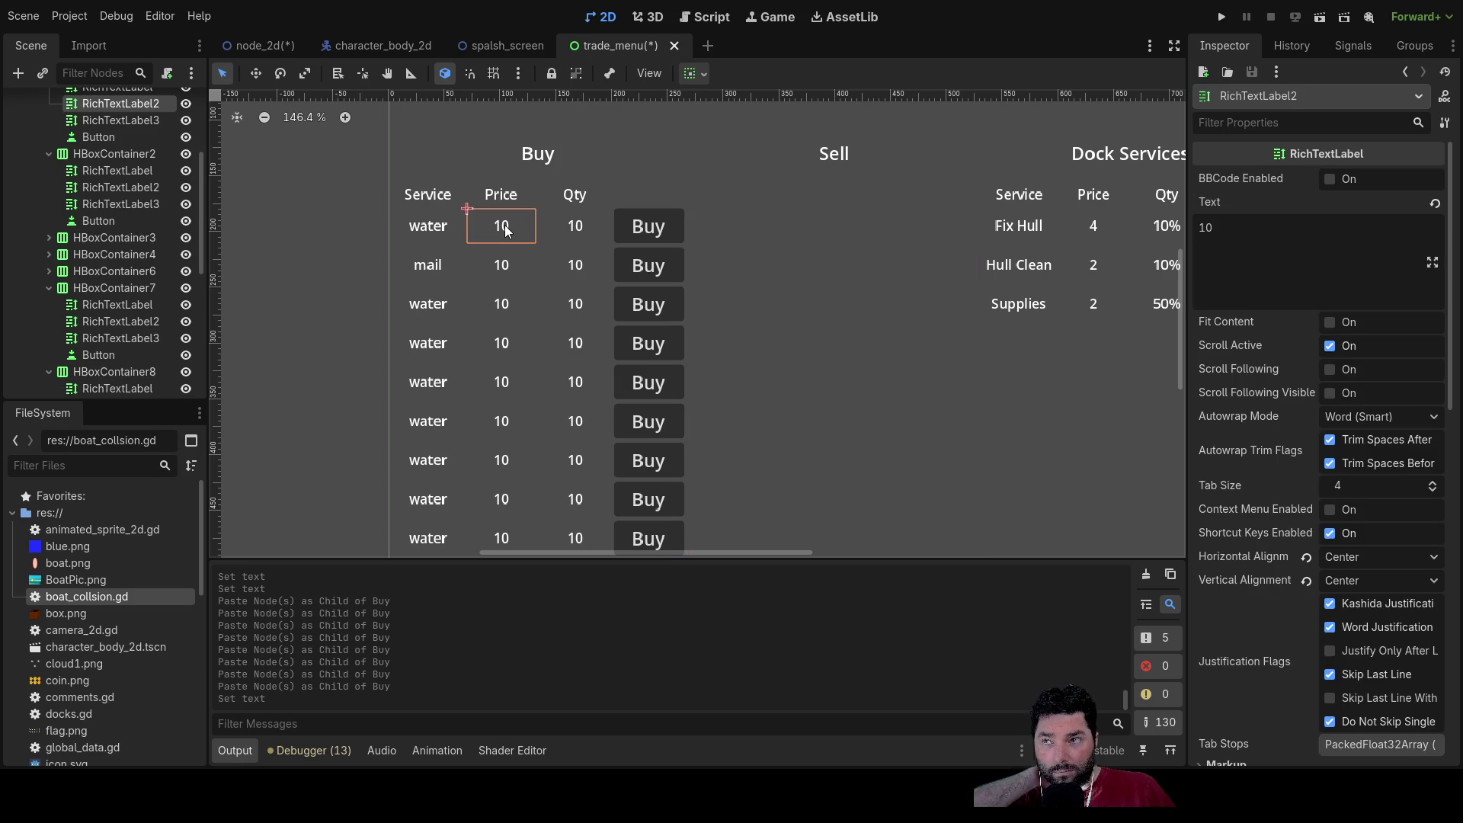
{"action": "left_click", "coordinate": [574, 227]}
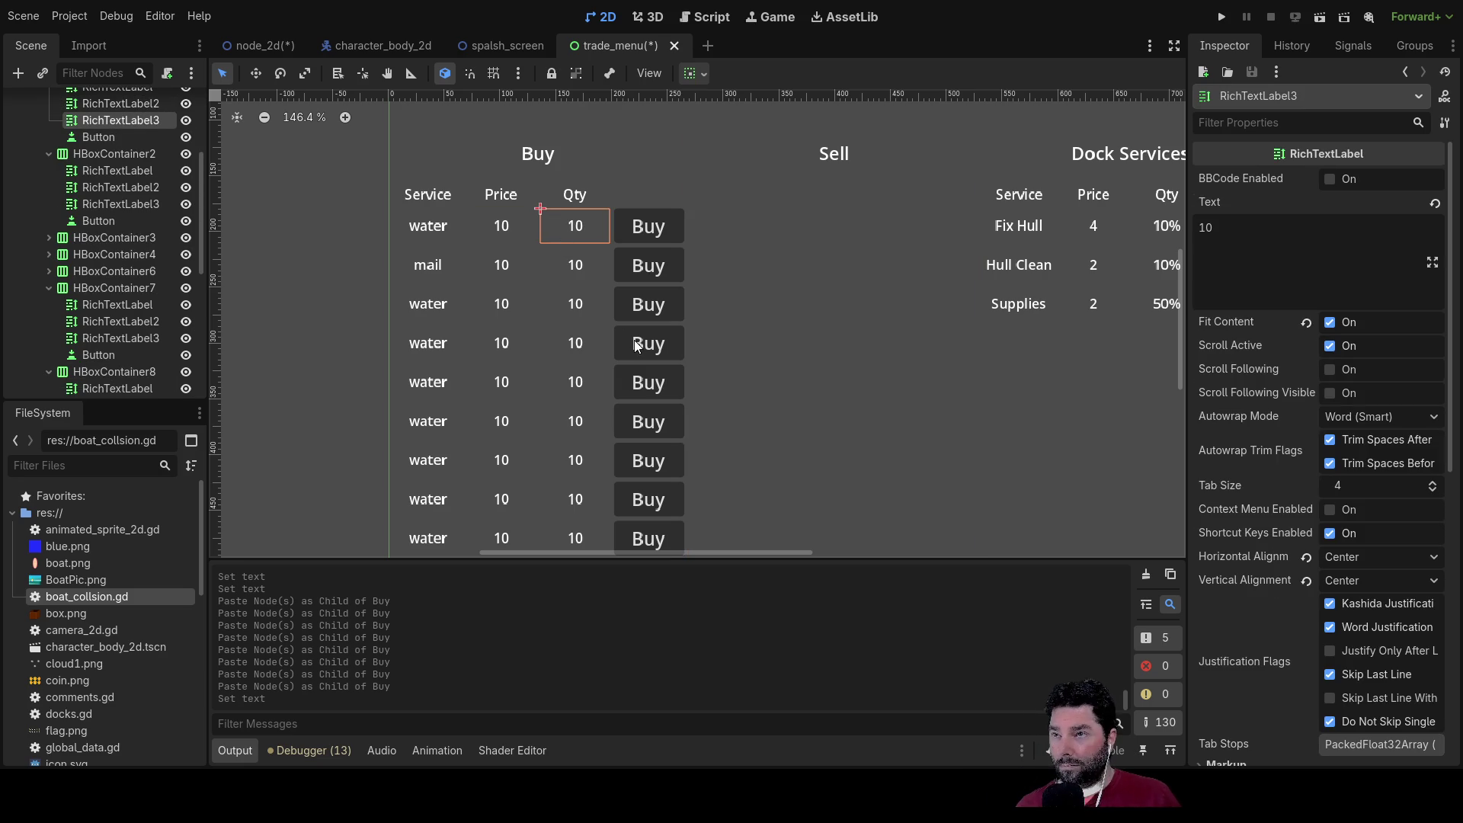
{"action": "scroll", "coordinate": [614, 345], "scroll_direction": "down", "scroll_amount": 3}
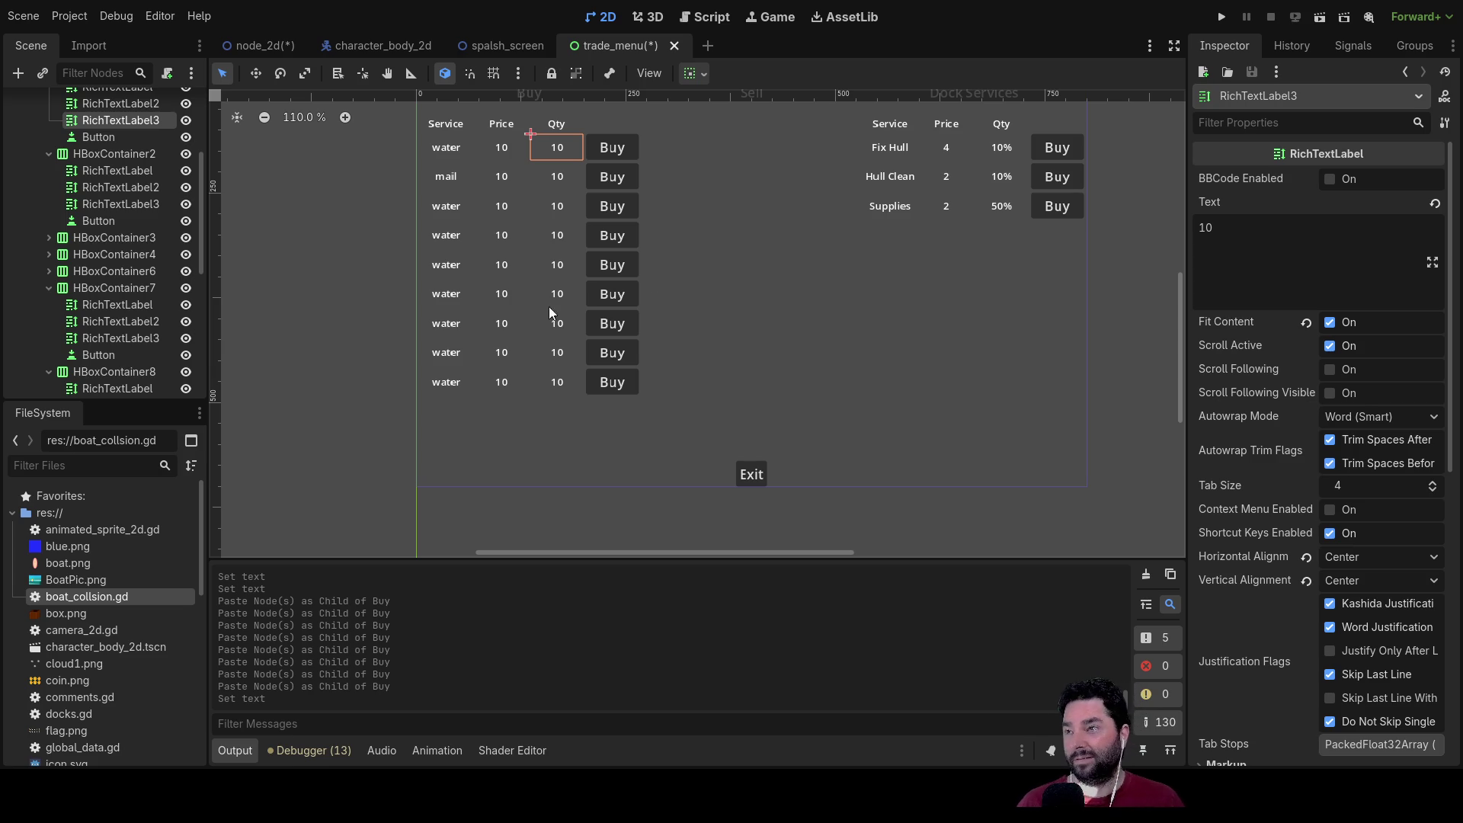
{"action": "left_click", "coordinate": [709, 18]}
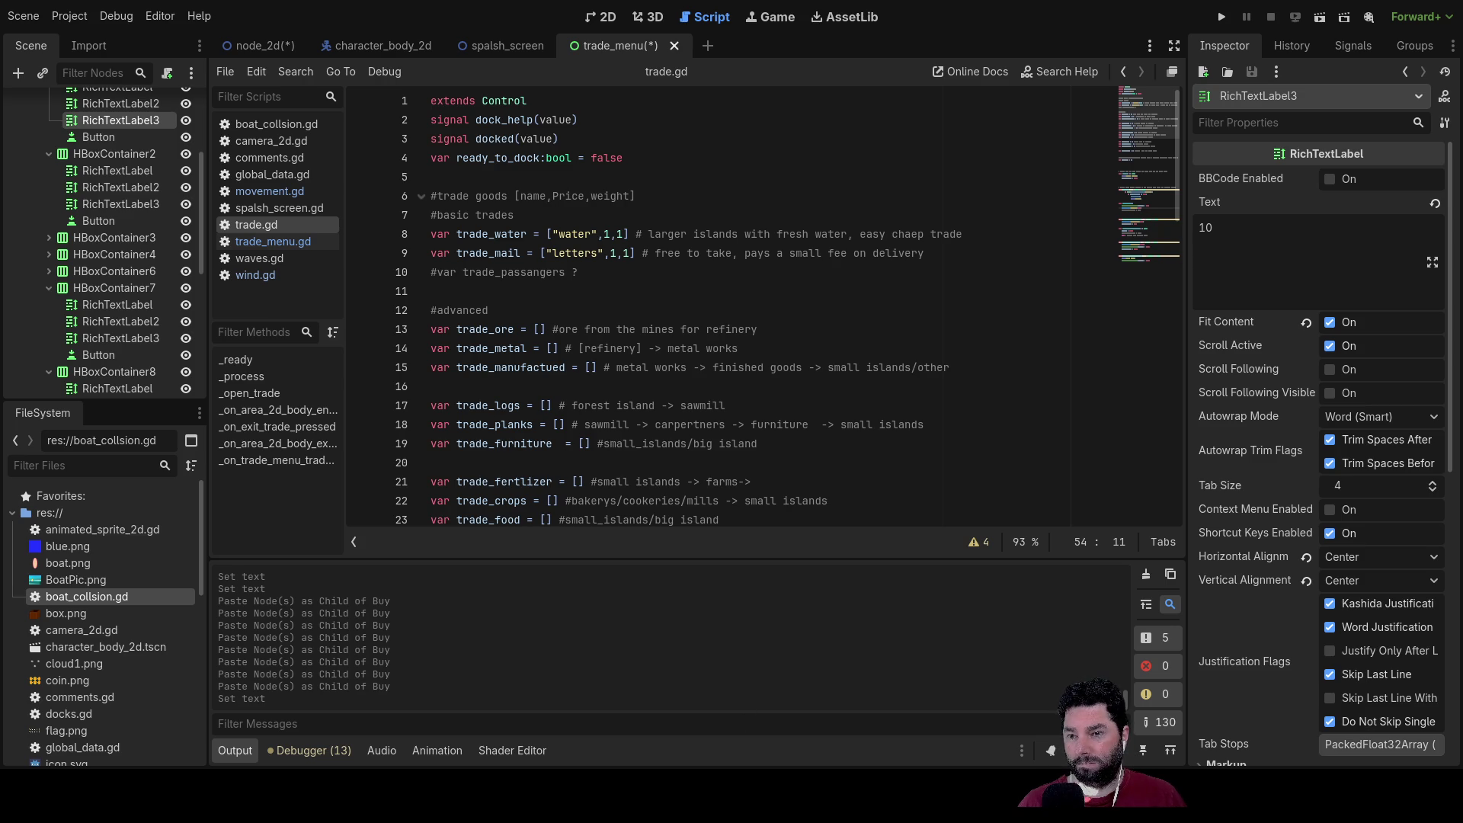
{"action": "left_click", "coordinate": [607, 17]}
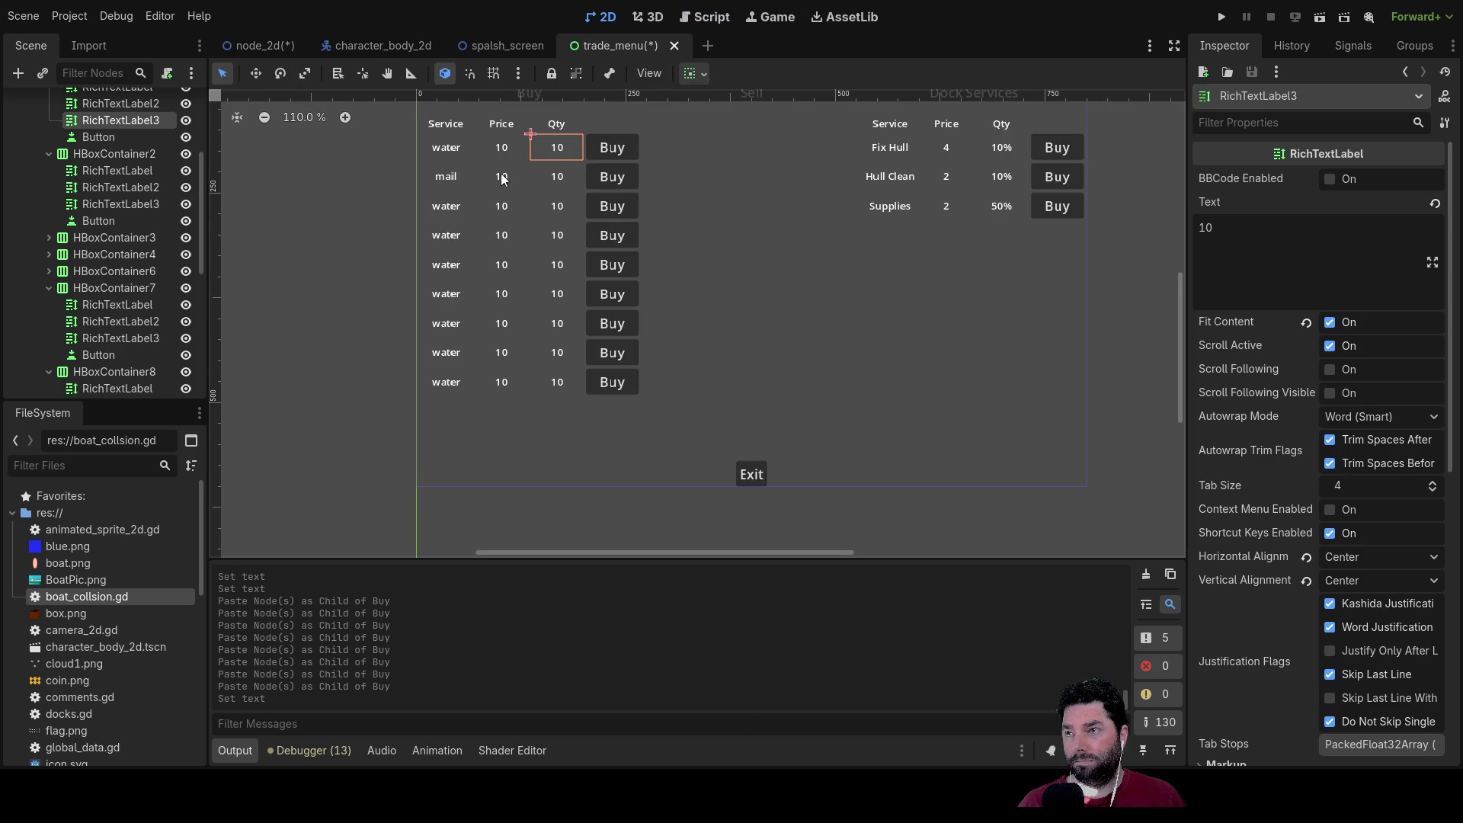
Step: Rename the third and fourth Buy rows' goods to Ore and Metal
{"action": "left_click", "coordinate": [442, 209]}
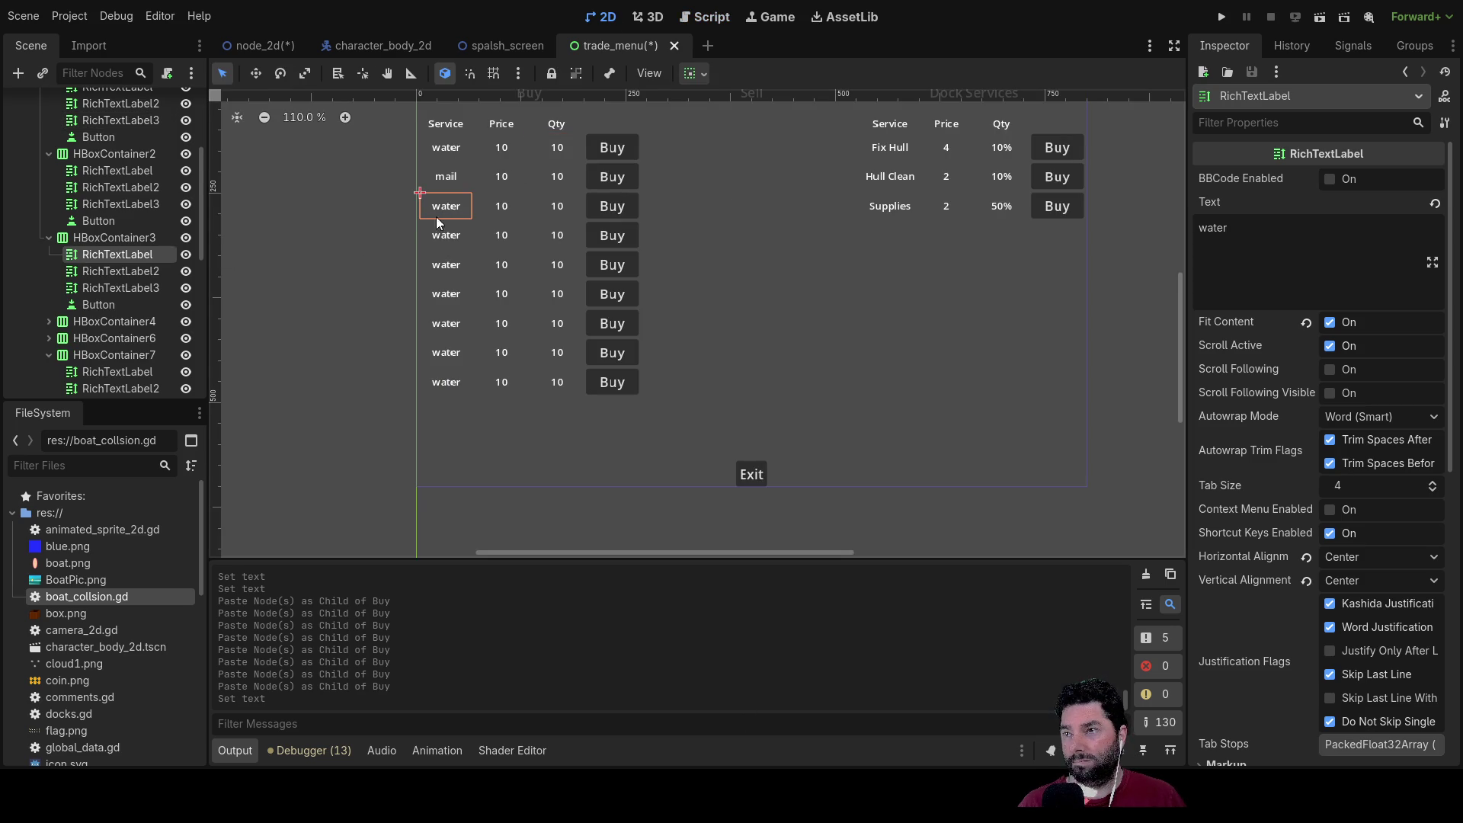
{"action": "left_click_drag", "start_coordinate": [1256, 222], "coordinate": [1131, 227]}
{"action": "type", "text": "Ore"}
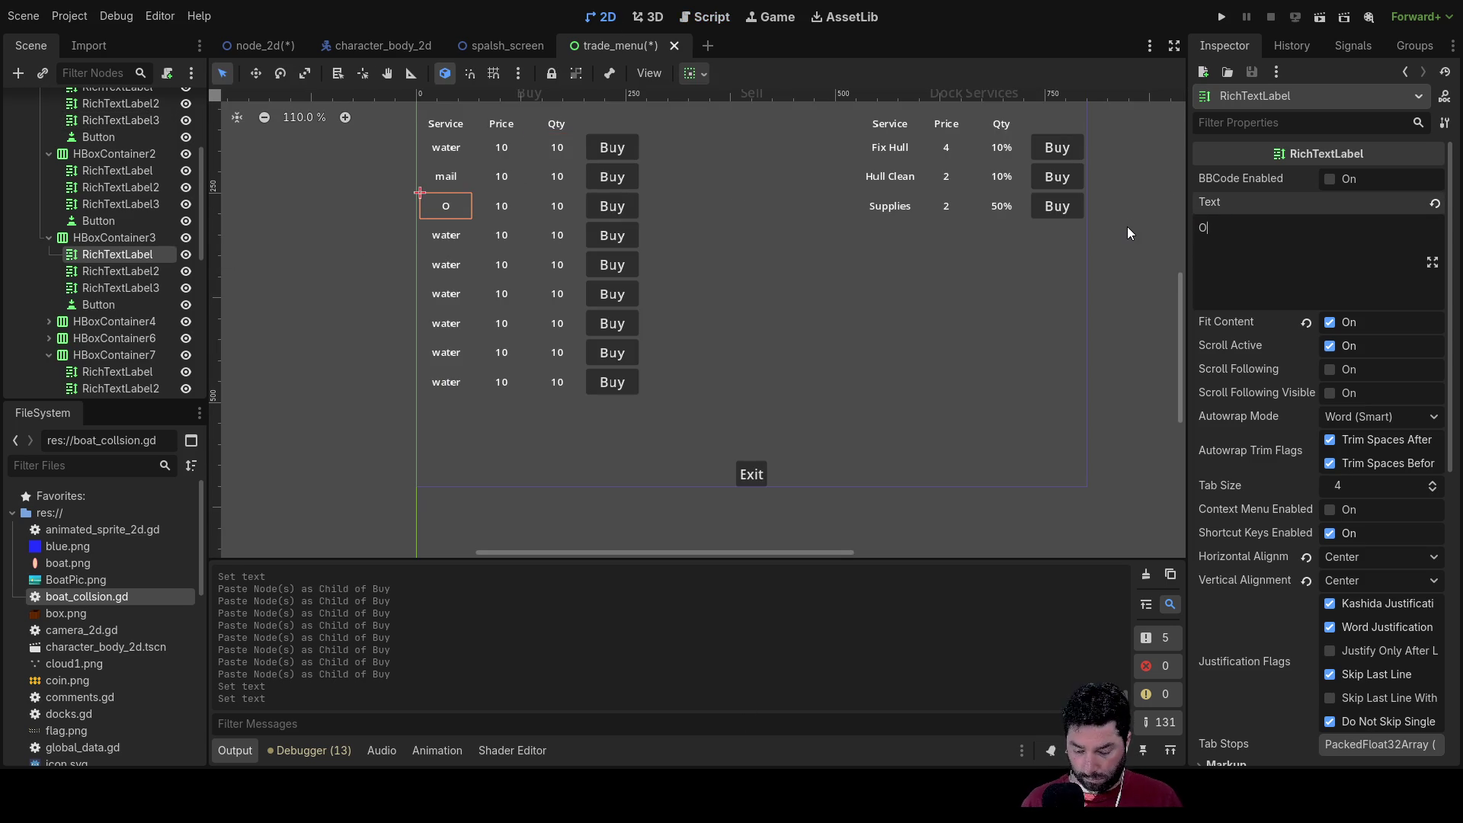
{"action": "left_click", "coordinate": [425, 237]}
{"action": "left_click_drag", "start_coordinate": [1225, 228], "coordinate": [1186, 233]}
{"action": "type", "text": "Metal"}
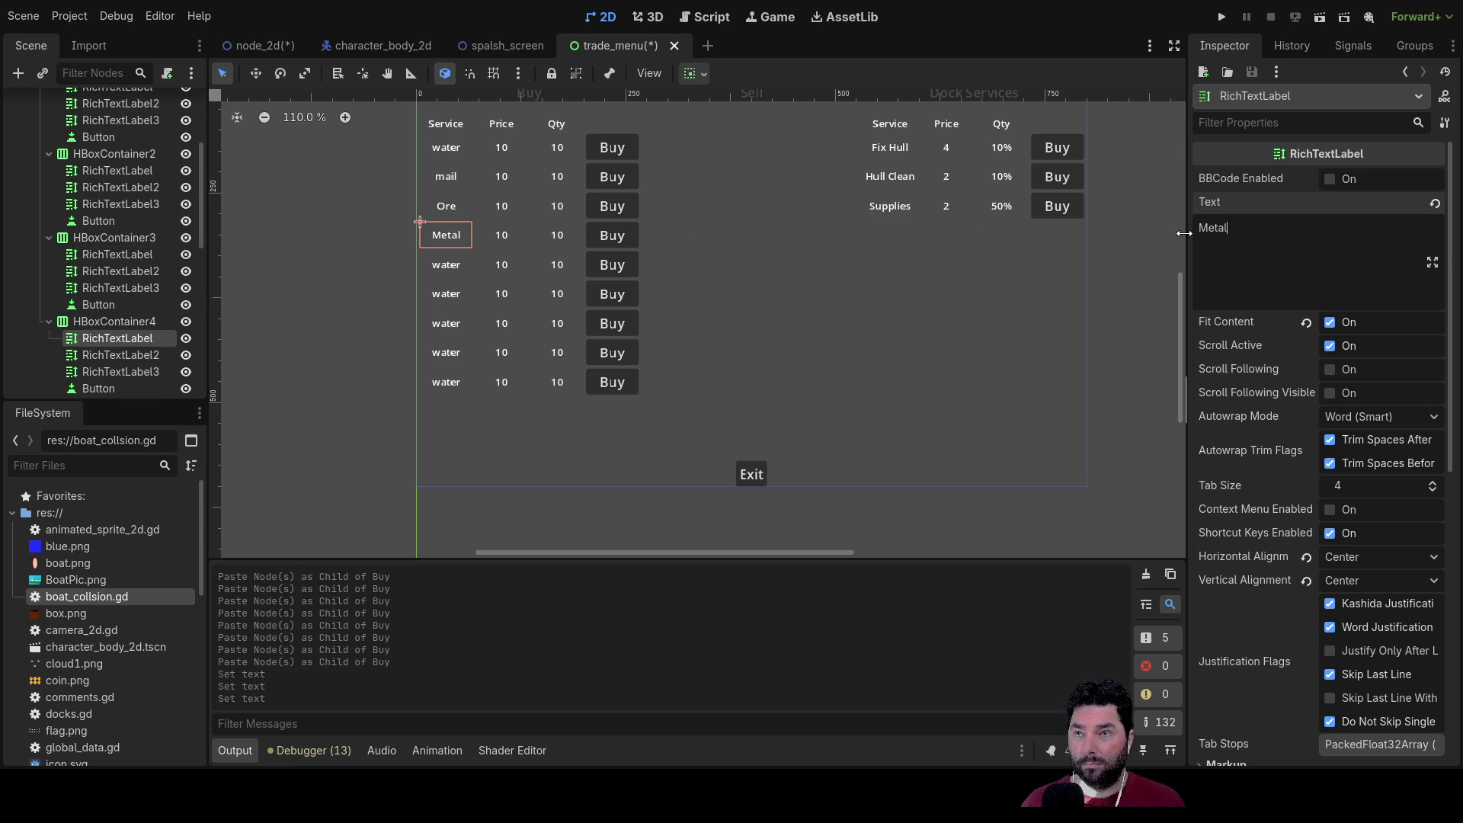
Step: Rename the fifth row's goods to Iron Goods, capitalising the G
{"action": "left_click", "coordinate": [442, 266]}
{"action": "left_click", "coordinate": [1233, 230]}
{"action": "key", "text": "BackSpace"}
{"action": "key", "text": "BackSpace"}
{"action": "key", "text": "BackSpace"}
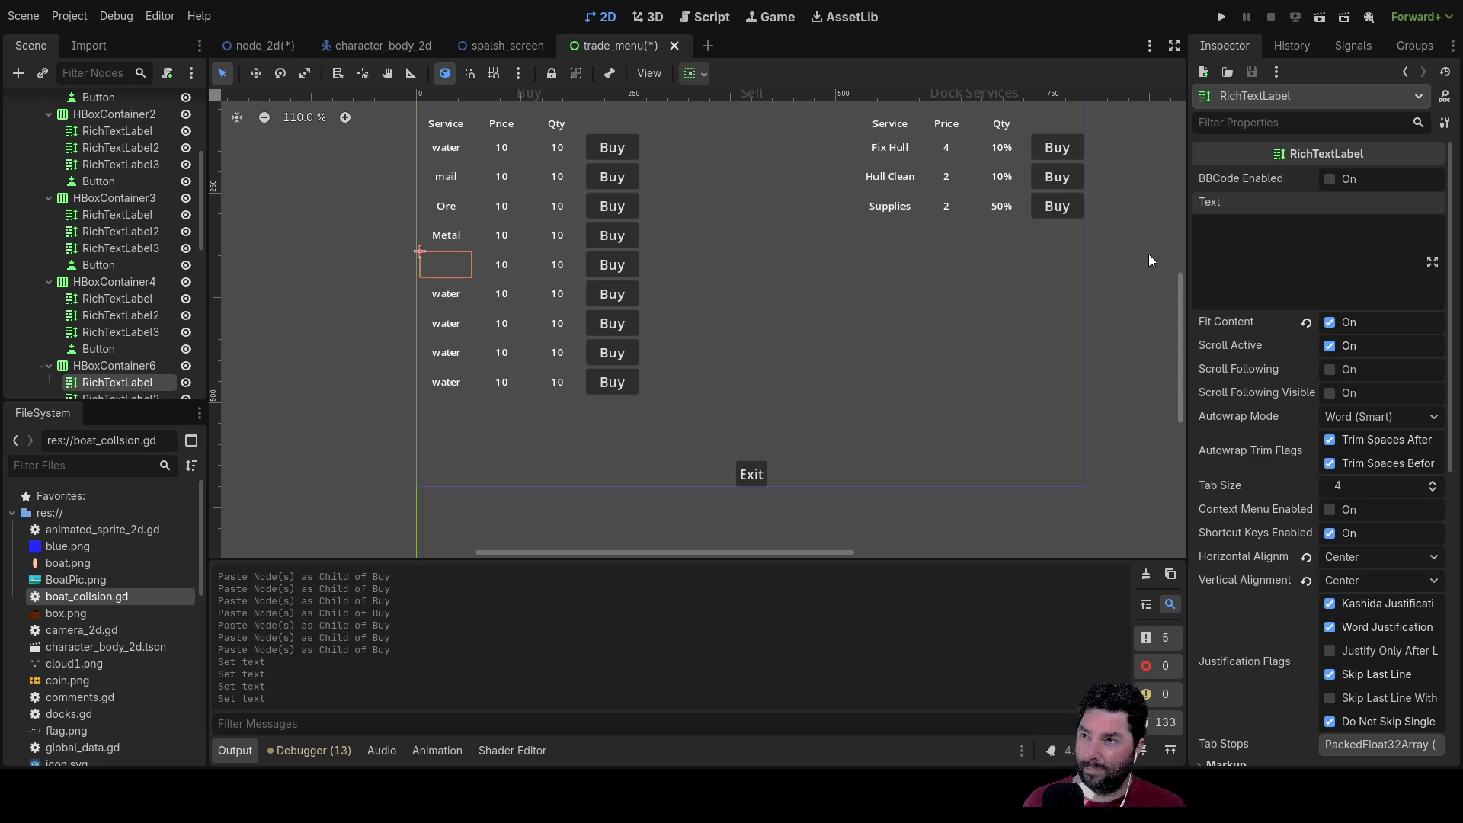
{"action": "type", "text": "Iron"}
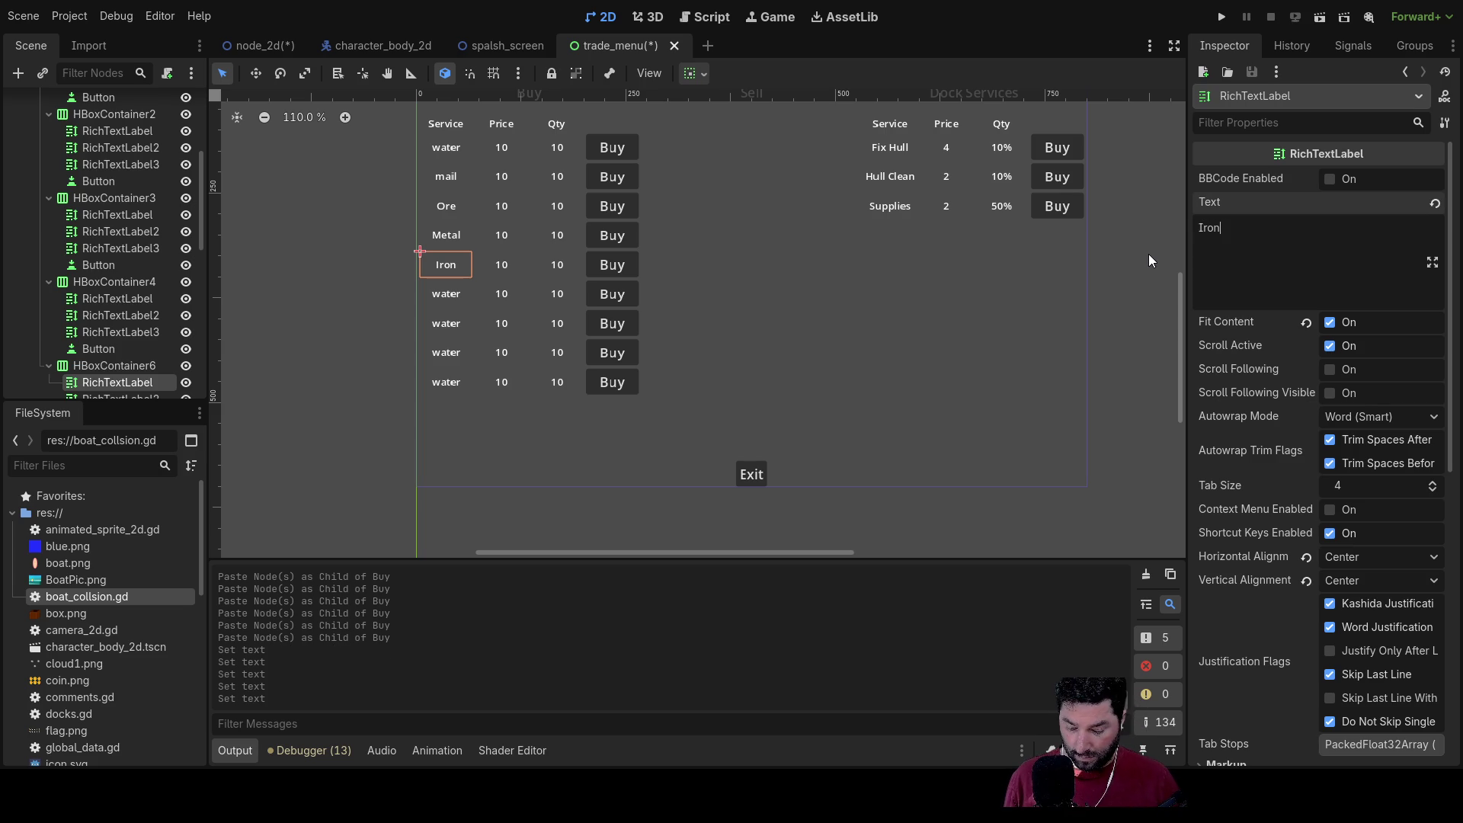
{"action": "type", "text": " goods"}
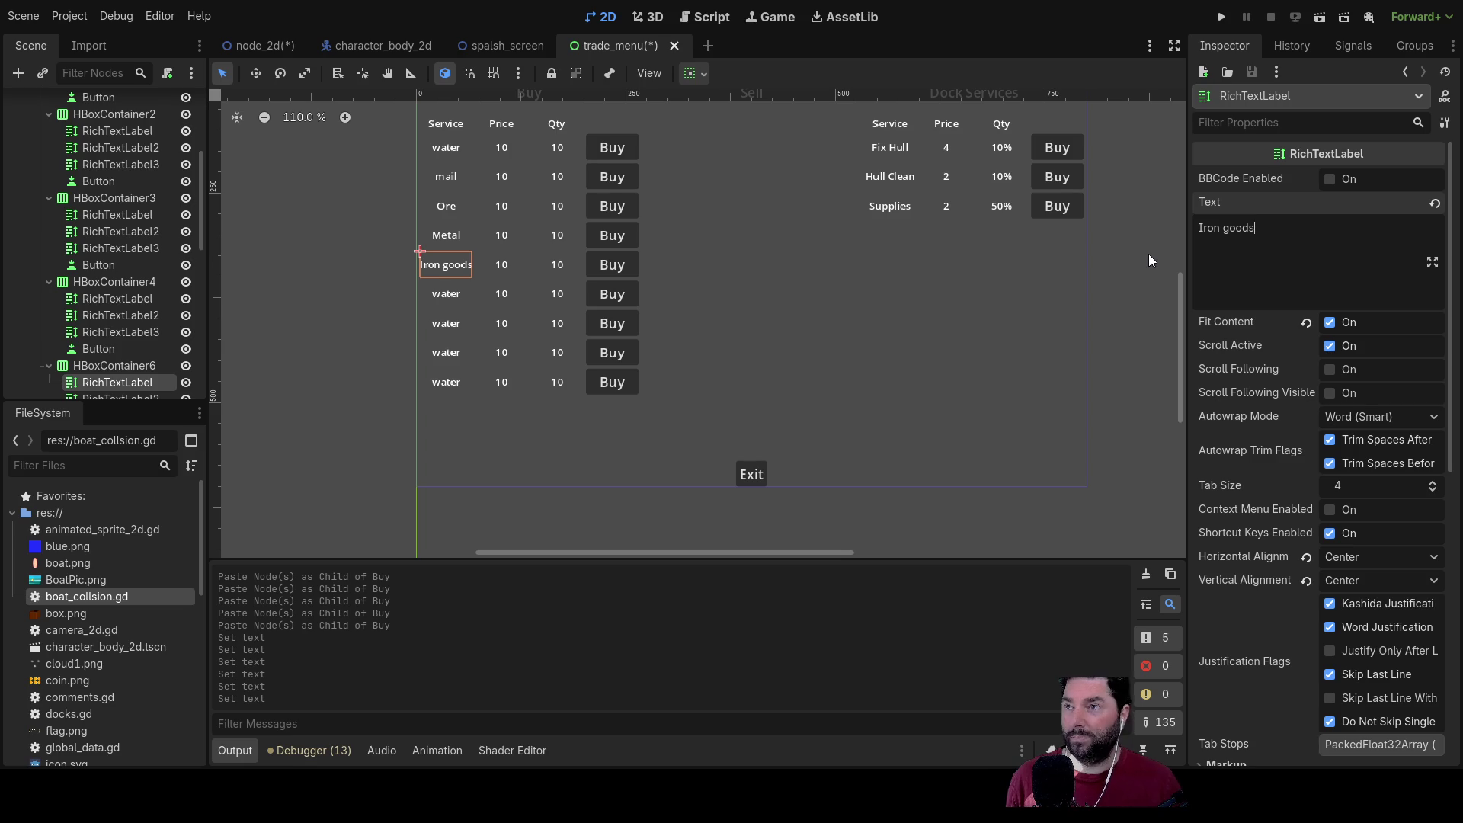
{"action": "key", "text": "Left"}
{"action": "key", "text": "BackSpace"}
{"action": "type", "text": "G"}
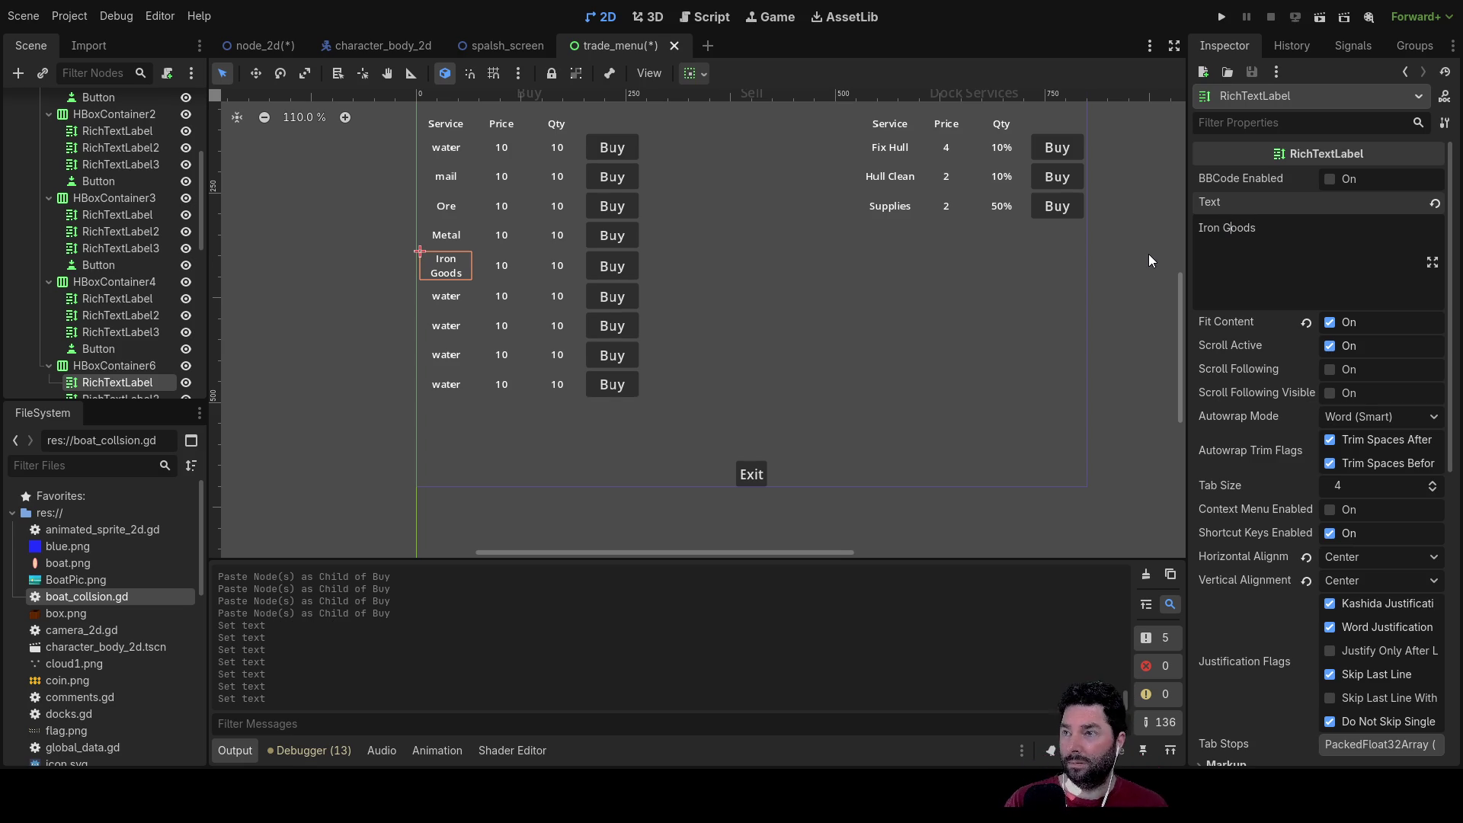
{"action": "left_click", "coordinate": [440, 297]}
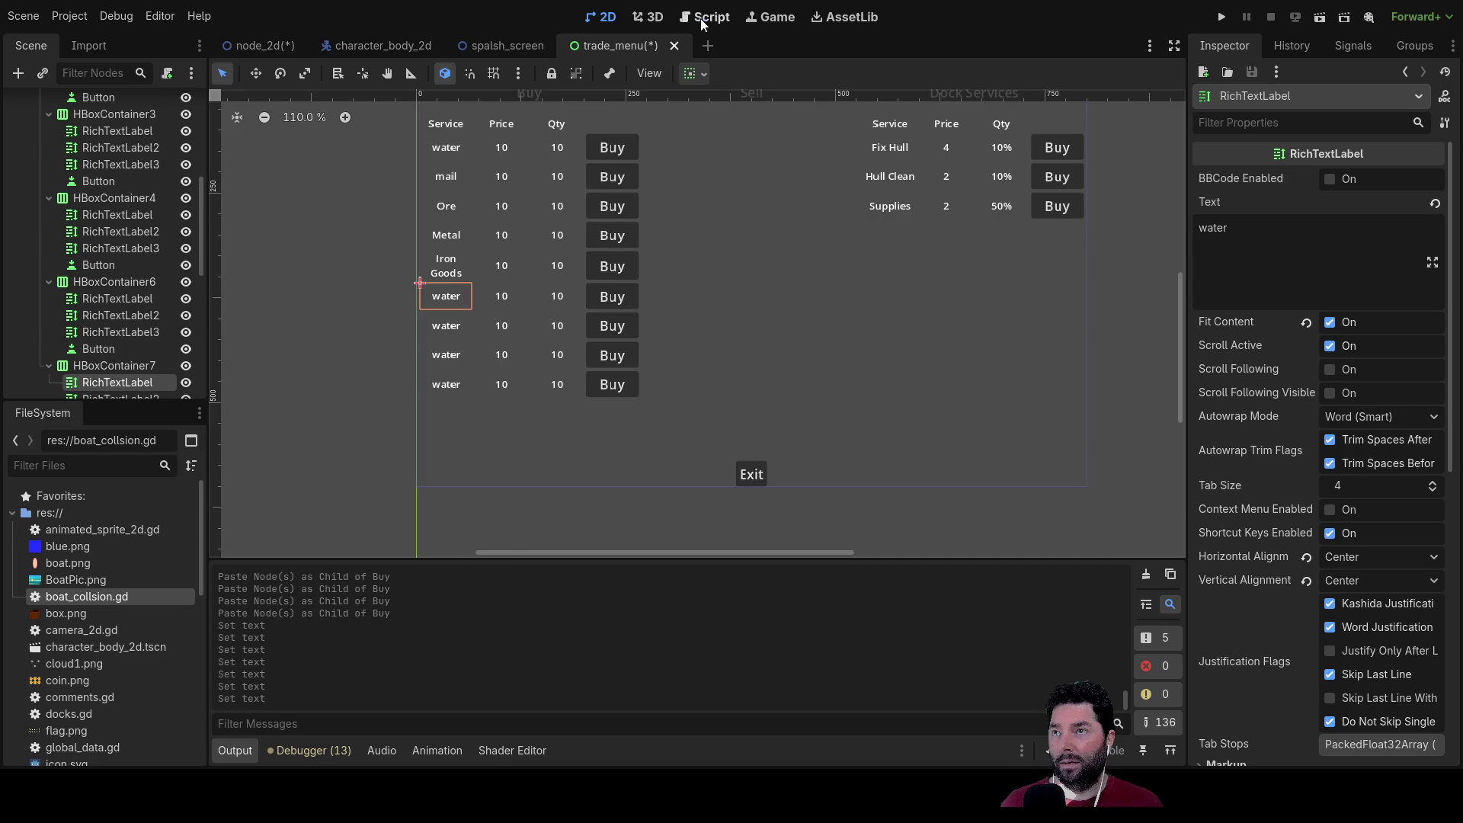
{"action": "left_click", "coordinate": [702, 21]}
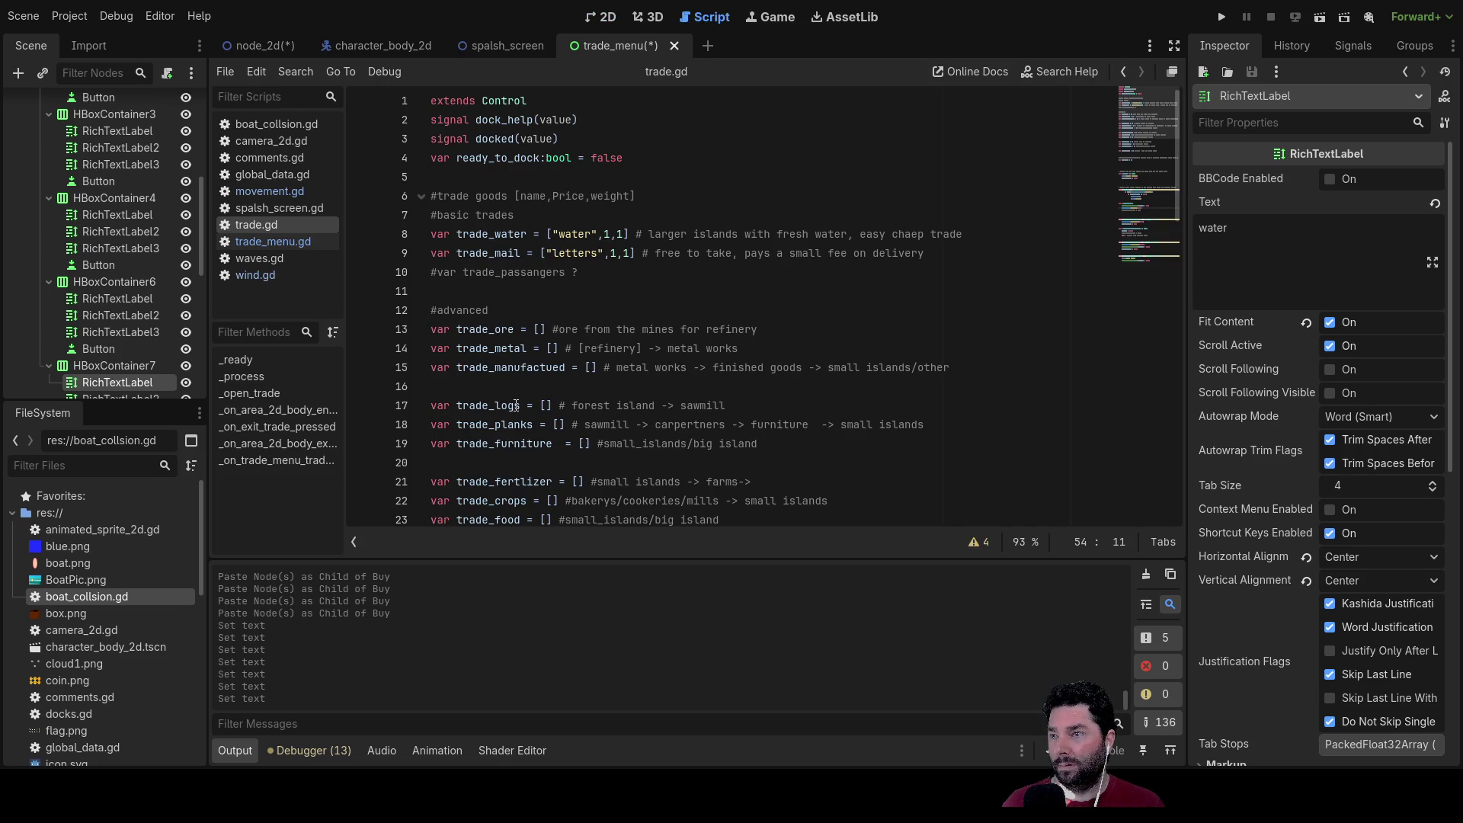
{"action": "left_click", "coordinate": [496, 443]}
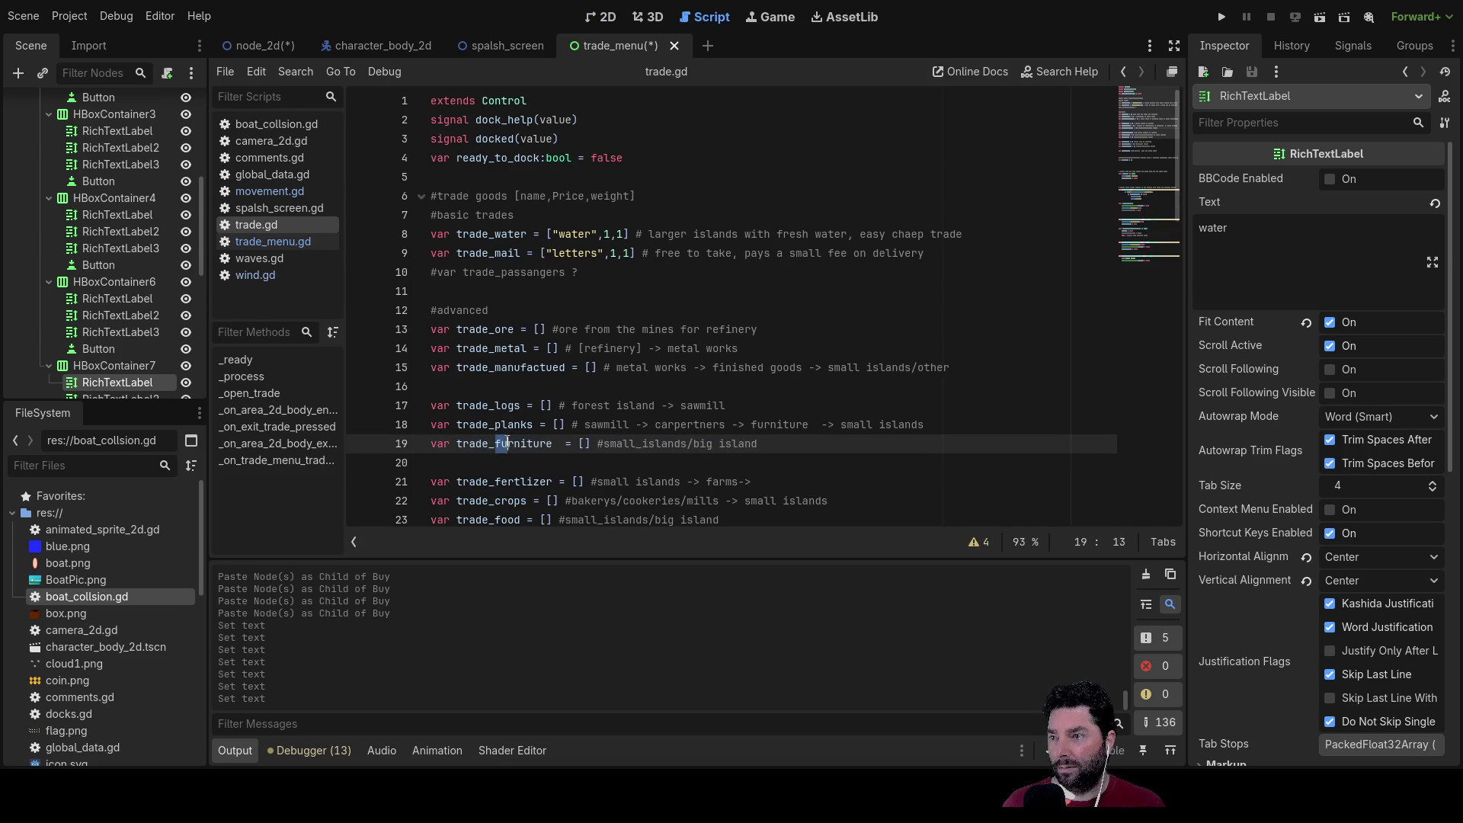
{"action": "left_click_drag", "start_coordinate": [547, 443], "coordinate": [554, 442]}
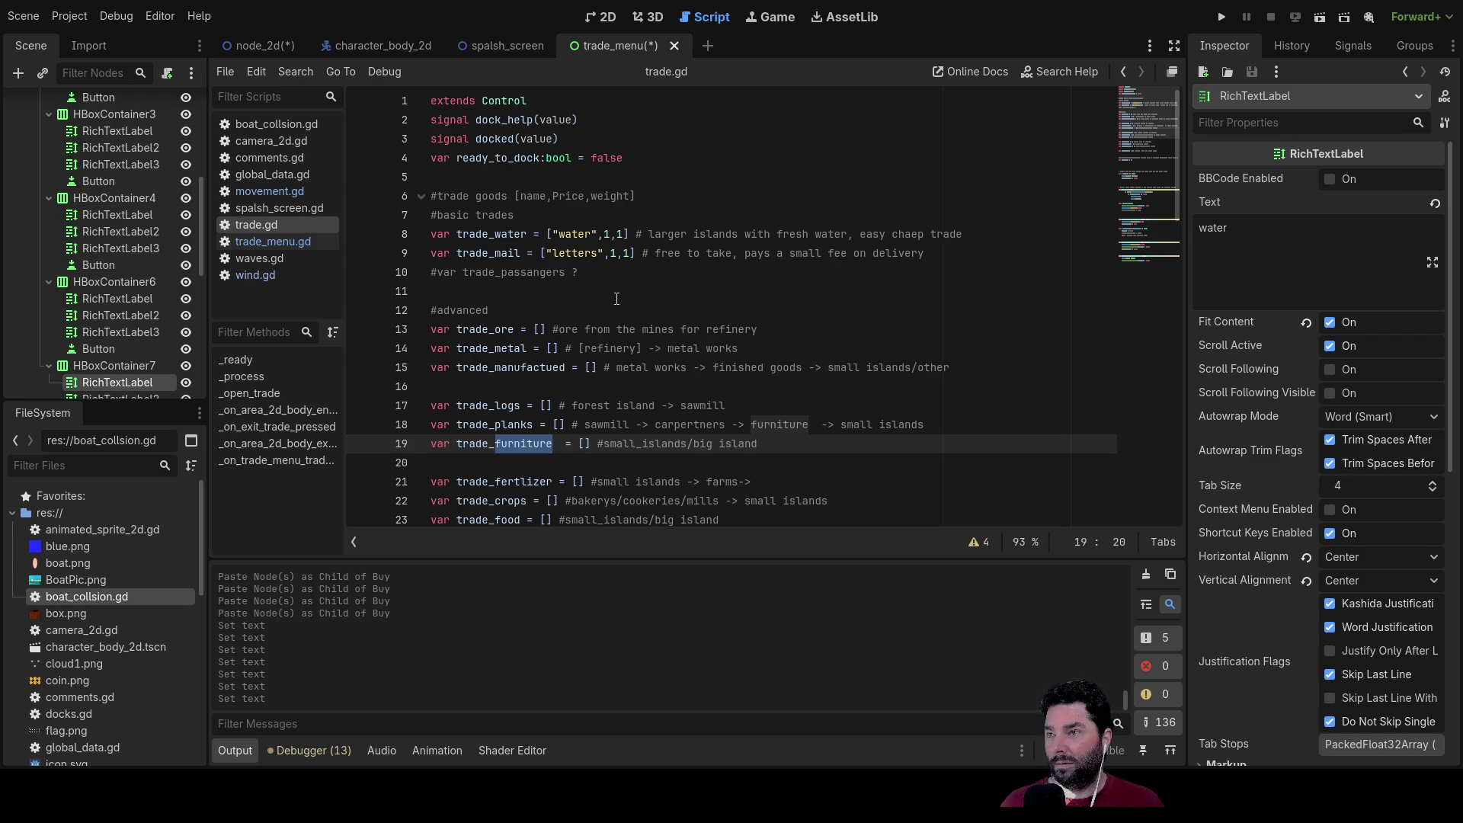
{"action": "left_click", "coordinate": [614, 16]}
Step: Name the sixth and seventh Buy rows' goods logs and Planks
{"action": "left_click", "coordinate": [1258, 232]}
{"action": "type", "text": "logs"}
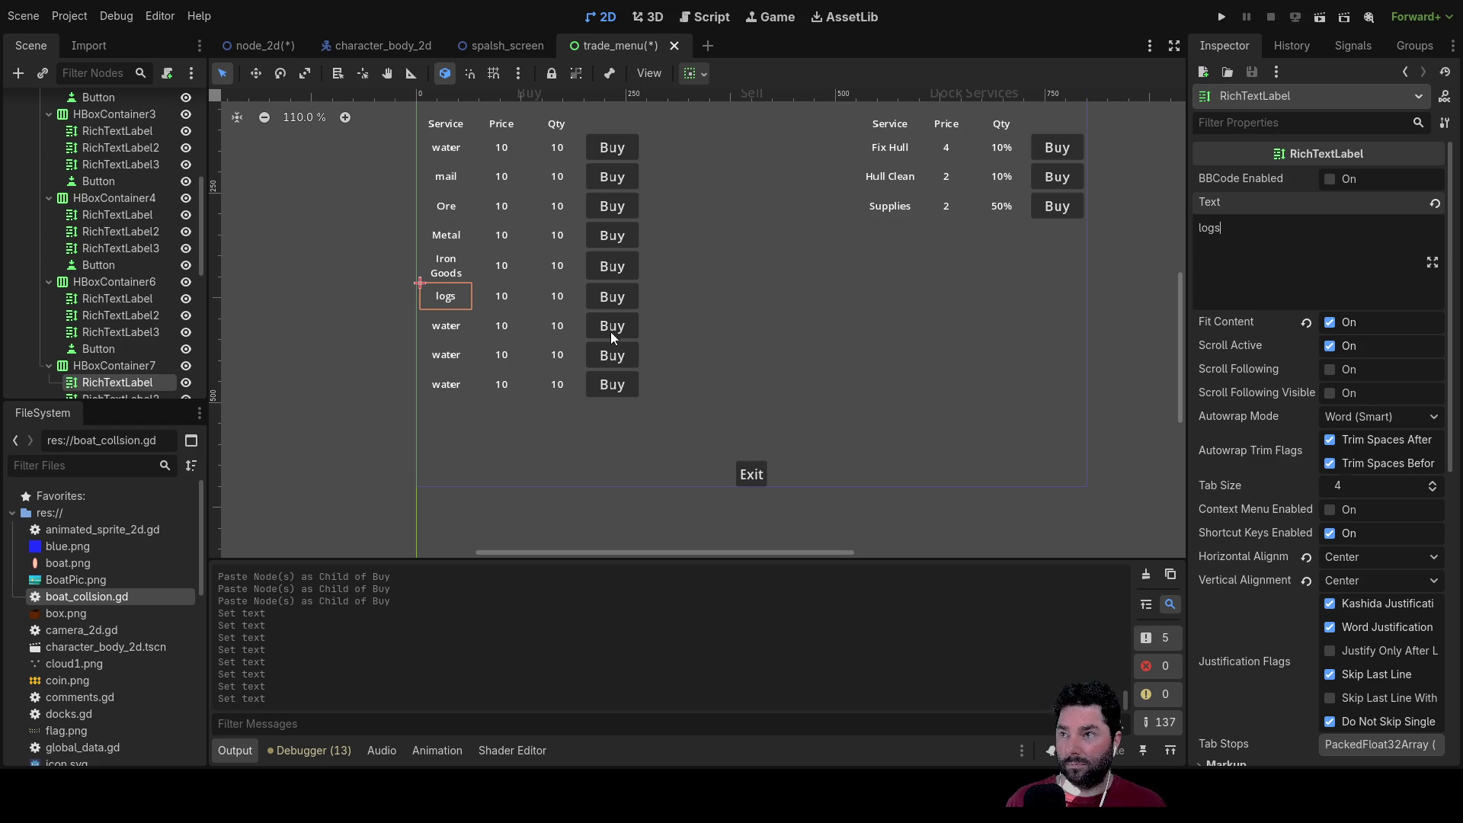
{"action": "left_click", "coordinate": [433, 329]}
{"action": "double_click", "coordinate": [1236, 230]}
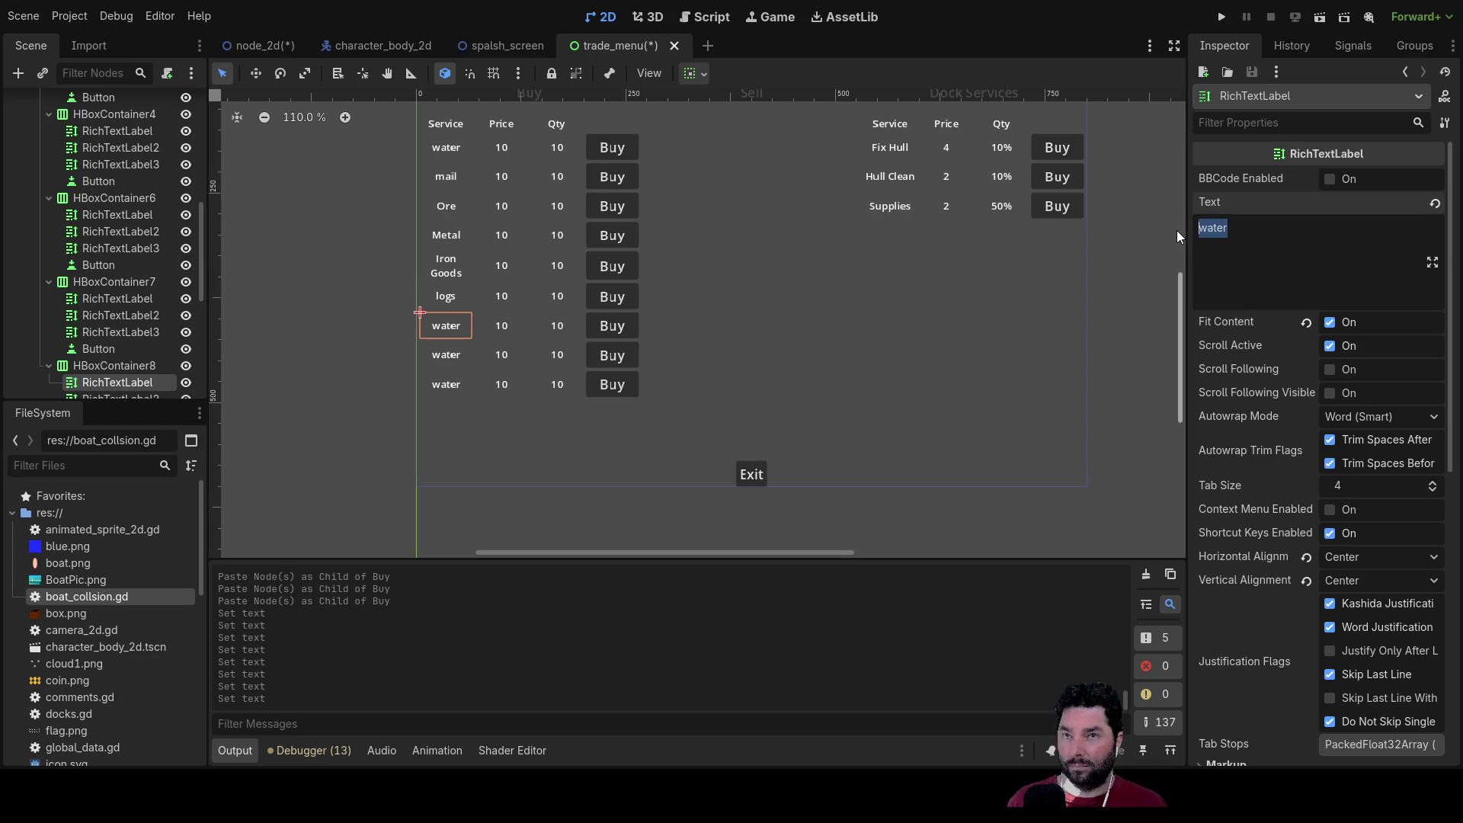
{"action": "type", "text": "Planks"}
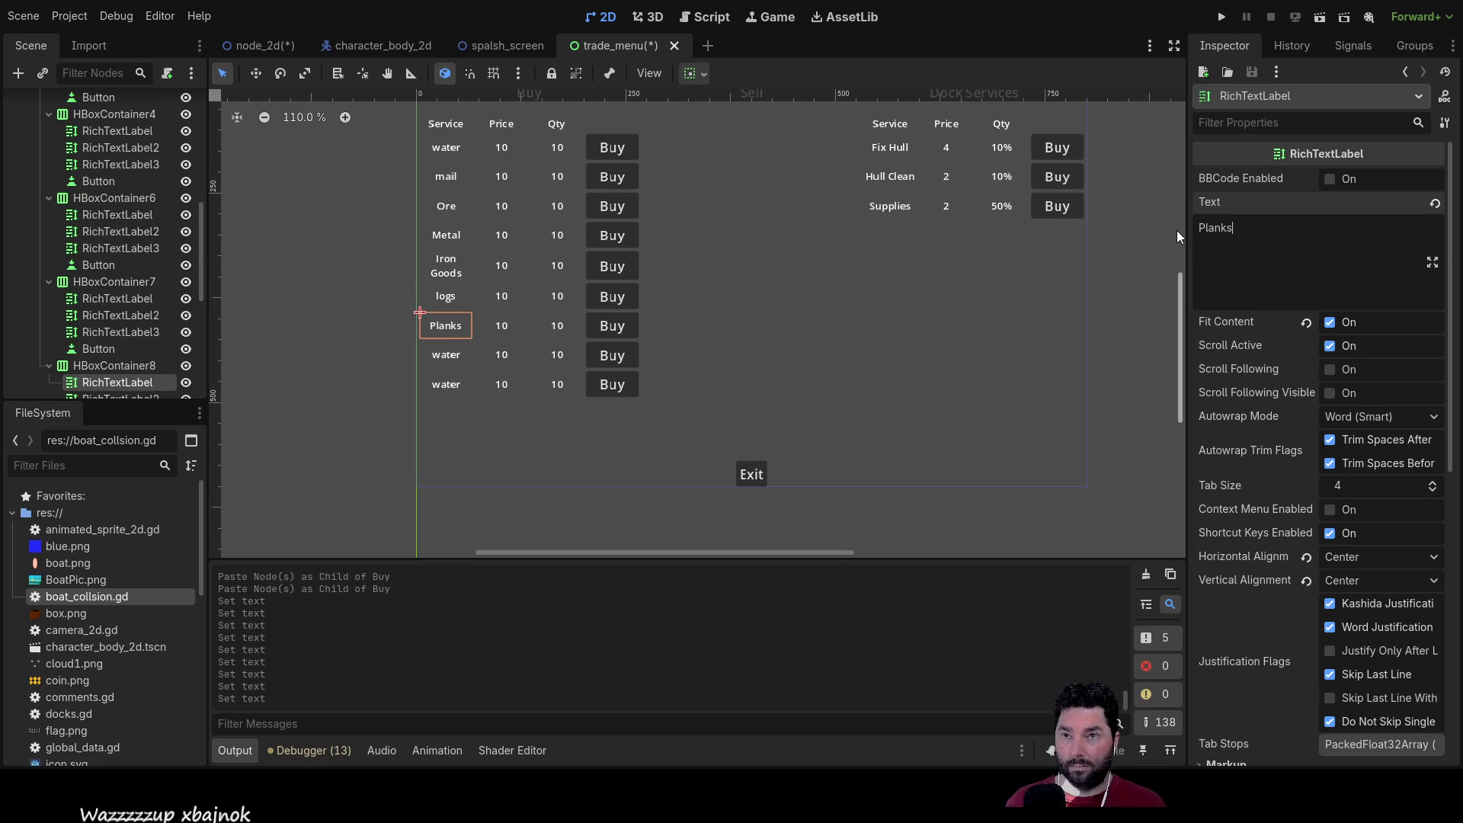
Step: Name the eighth row Furniture with a capital F, then select the Buy container
{"action": "left_click", "coordinate": [438, 357]}
{"action": "double_click", "coordinate": [1213, 228]}
{"action": "type", "text": "furniture"}
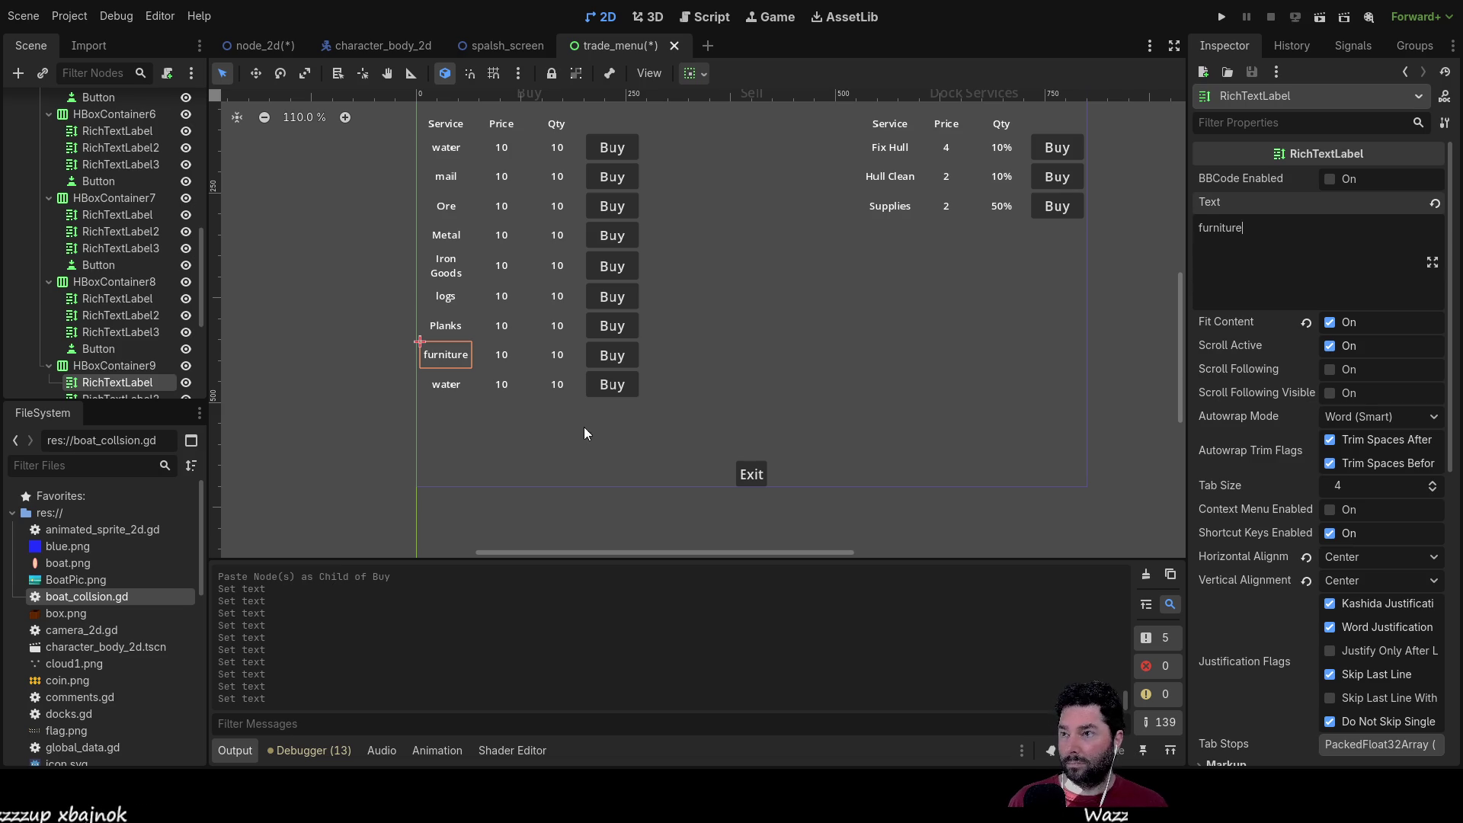
{"action": "key", "text": "Left"}
{"action": "key", "text": "Home"}
{"action": "type", "text": "F"}
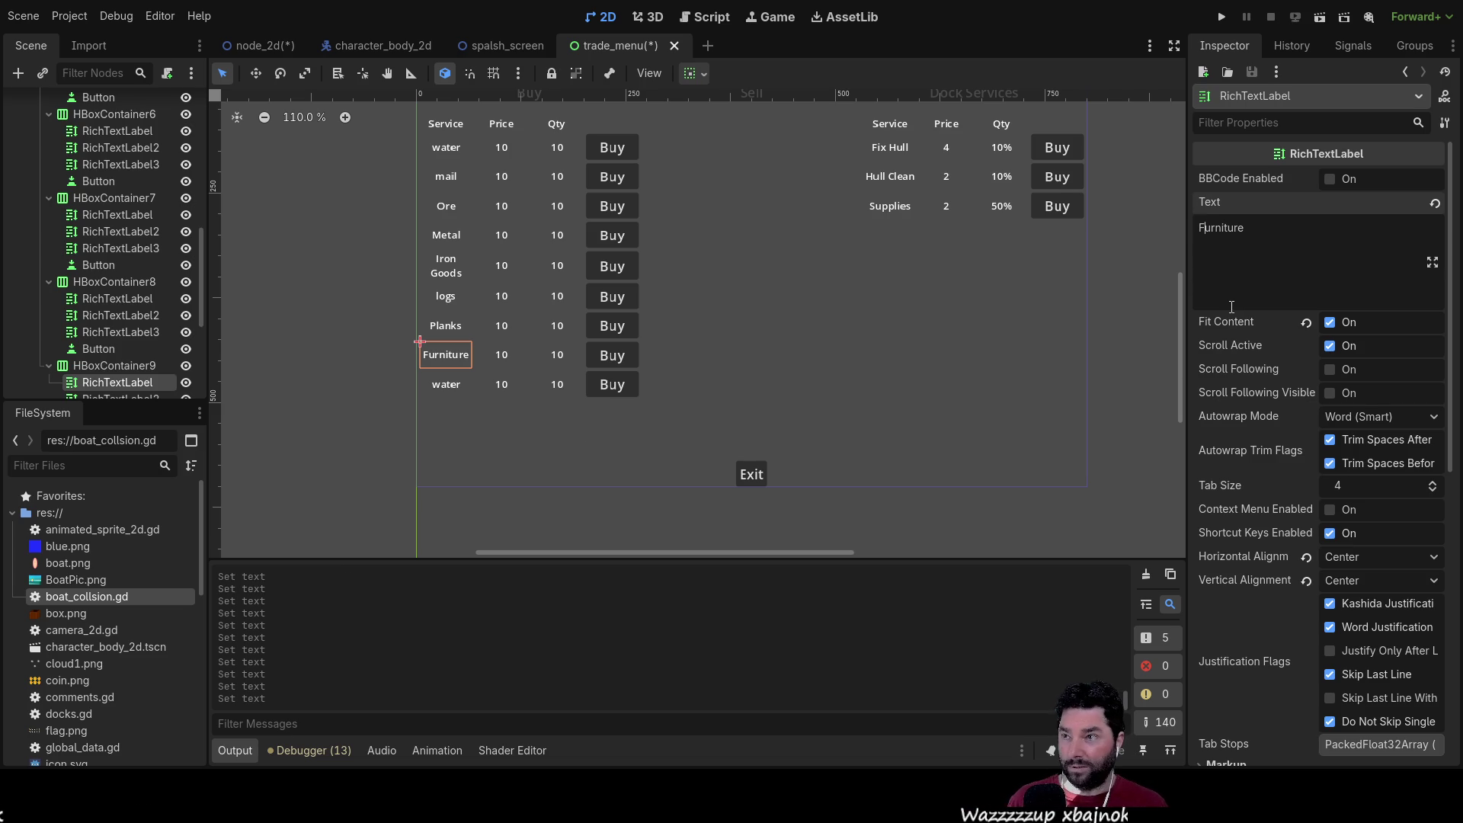
{"action": "left_click", "coordinate": [584, 404]}
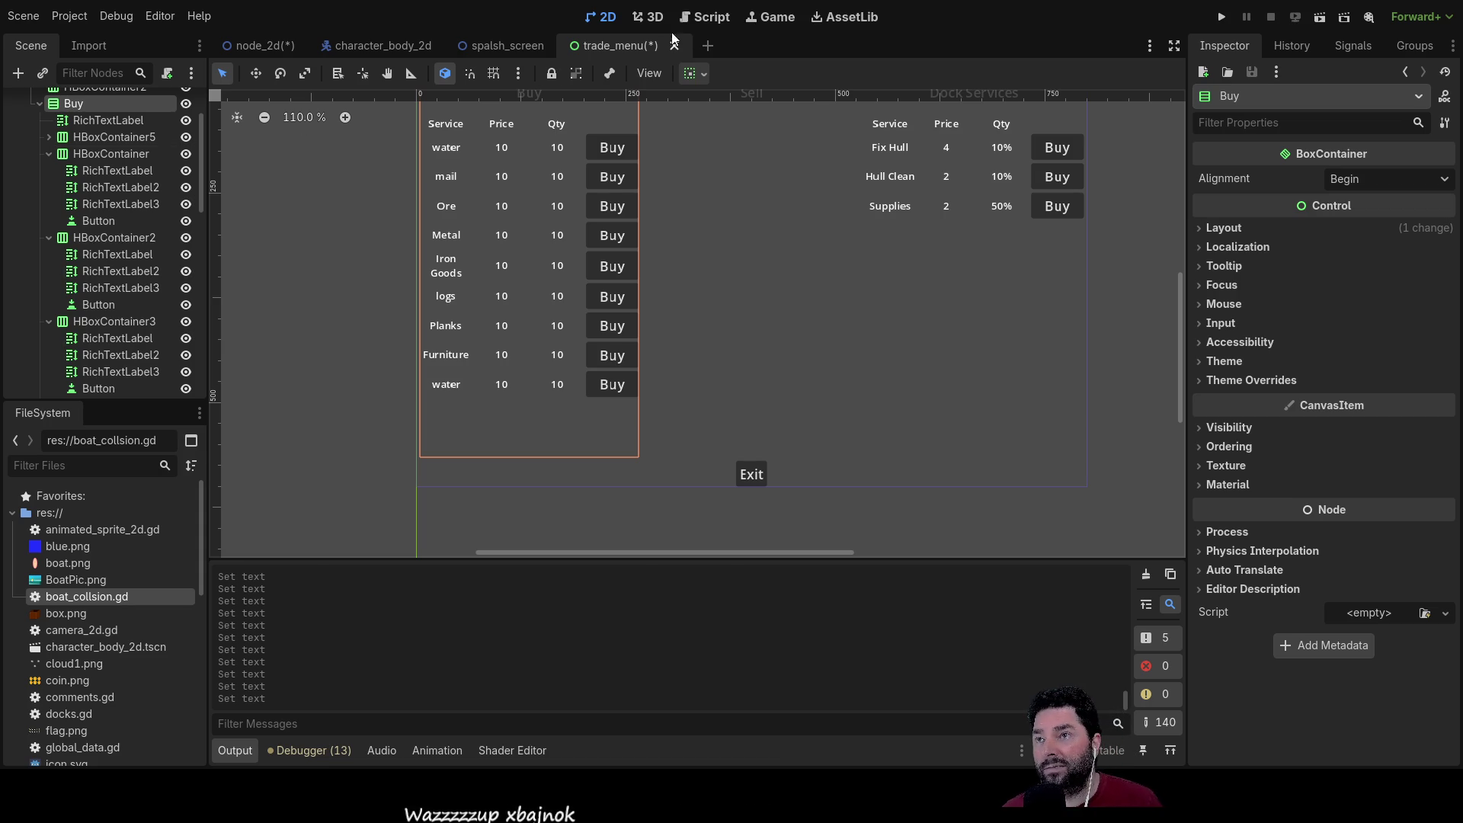
Step: Switch to trade.gd and highlight lines 13–15: trade_ore, trade_metal and trade_manufactued
{"action": "left_click", "coordinate": [715, 18]}
{"action": "scroll", "coordinate": [942, 254], "scroll_direction": "down", "scroll_amount": 2}
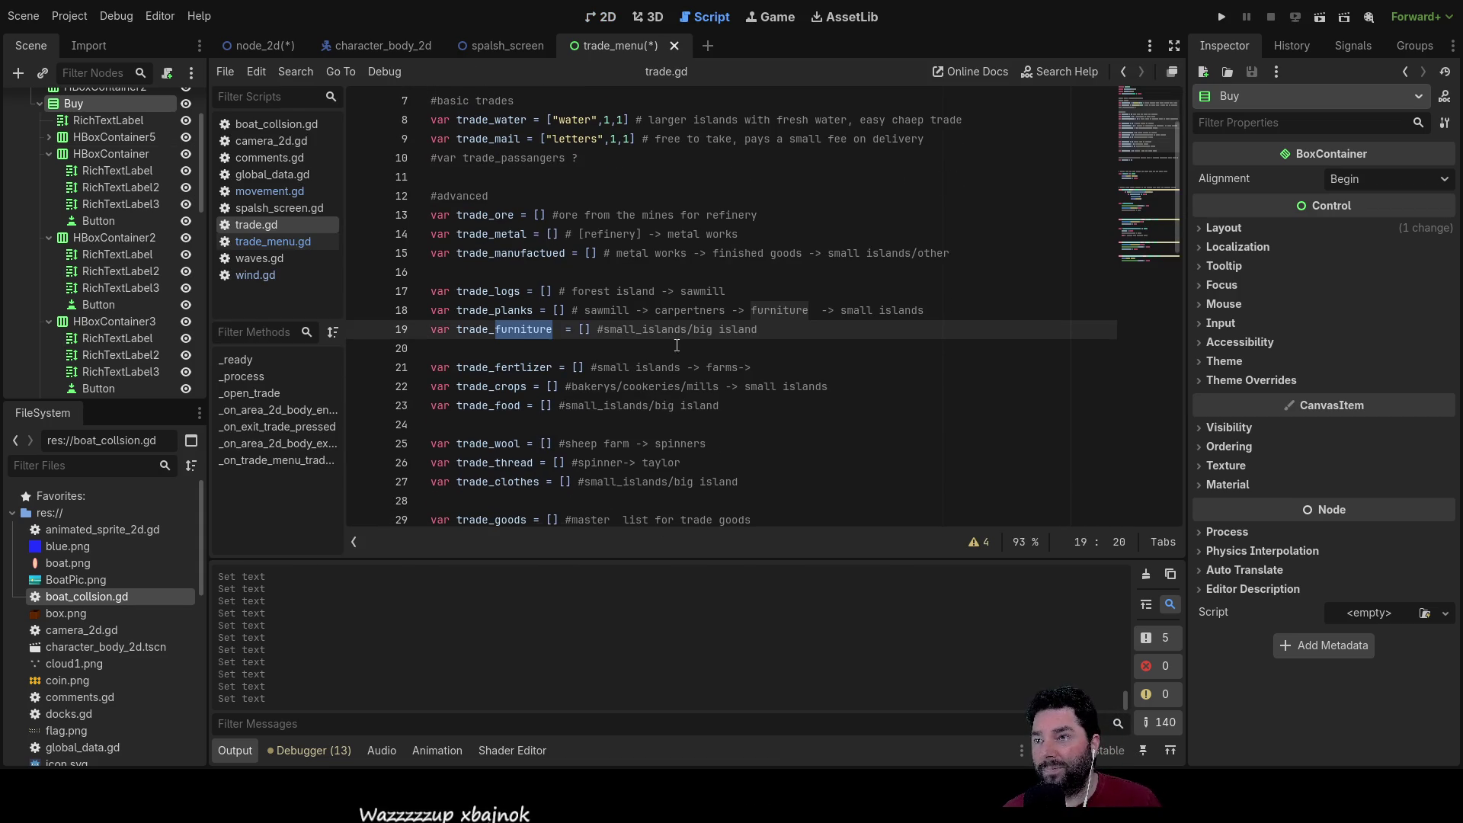
{"action": "left_click", "coordinate": [943, 253]}
{"action": "mouse_move", "coordinate": [942, 254]}
{"action": "left_mouse_down"}
{"action": "mouse_move", "coordinate": [428, 215]}
{"action": "mouse_move", "coordinate": [531, 215]}
{"action": "left_mouse_up"}
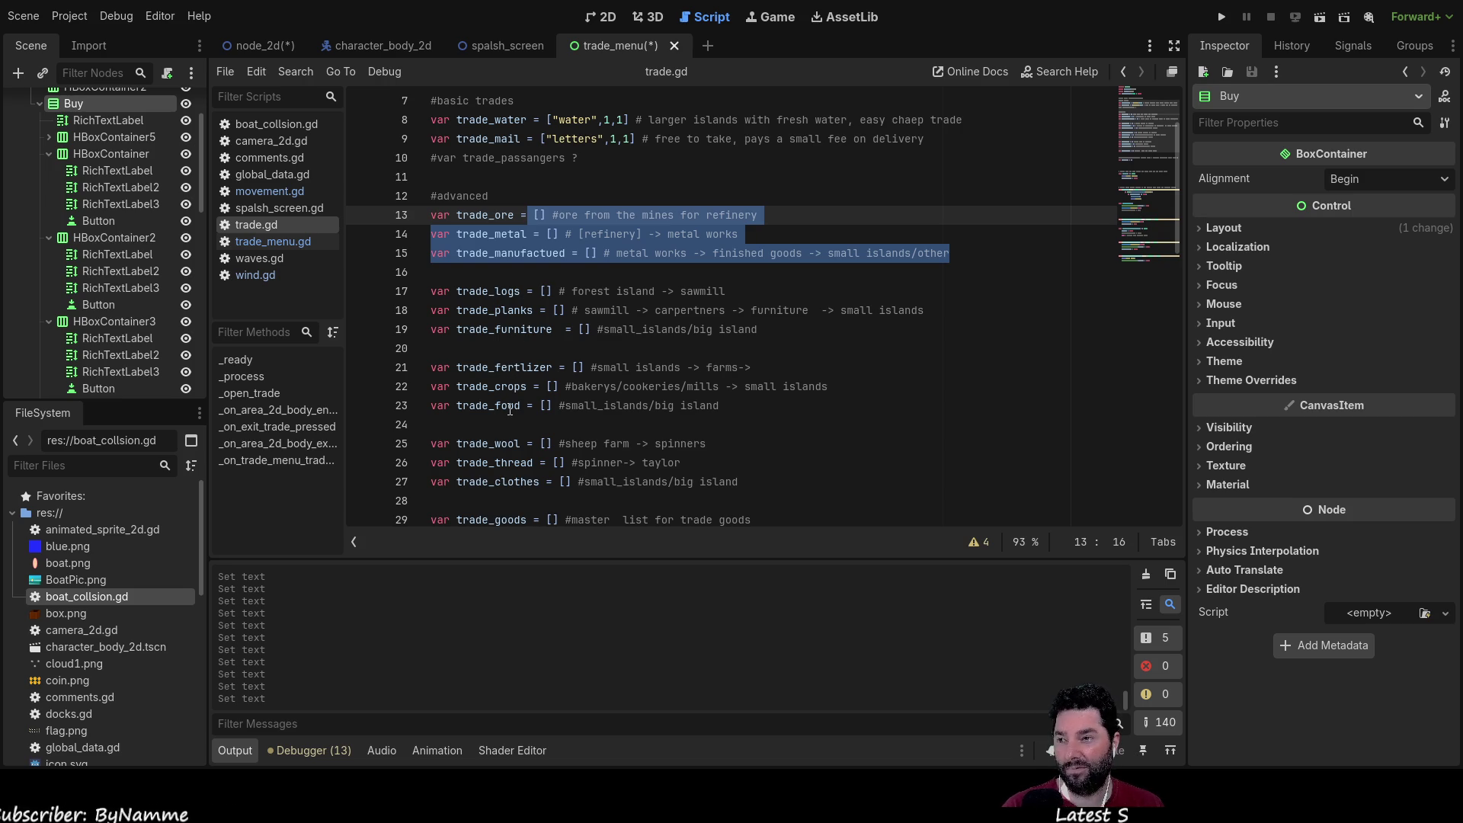
{"action": "scroll", "coordinate": [513, 410], "scroll_direction": "down", "scroll_amount": 2}
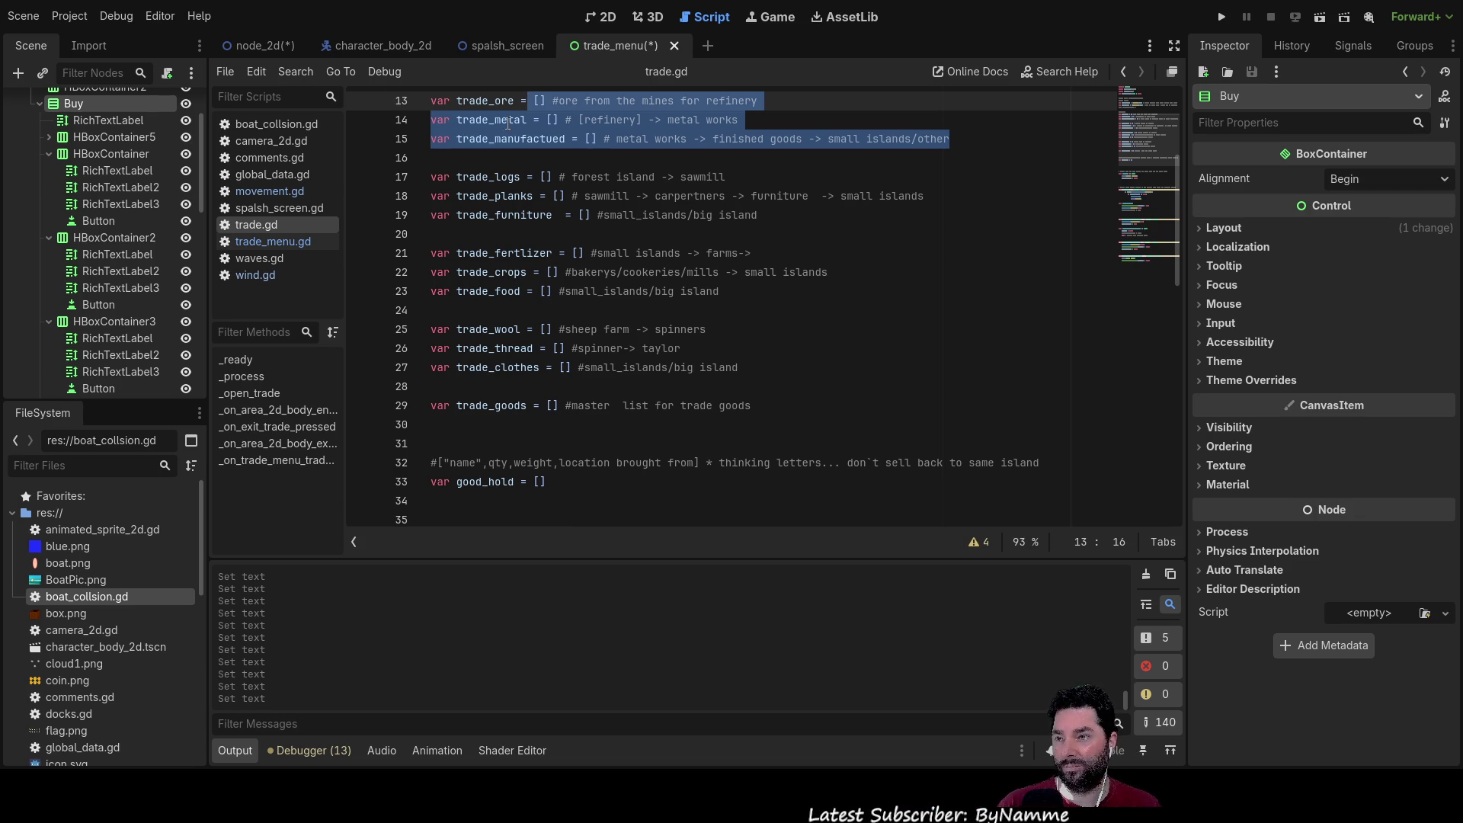
Step: Scroll through trade.gd, then go back to the trade_menu 2D layout
{"action": "scroll", "coordinate": [586, 423], "scroll_direction": "up", "scroll_amount": 4}
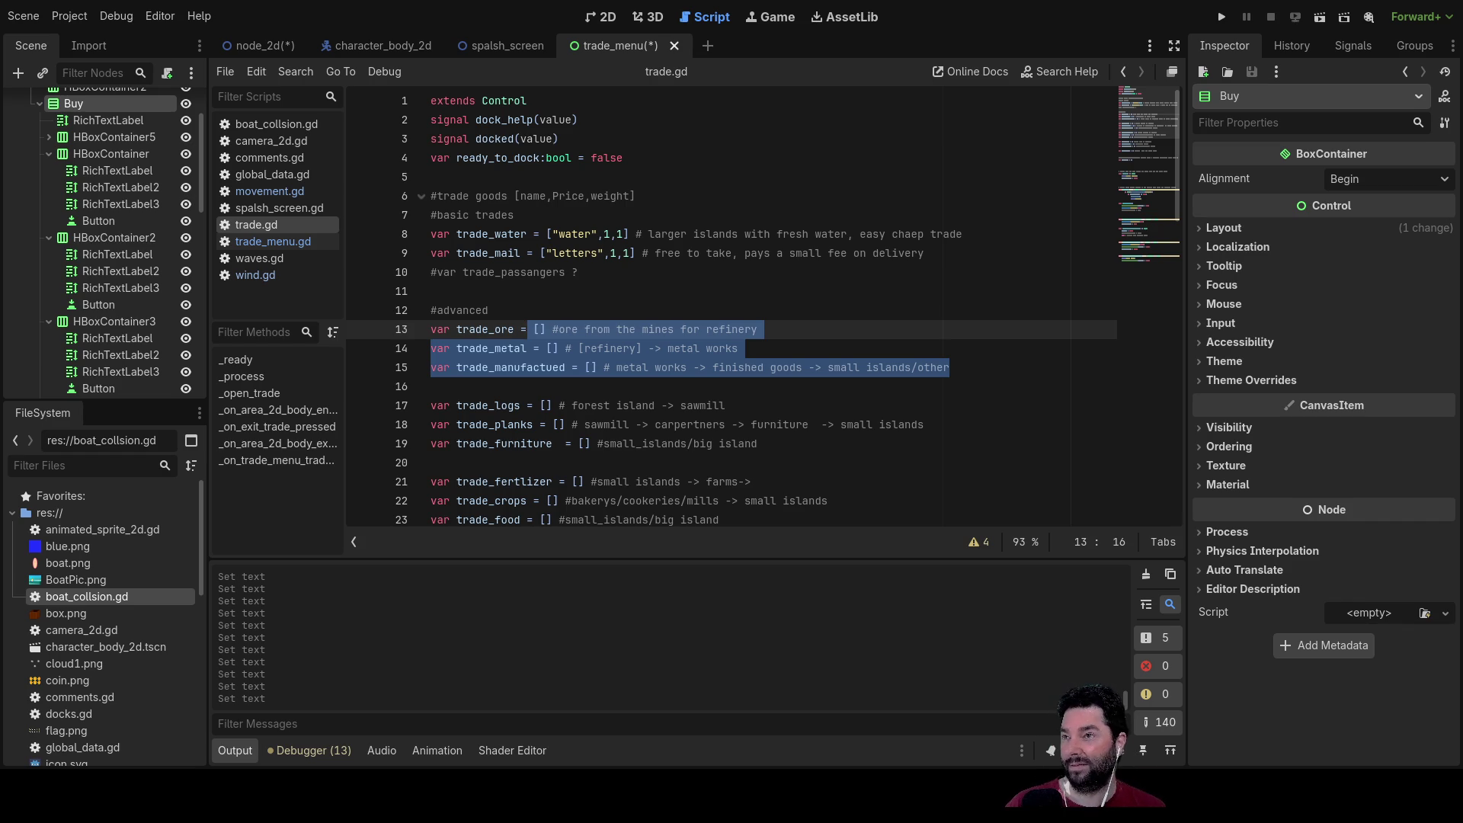
{"action": "left_click", "coordinate": [618, 18]}
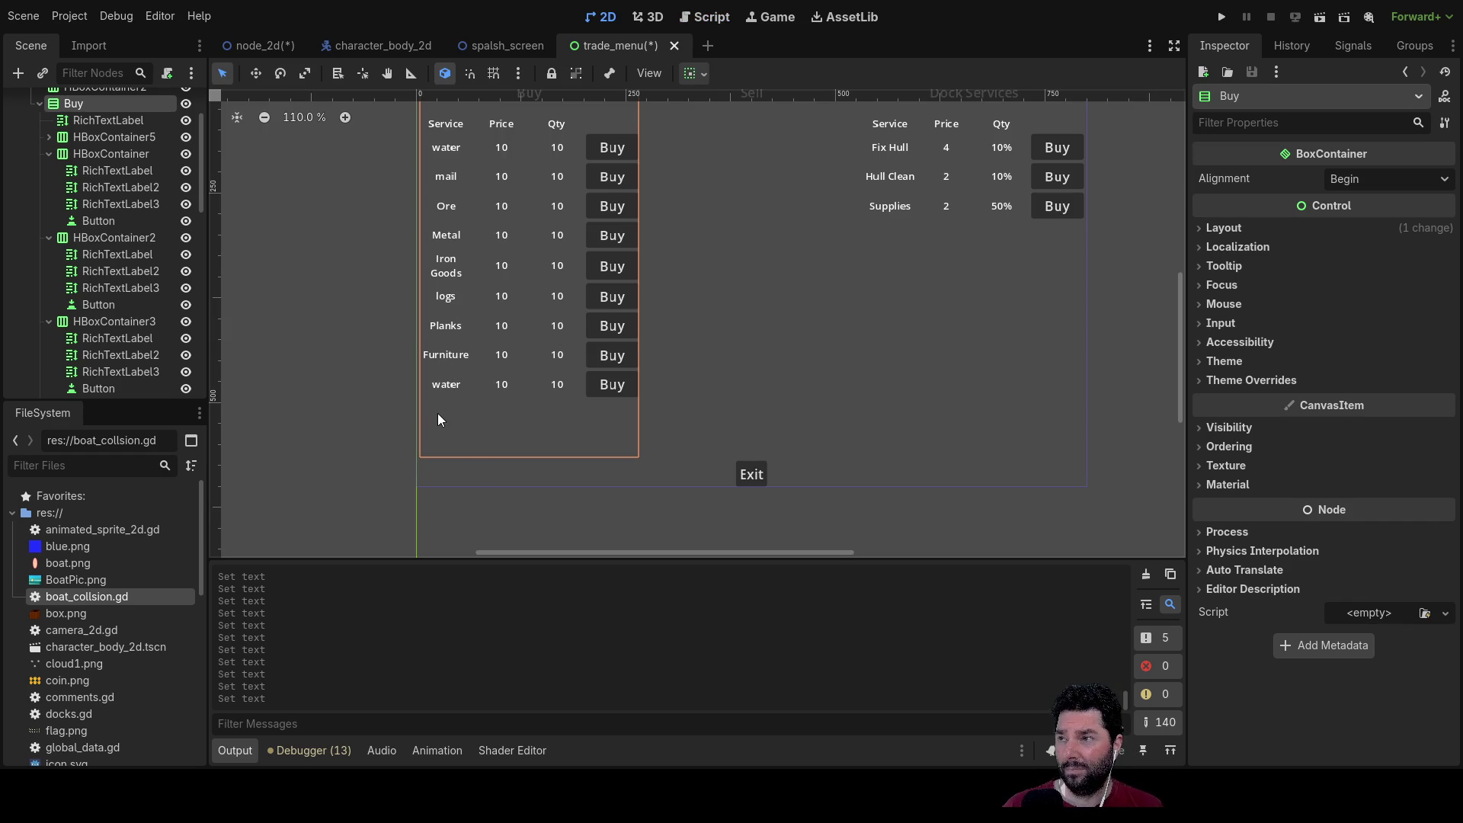
{"action": "left_click", "coordinate": [703, 16]}
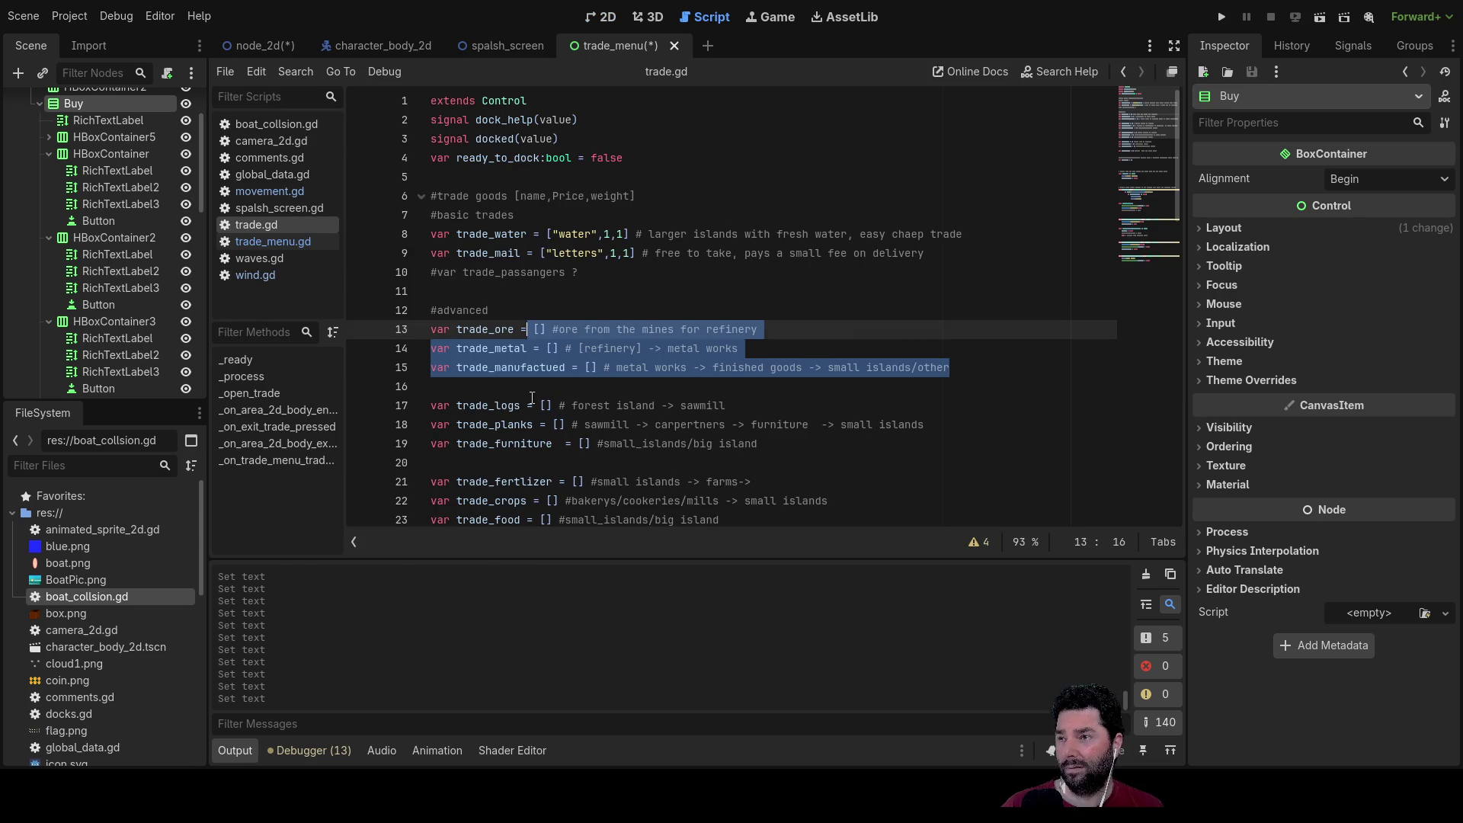
{"action": "scroll", "coordinate": [544, 406], "scroll_direction": "down", "scroll_amount": 4}
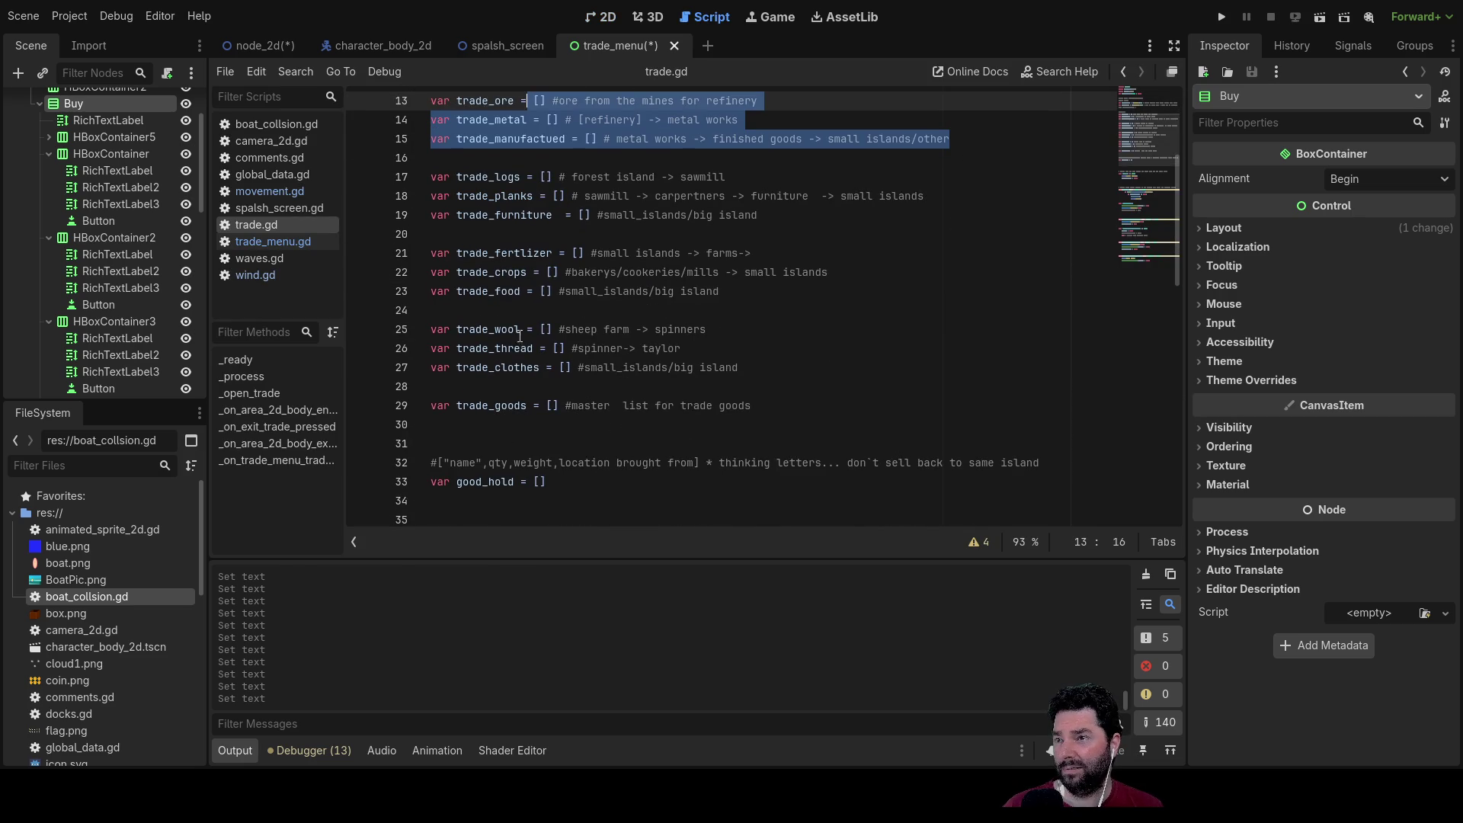
{"action": "left_click", "coordinate": [524, 252]}
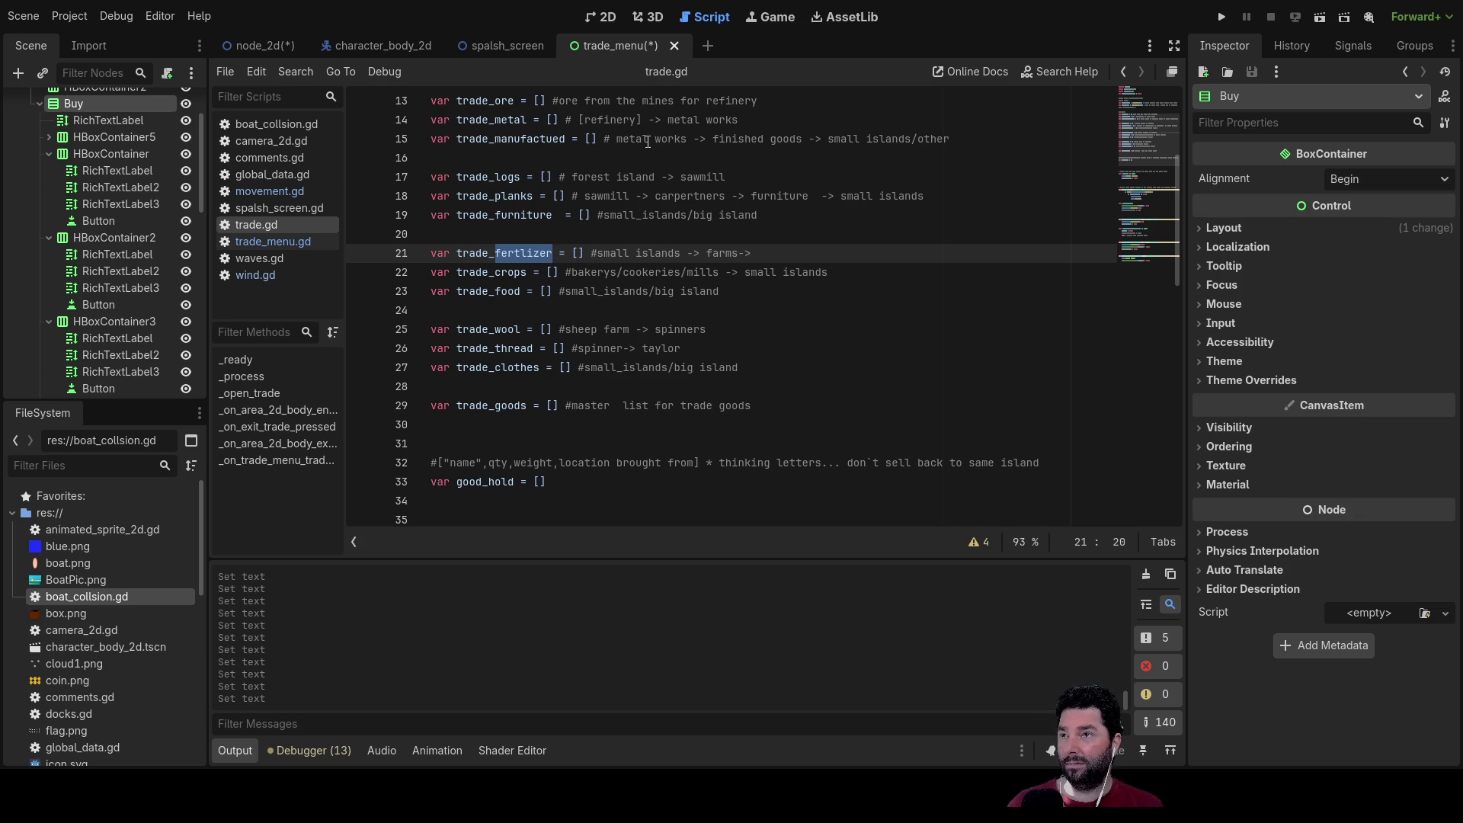
{"action": "left_click", "coordinate": [603, 18]}
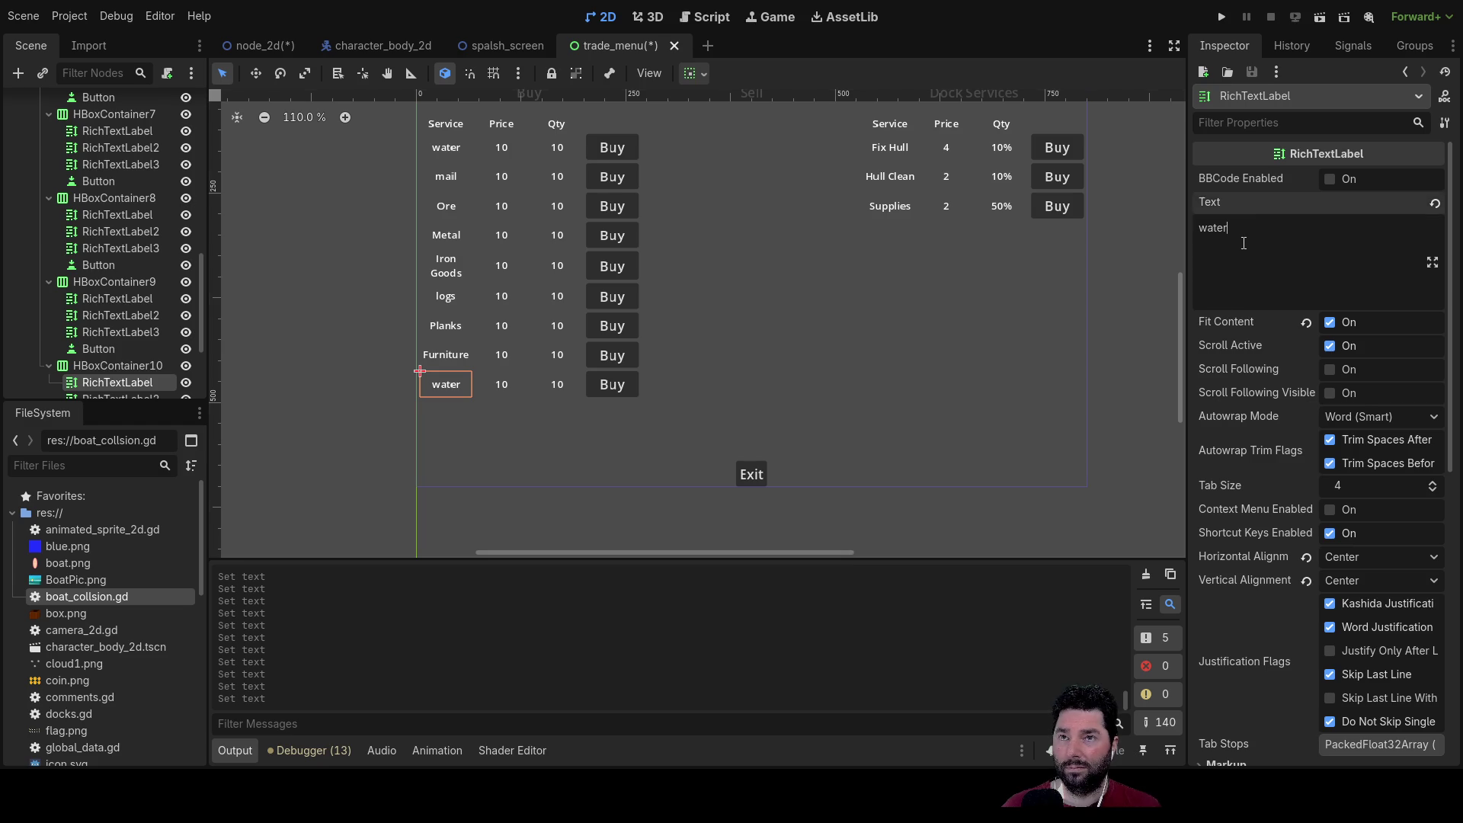
Step: Rename the ninth Buy row to fertlizer and toggle the goods rows' visibility off and on
{"action": "double_click", "coordinate": [1217, 227]}
{"action": "type", "text": "fertlizer"}
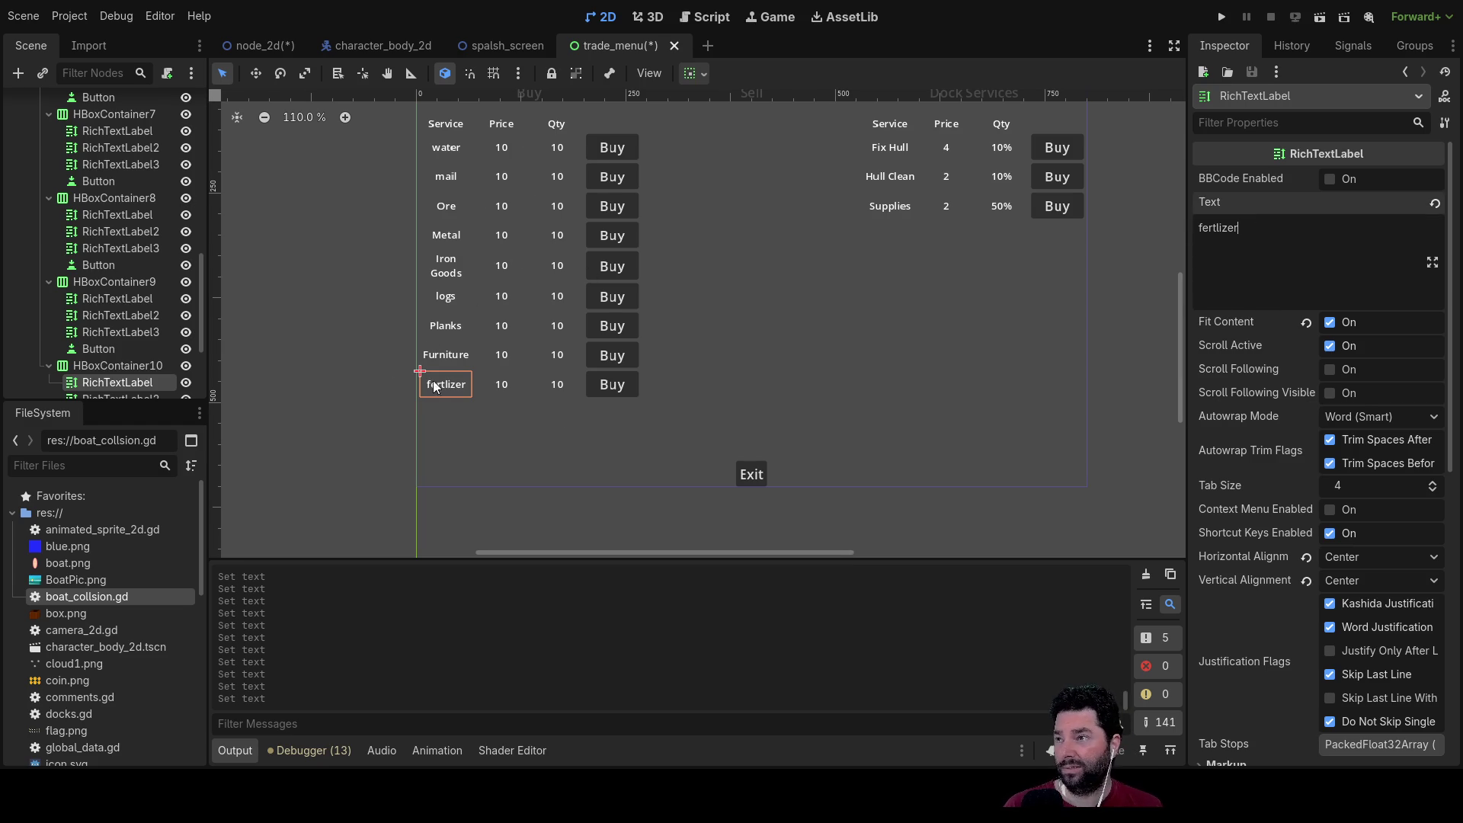
{"action": "left_click", "coordinate": [187, 281]}
{"action": "left_click", "coordinate": [187, 281]}
{"action": "left_click", "coordinate": [188, 281]}
{"action": "left_click", "coordinate": [188, 281]}
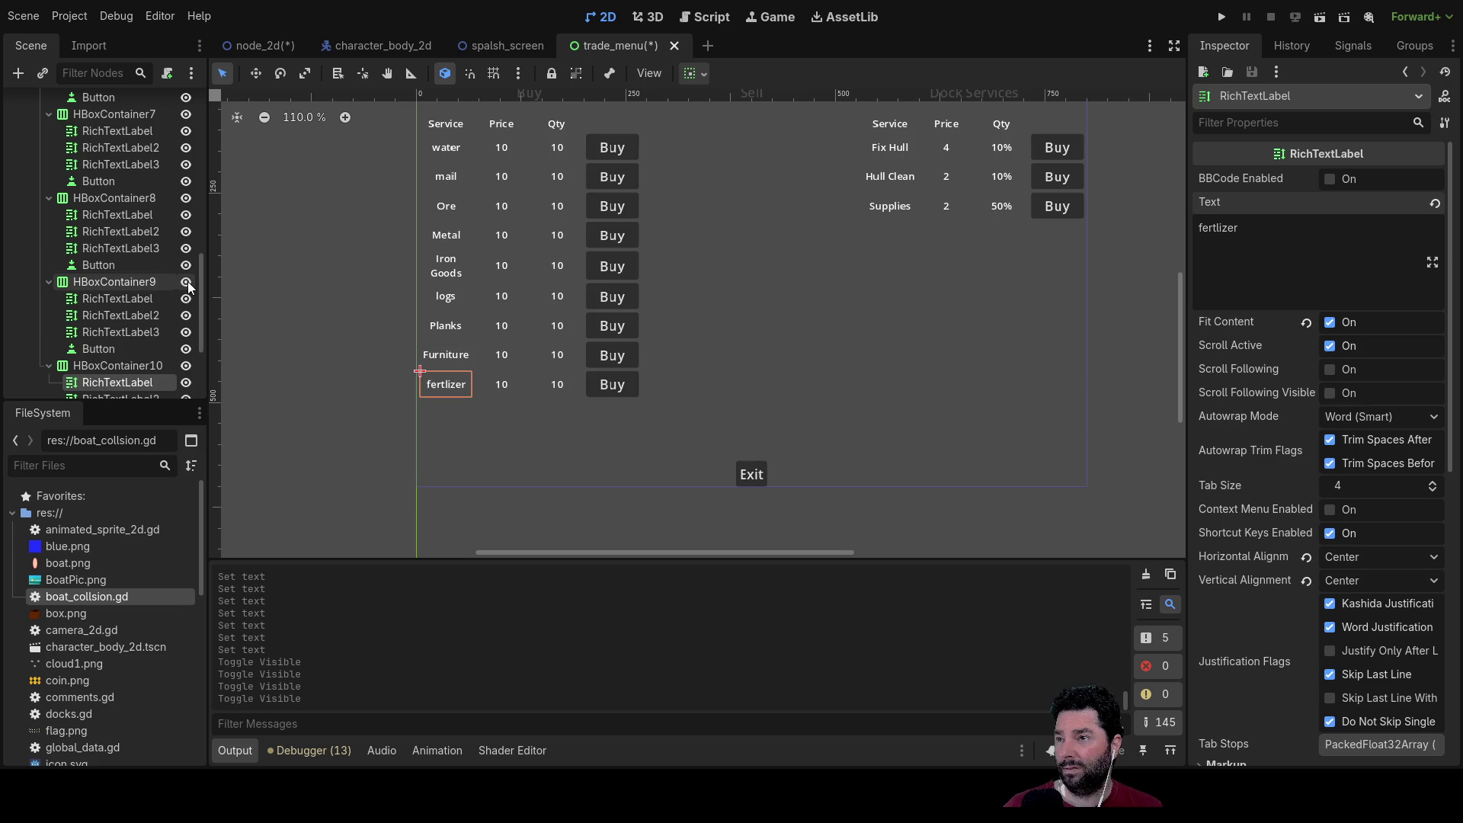
{"action": "left_click", "coordinate": [187, 281]}
{"action": "left_click", "coordinate": [188, 281]}
{"action": "left_click", "coordinate": [188, 281]}
{"action": "left_click", "coordinate": [187, 281]}
Step: Collapse HBoxContainer3–10 in the Scene dock and select the fertlizer row
{"action": "scroll", "coordinate": [935, 433], "scroll_direction": "up", "scroll_amount": 1}
{"action": "left_click_drag", "start_coordinate": [895, 379], "coordinate": [802, 538]}
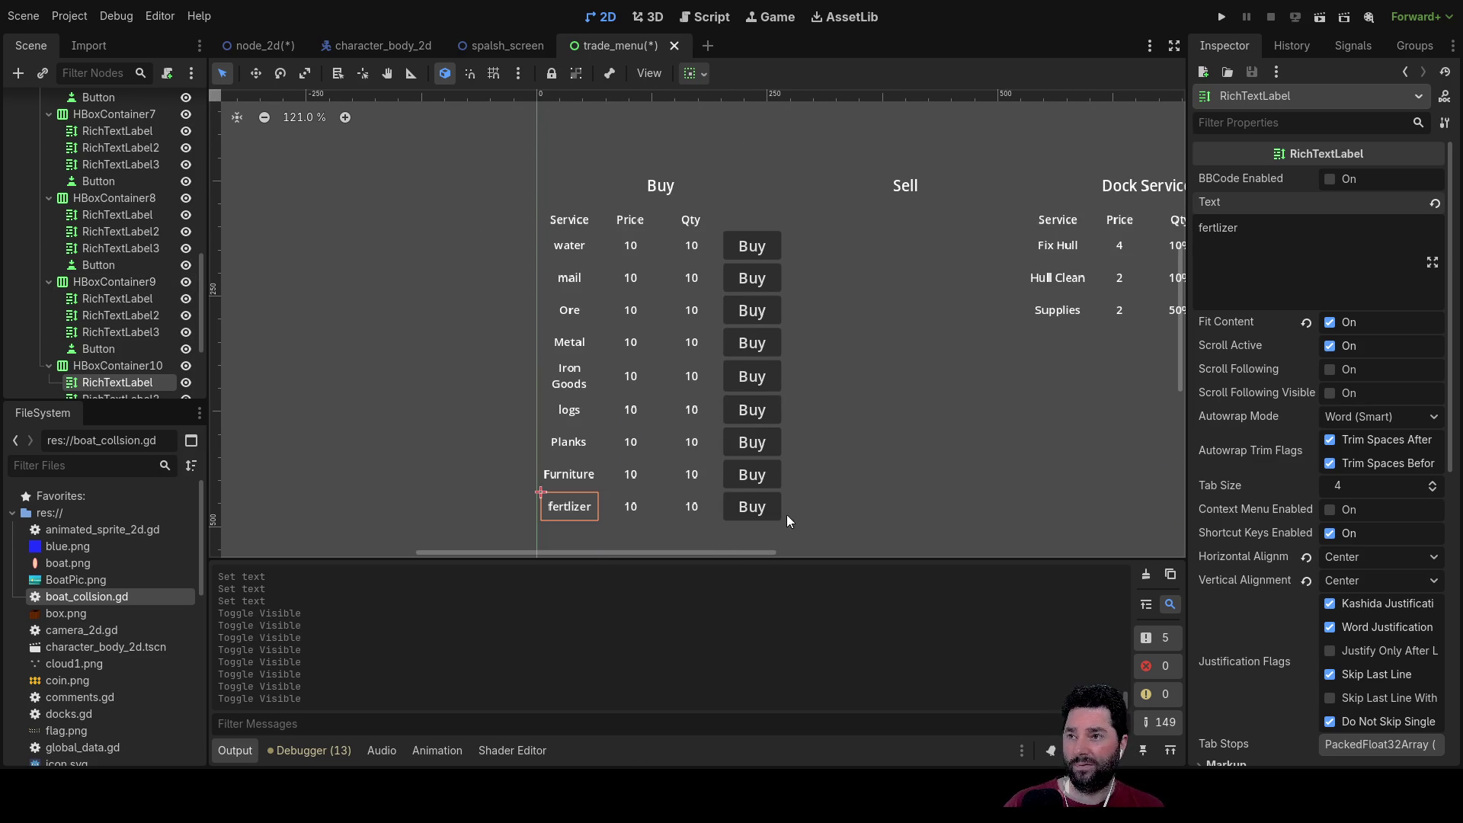
{"action": "left_click_drag", "start_coordinate": [849, 468], "coordinate": [853, 407]}
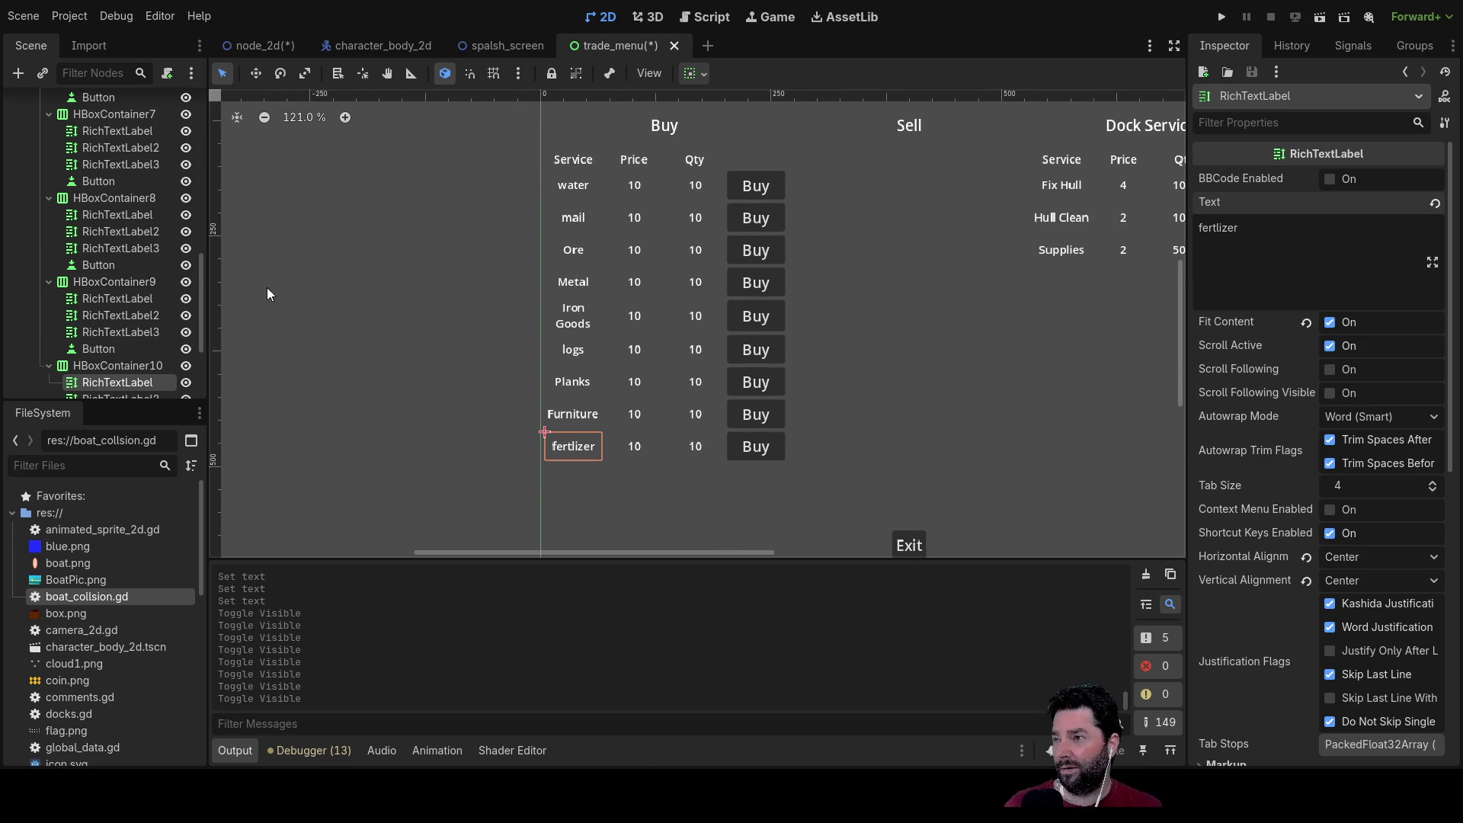
{"action": "left_click", "coordinate": [49, 197]}
{"action": "left_click", "coordinate": [47, 219]}
{"action": "left_click", "coordinate": [48, 232]}
{"action": "scroll", "coordinate": [47, 247], "scroll_direction": "up", "scroll_amount": 3}
{"action": "left_click", "coordinate": [47, 247]}
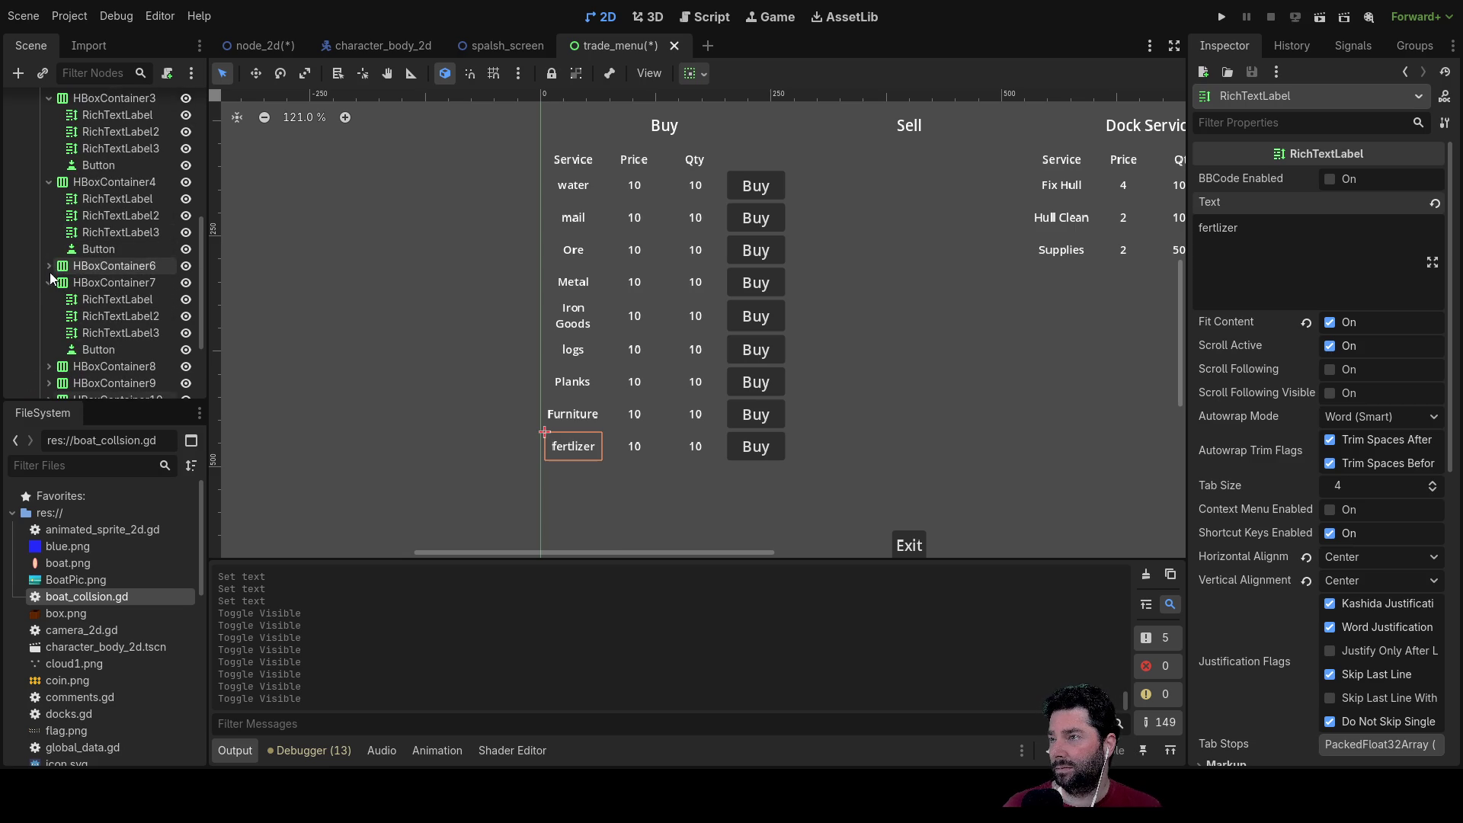
{"action": "left_click", "coordinate": [48, 282]}
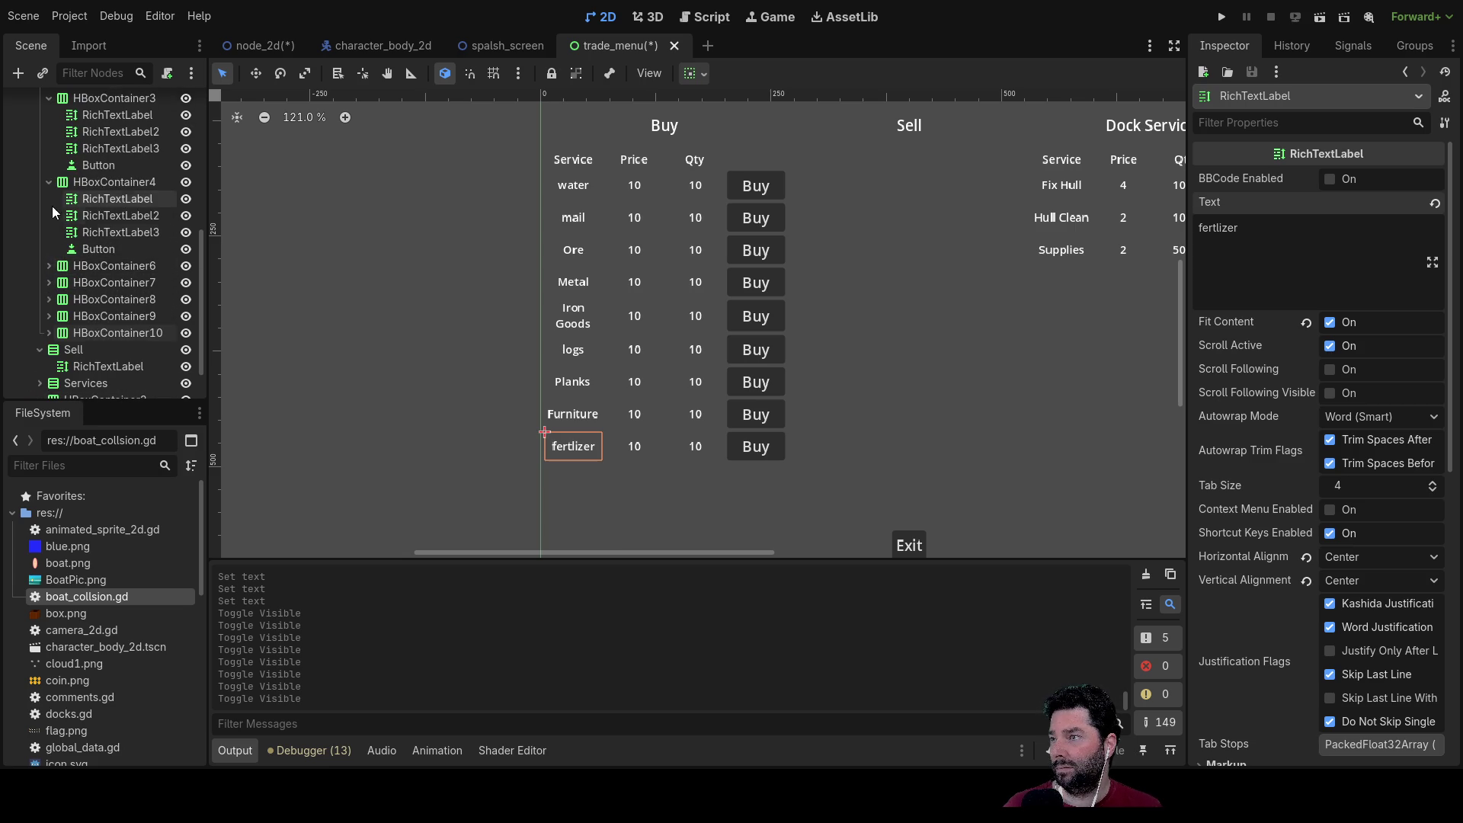
{"action": "left_click", "coordinate": [50, 181]}
{"action": "left_click", "coordinate": [48, 152]}
{"action": "scroll", "coordinate": [33, 227], "scroll_direction": "up", "scroll_amount": 3}
{"action": "left_click", "coordinate": [120, 296]}
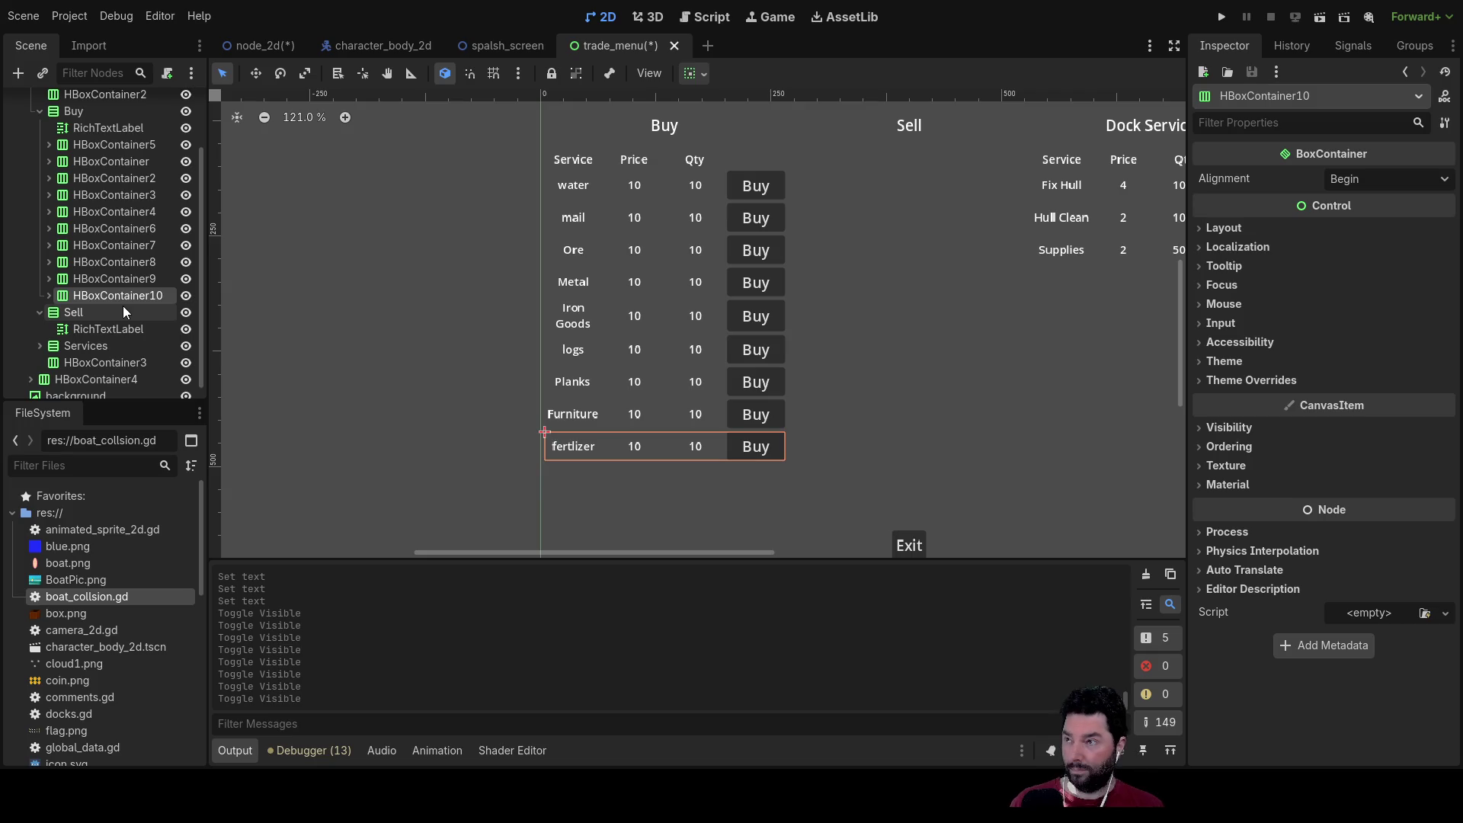
Step: Paste two copies of the fertlizer row under Buy, making eleven goods rows
{"action": "left_click", "coordinate": [76, 114]}
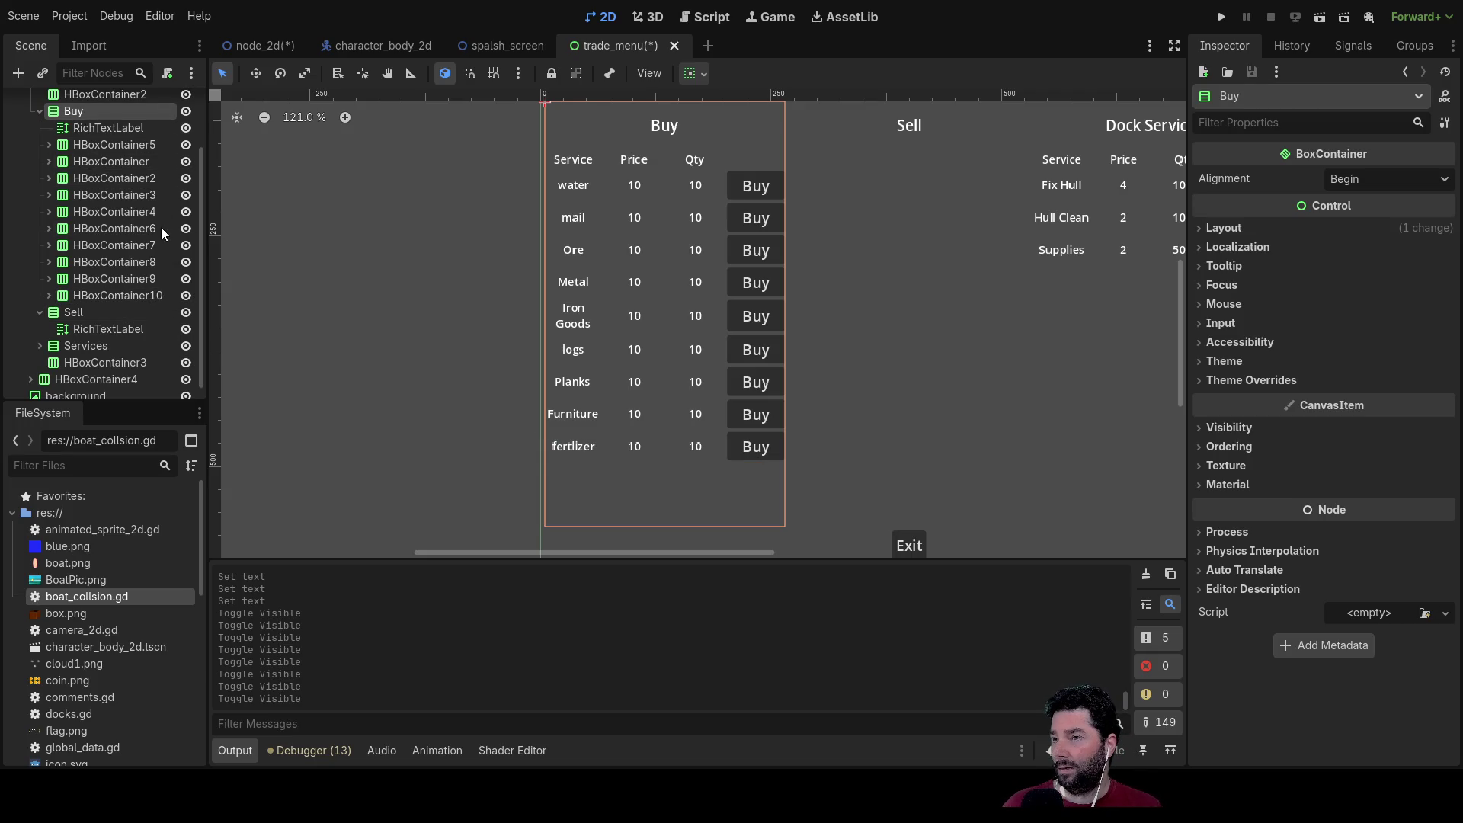
{"action": "key", "text": "ctrl+v"}
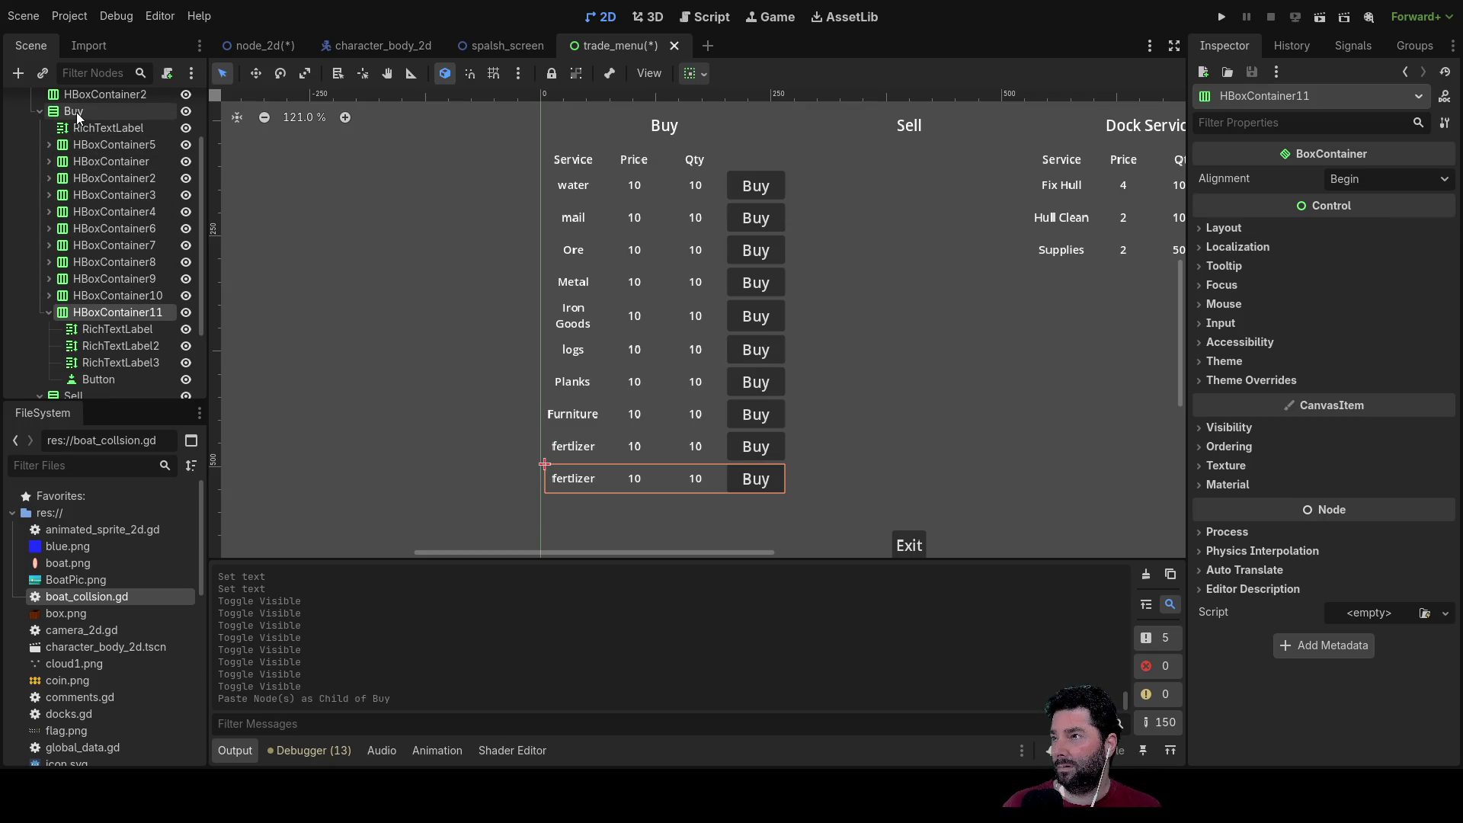
{"action": "left_click", "coordinate": [76, 112]}
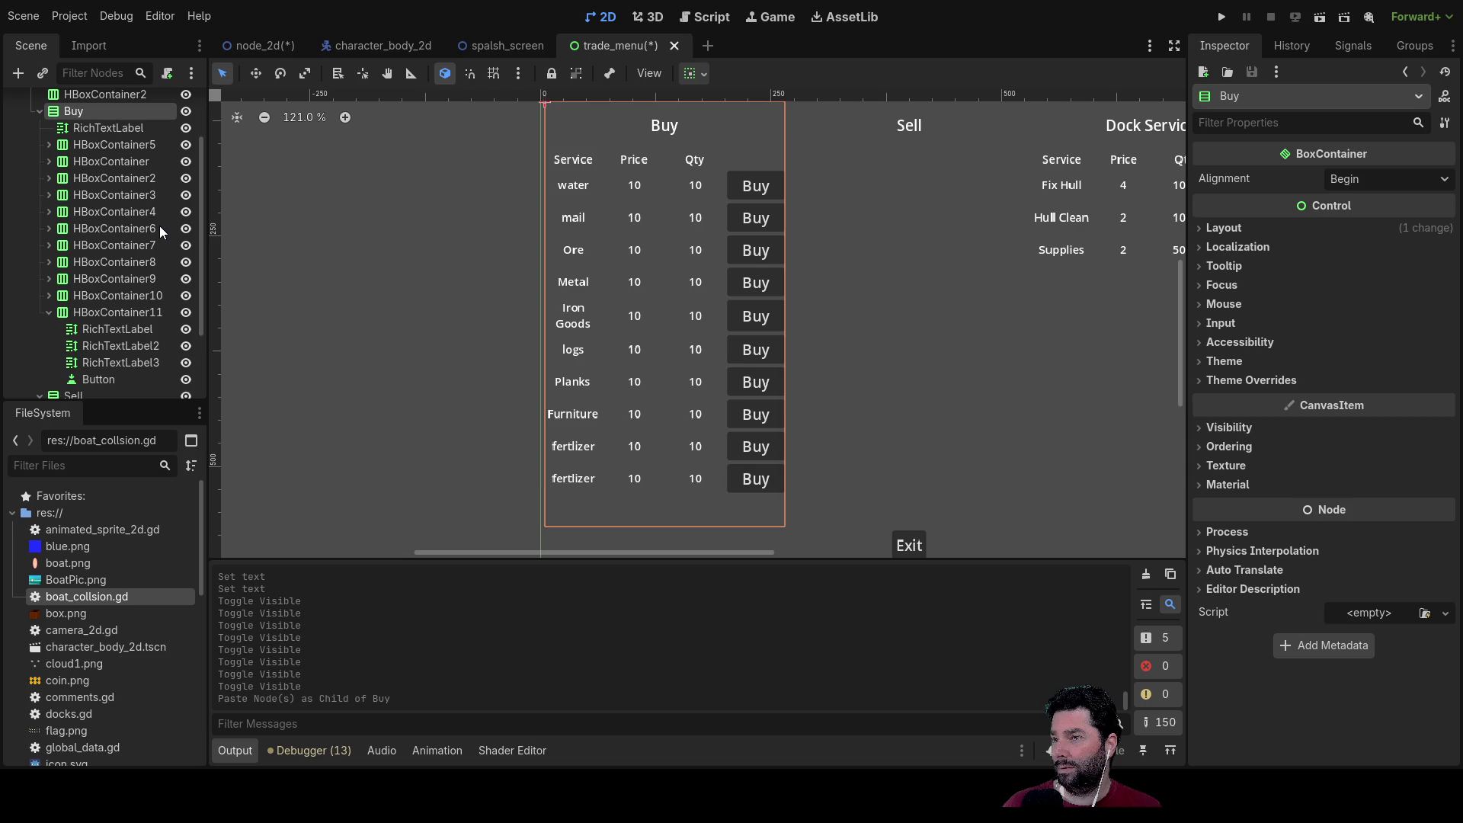
{"action": "key", "text": "ctrl+v"}
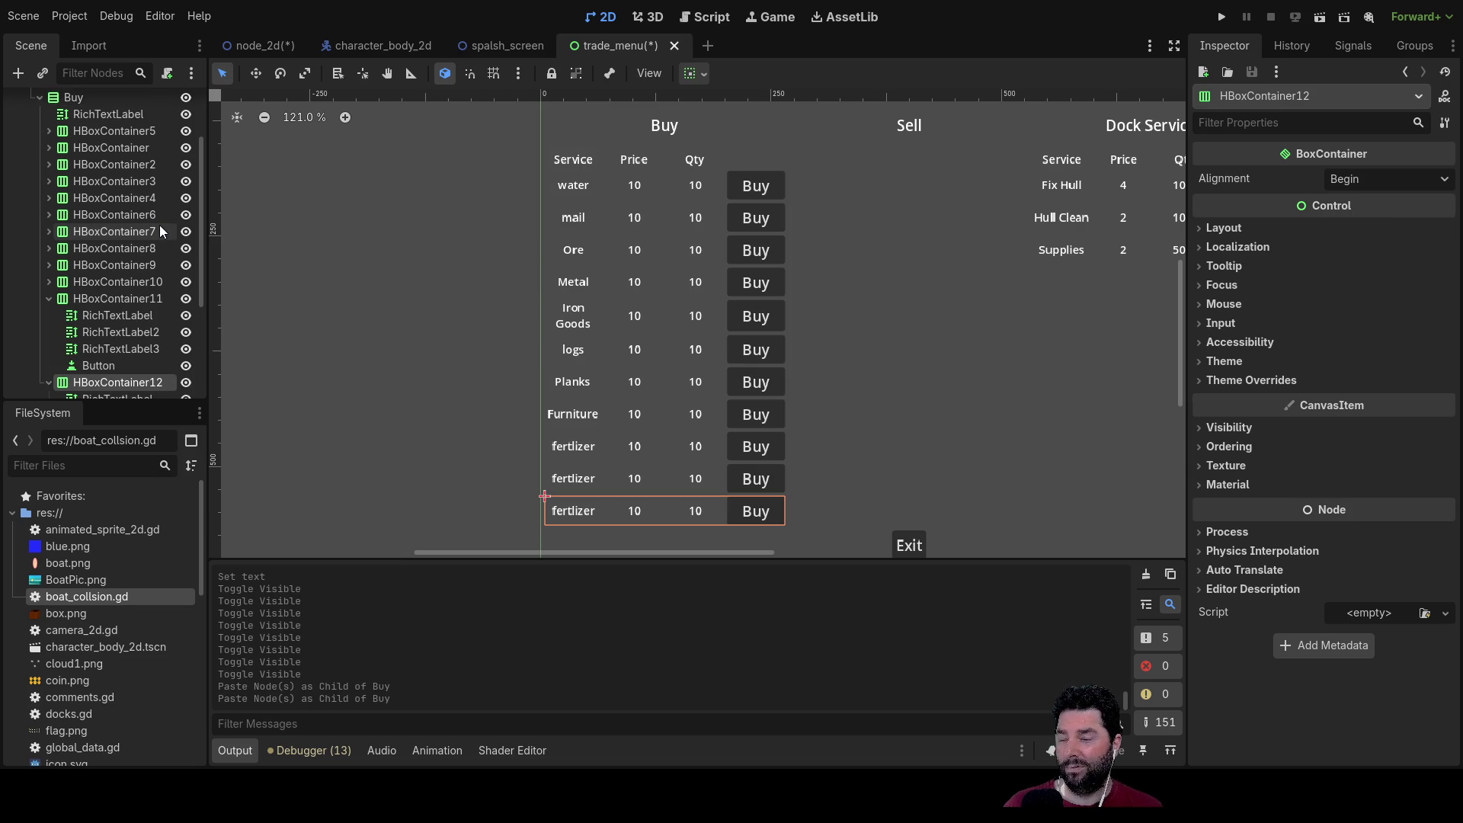
{"action": "left_click", "coordinate": [592, 458]}
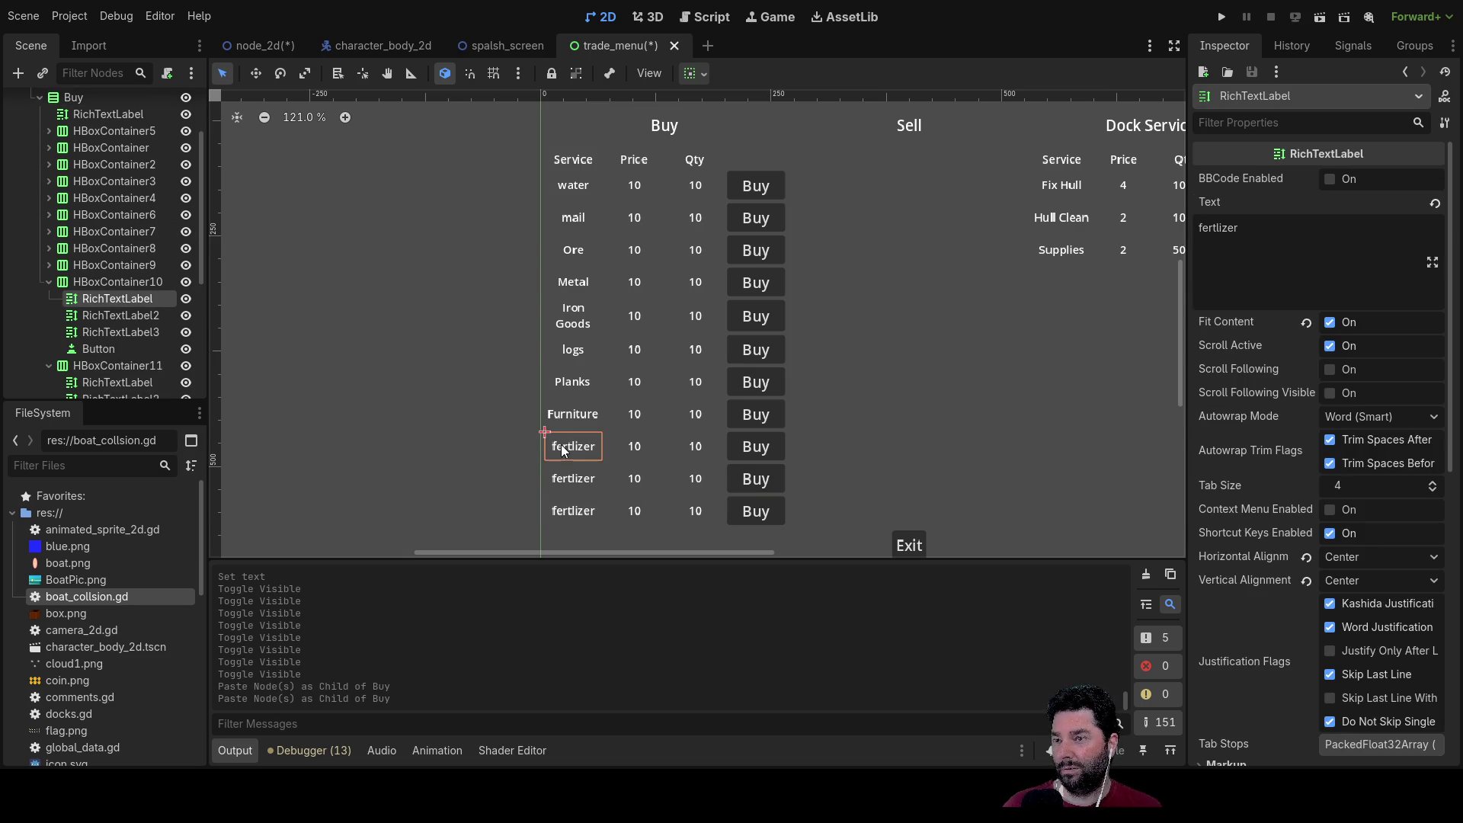
Step: Capitalise Fertlizer and rename the first duplicated label to Crops
{"action": "key", "text": "BackSpace"}
{"action": "type", "text": "F"}
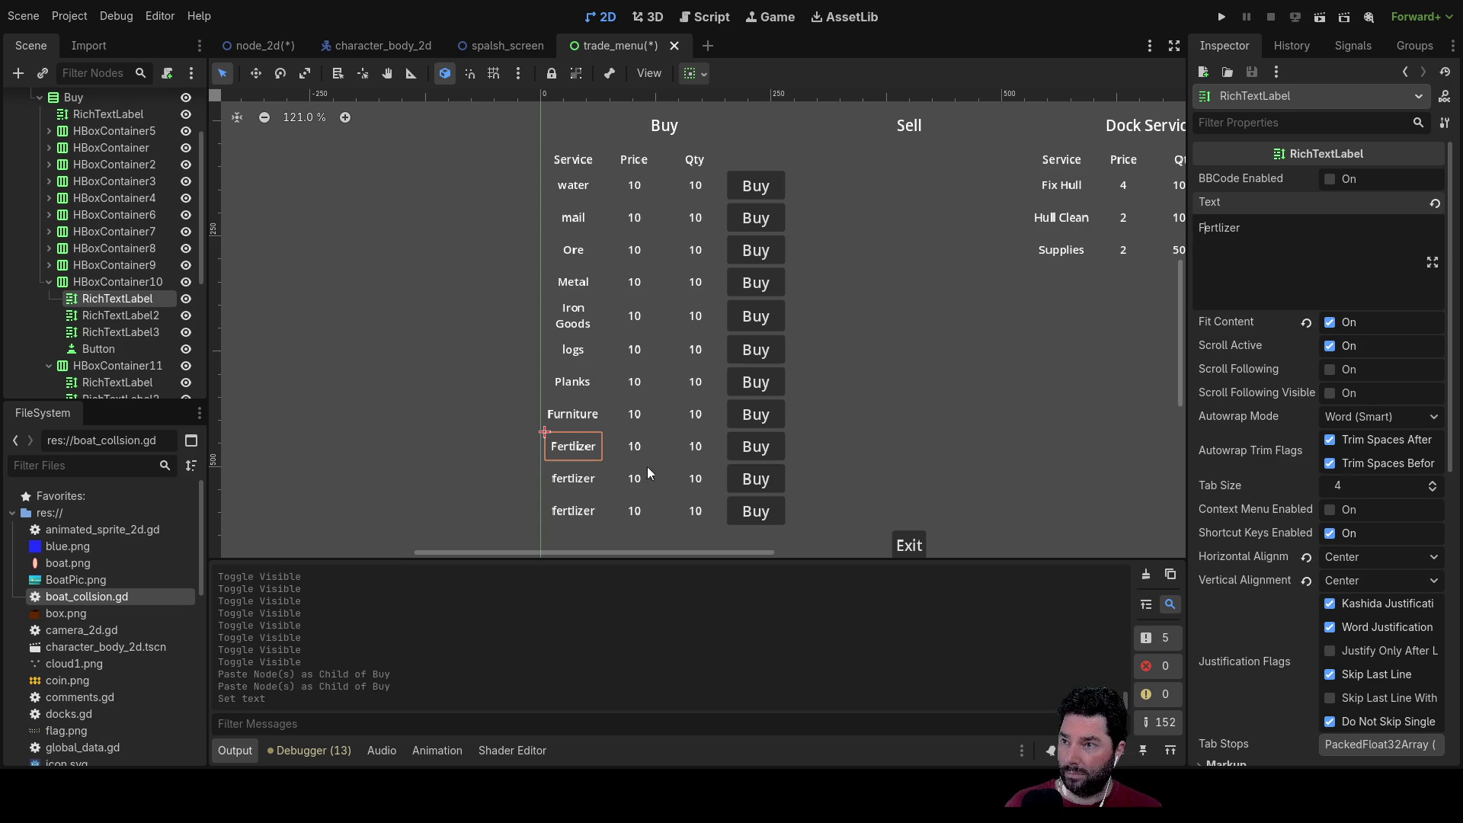
{"action": "left_click", "coordinate": [564, 480]}
{"action": "double_click", "coordinate": [1218, 227]}
{"action": "type", "text": "Crops"}
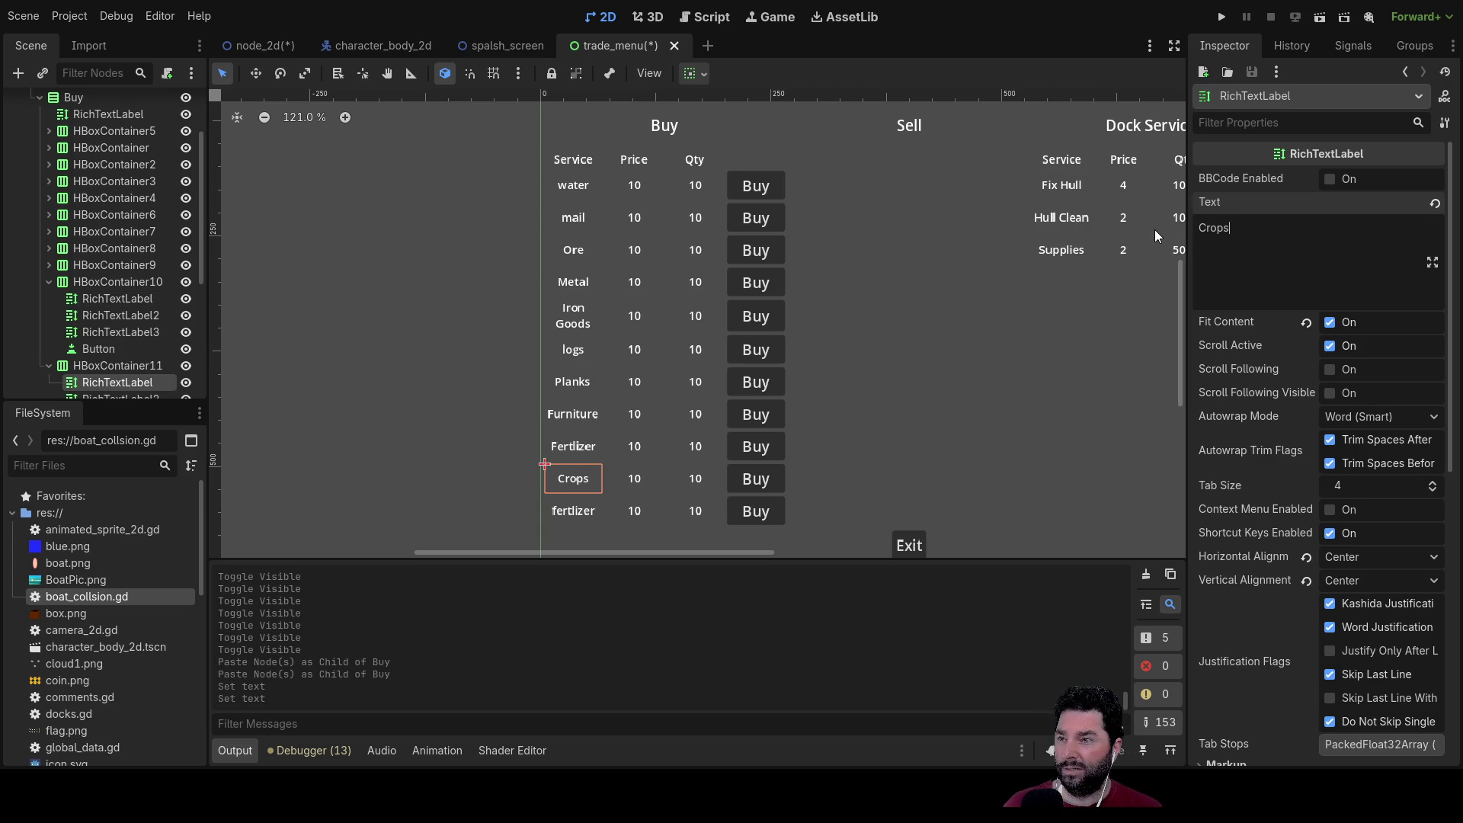
Step: Rename the last duplicated Fertlizer label to Food
{"action": "left_click", "coordinate": [560, 513]}
{"action": "double_click", "coordinate": [1232, 227]}
{"action": "type", "text": "Food"}
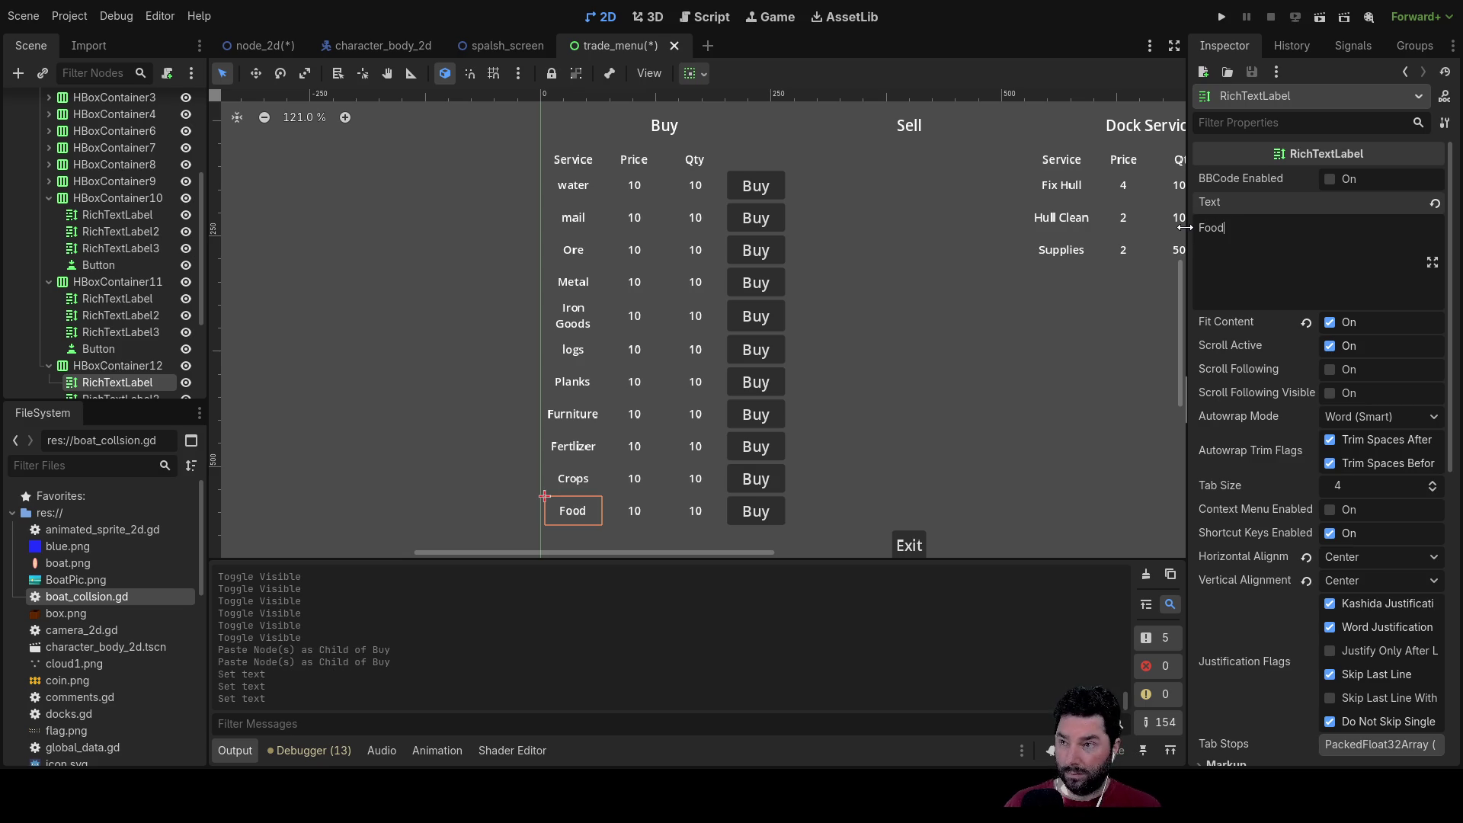
Step: Make the Crops label read 'Crops &' and 'Cattle' on two lines
{"action": "left_click", "coordinate": [571, 482]}
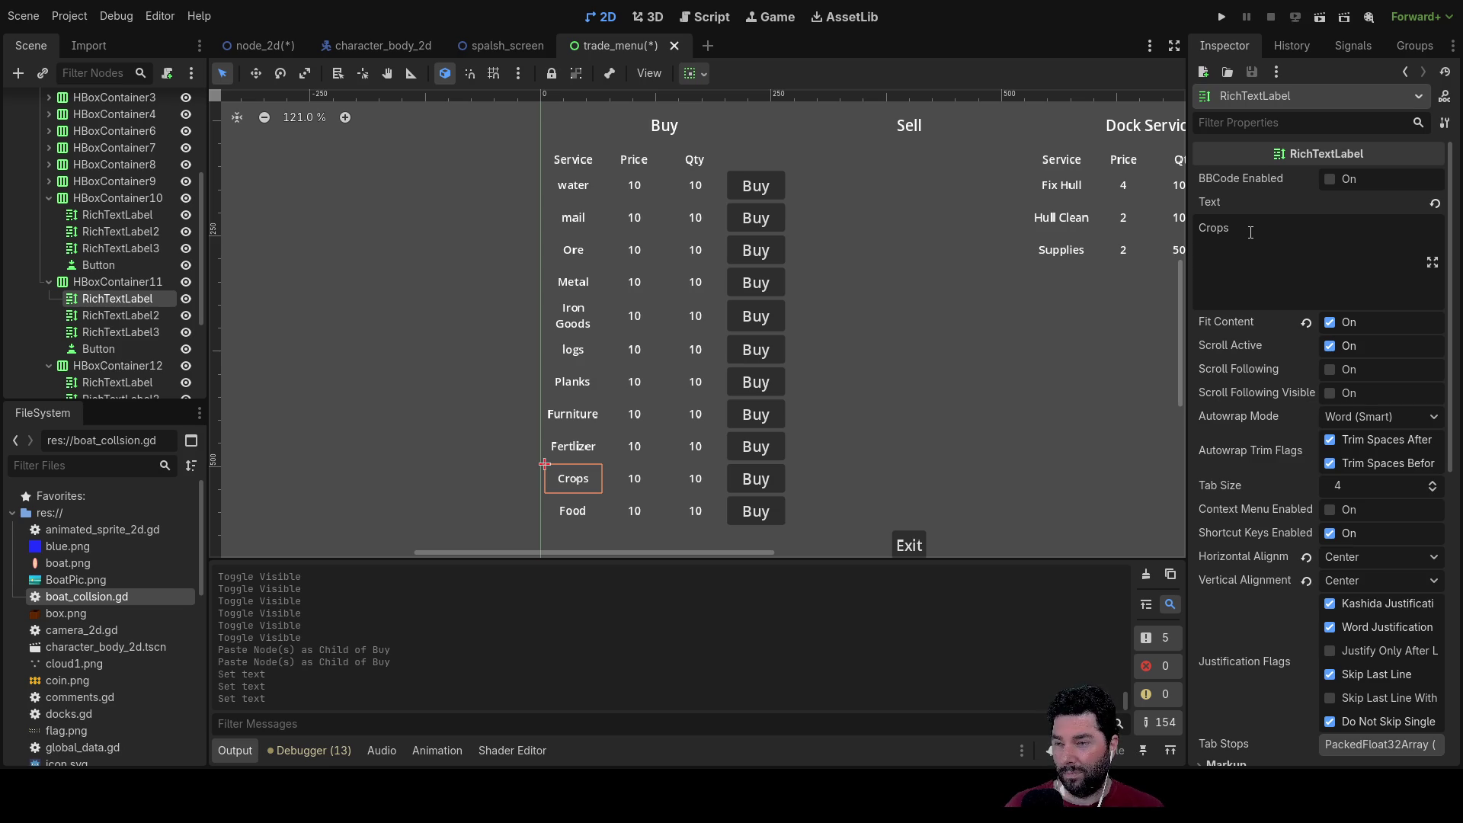
{"action": "left_click", "coordinate": [1253, 226]}
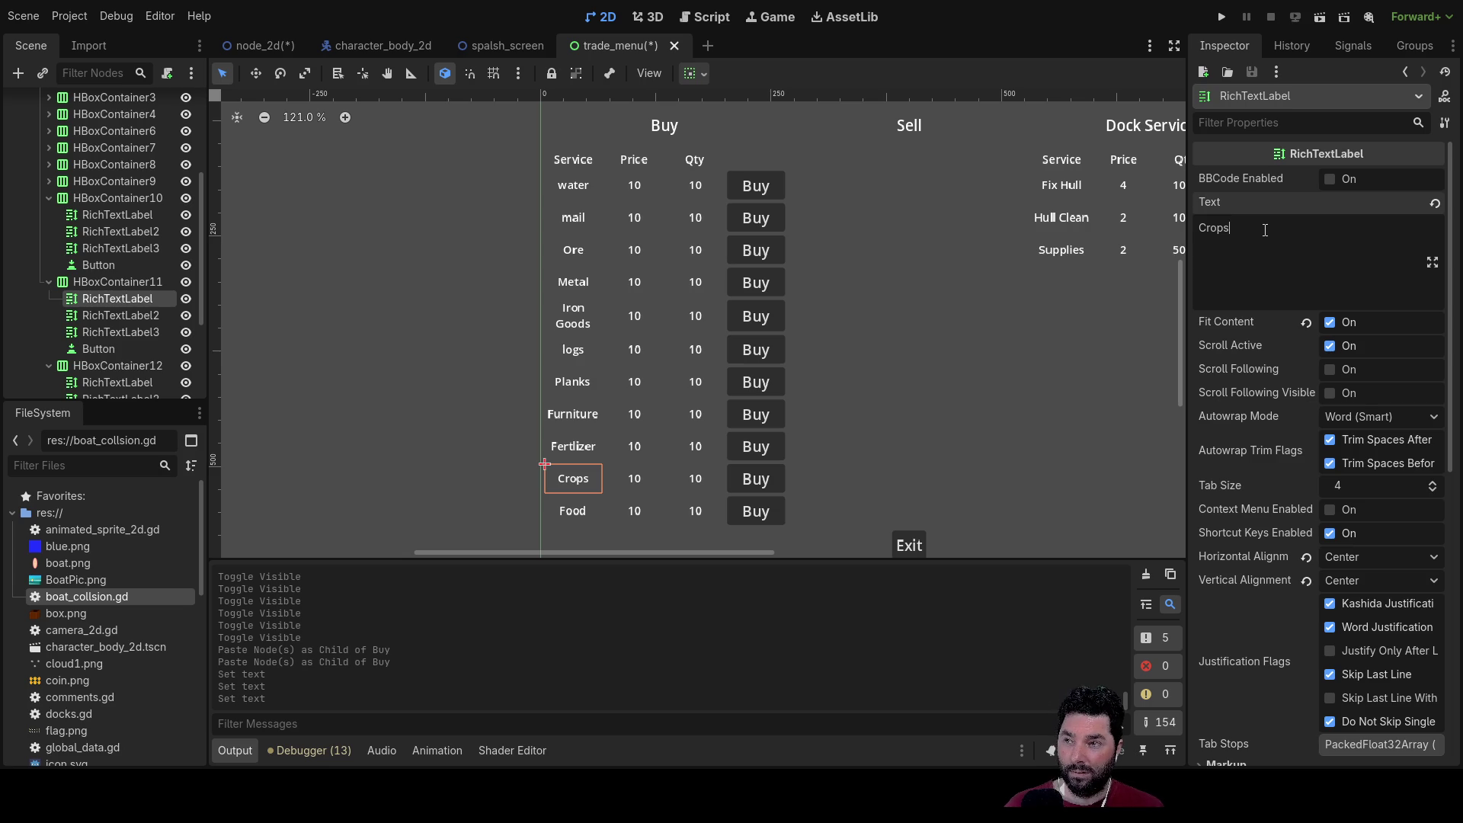
{"action": "type", "text": "&cattle"}
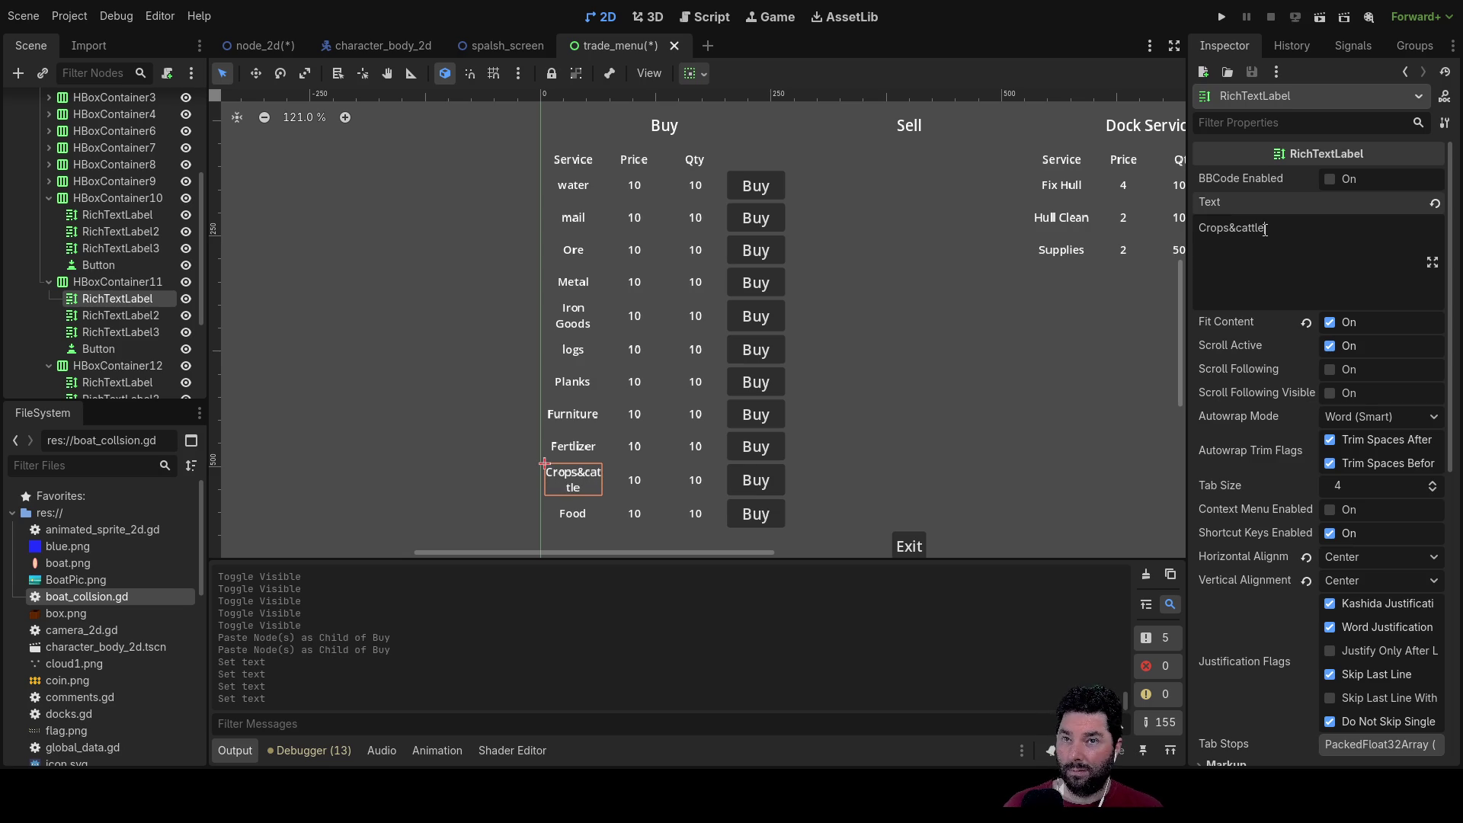
{"action": "key", "text": "shift+Left"}
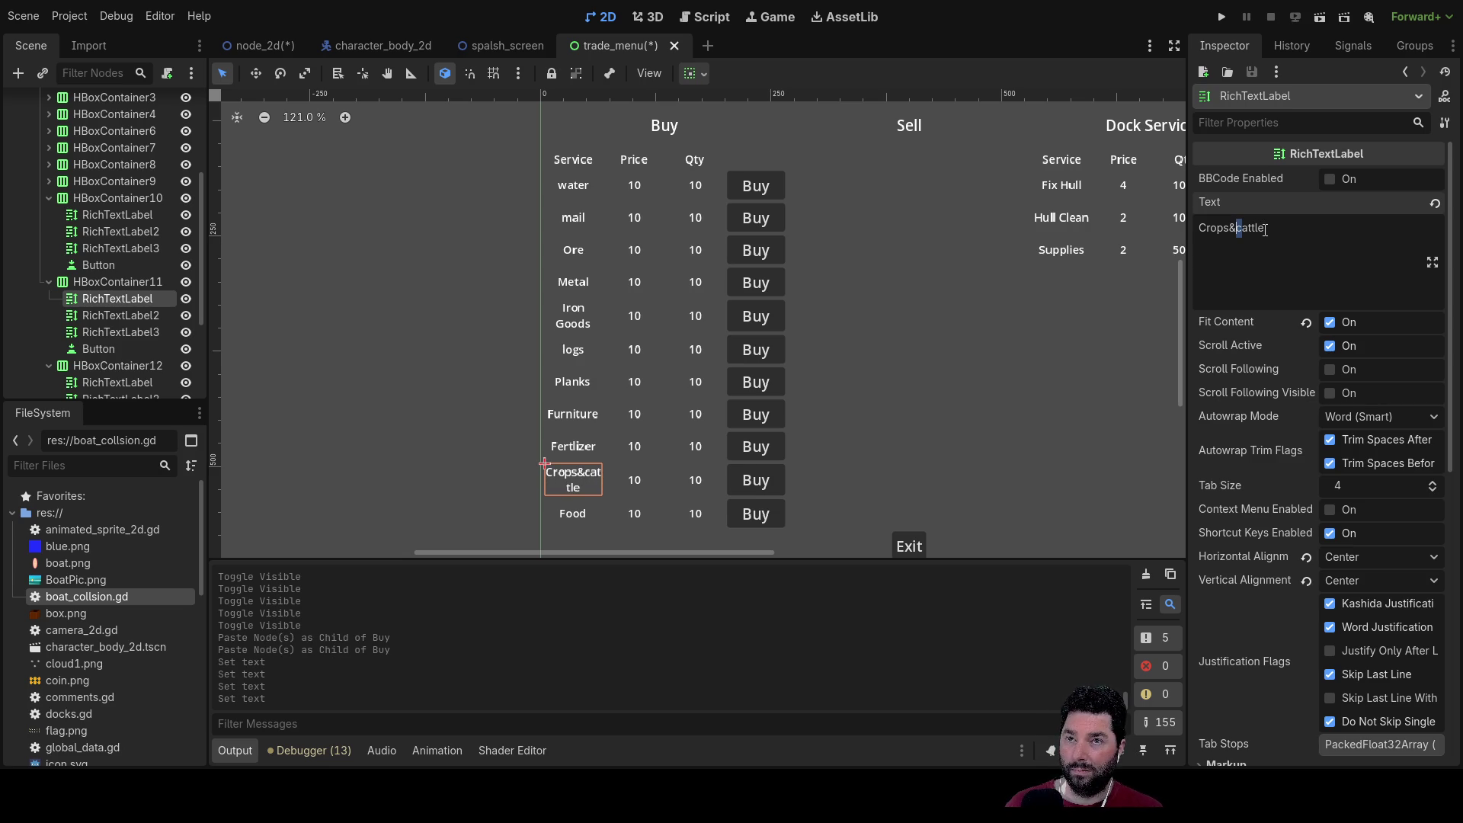
{"action": "type", "text": "C"}
{"action": "key", "text": "BackSpace"}
{"action": "key", "text": "Return"}
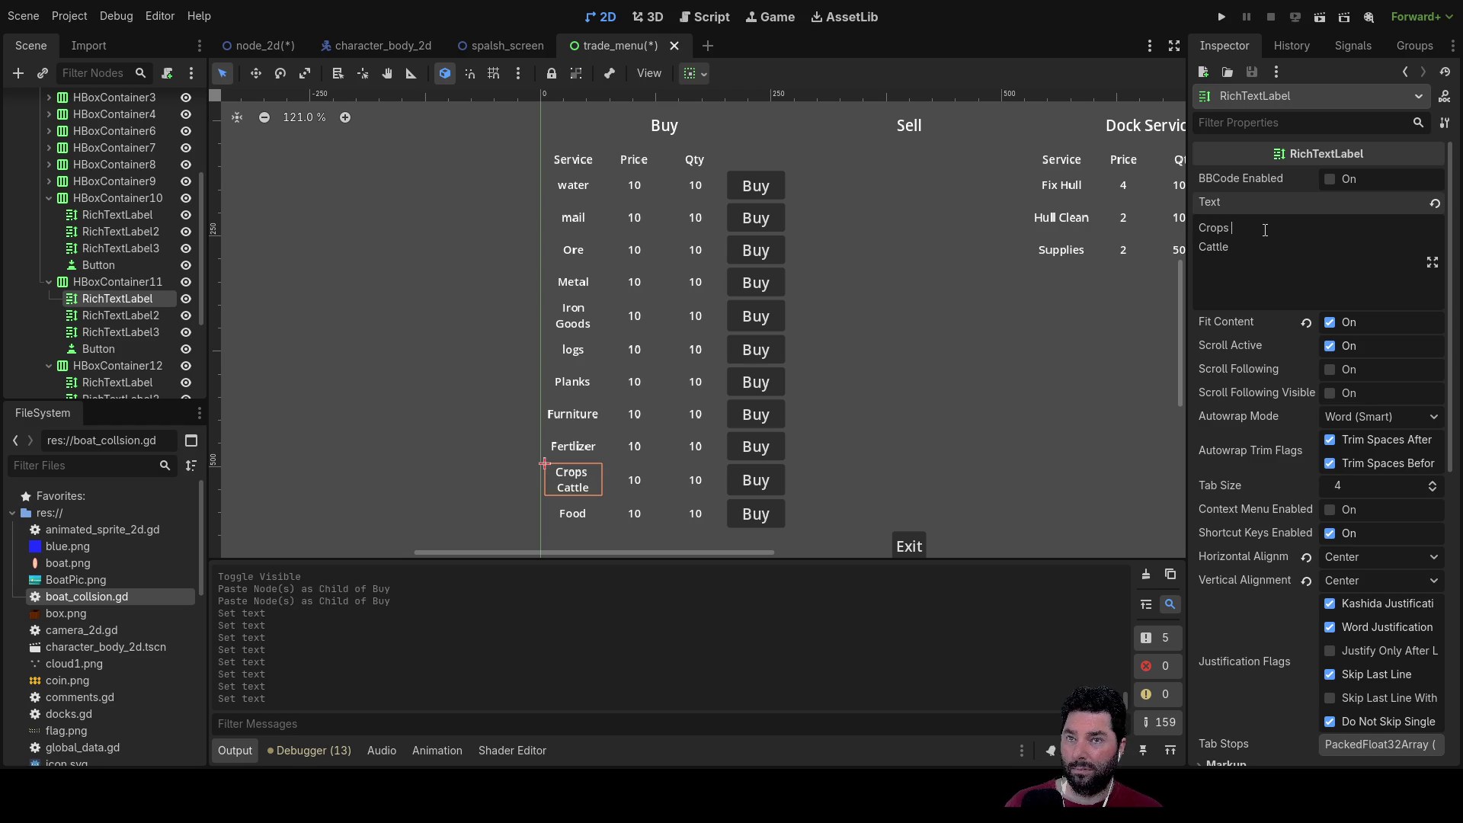
{"action": "type", "text": "&"}
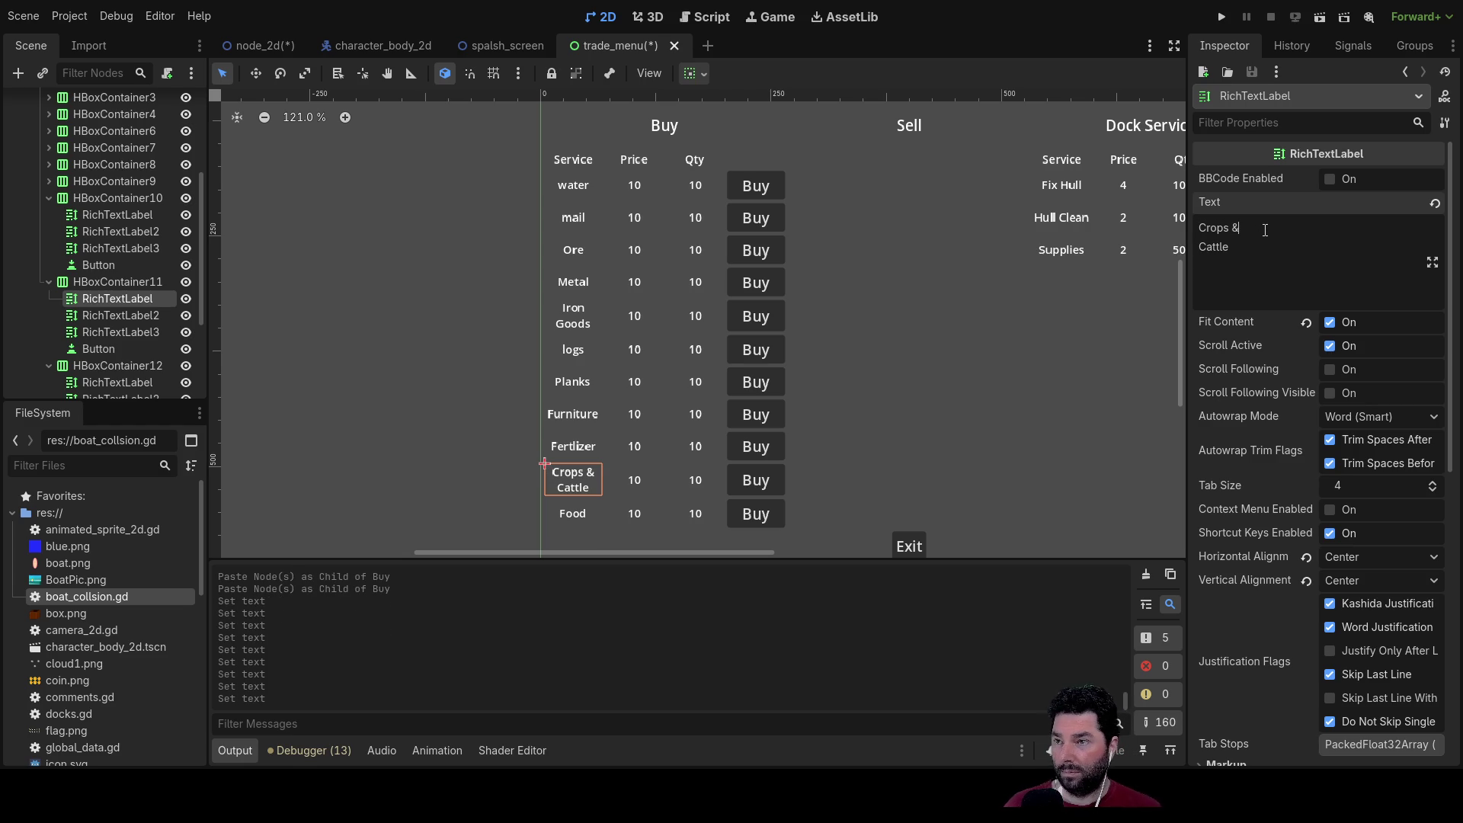
{"action": "left_click", "coordinate": [883, 343]}
{"action": "scroll", "coordinate": [642, 346], "scroll_direction": "down", "scroll_amount": 1}
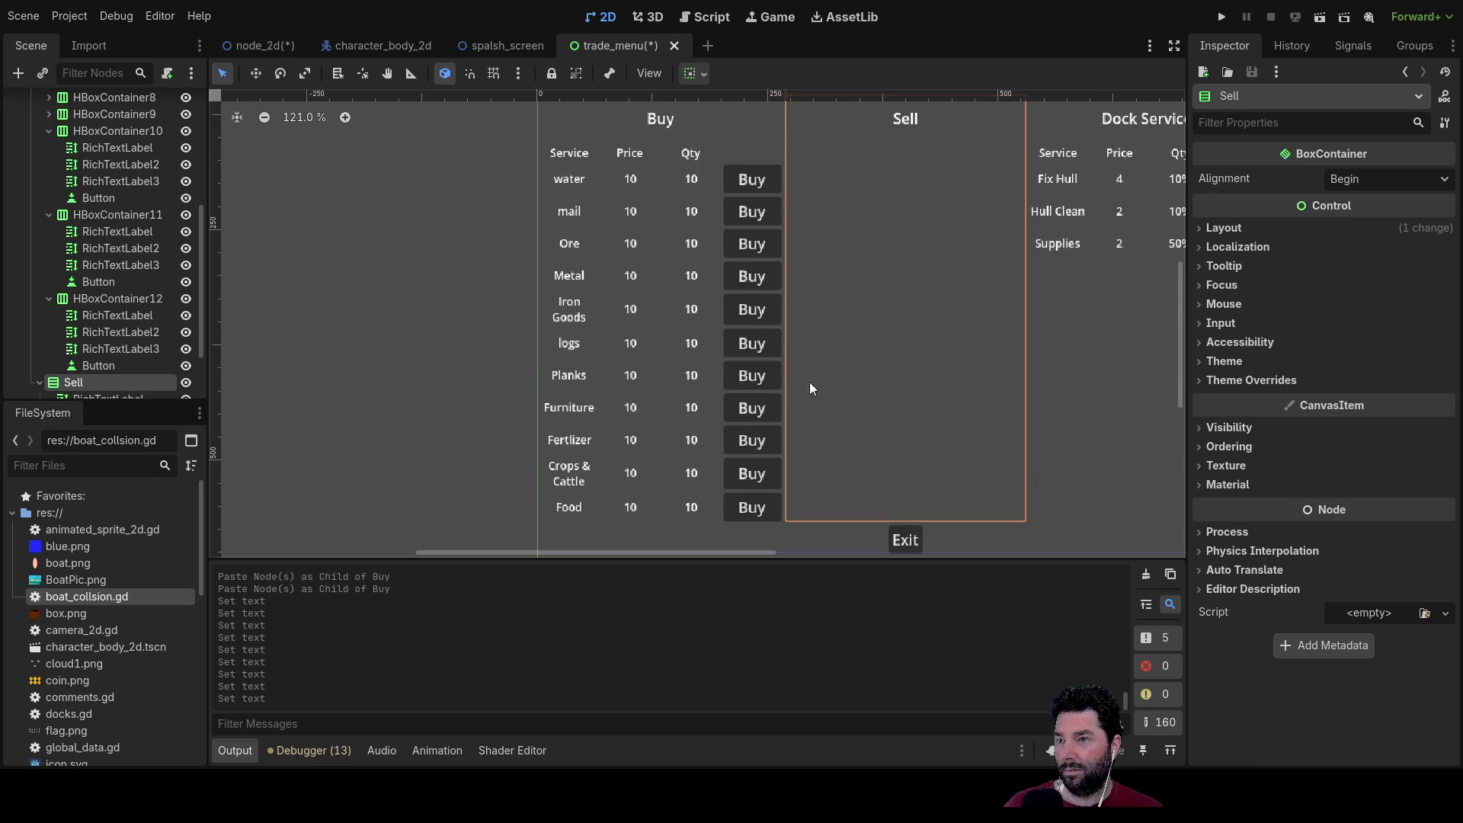
Step: Check the goods list in trade.gd, then collapse HBoxContainer10–12 in the Scene tree
{"action": "left_click", "coordinate": [702, 17]}
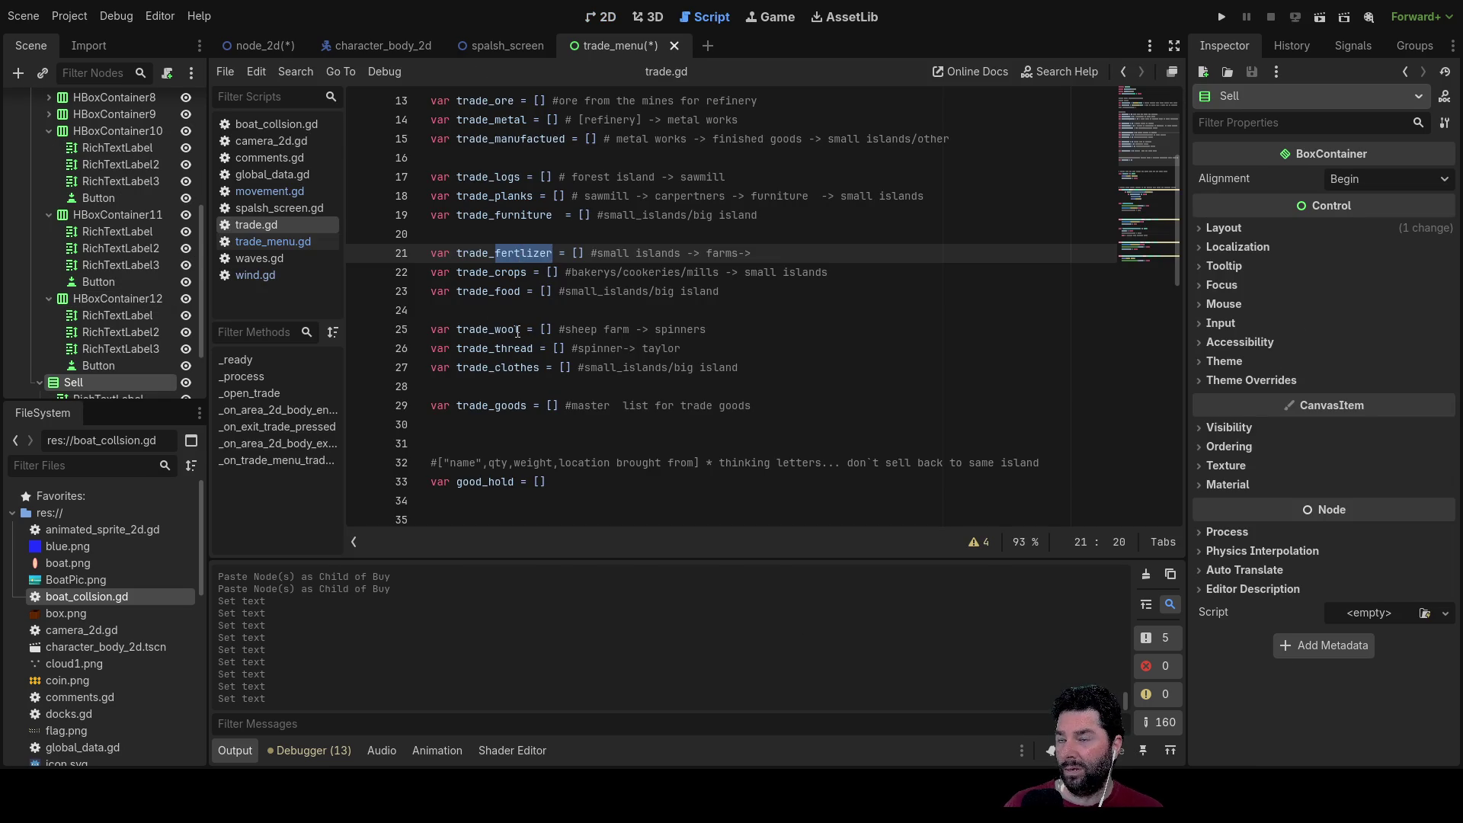
{"action": "left_click", "coordinate": [609, 17]}
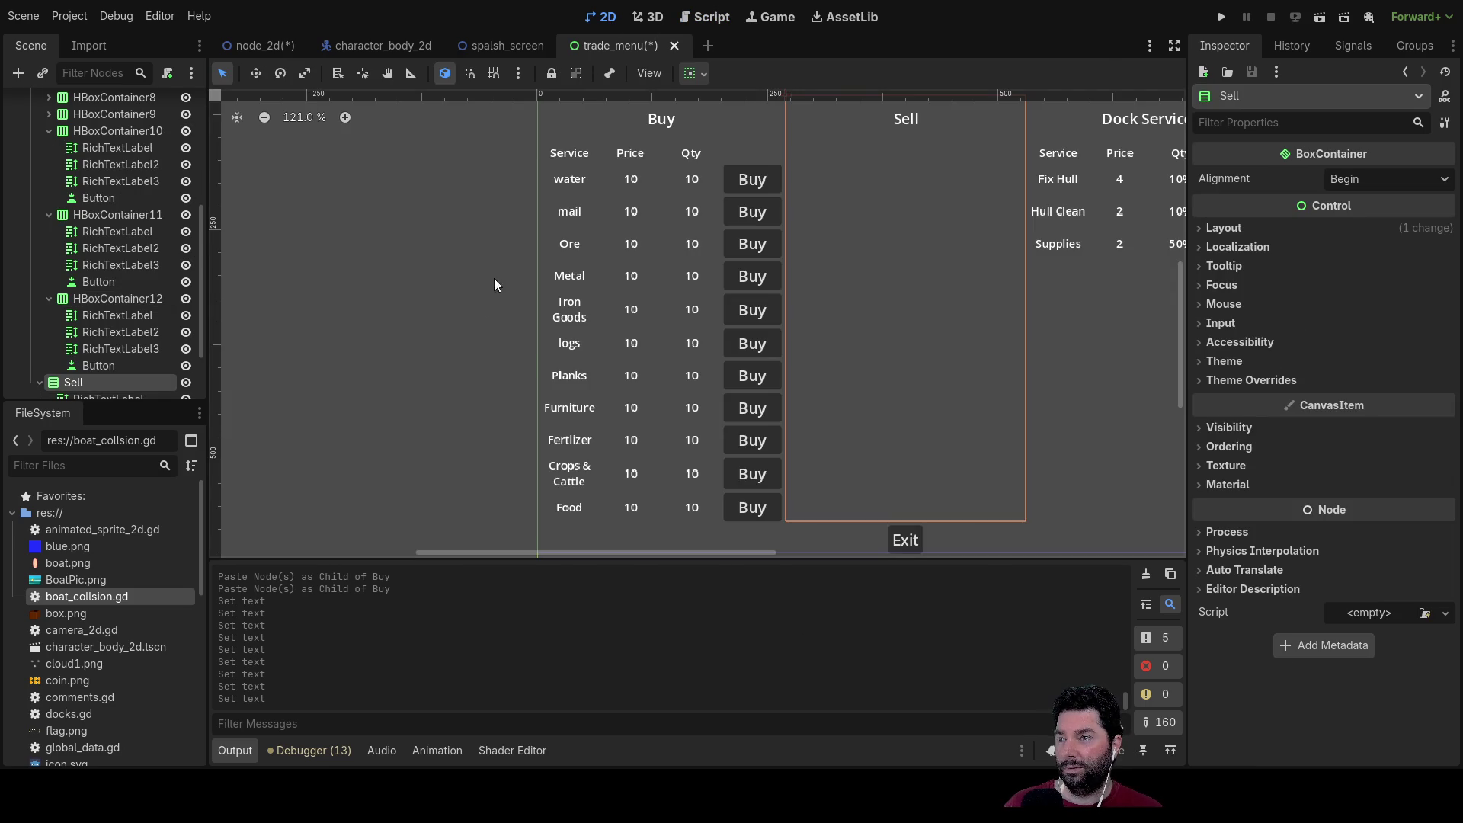
{"action": "left_click", "coordinate": [49, 298]}
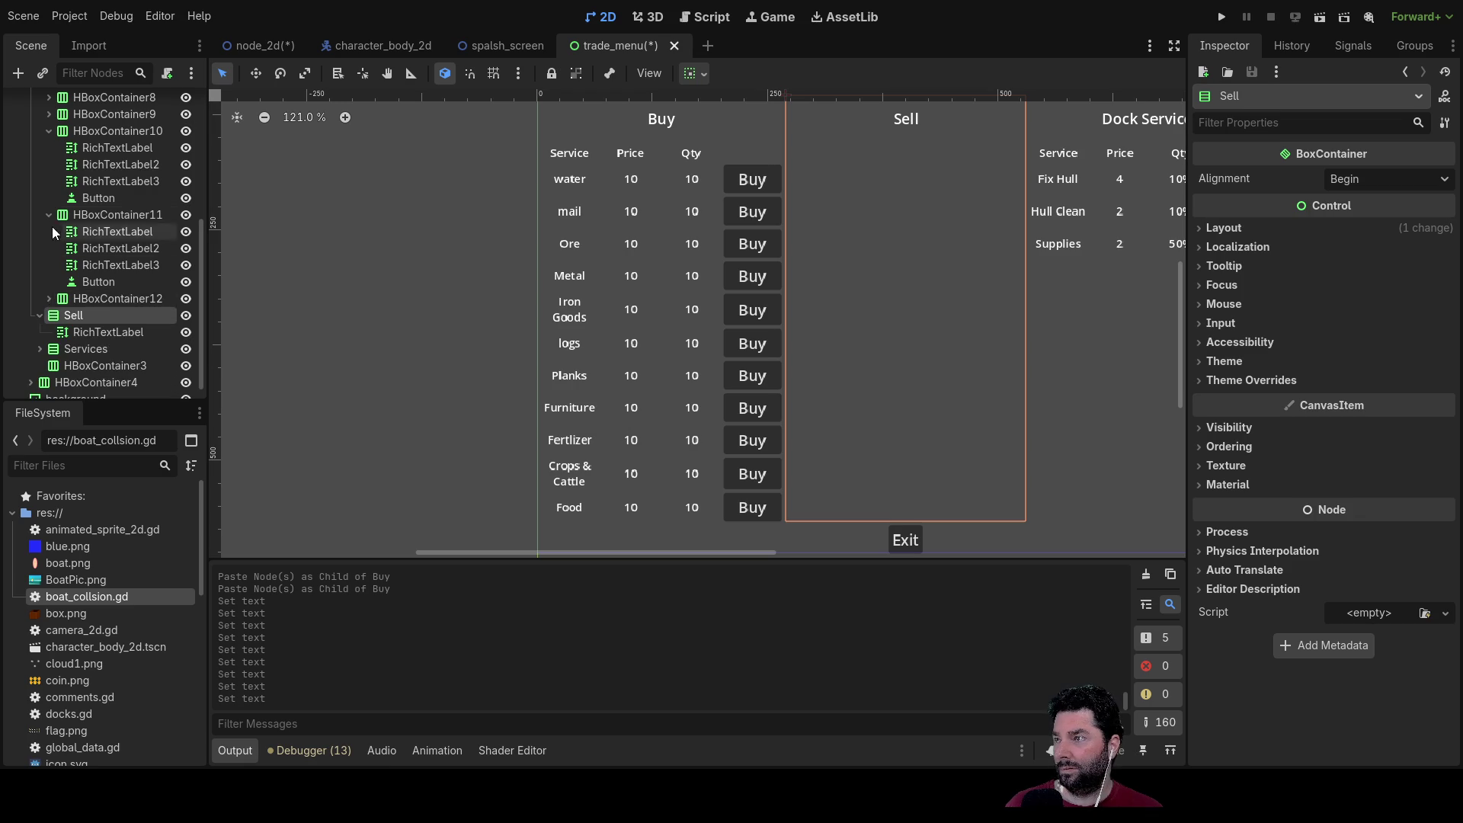
{"action": "left_click", "coordinate": [49, 214]}
{"action": "left_click", "coordinate": [49, 180]}
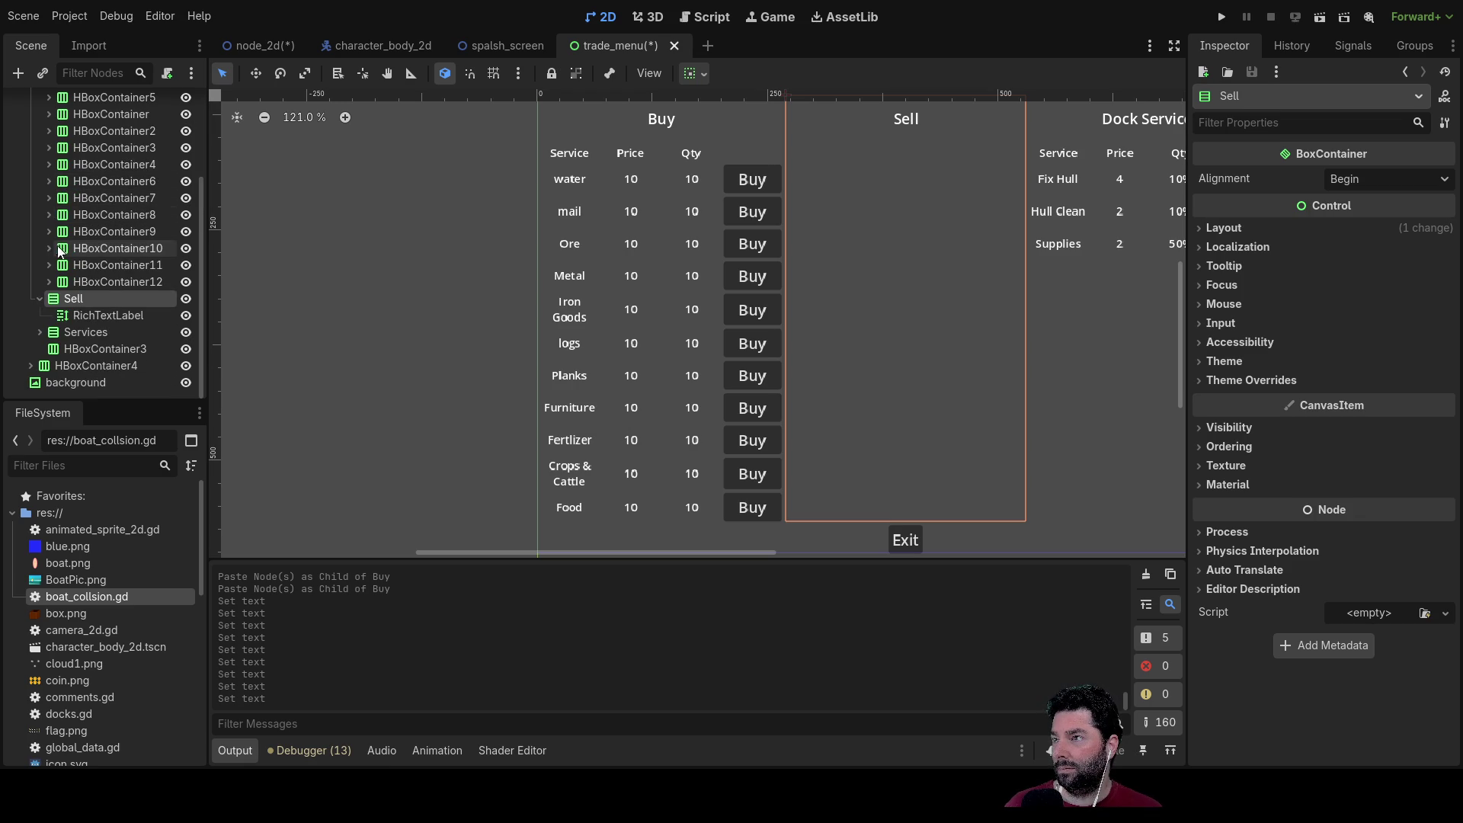
{"action": "scroll", "coordinate": [43, 245], "scroll_direction": "up", "scroll_amount": 3}
Step: Paste three copies of the water row into the Buy column
{"action": "left_click", "coordinate": [85, 208]}
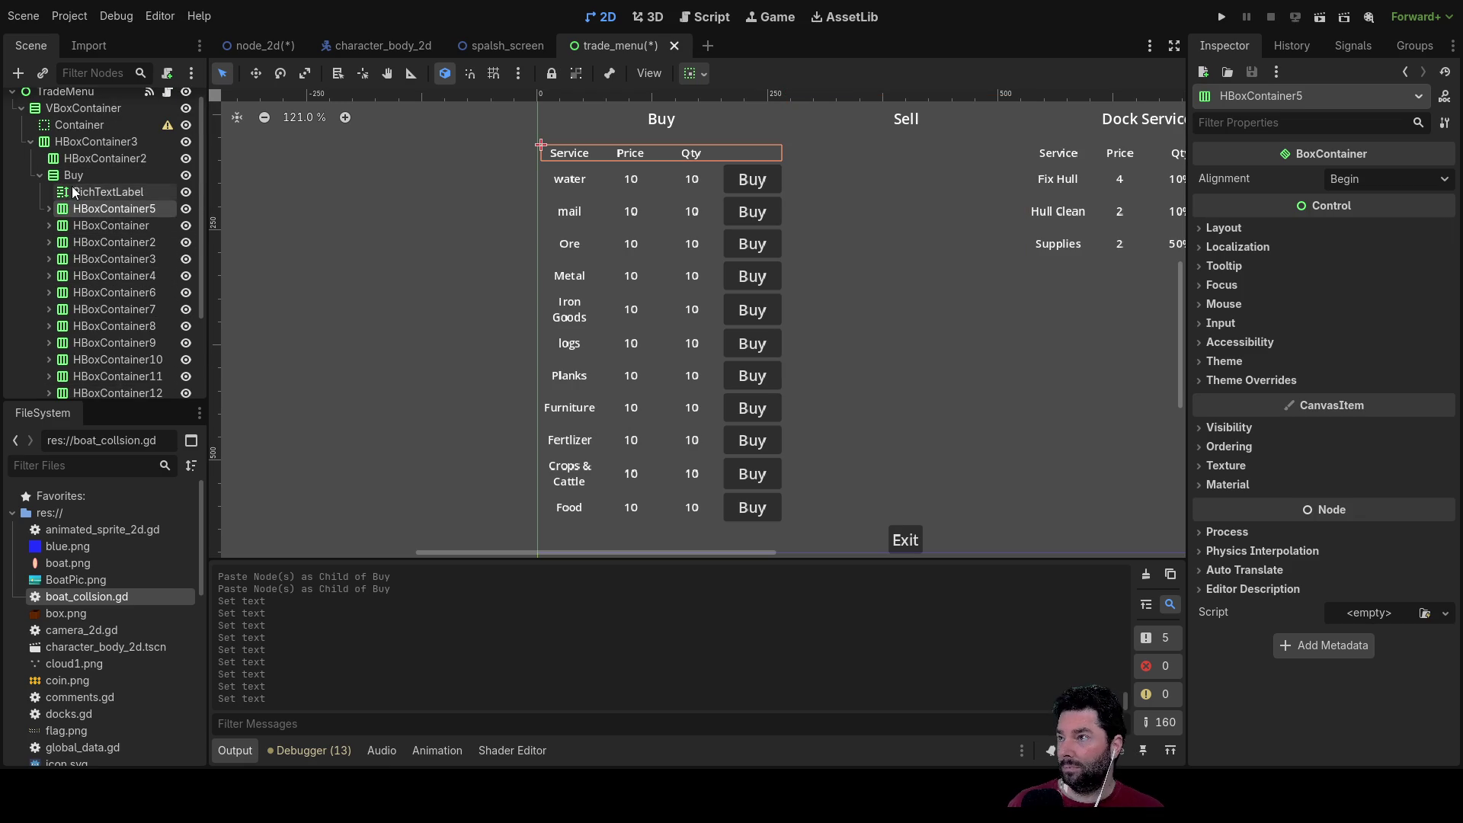
{"action": "left_click", "coordinate": [73, 176]}
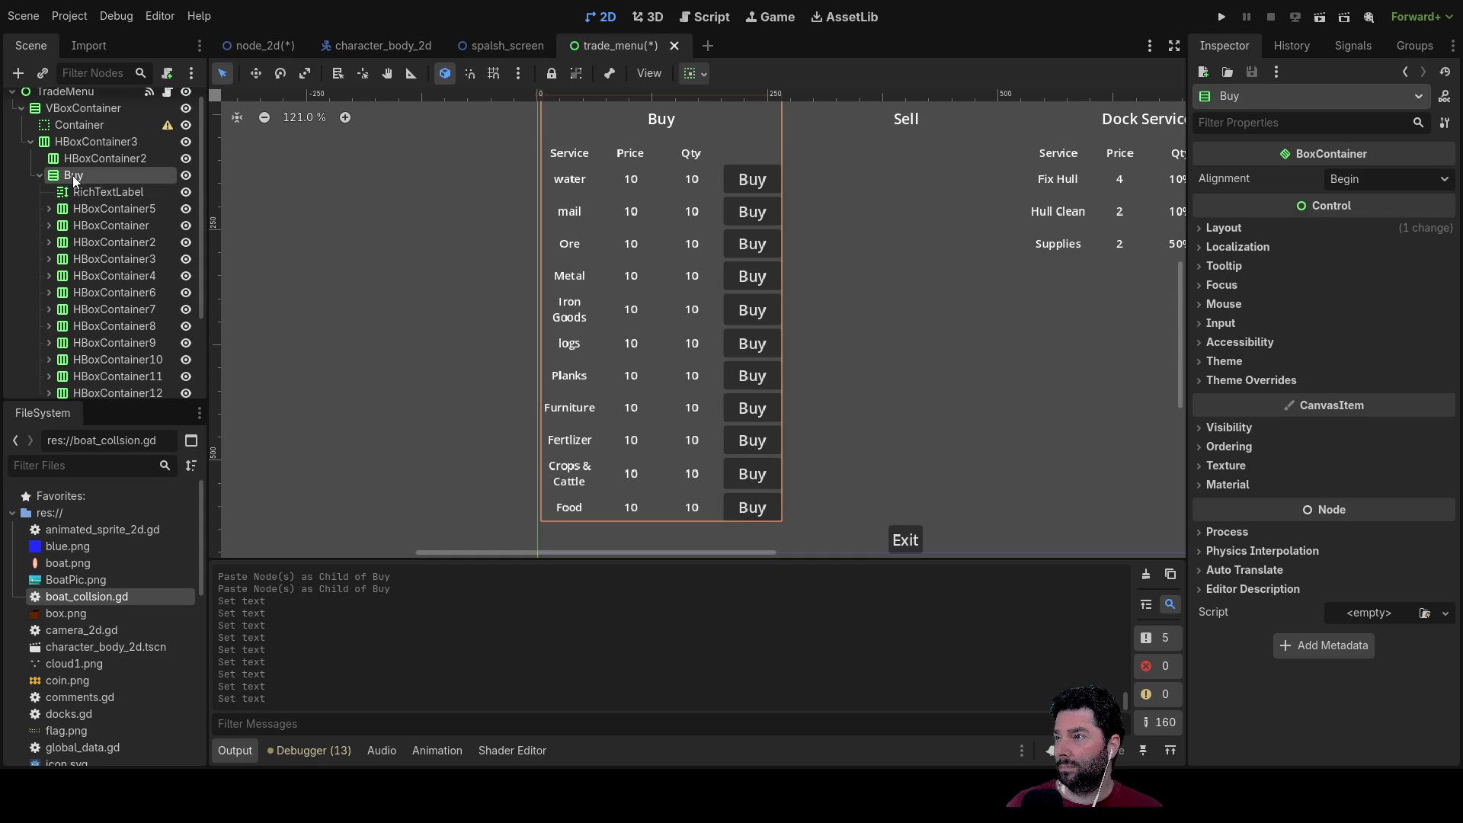
{"action": "left_click", "coordinate": [77, 209]}
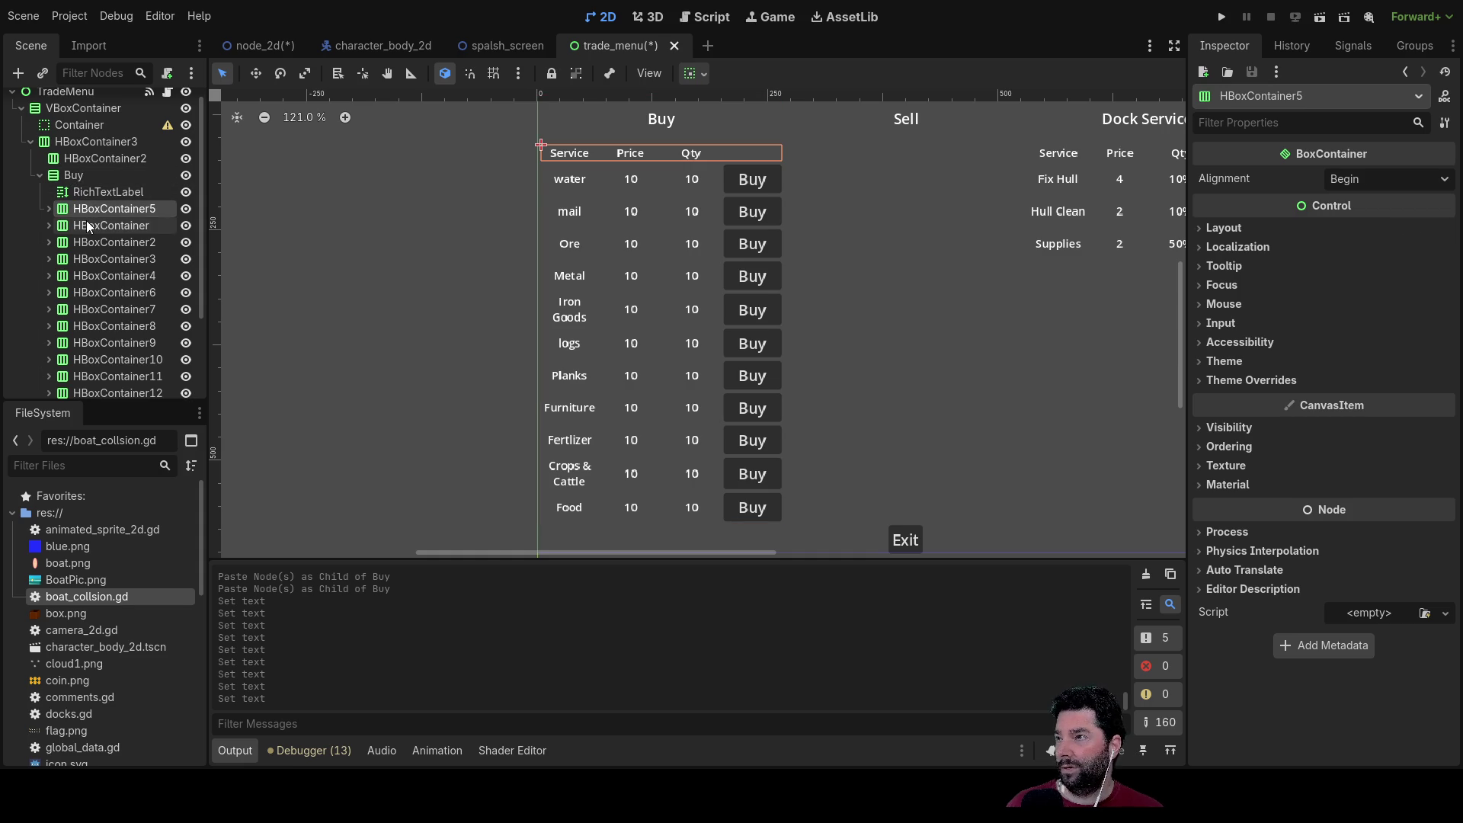
{"action": "left_click", "coordinate": [87, 225]}
{"action": "left_click", "coordinate": [75, 177]}
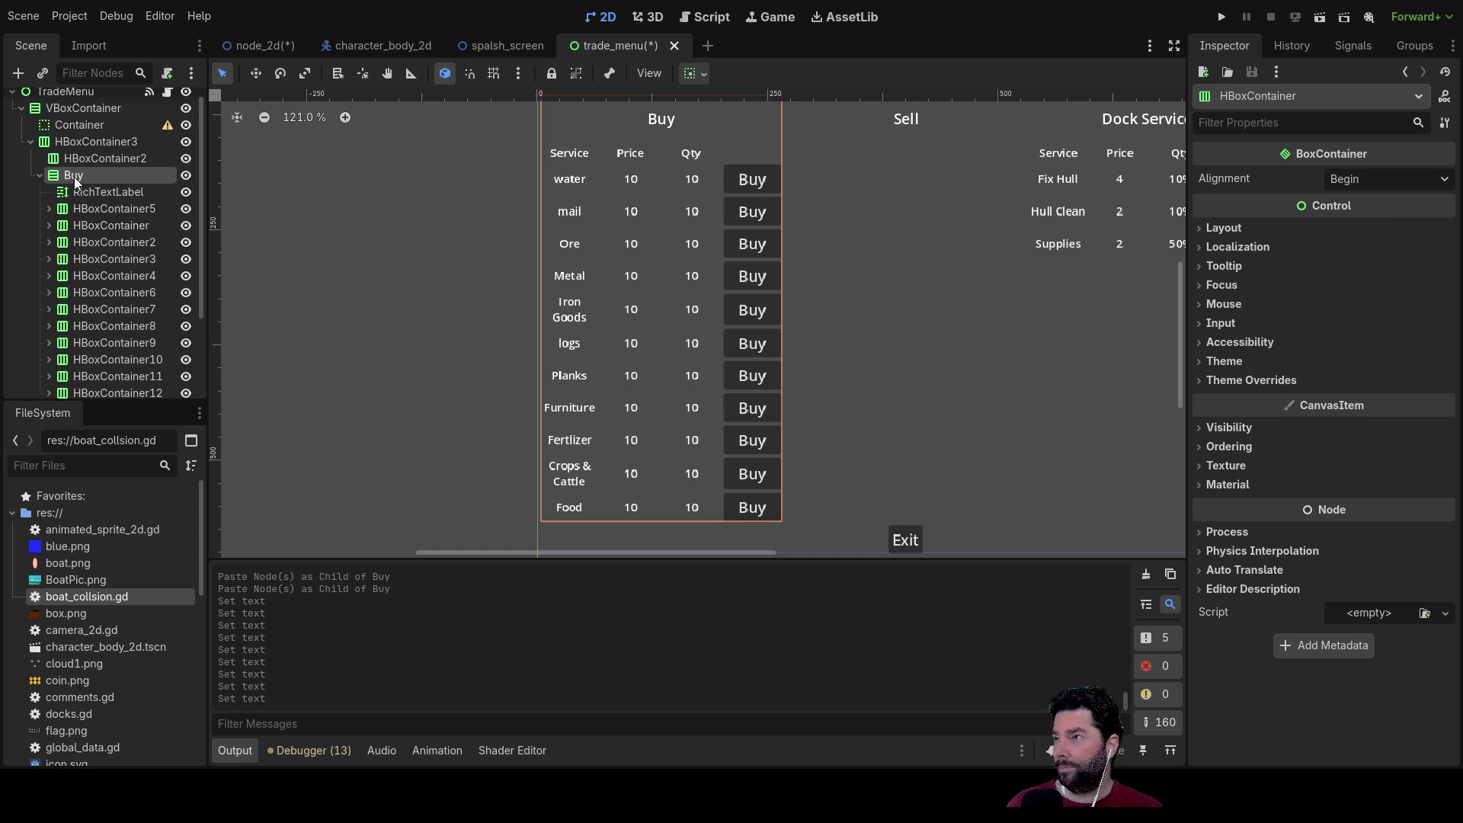
{"action": "key", "text": "ctrl+v"}
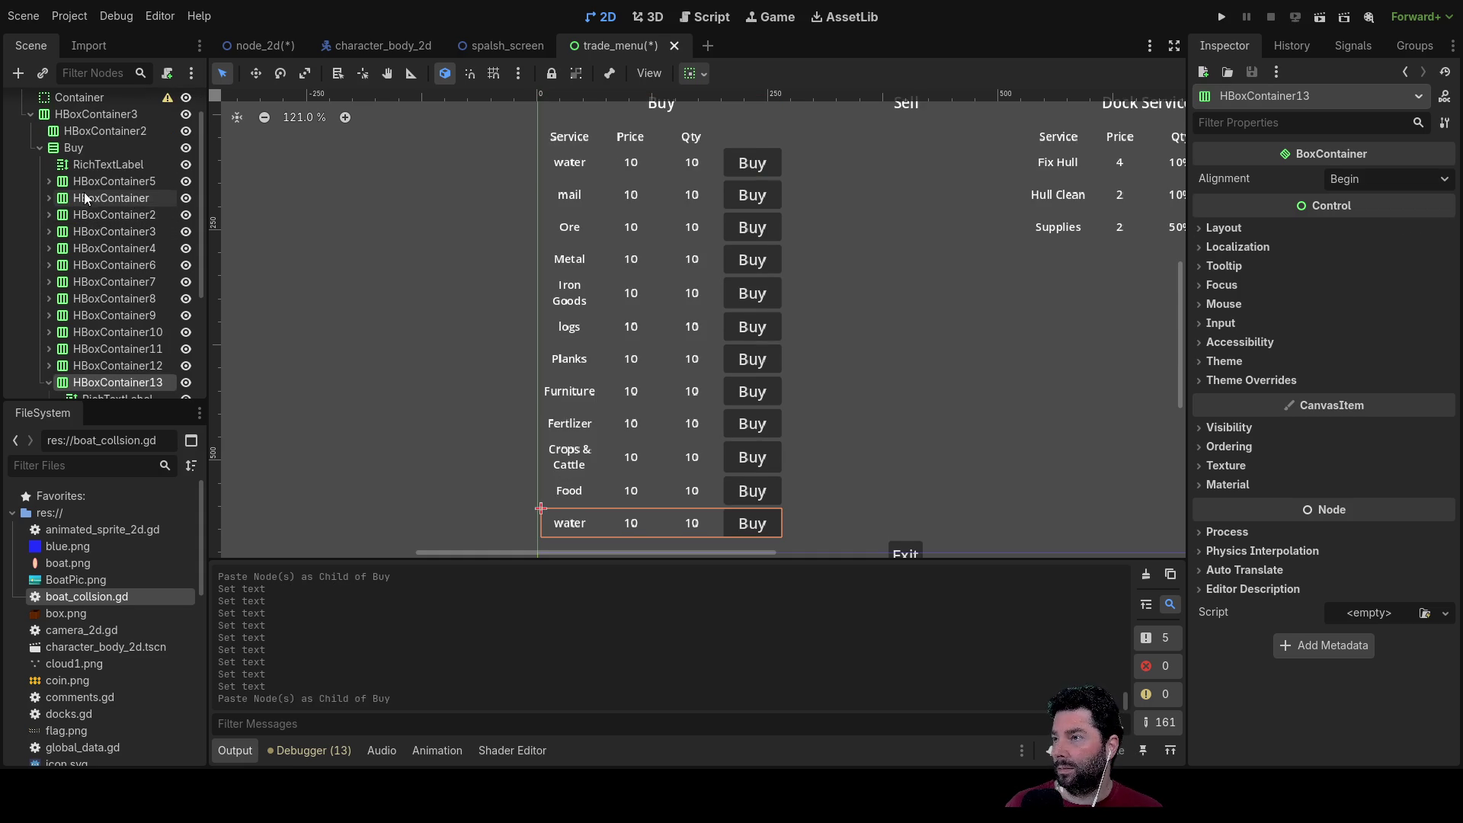
{"action": "left_click", "coordinate": [77, 148]}
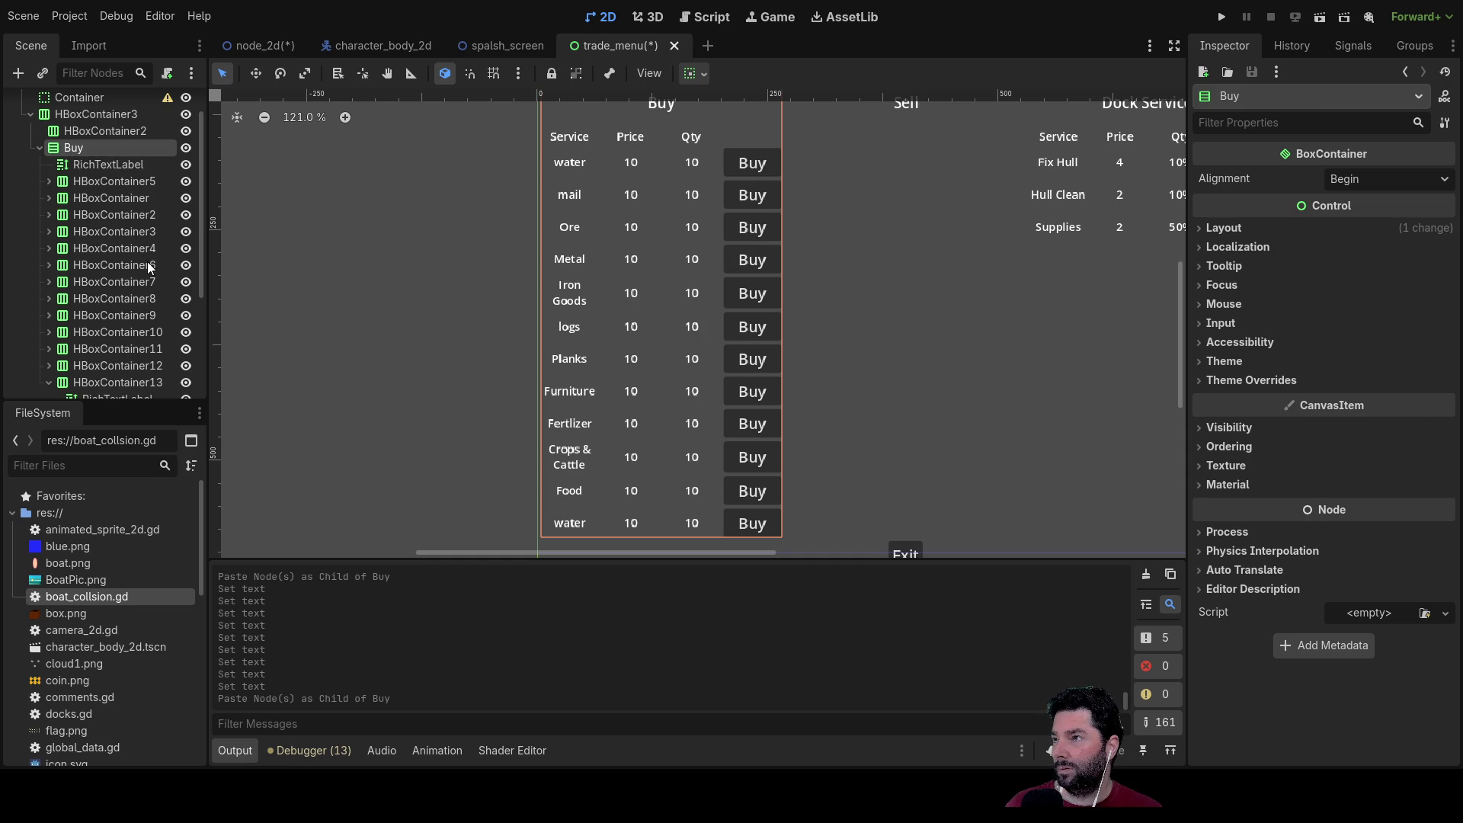
{"action": "key", "text": "ctrl+v"}
{"action": "scroll", "coordinate": [79, 174], "scroll_direction": "up", "scroll_amount": 5}
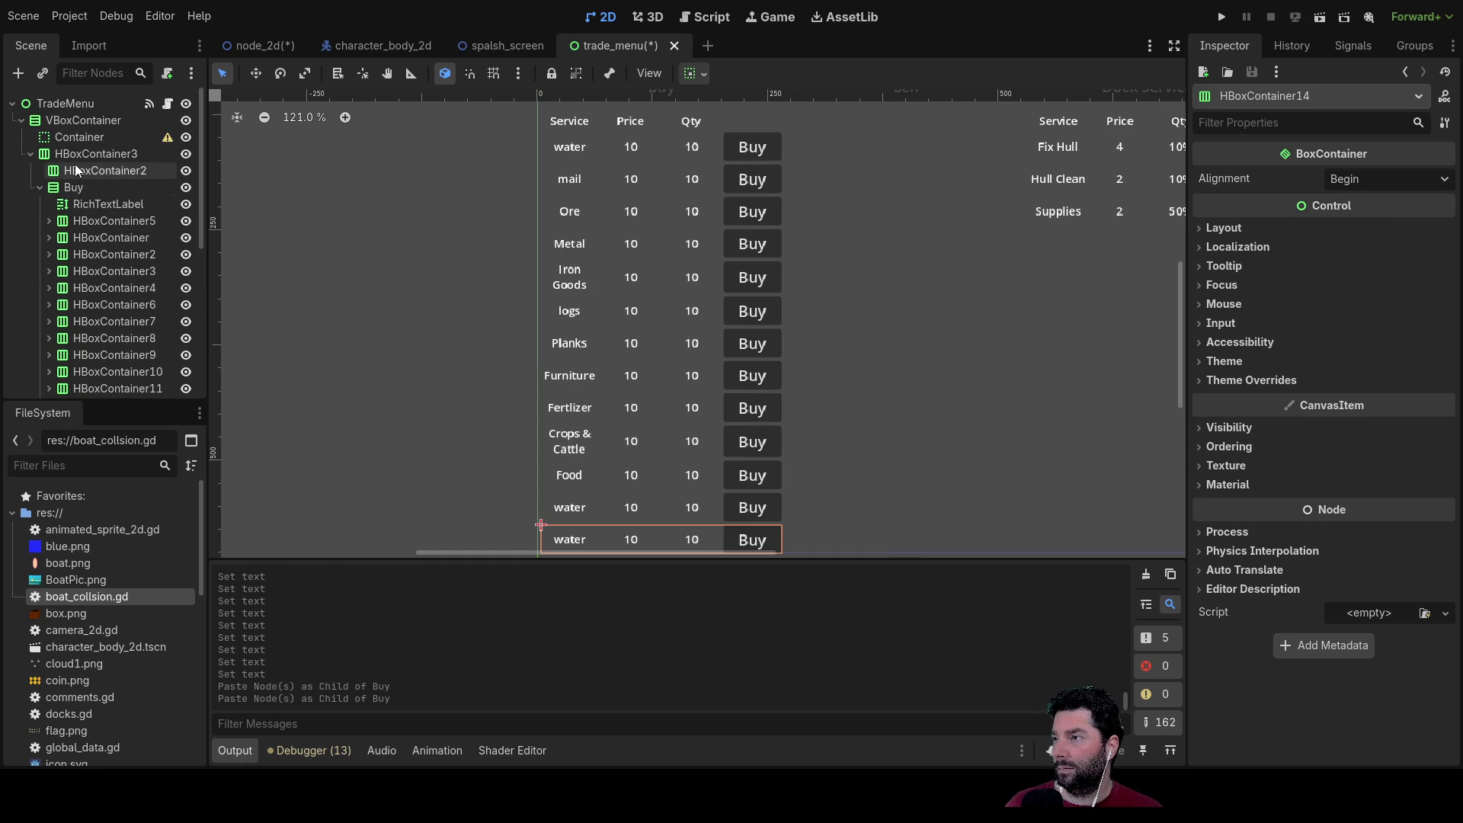
{"action": "left_click", "coordinate": [73, 186]}
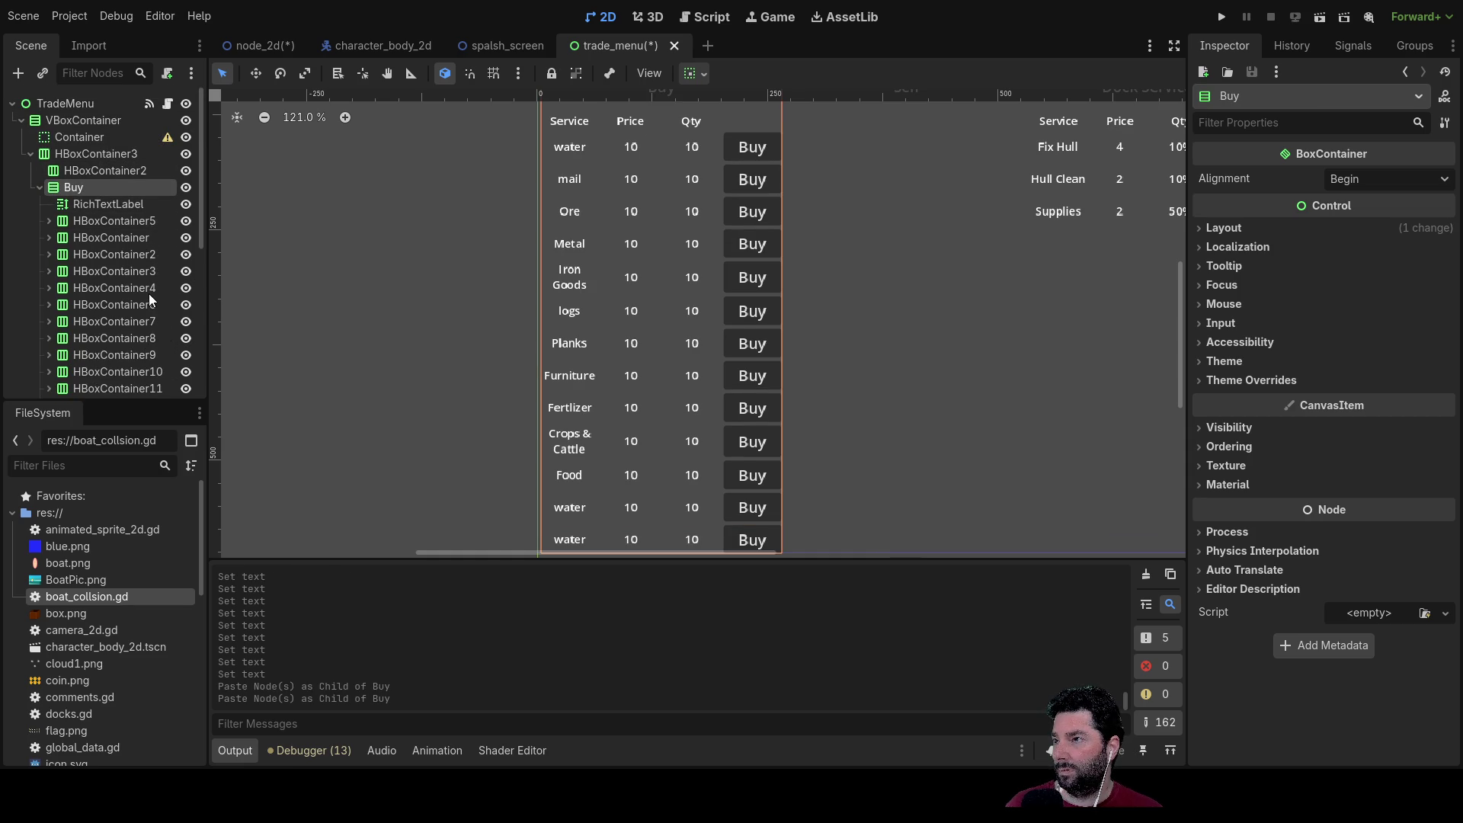
{"action": "key", "text": "ctrl+v"}
Step: Select the first new water label's text for renaming
{"action": "scroll", "coordinate": [518, 290], "scroll_direction": "up", "scroll_amount": 3}
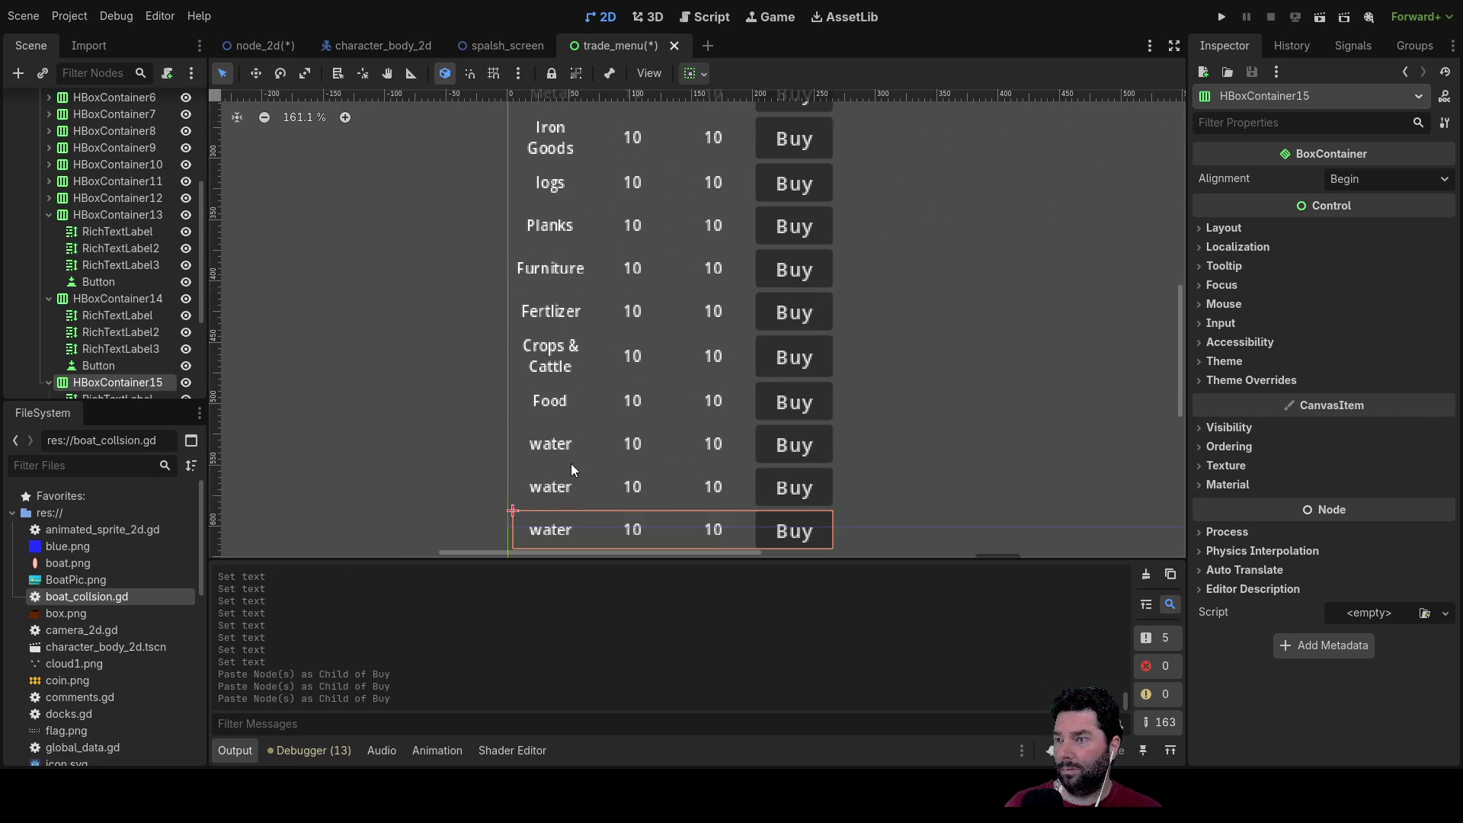
{"action": "left_click", "coordinate": [553, 448]}
{"action": "double_click", "coordinate": [1261, 236]}
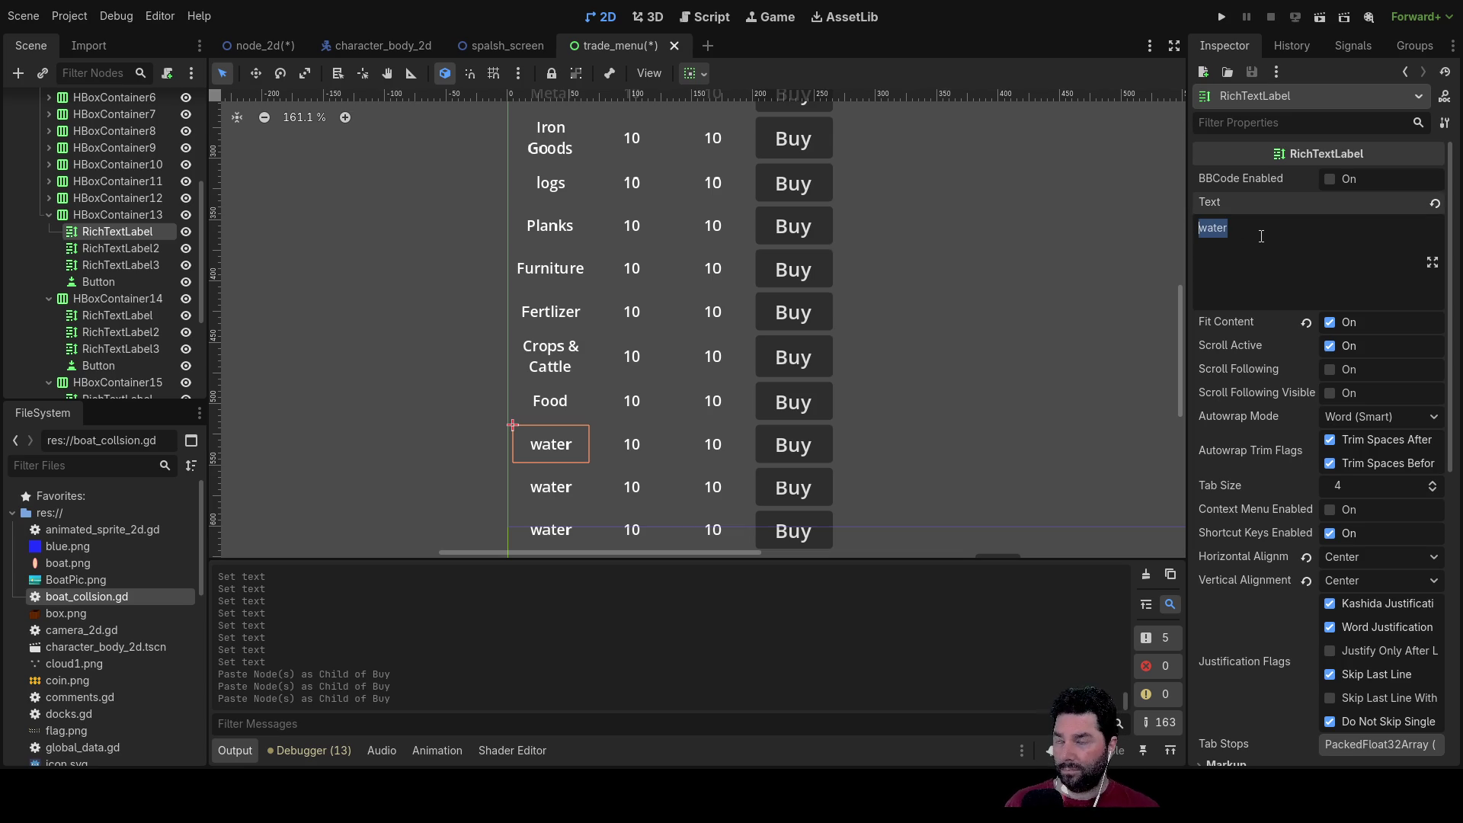
Step: Rename the three new water labels to Wool, Thread and Clothes
{"action": "type", "text": "Wool"}
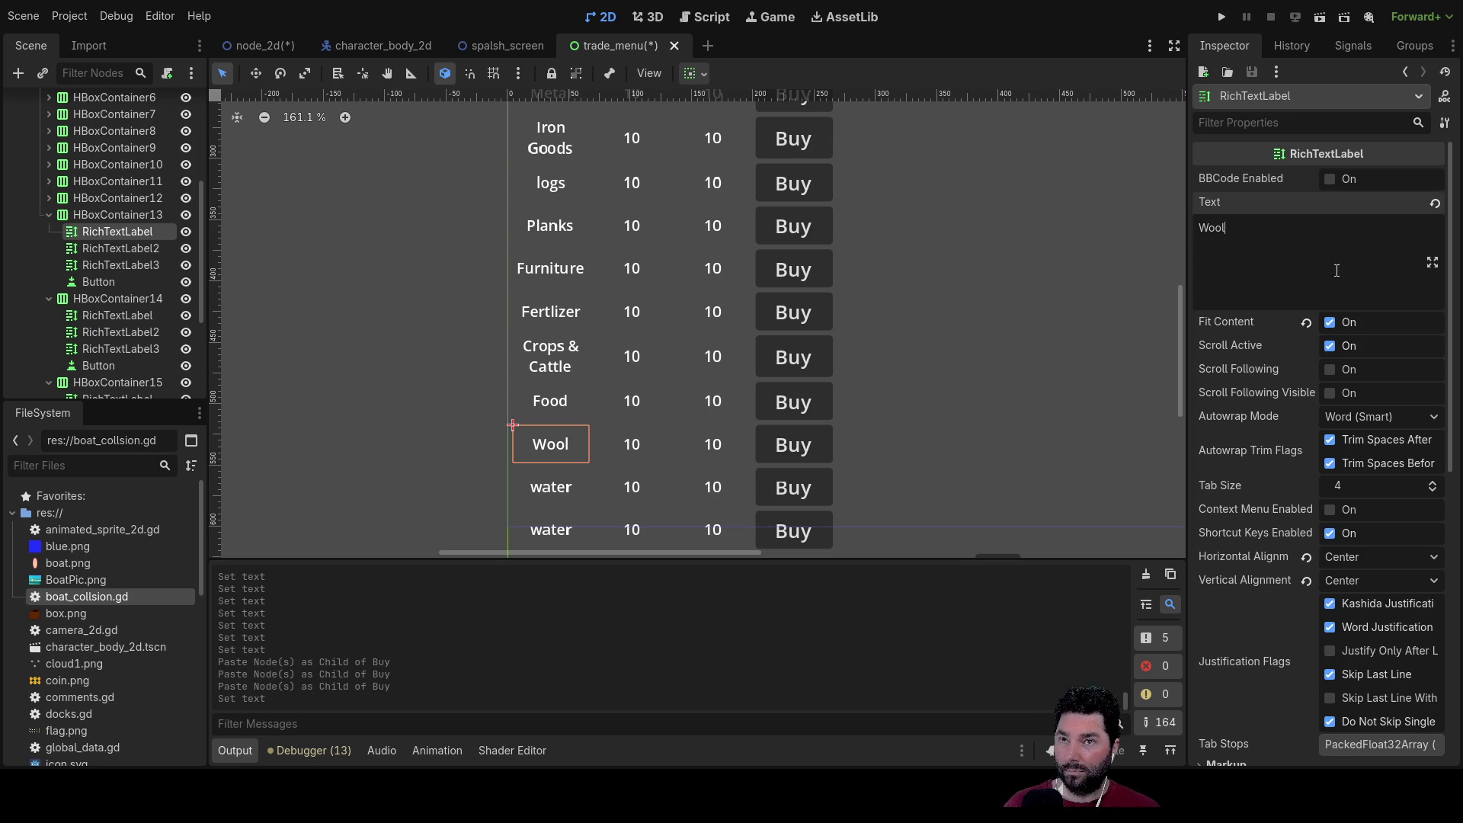
{"action": "left_click", "coordinate": [524, 488]}
{"action": "double_click", "coordinate": [1215, 229]}
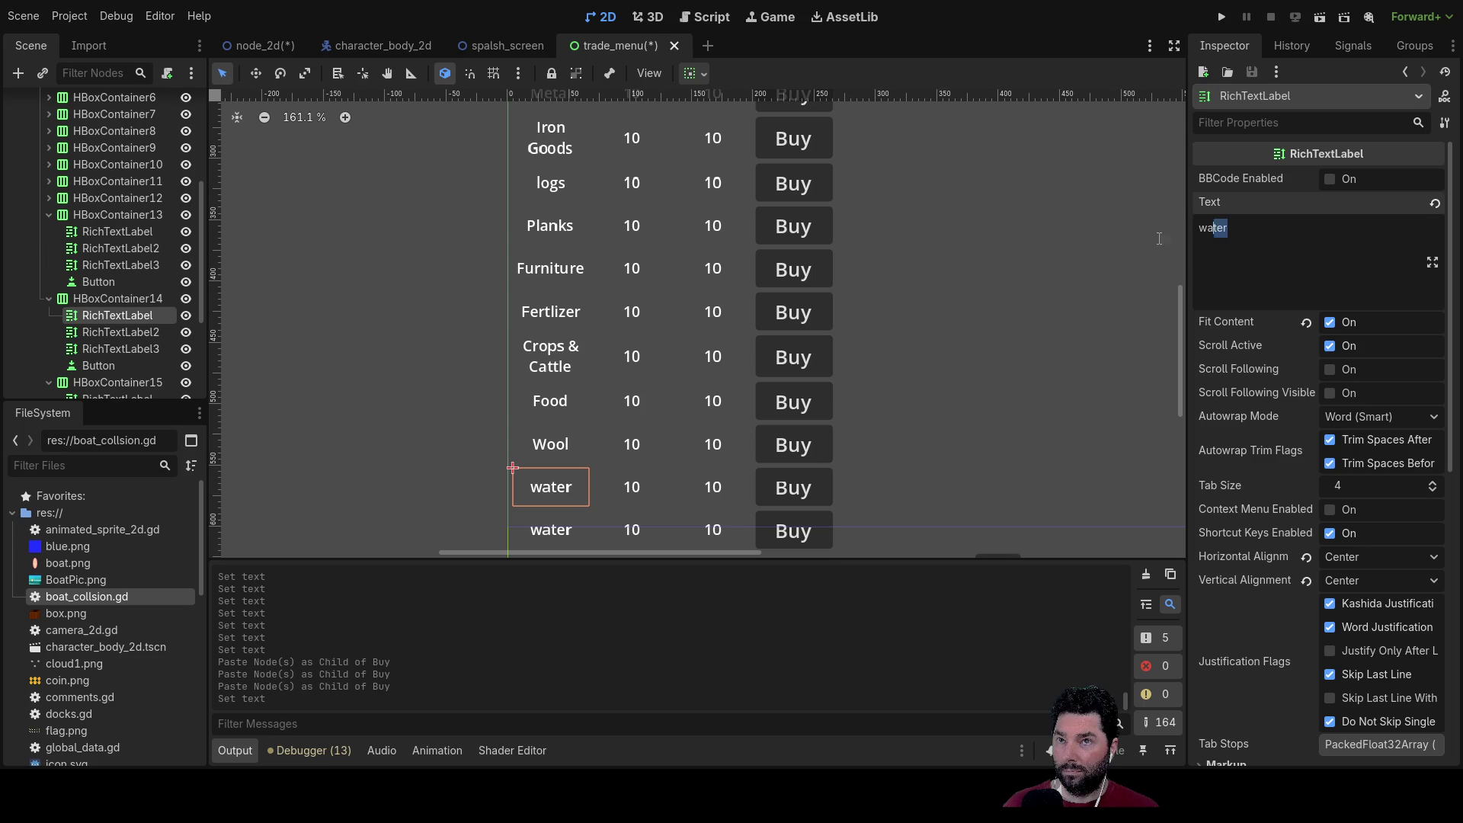
{"action": "type", "text": "Thread"}
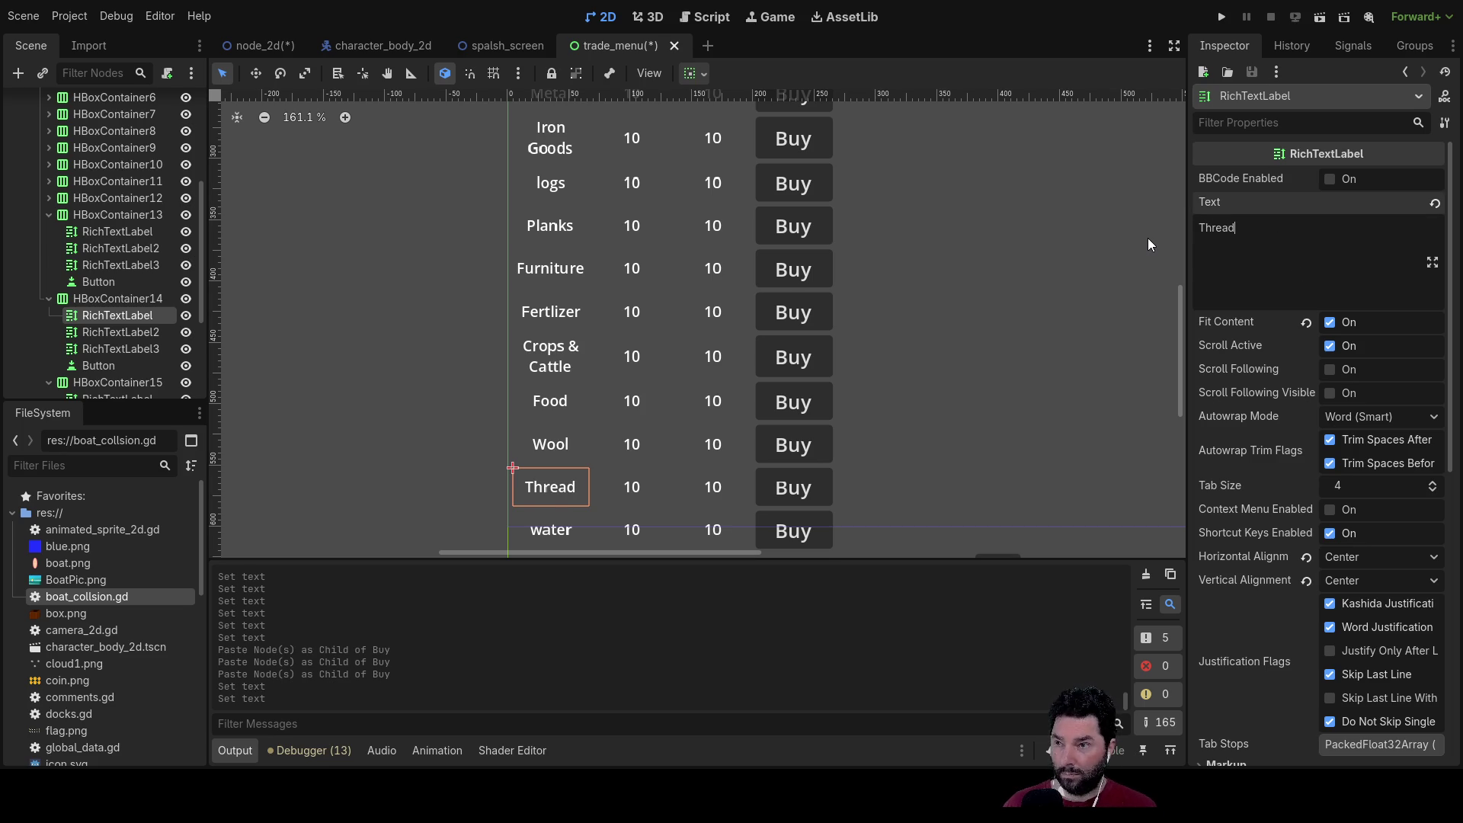
{"action": "left_click", "coordinate": [538, 521]}
{"action": "left_click_drag", "start_coordinate": [1264, 242], "coordinate": [1178, 231]}
{"action": "type", "text": "Clothes"}
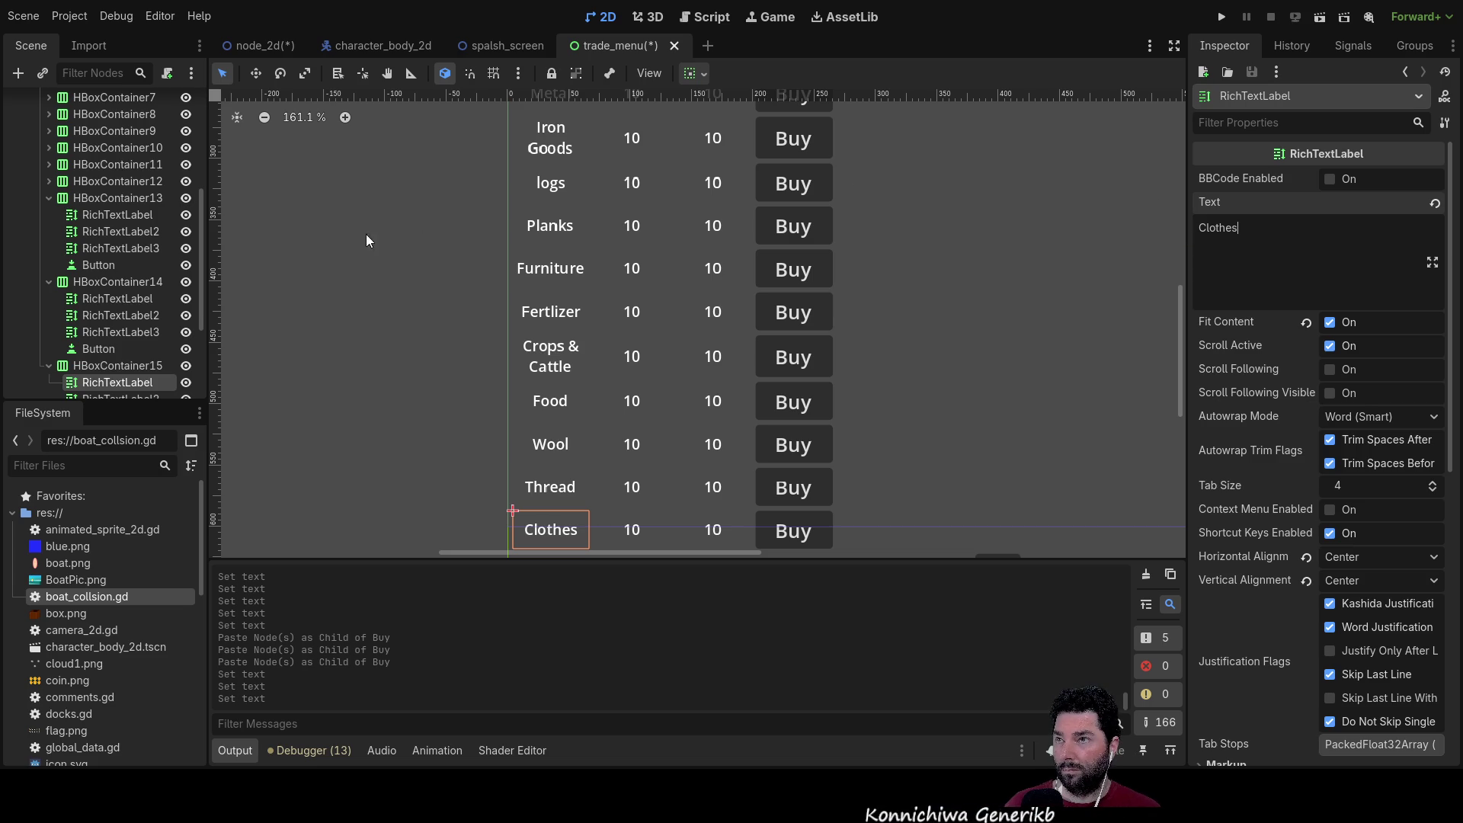
{"action": "left_click", "coordinate": [377, 259]}
Step: Capitalise the mail label so it reads Mail
{"action": "scroll", "coordinate": [400, 327], "scroll_direction": "down", "scroll_amount": 4}
{"action": "scroll", "coordinate": [401, 327], "scroll_direction": "up", "scroll_amount": 1}
{"action": "scroll", "coordinate": [403, 327], "scroll_direction": "down", "scroll_amount": 5}
{"action": "scroll", "coordinate": [399, 339], "scroll_direction": "left", "scroll_amount": 1}
{"action": "scroll", "coordinate": [399, 340], "scroll_direction": "up", "scroll_amount": 3}
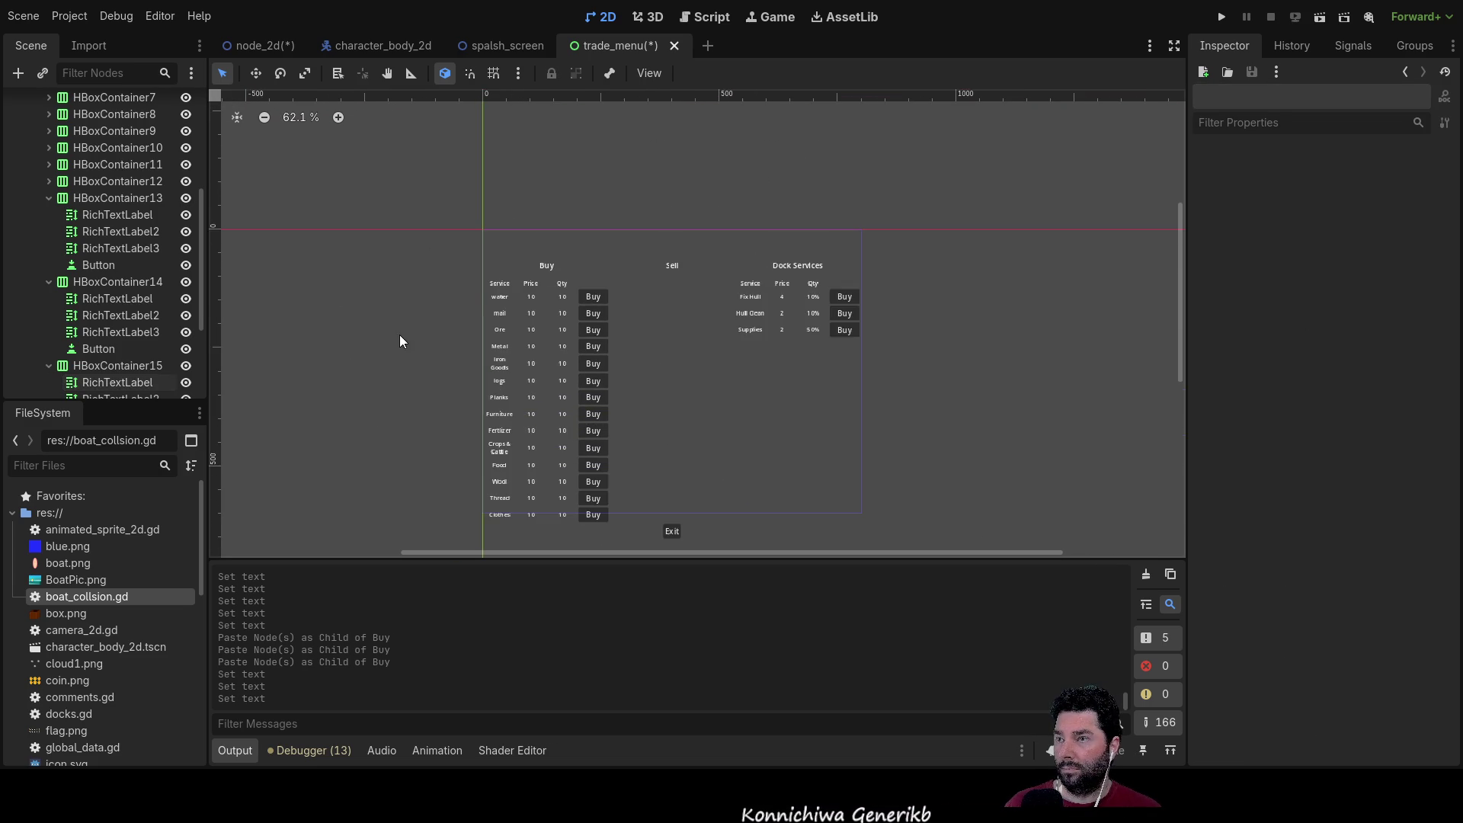
{"action": "scroll", "coordinate": [389, 351], "scroll_direction": "up", "scroll_amount": 4}
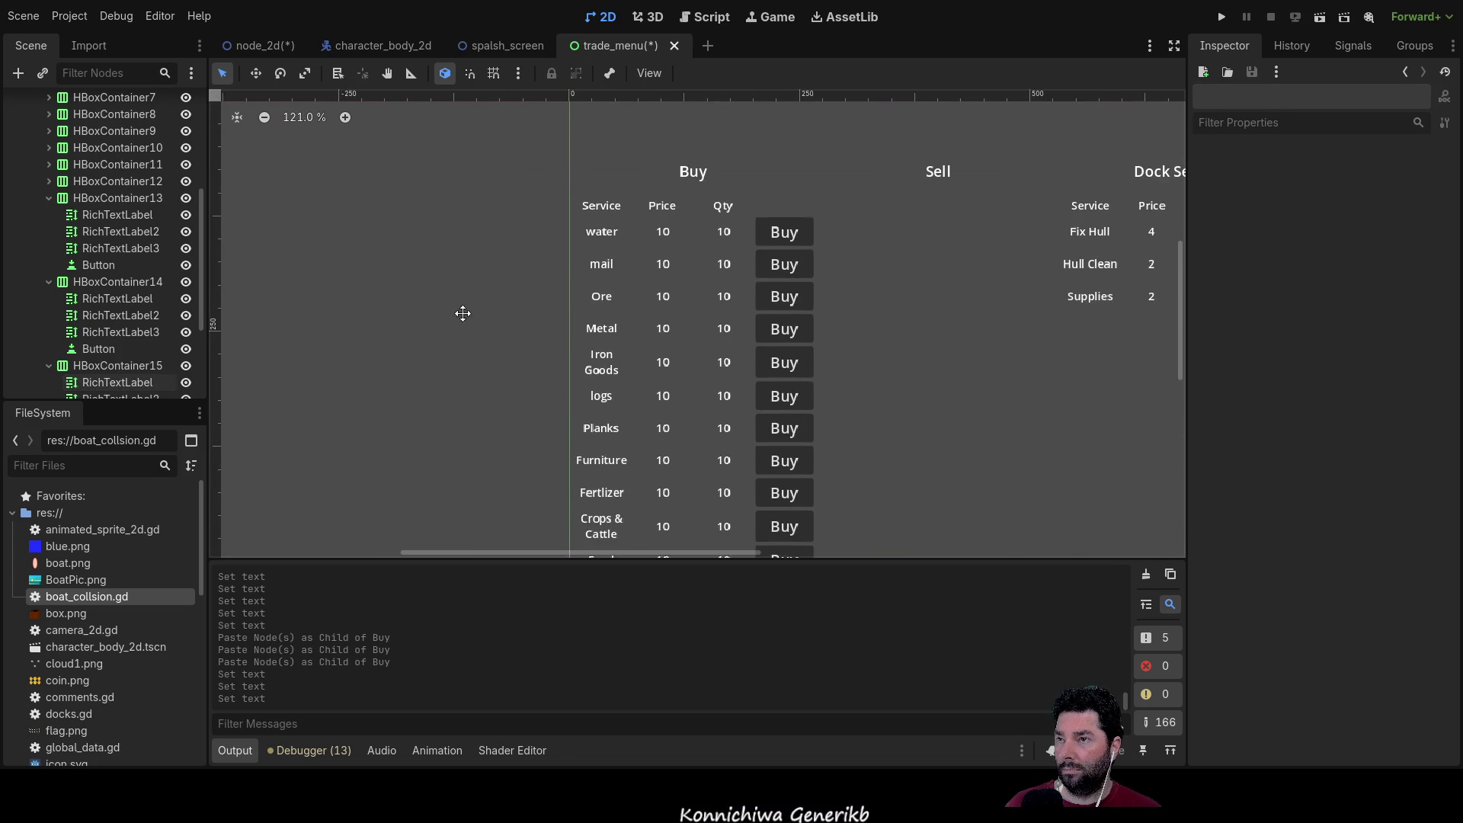
{"action": "scroll", "coordinate": [473, 314], "scroll_direction": "right", "scroll_amount": 2}
{"action": "left_click", "coordinate": [419, 251]}
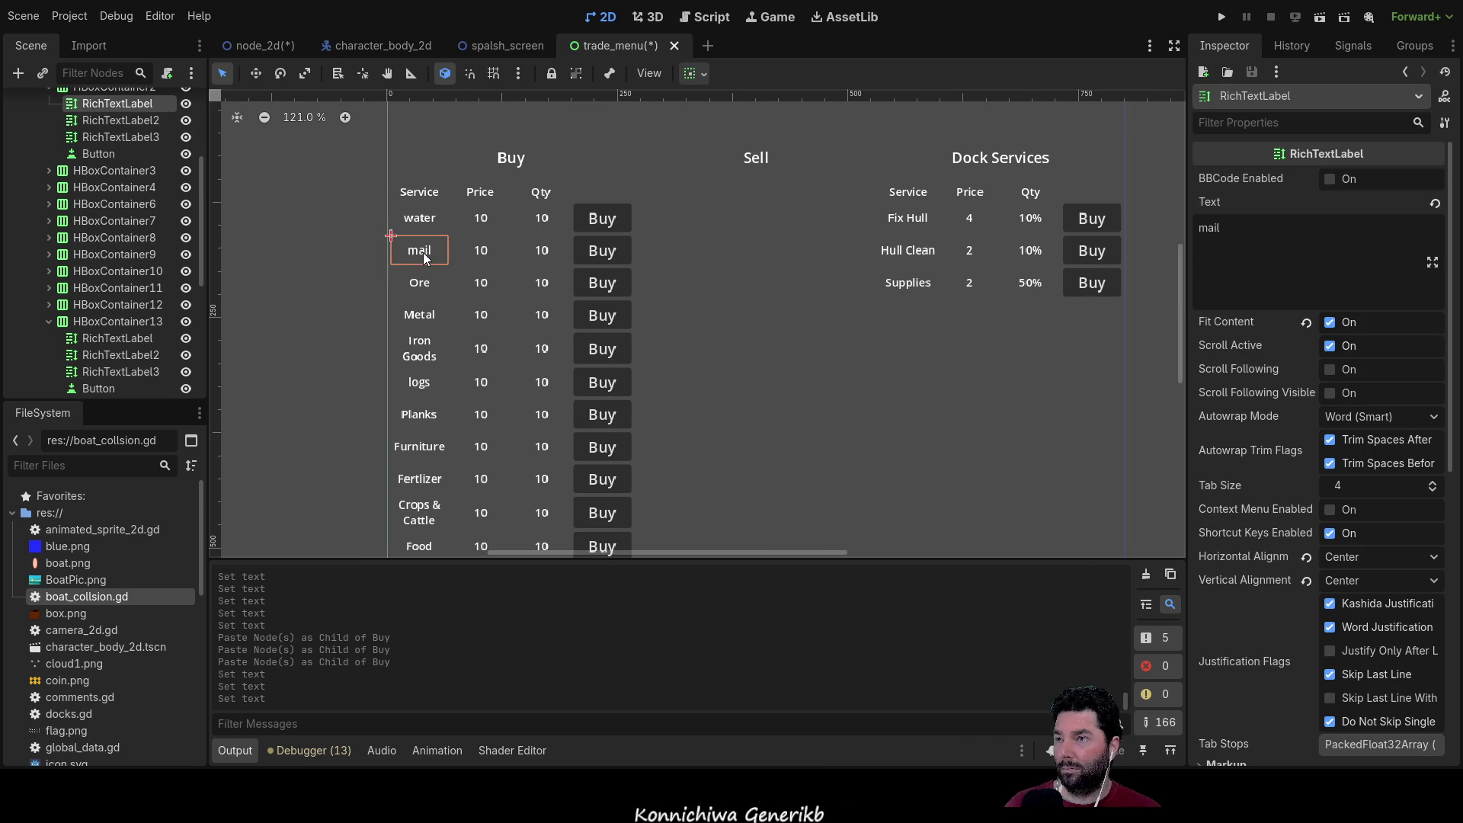
{"action": "left_click", "coordinate": [1254, 235]}
{"action": "key", "text": "Home"}
{"action": "key", "text": "Delete"}
{"action": "type", "text": "M"}
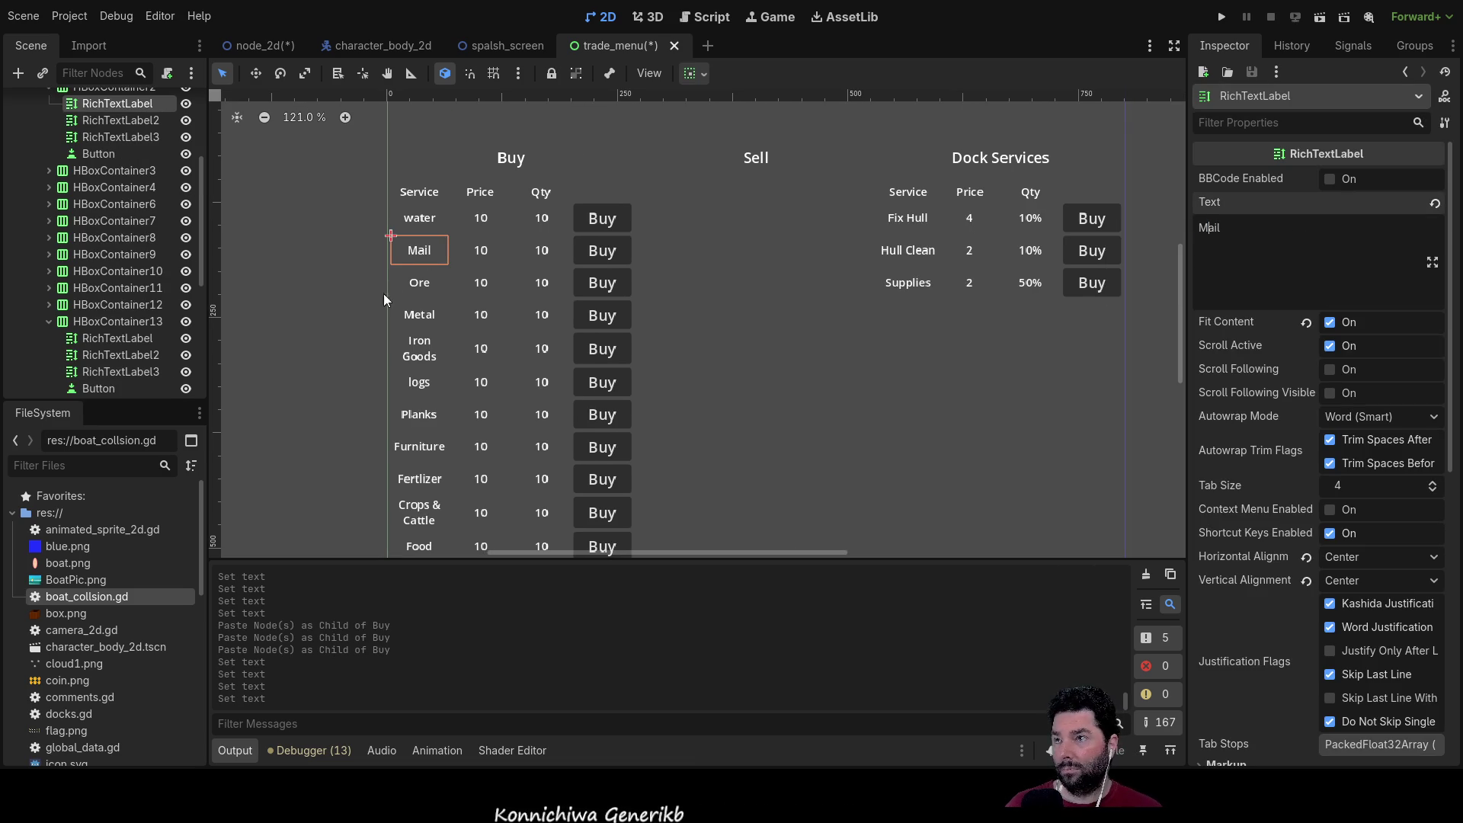
Step: Capitalise the logs label so it reads Logs
{"action": "left_click", "coordinate": [429, 282]}
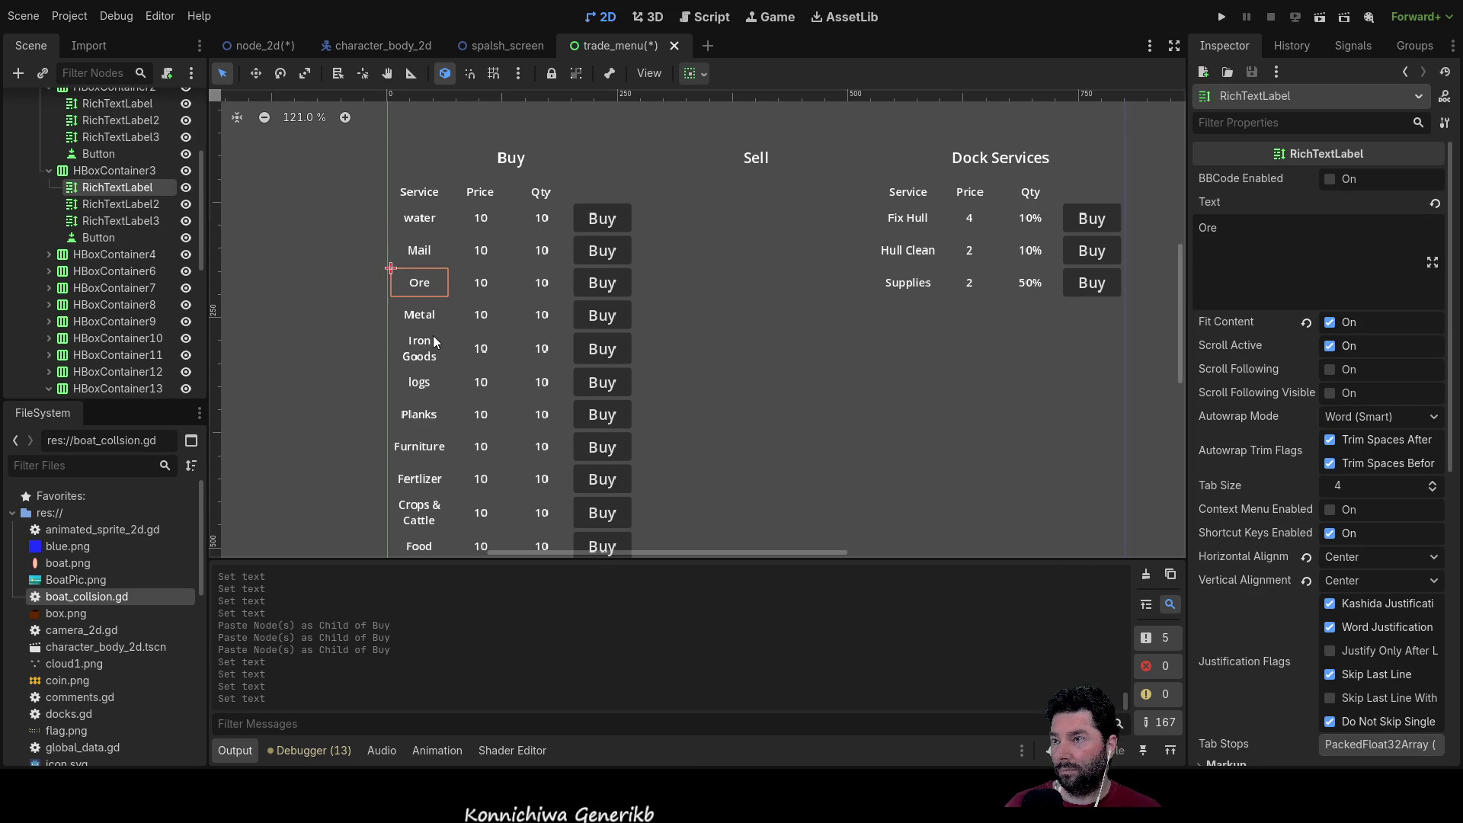
{"action": "left_click", "coordinate": [416, 385]}
{"action": "left_click", "coordinate": [1270, 250]}
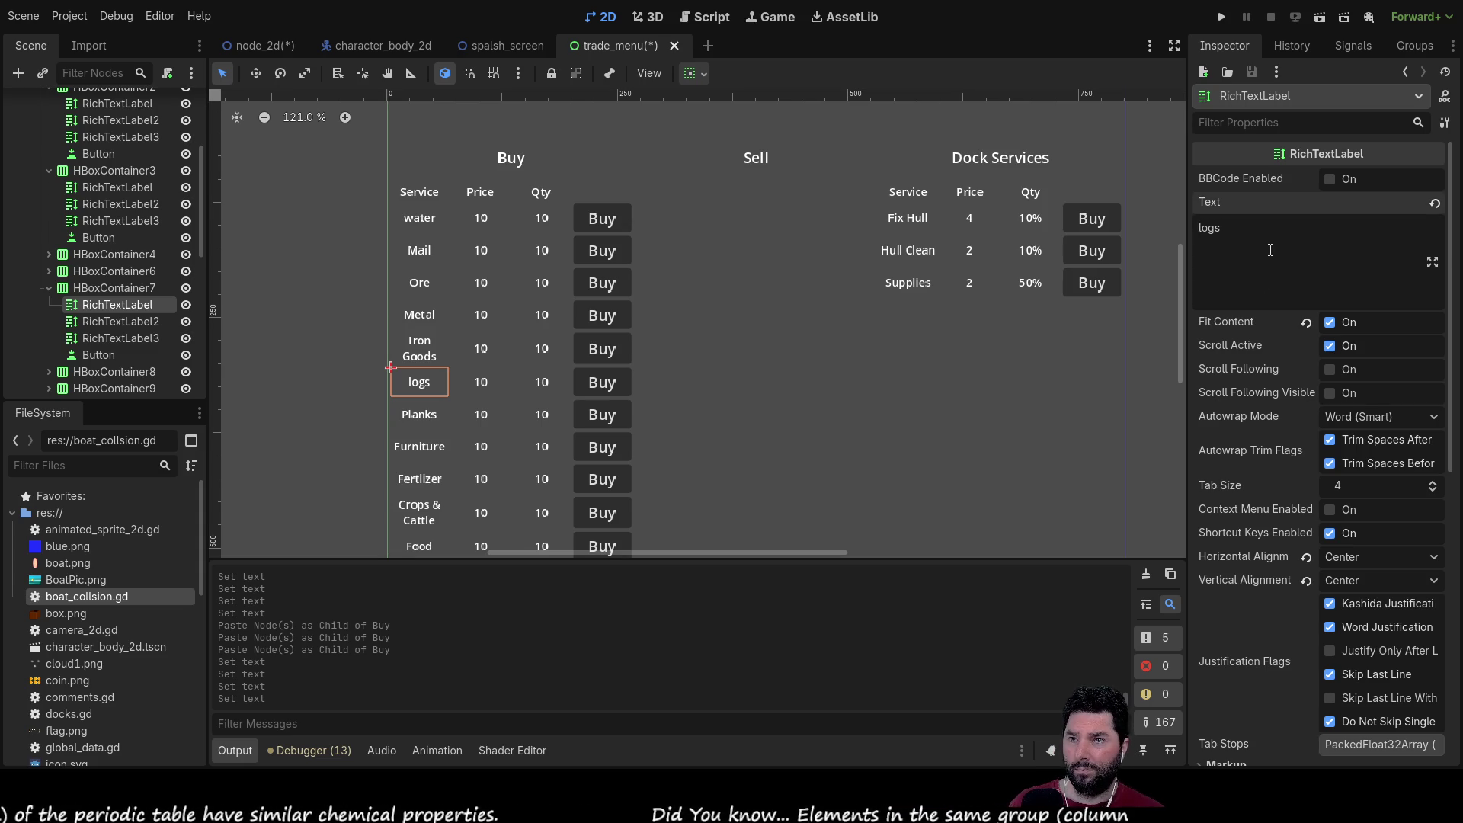
{"action": "key", "text": "Delete"}
{"action": "type", "text": "L"}
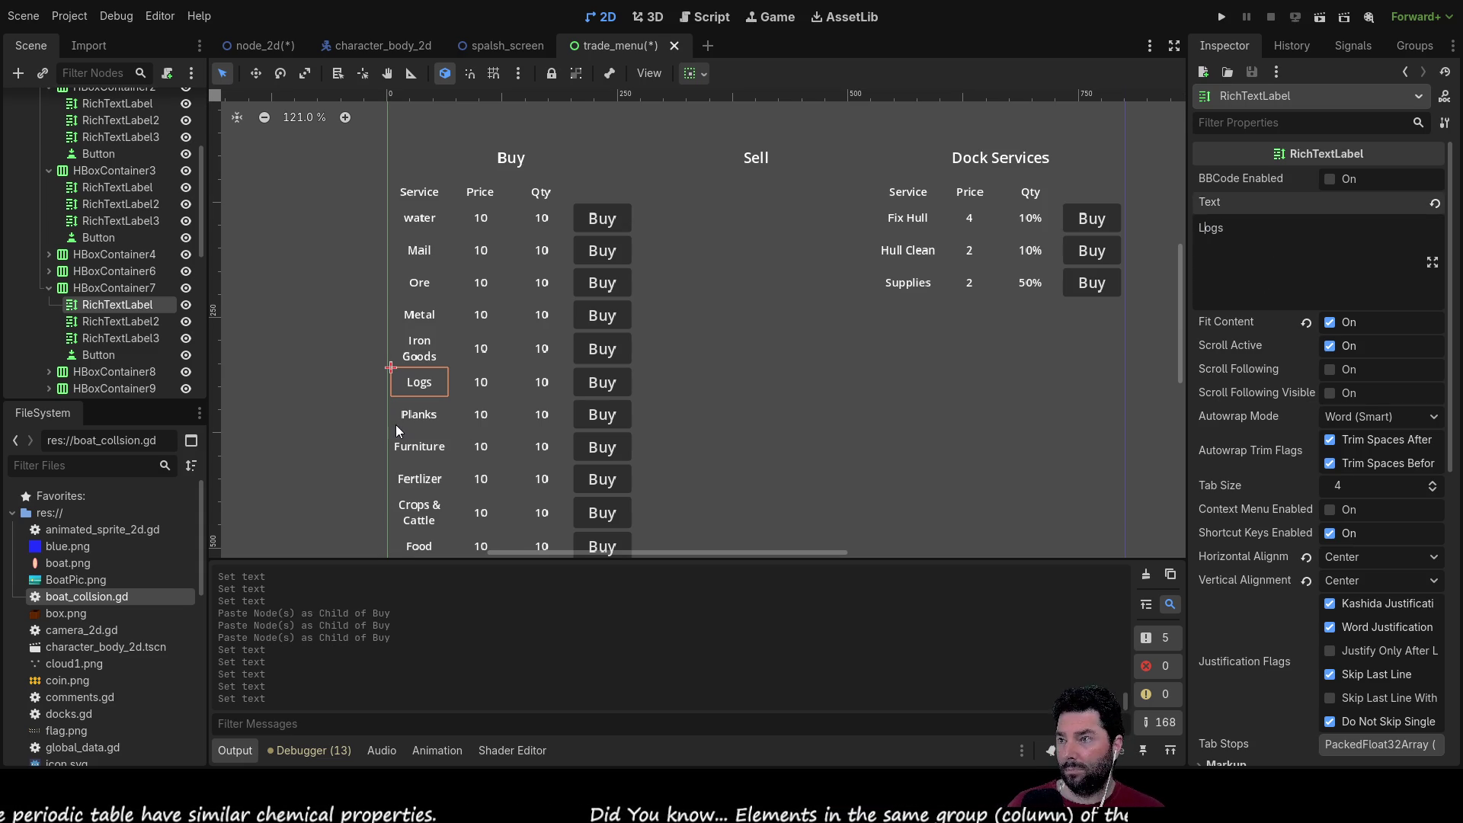
{"action": "left_click", "coordinate": [409, 423]}
Step: Collapse the HBoxContainer2, 3, 7 and 8 branches in the Scene tree
{"action": "scroll", "coordinate": [432, 430], "scroll_direction": "down", "scroll_amount": 1}
{"action": "scroll", "coordinate": [431, 431], "scroll_direction": "down", "scroll_amount": 5}
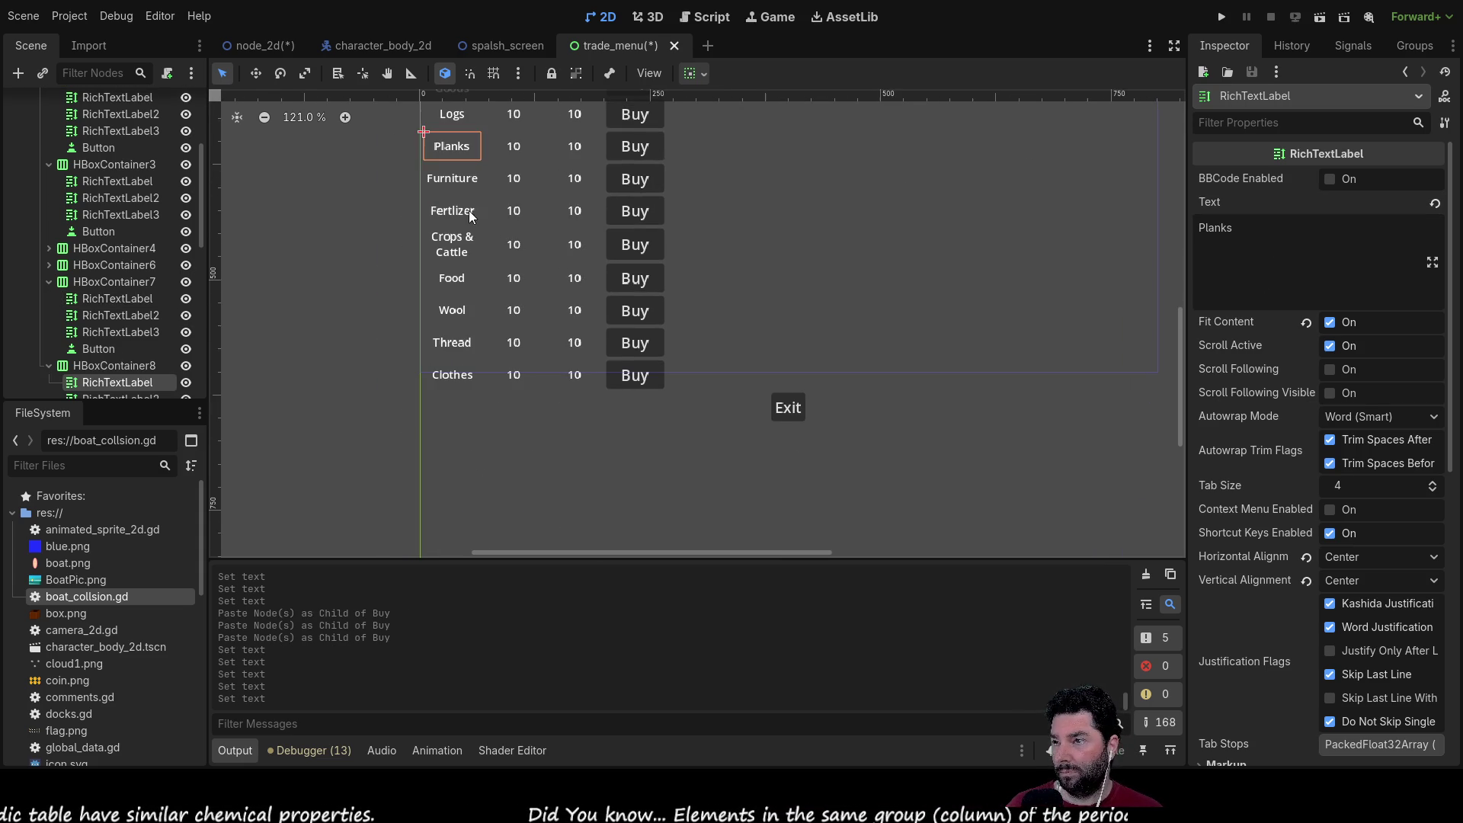
{"action": "scroll", "coordinate": [457, 328], "scroll_direction": "up", "scroll_amount": 5}
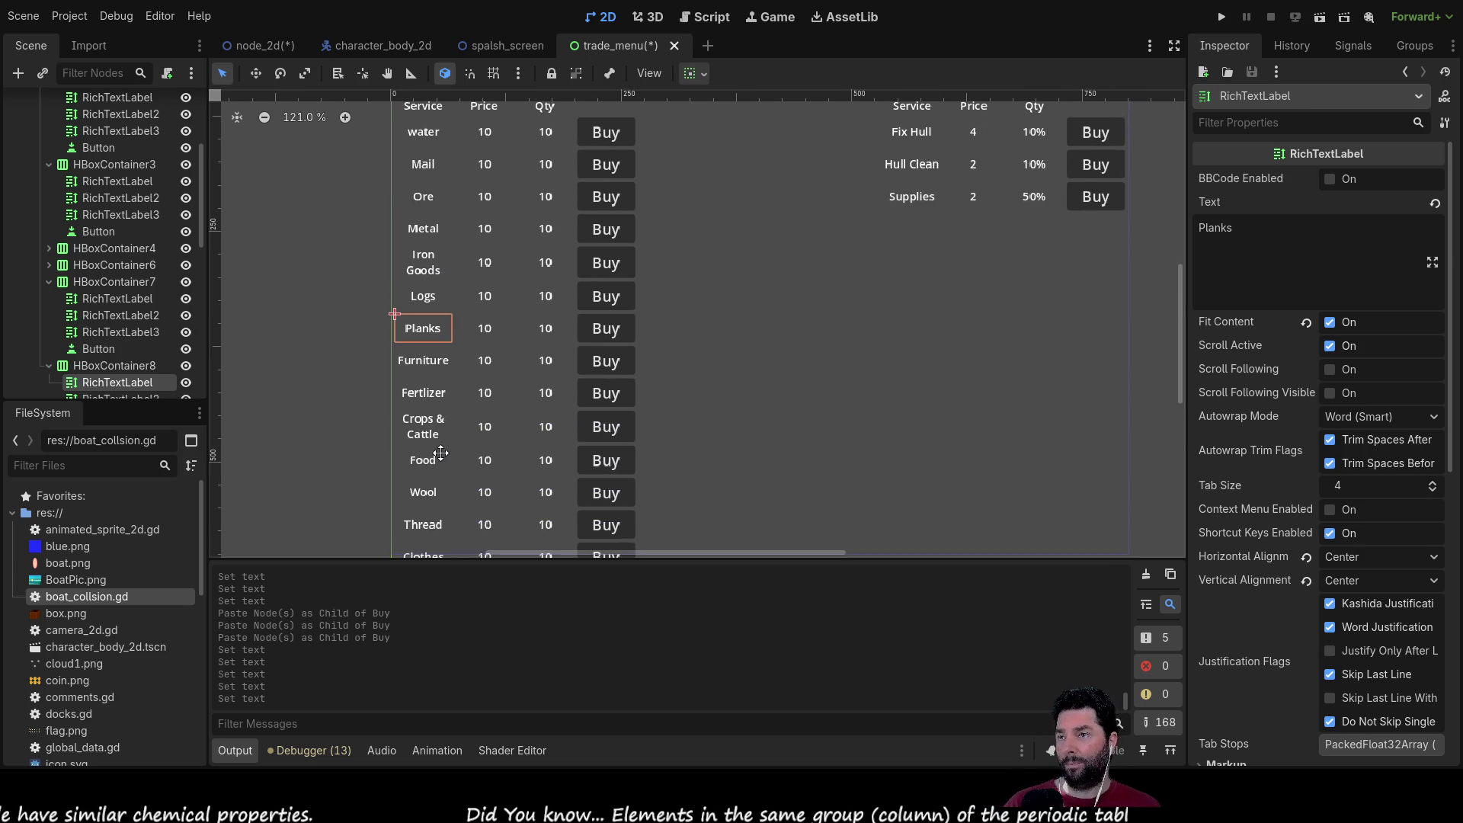
{"action": "scroll", "coordinate": [634, 341], "scroll_direction": "down", "scroll_amount": 2}
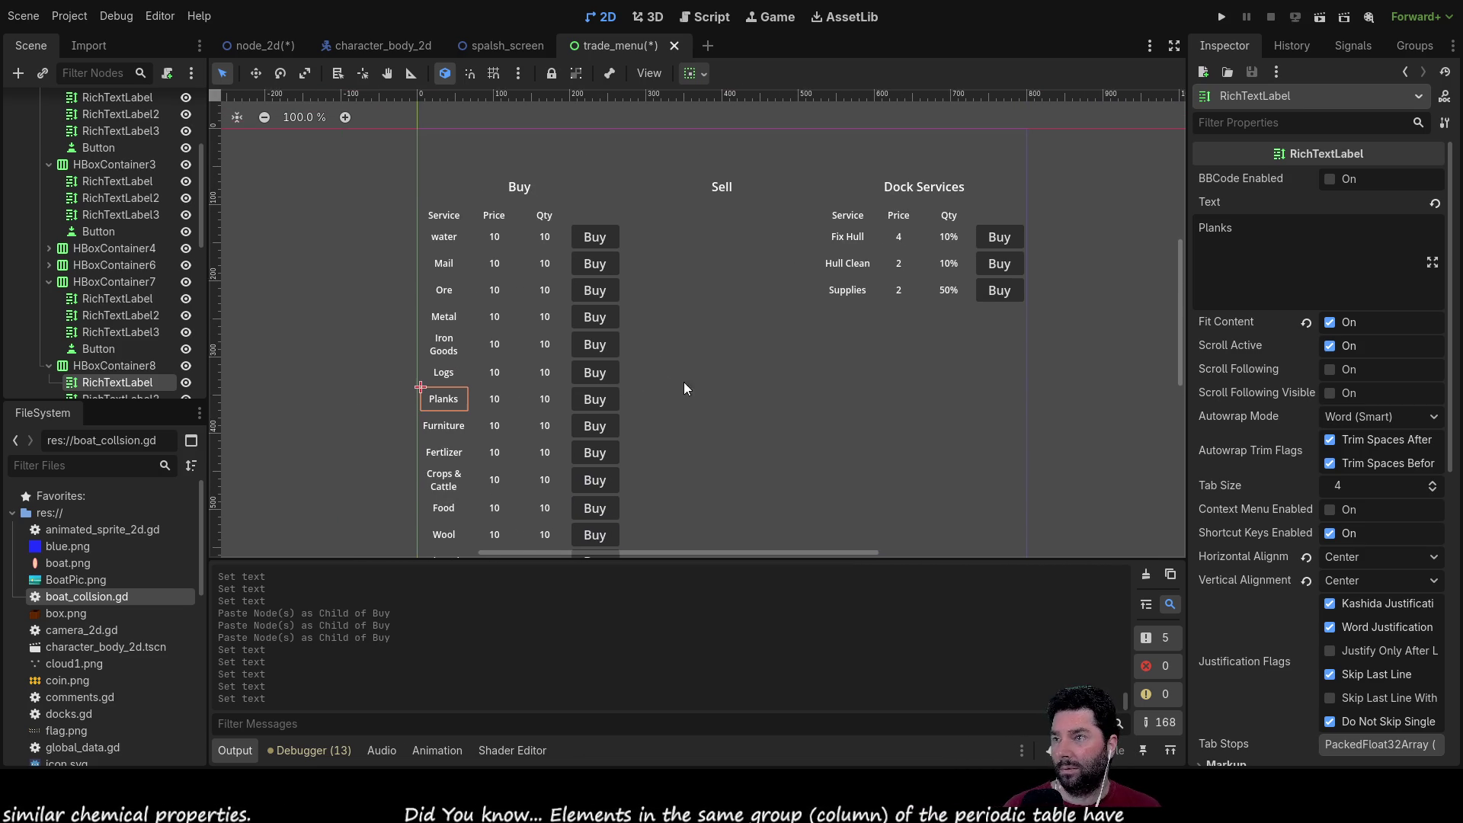
{"action": "left_click", "coordinate": [49, 164]}
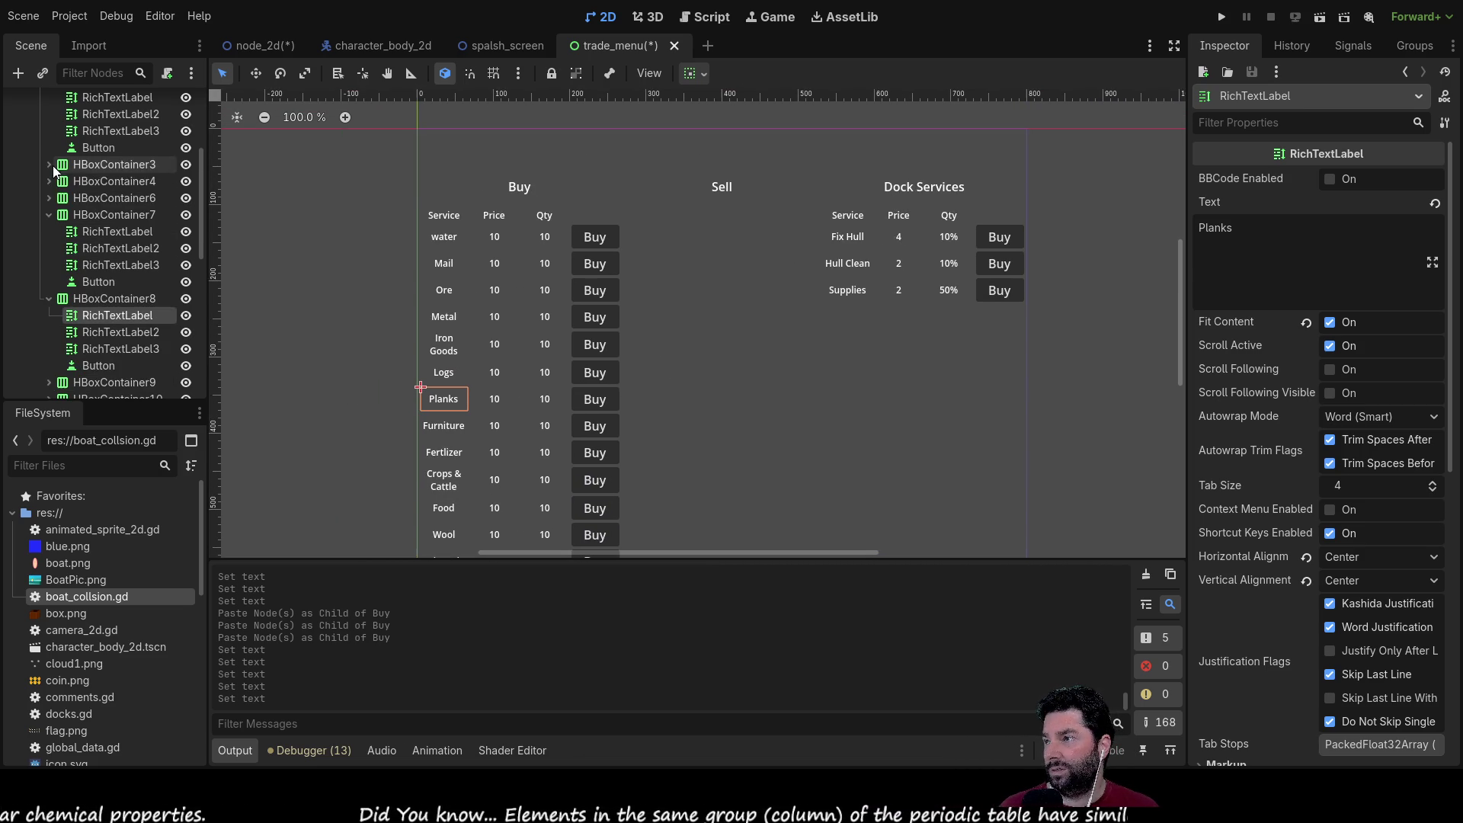
{"action": "left_click", "coordinate": [49, 214]}
{"action": "left_click", "coordinate": [49, 232]}
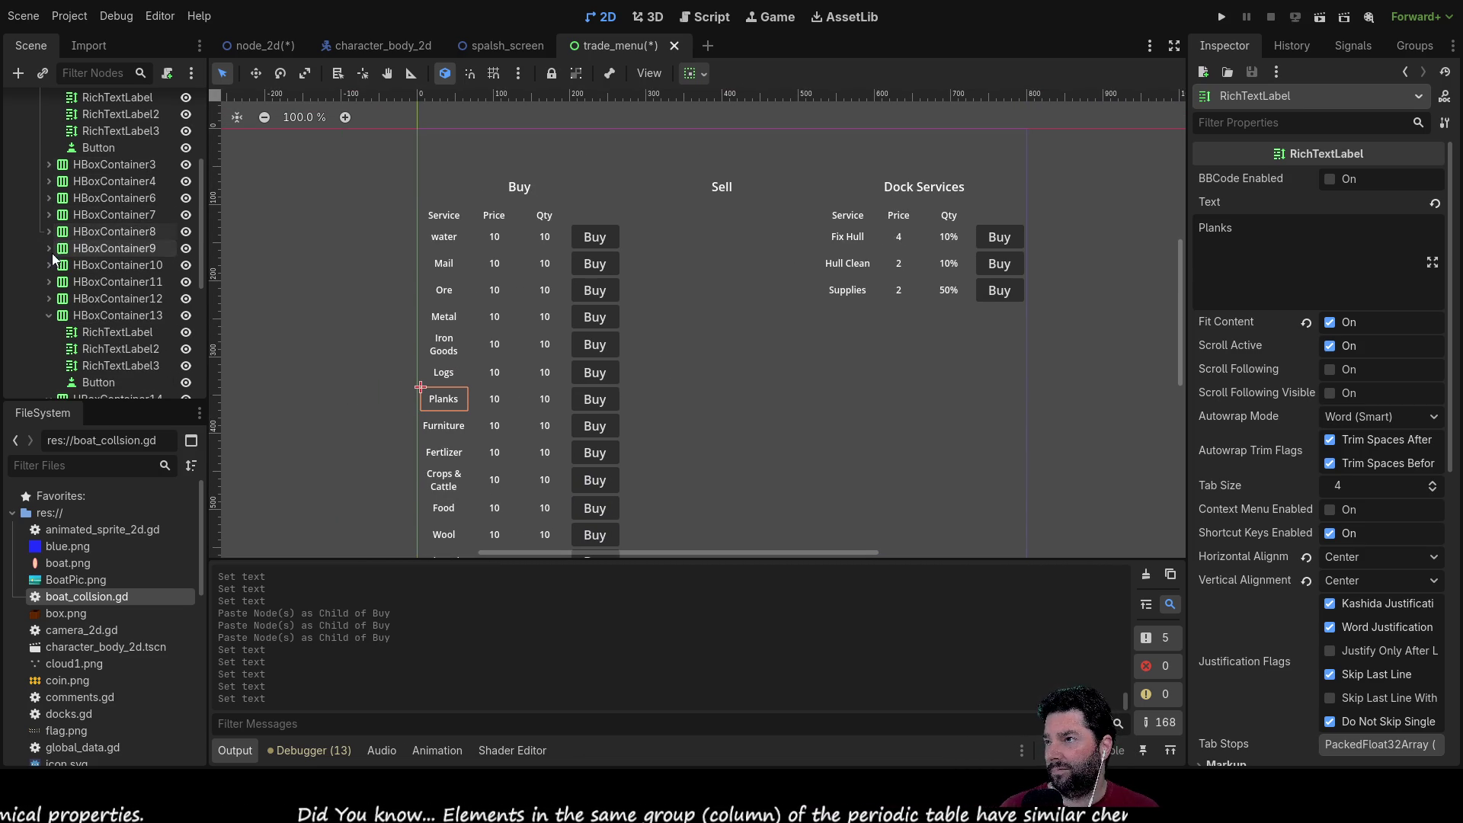
{"action": "left_click", "coordinate": [53, 317]}
{"action": "scroll", "coordinate": [30, 221], "scroll_direction": "up", "scroll_amount": 3}
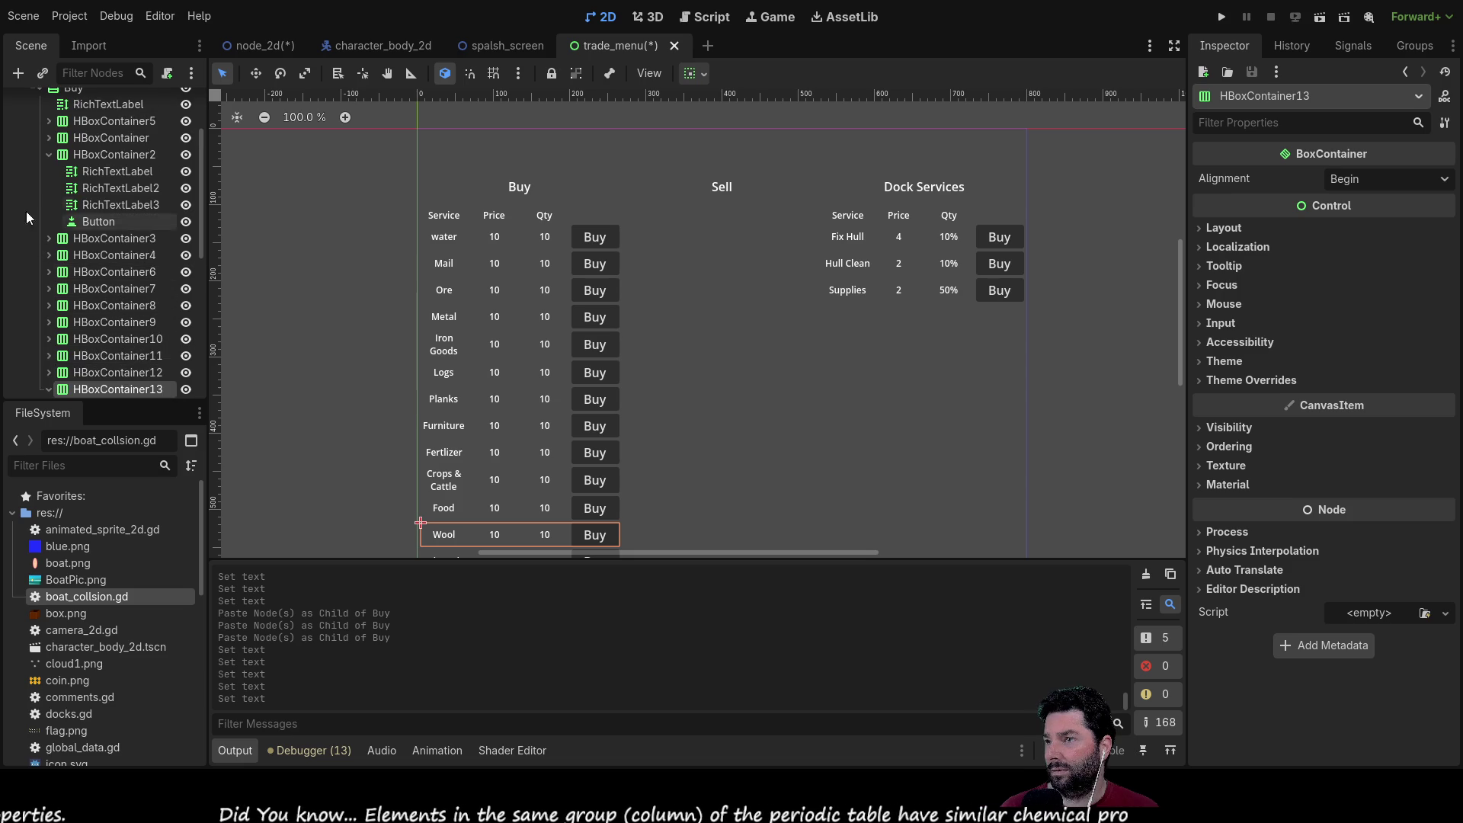
{"action": "left_click", "coordinate": [45, 157]}
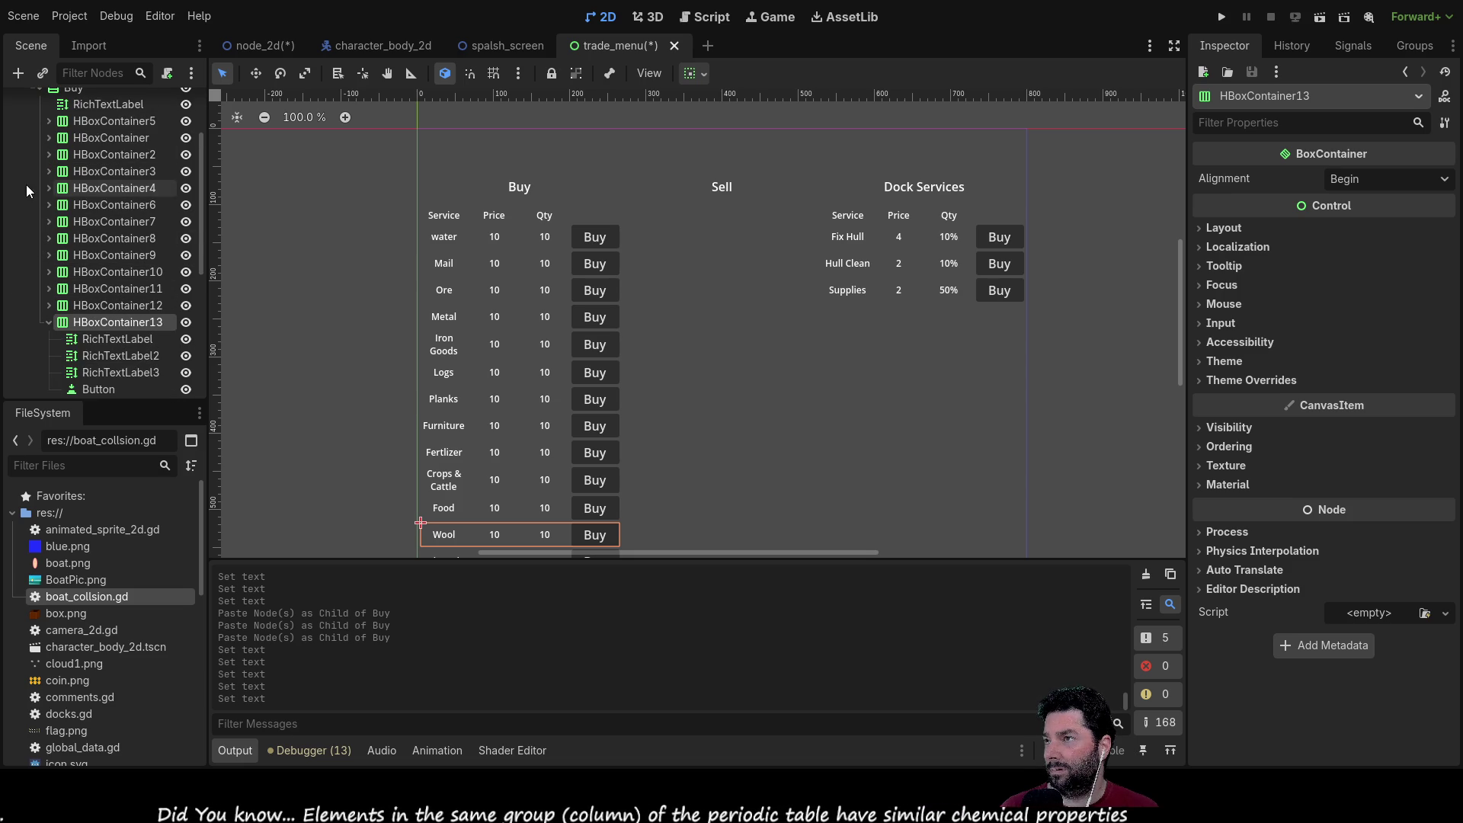
Step: Select the Buy header row plus the water through Fertlizer rows in the Scene dock
{"action": "scroll", "coordinate": [59, 242], "scroll_direction": "up", "scroll_amount": 5}
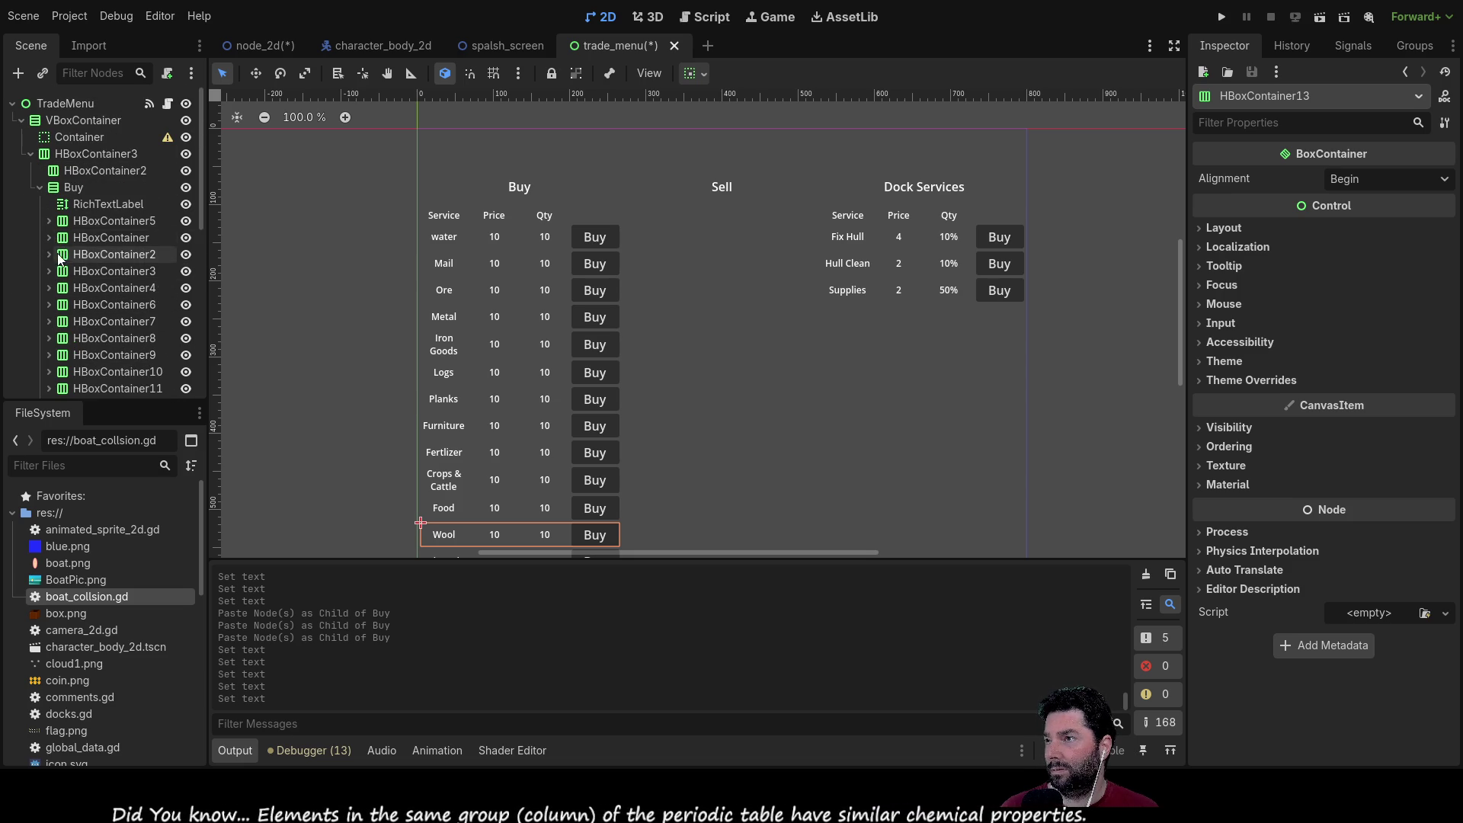
{"action": "left_click", "coordinate": [97, 221]}
{"action": "left_click", "coordinate": [102, 236], "text": "ctrl"}
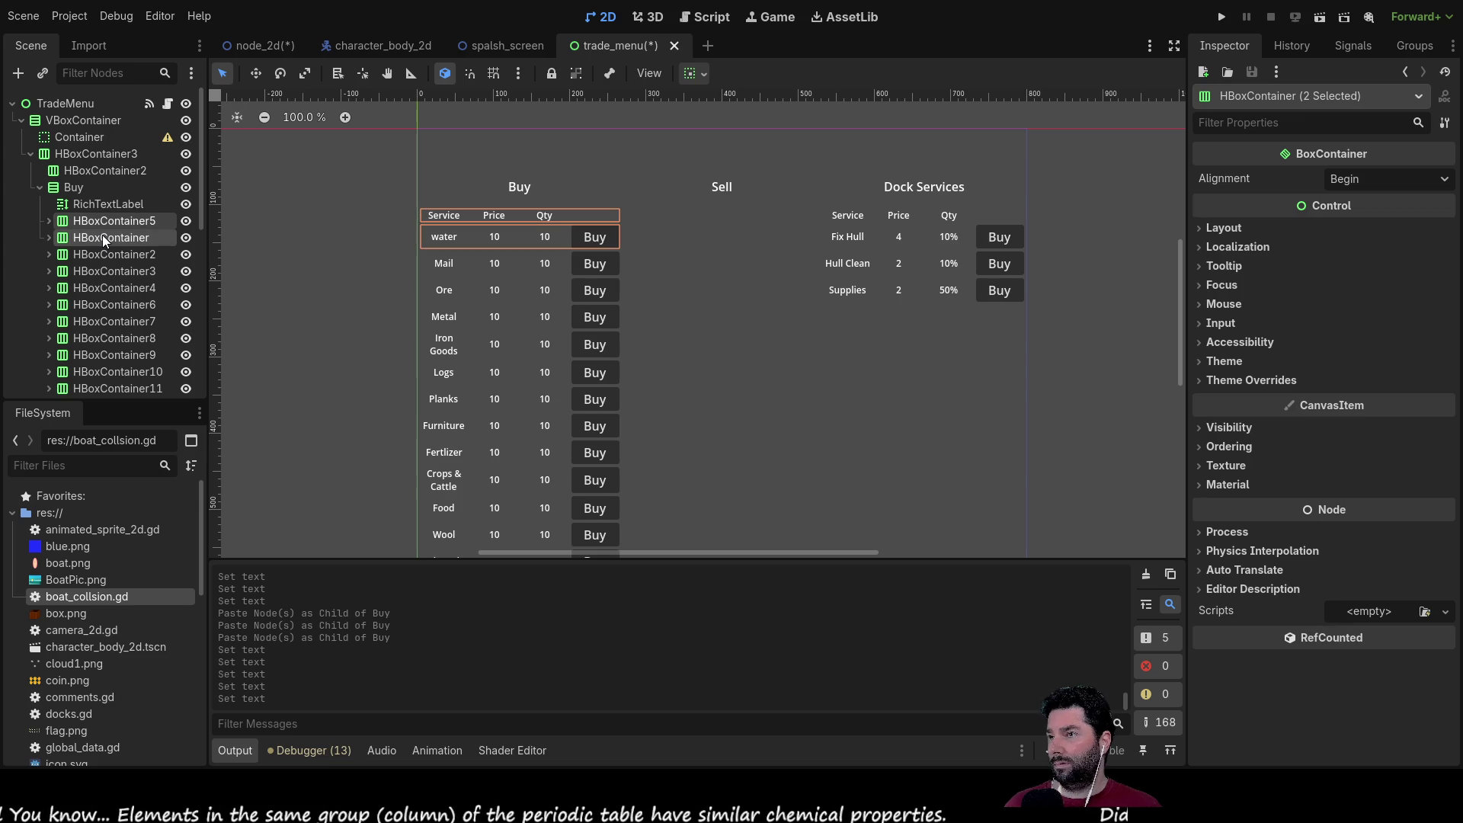
{"action": "left_click", "coordinate": [102, 254], "text": "ctrl"}
{"action": "left_click", "coordinate": [98, 271], "text": "ctrl"}
{"action": "left_click", "coordinate": [97, 288], "text": "ctrl"}
{"action": "left_click", "coordinate": [99, 305], "text": "ctrl"}
{"action": "left_click", "coordinate": [102, 321], "text": "ctrl"}
{"action": "left_click", "coordinate": [106, 338], "text": "ctrl"}
{"action": "left_click", "coordinate": [108, 355], "text": "ctrl"}
{"action": "left_click", "coordinate": [111, 371], "text": "ctrl"}
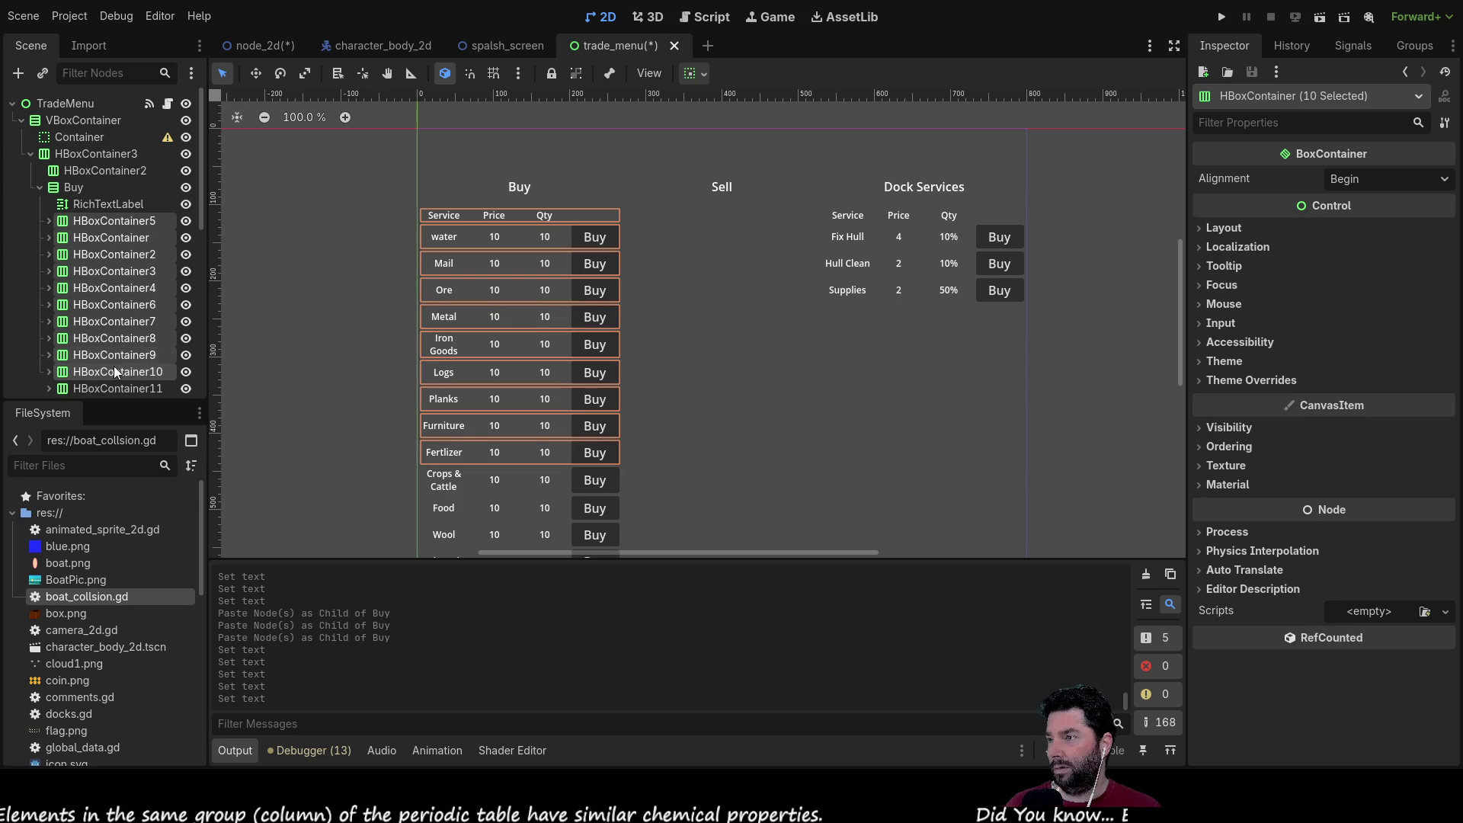
Step: Add the Crops & Cattle through Clothes rows to the selection, then pick Sell
{"action": "scroll", "coordinate": [99, 331], "scroll_direction": "down", "scroll_amount": 3}
{"action": "left_click", "coordinate": [110, 279], "text": "ctrl"}
{"action": "left_click", "coordinate": [103, 295], "text": "ctrl"}
{"action": "left_click", "coordinate": [90, 311], "text": "ctrl"}
{"action": "left_click", "coordinate": [48, 311]}
{"action": "left_click", "coordinate": [49, 328]}
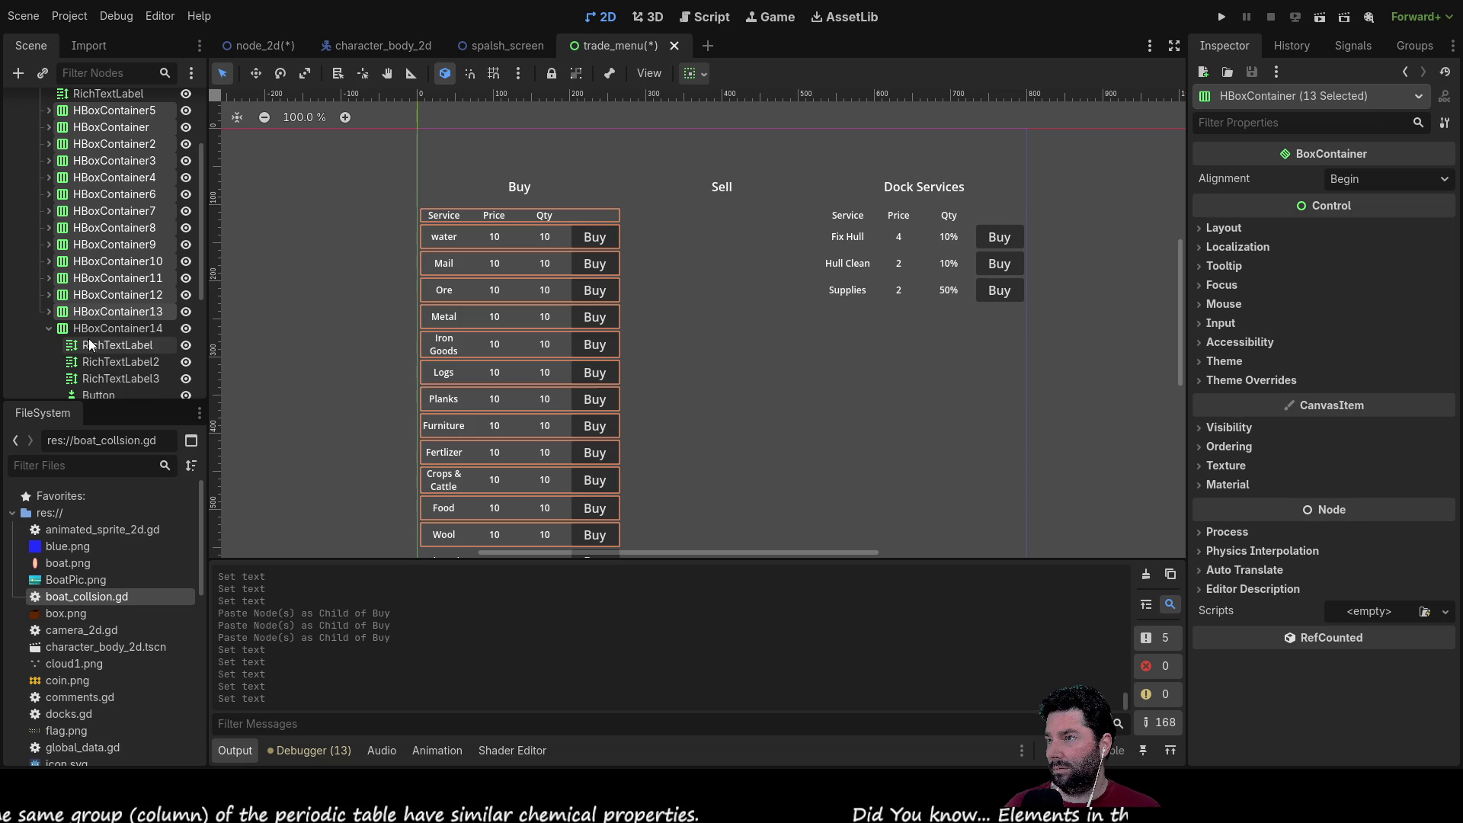
{"action": "left_click", "coordinate": [97, 328], "text": "ctrl"}
{"action": "left_click", "coordinate": [96, 345], "text": "ctrl"}
{"action": "left_click", "coordinate": [49, 345]}
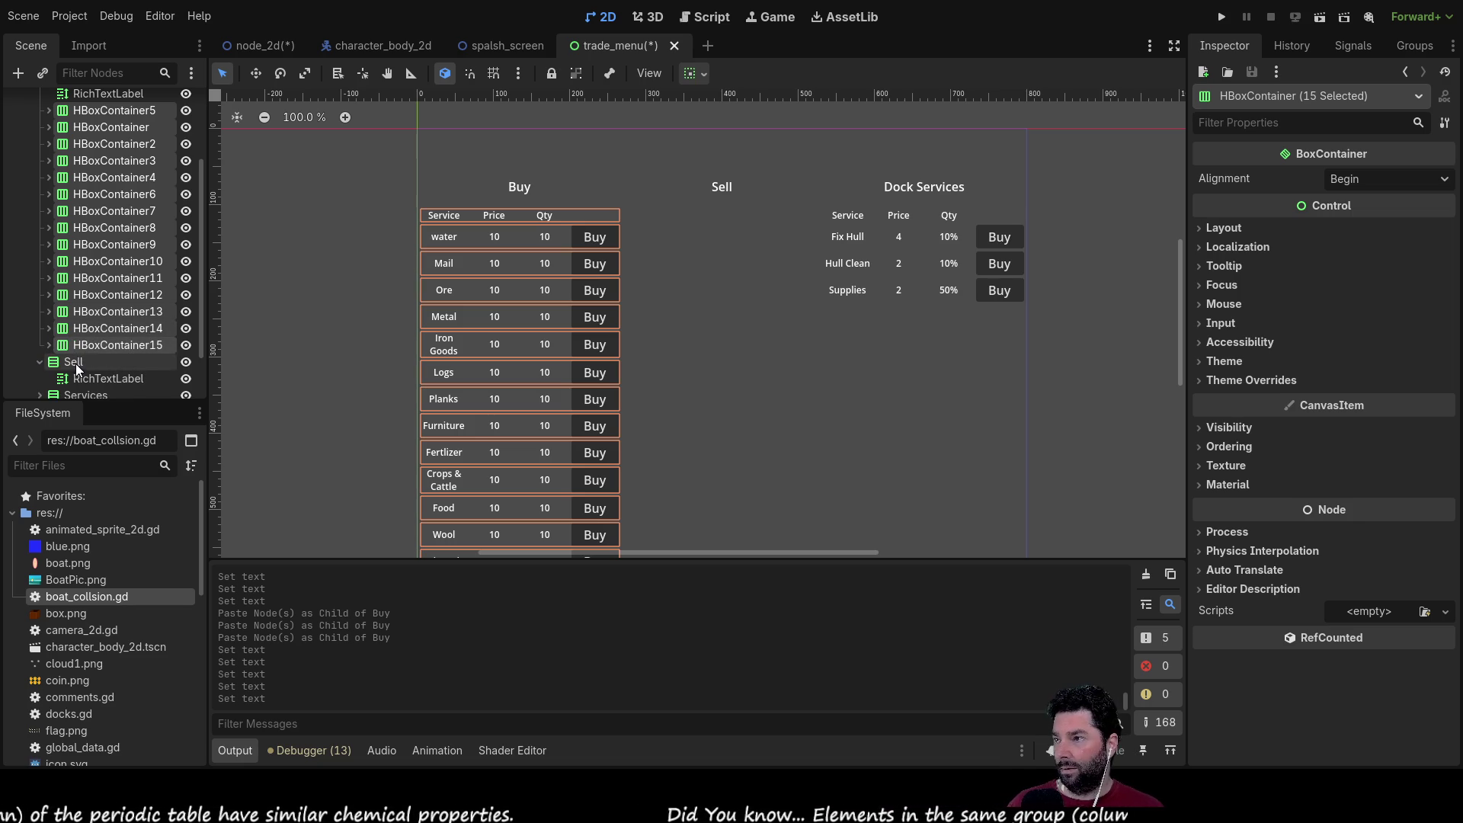
{"action": "left_click", "coordinate": [76, 363]}
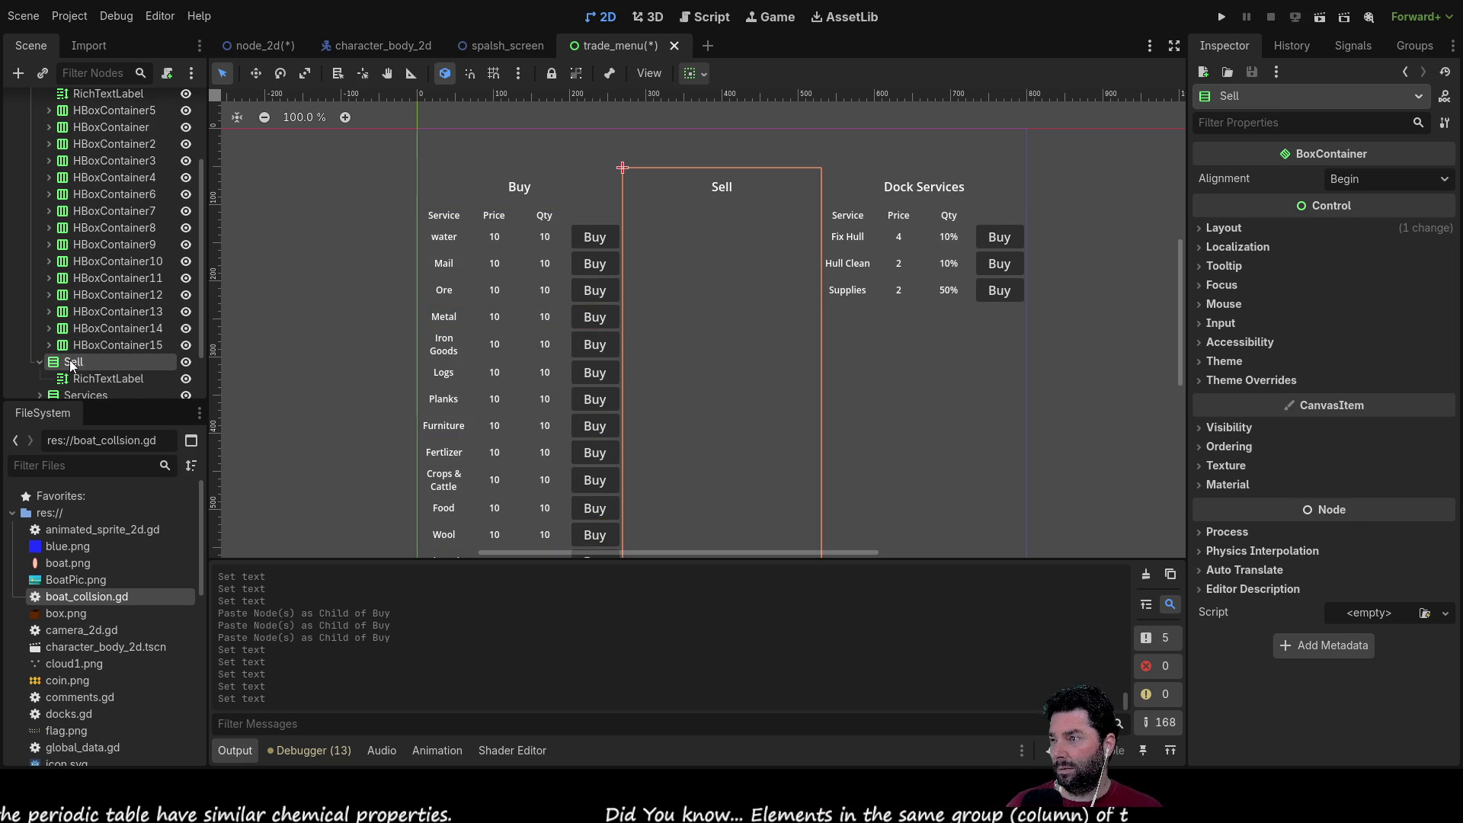
Step: Paste the copied header and goods rows into Sell and inspect the Sell and Dock Services columns
{"action": "key", "text": "ctrl+v"}
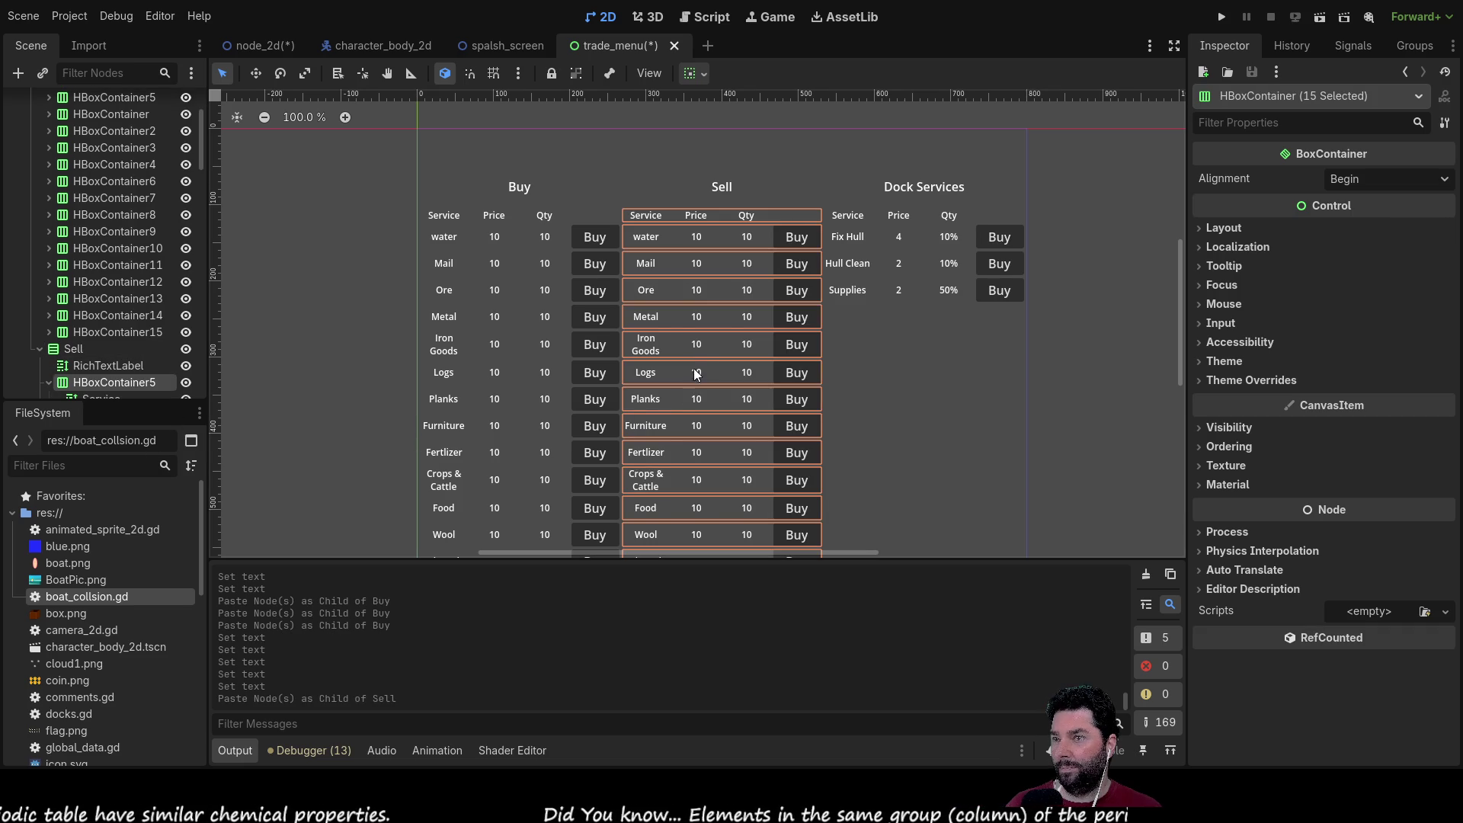
{"action": "scroll", "coordinate": [744, 288], "scroll_direction": "down", "scroll_amount": 2}
{"action": "scroll", "coordinate": [744, 288], "scroll_direction": "down", "scroll_amount": 1}
{"action": "left_click", "coordinate": [899, 381]}
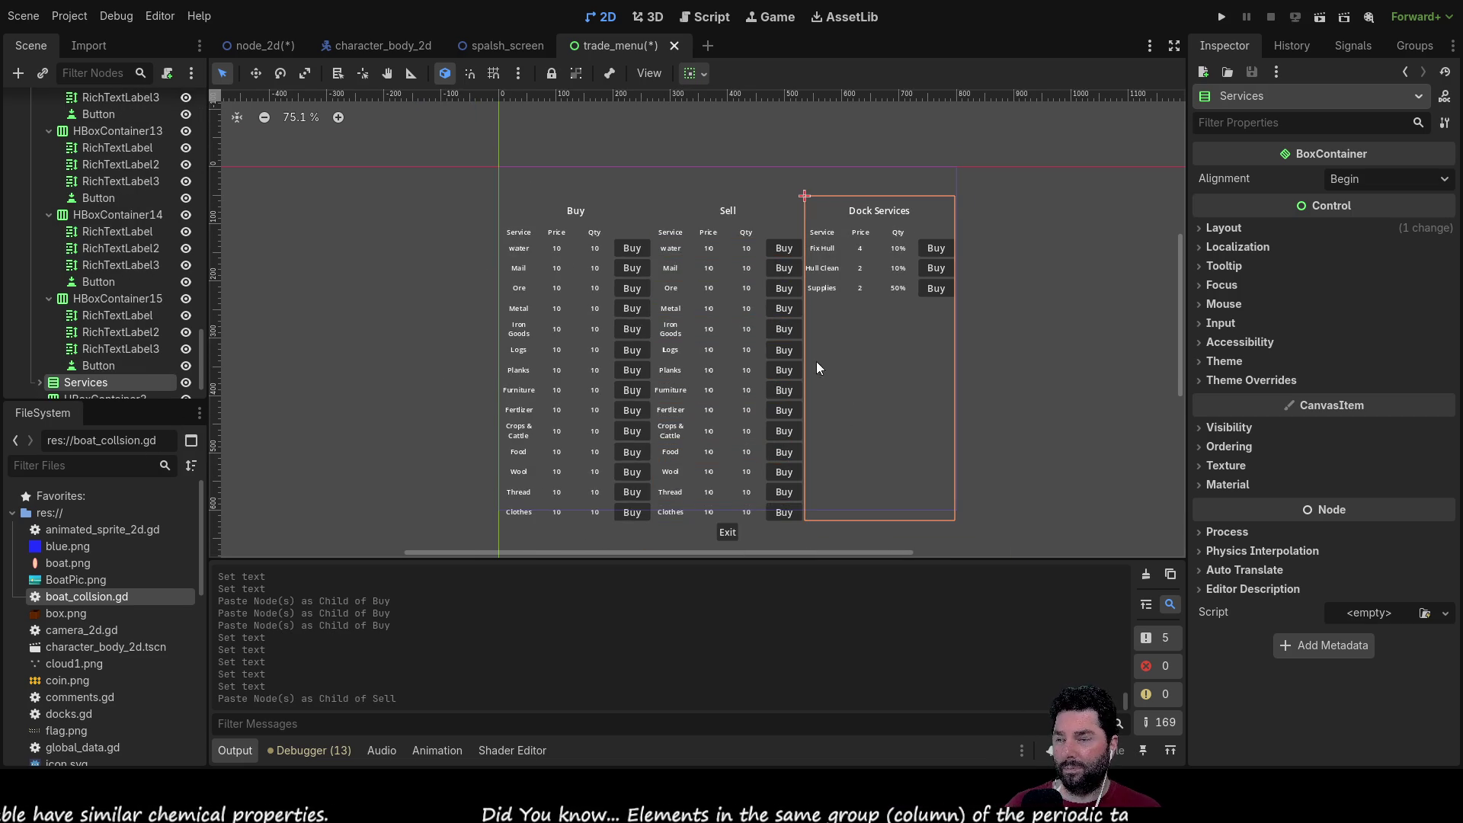
{"action": "scroll", "coordinate": [762, 357], "scroll_direction": "up", "scroll_amount": 7}
{"action": "mouse_move", "coordinate": [582, 214]}
{"action": "left_mouse_down"}
{"action": "mouse_move", "coordinate": [669, 348]}
{"action": "mouse_move", "coordinate": [702, 293]}
{"action": "left_mouse_up"}
{"action": "scroll", "coordinate": [707, 314], "scroll_direction": "down", "scroll_amount": 5}
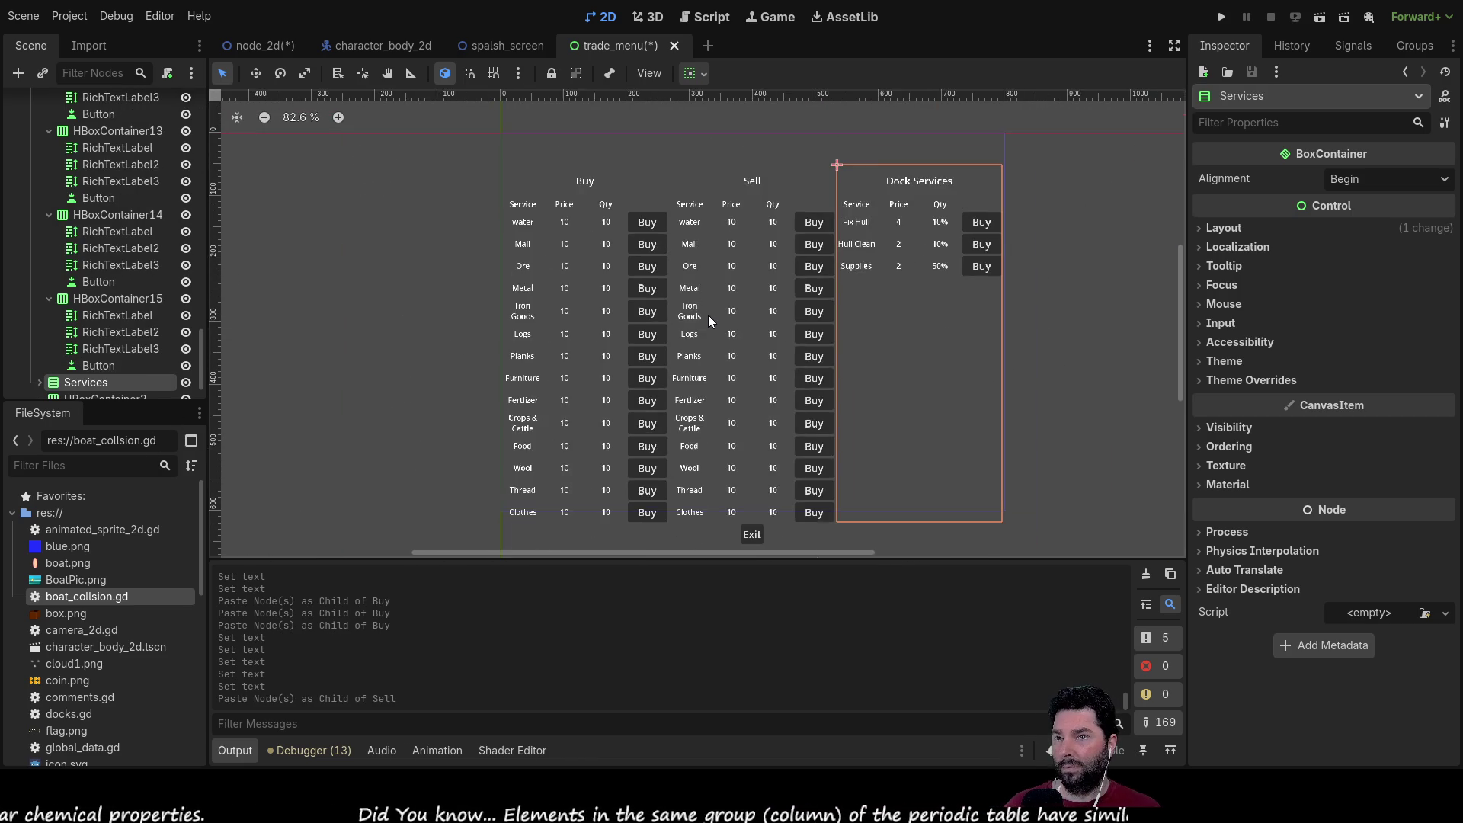
{"action": "scroll", "coordinate": [549, 348], "scroll_direction": "up", "scroll_amount": 4}
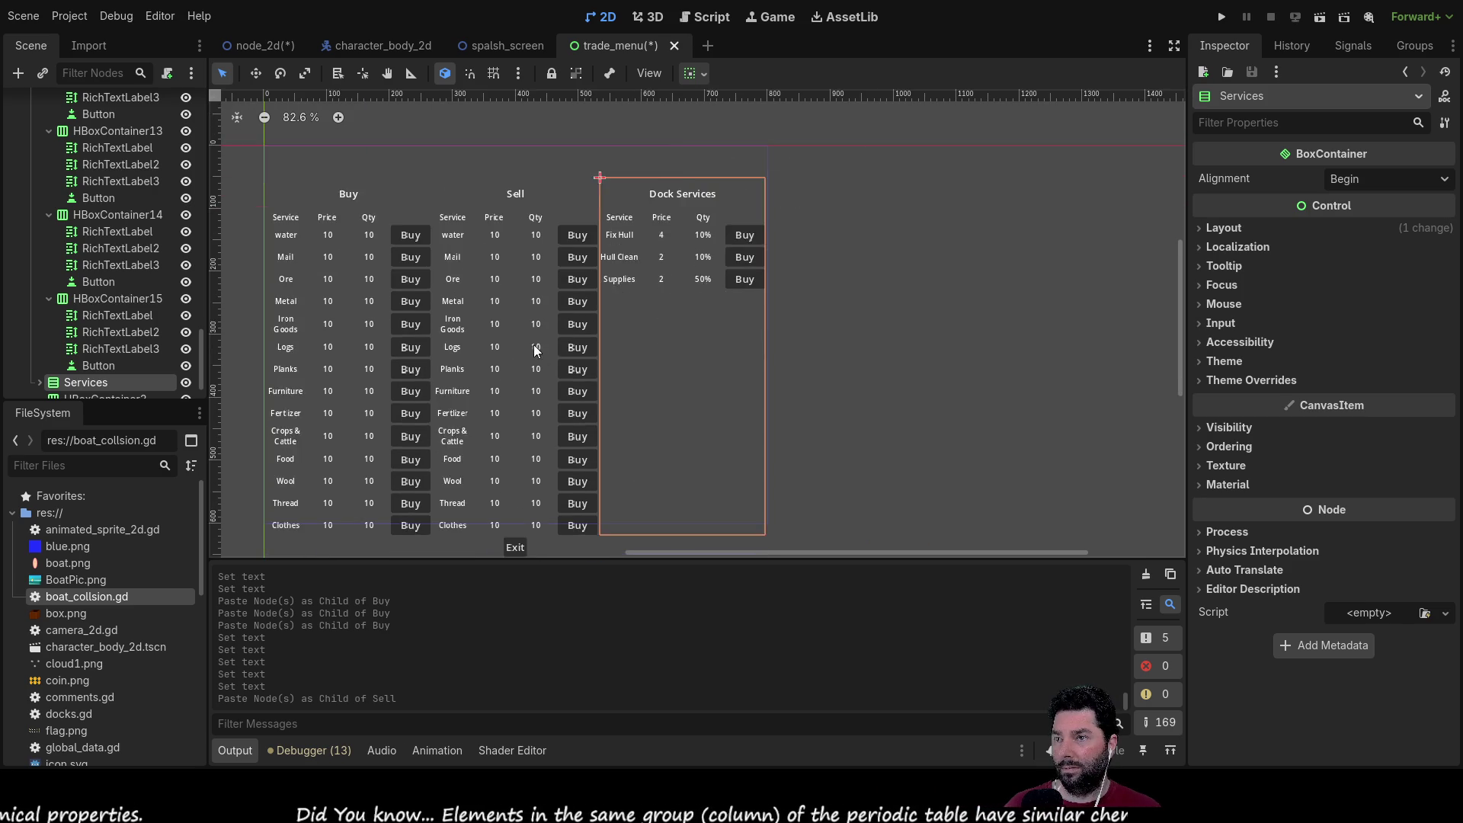
{"action": "left_click_drag", "start_coordinate": [520, 305], "coordinate": [491, 330]}
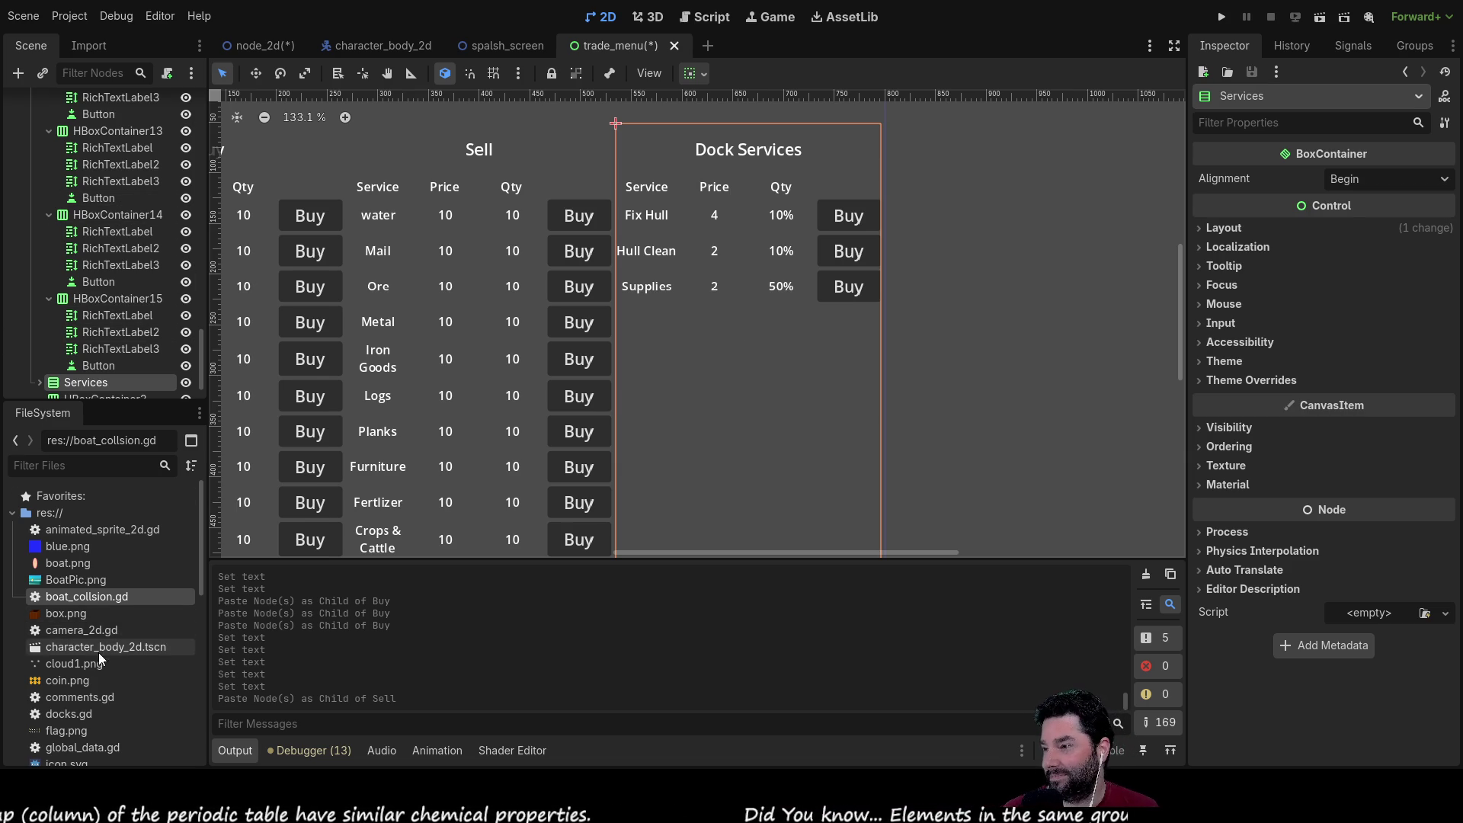
{"action": "left_click", "coordinate": [704, 17]}
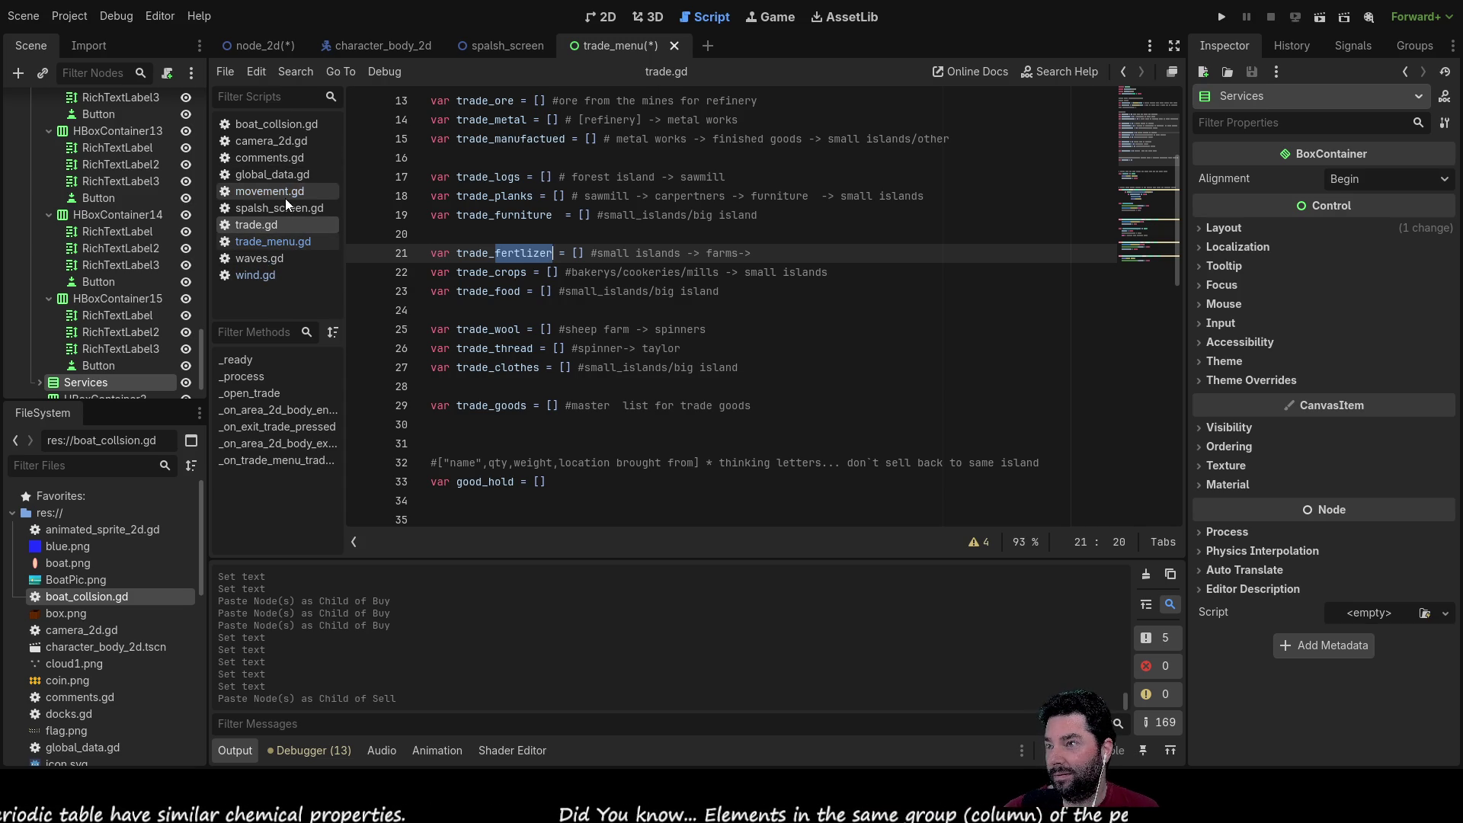
Step: In comments.gd, add a note offering coffee & cake for reaching a target gold ammount
{"action": "left_click", "coordinate": [279, 157]}
{"action": "scroll", "coordinate": [492, 389], "scroll_direction": "down", "scroll_amount": 8}
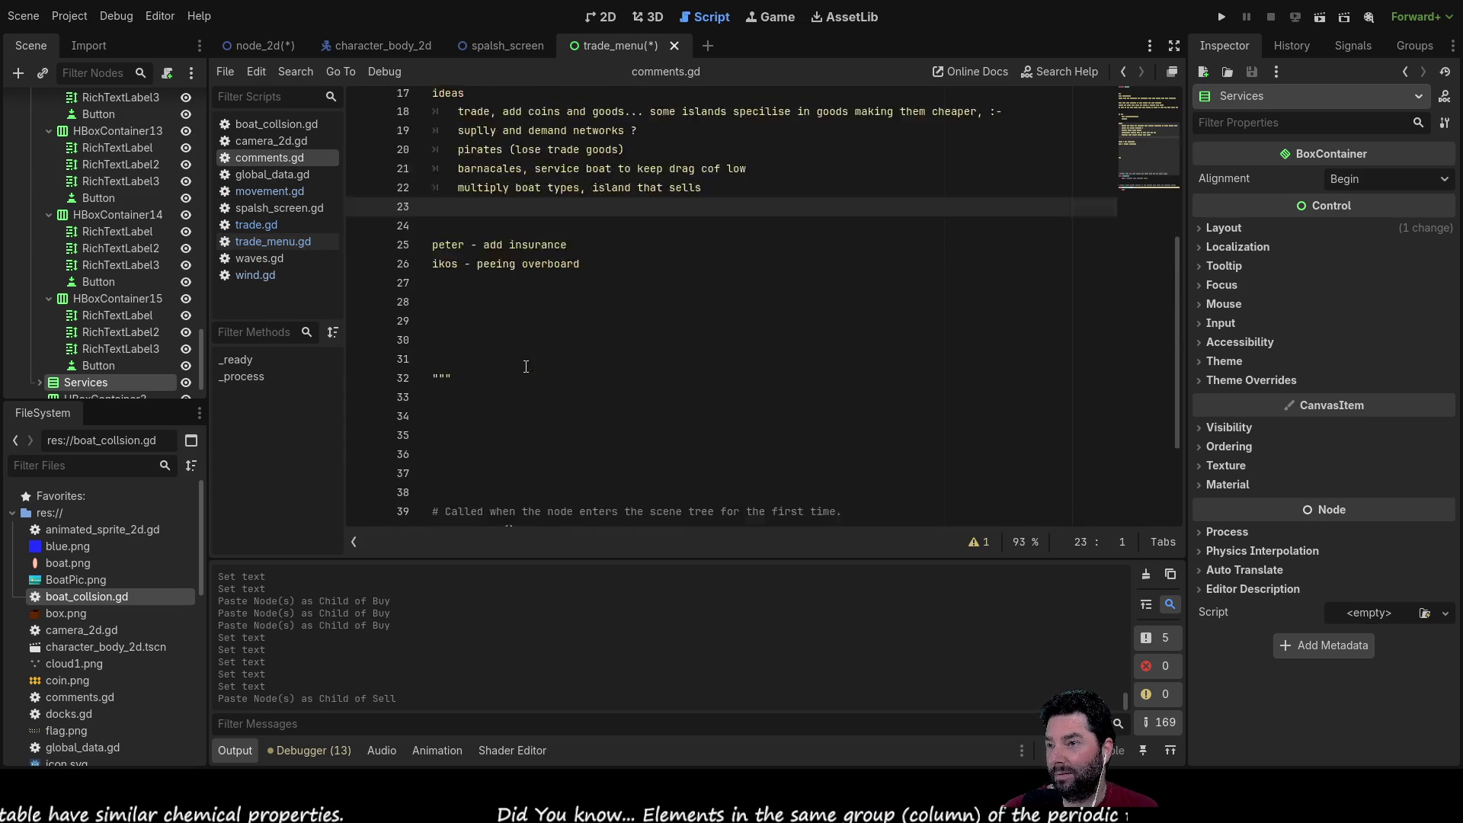
{"action": "scroll", "coordinate": [491, 389], "scroll_direction": "up", "scroll_amount": 3}
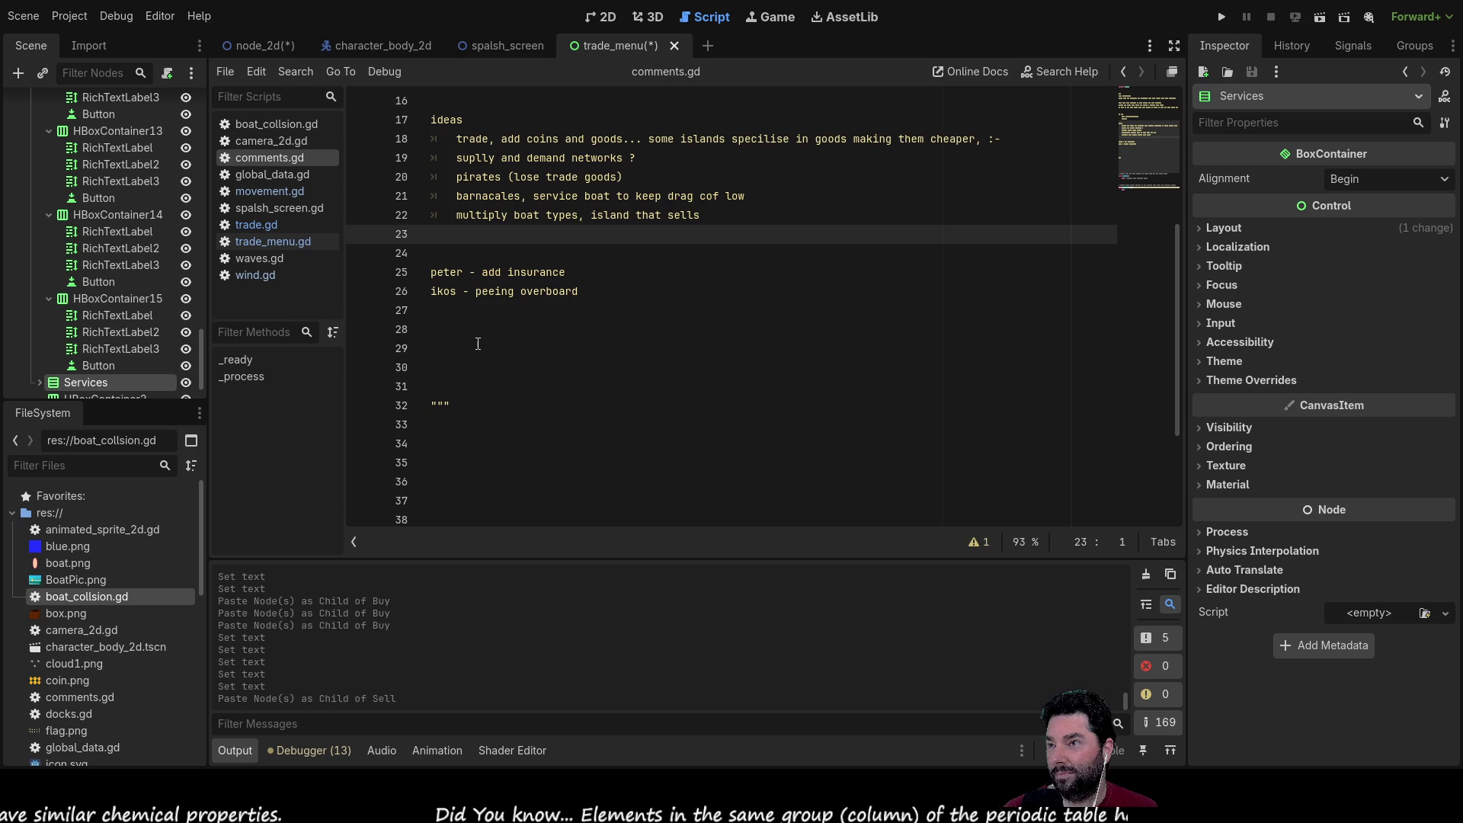
{"action": "left_click", "coordinate": [439, 313]}
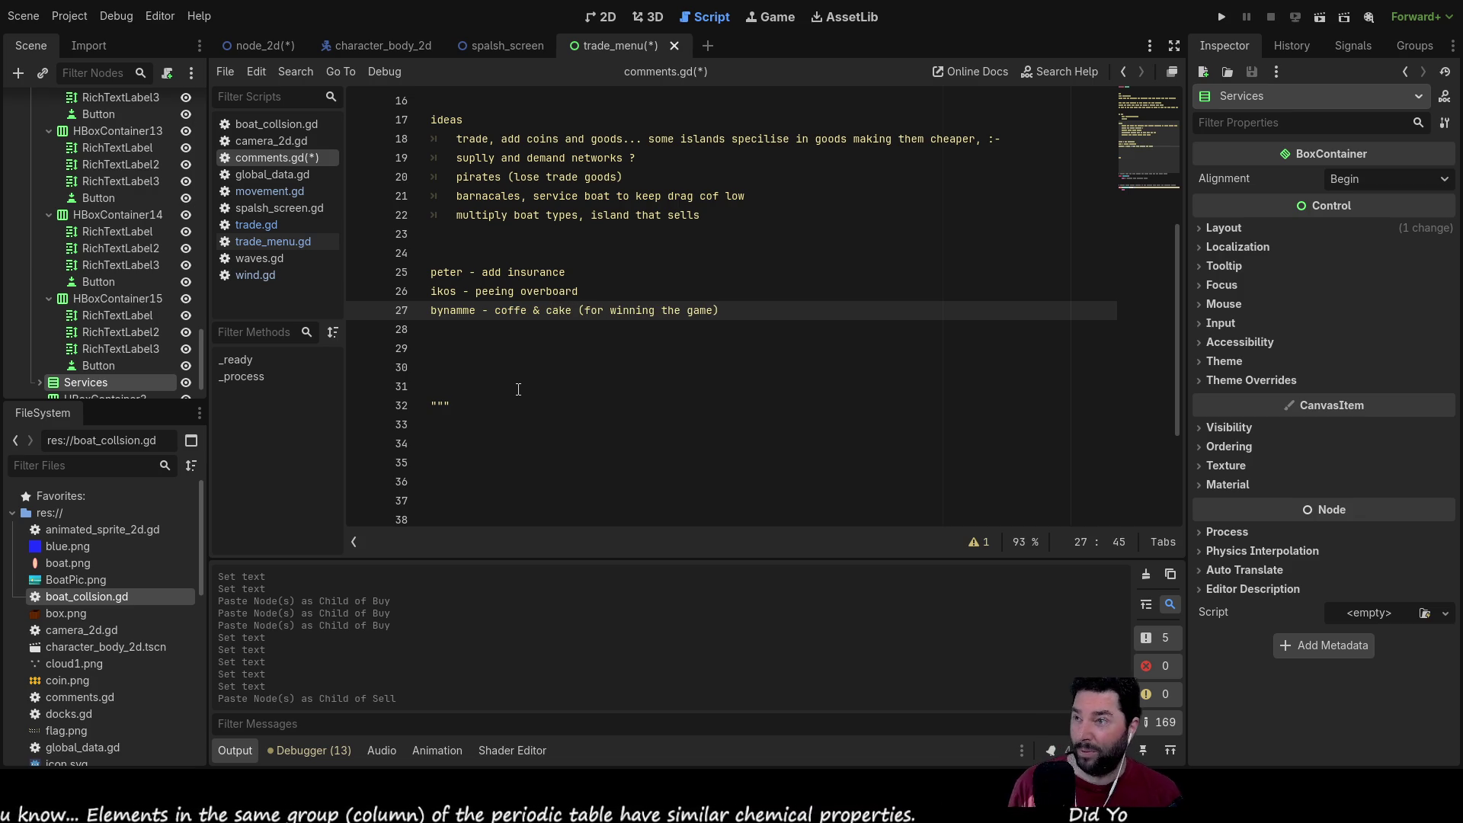
{"action": "key", "text": "Down"}
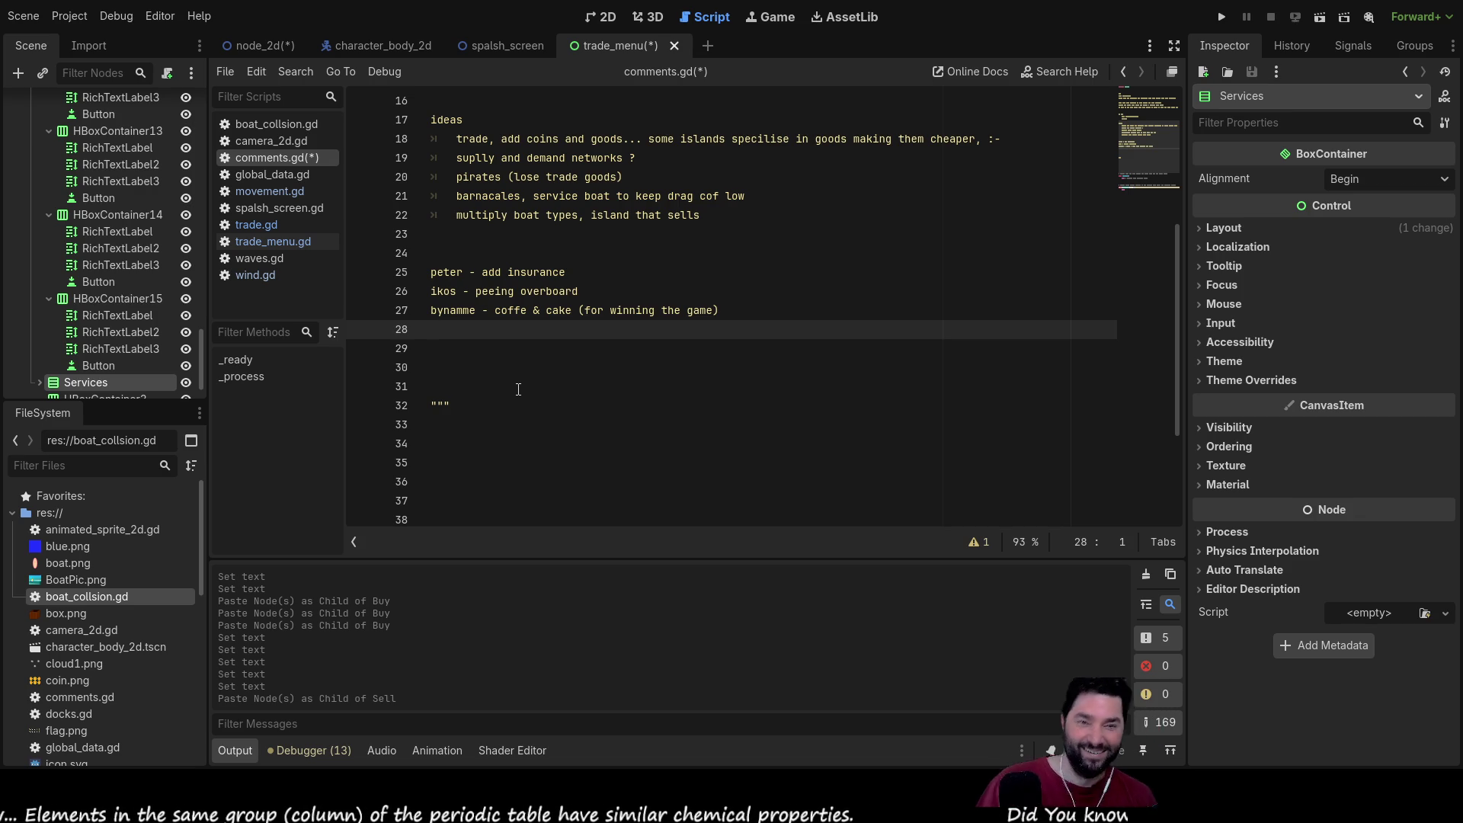
{"action": "key", "text": "Up"}
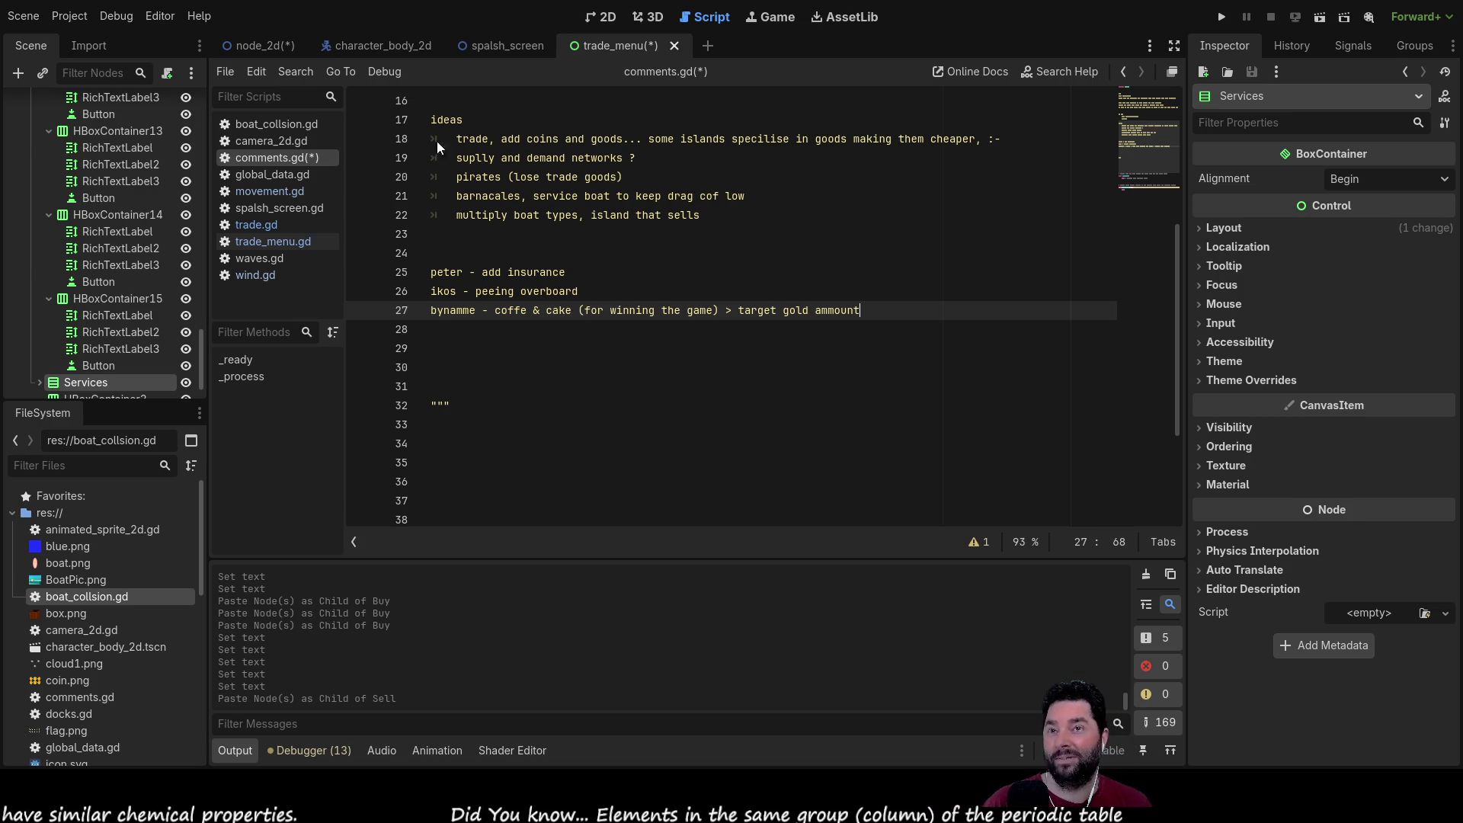
Step: Run the project, start playing and steer the boat toward the island
{"action": "left_click", "coordinate": [1222, 14]}
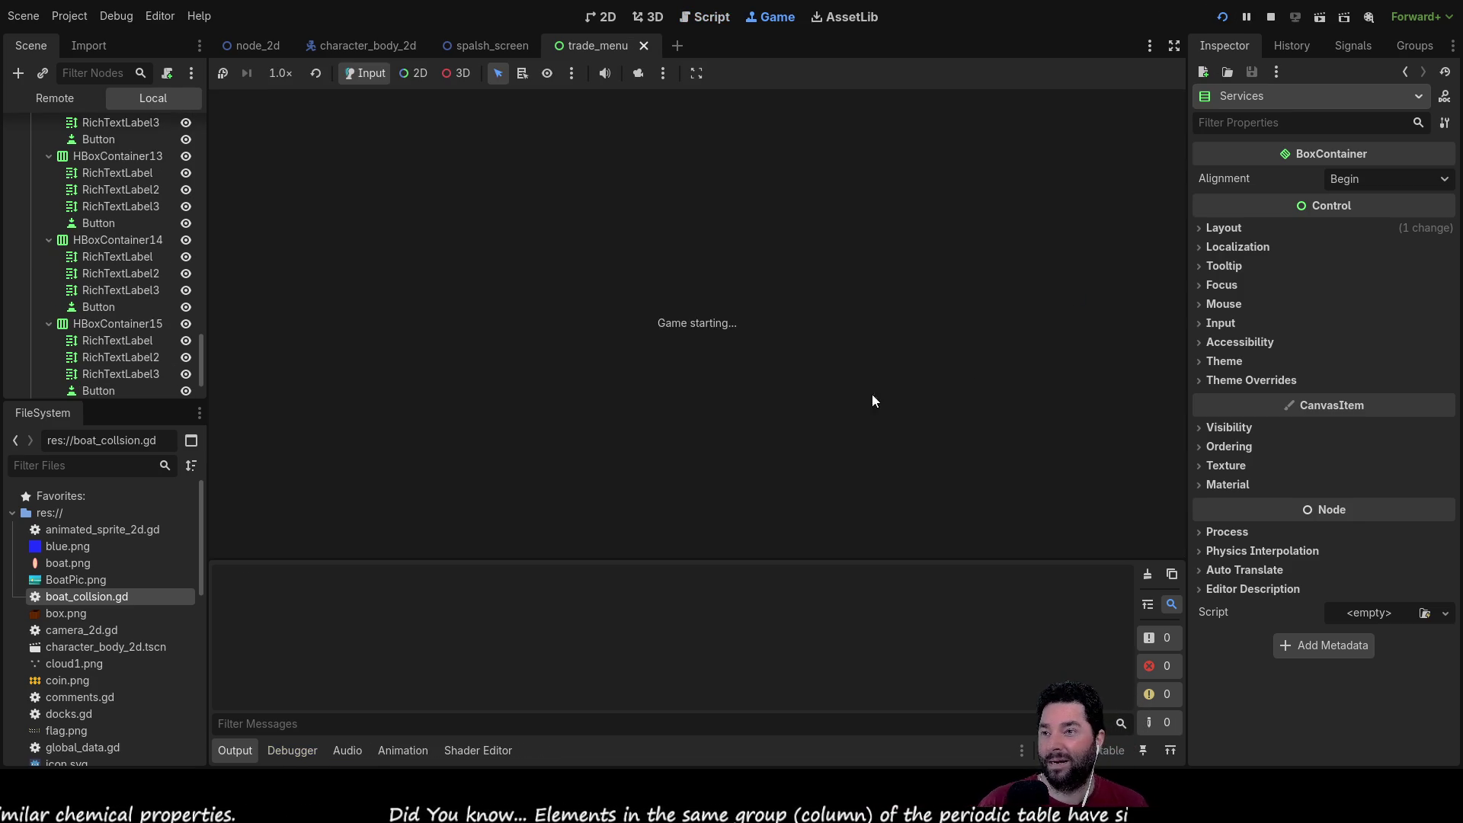
{"action": "left_click", "coordinate": [527, 118]}
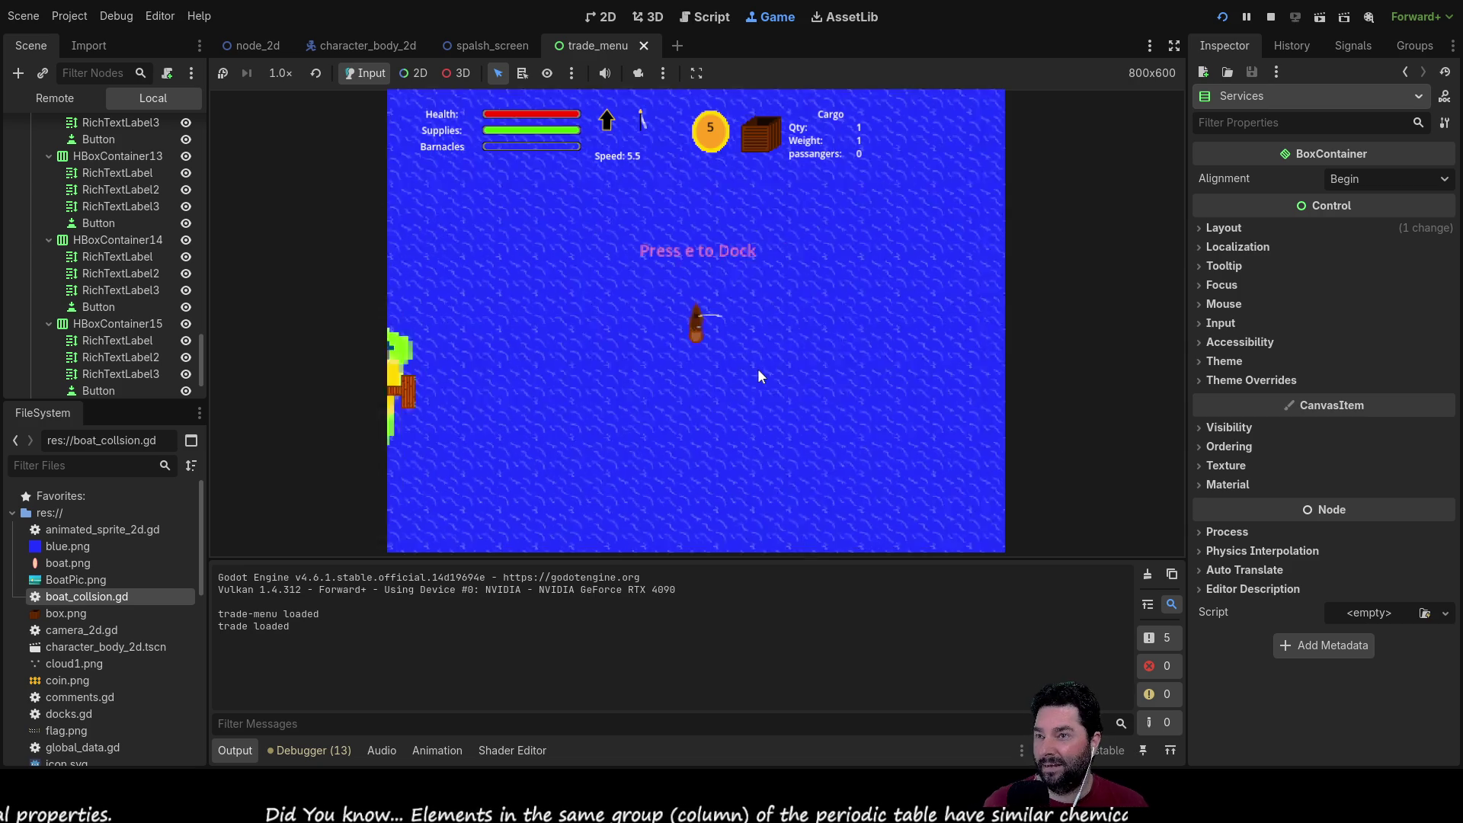
{"action": "key", "text": "d"}
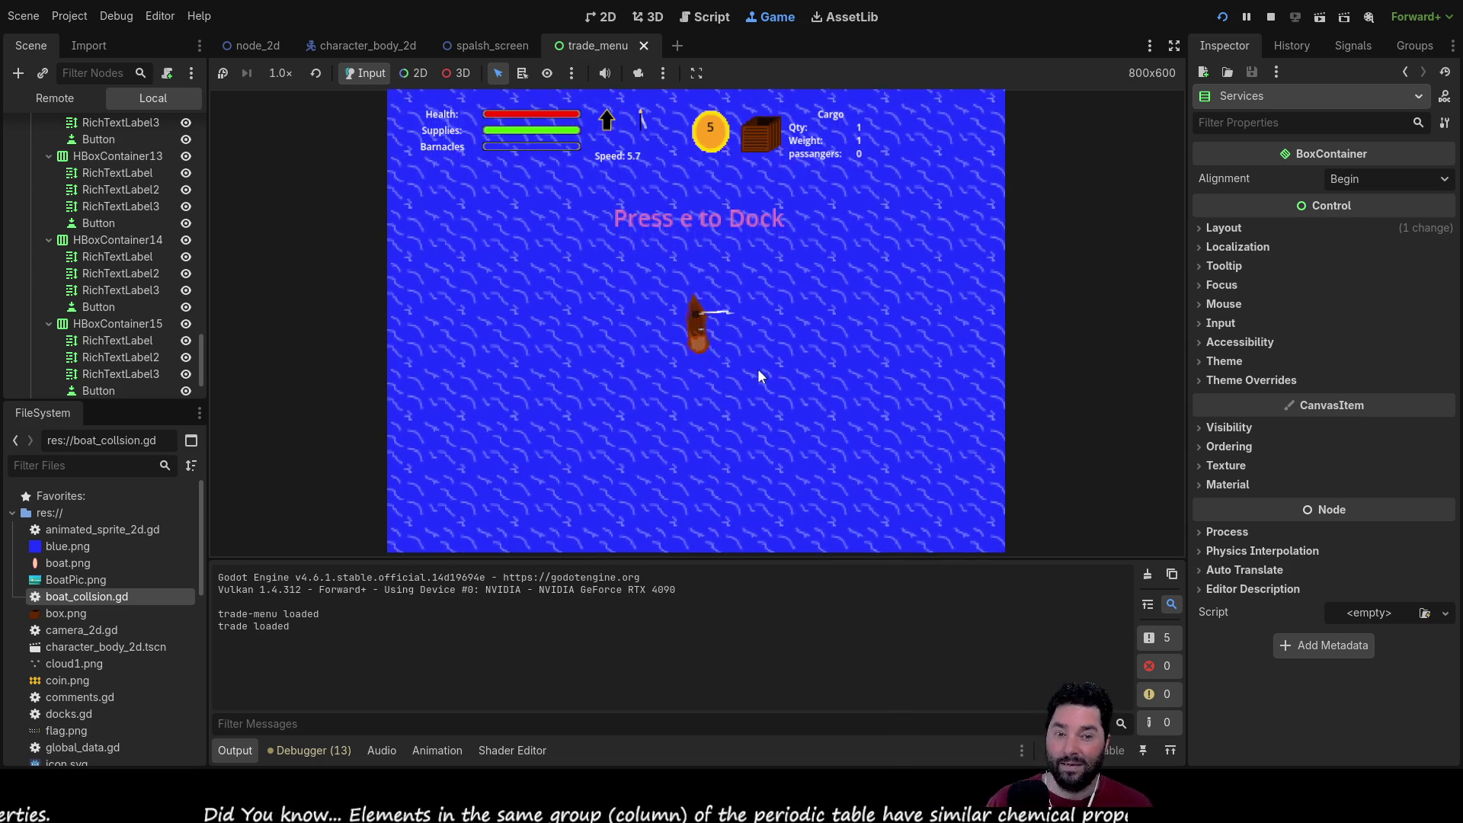
{"action": "key", "text": "a"}
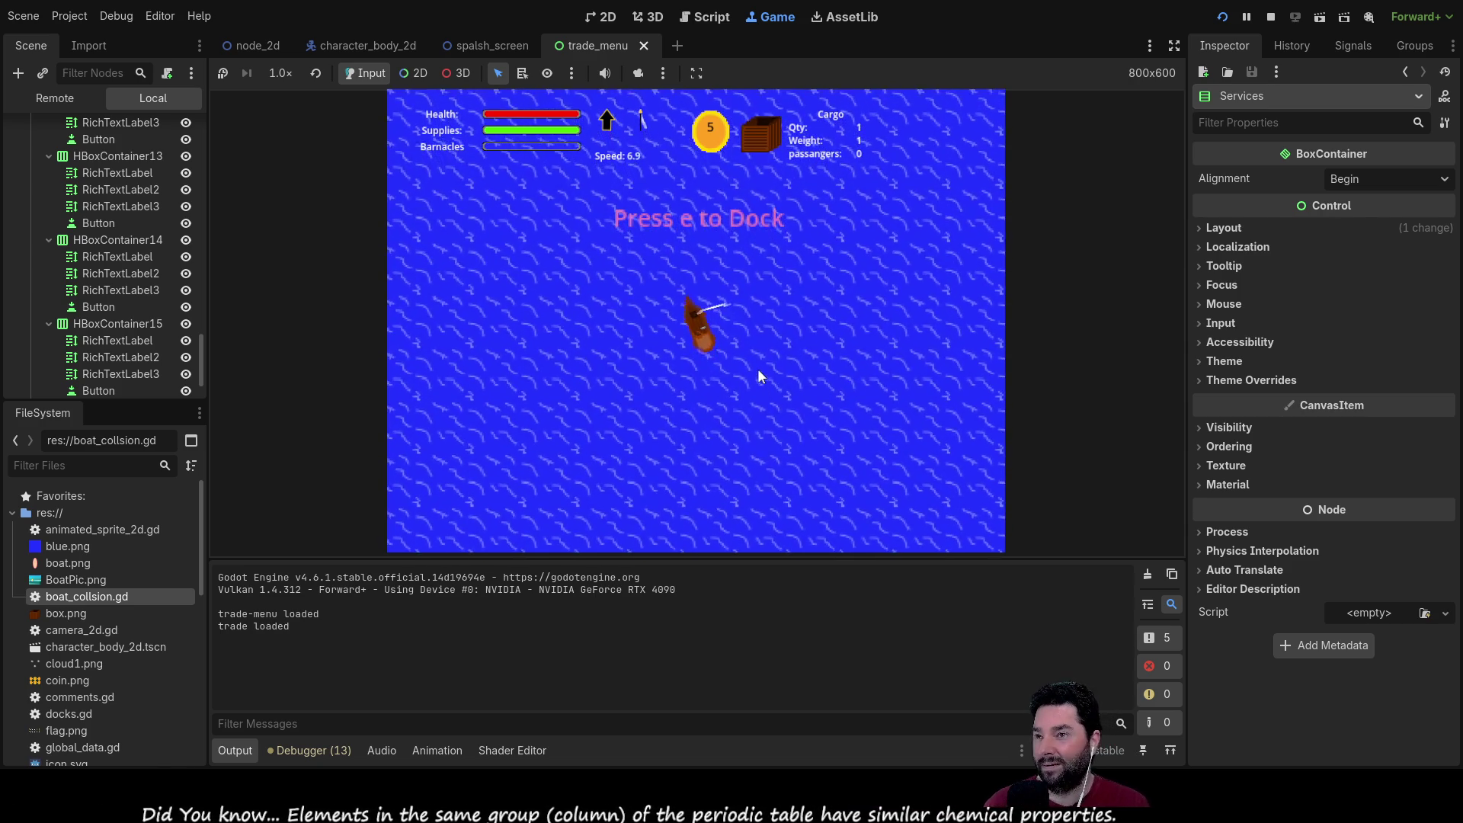
{"action": "key", "text": "a"}
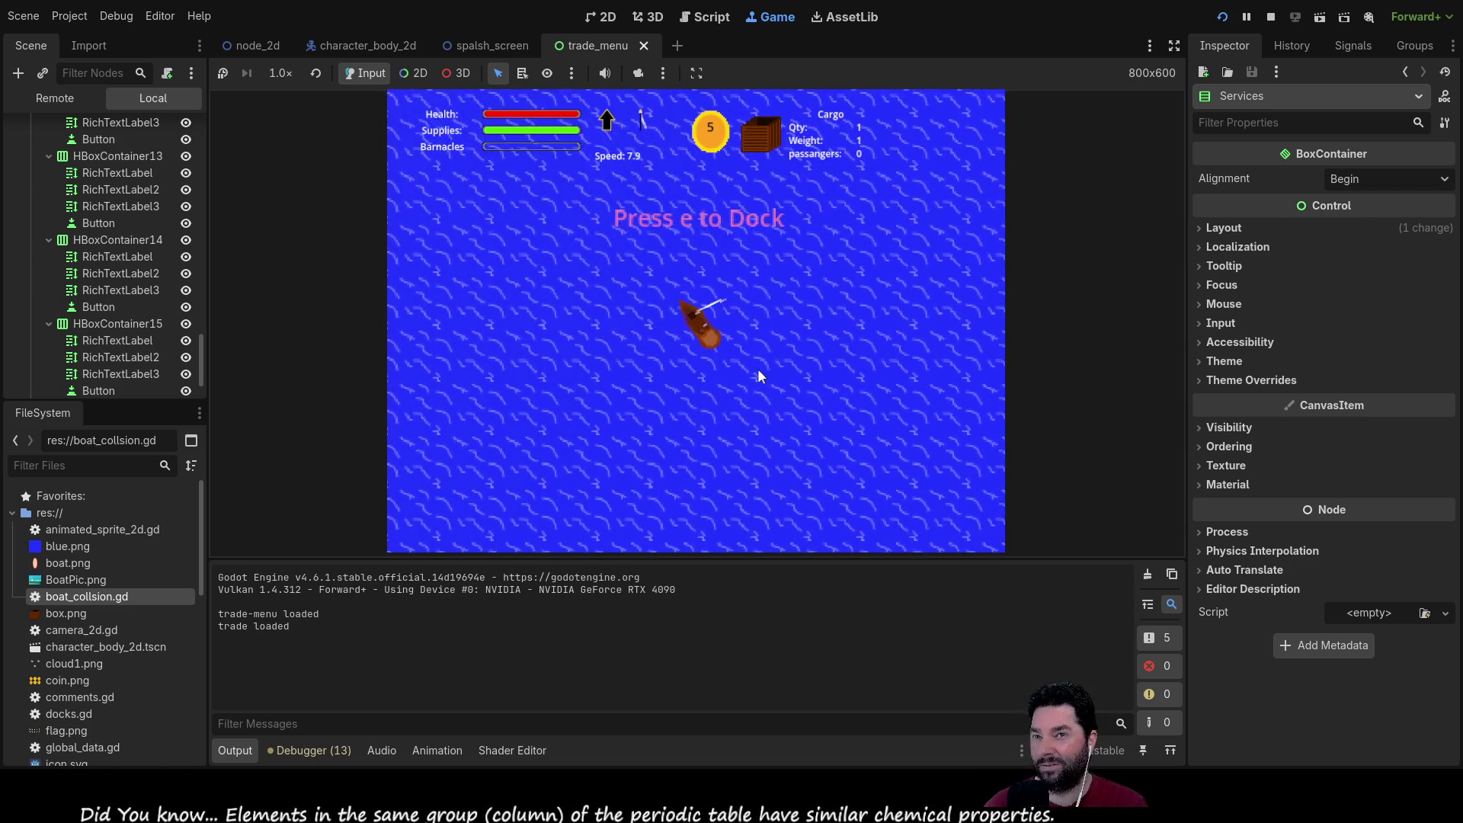
{"action": "key", "text": "a"}
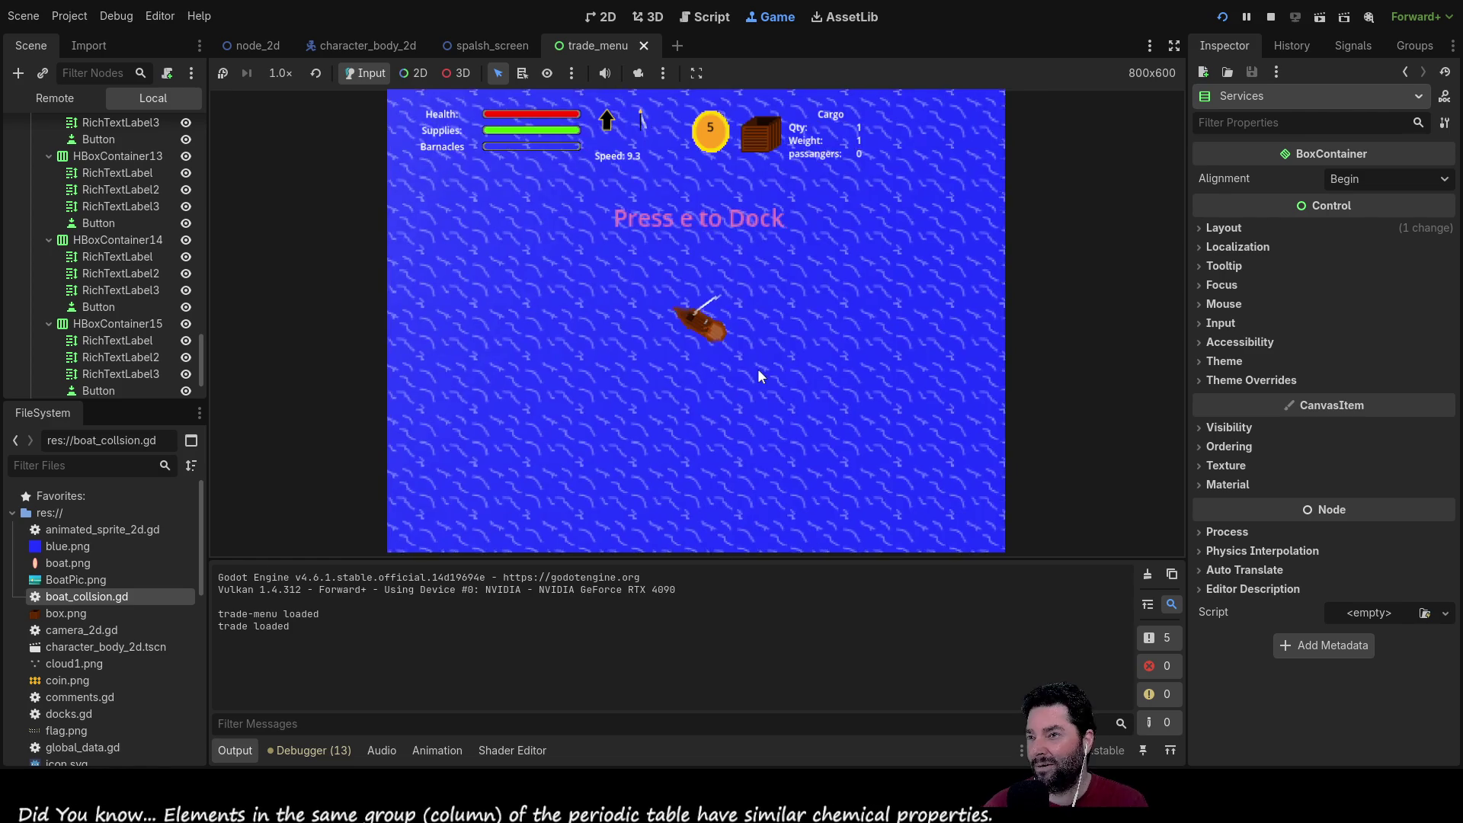
{"action": "key", "text": "a"}
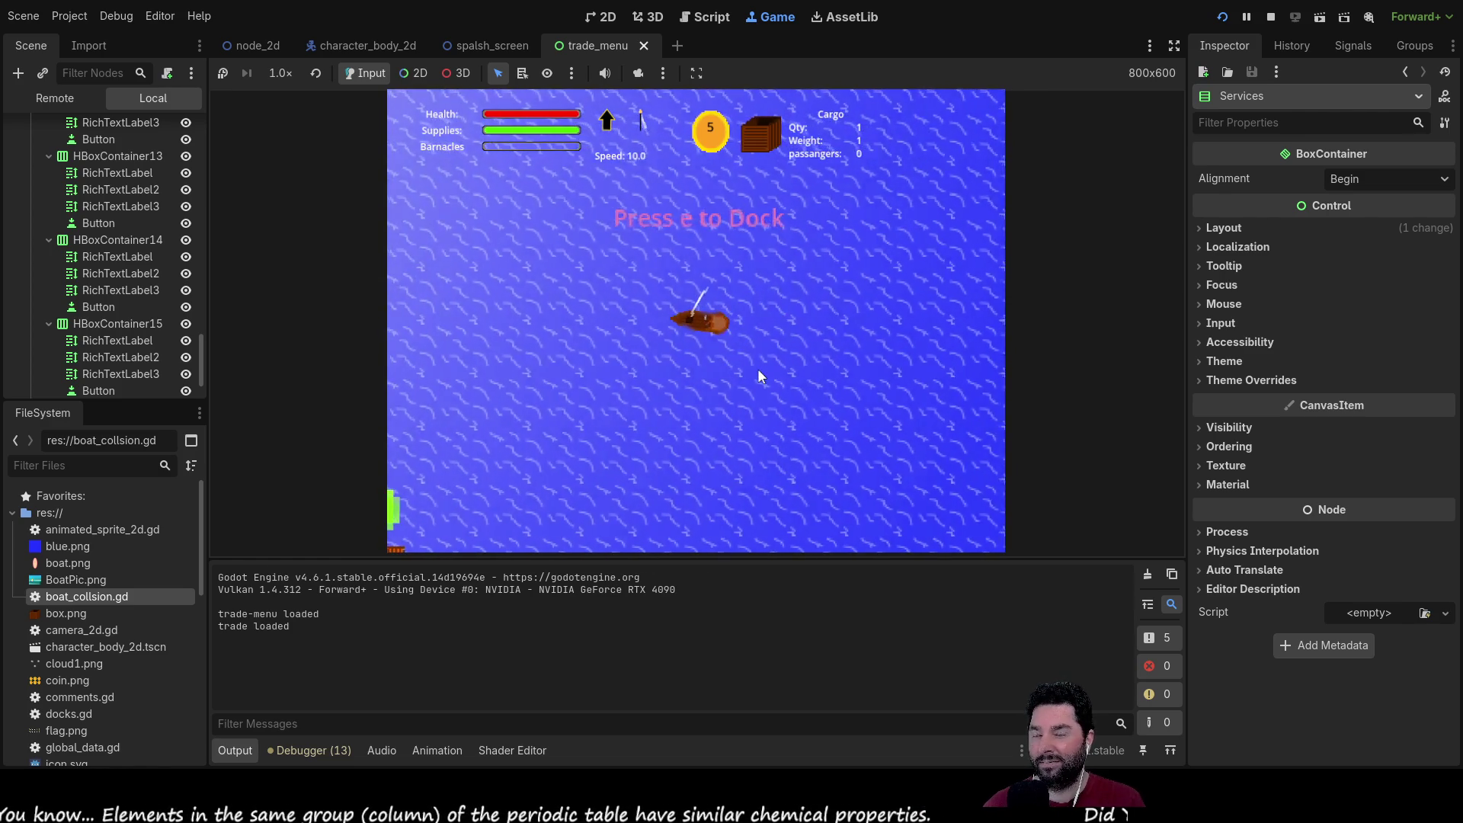
{"action": "key", "text": "a"}
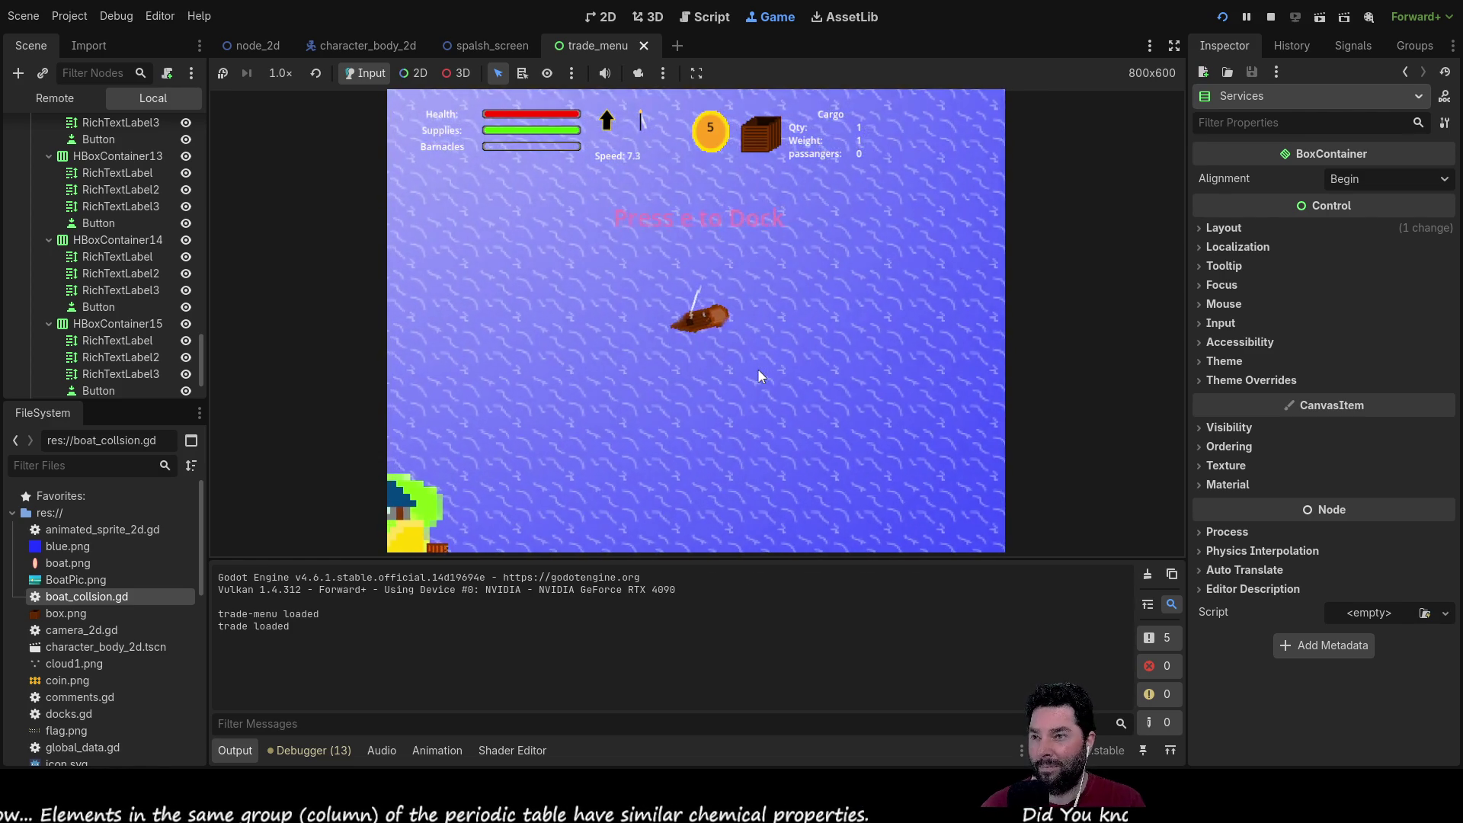
Step: Ease the boat up beside the island, then restart the game with F5
{"action": "key", "text": "s"}
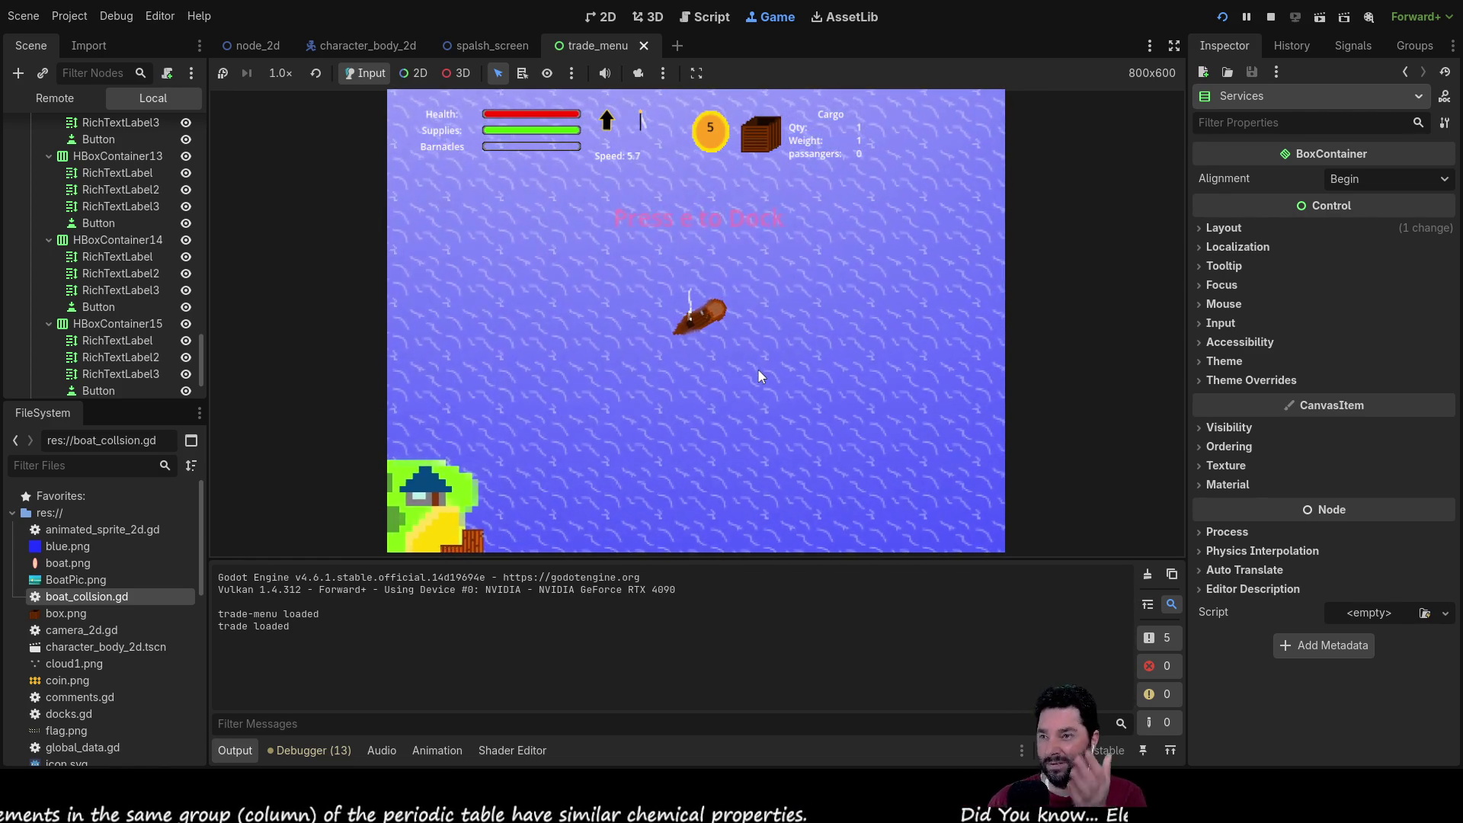
{"action": "key", "text": "w"}
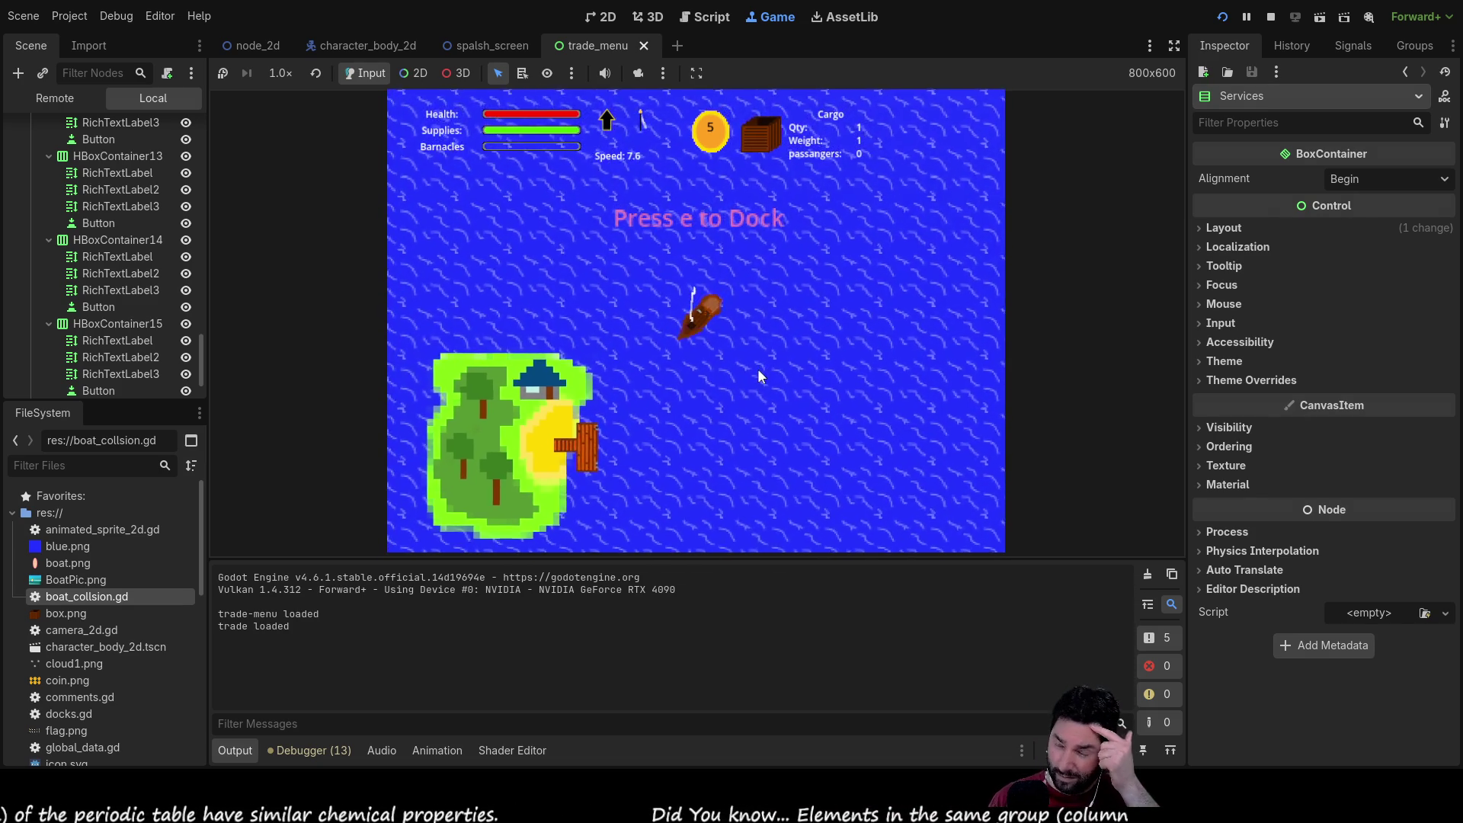
{"action": "key", "text": "s"}
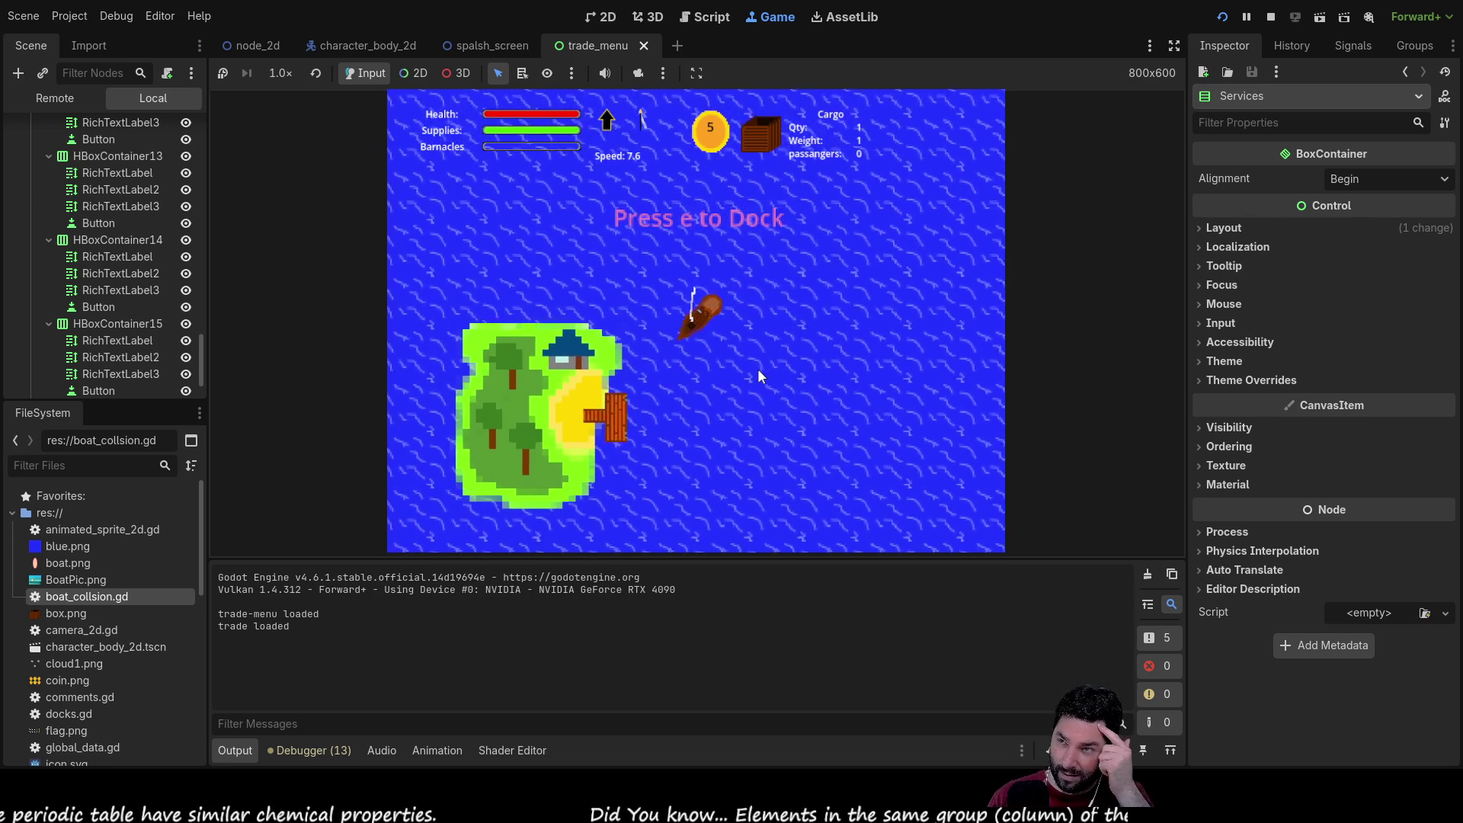
{"action": "key", "text": "s"}
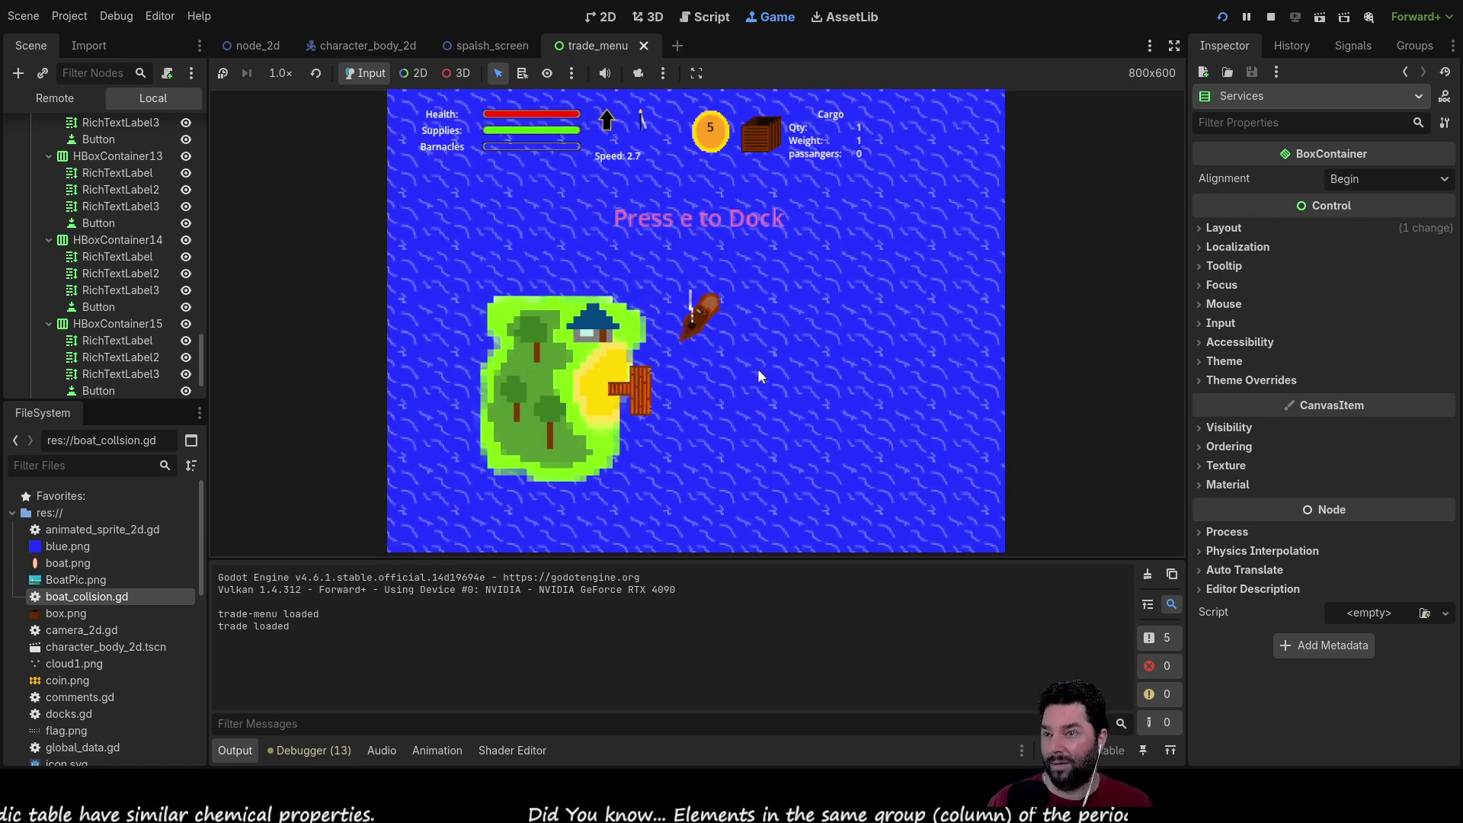
{"action": "key", "text": "w"}
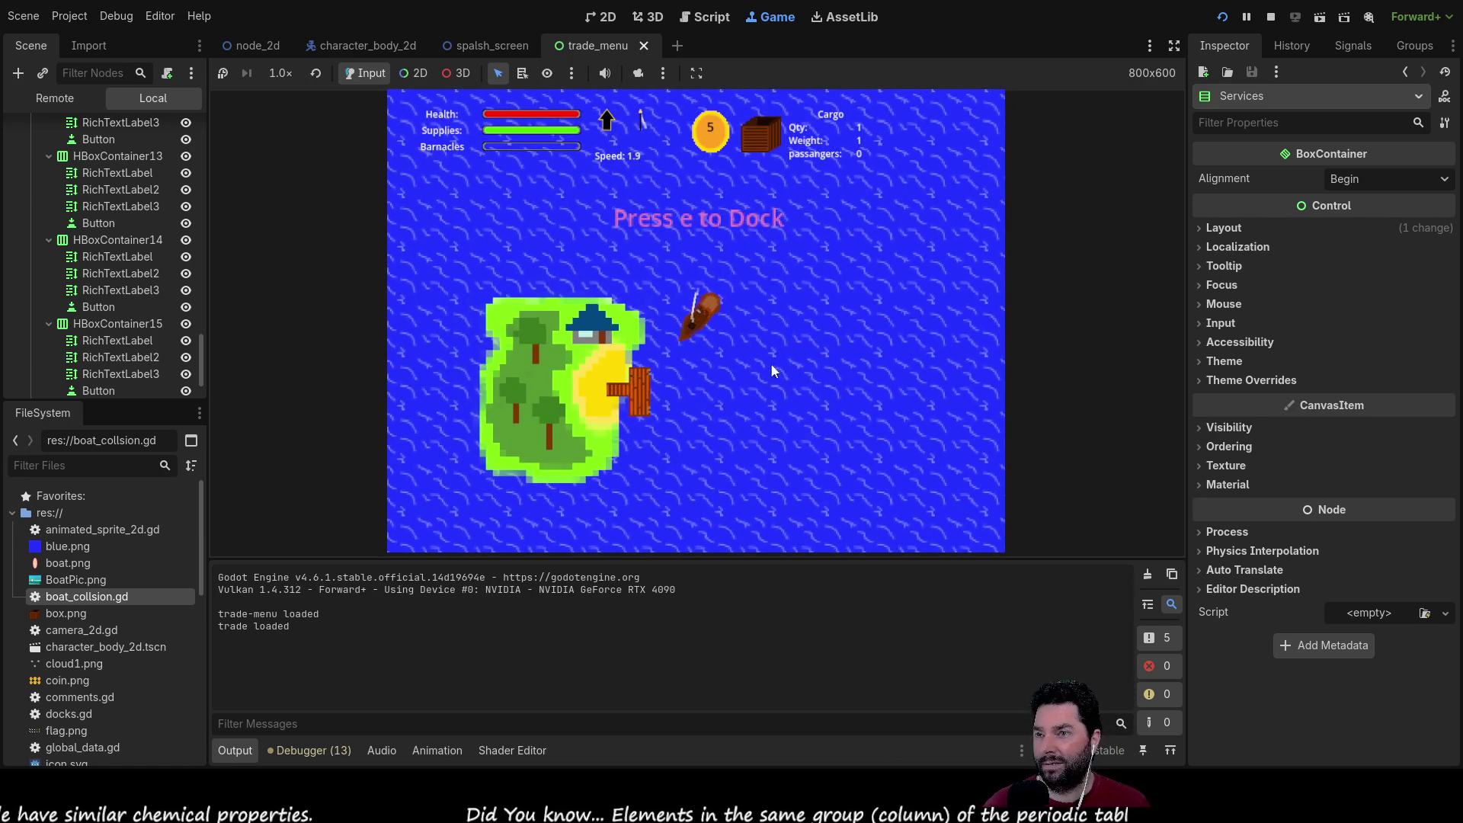
{"action": "key", "text": "s"}
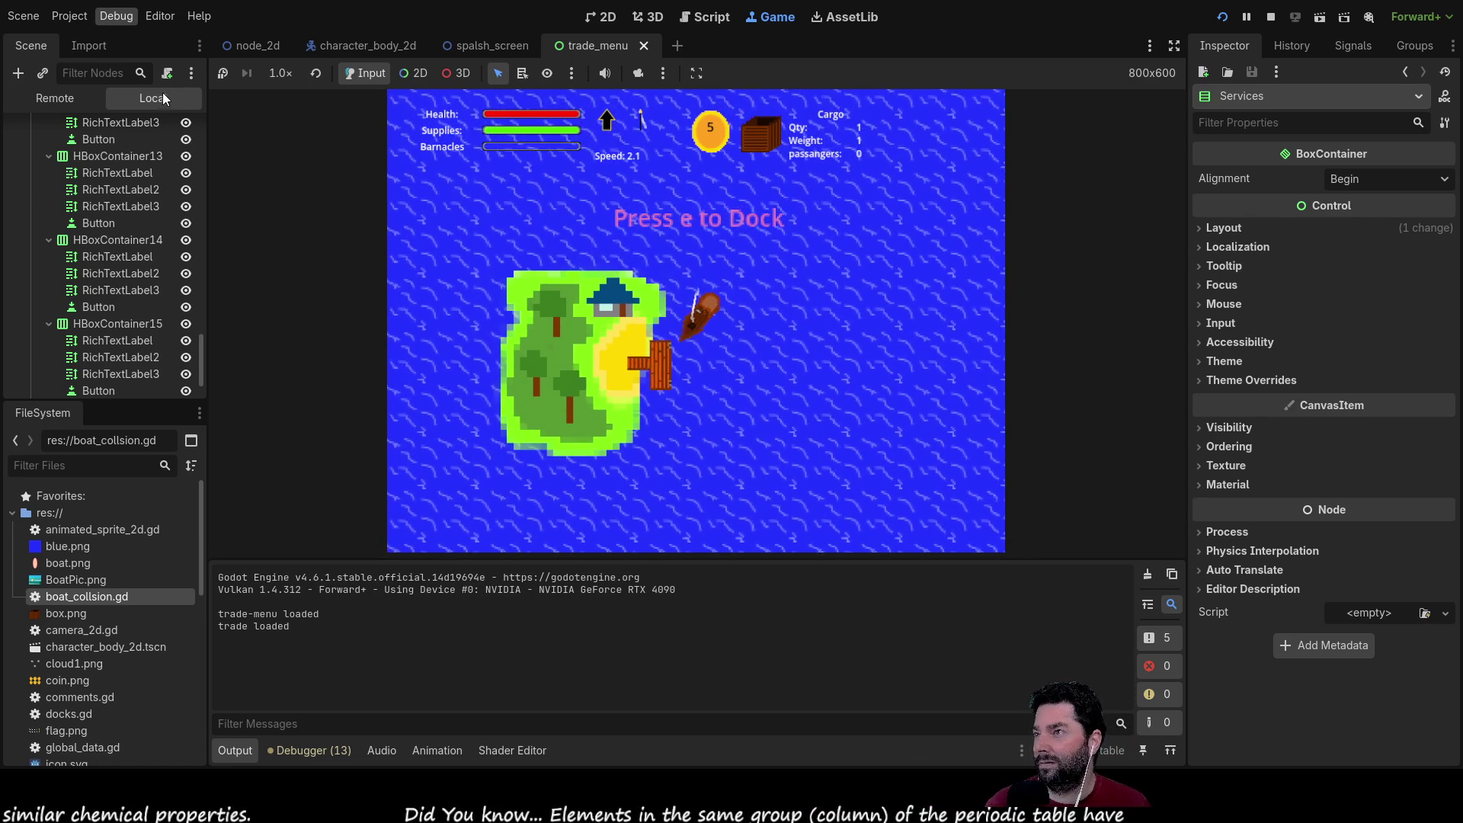
{"action": "key", "text": "F5"}
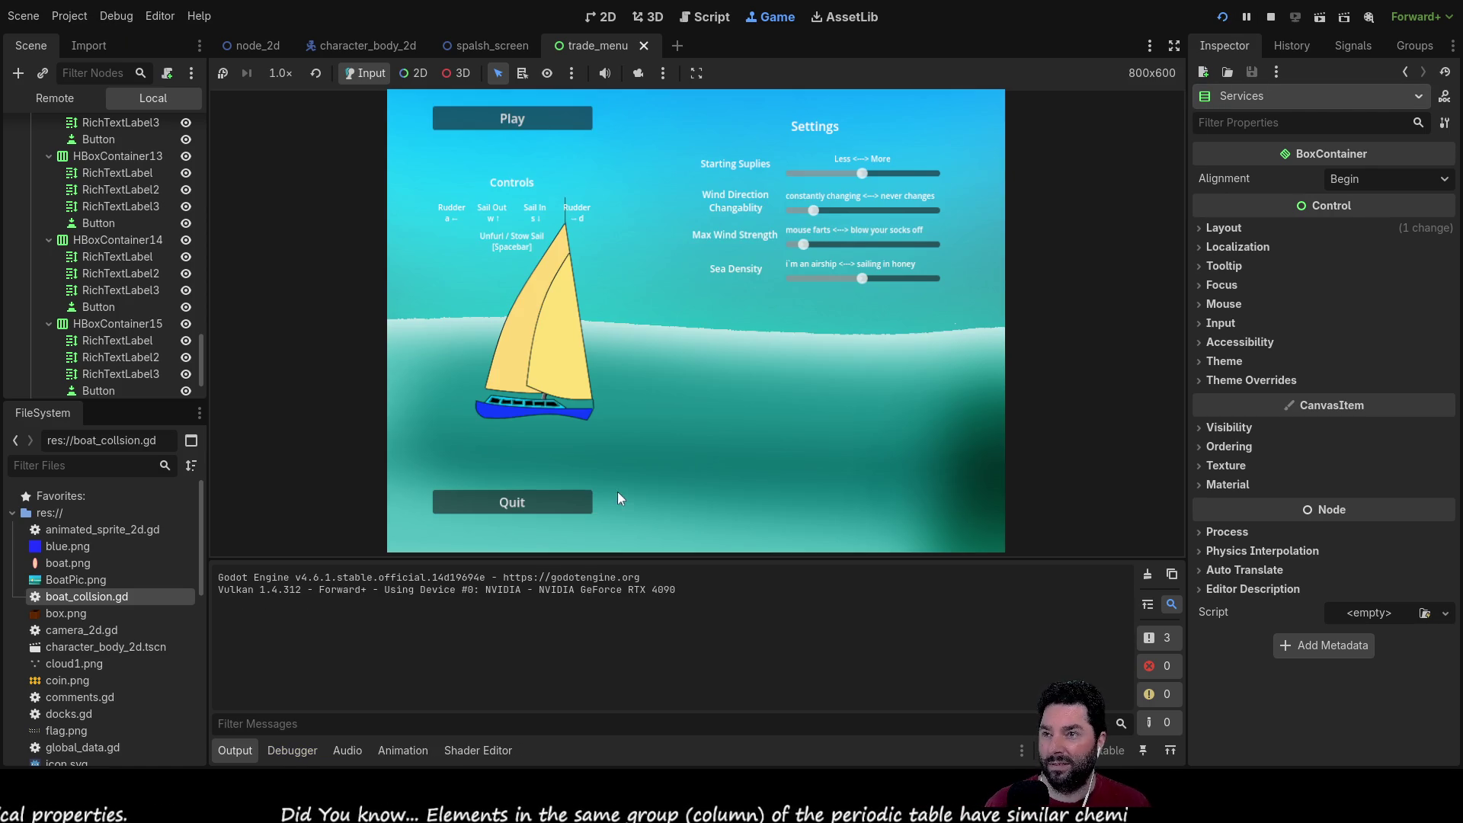
Step: Start a new game, sail to the island dock and dock to bring up the trade menu
{"action": "left_click", "coordinate": [541, 108]}
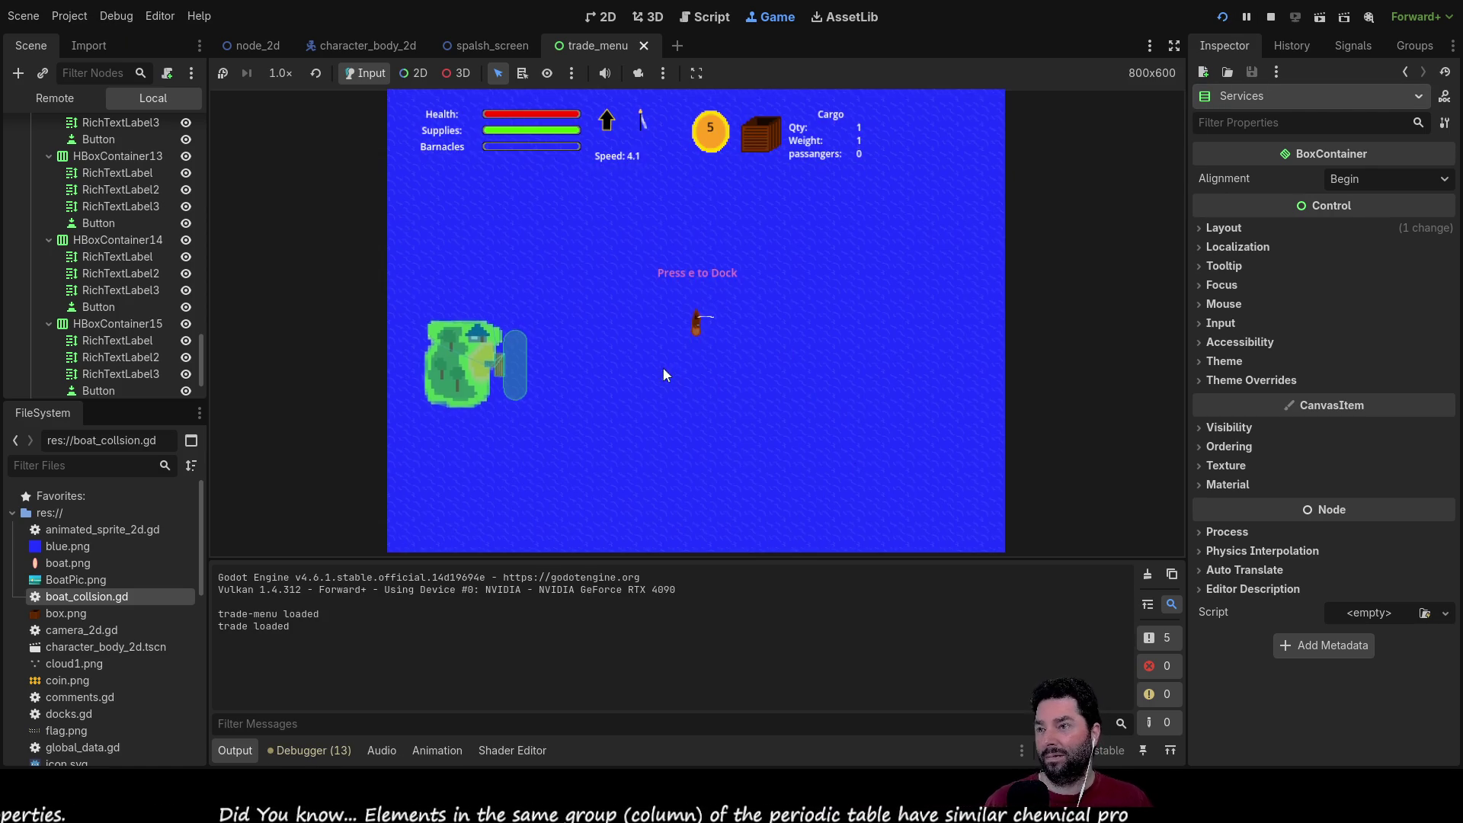
{"action": "scroll", "coordinate": [669, 373], "scroll_direction": "up", "scroll_amount": 3}
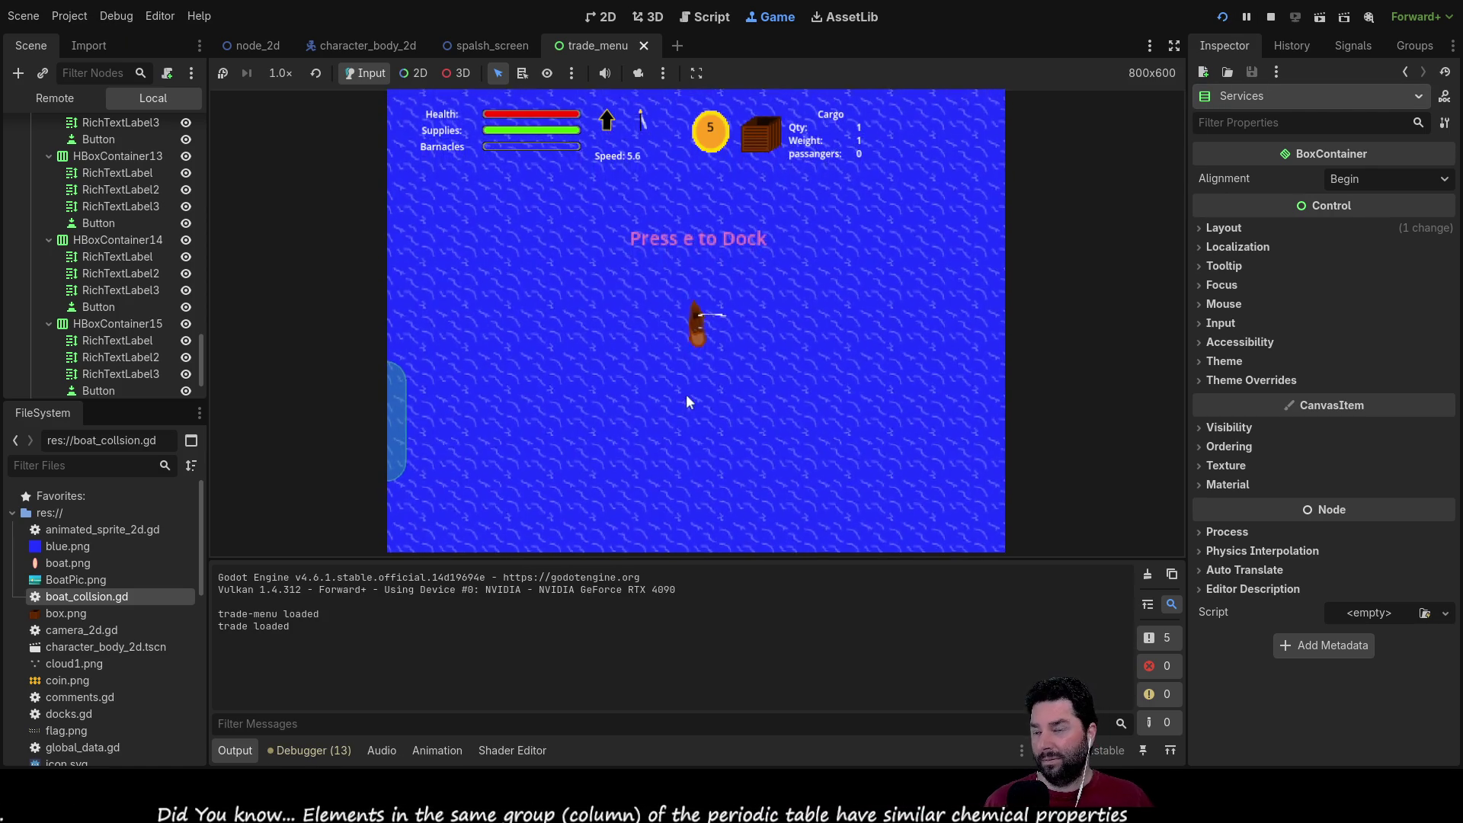
{"action": "scroll", "coordinate": [686, 394], "scroll_direction": "down", "scroll_amount": 3}
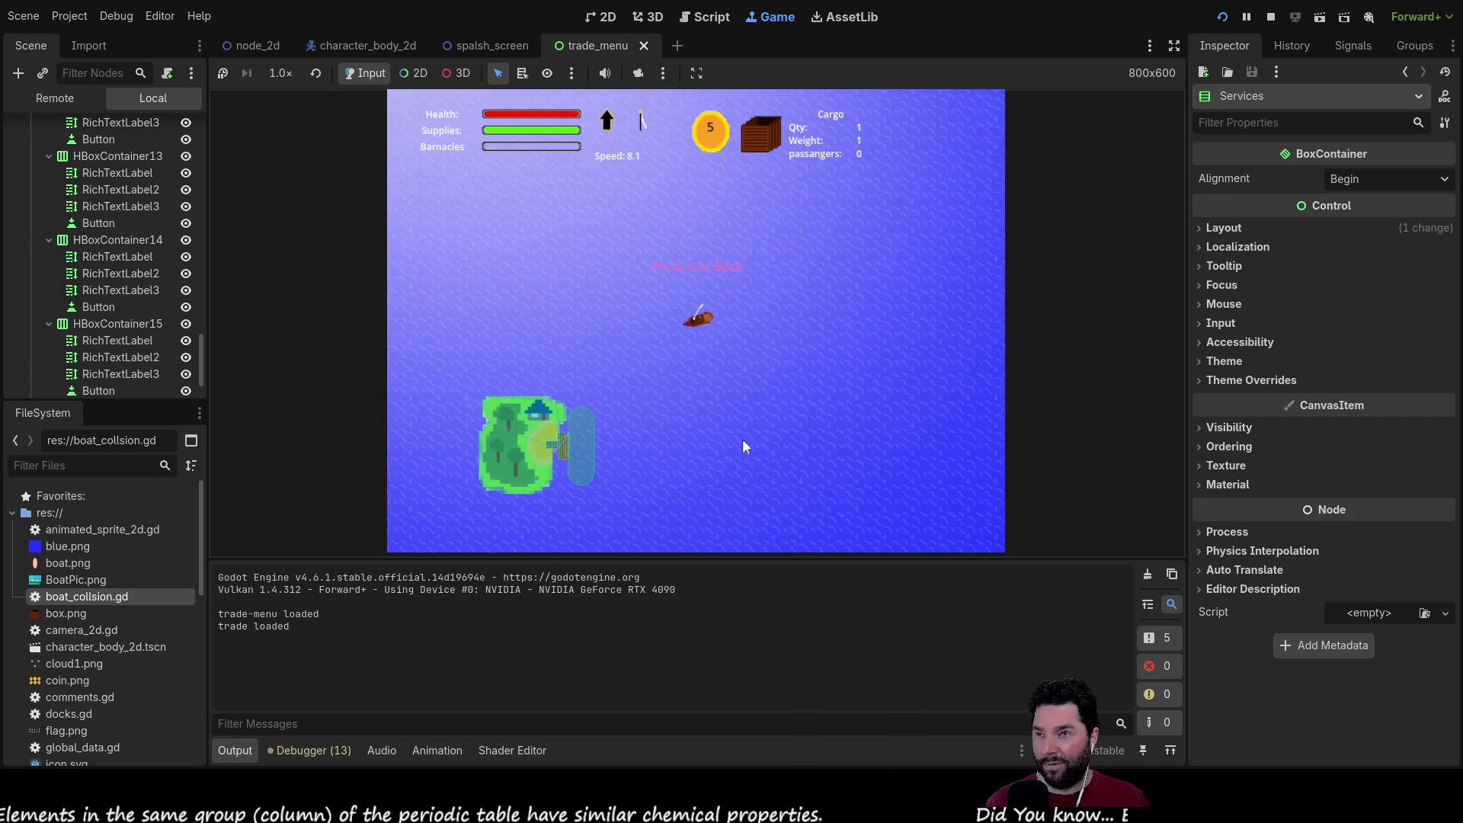
{"action": "scroll", "coordinate": [742, 434], "scroll_direction": "up", "scroll_amount": 2}
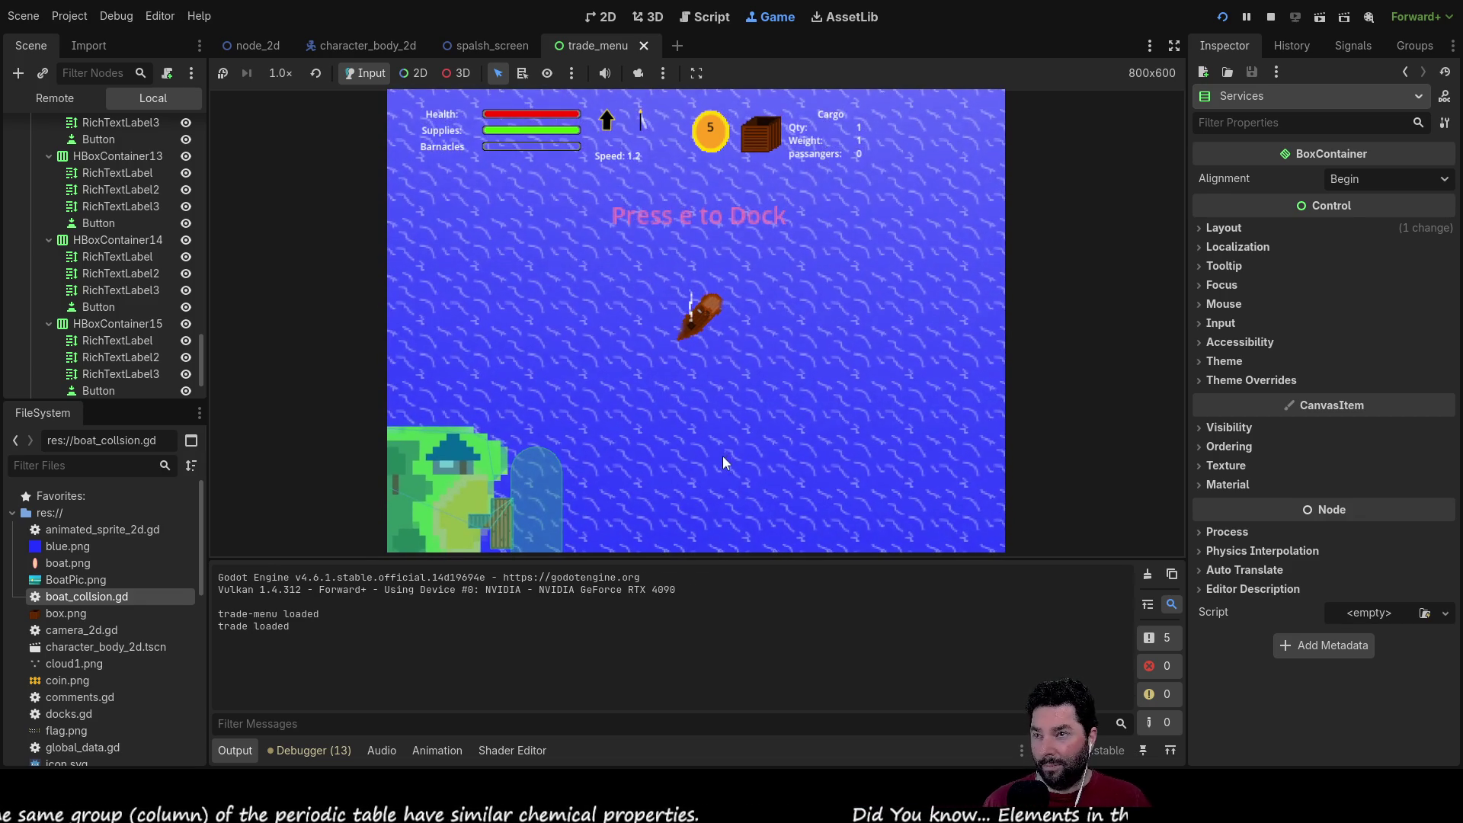
{"action": "key", "text": "w"}
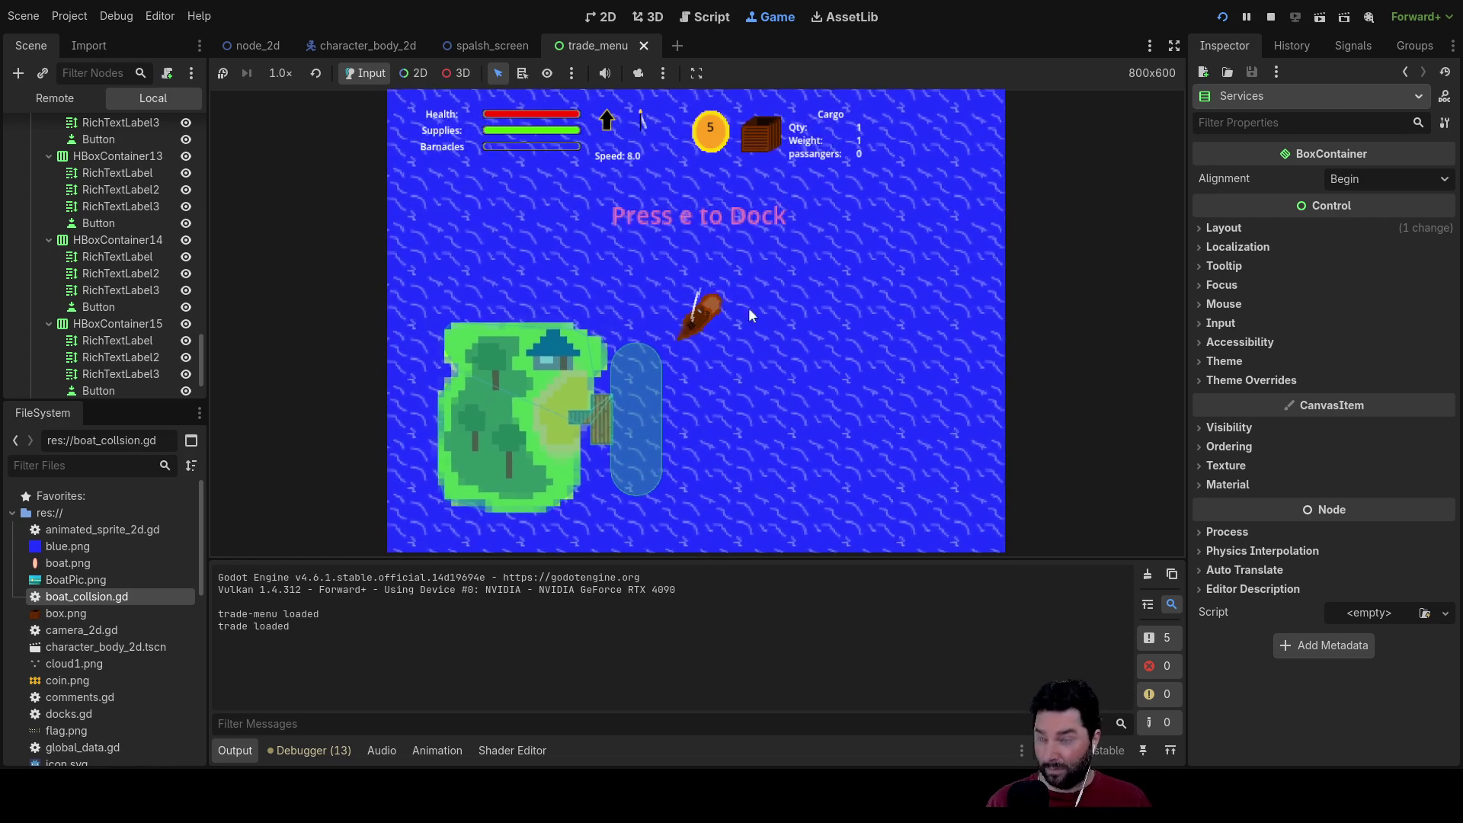
{"action": "key", "text": "e"}
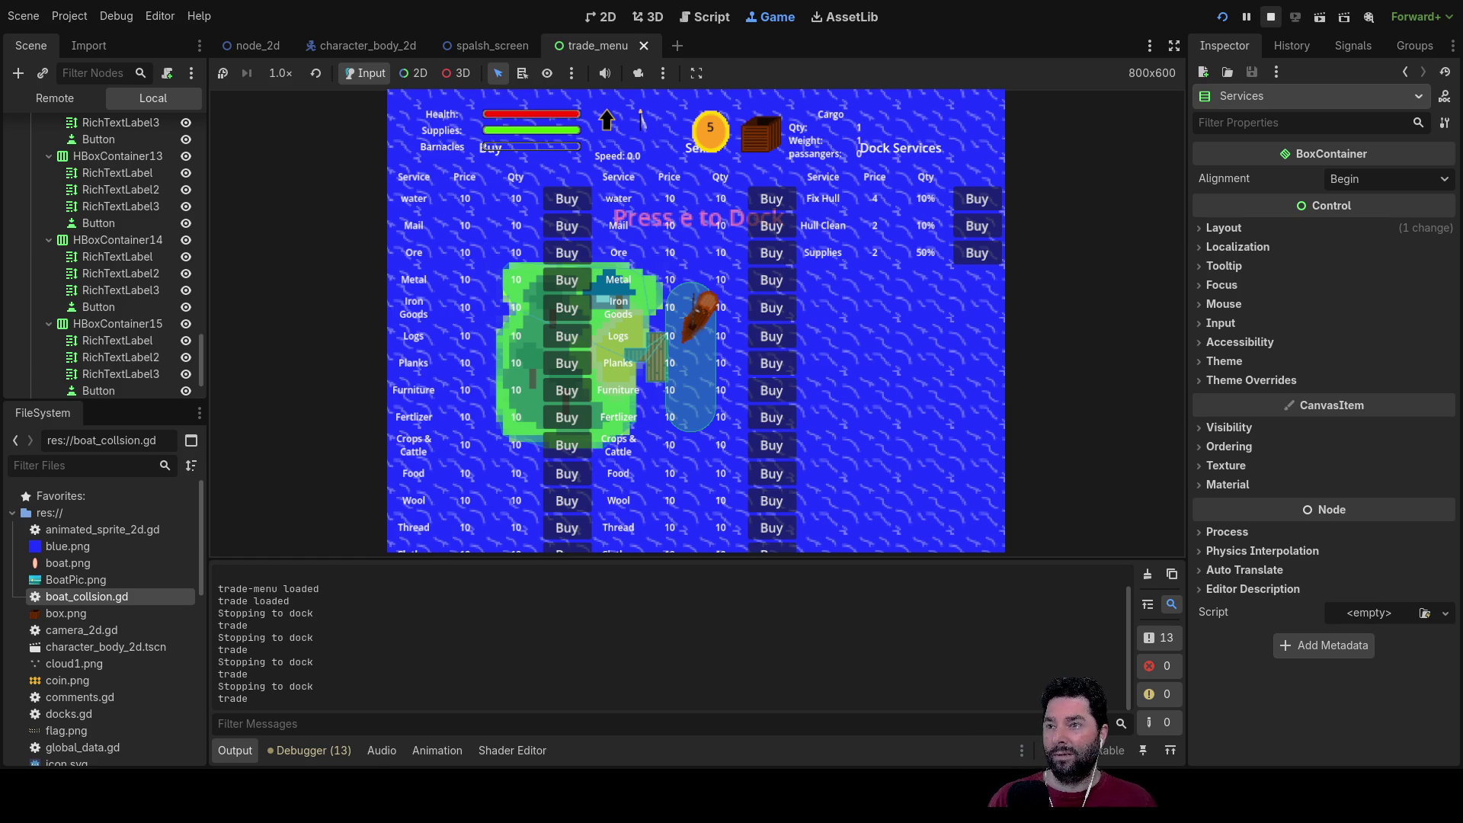
Step: Leave the dock, turn back to the island and dock there again
{"action": "key", "text": "Up"}
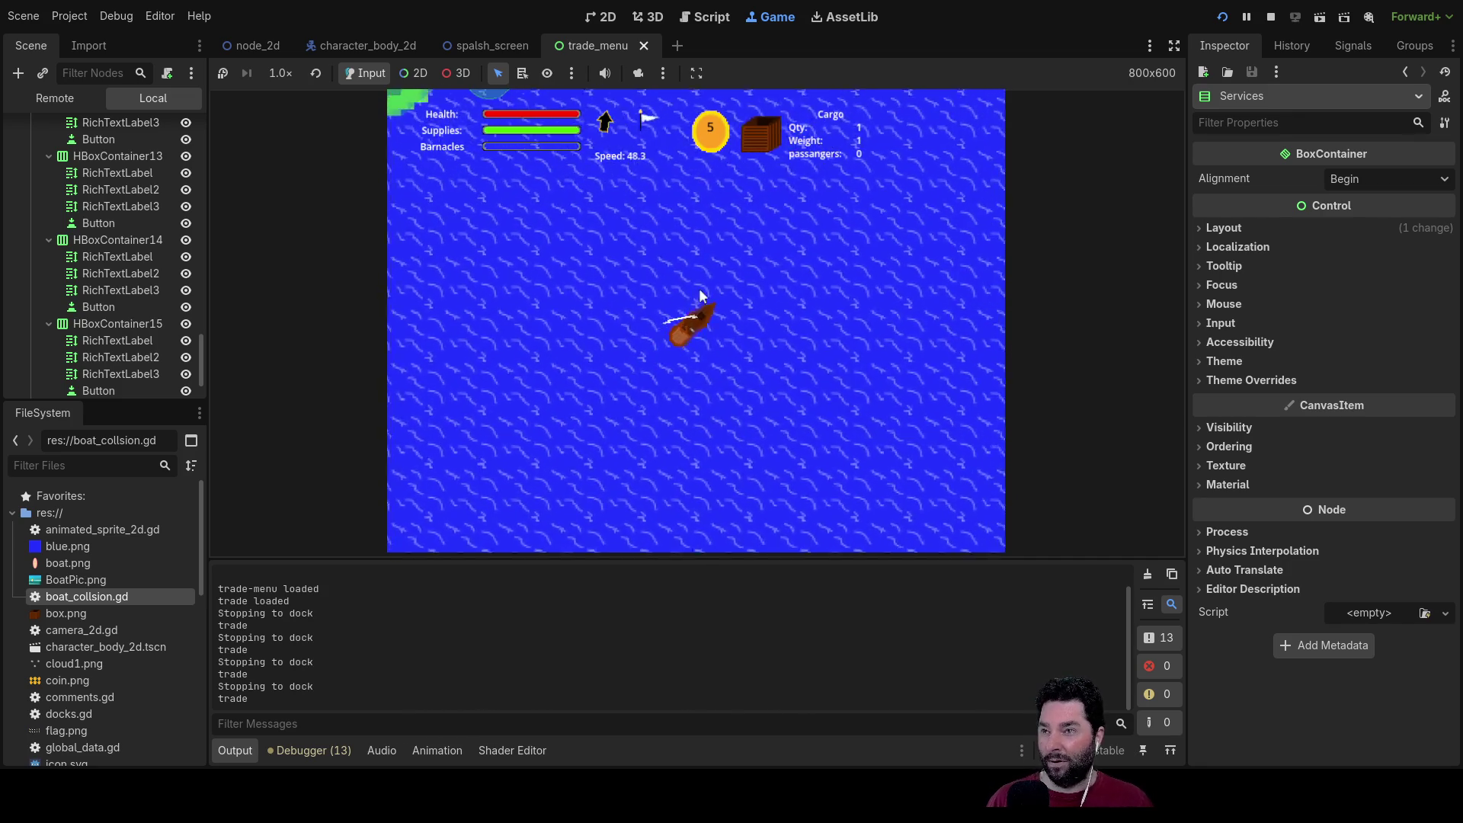
{"action": "key", "text": "Left"}
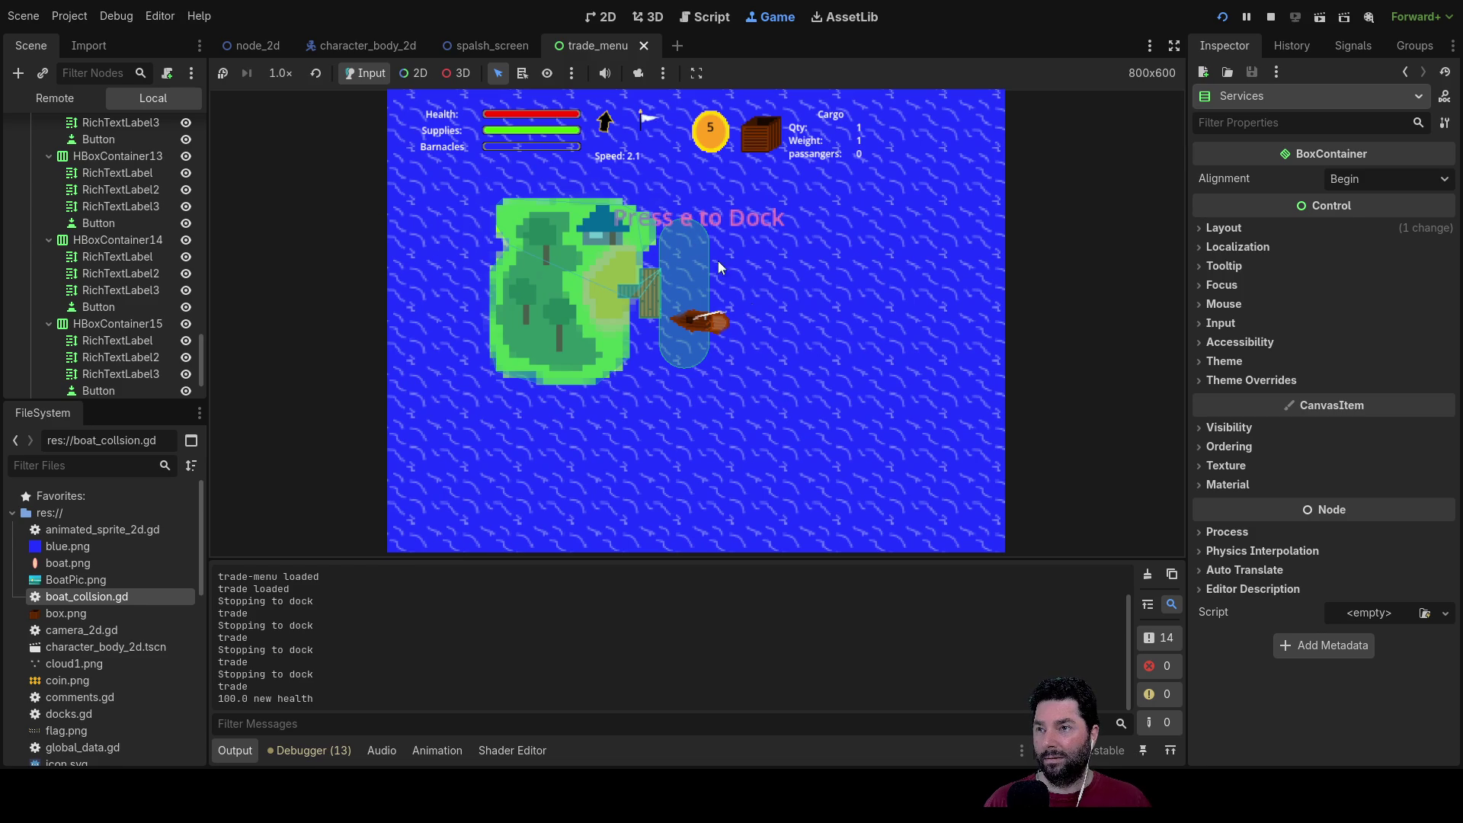
{"action": "key", "text": "e"}
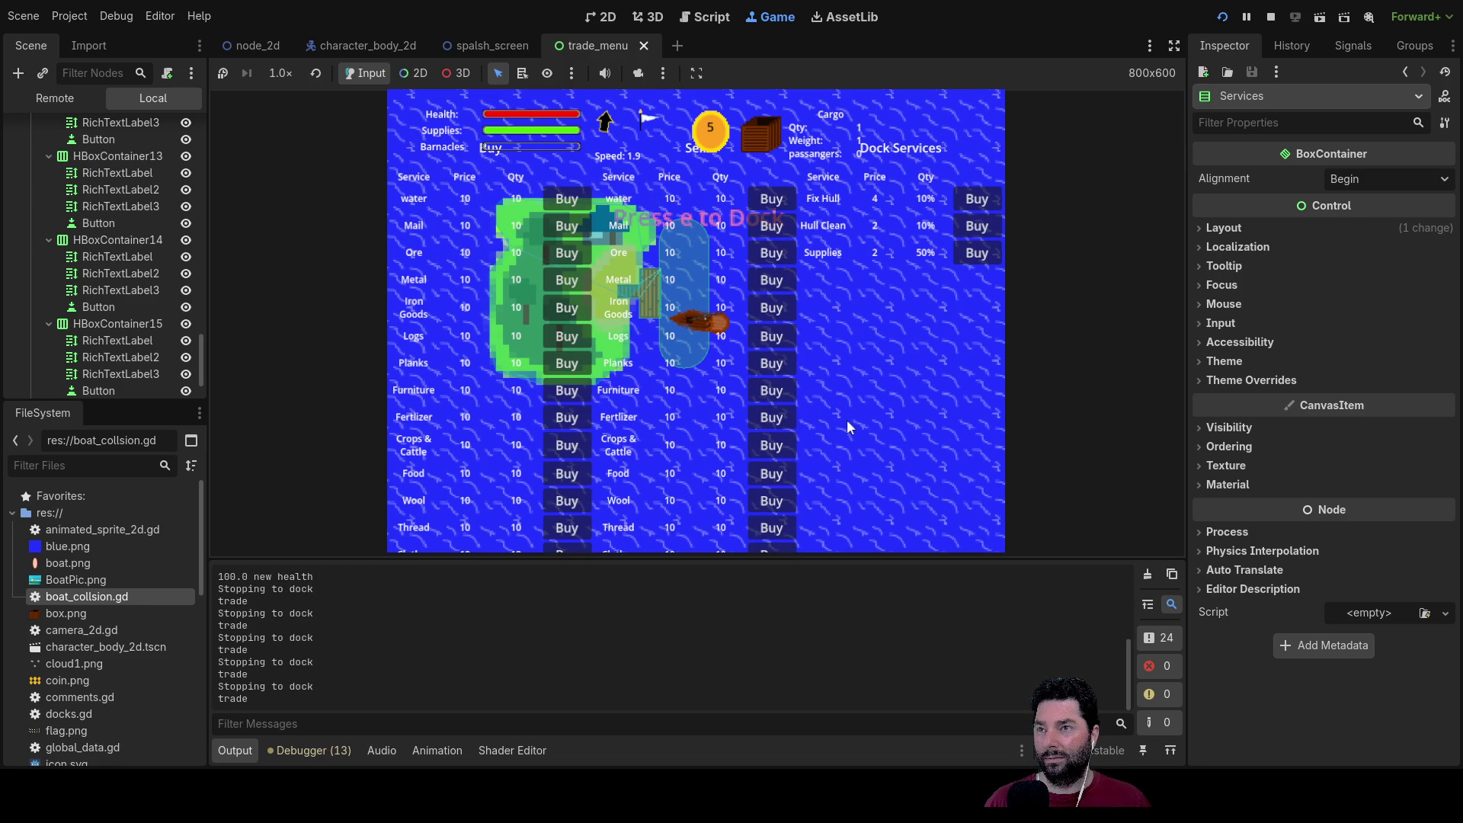
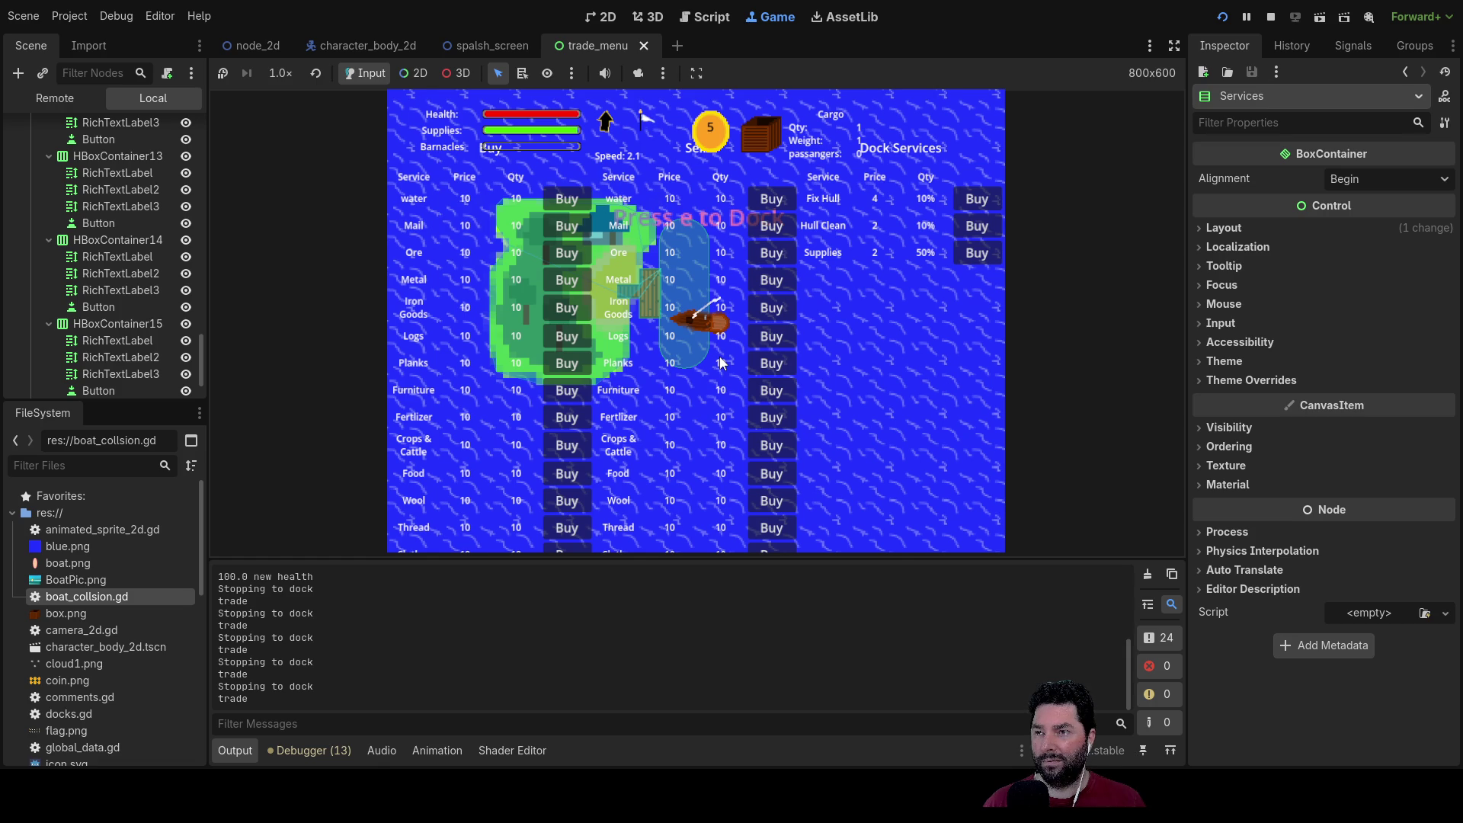
Step: Speed the running game to 4x and then 16x, then stop it with F8
{"action": "scroll", "coordinate": [721, 363], "scroll_direction": "up", "scroll_amount": 2}
{"action": "scroll", "coordinate": [720, 366], "scroll_direction": "up", "scroll_amount": 1}
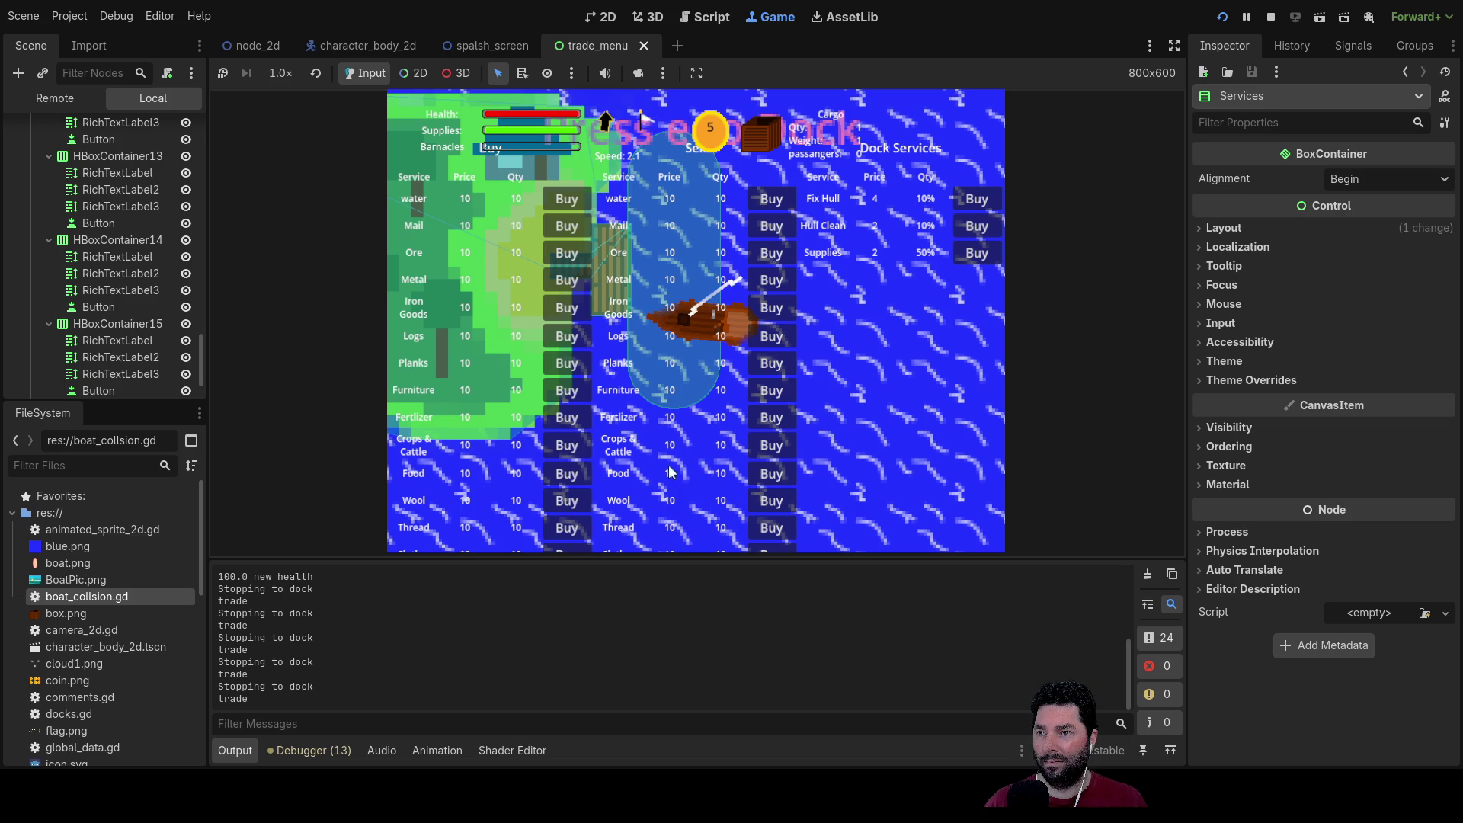
{"action": "left_click", "coordinate": [280, 73]}
{"action": "left_click", "coordinate": [300, 282]}
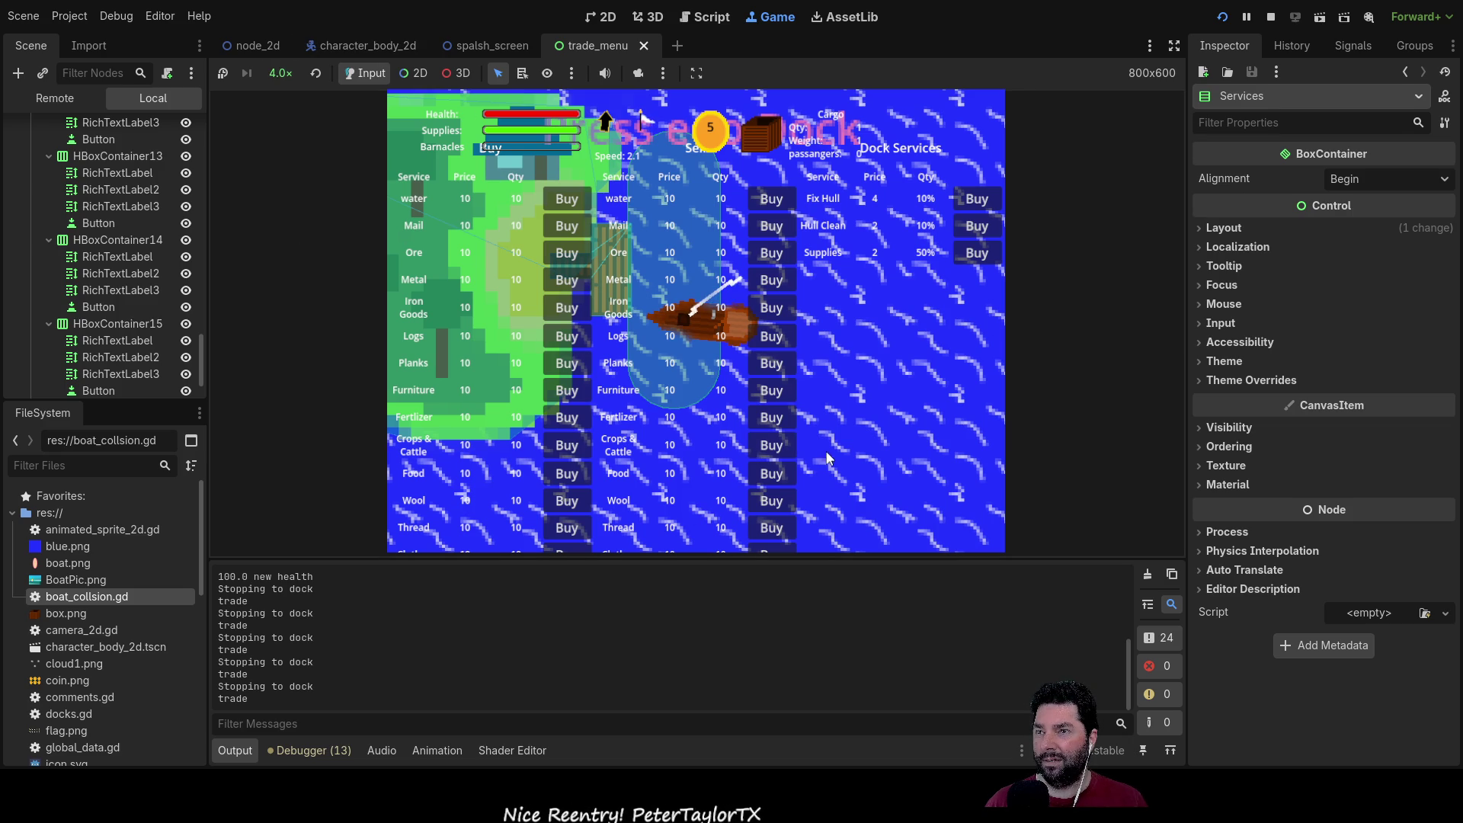
{"action": "left_click", "coordinate": [281, 73]}
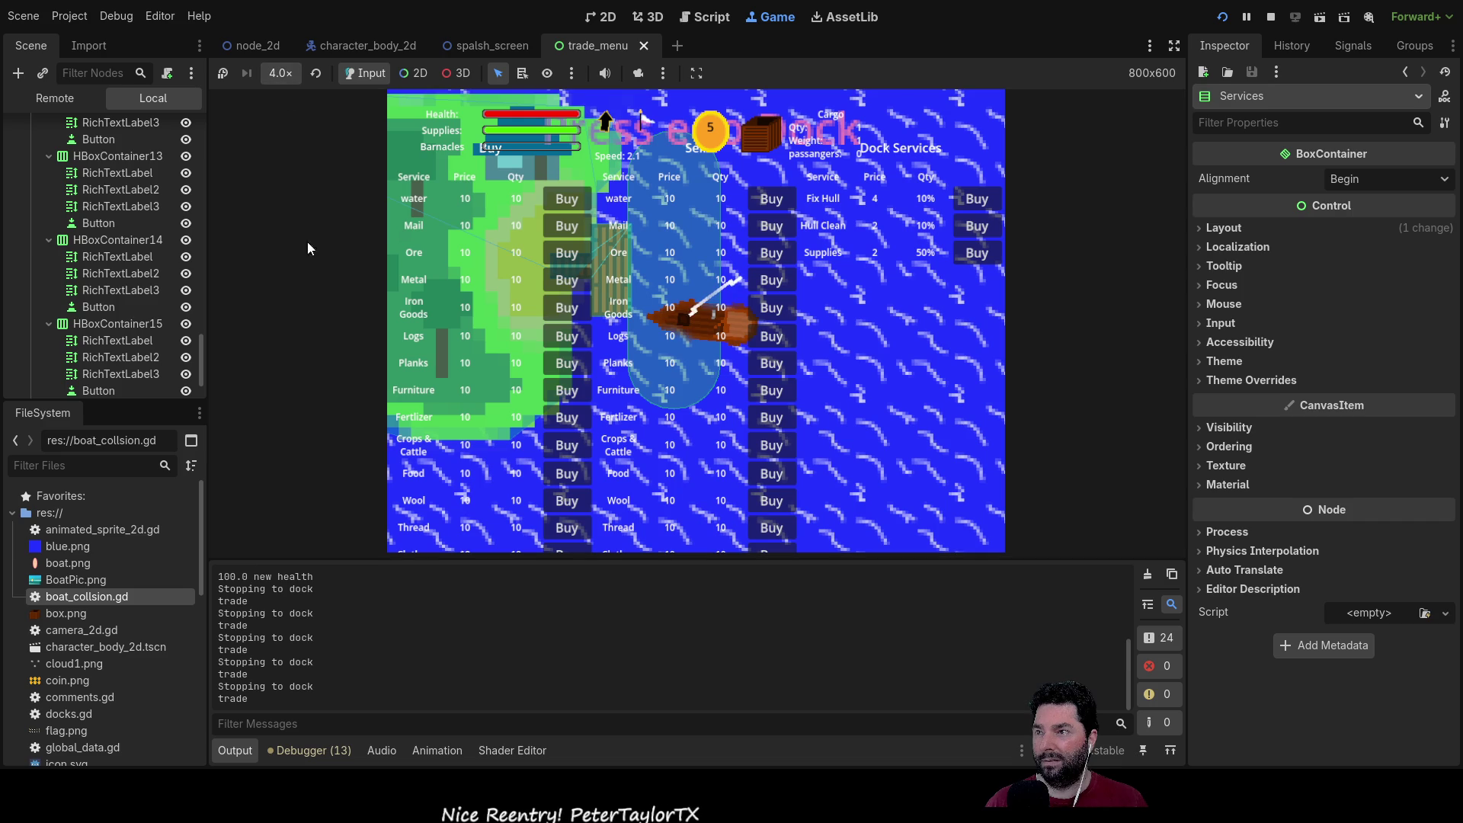
{"action": "left_click", "coordinate": [298, 309]}
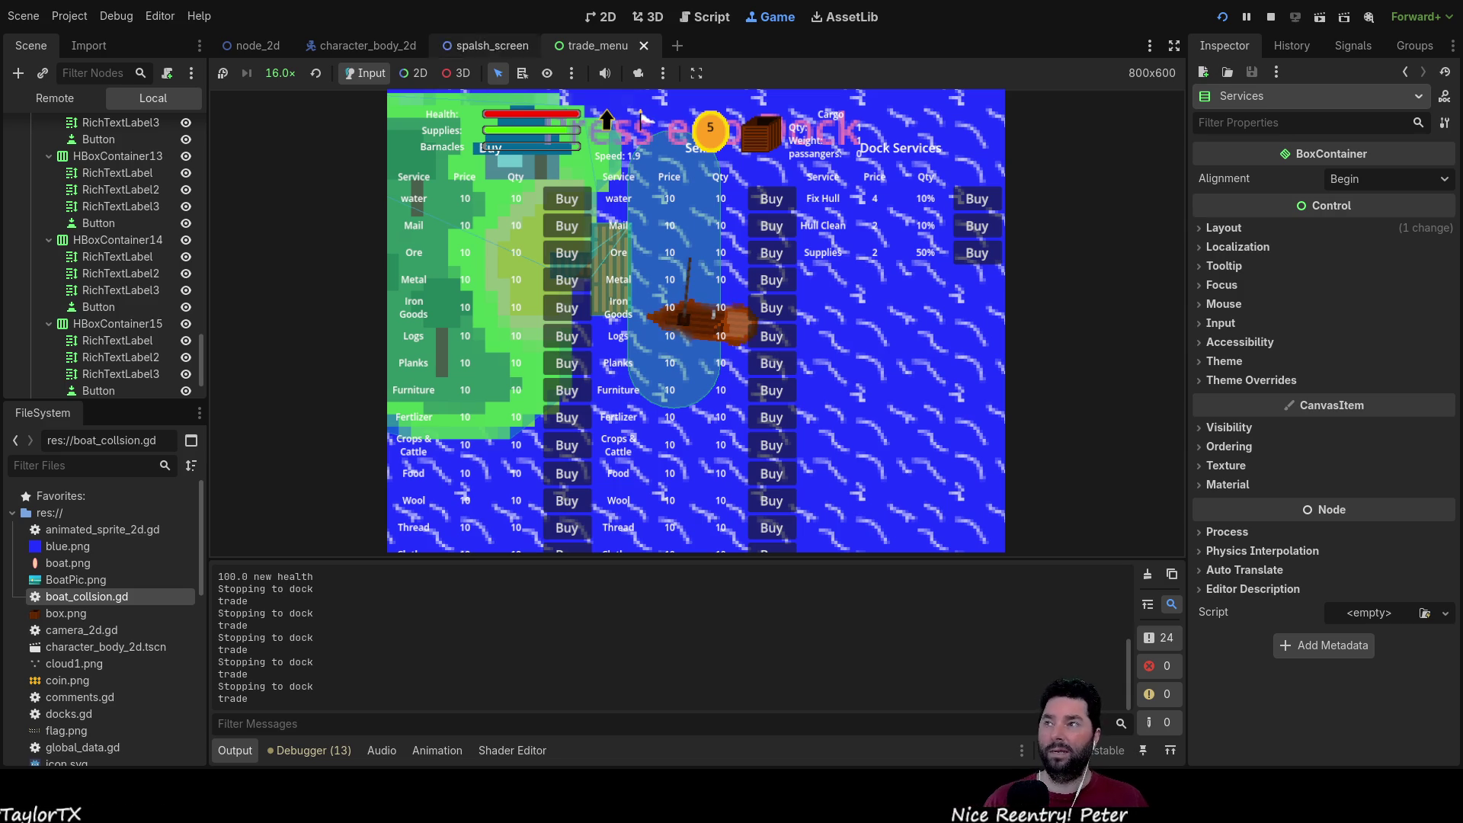
{"action": "key", "text": "F8"}
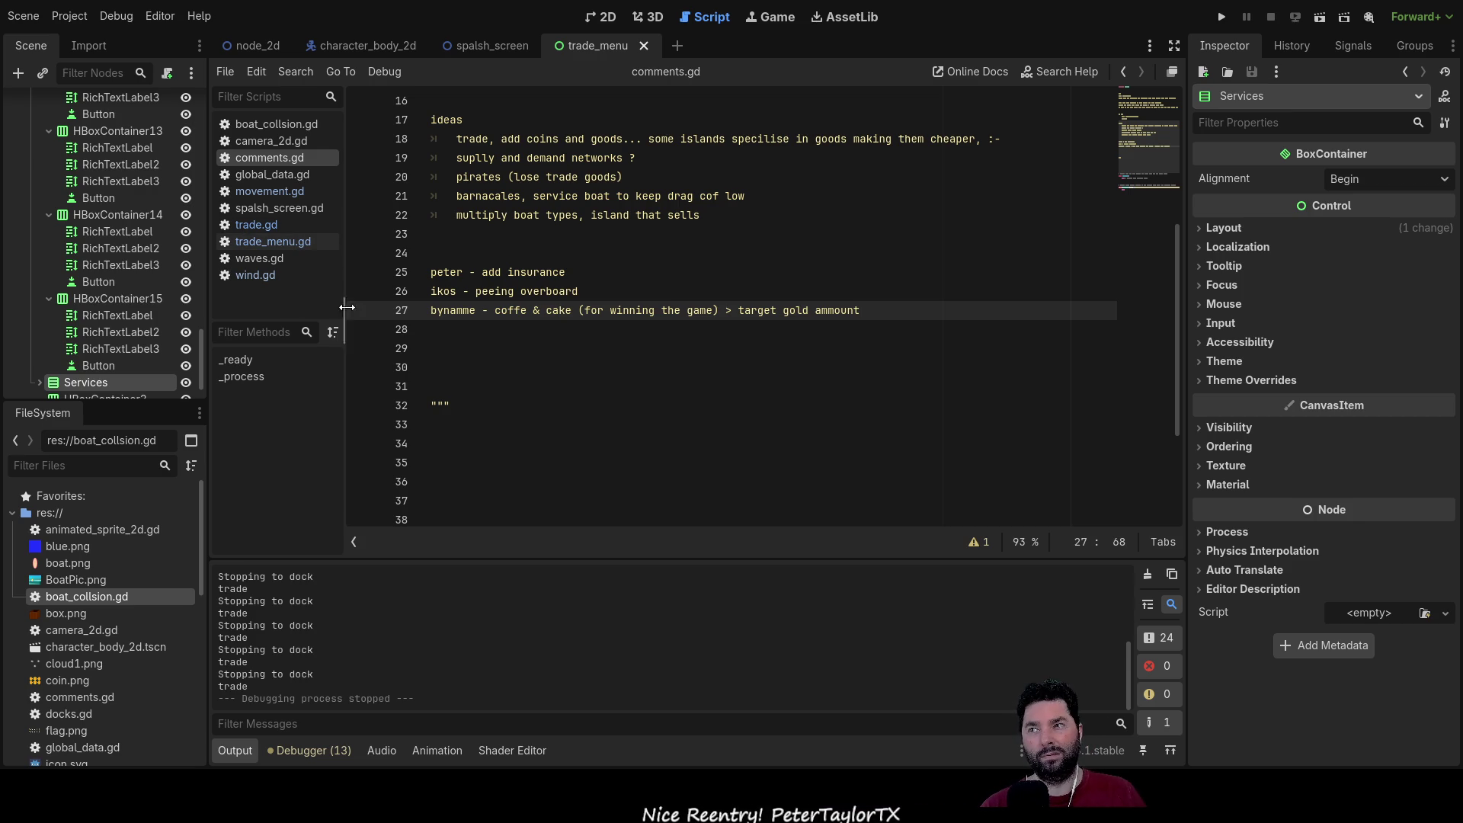
Step: Change line 172 of movement.gd to boat_speed = -2 and relaunch the game past the title menu
{"action": "left_click", "coordinate": [269, 194]}
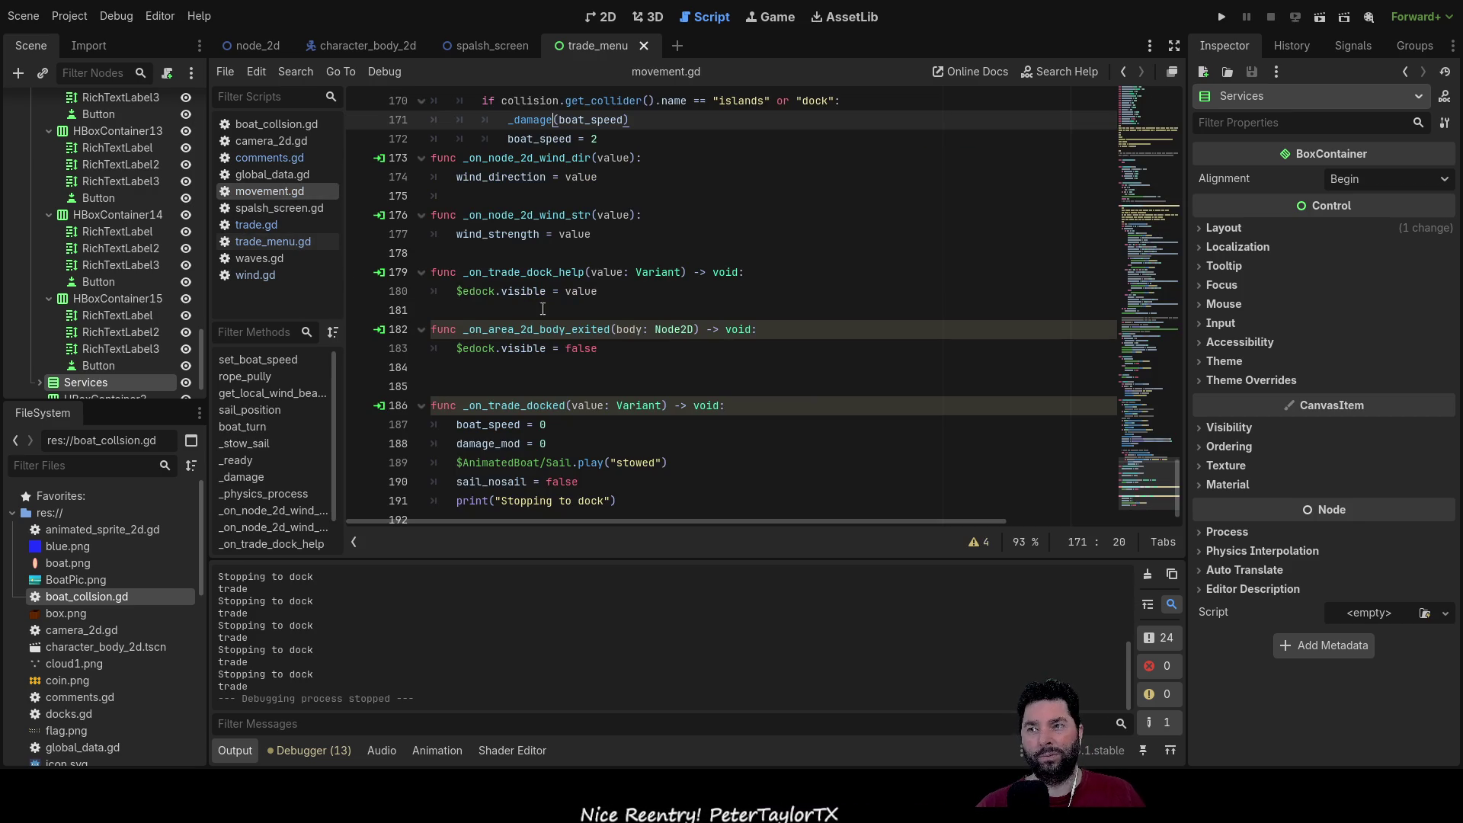
{"action": "scroll", "coordinate": [659, 472], "scroll_direction": "up", "scroll_amount": 4}
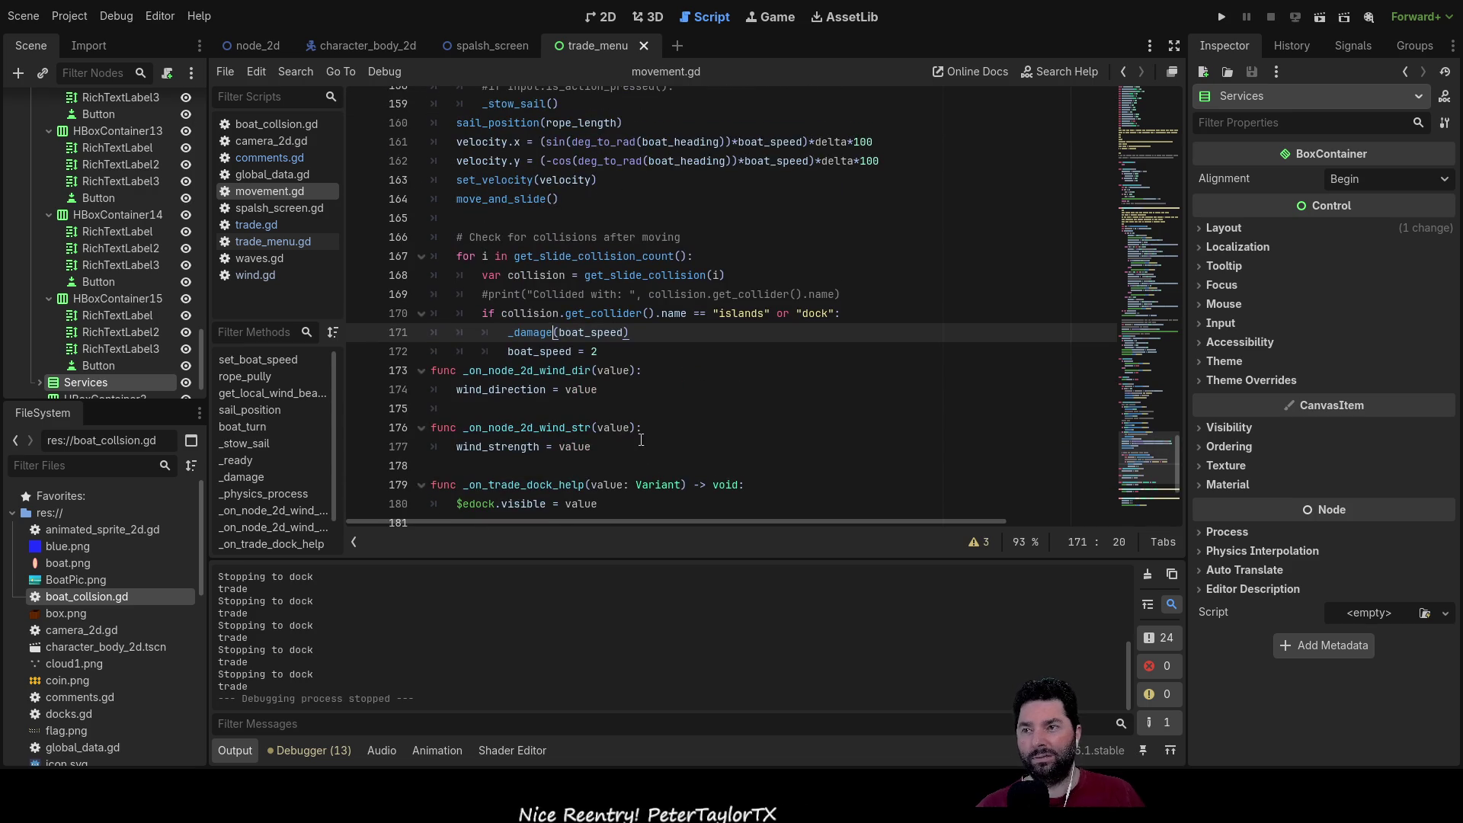
{"action": "left_click", "coordinate": [592, 351]}
{"action": "type", "text": "-"}
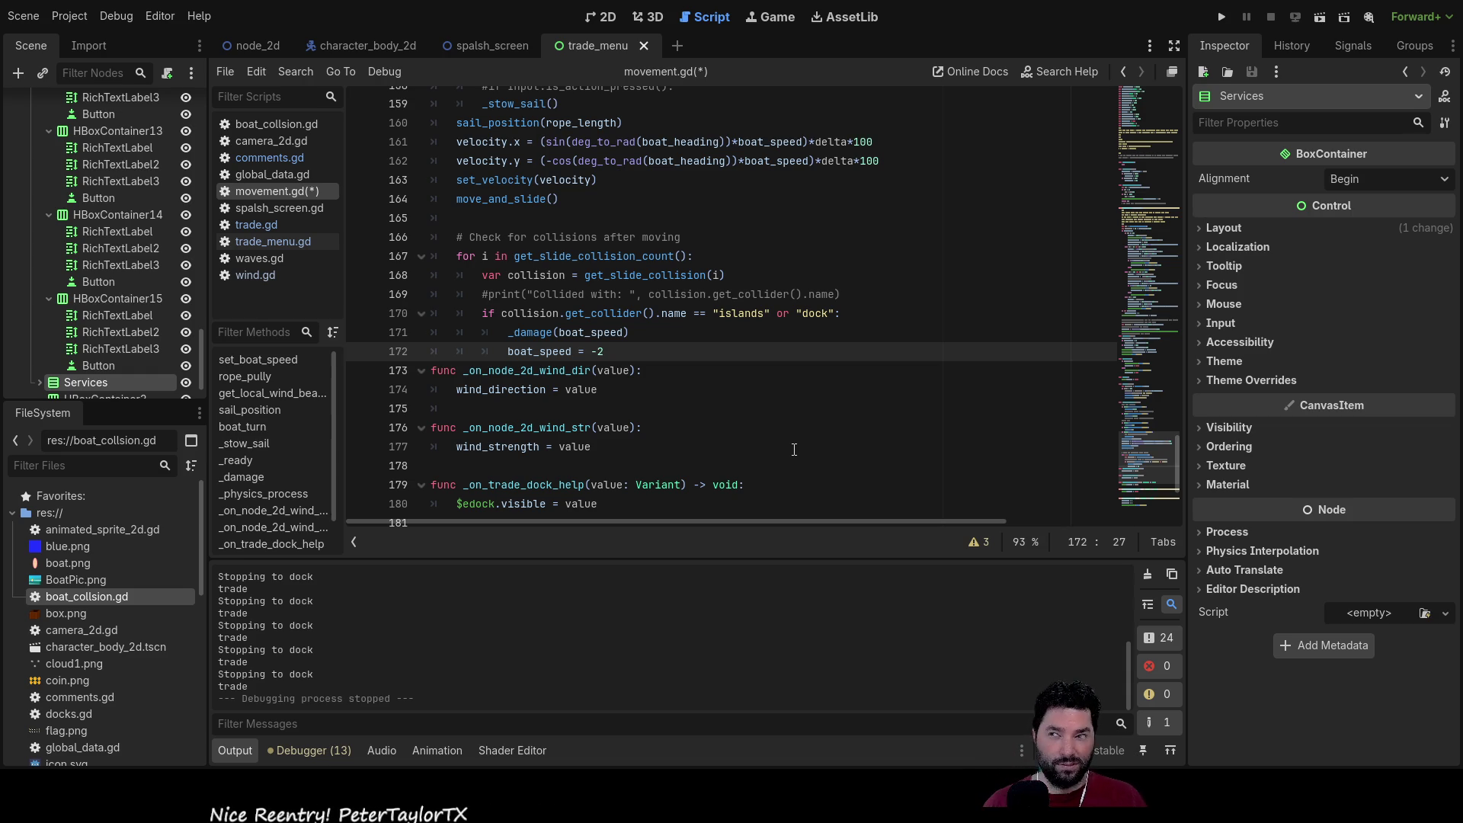
{"action": "left_click", "coordinate": [1222, 18]}
{"action": "left_click", "coordinate": [533, 126]}
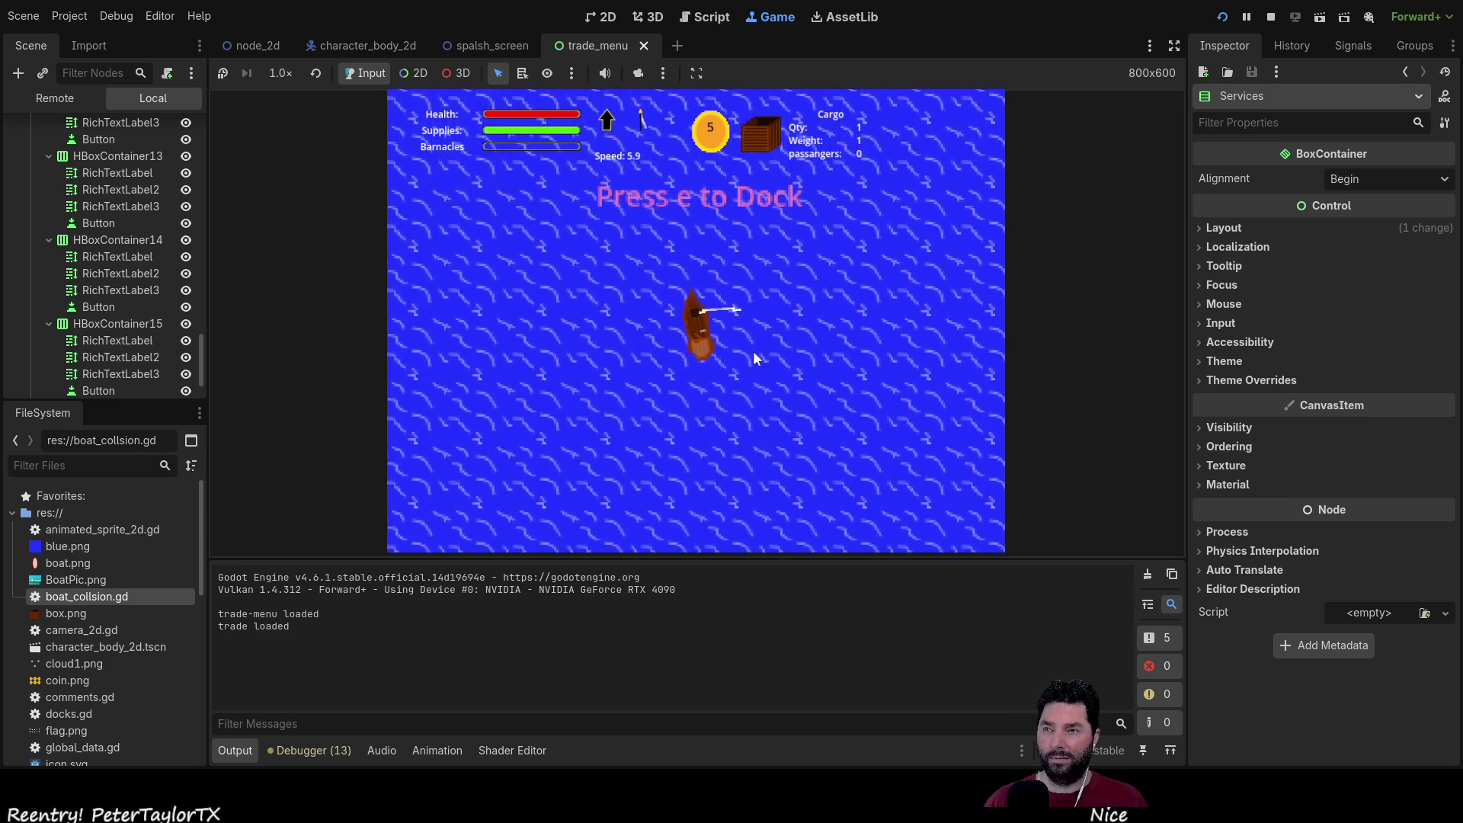
Step: Dock the boat with E, start it moving, and set the game speed to 4x
{"action": "key", "text": "e"}
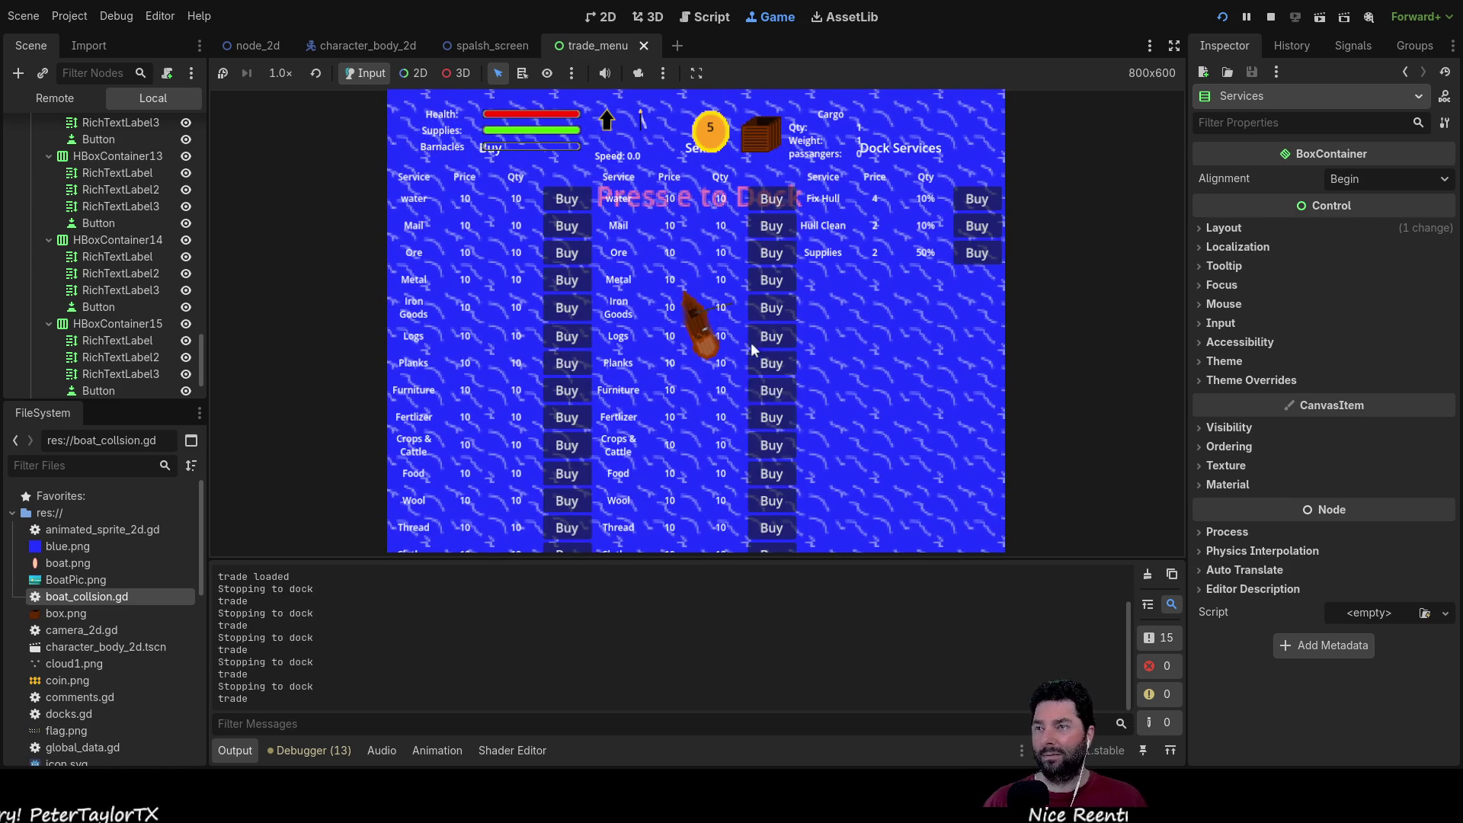
{"action": "key", "text": "w"}
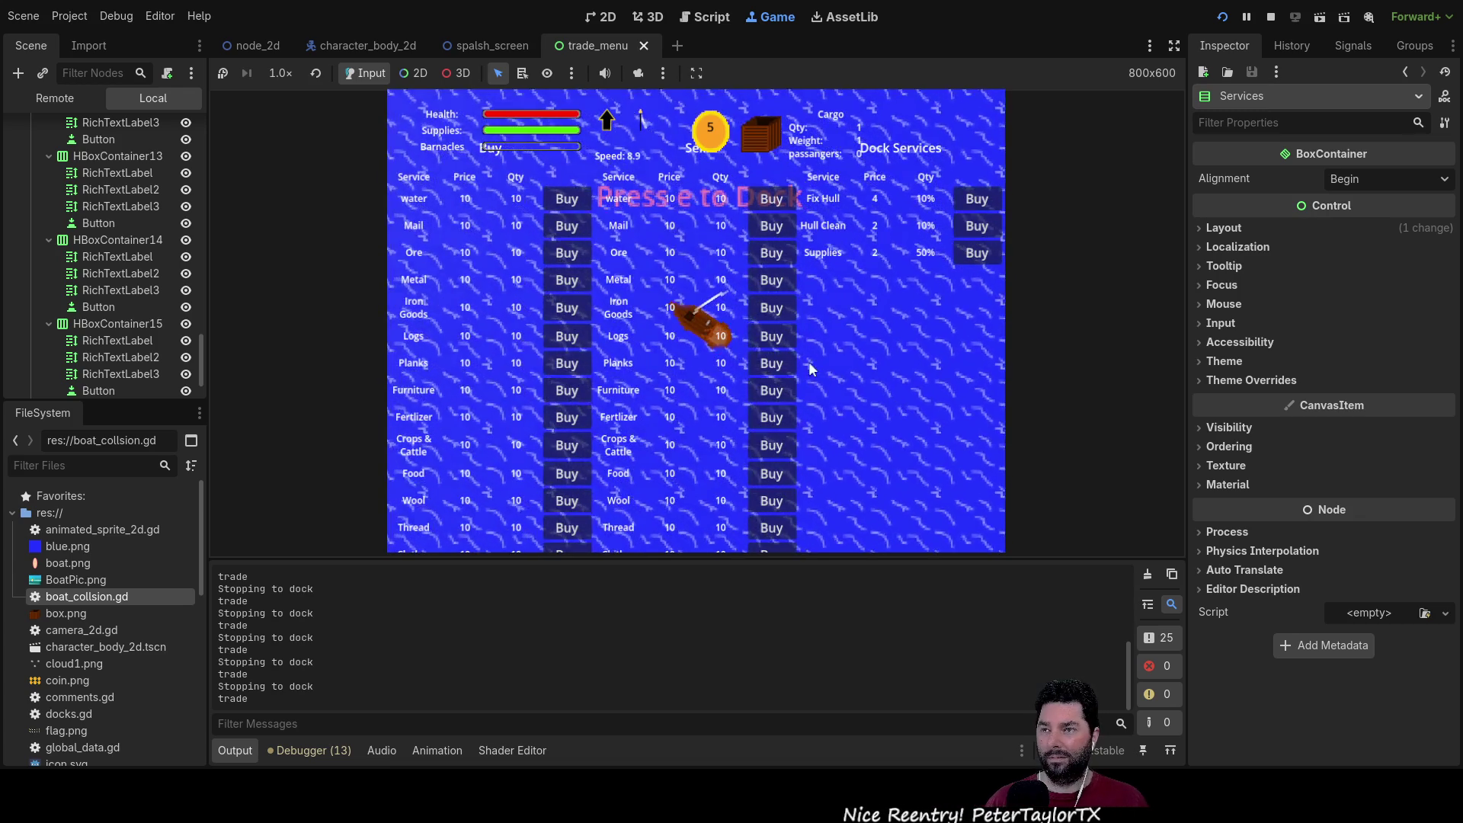
{"action": "left_click", "coordinate": [275, 72]}
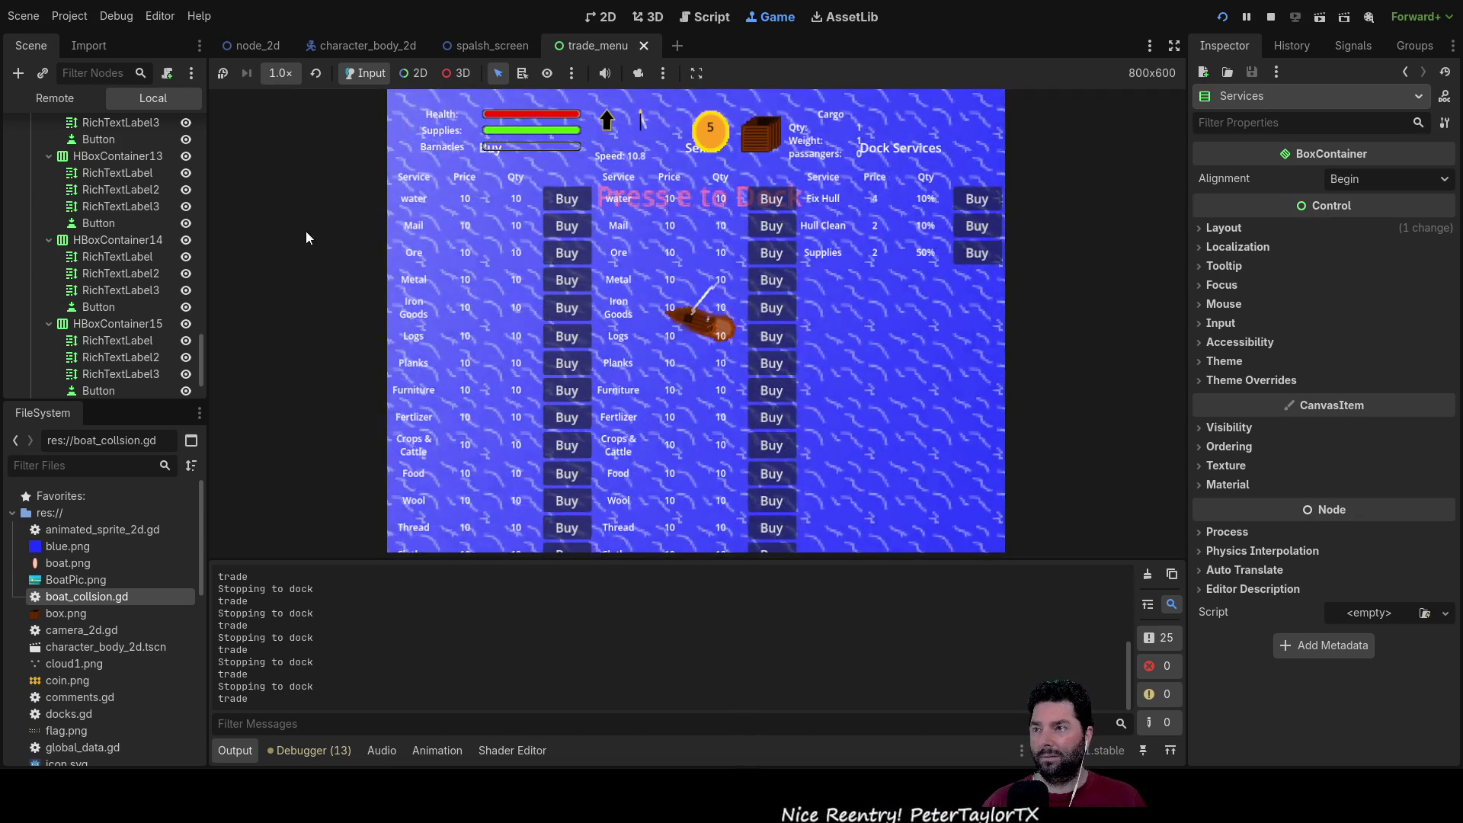
{"action": "left_click", "coordinate": [294, 263]}
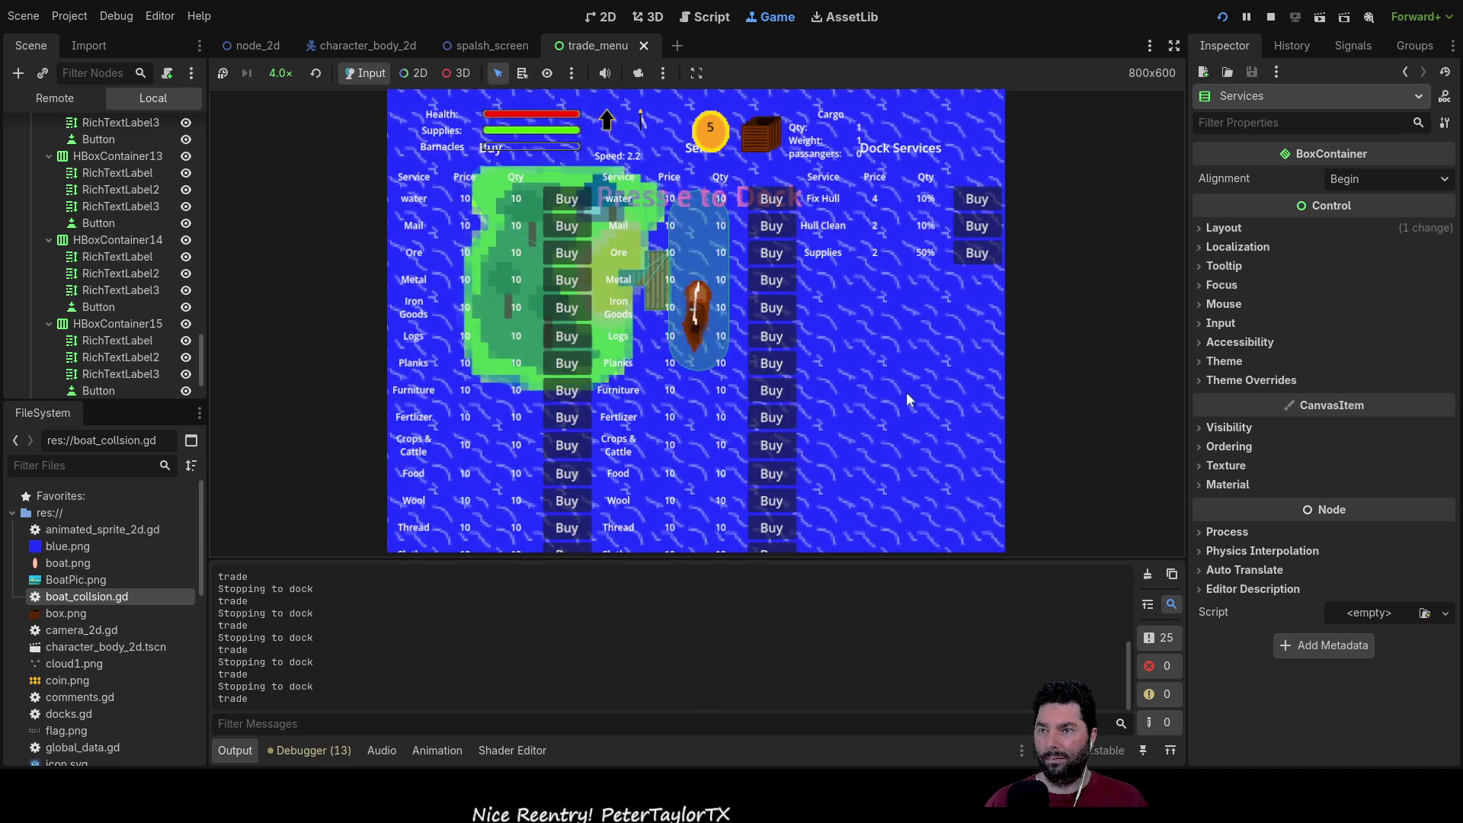
Step: Sail away from the dock into the island, try raising the sail, then stop the game
{"action": "key", "text": "Up"}
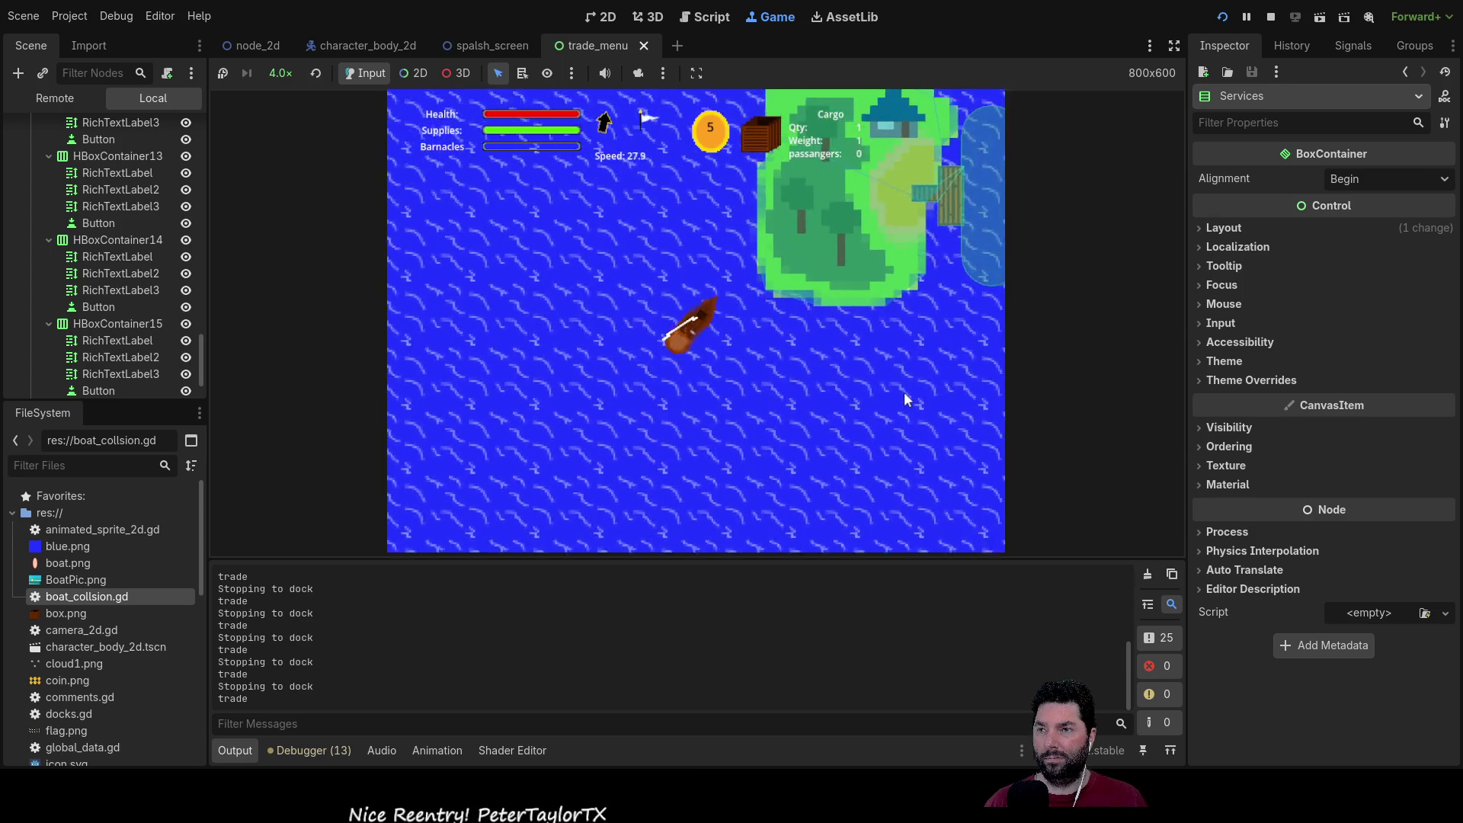
{"action": "scroll", "coordinate": [766, 349], "scroll_direction": "up", "scroll_amount": 2}
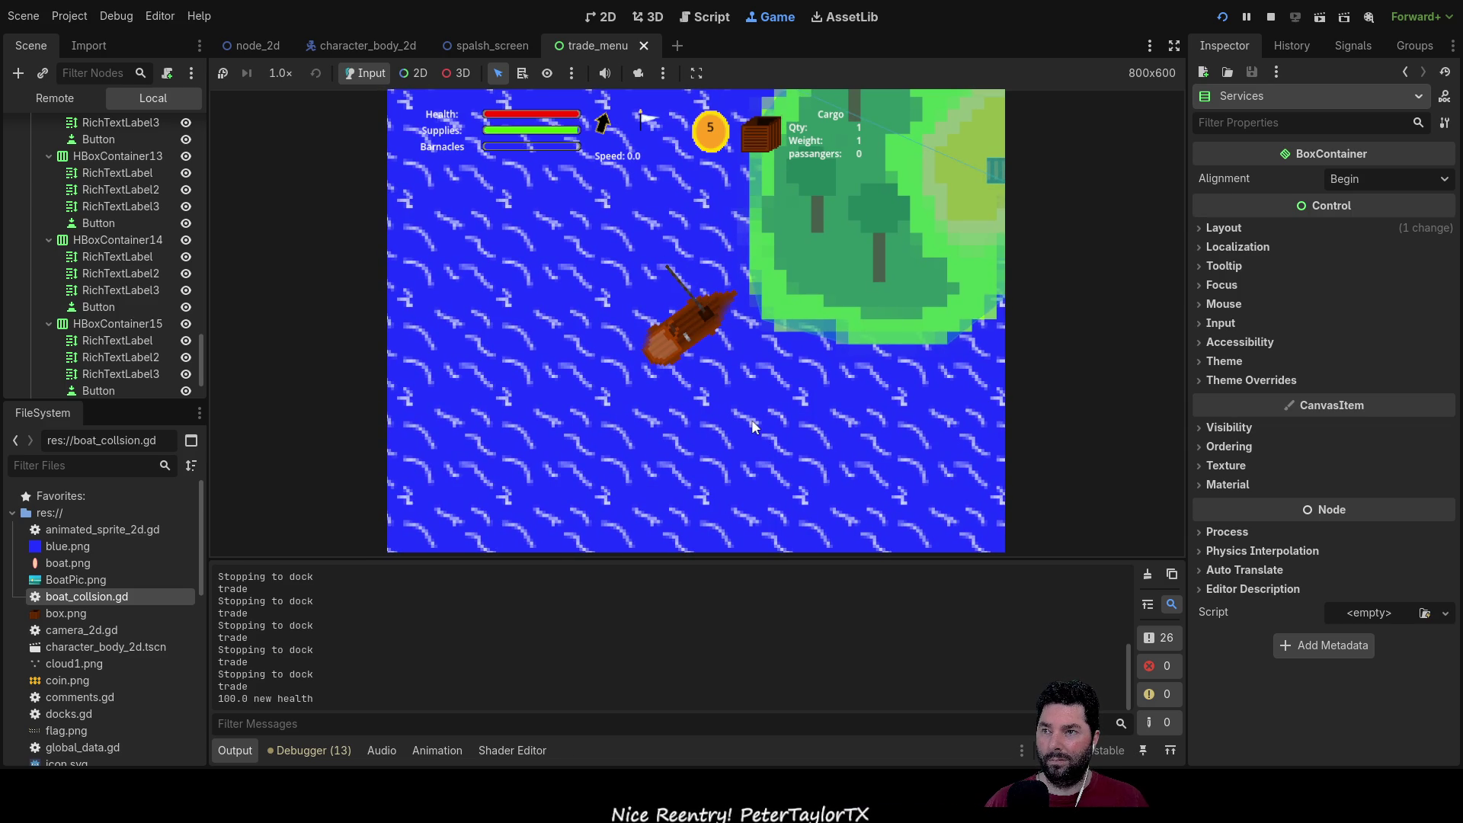
{"action": "key", "text": "w"}
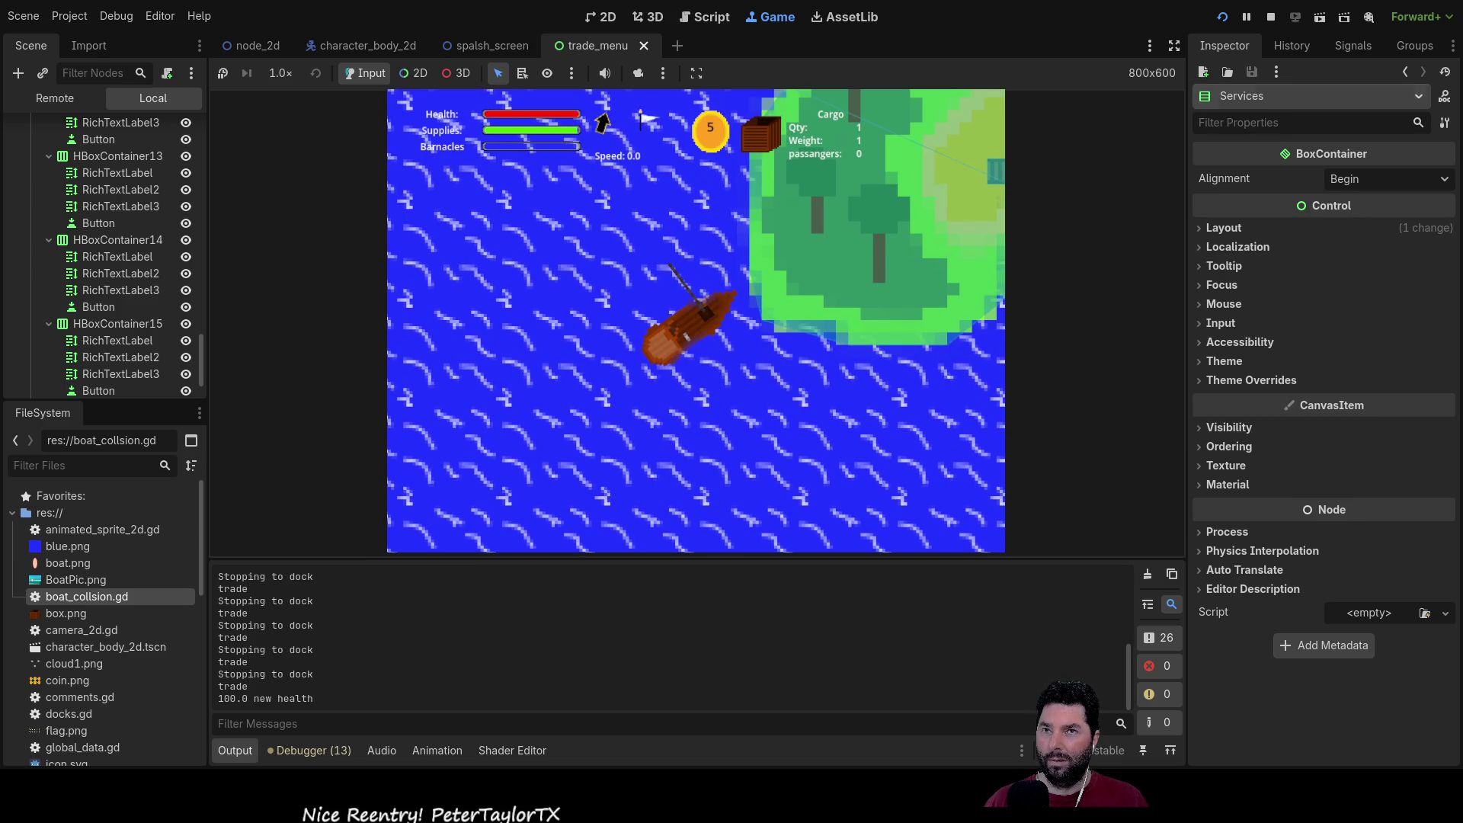
{"action": "left_click", "coordinate": [1270, 16]}
Step: Delete the -2 speed value on line 172 and relaunch the game from the title menu
{"action": "left_click", "coordinate": [638, 370]}
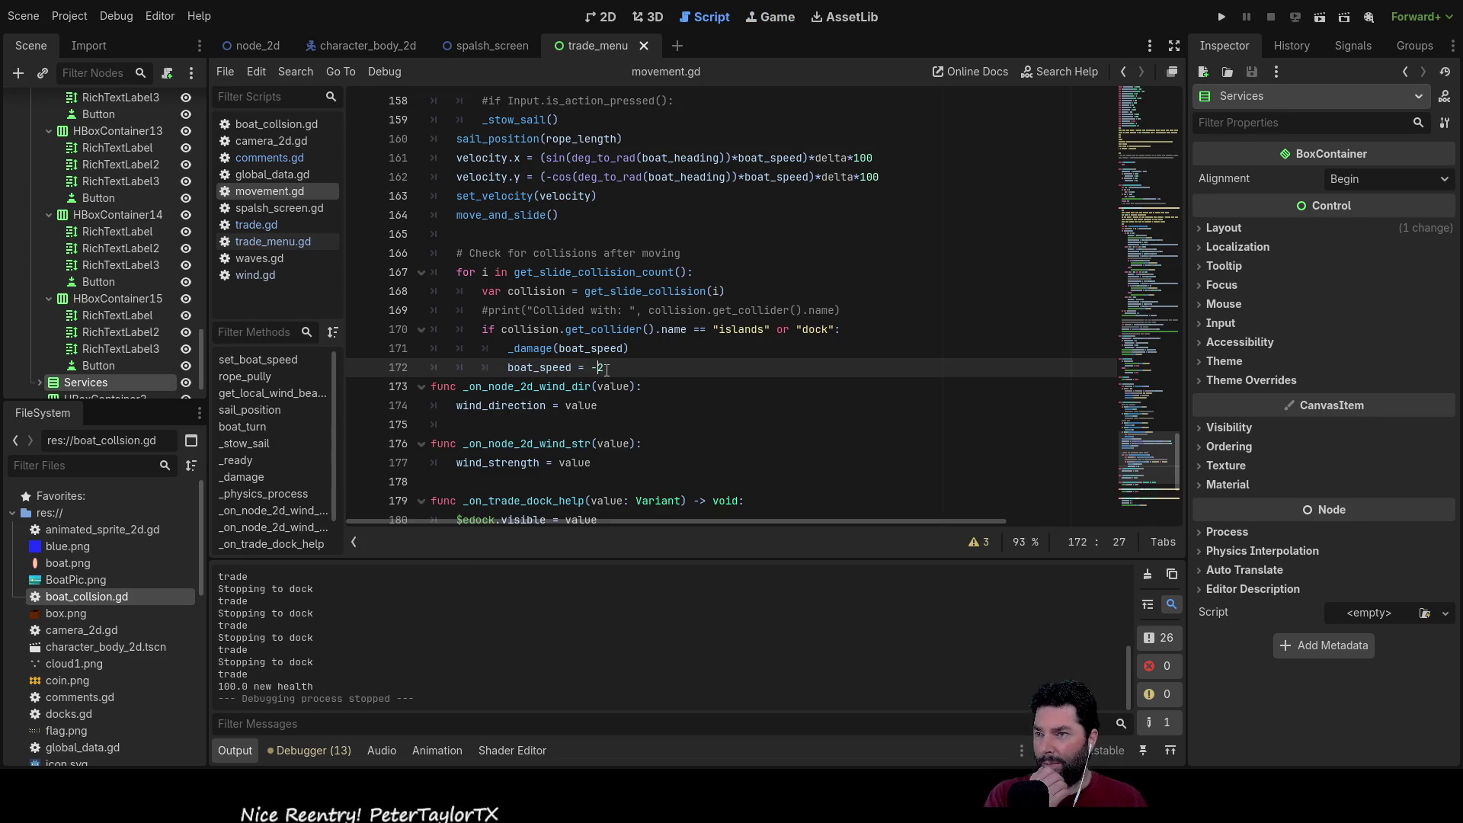
{"action": "key", "text": "BackSpace"}
{"action": "key", "text": "BackSpace"}
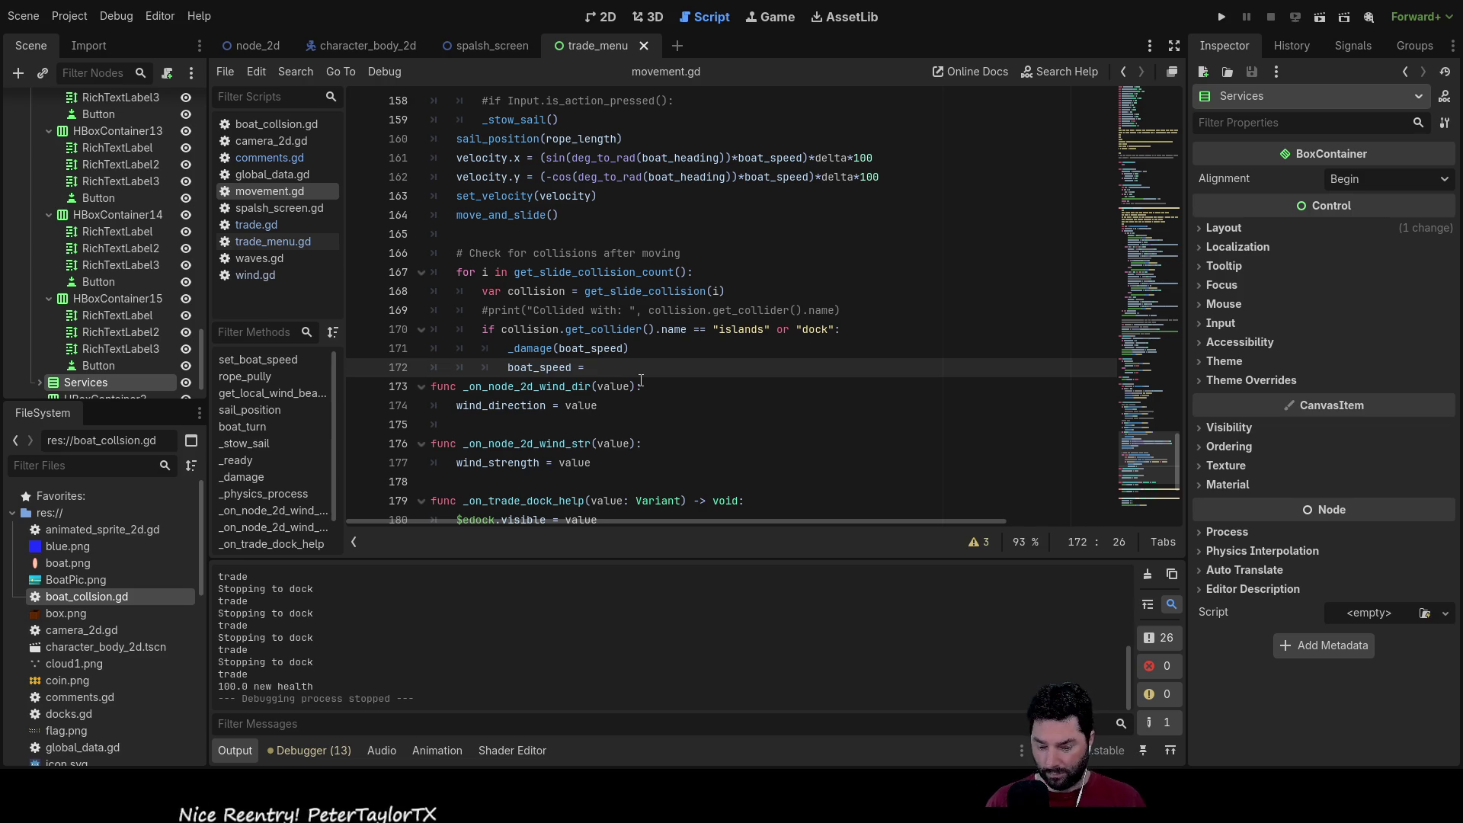
{"action": "type", "text": "5"}
{"action": "left_click", "coordinate": [1222, 17]}
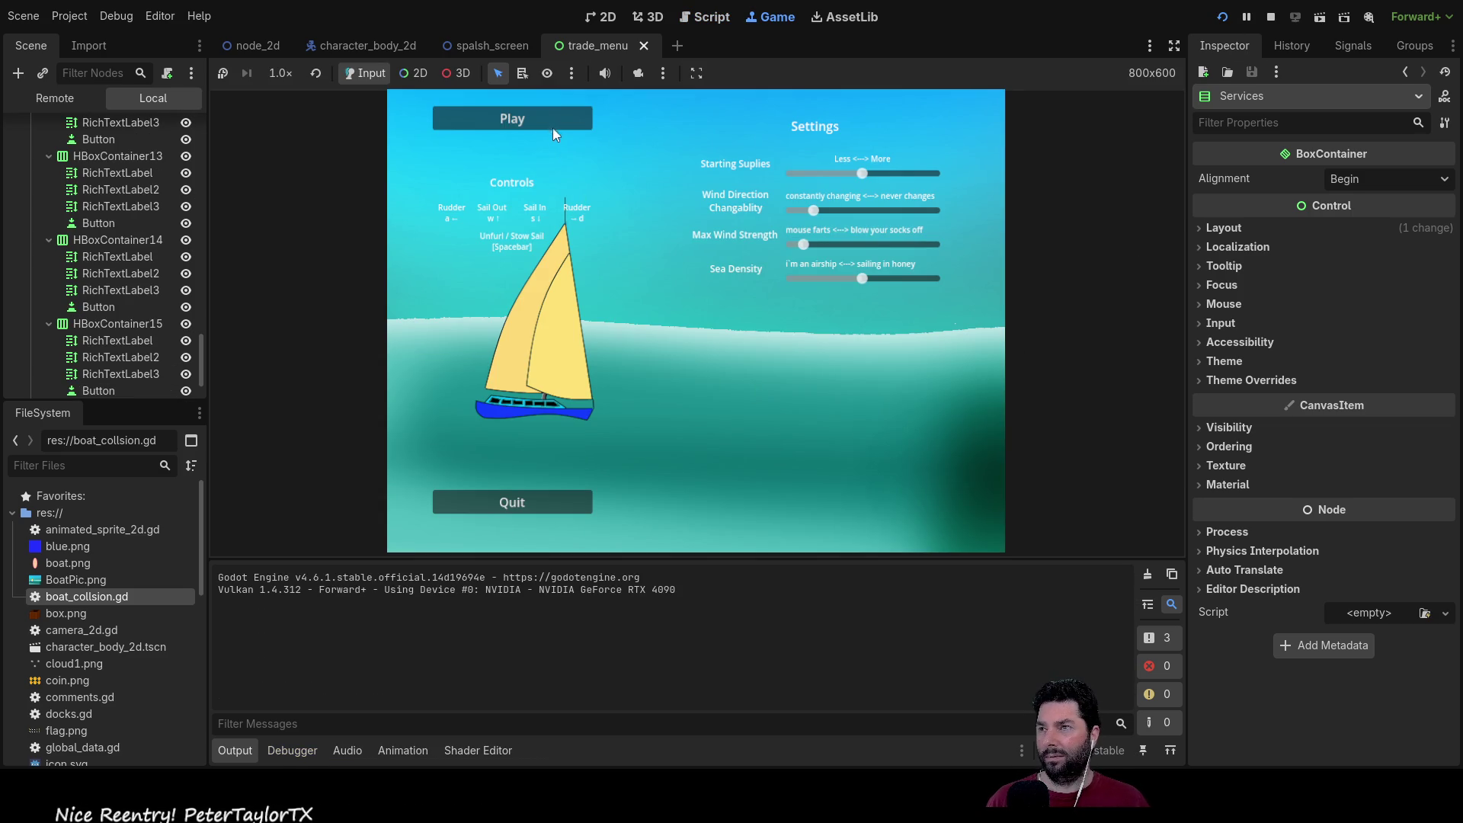
{"action": "left_click", "coordinate": [553, 128]}
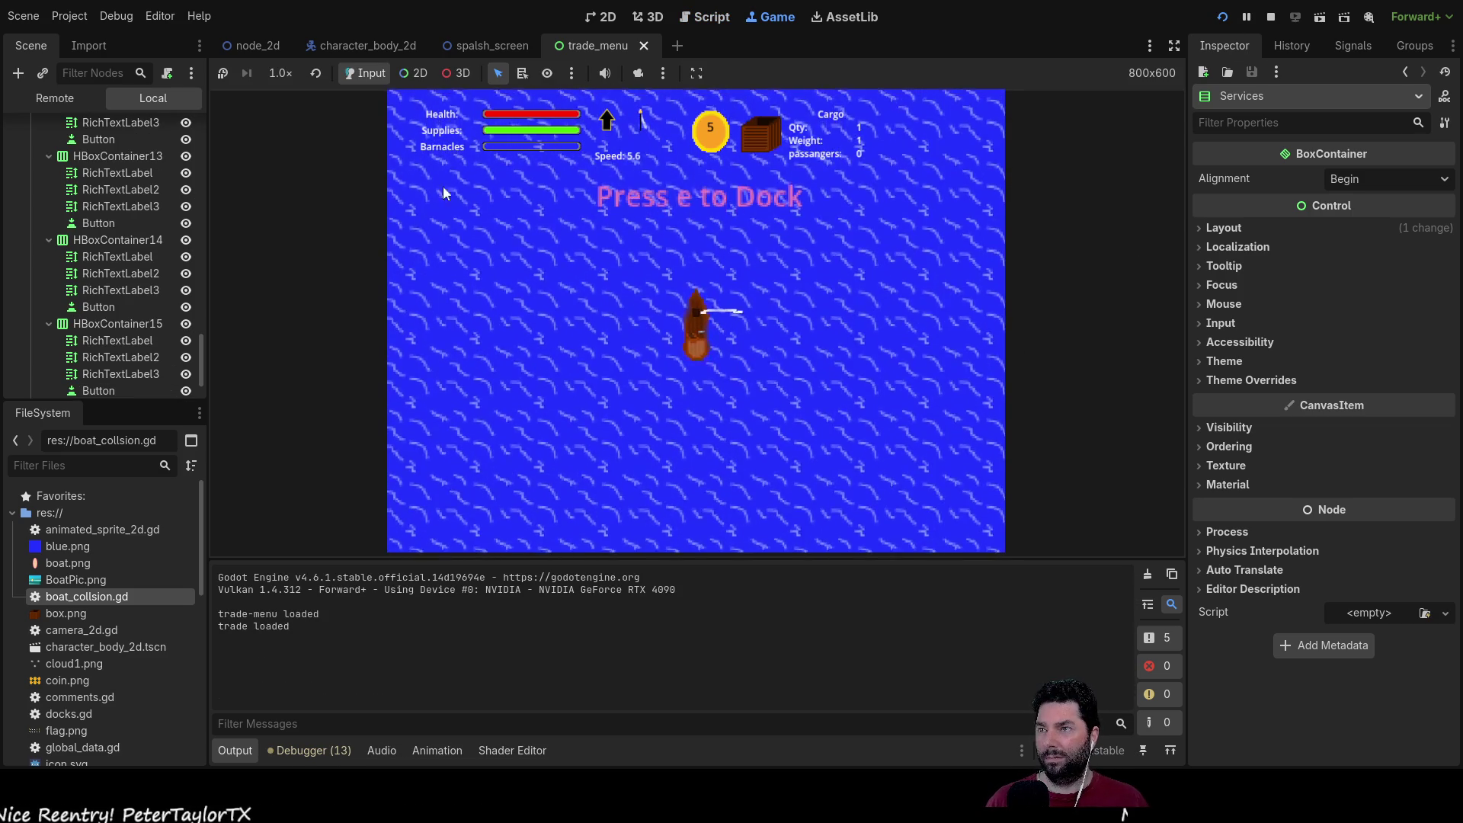
Step: Speed the game to 2x and maneuver the boat, reversing and turning it to point up
{"action": "key", "text": "ctrl+equal"}
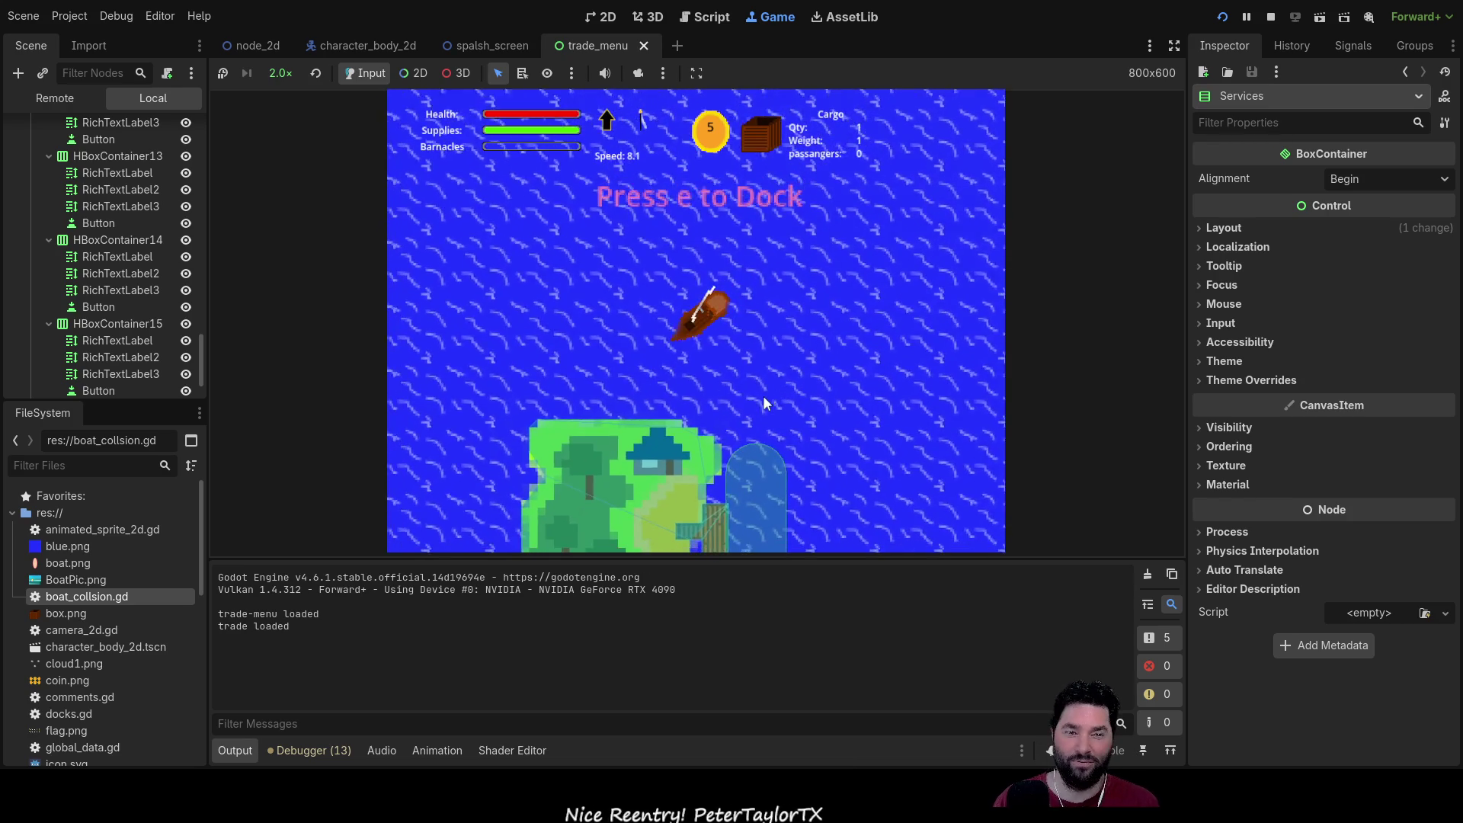
{"action": "key", "text": "w"}
{"action": "key", "text": "d"}
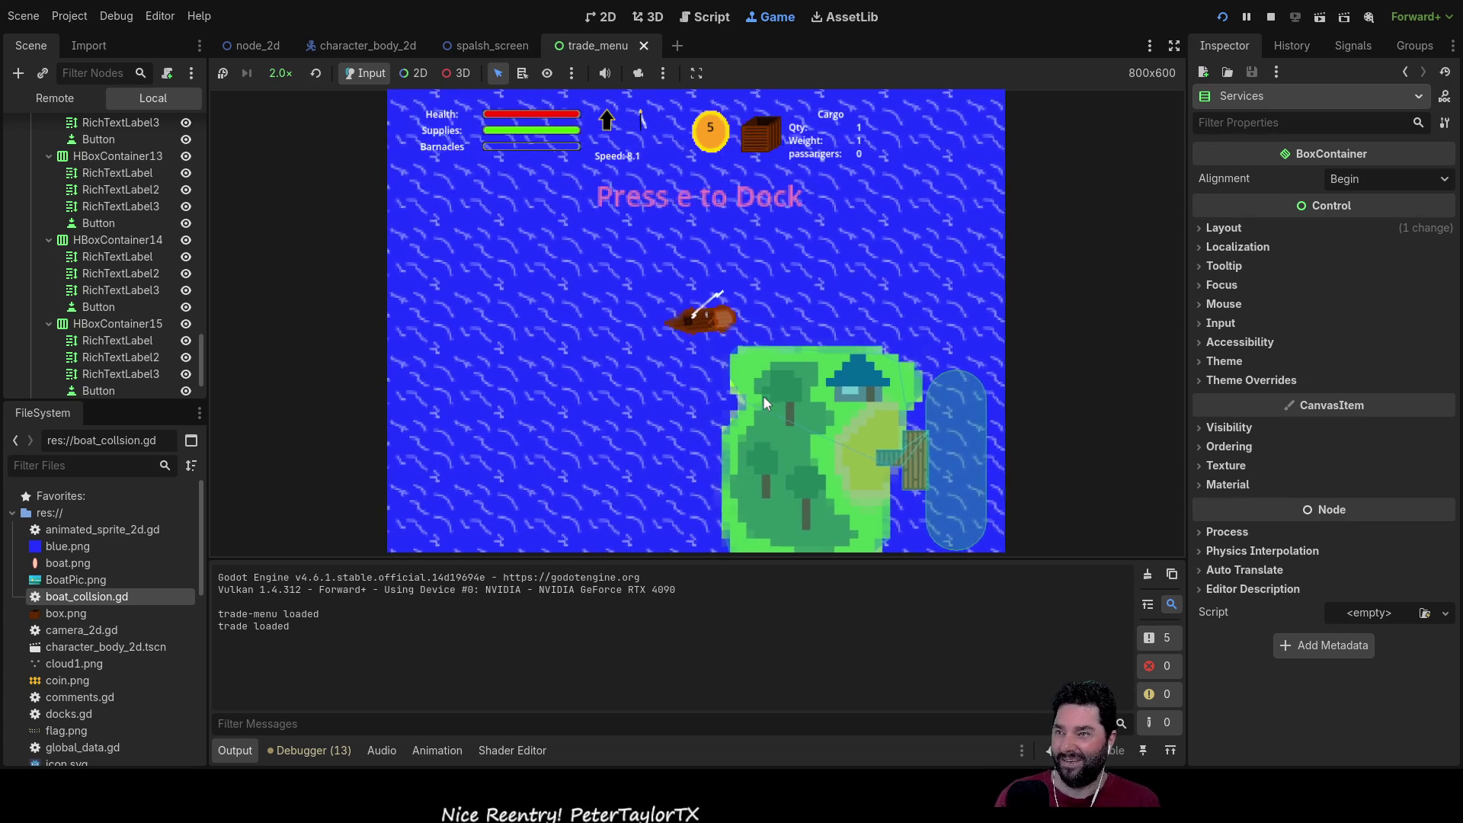
{"action": "key", "text": "a"}
{"action": "key", "text": "s"}
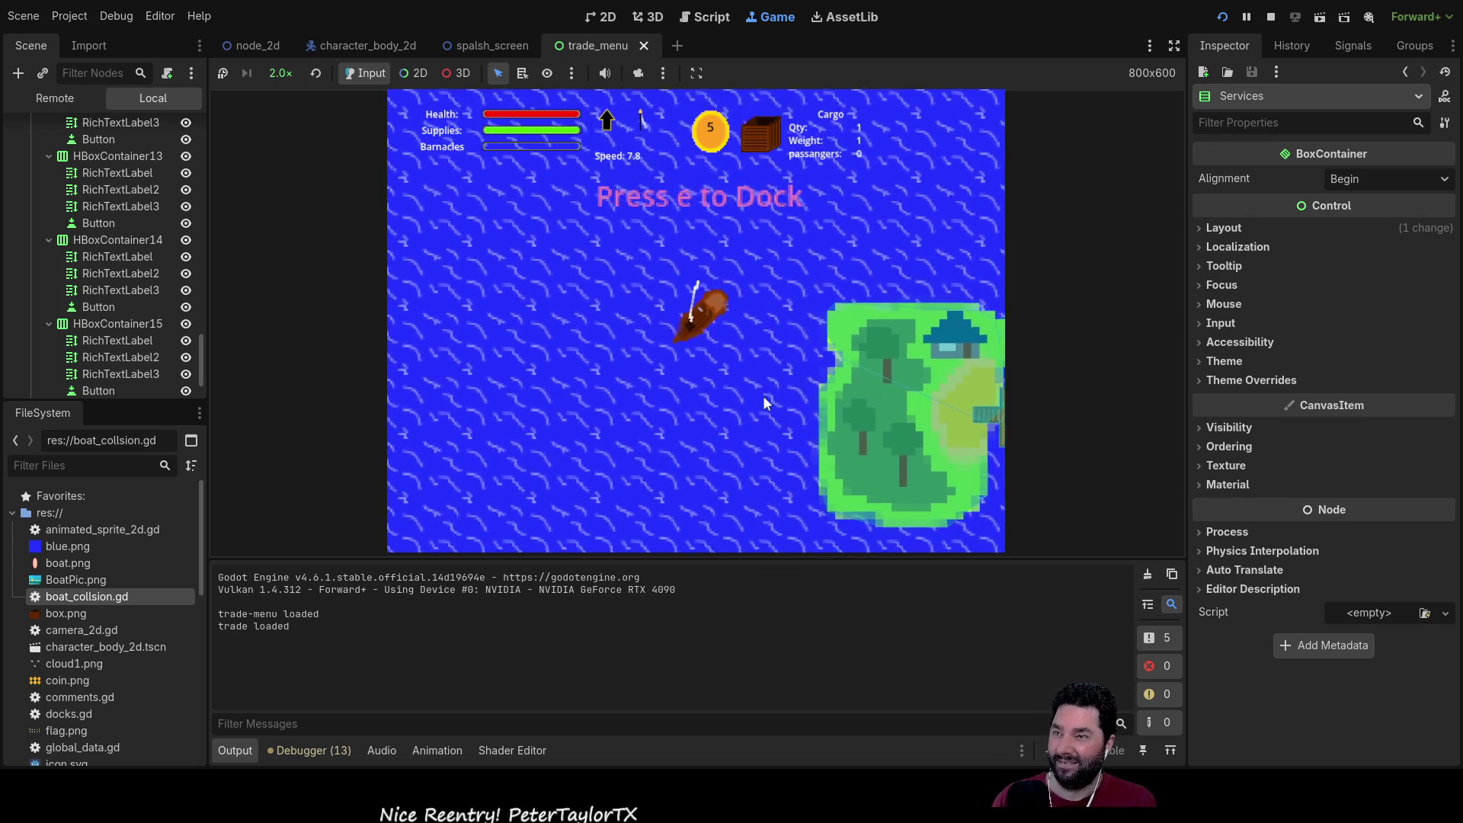
{"action": "key", "text": "a"}
{"action": "key", "text": "s"}
{"action": "key", "text": "a"}
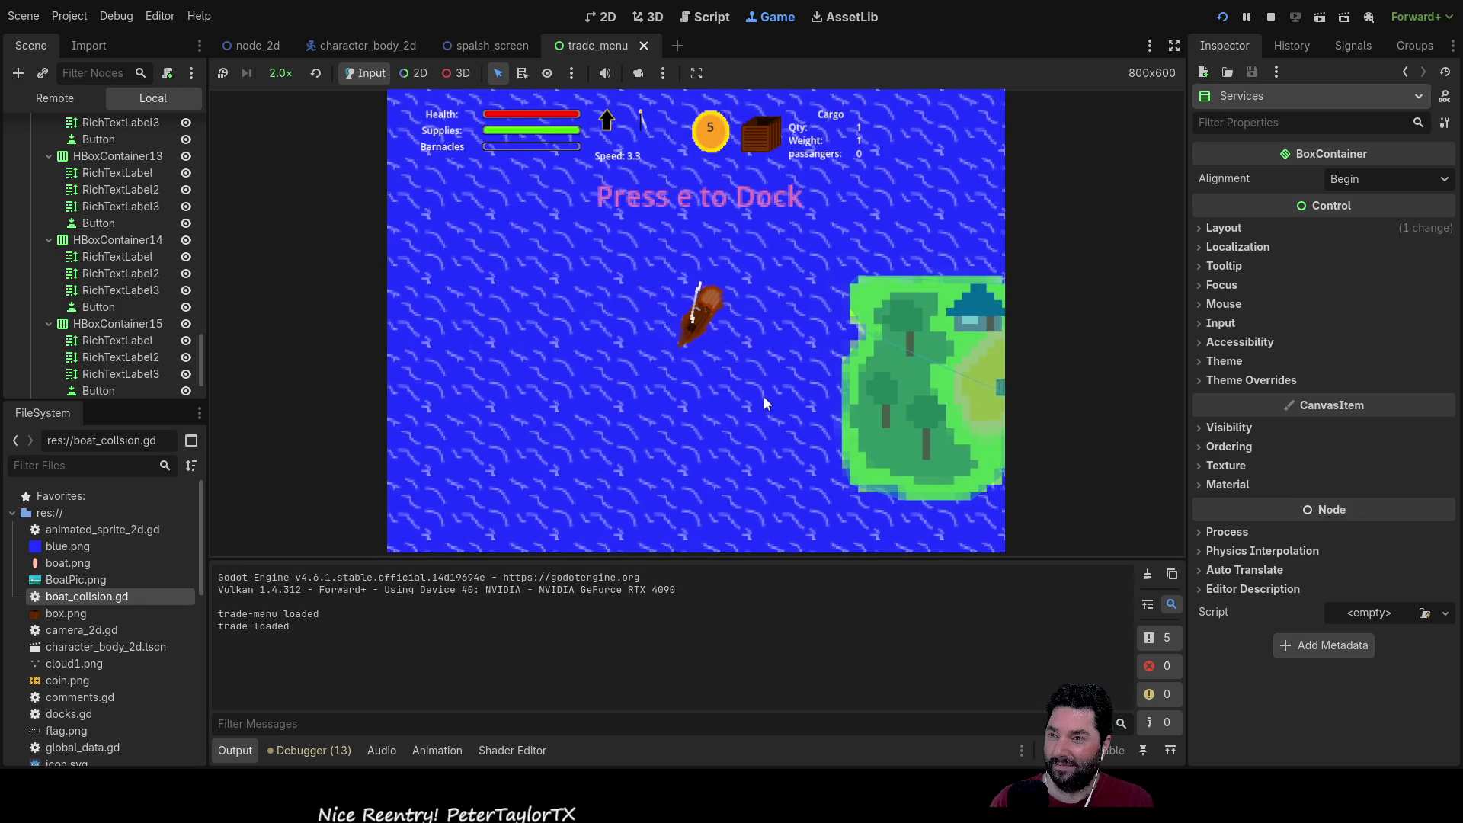
{"action": "key", "text": "a"}
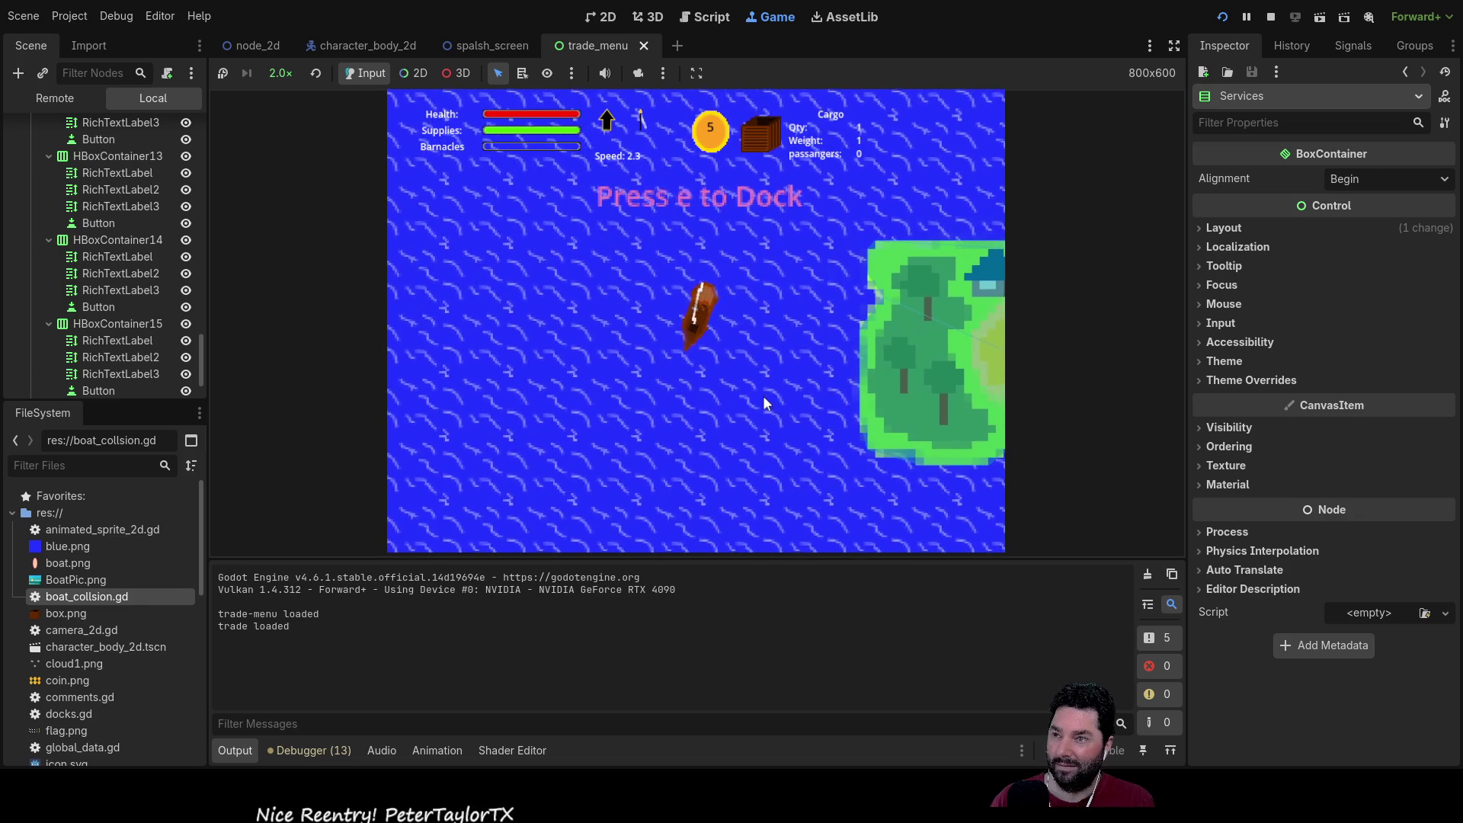
Step: Sail the boat clockwise past the island, turning east and then south
{"action": "key", "text": "w"}
{"action": "key", "text": "a"}
{"action": "key", "text": "d"}
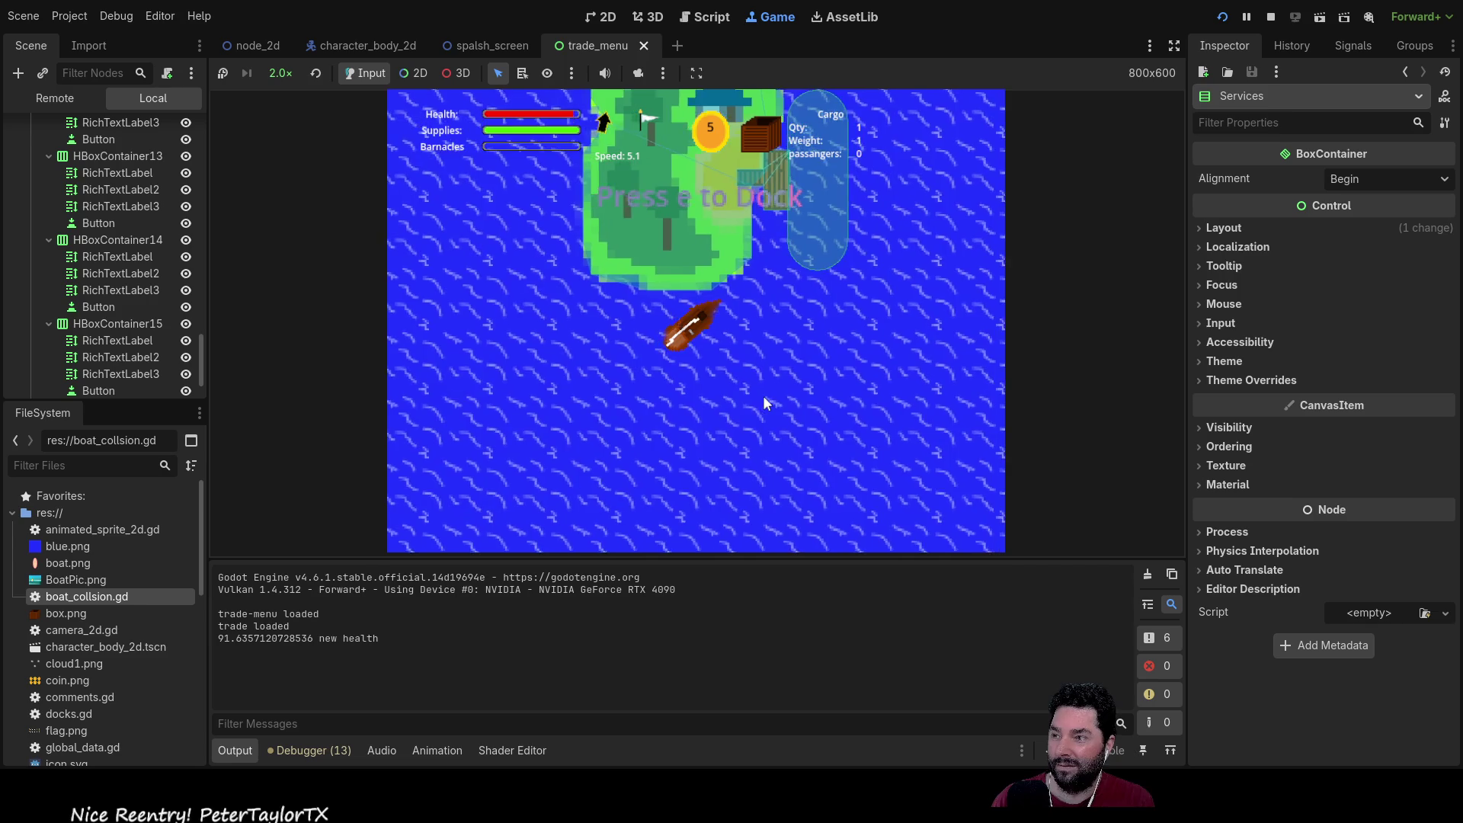
{"action": "key", "text": "w"}
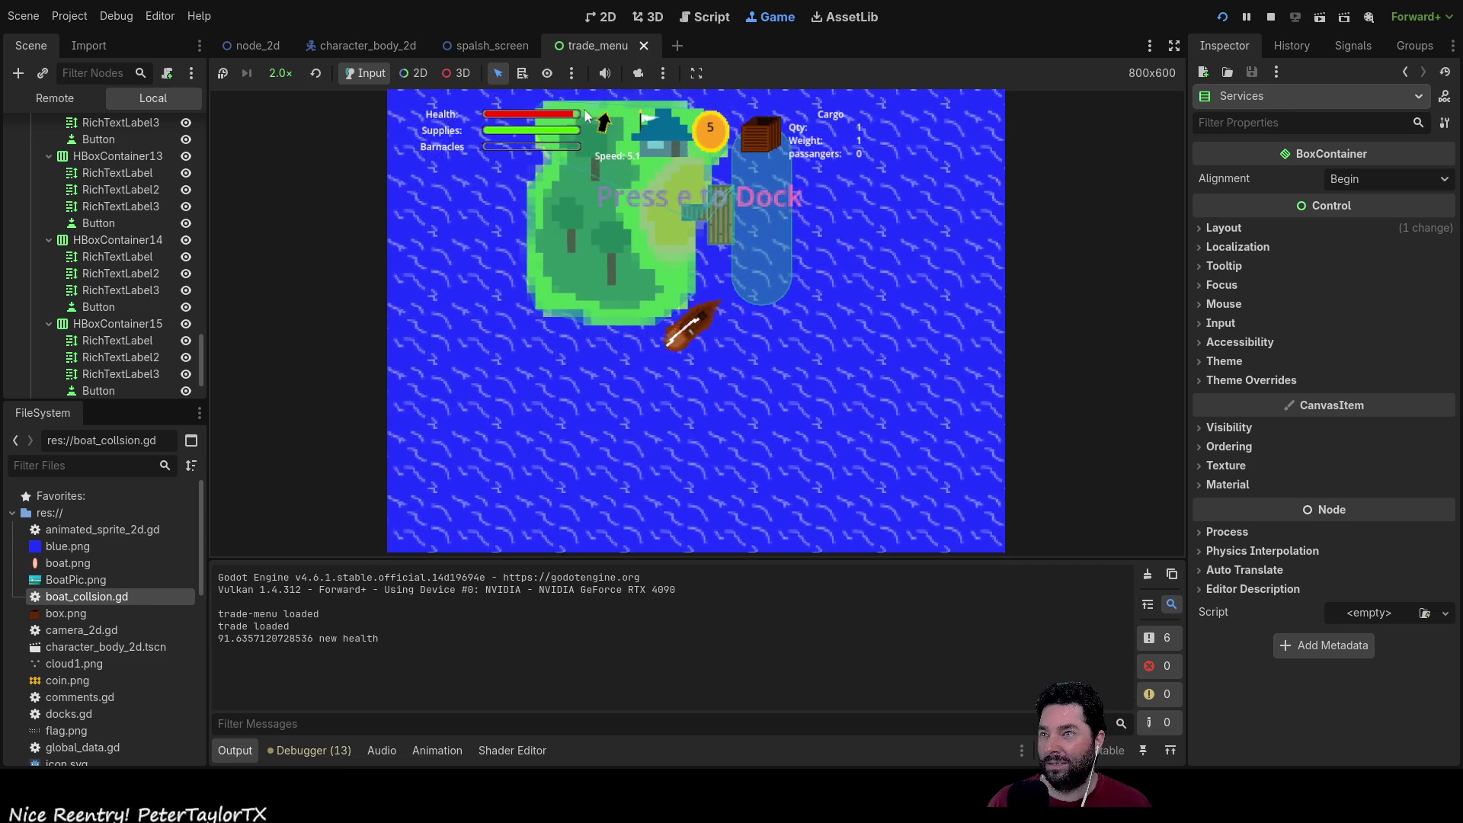
{"action": "key", "text": "w"}
{"action": "key", "text": "d"}
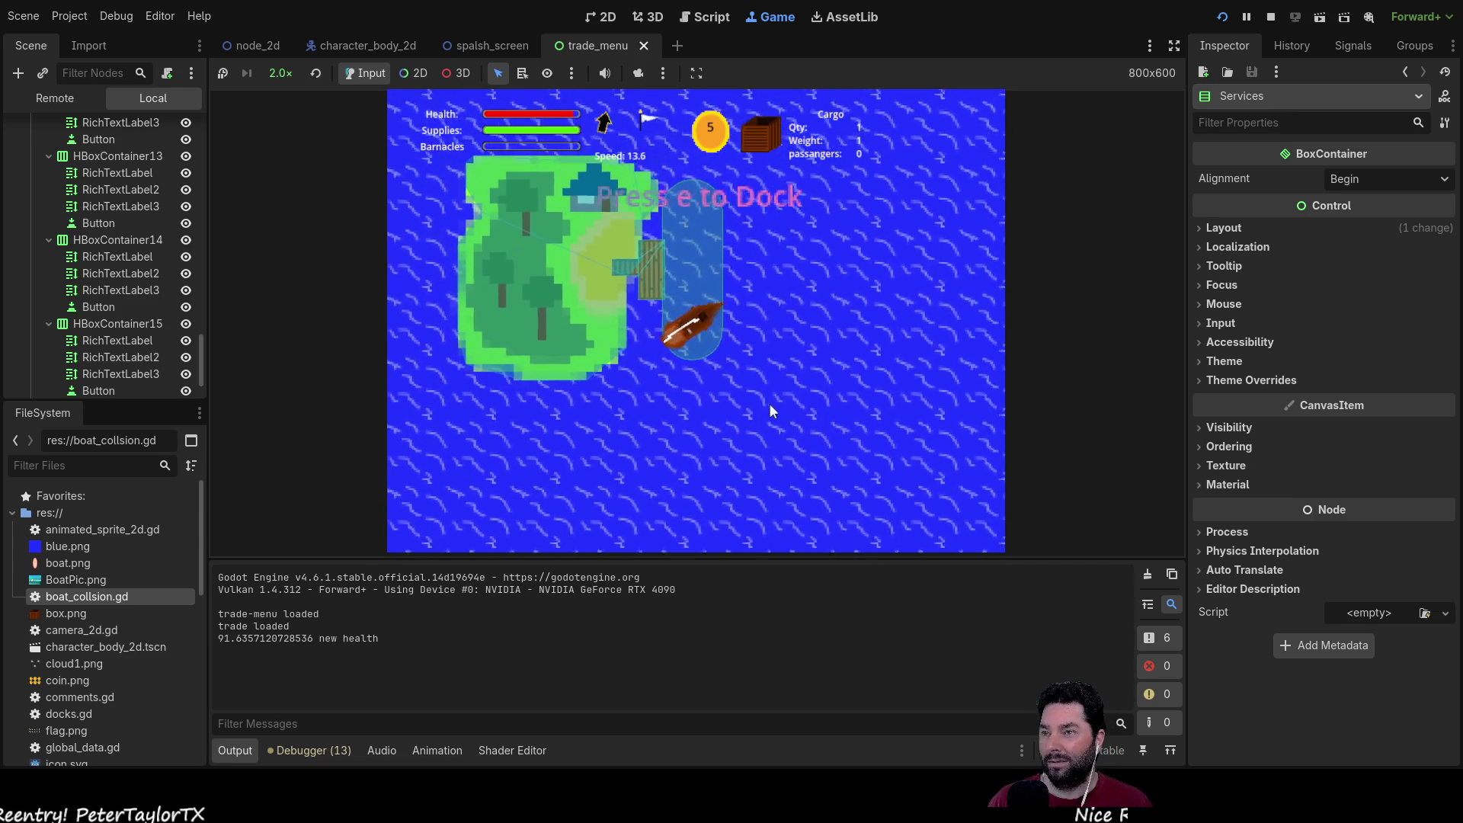
{"action": "key", "text": "w"}
{"action": "key", "text": "d"}
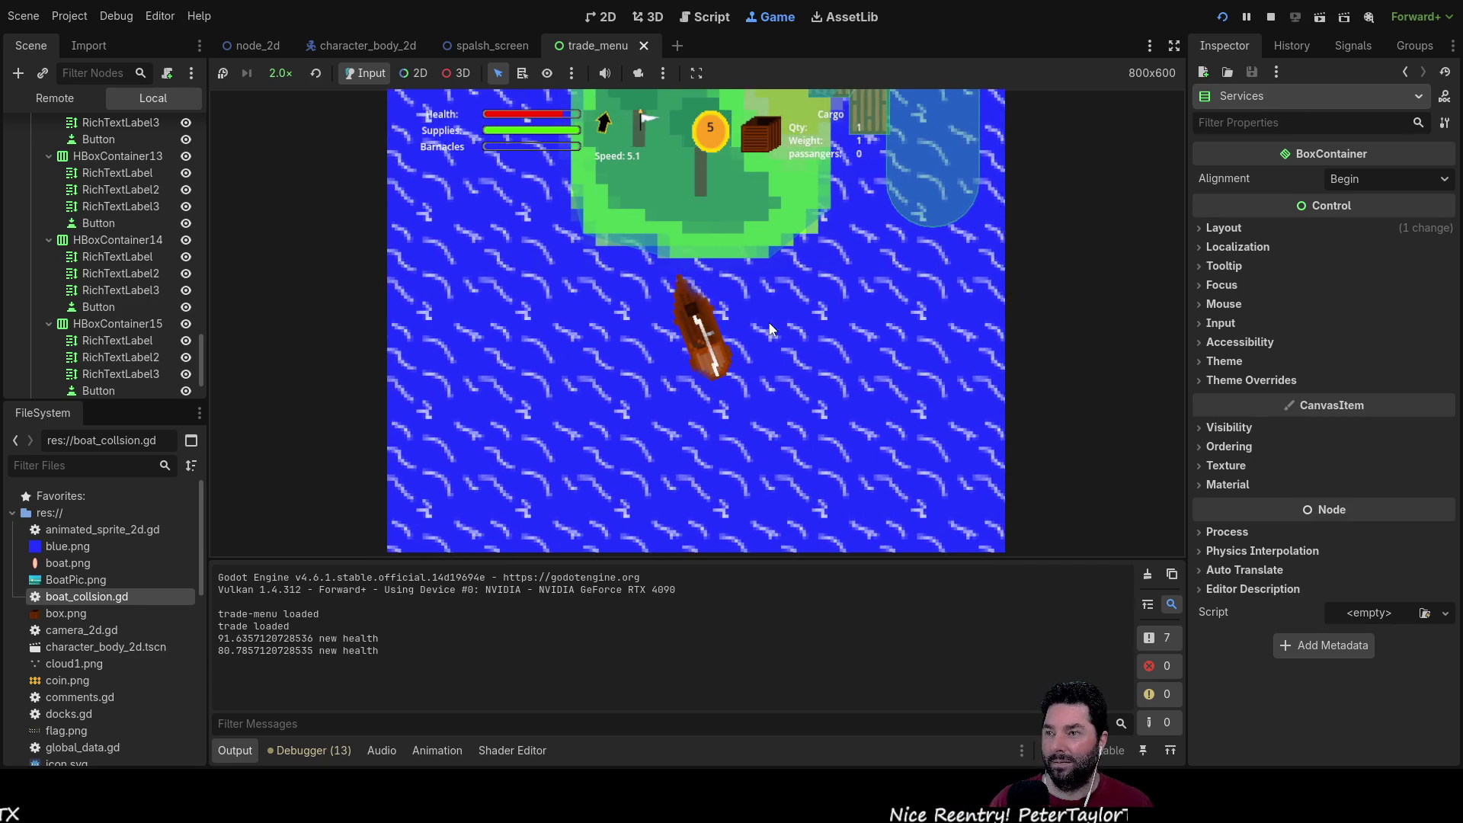
Step: Reset game speed to 1.0x, steer the boat into the island, and stop the game
{"action": "left_click", "coordinate": [315, 72]}
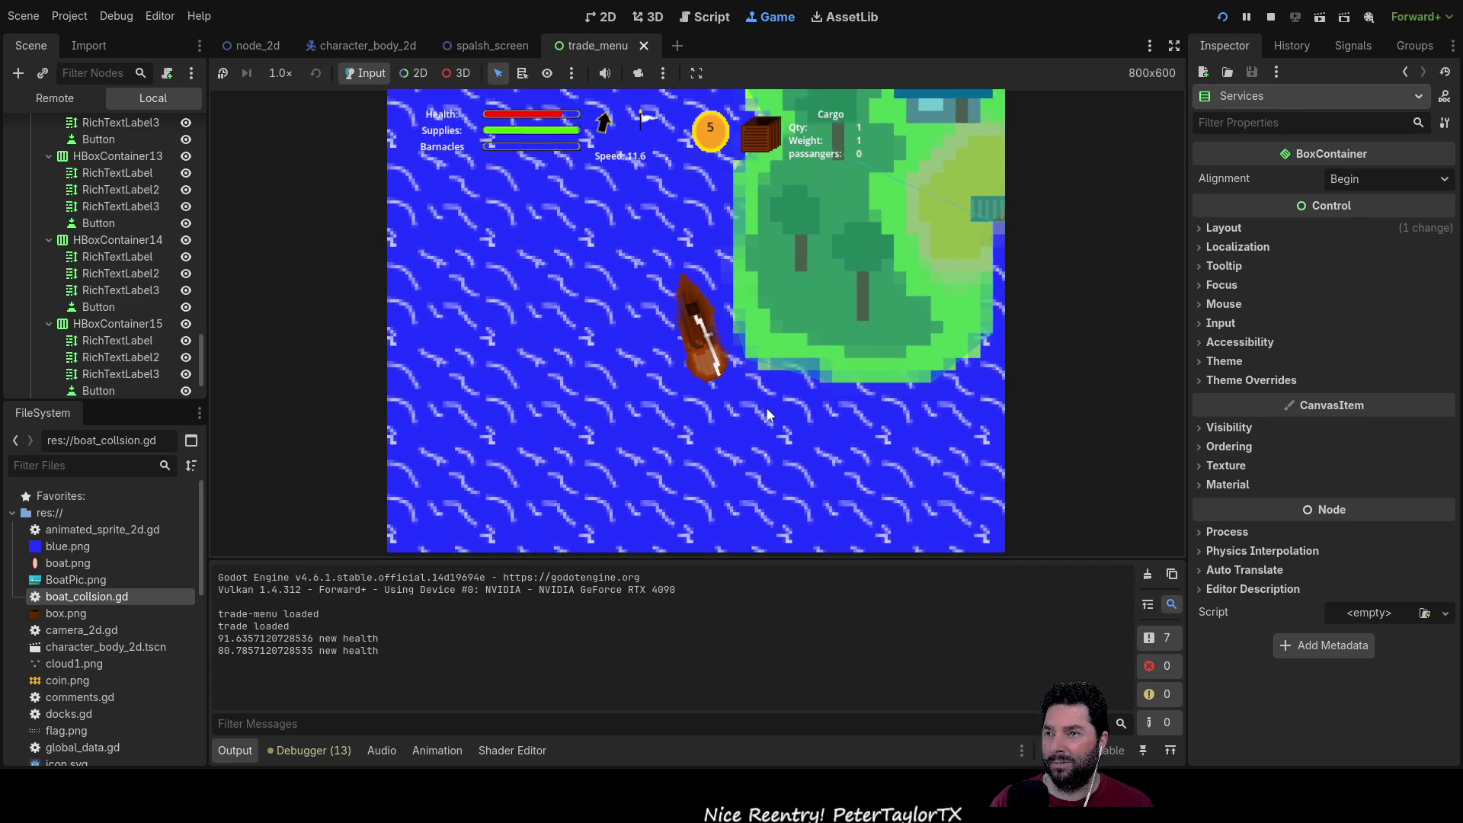
{"action": "key", "text": "Left"}
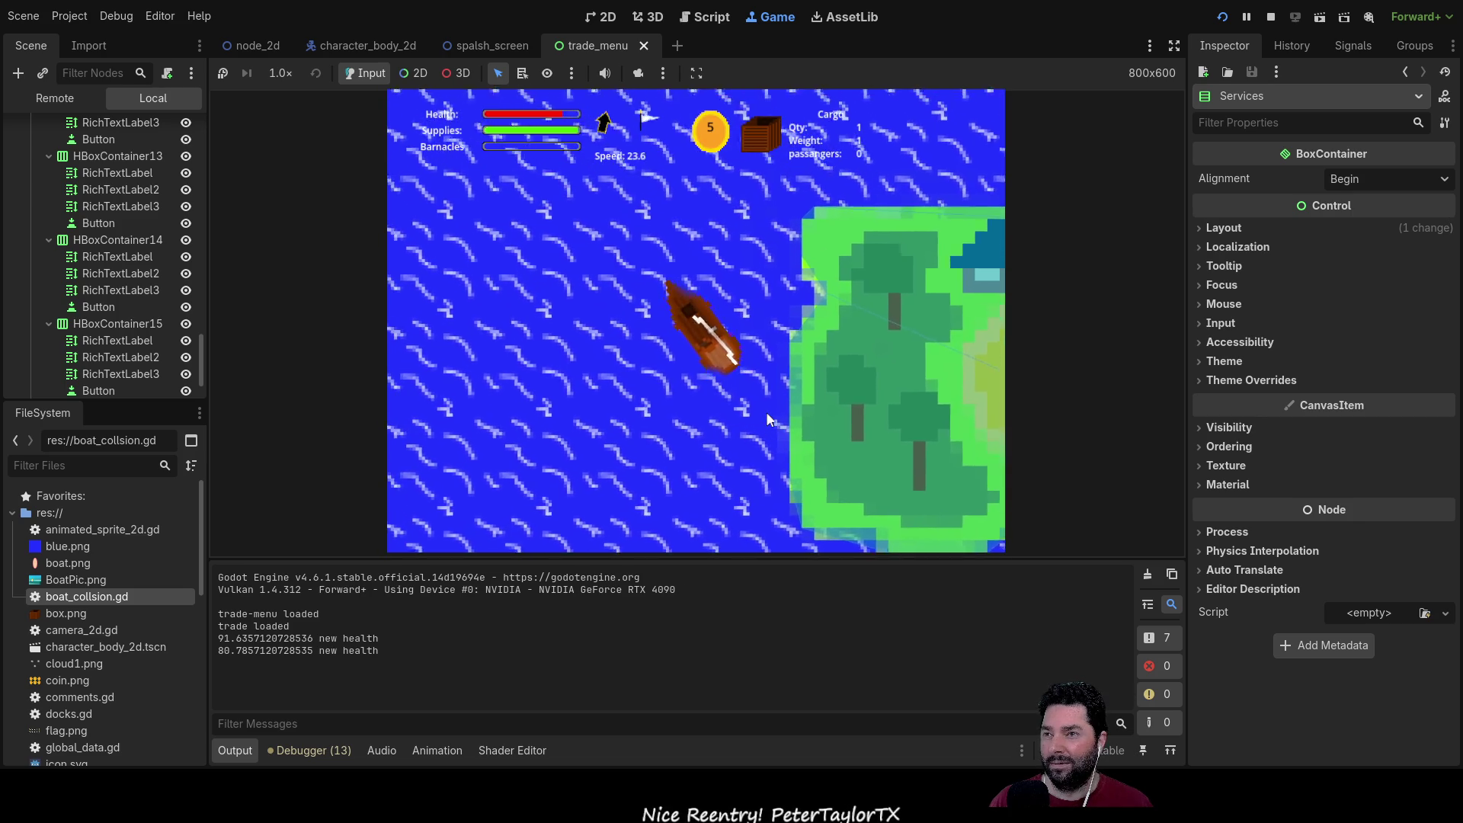
{"action": "key", "text": "Left"}
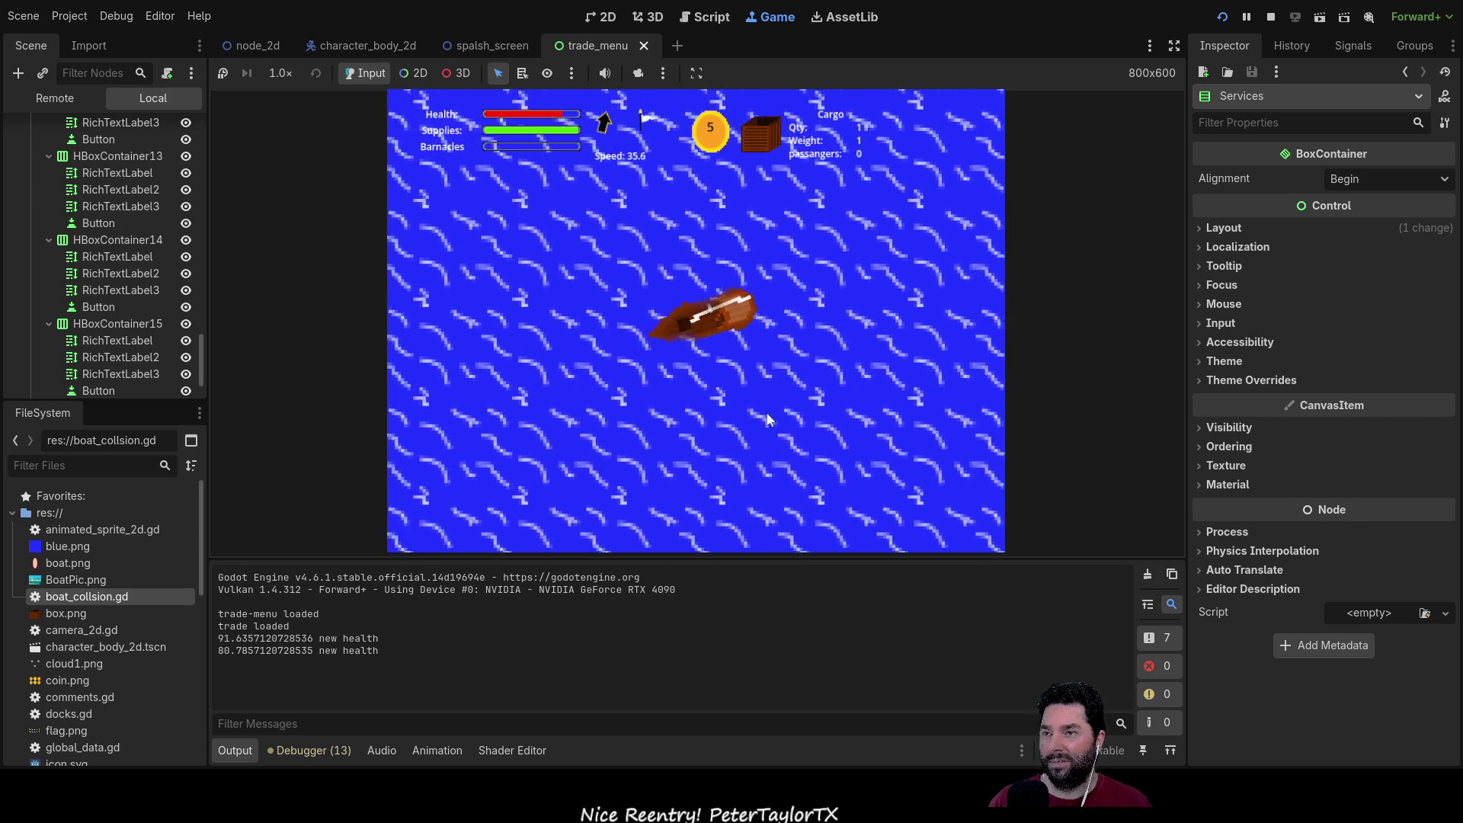
{"action": "key", "text": "Left"}
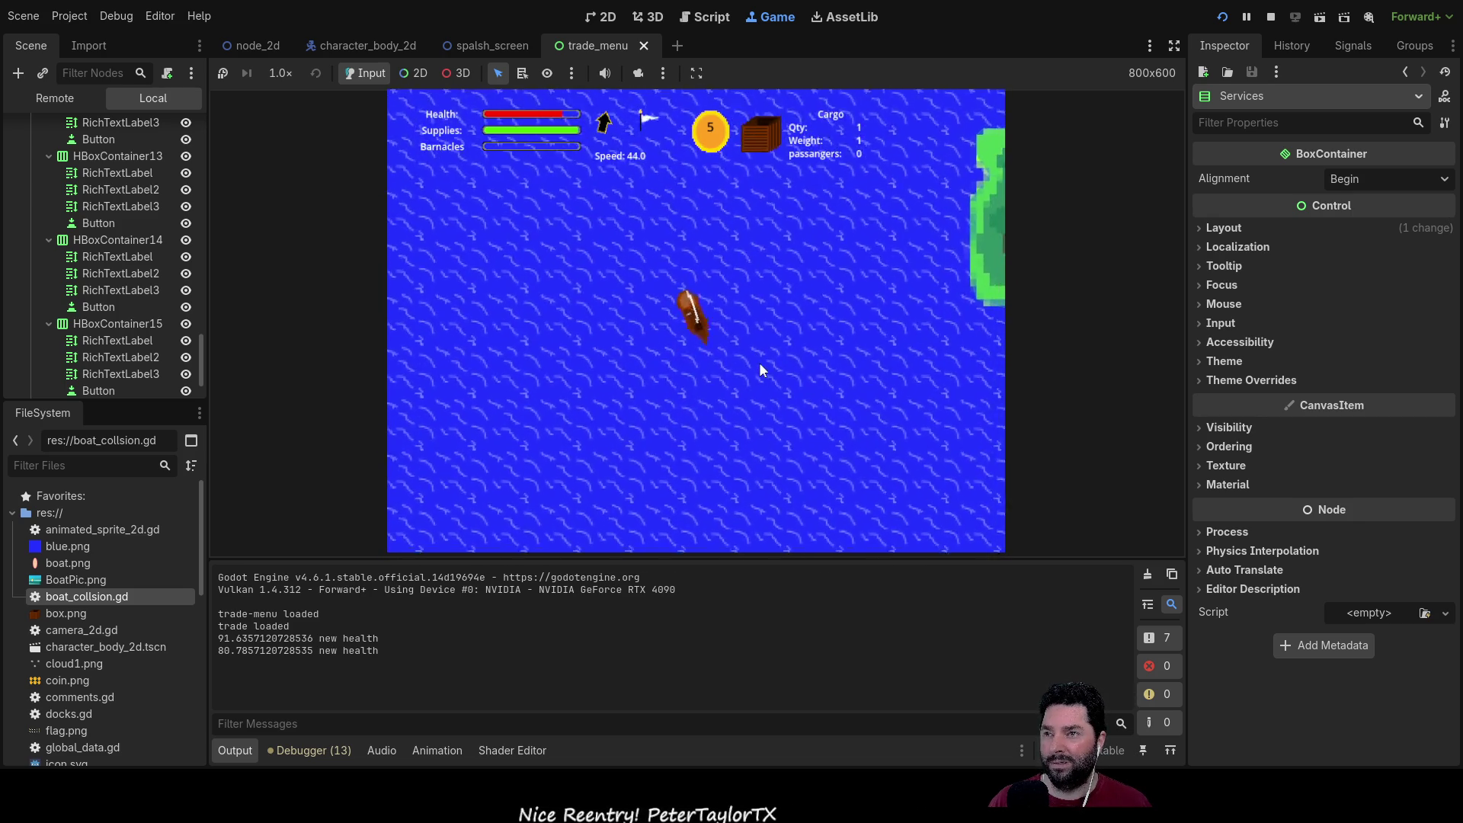
{"action": "key", "text": "Left"}
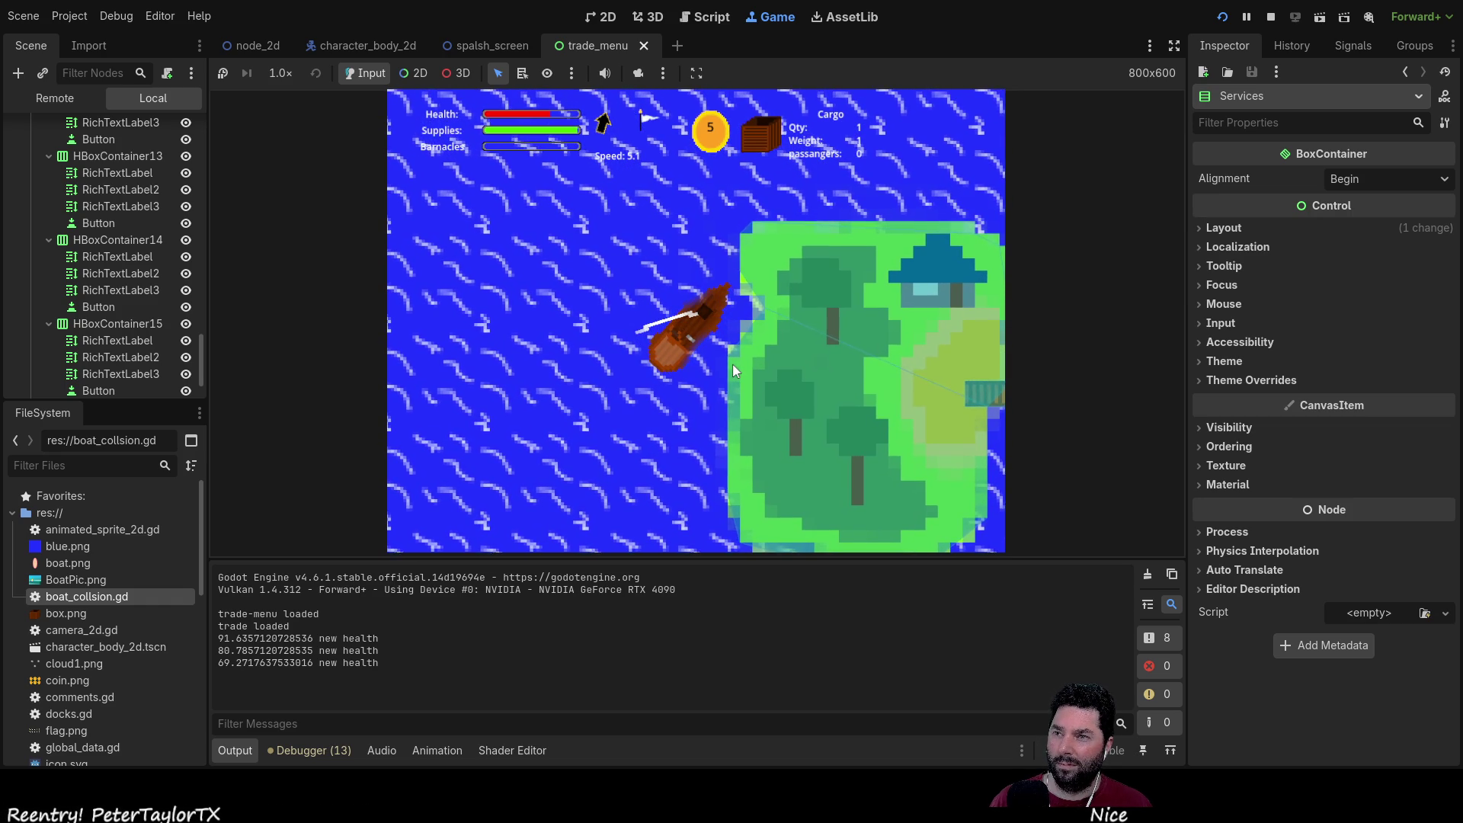
{"action": "key", "text": "F8"}
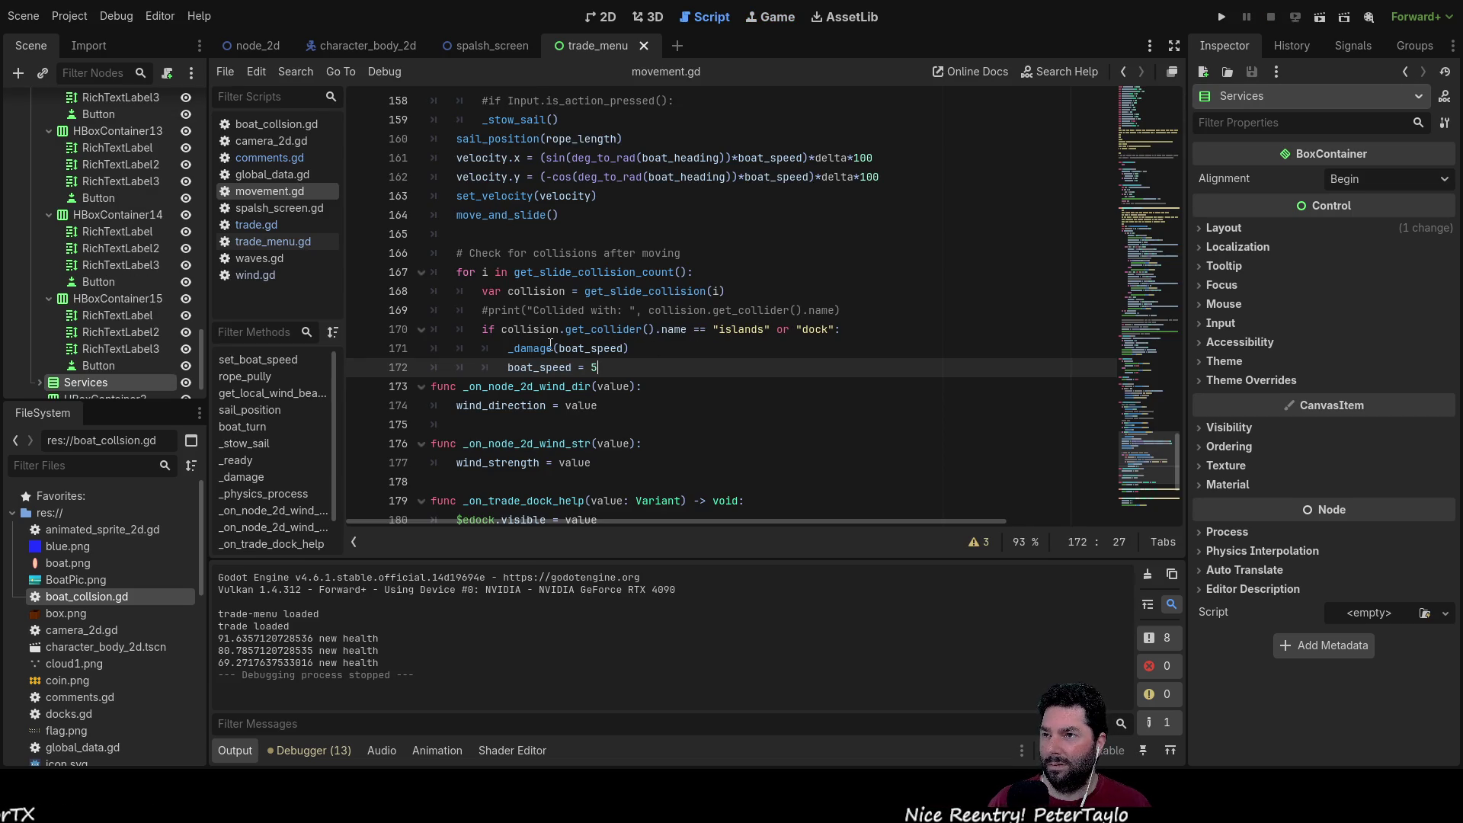
Step: Review the collision code and boat_turn's value parameter and boat_speed heading term
{"action": "left_click", "coordinate": [584, 348]}
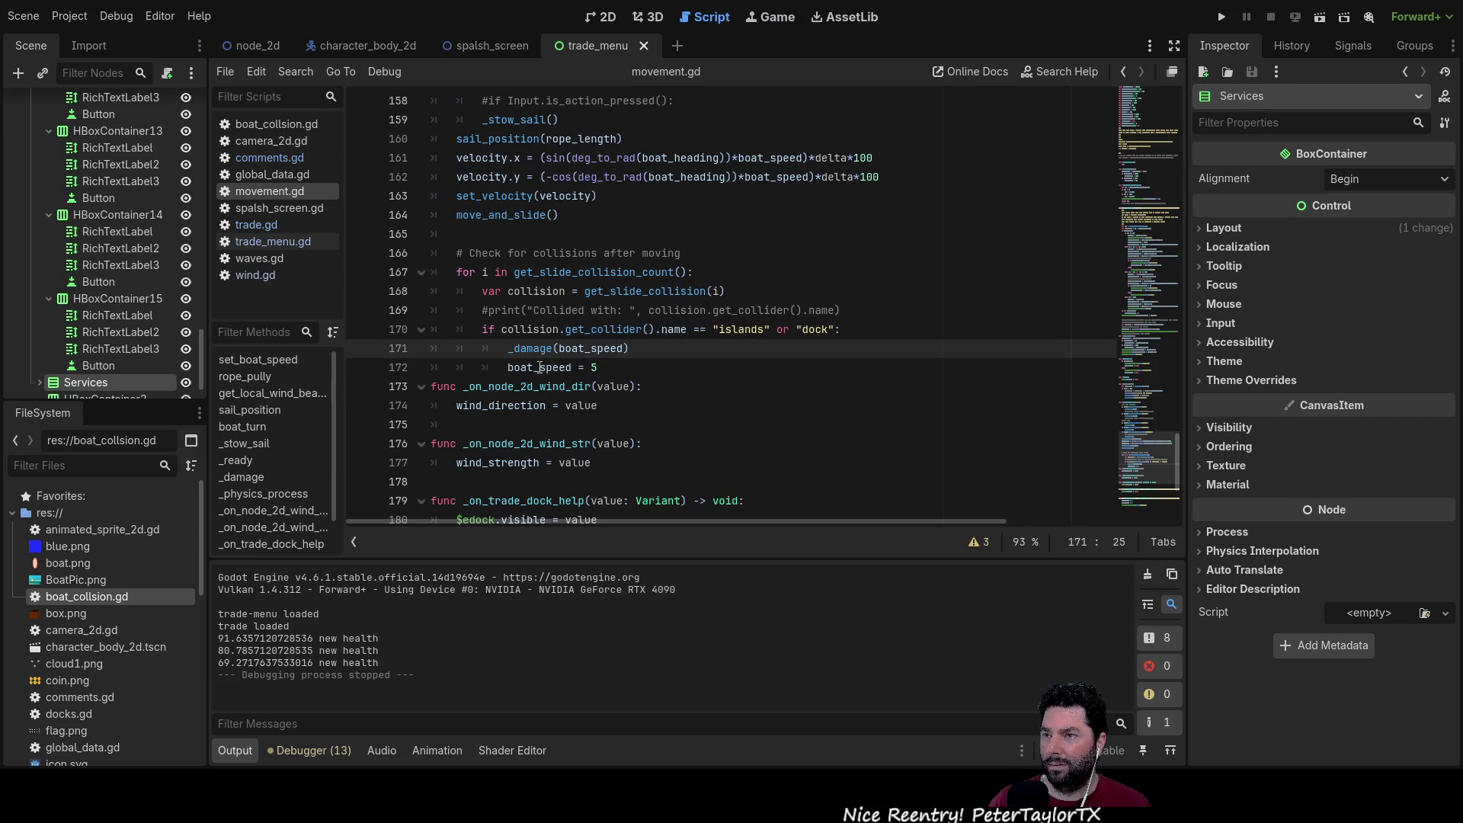
{"action": "left_click", "coordinate": [540, 368]}
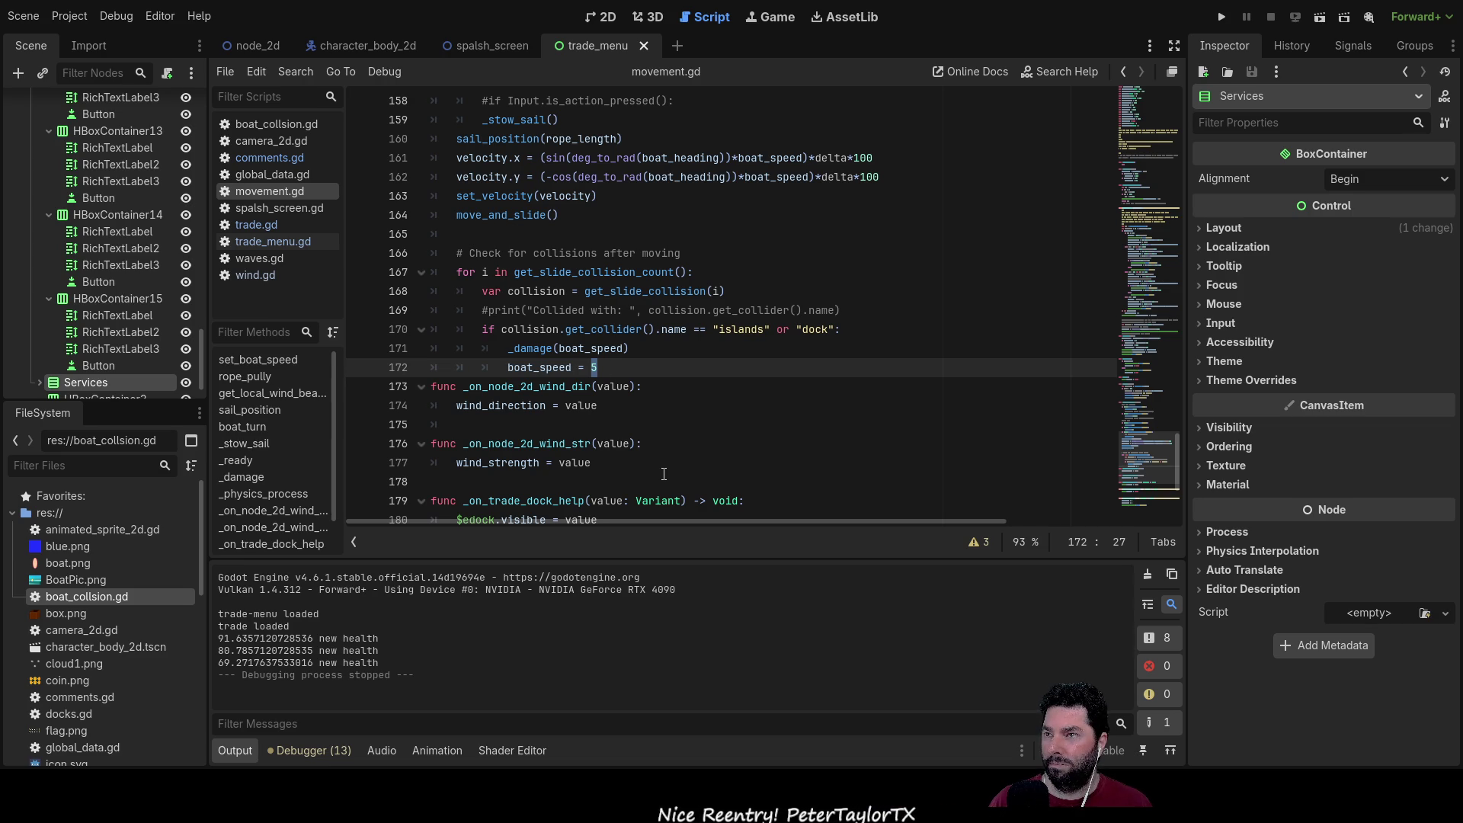
{"action": "scroll", "coordinate": [663, 474], "scroll_direction": "up", "scroll_amount": 5}
{"action": "scroll", "coordinate": [664, 474], "scroll_direction": "up", "scroll_amount": 2}
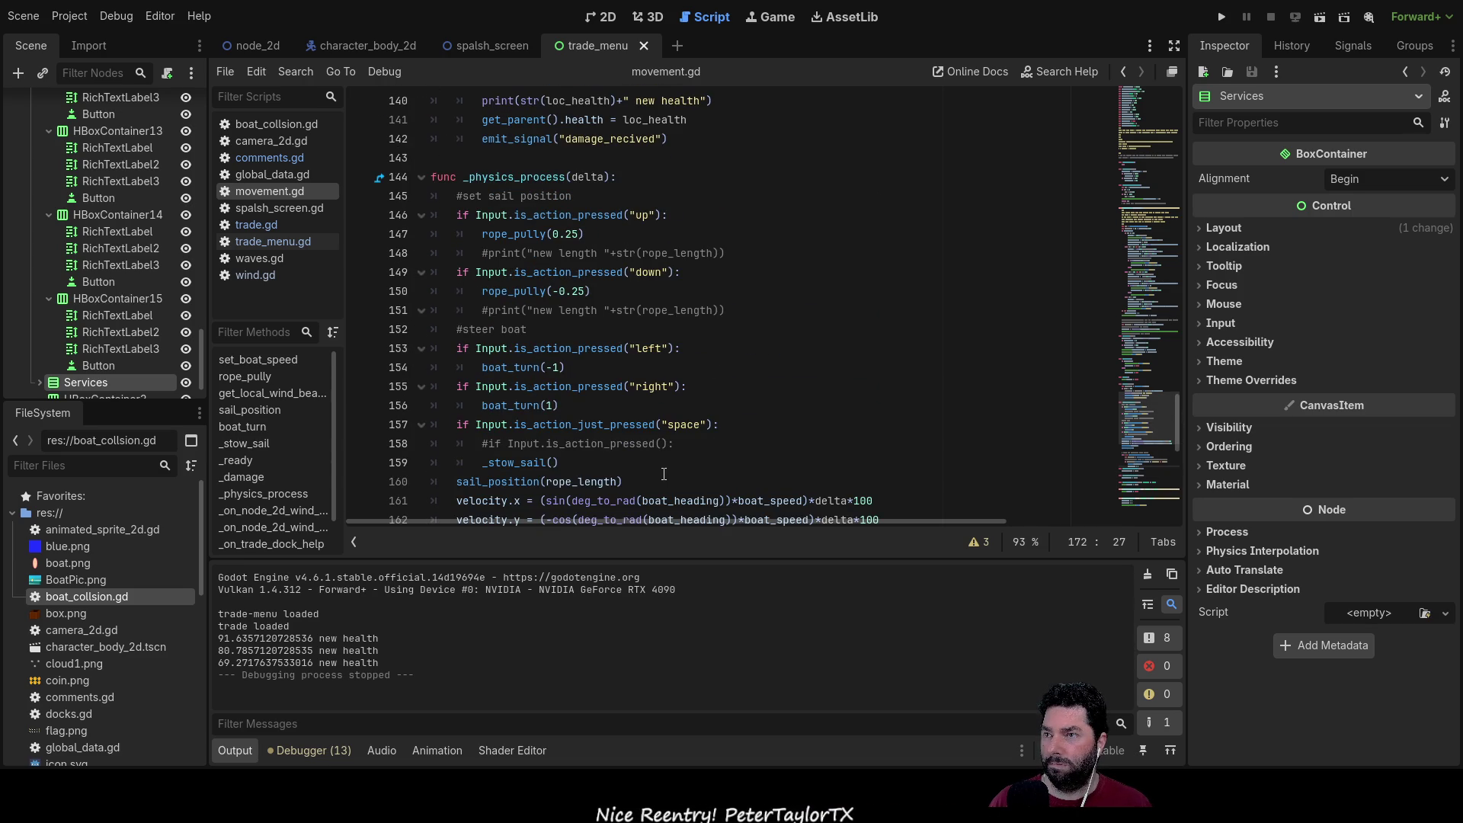
{"action": "scroll", "coordinate": [648, 494], "scroll_direction": "up", "scroll_amount": 6}
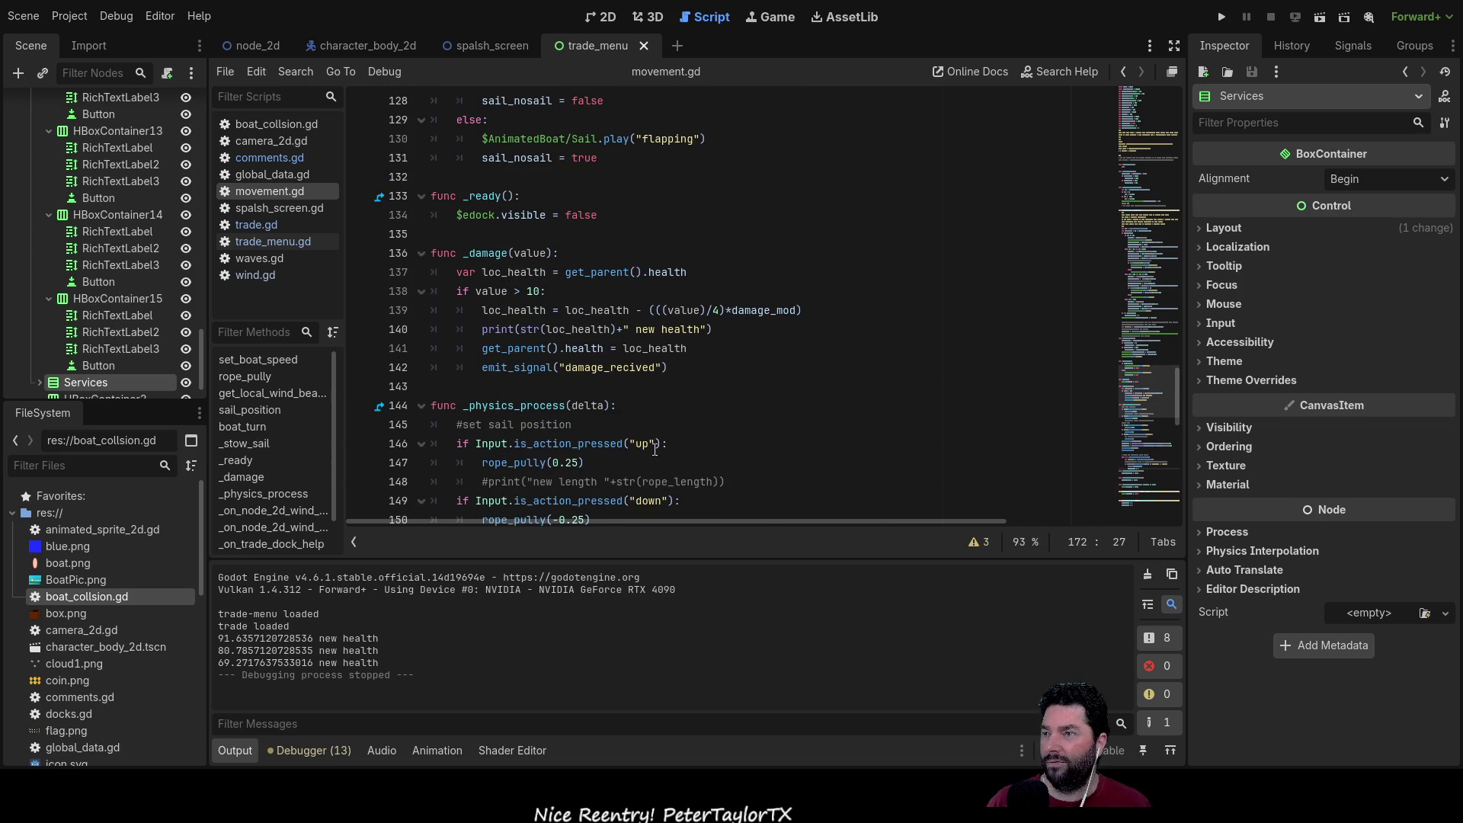
{"action": "scroll", "coordinate": [637, 435], "scroll_direction": "up", "scroll_amount": 5}
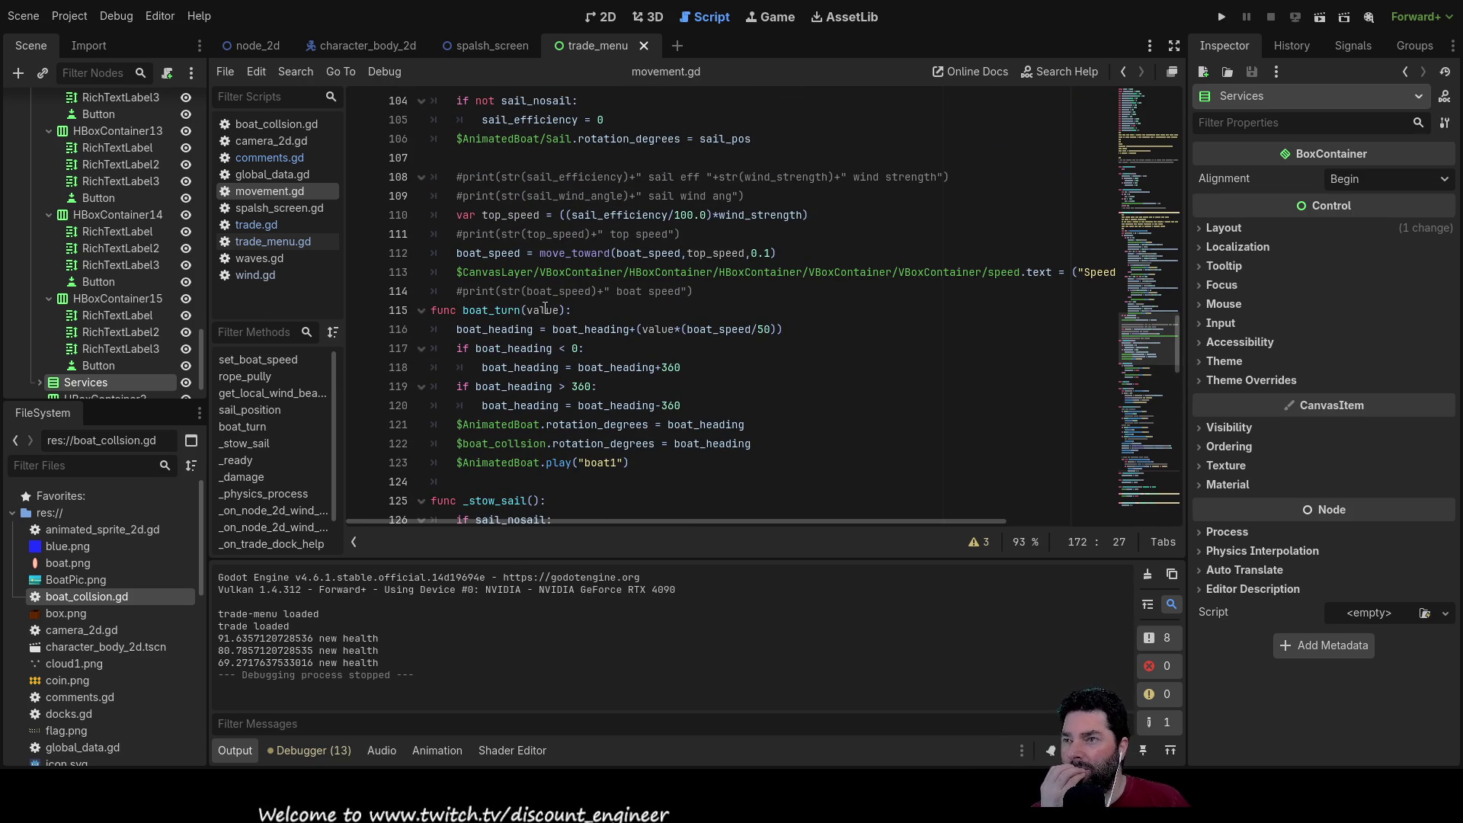
{"action": "double_click", "coordinate": [543, 310]}
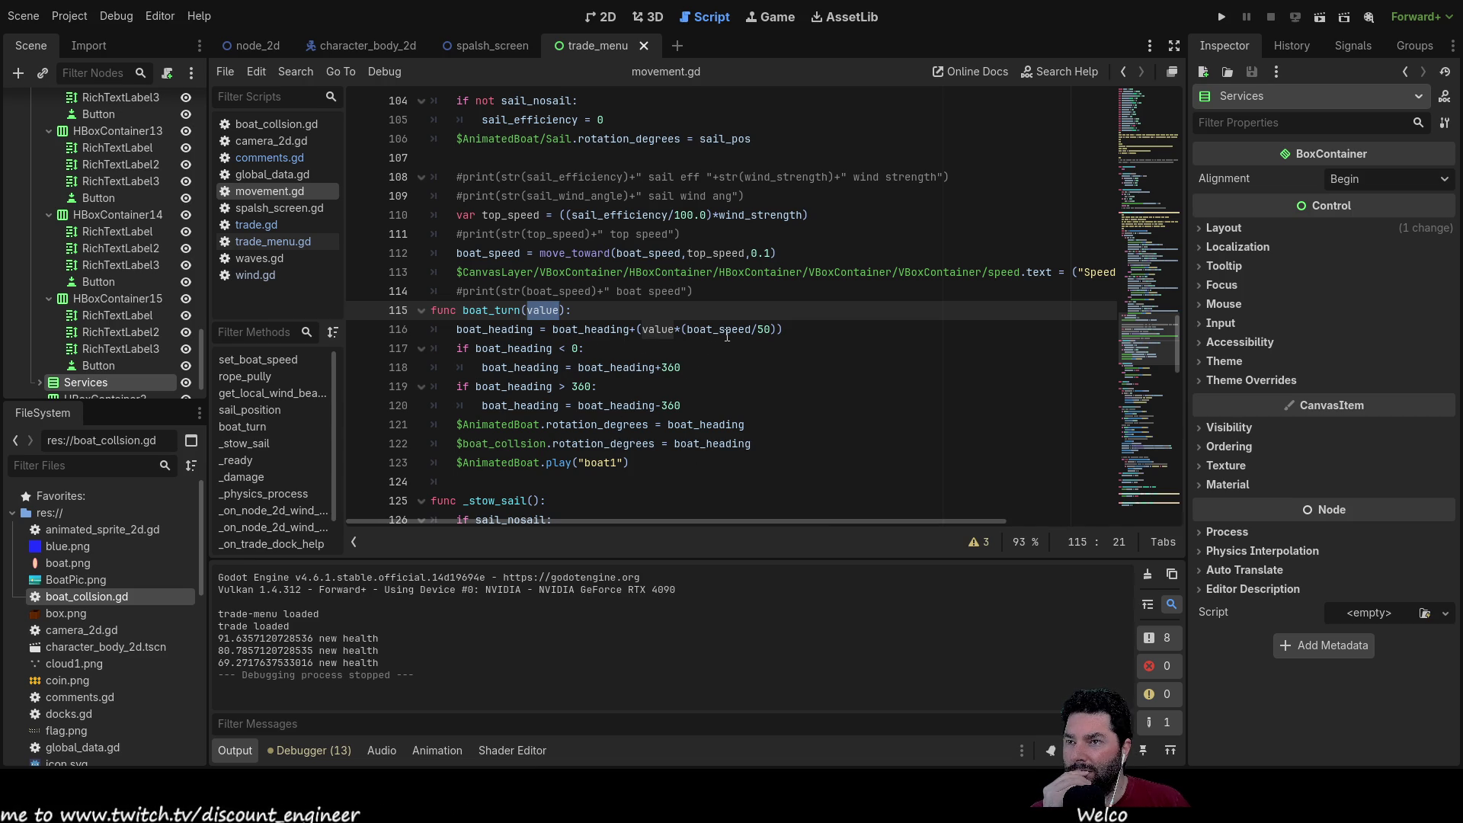
{"action": "double_click", "coordinate": [726, 329]}
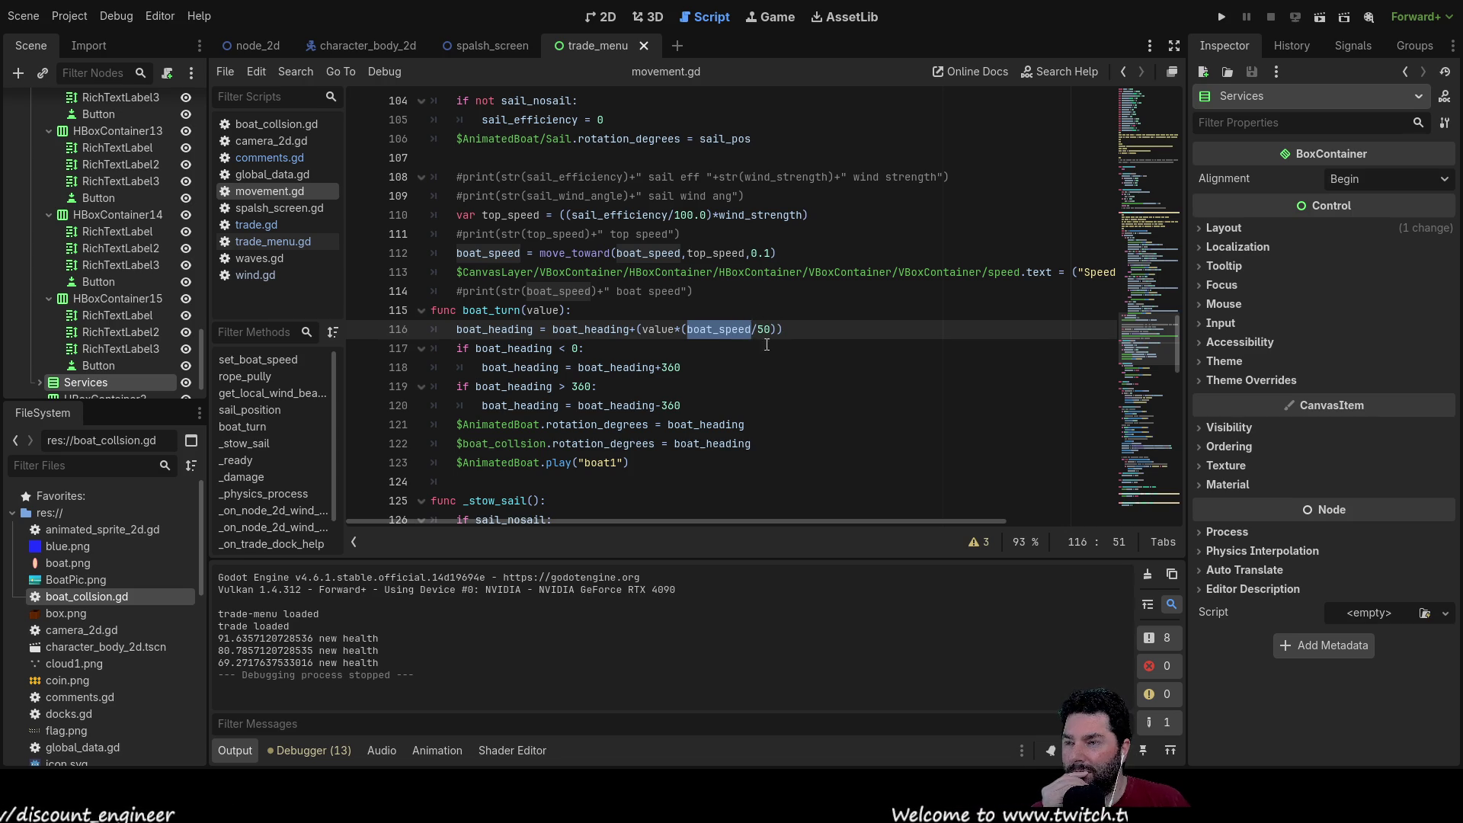
{"action": "scroll", "coordinate": [749, 372], "scroll_direction": "down", "scroll_amount": 4}
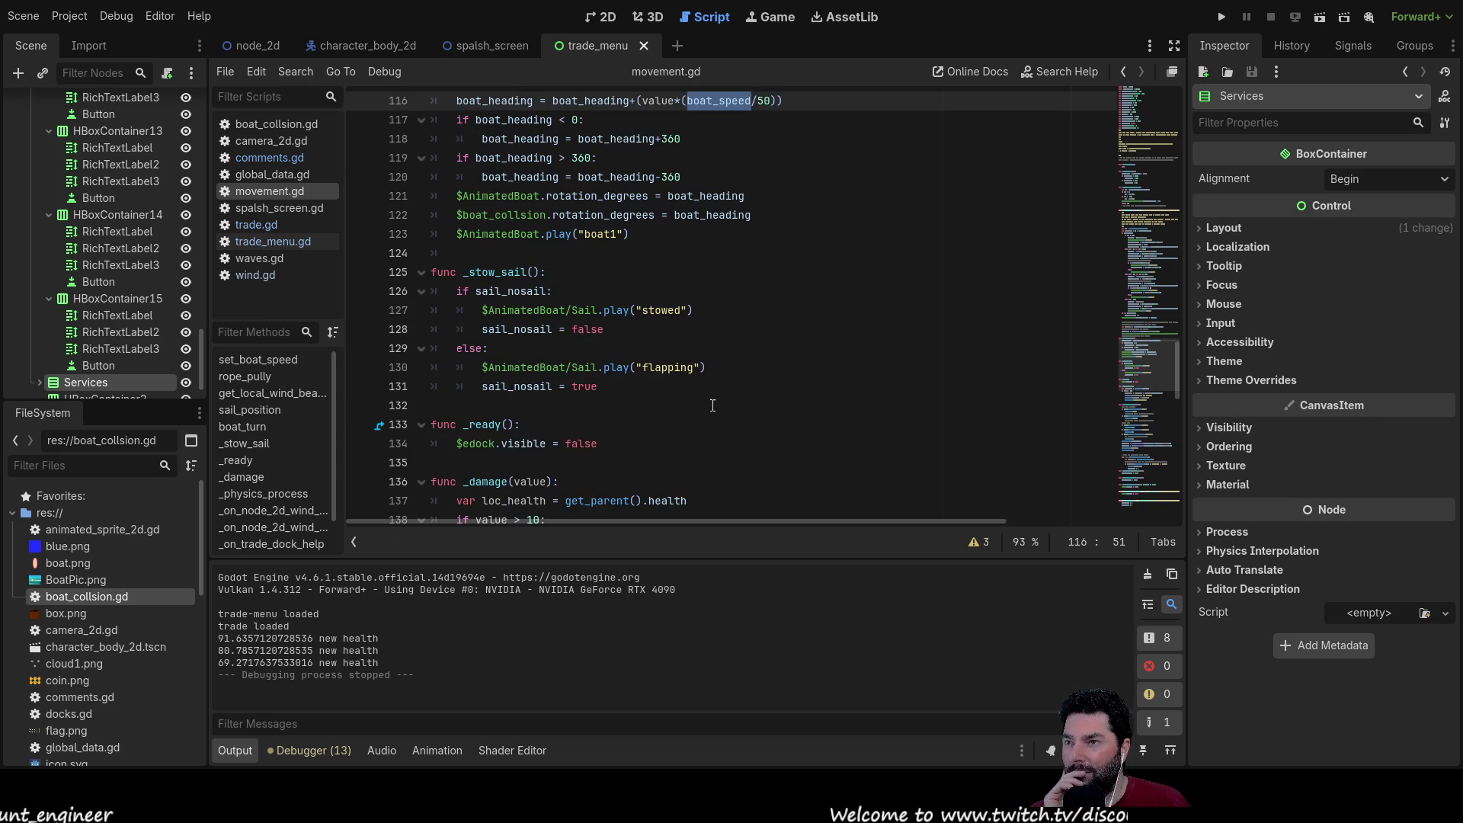
{"action": "scroll", "coordinate": [687, 417], "scroll_direction": "up", "scroll_amount": 1}
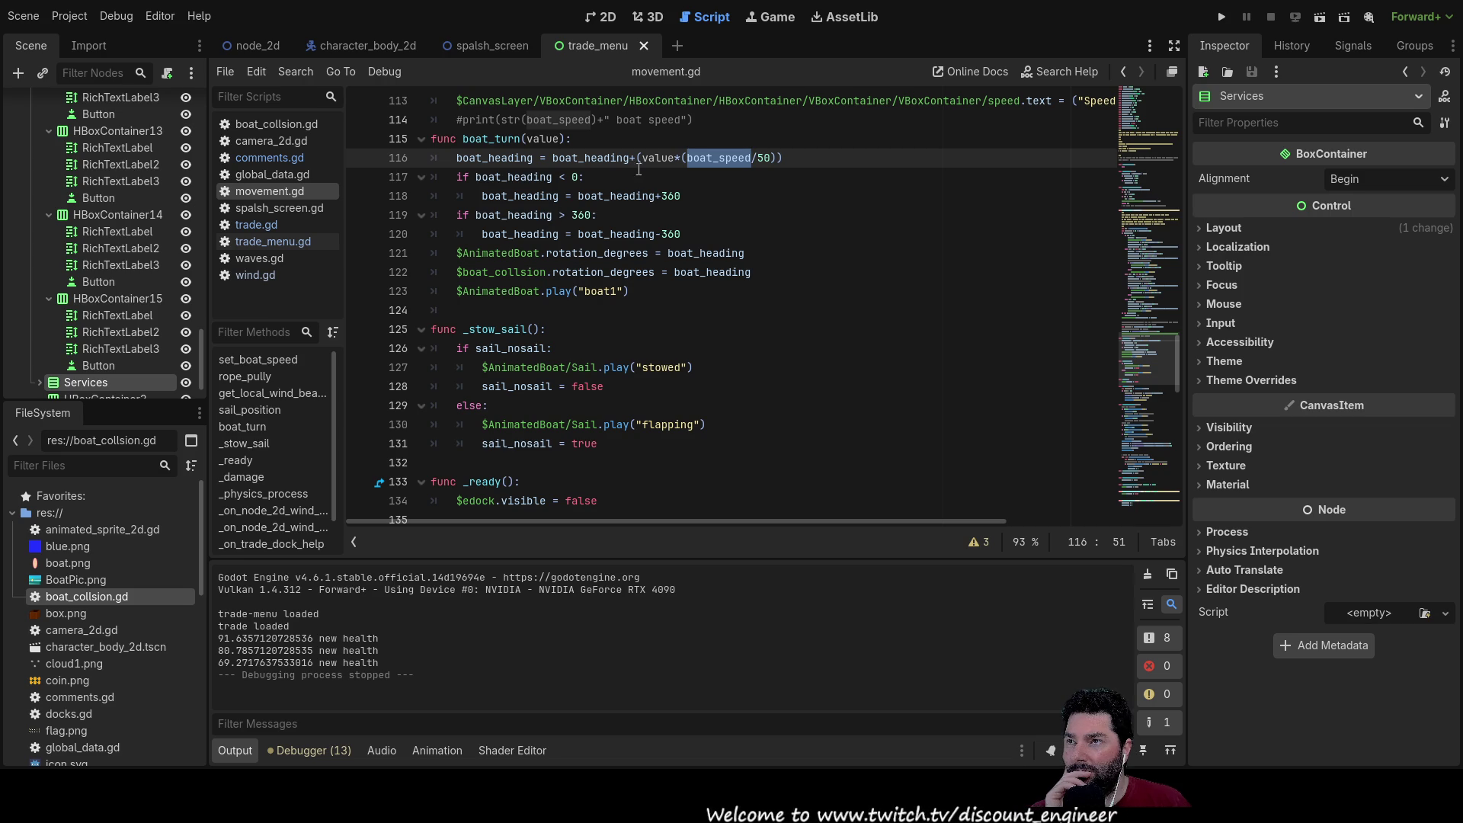
Step: Insert empty lines above the boat_heading calculation on line 116
{"action": "left_click", "coordinate": [455, 158]}
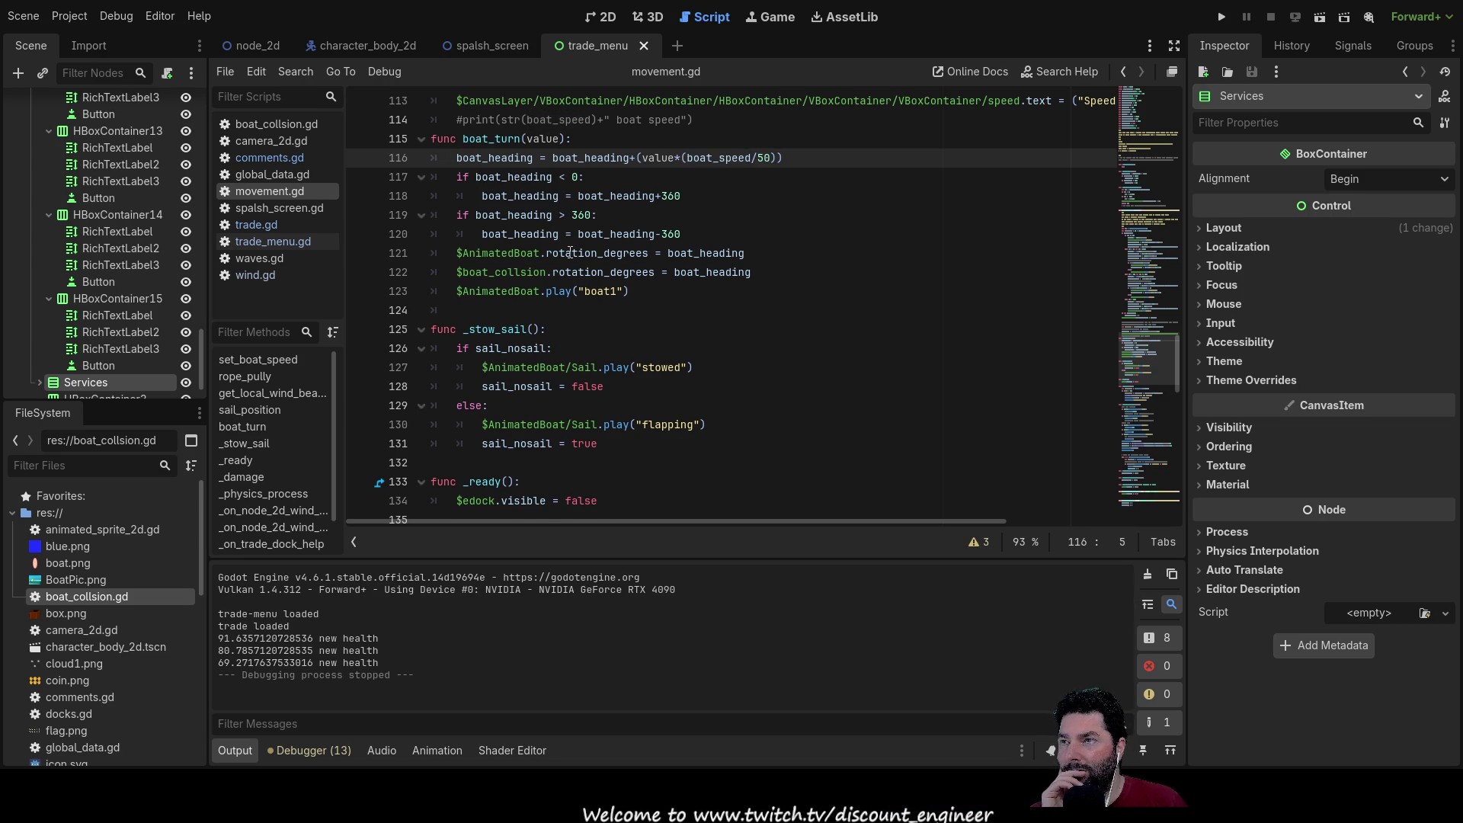
{"action": "key", "text": "Return"}
{"action": "key", "text": "Return"}
{"action": "key", "text": "Up"}
{"action": "key", "text": "Up"}
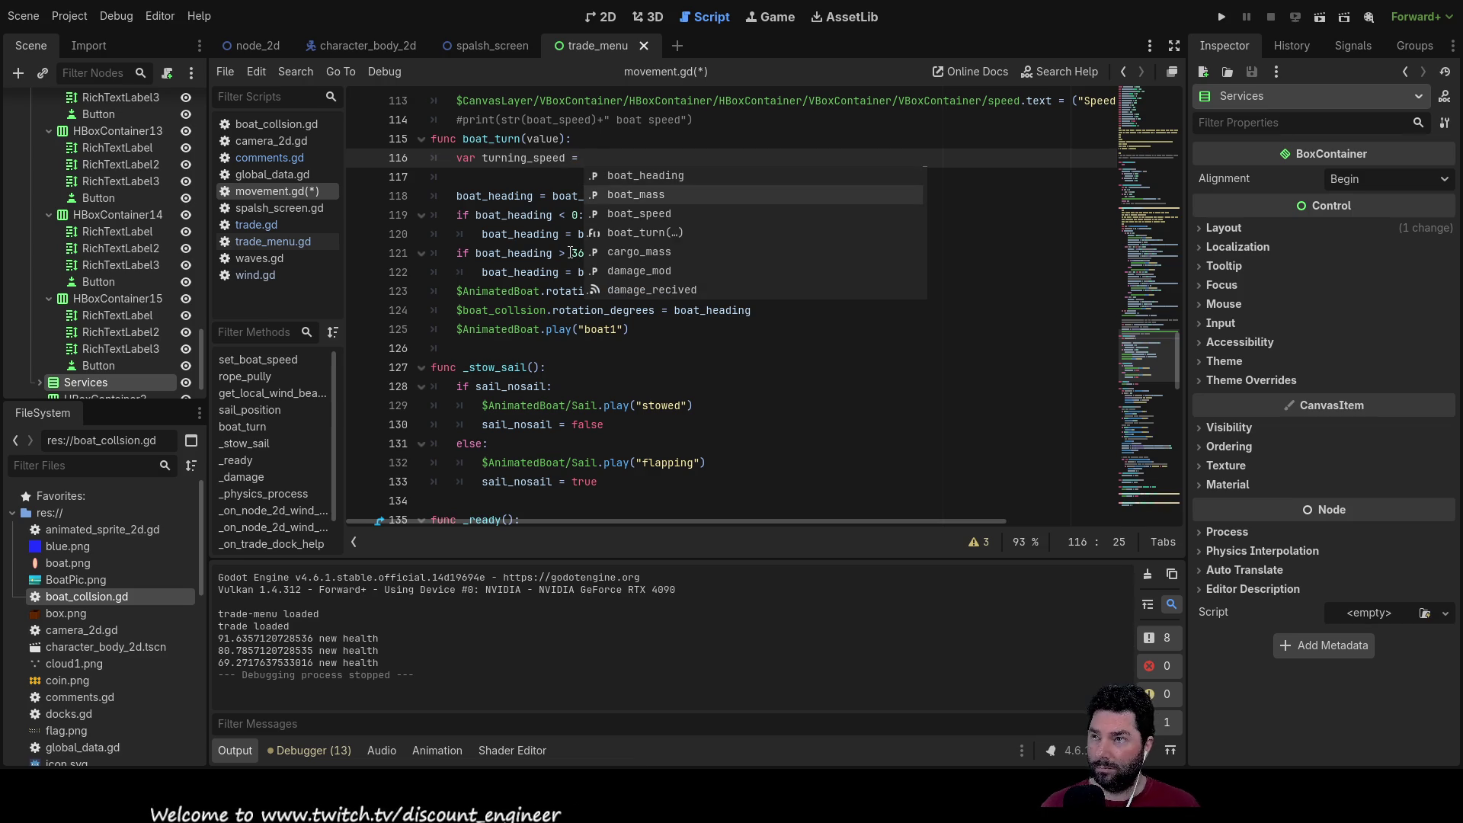
Step: Declare turning_speed = (boat_speed/50), moving the term out of the heading formula
{"action": "key", "text": "Down"}
{"action": "key", "text": "Down"}
{"action": "left_click", "coordinate": [853, 369]}
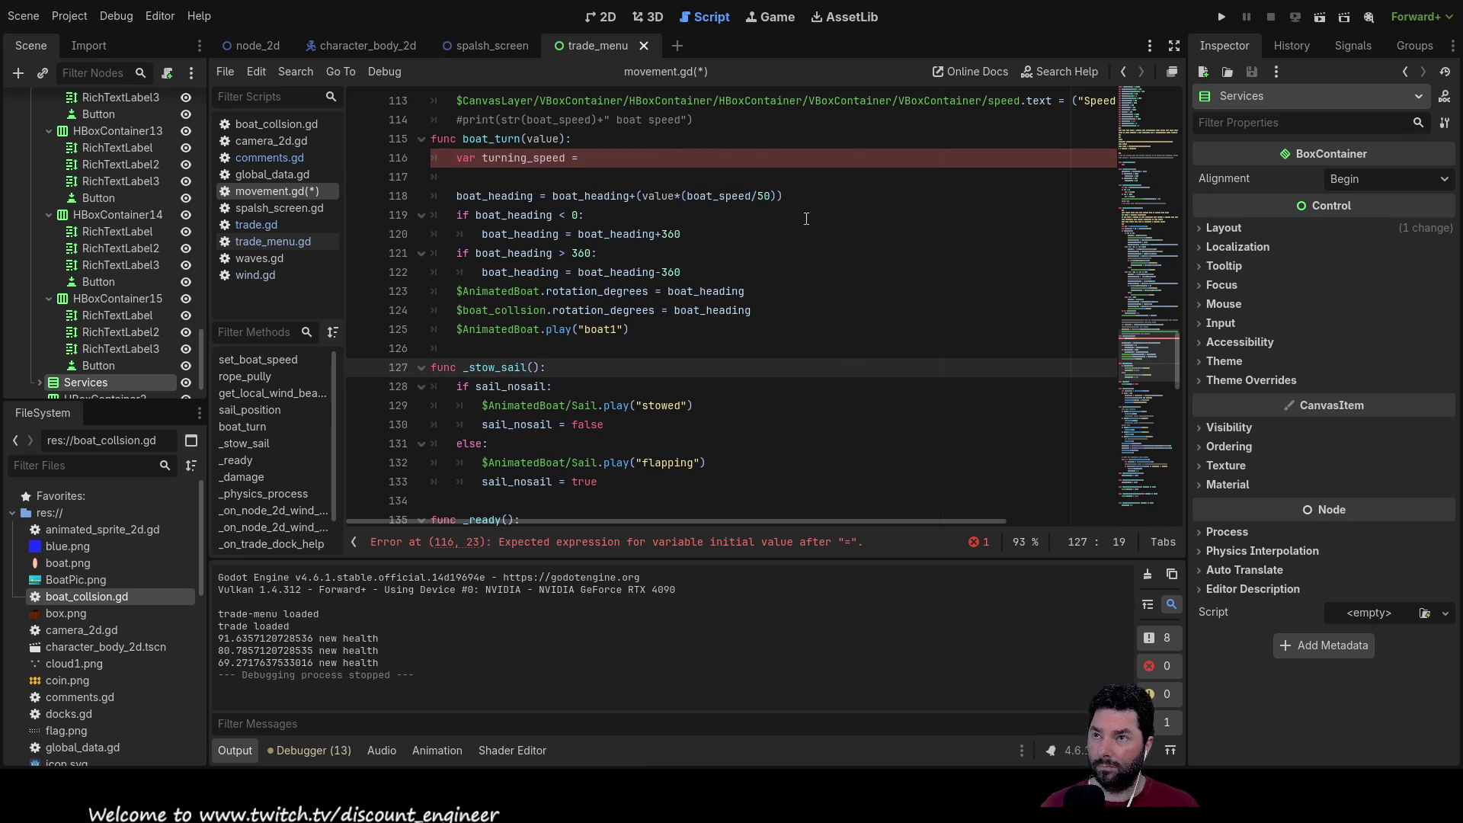
{"action": "left_click", "coordinate": [795, 190]}
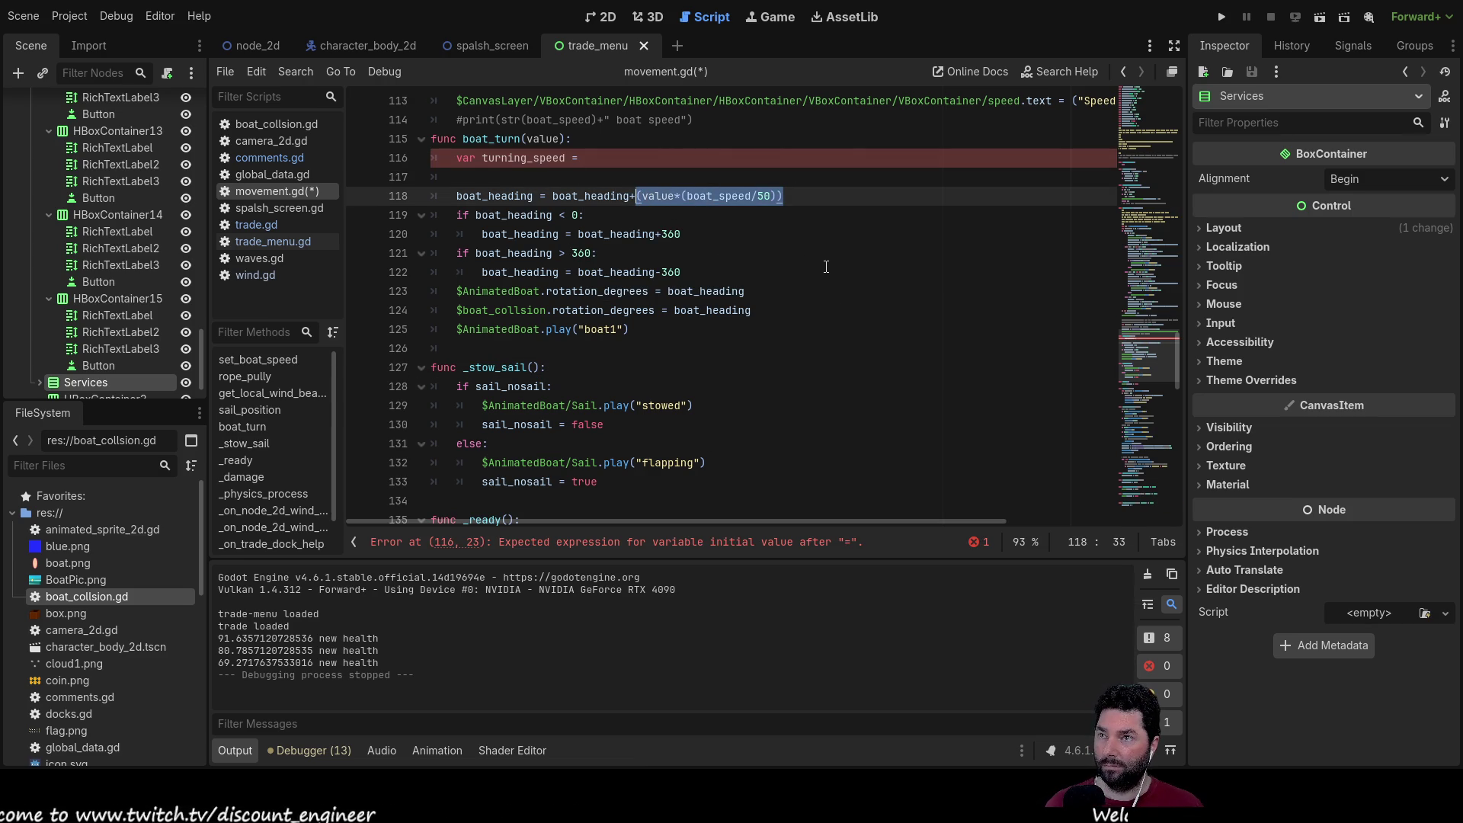
{"action": "left_click", "coordinate": [779, 242]}
{"action": "left_click_drag", "start_coordinate": [784, 196], "coordinate": [765, 196]}
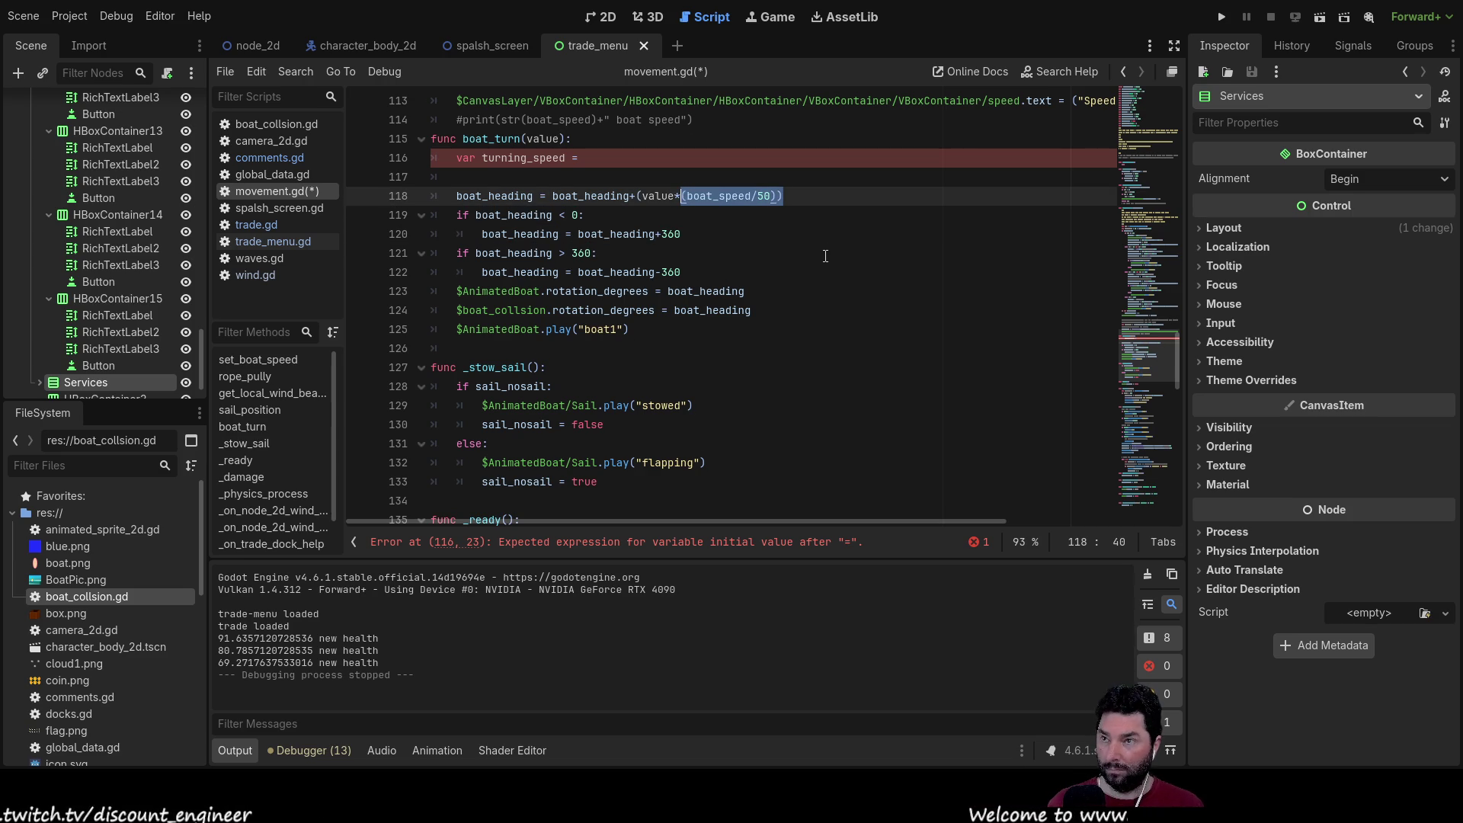
{"action": "left_click", "coordinate": [611, 162]}
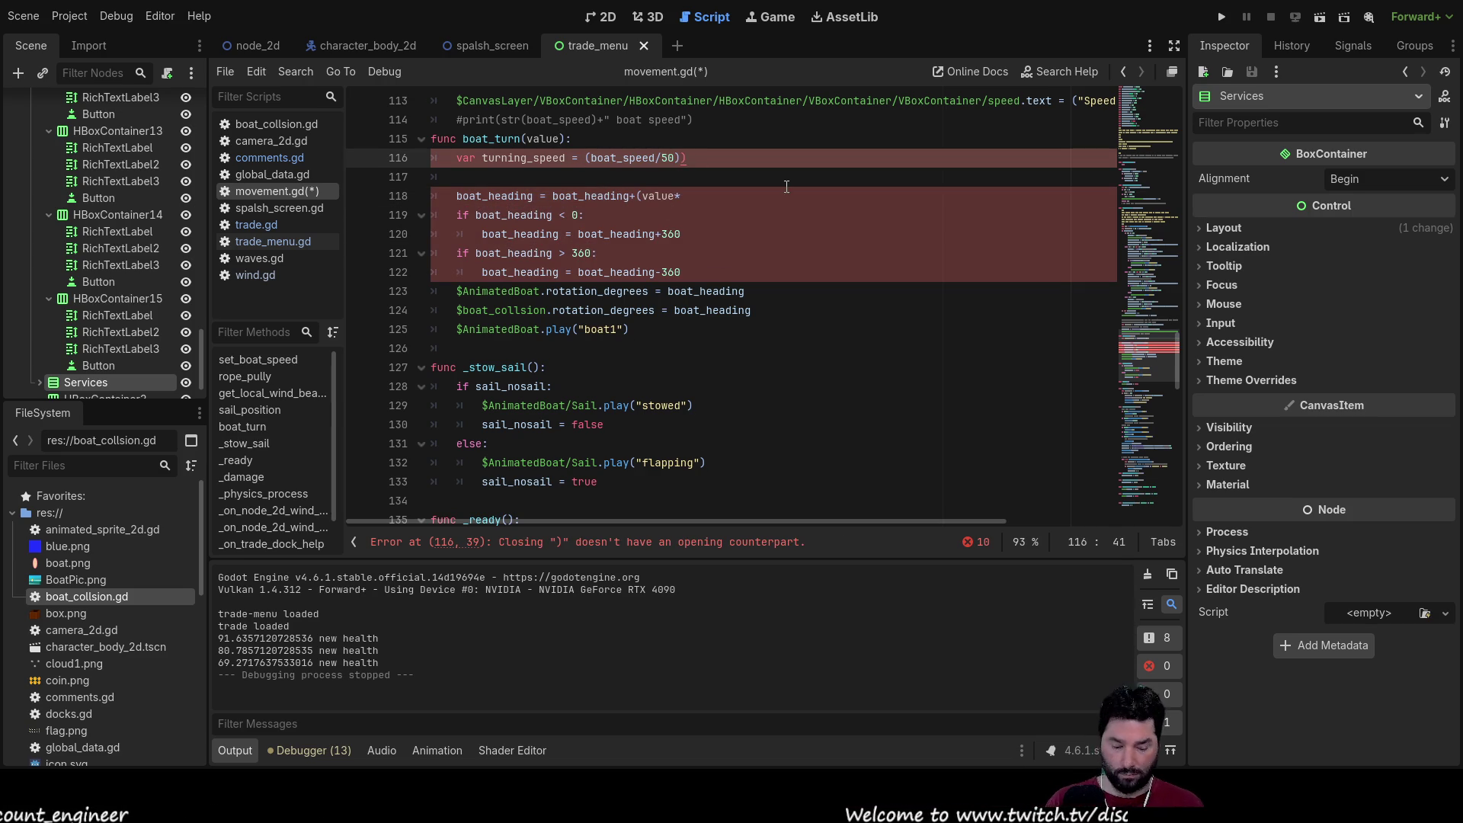
Step: Use turning_speed in the boat_heading formula and tidy the surrounding empty lines
{"action": "left_click", "coordinate": [526, 157]}
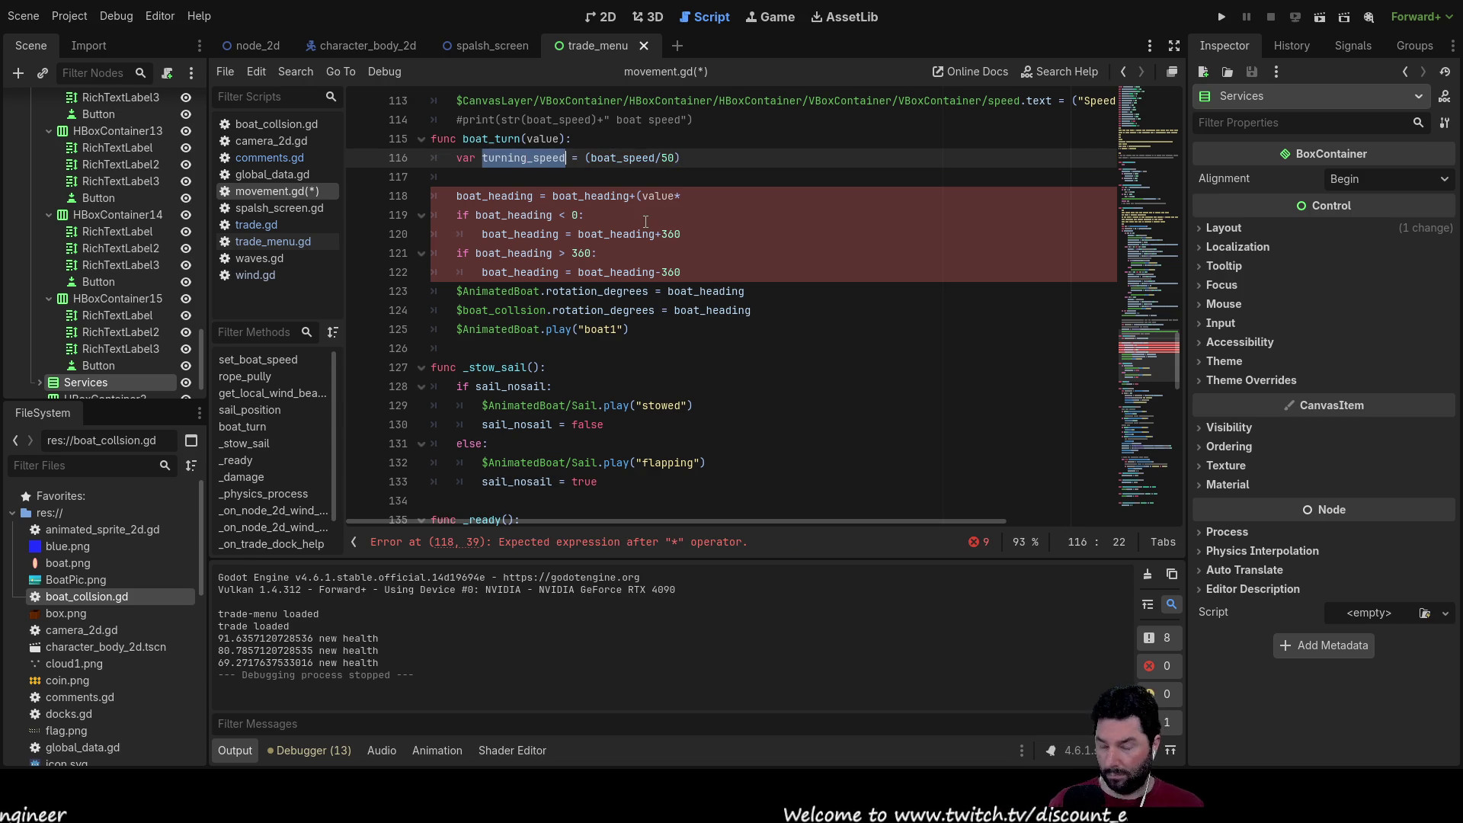
{"action": "left_click", "coordinate": [707, 197]}
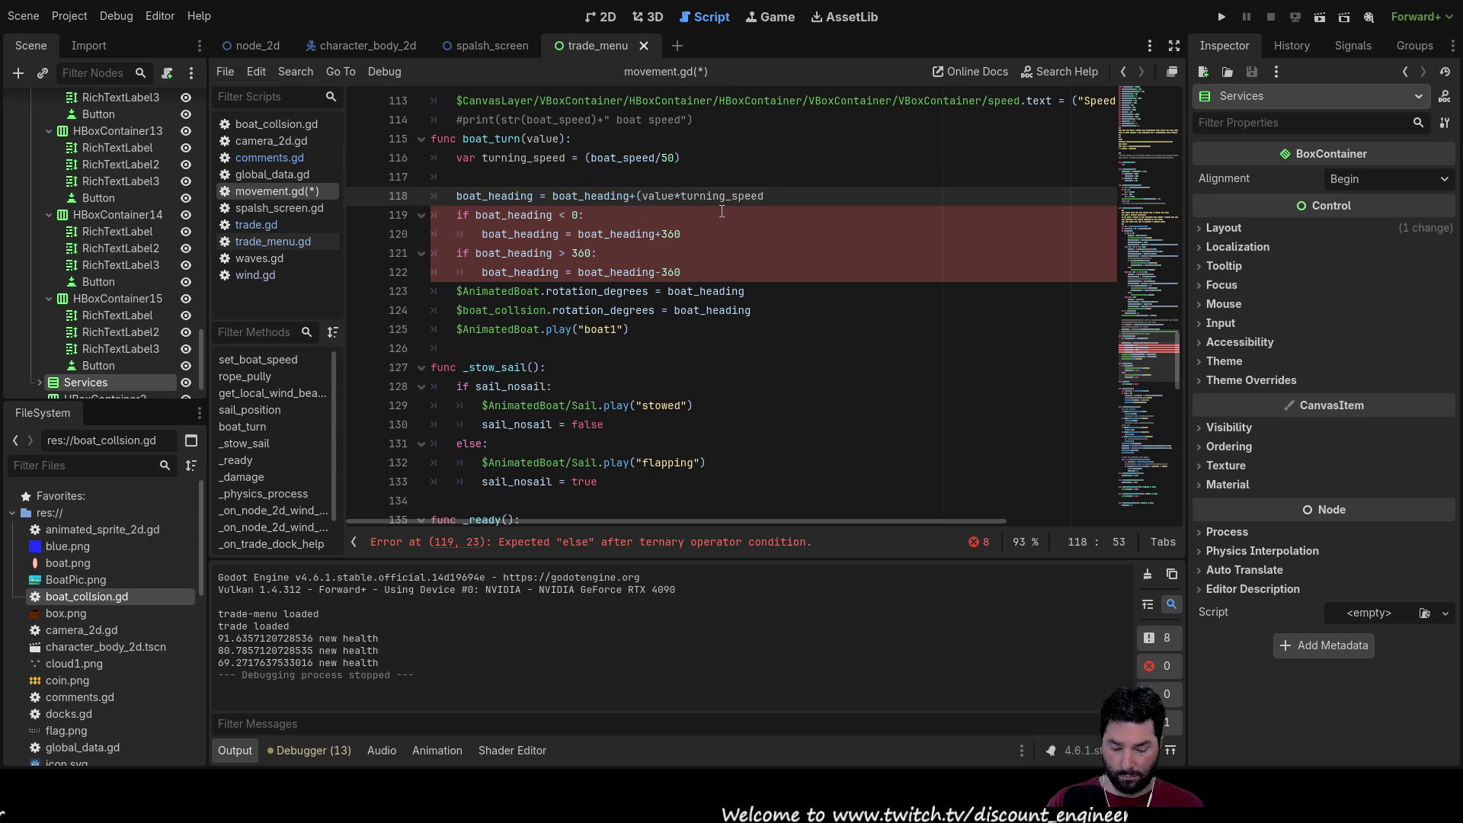
{"action": "type", "text": ")"}
{"action": "left_click", "coordinate": [562, 182]}
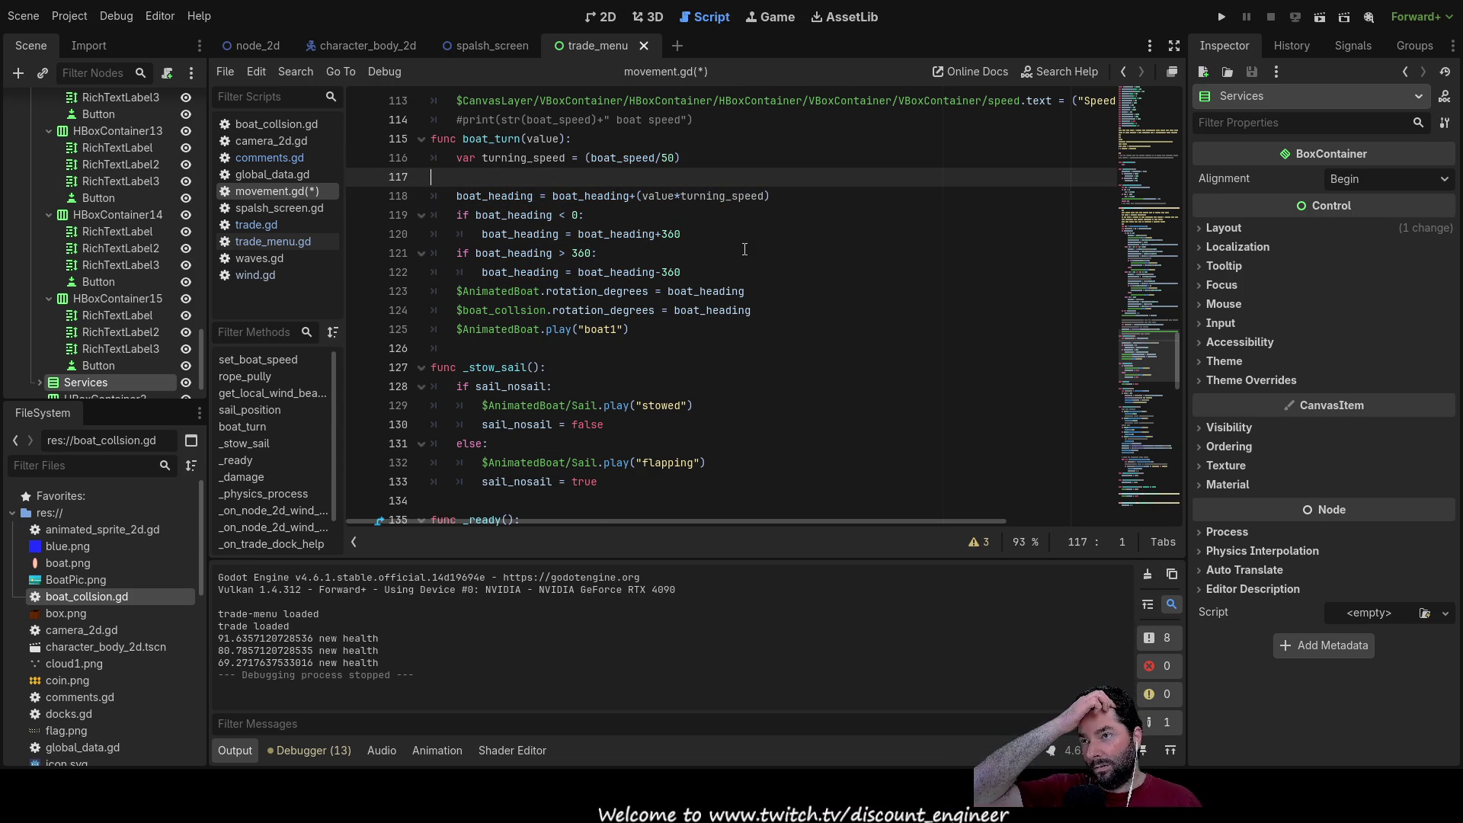
{"action": "key", "text": "BackSpace"}
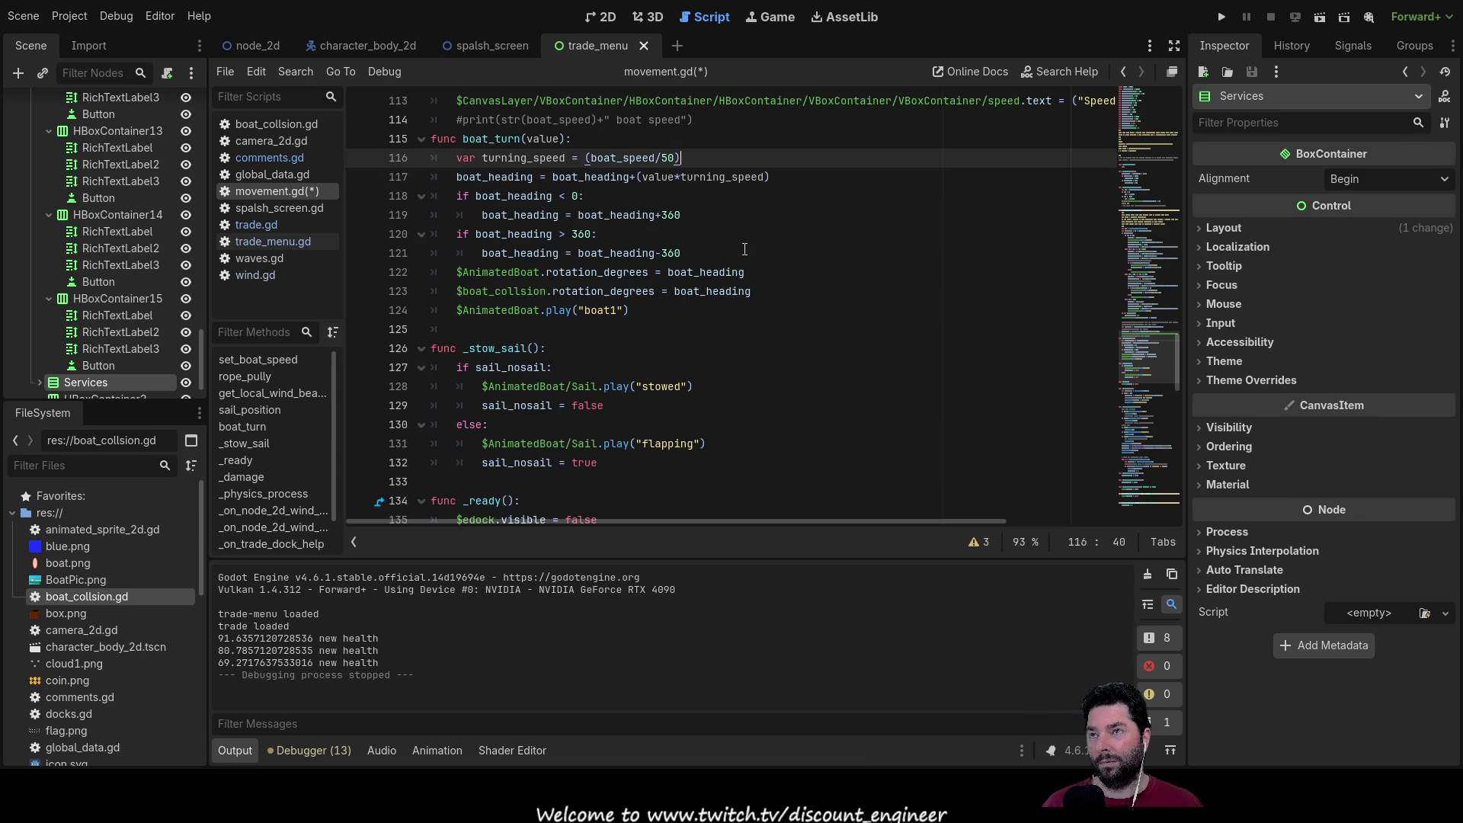
{"action": "key", "text": "Return"}
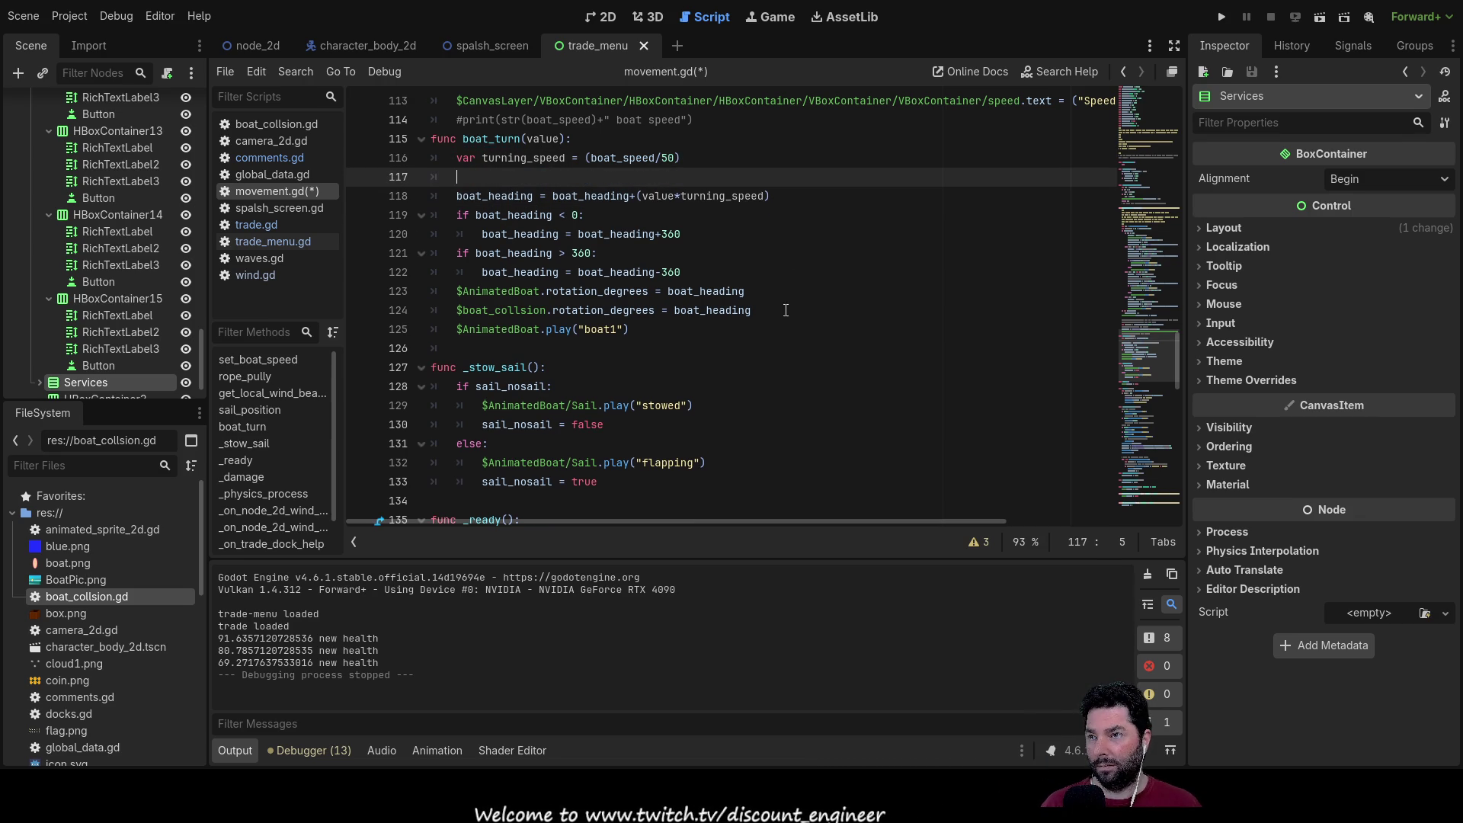
{"action": "scroll", "coordinate": [749, 377], "scroll_direction": "down", "scroll_amount": 2}
{"action": "scroll", "coordinate": [685, 393], "scroll_direction": "down", "scroll_amount": 2}
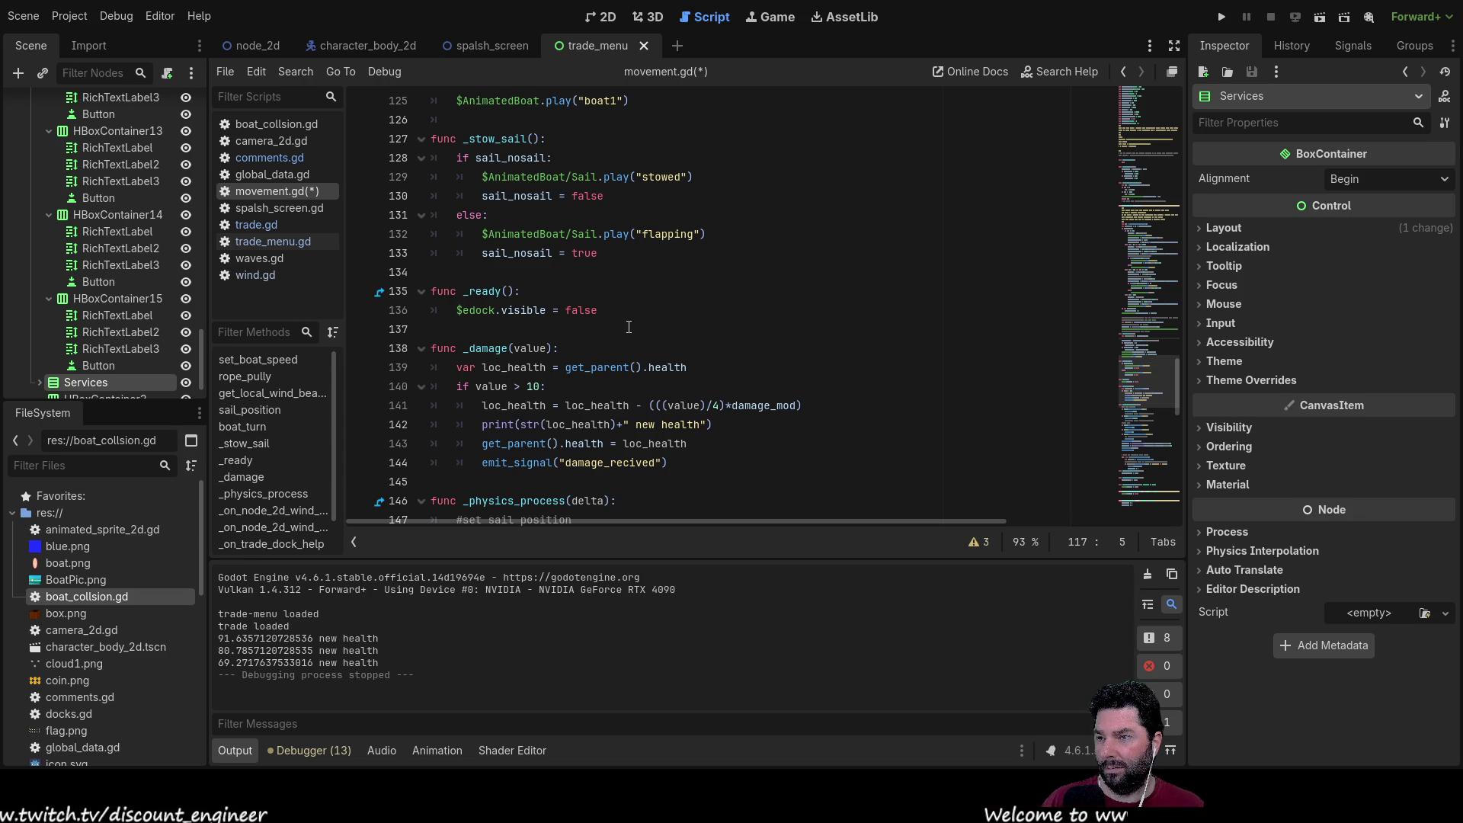
{"action": "scroll", "coordinate": [629, 326], "scroll_direction": "up", "scroll_amount": 5}
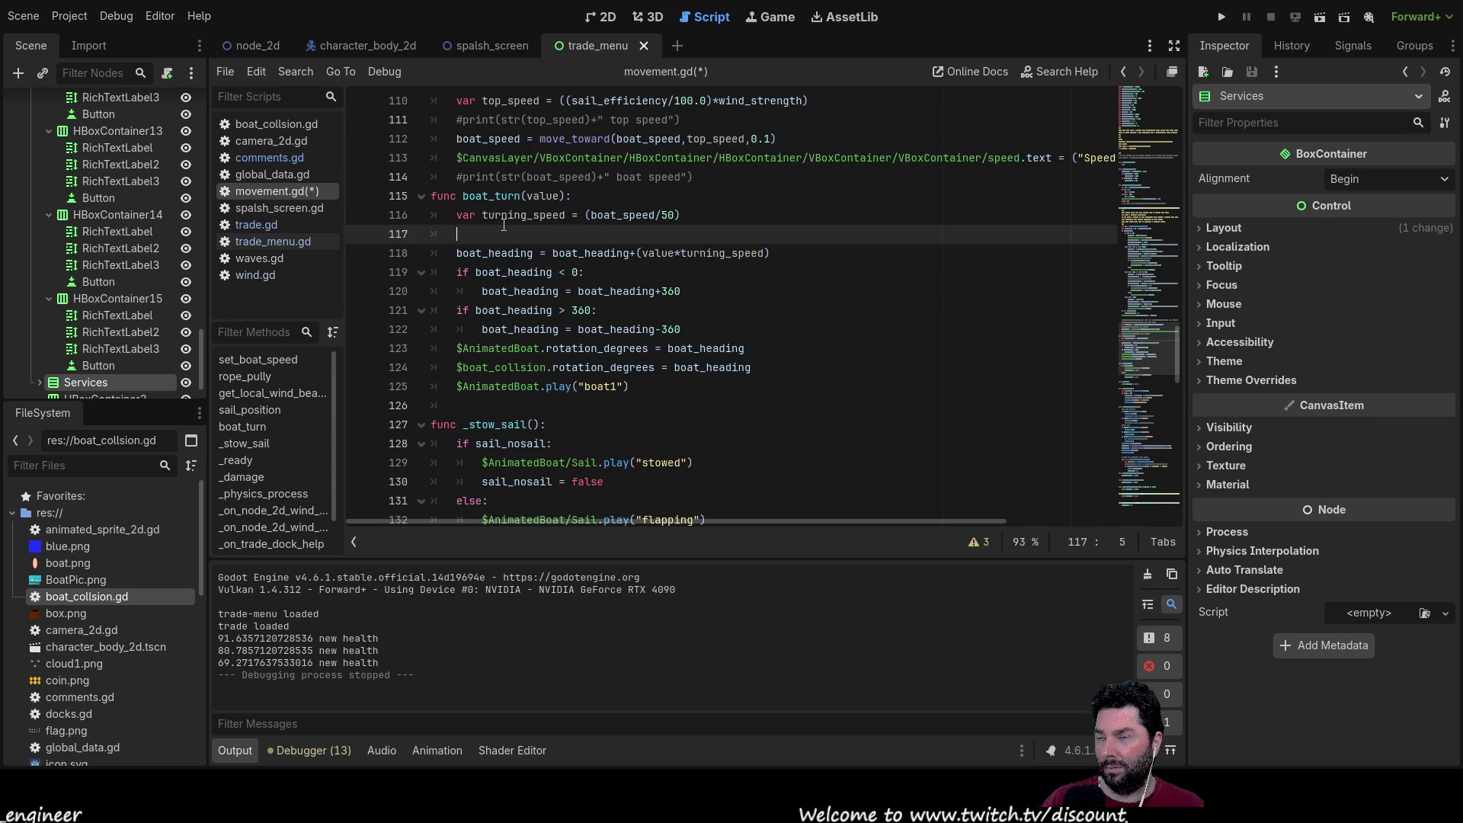
{"action": "scroll", "coordinate": [522, 241], "scroll_direction": "down", "scroll_amount": 5}
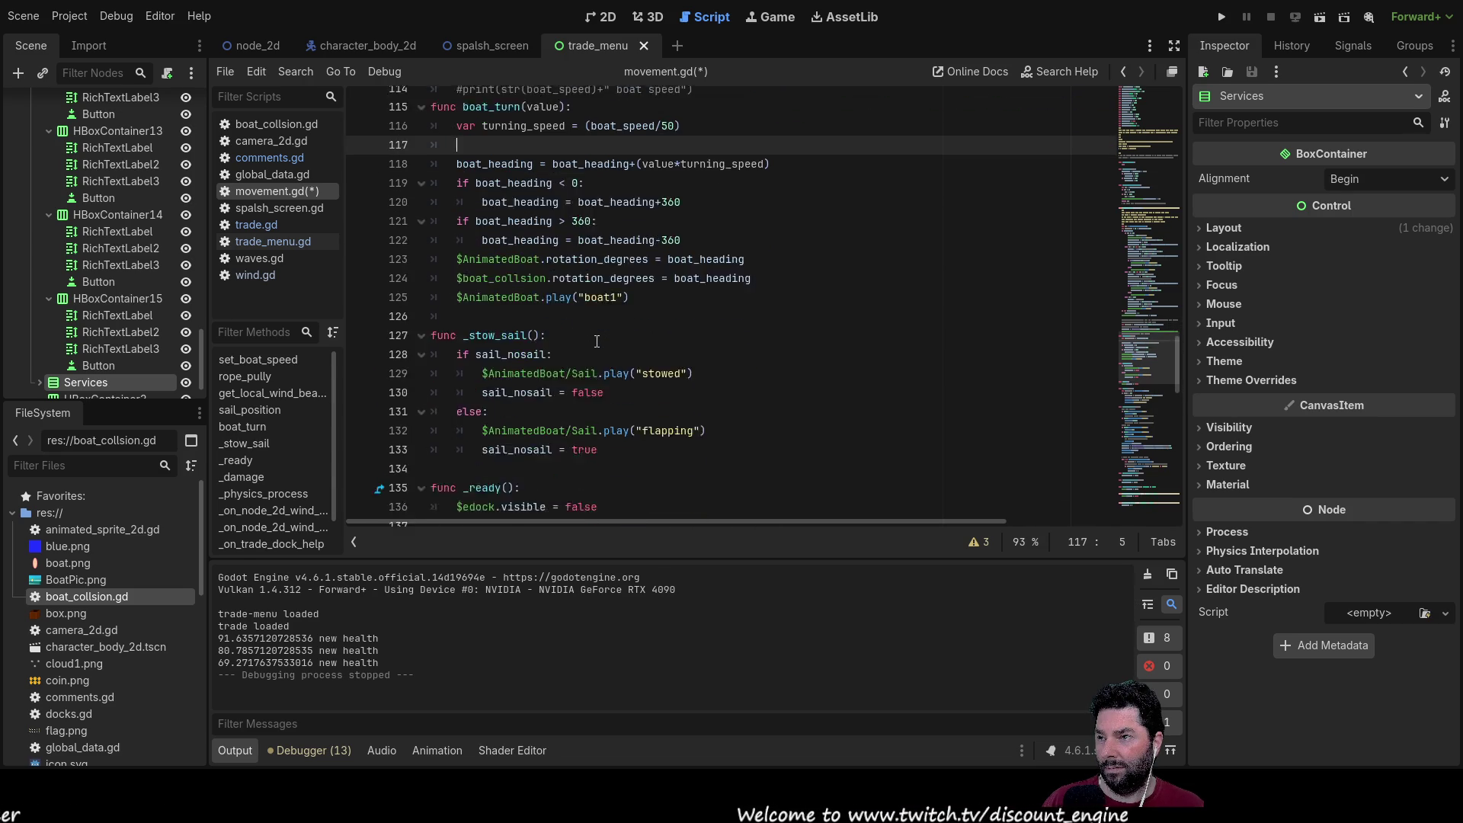
{"action": "scroll", "coordinate": [599, 346], "scroll_direction": "up", "scroll_amount": 5}
{"action": "scroll", "coordinate": [599, 347], "scroll_direction": "up", "scroll_amount": 3}
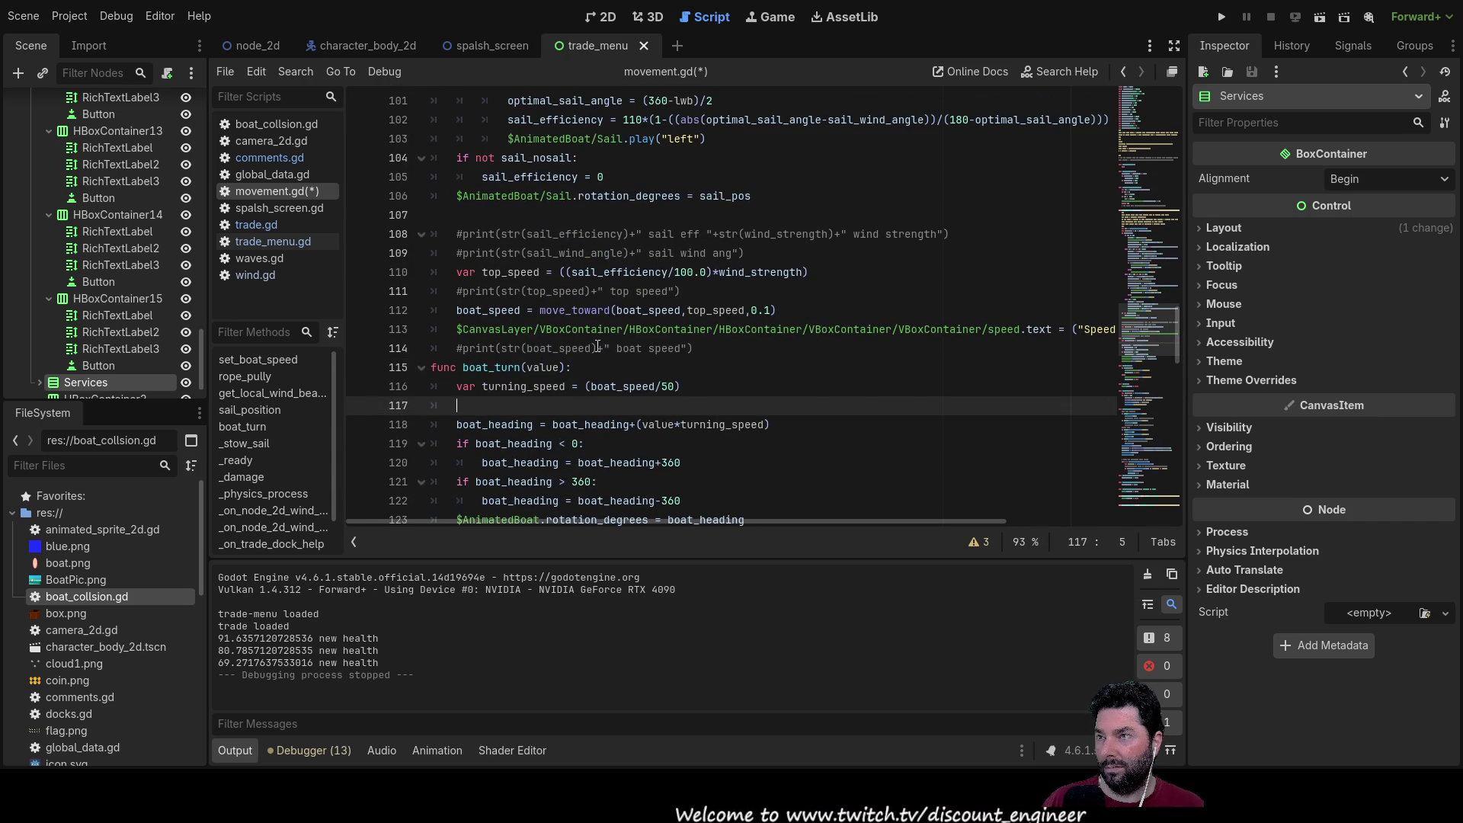
{"action": "scroll", "coordinate": [590, 371], "scroll_direction": "down", "scroll_amount": 12}
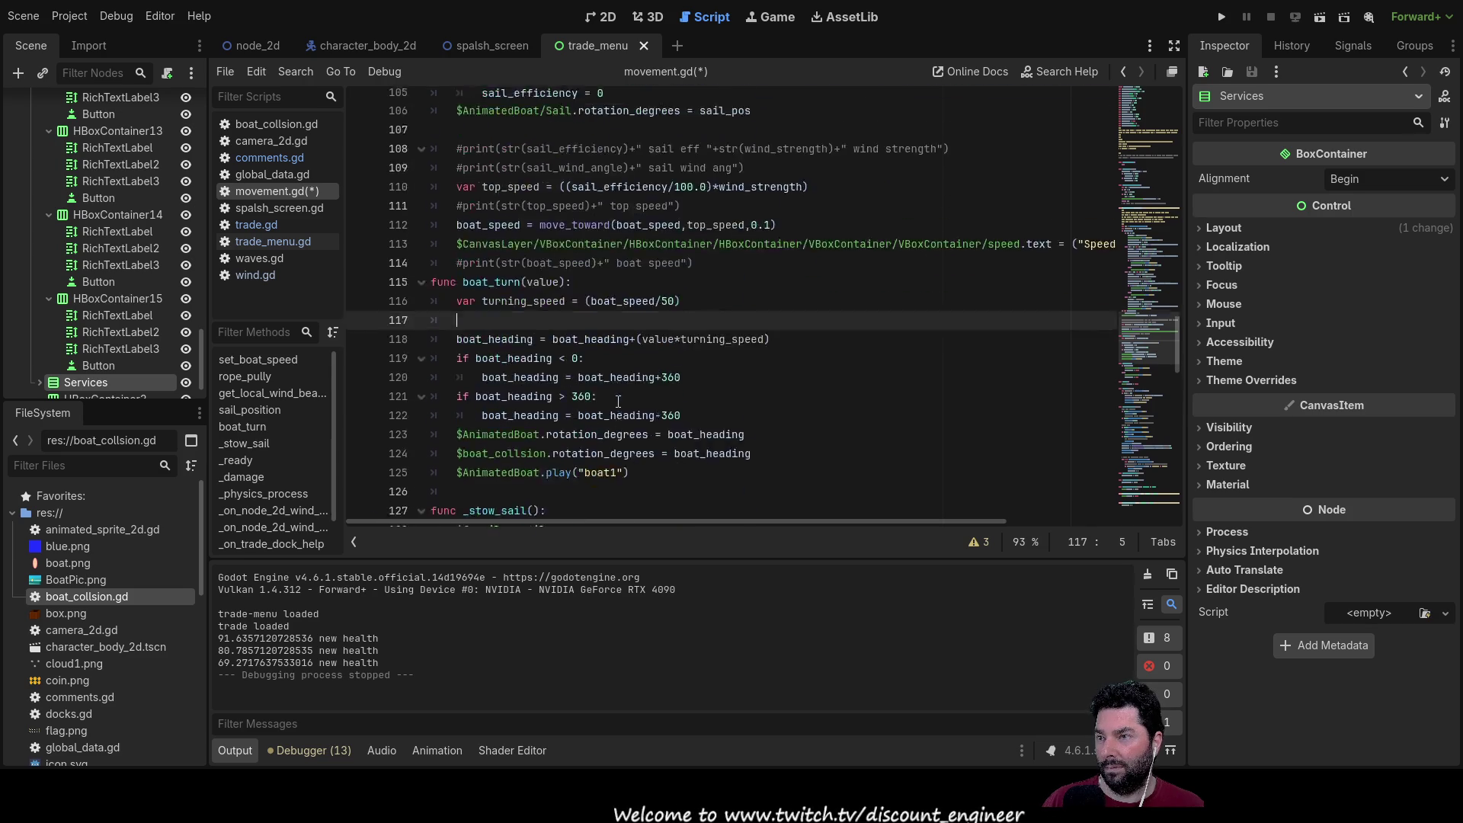
{"action": "scroll", "coordinate": [618, 402], "scroll_direction": "down", "scroll_amount": 8}
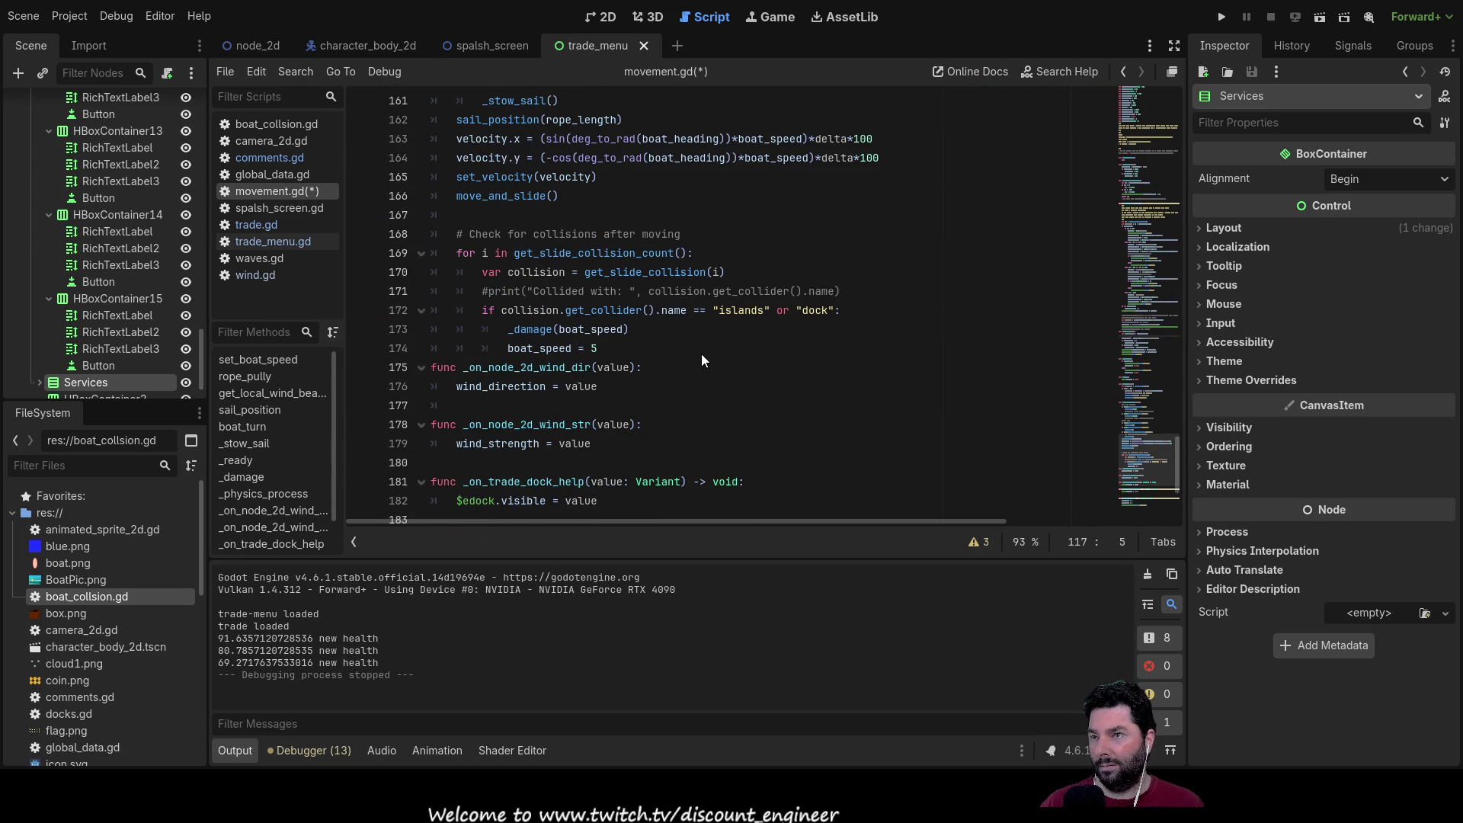
Step: Insert a blank line above boat_speed = 5 on line 174, then scroll through the script
{"action": "left_click", "coordinate": [506, 348]}
{"action": "key", "text": "ctrl+shift+Return"}
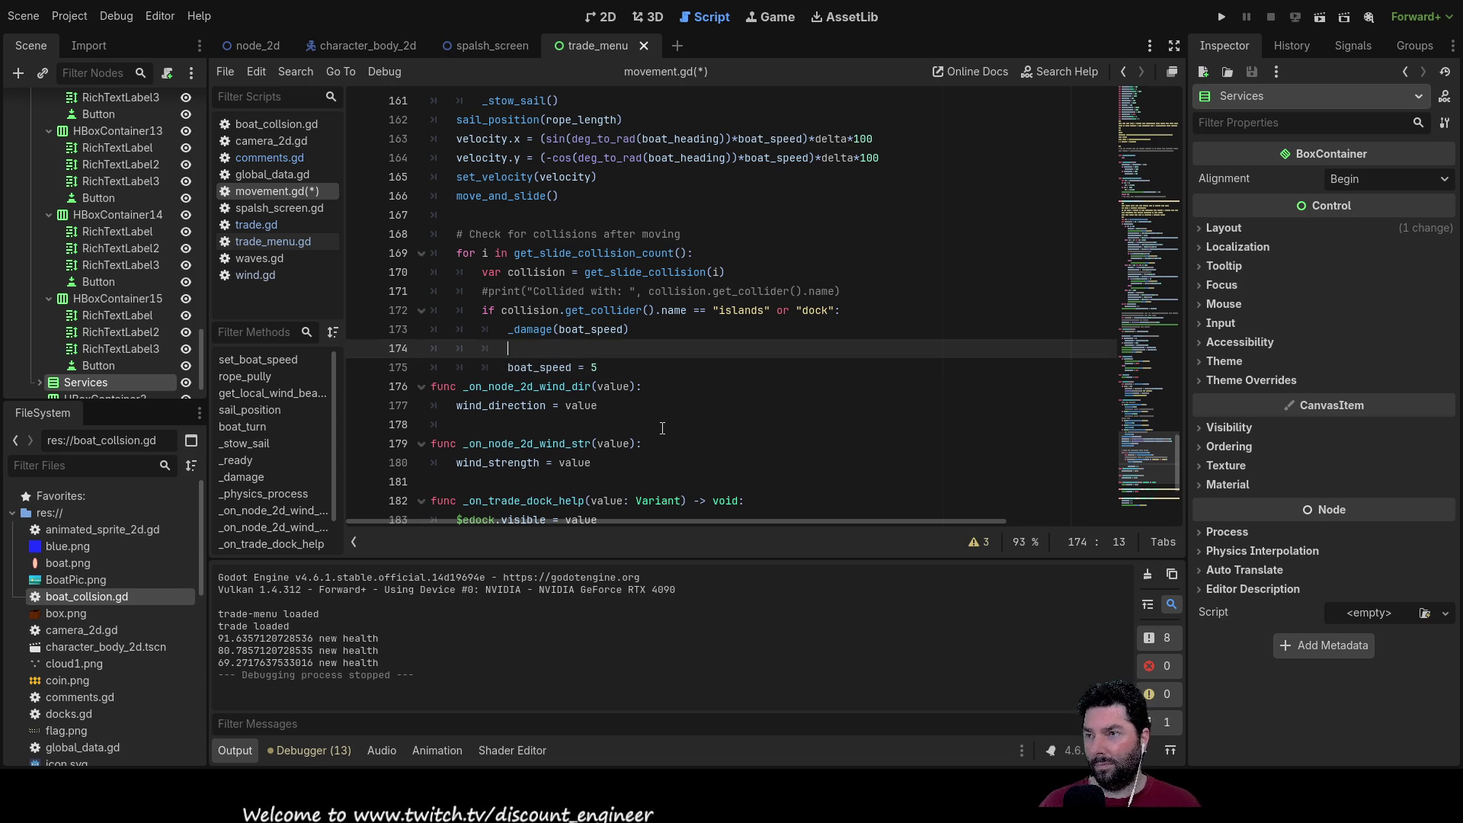
{"action": "scroll", "coordinate": [663, 429], "scroll_direction": "up", "scroll_amount": 15}
{"action": "scroll", "coordinate": [491, 299], "scroll_direction": "up", "scroll_amount": 15}
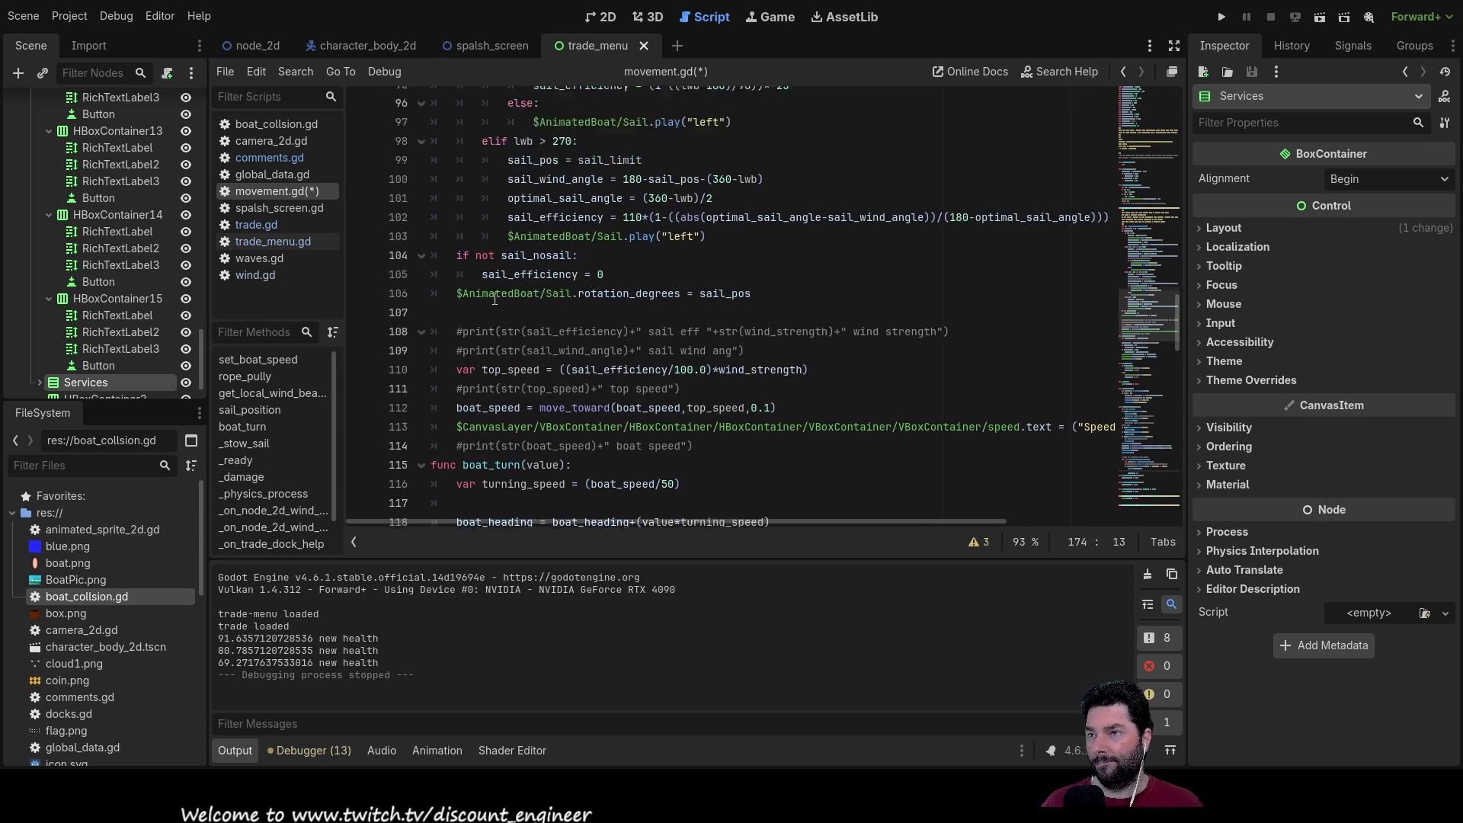
{"action": "scroll", "coordinate": [506, 301], "scroll_direction": "up", "scroll_amount": 4}
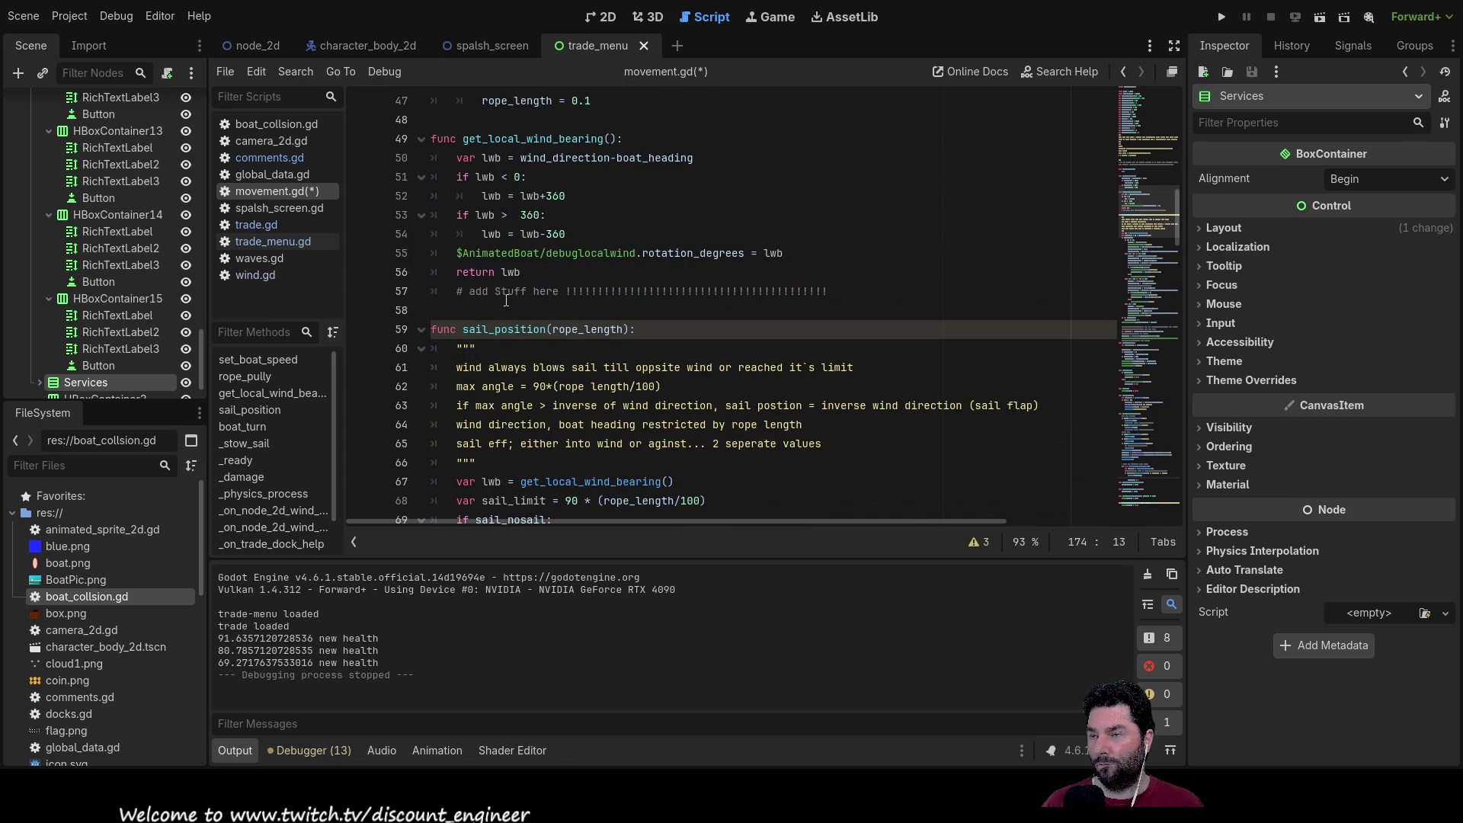
{"action": "scroll", "coordinate": [672, 335], "scroll_direction": "down", "scroll_amount": 4}
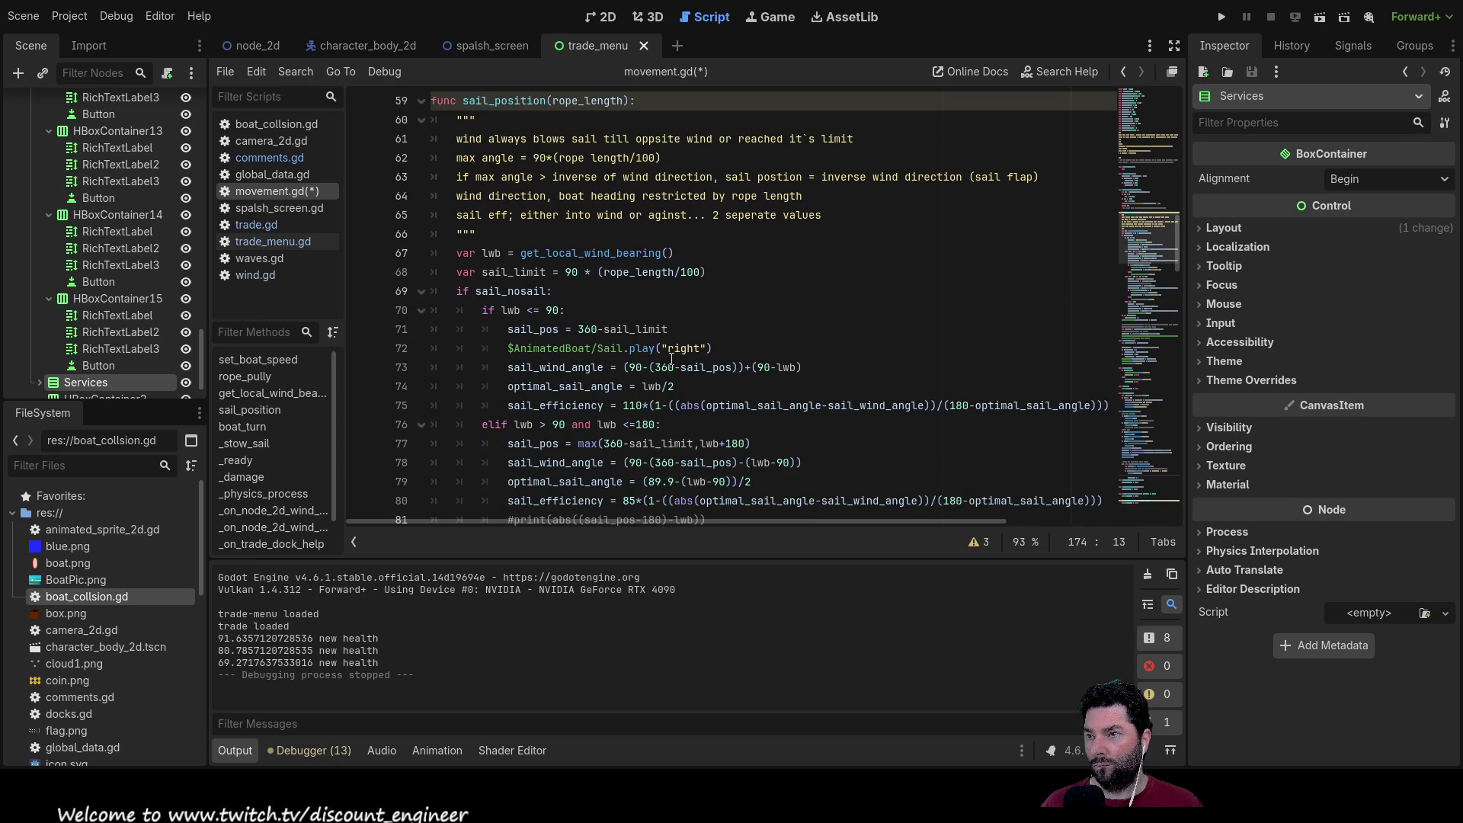
{"action": "scroll", "coordinate": [578, 309], "scroll_direction": "down", "scroll_amount": 6}
{"action": "scroll", "coordinate": [578, 308], "scroll_direction": "up", "scroll_amount": 7}
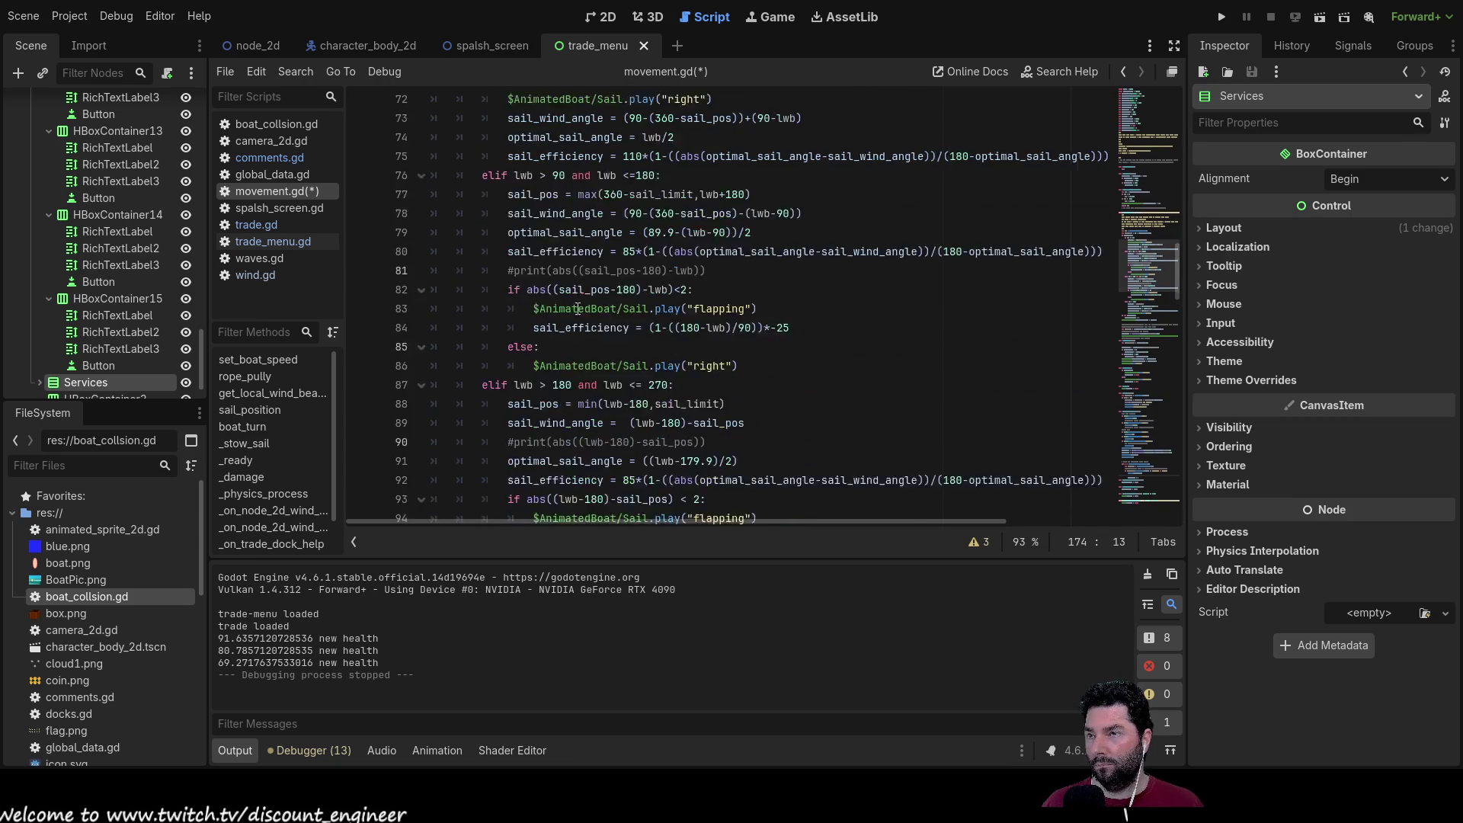
{"action": "scroll", "coordinate": [577, 309], "scroll_direction": "up", "scroll_amount": 2}
{"action": "scroll", "coordinate": [578, 313], "scroll_direction": "down", "scroll_amount": 20}
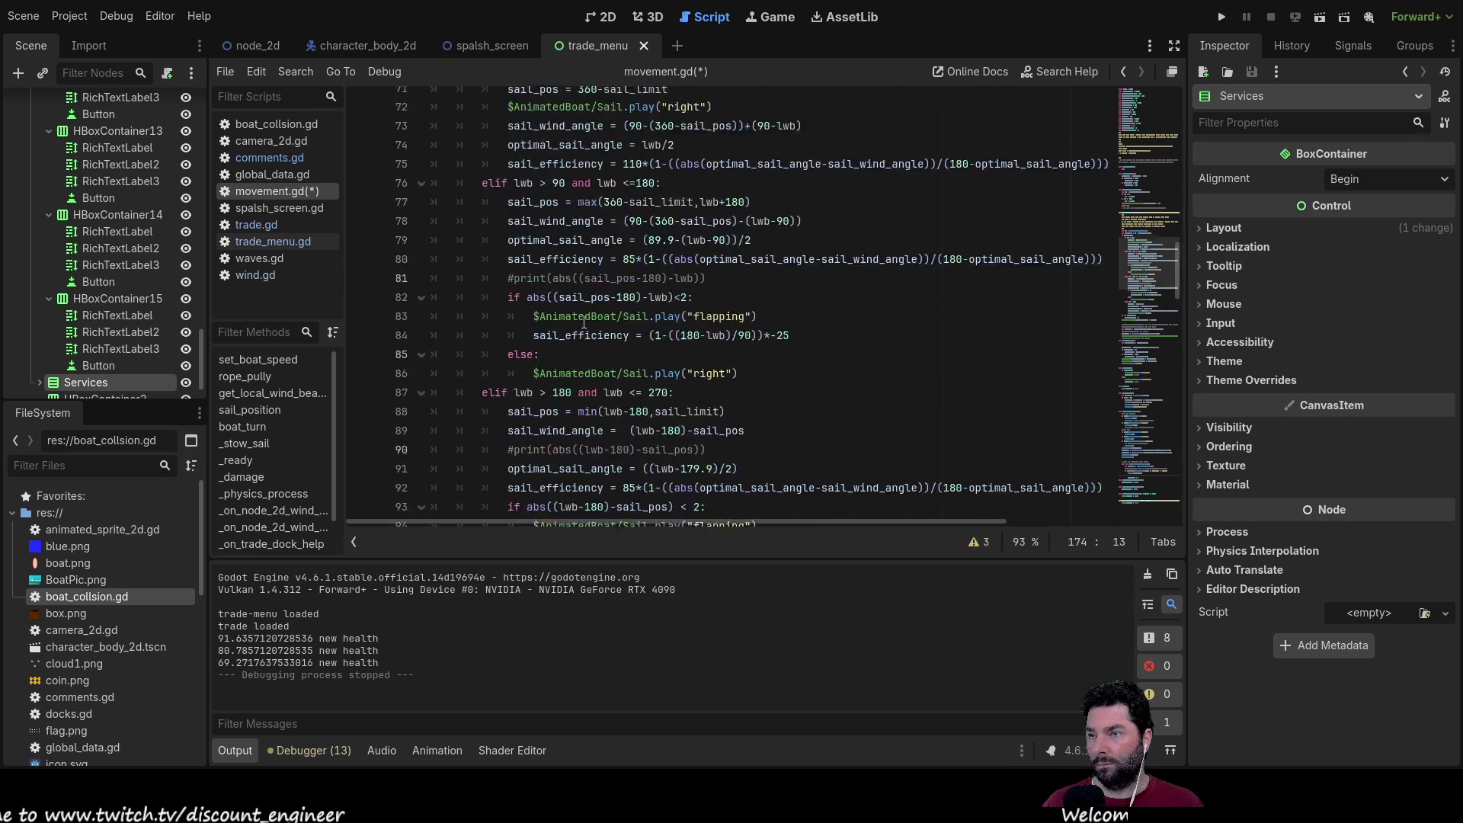
{"action": "scroll", "coordinate": [594, 336], "scroll_direction": "down", "scroll_amount": 12}
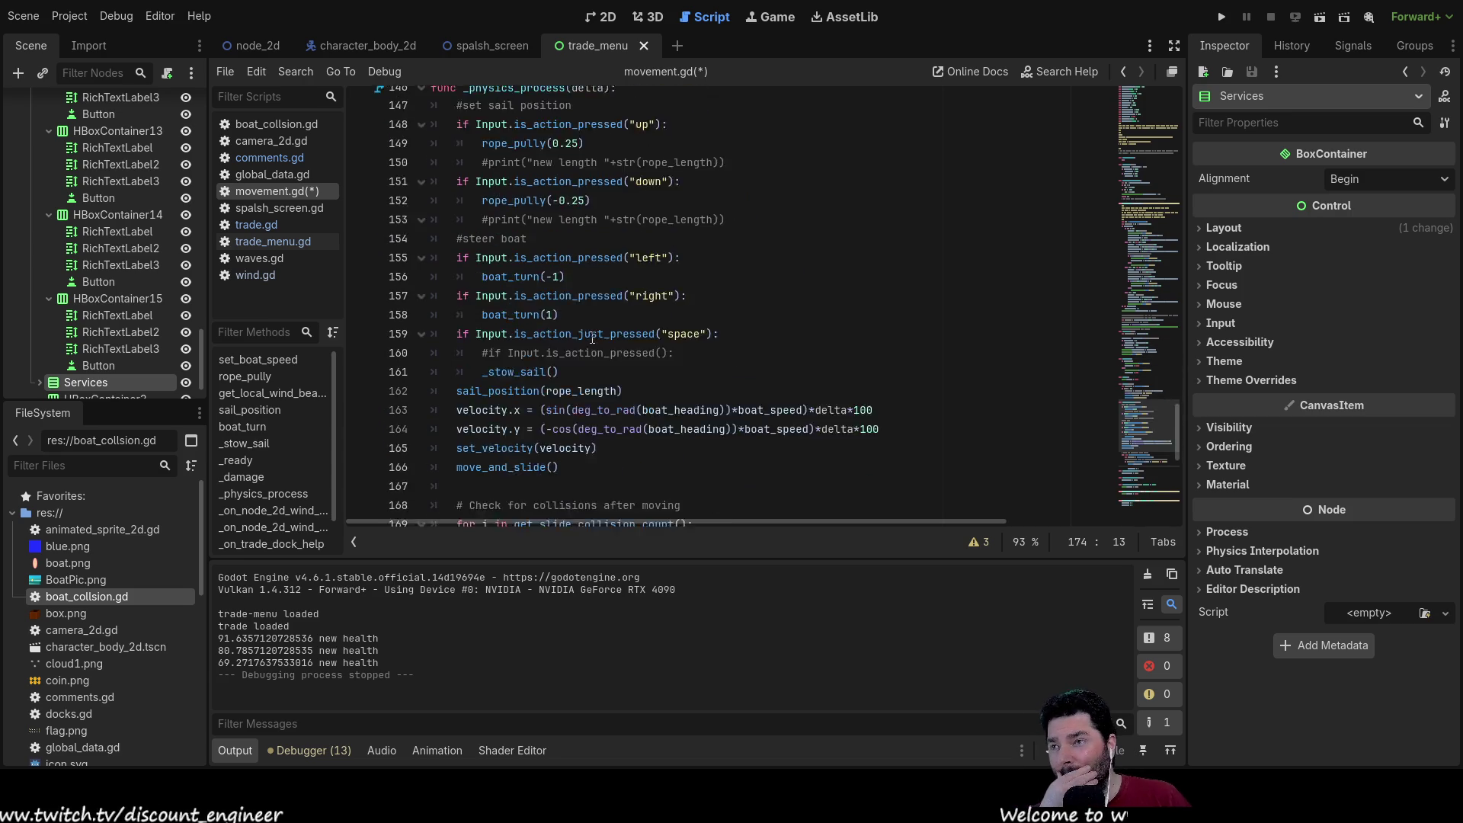
{"action": "scroll", "coordinate": [589, 336], "scroll_direction": "down", "scroll_amount": 3}
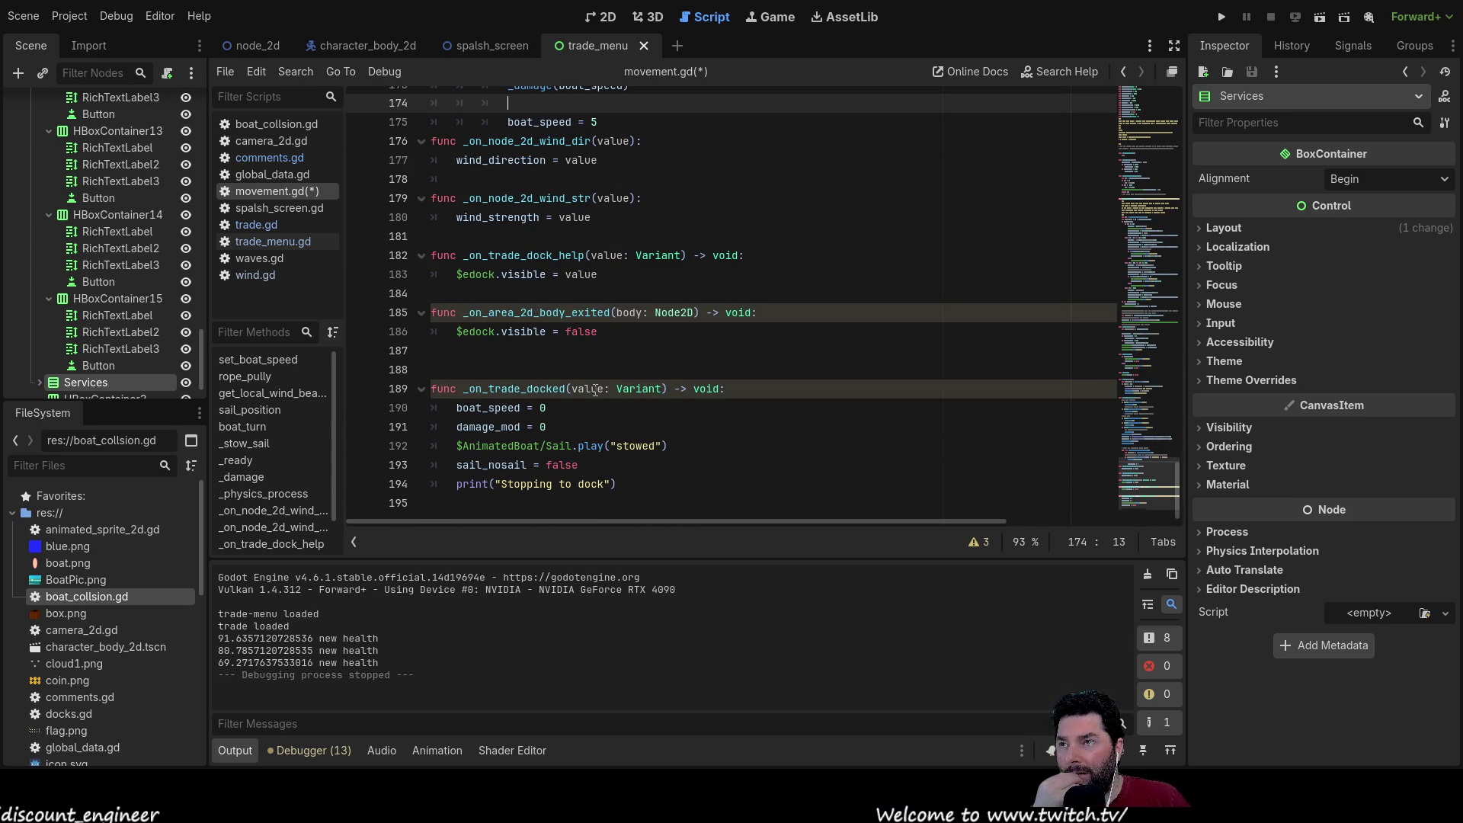
{"action": "scroll", "coordinate": [595, 390], "scroll_direction": "up", "scroll_amount": 3}
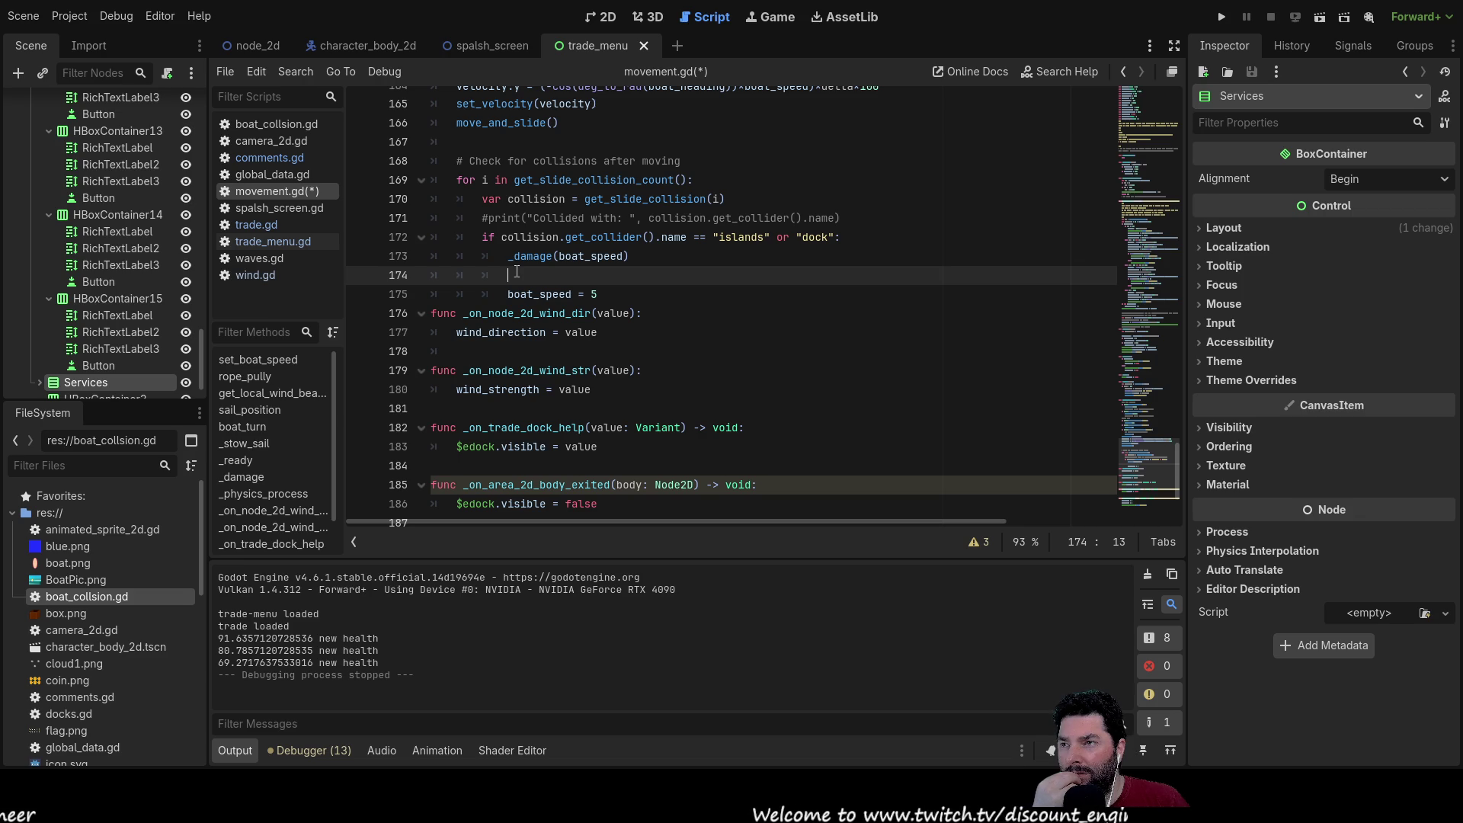
Step: Erase the partial 'tur' text and delete blank line 174, then scroll up to _damage
{"action": "type", "text": "tur"}
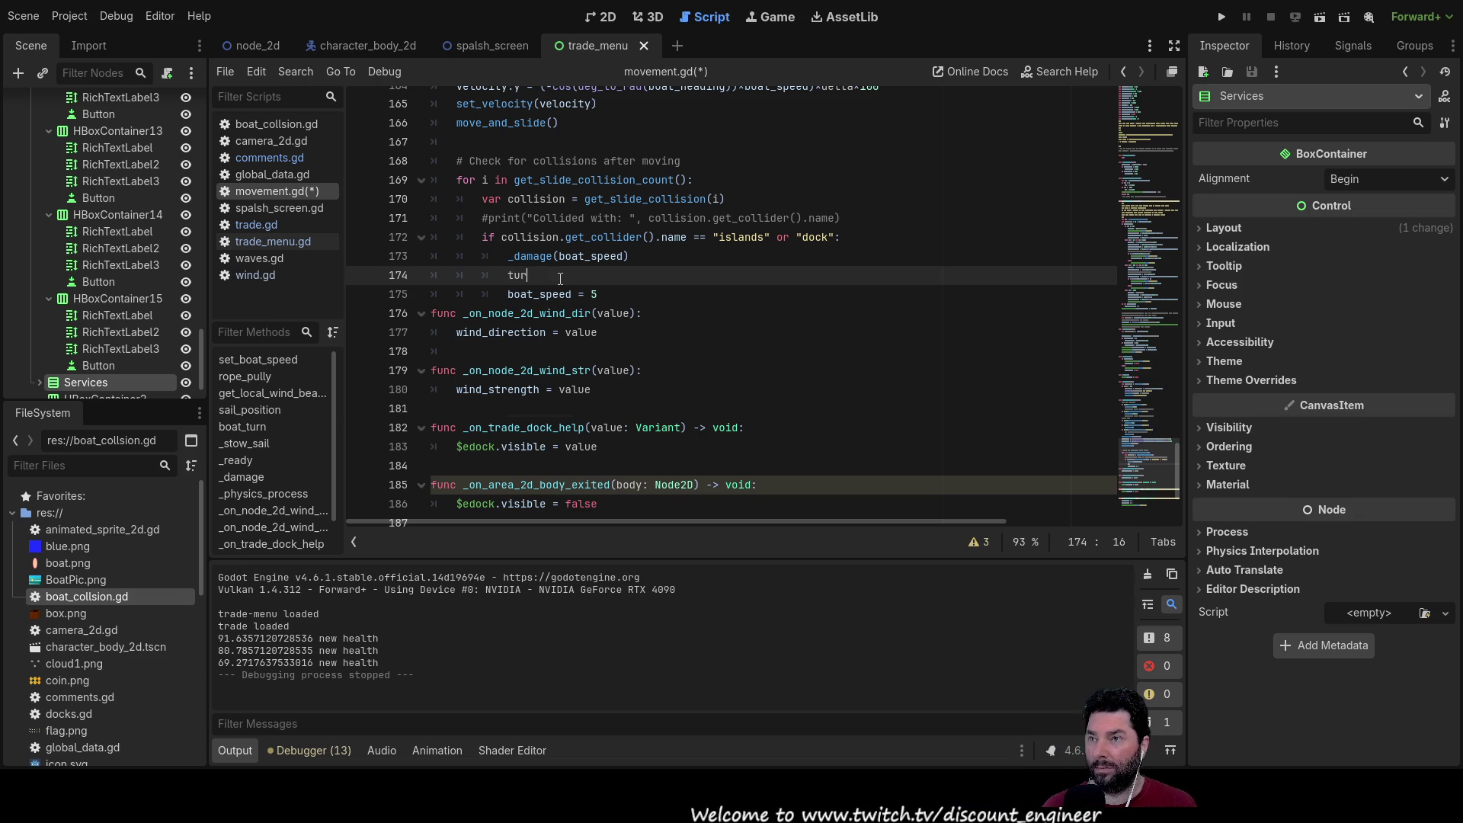
{"action": "key", "text": "BackSpace"}
{"action": "key", "text": "BackSpace"}
{"action": "key", "text": "BackSpace"}
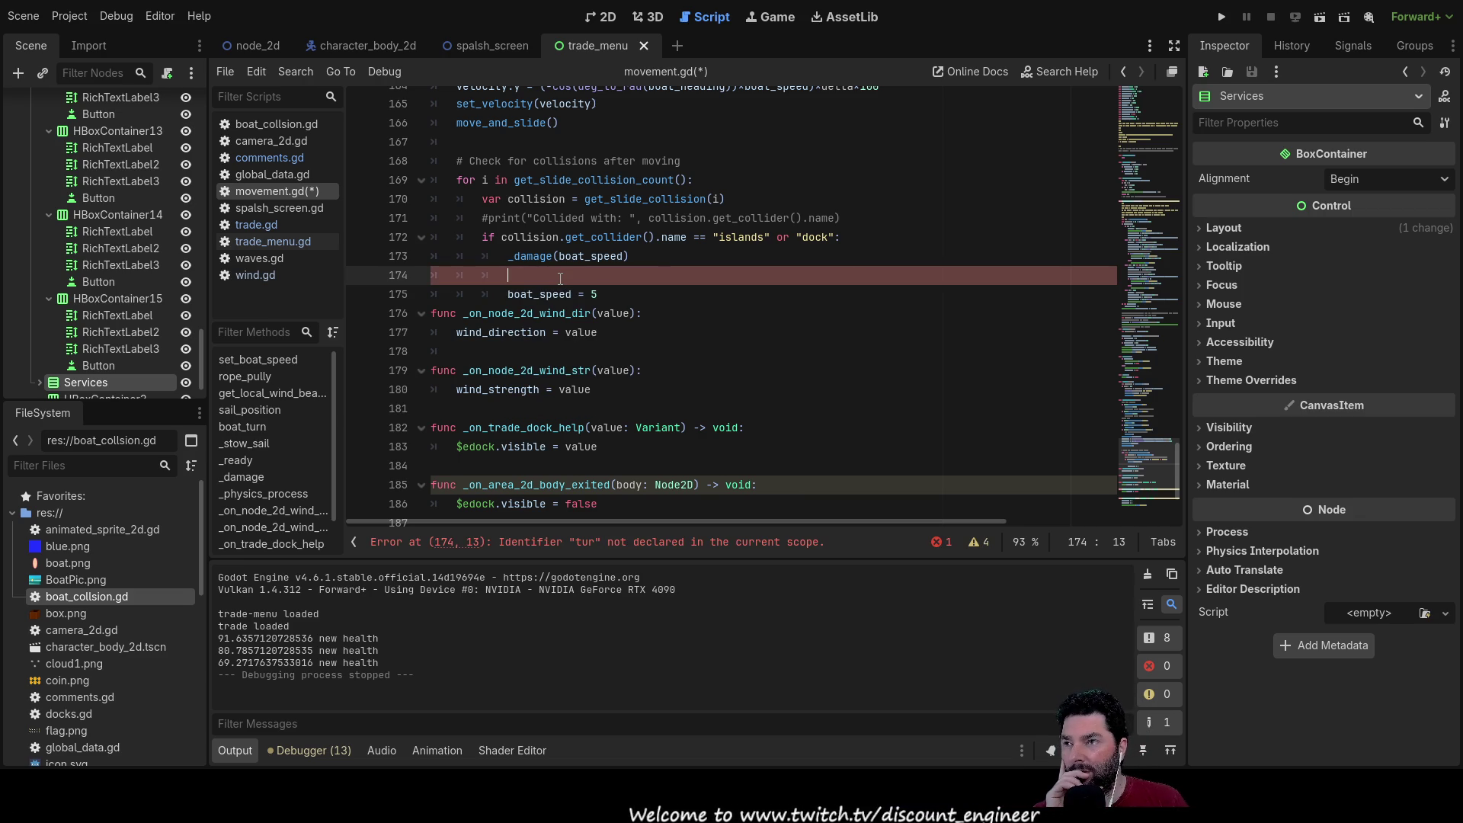
{"action": "key", "text": "BackSpace"}
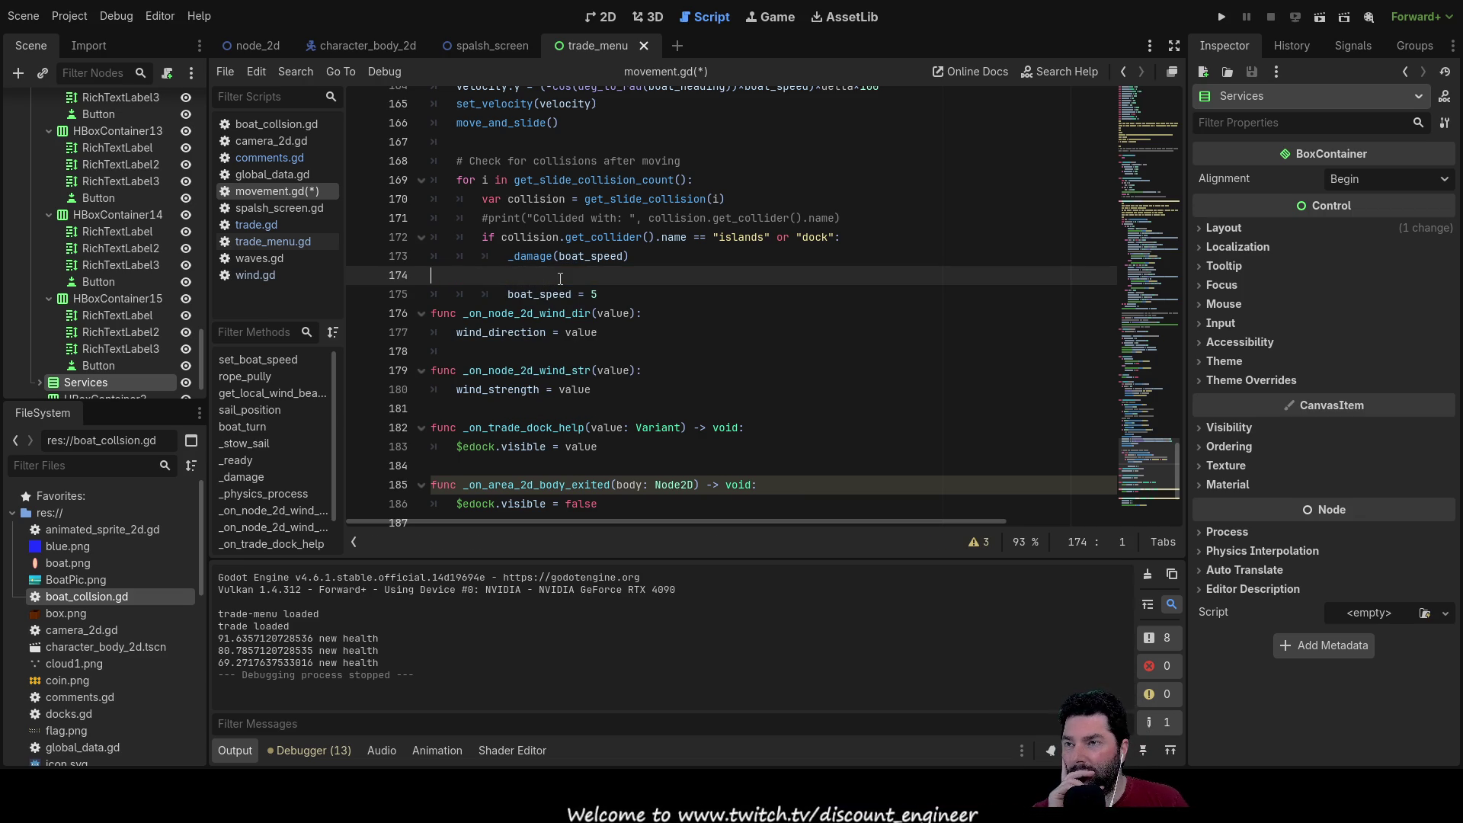
{"action": "key", "text": "BackSpace"}
{"action": "key", "text": "Down"}
{"action": "key", "text": "Up"}
{"action": "key", "text": "Down"}
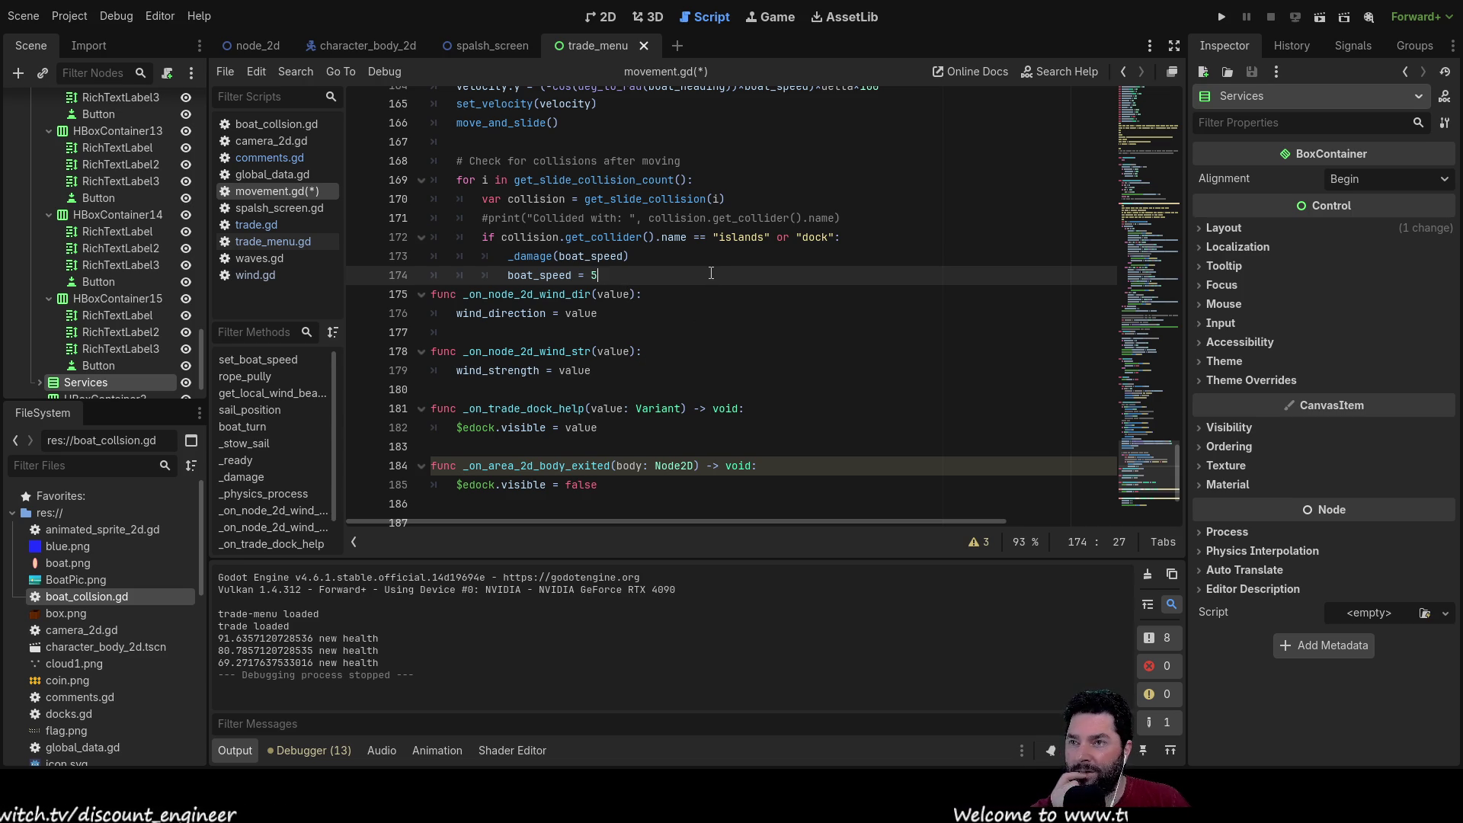
{"action": "scroll", "coordinate": [704, 281], "scroll_direction": "up", "scroll_amount": 3}
{"action": "scroll", "coordinate": [704, 281], "scroll_direction": "up", "scroll_amount": 2}
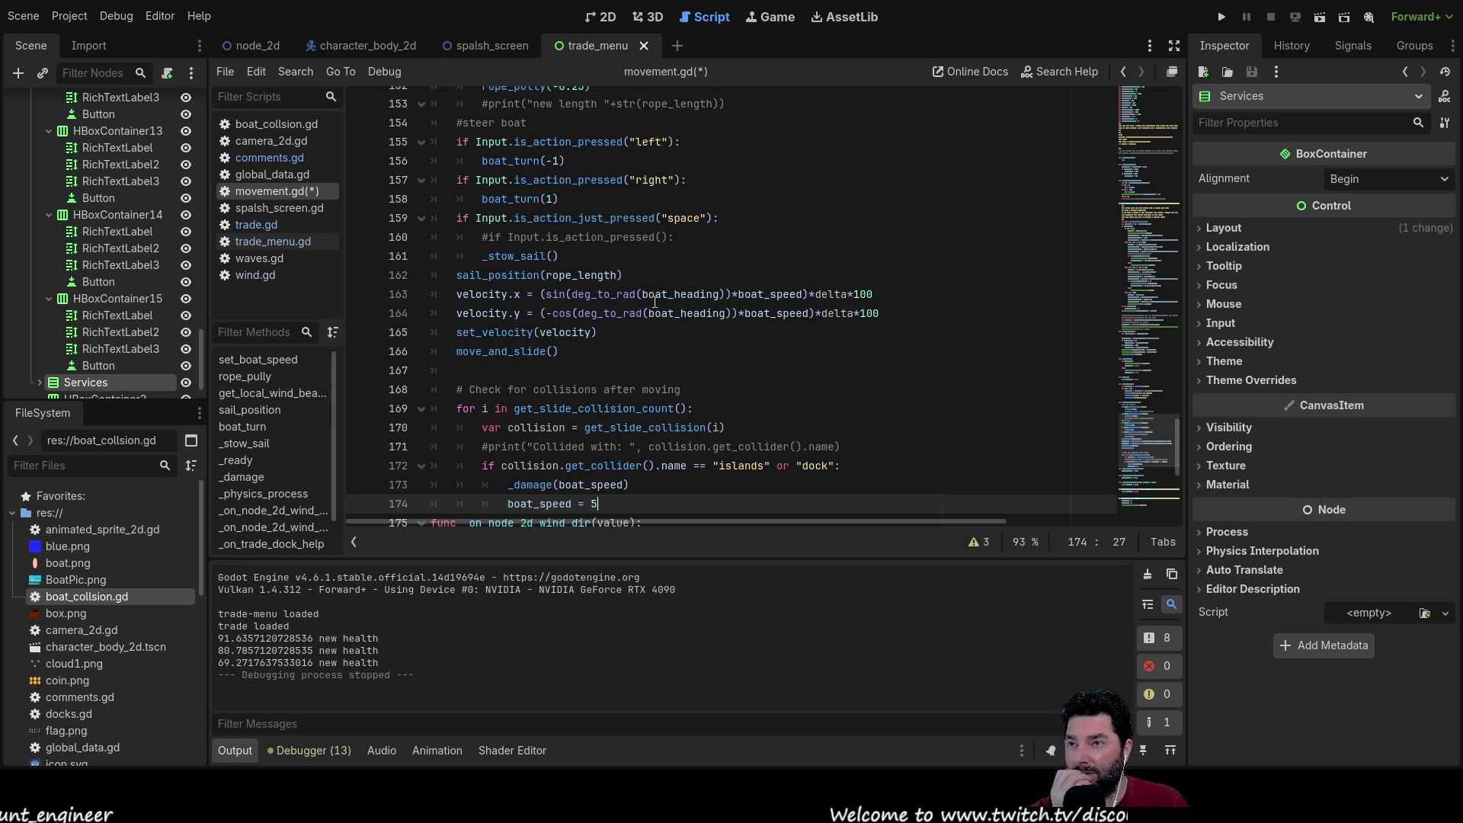
{"action": "scroll", "coordinate": [654, 303], "scroll_direction": "up", "scroll_amount": 7}
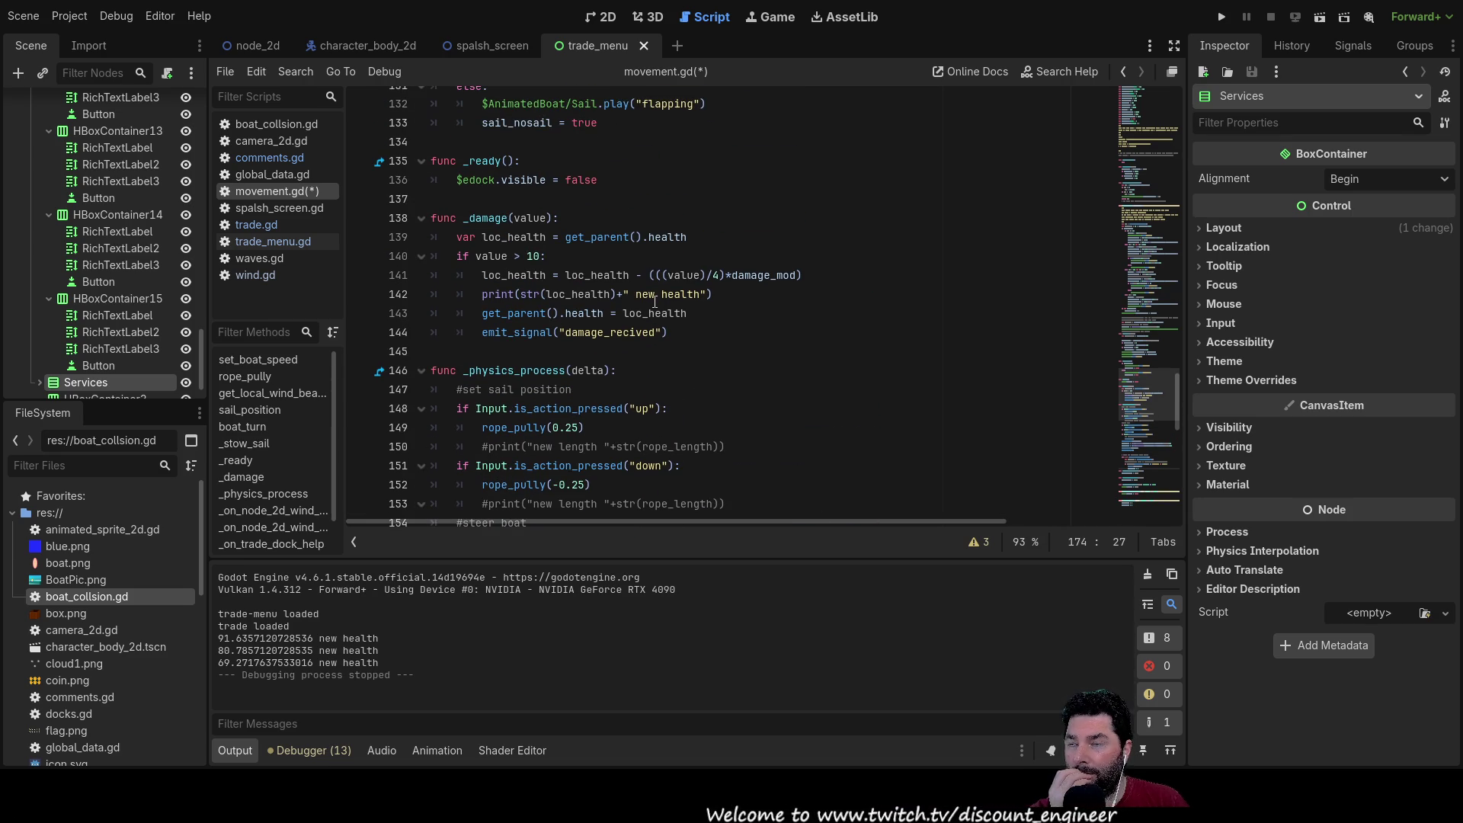
Step: Discard a typed 'sett' entry, leaving an indented empty line after emit_signal("damage_recived")
{"action": "left_click", "coordinate": [519, 358]}
{"action": "type", "text": "se"}
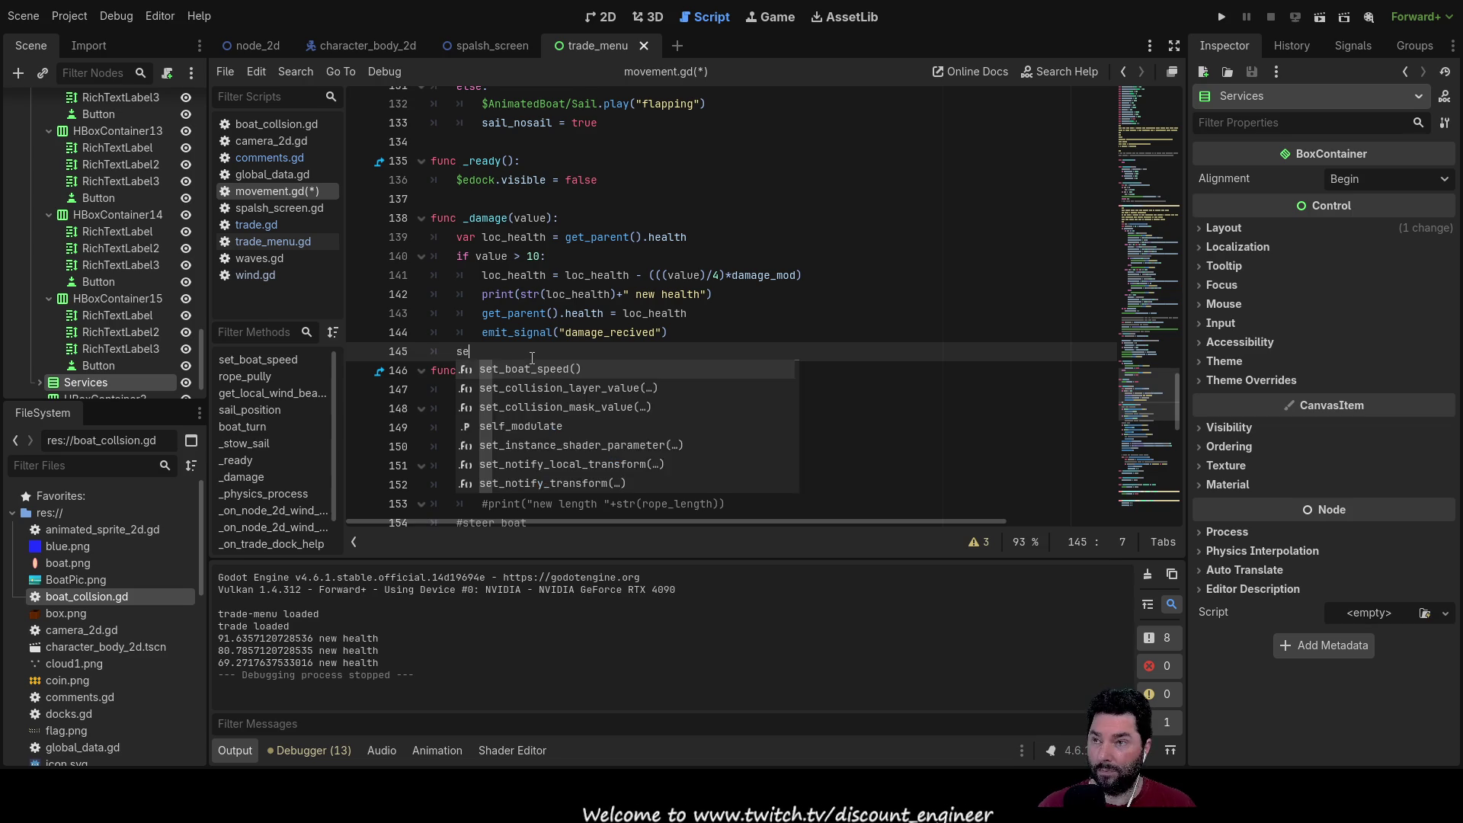
{"action": "type", "text": "tt"}
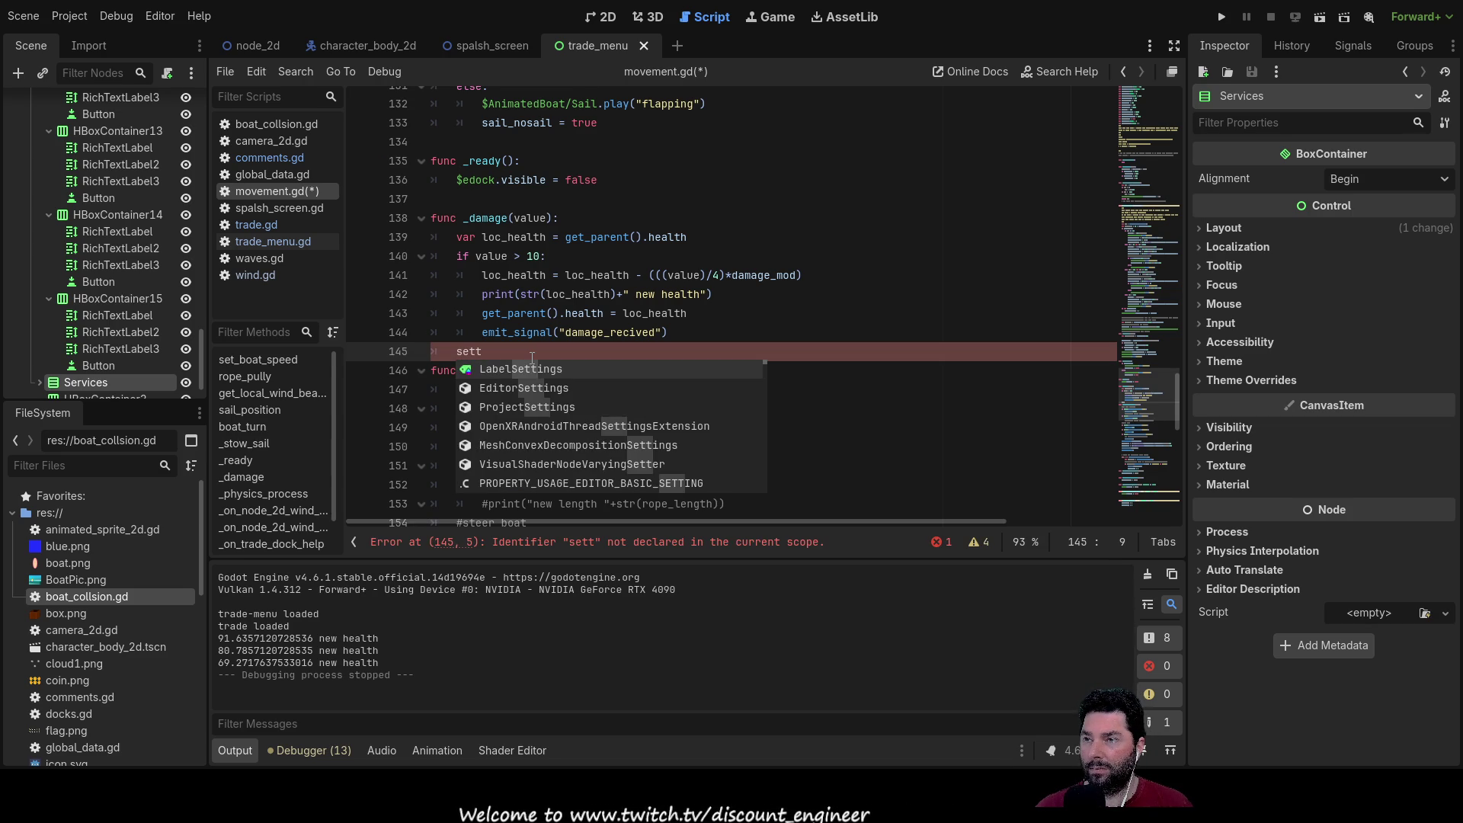
{"action": "key", "text": "Down"}
{"action": "key", "text": "Down"}
{"action": "key", "text": "Down"}
{"action": "key", "text": "Down"}
{"action": "key", "text": "Down"}
{"action": "key", "text": "Down"}
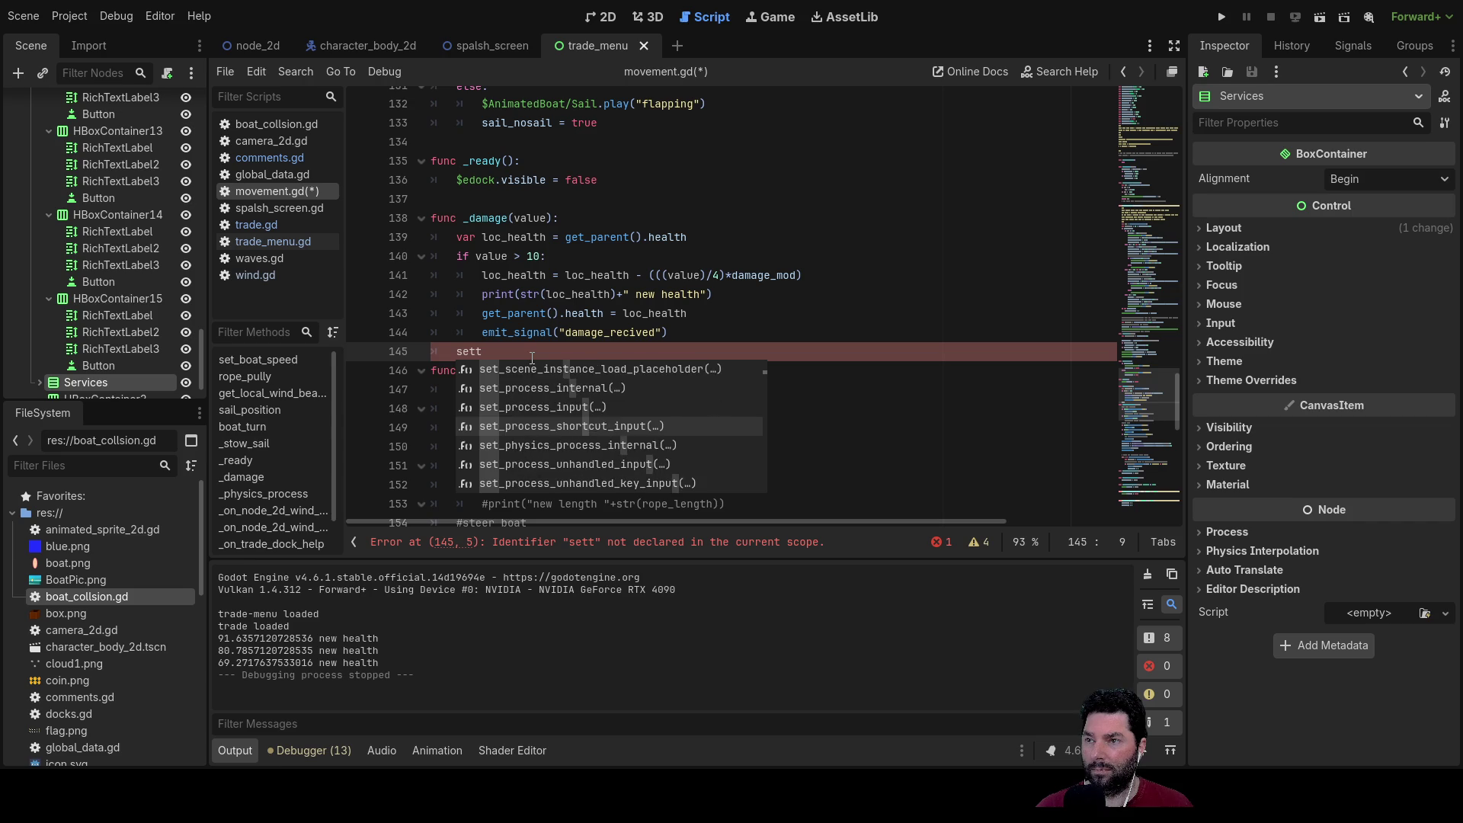
{"action": "key", "text": "BackSpace"}
{"action": "key", "text": "BackSpace"}
{"action": "key", "text": "BackSpace"}
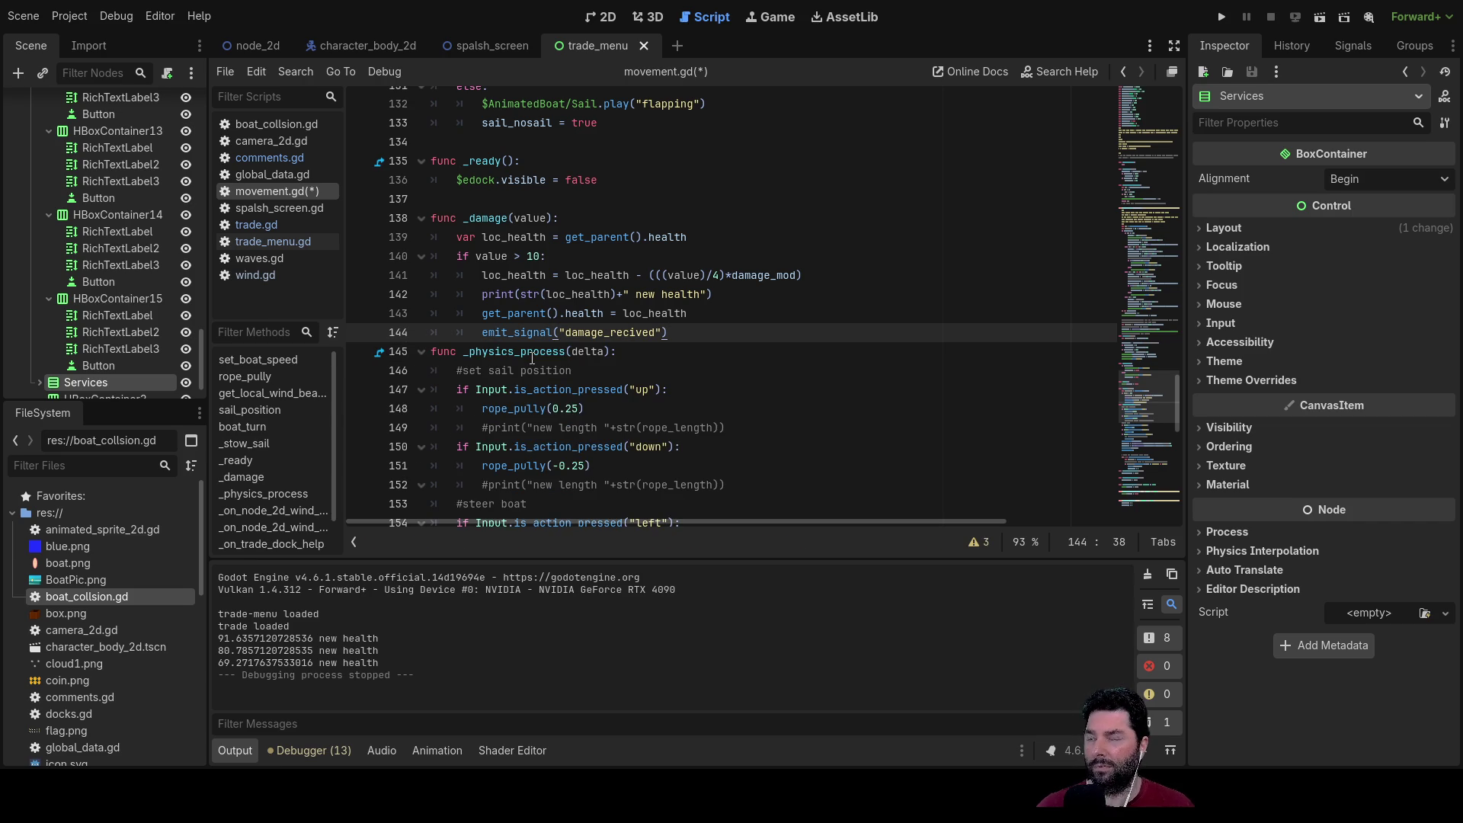
{"action": "key", "text": "Return"}
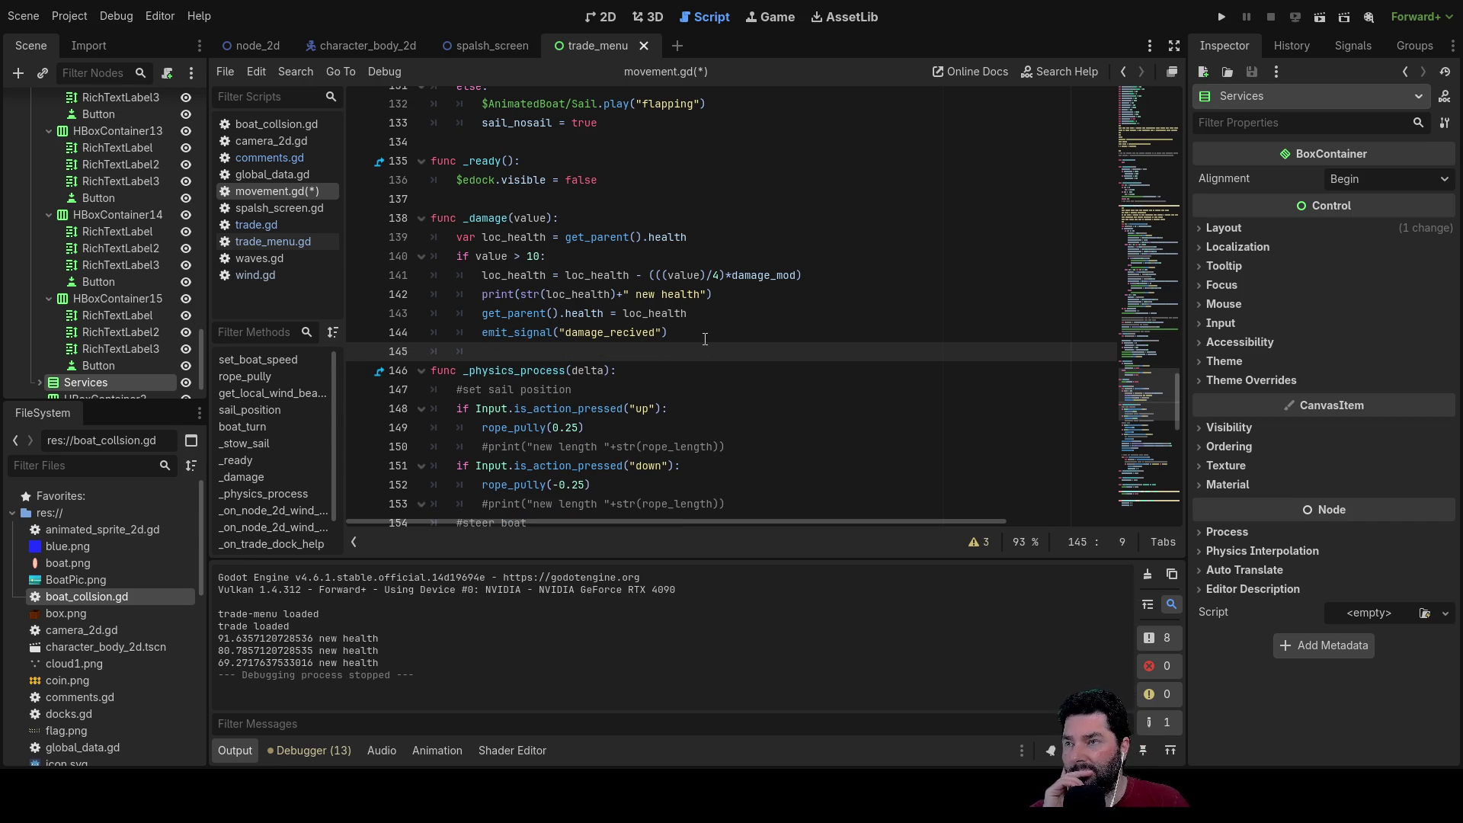
{"action": "scroll", "coordinate": [705, 339], "scroll_direction": "up", "scroll_amount": 4}
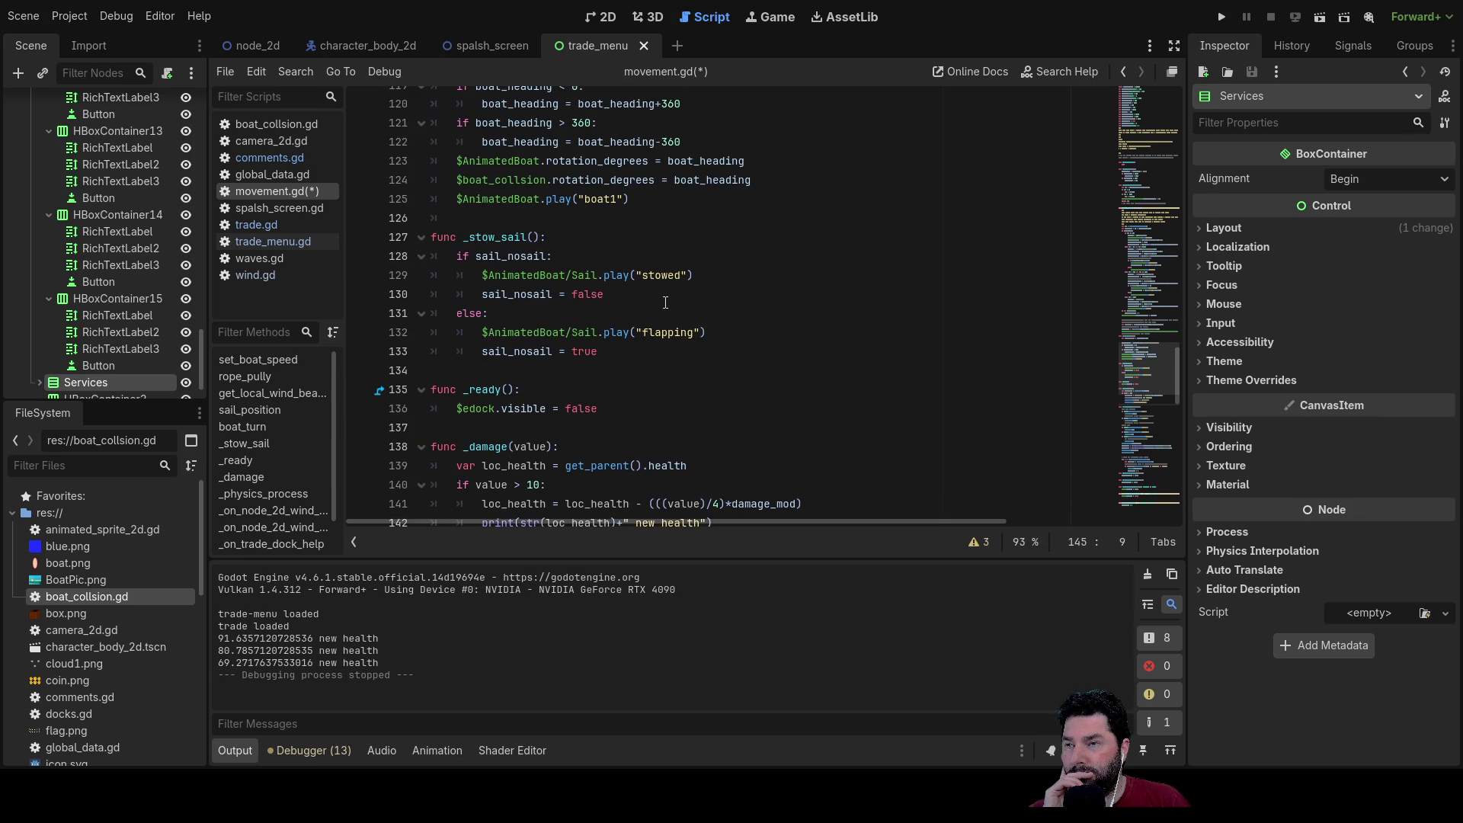
{"action": "scroll", "coordinate": [666, 302], "scroll_direction": "down", "scroll_amount": 5}
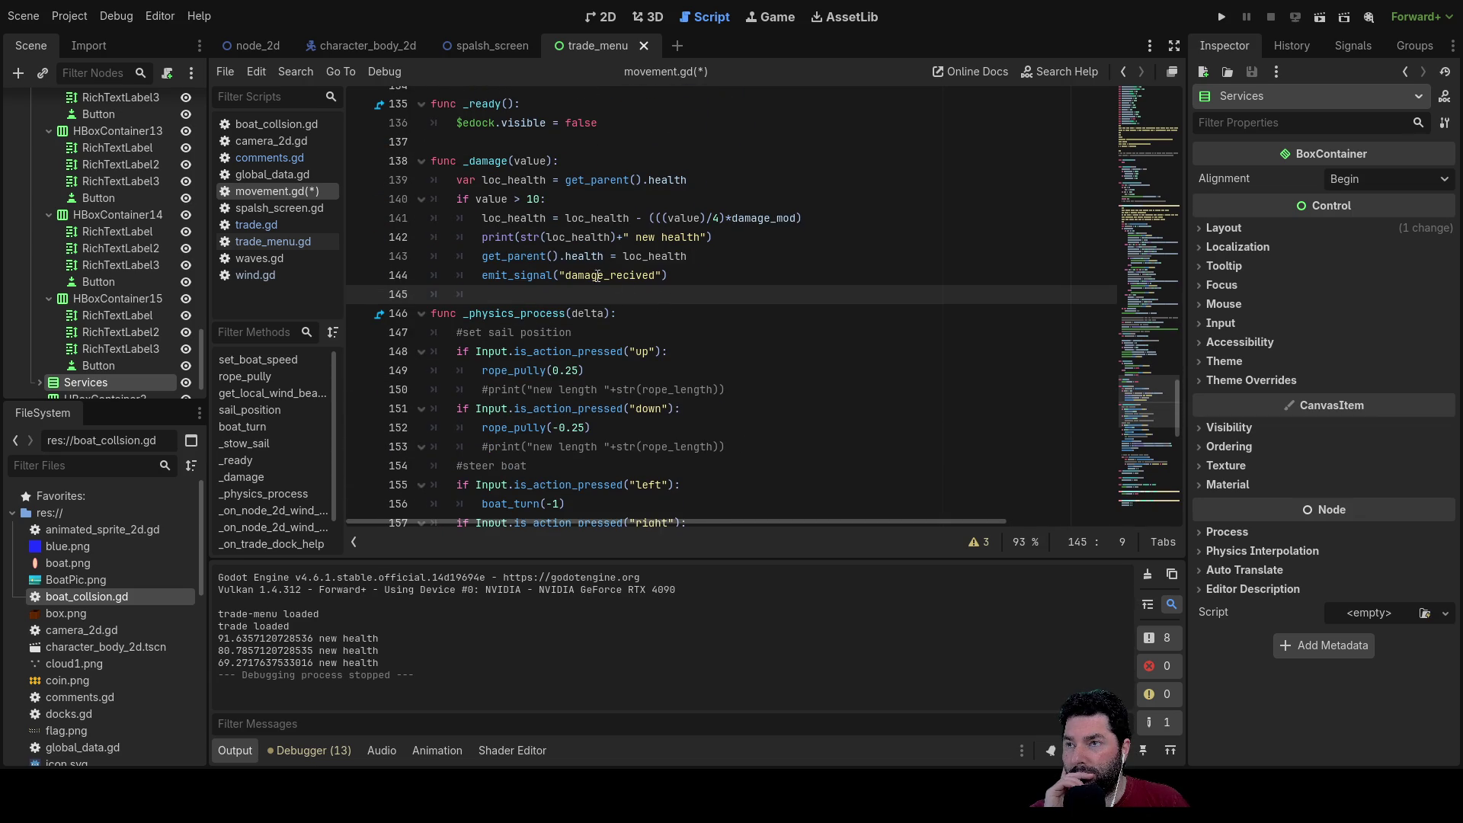
{"action": "left_click", "coordinate": [609, 281]}
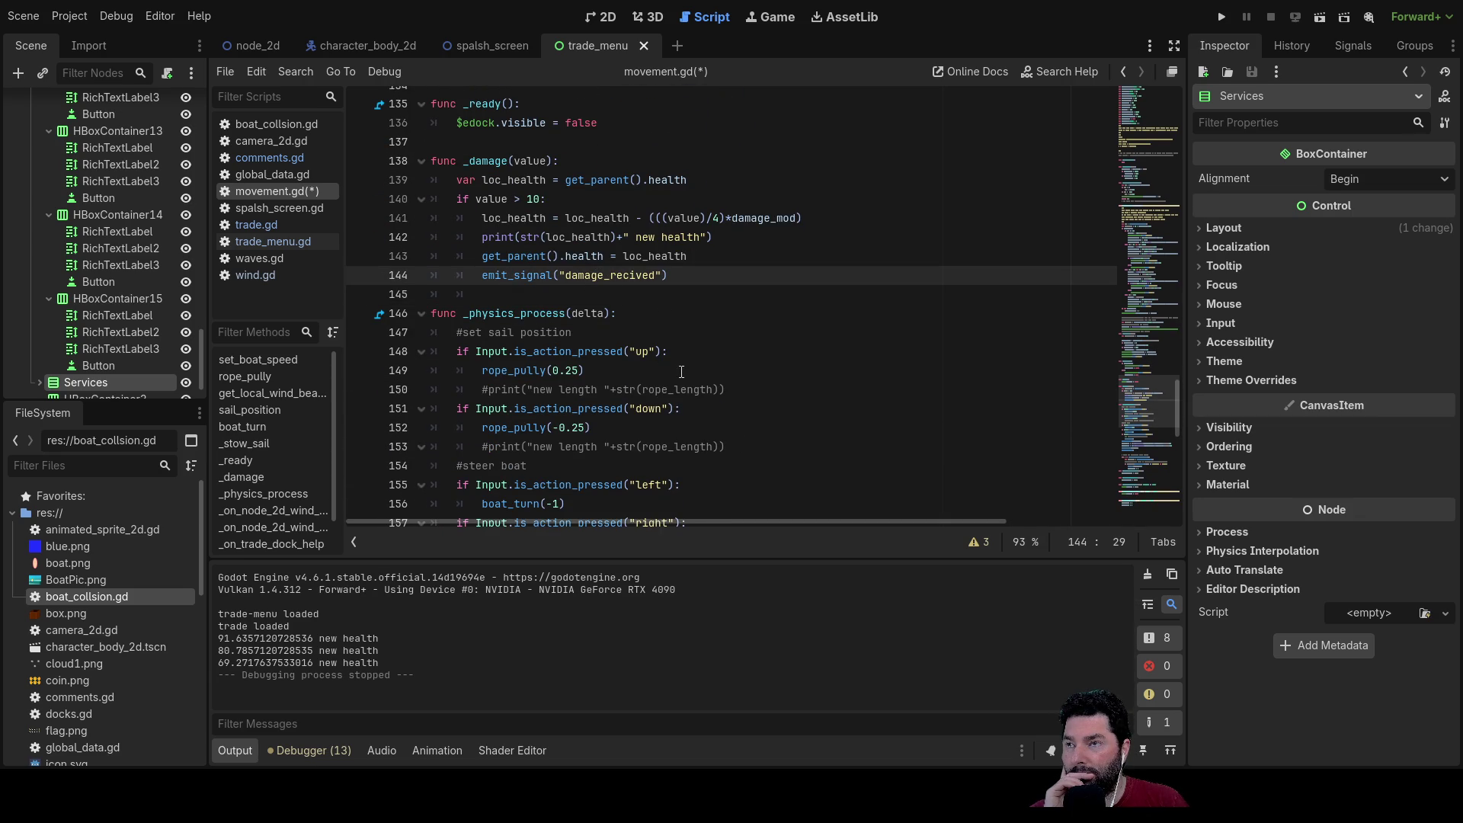
Step: Select emit_signal on line 144 and scroll through the script to the collision block
{"action": "double_click", "coordinate": [524, 276]}
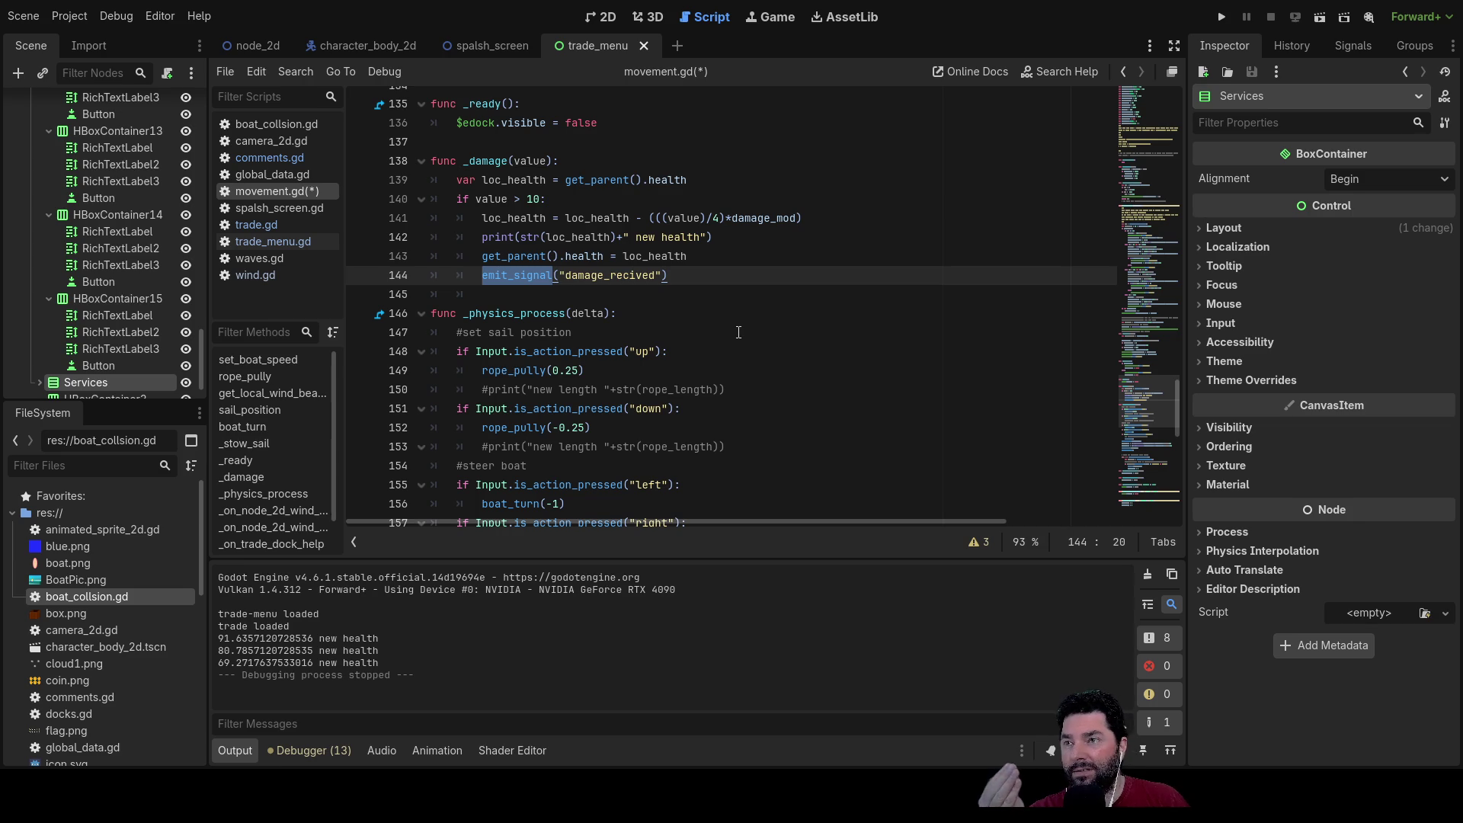
{"action": "scroll", "coordinate": [717, 321], "scroll_direction": "up", "scroll_amount": 1}
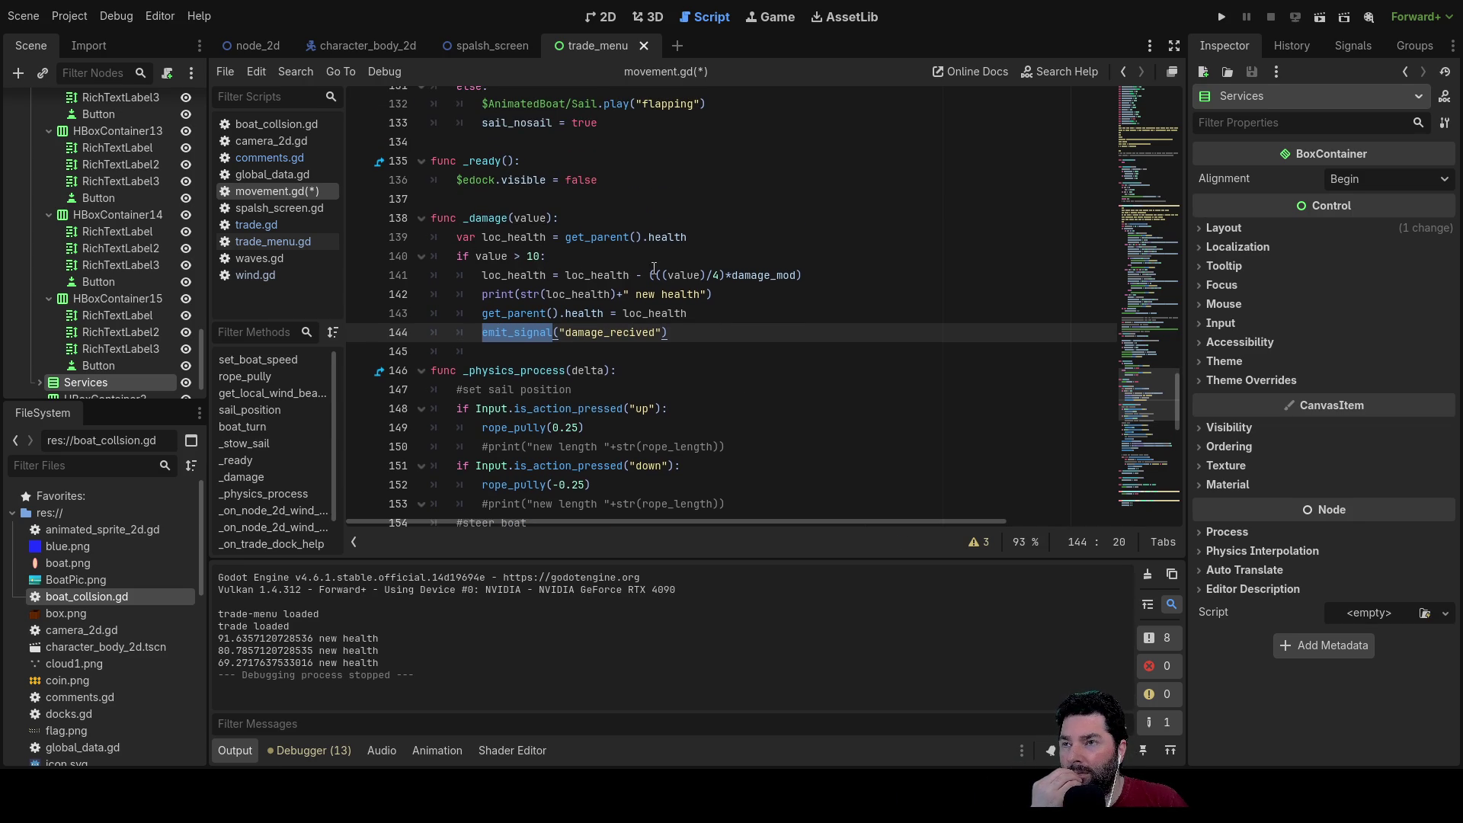
{"action": "scroll", "coordinate": [743, 317], "scroll_direction": "down", "scroll_amount": 5}
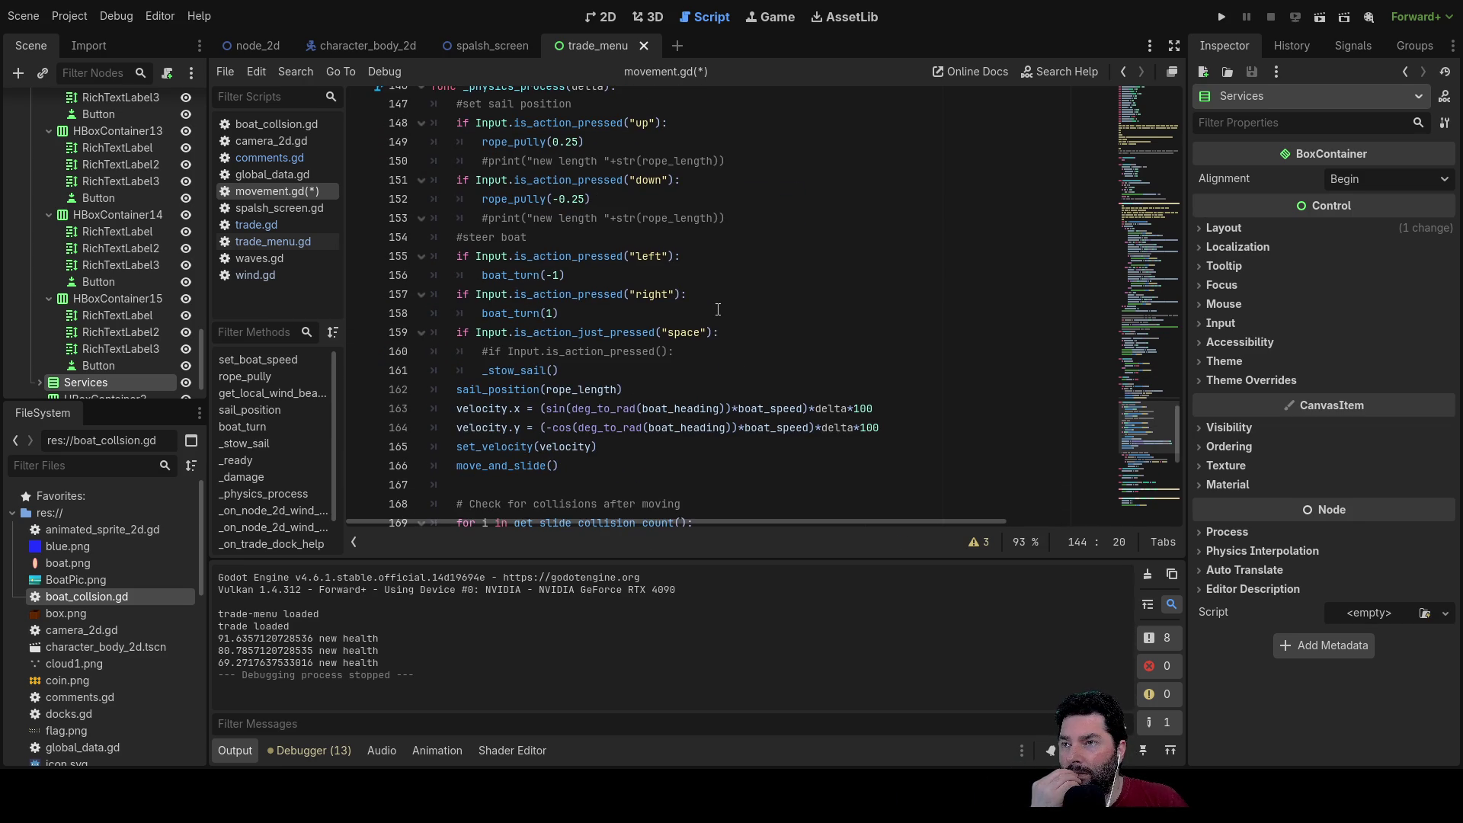
{"action": "scroll", "coordinate": [717, 310], "scroll_direction": "up", "scroll_amount": 1}
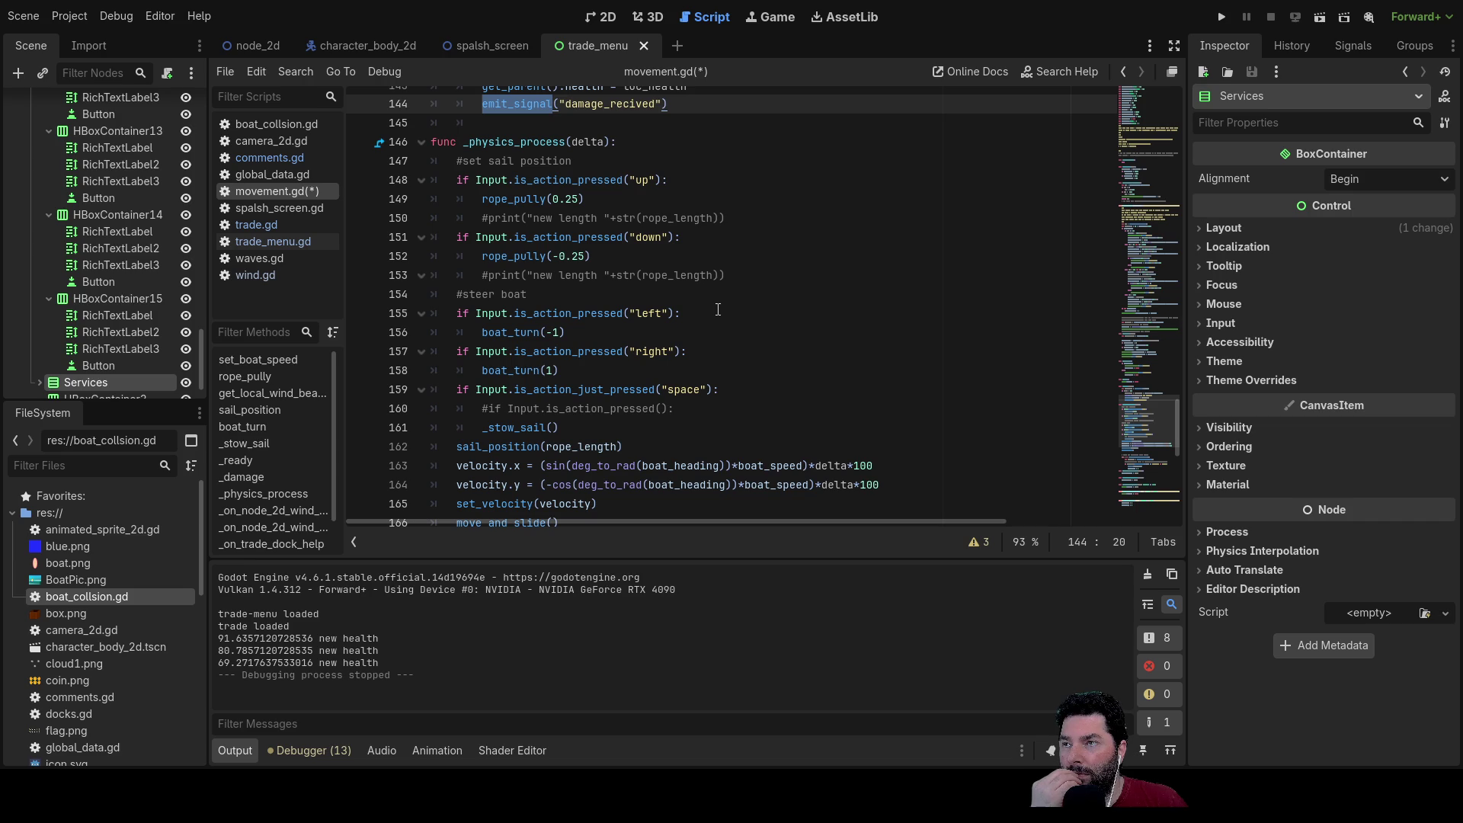
{"action": "scroll", "coordinate": [717, 309], "scroll_direction": "down", "scroll_amount": 3}
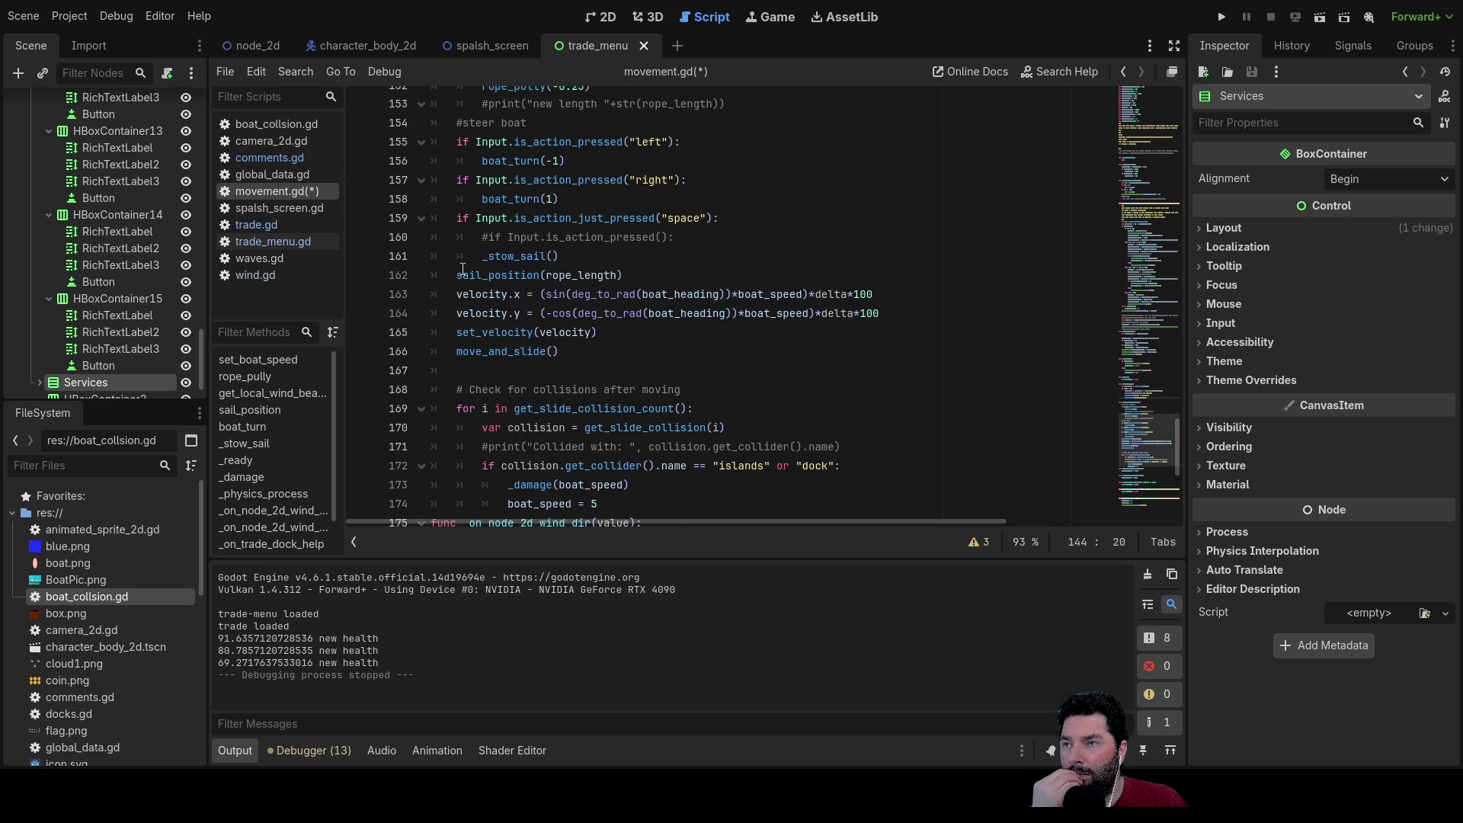
{"action": "scroll", "coordinate": [556, 340], "scroll_direction": "down", "scroll_amount": 2}
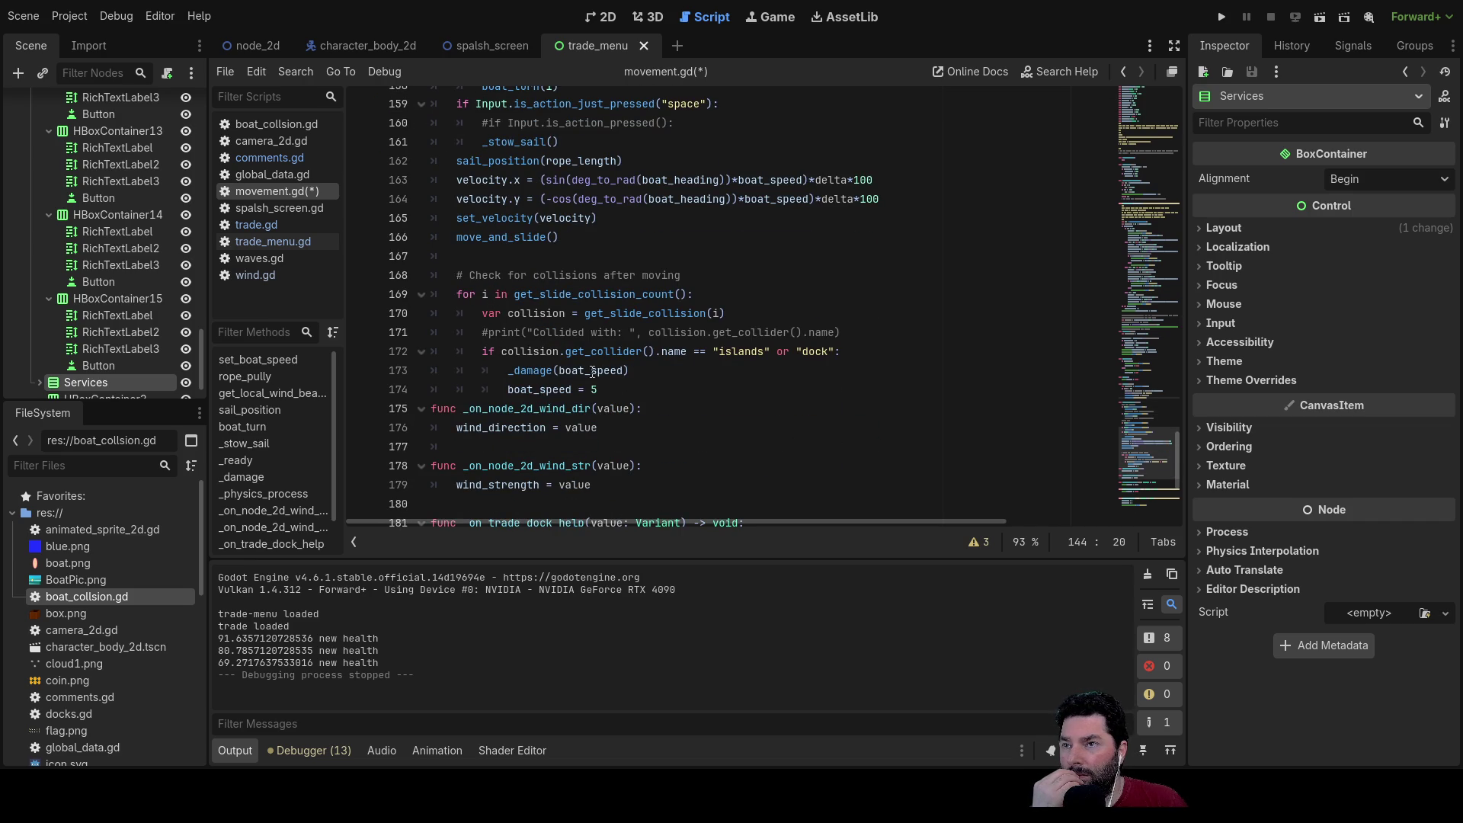
Step: Insert a blank line above boat_speed = 5 on line 174 and move onto it
{"action": "left_click", "coordinate": [508, 388]}
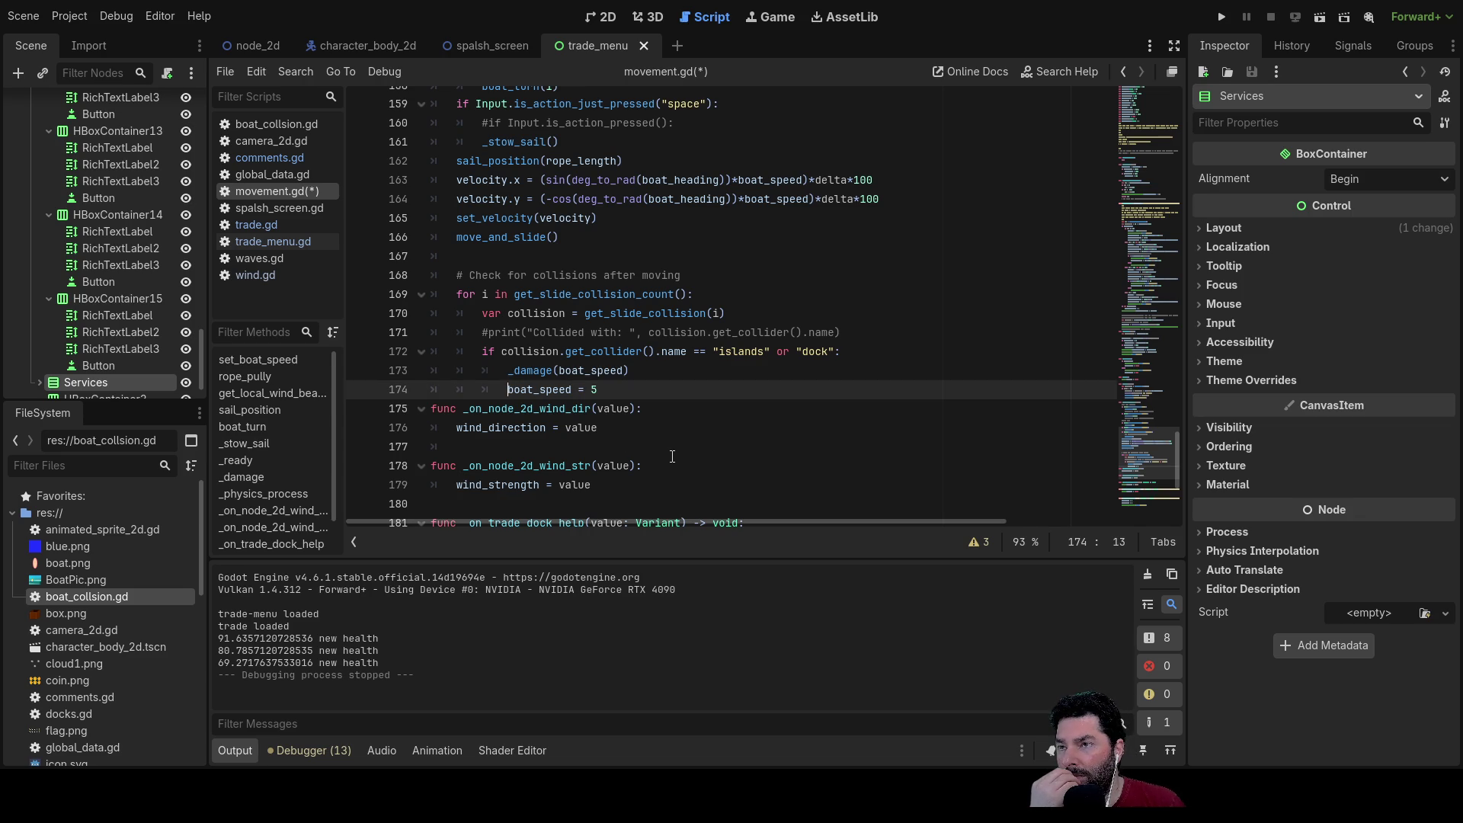
{"action": "key", "text": "Return"}
{"action": "key", "text": "Up"}
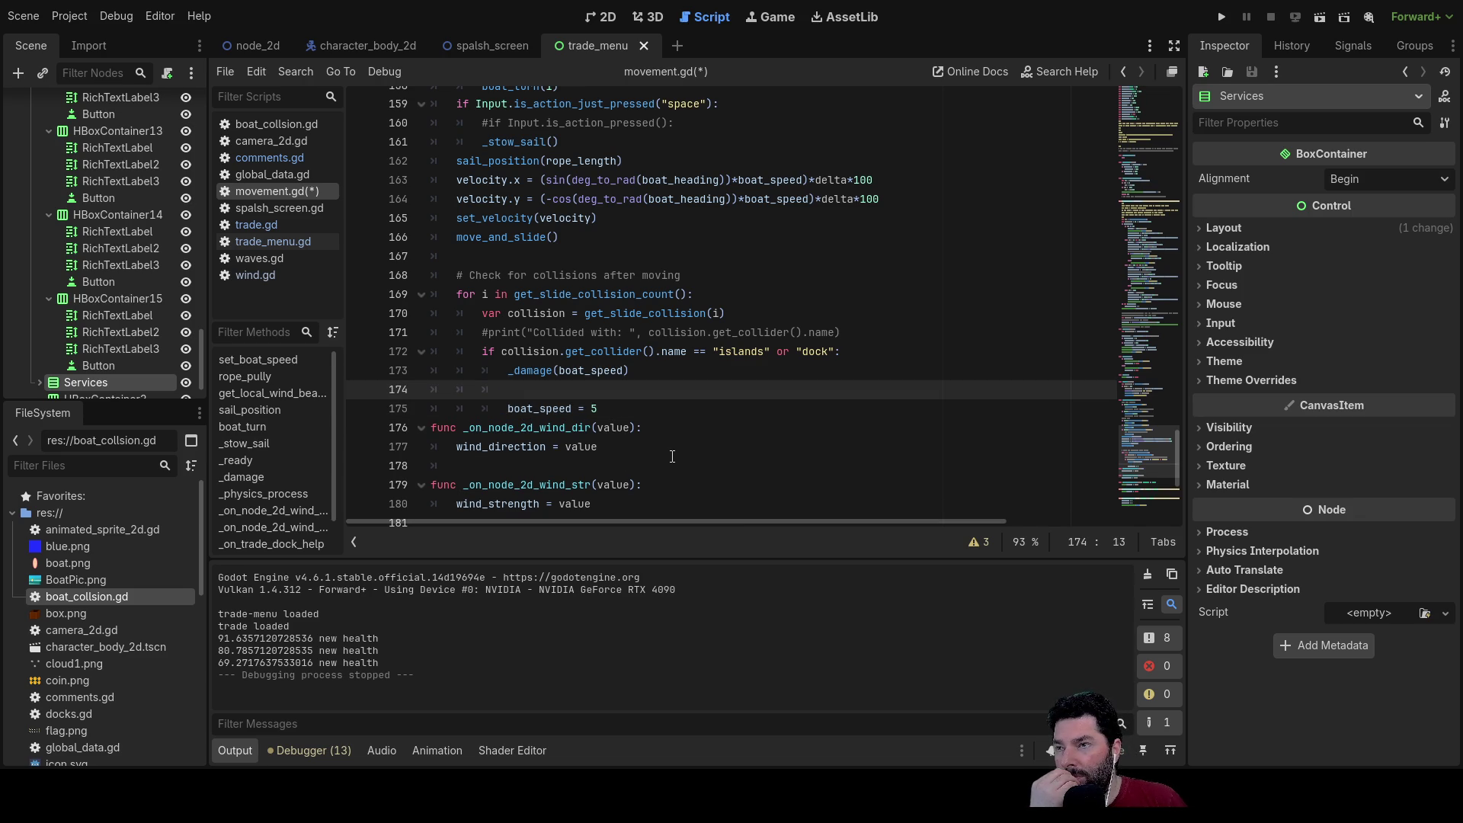
Step: Set stuck = 1 in the island/dock collision branch
{"action": "type", "text": "st"}
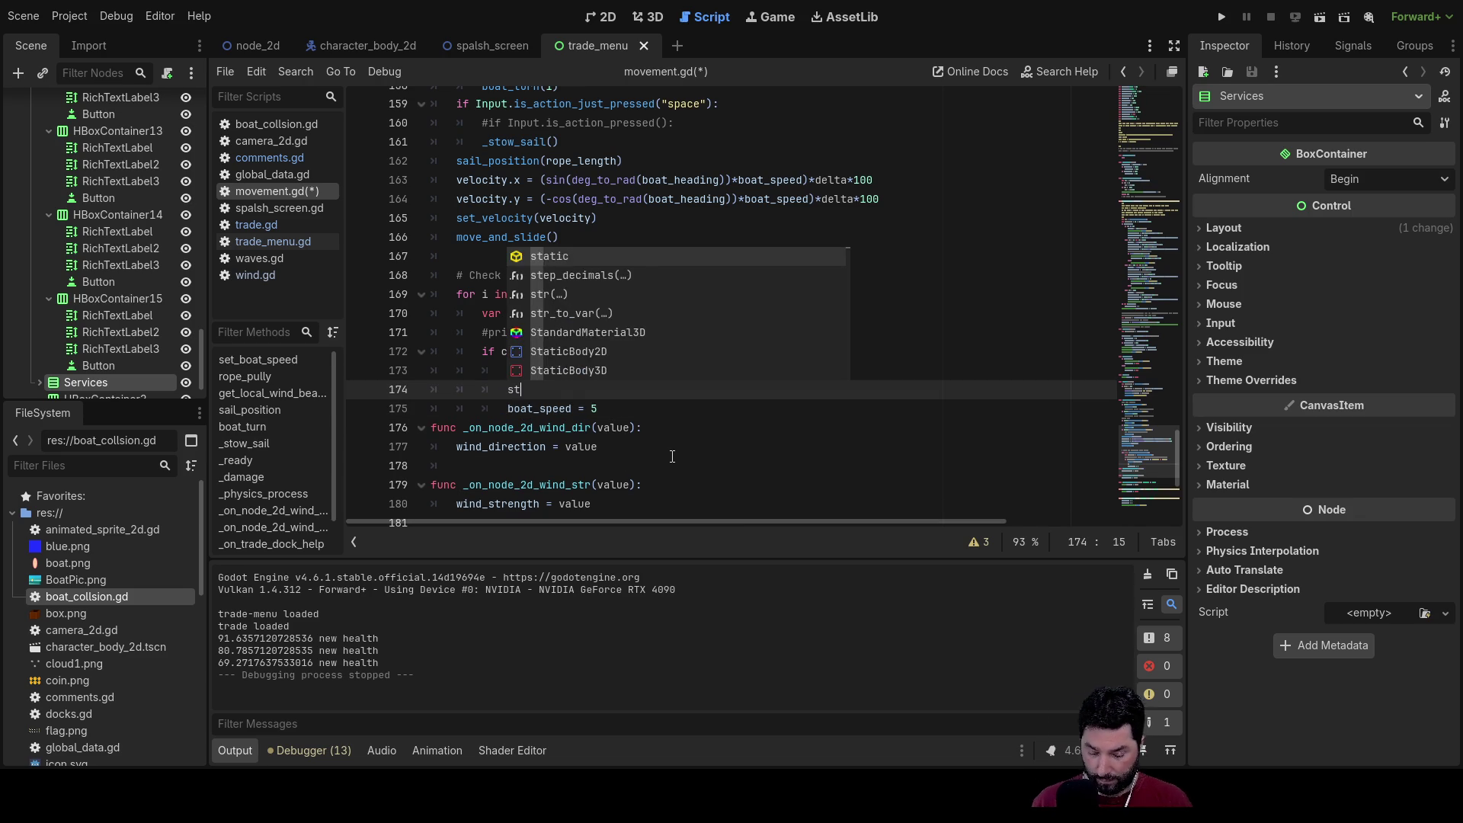
{"action": "type", "text": "uck = 1"}
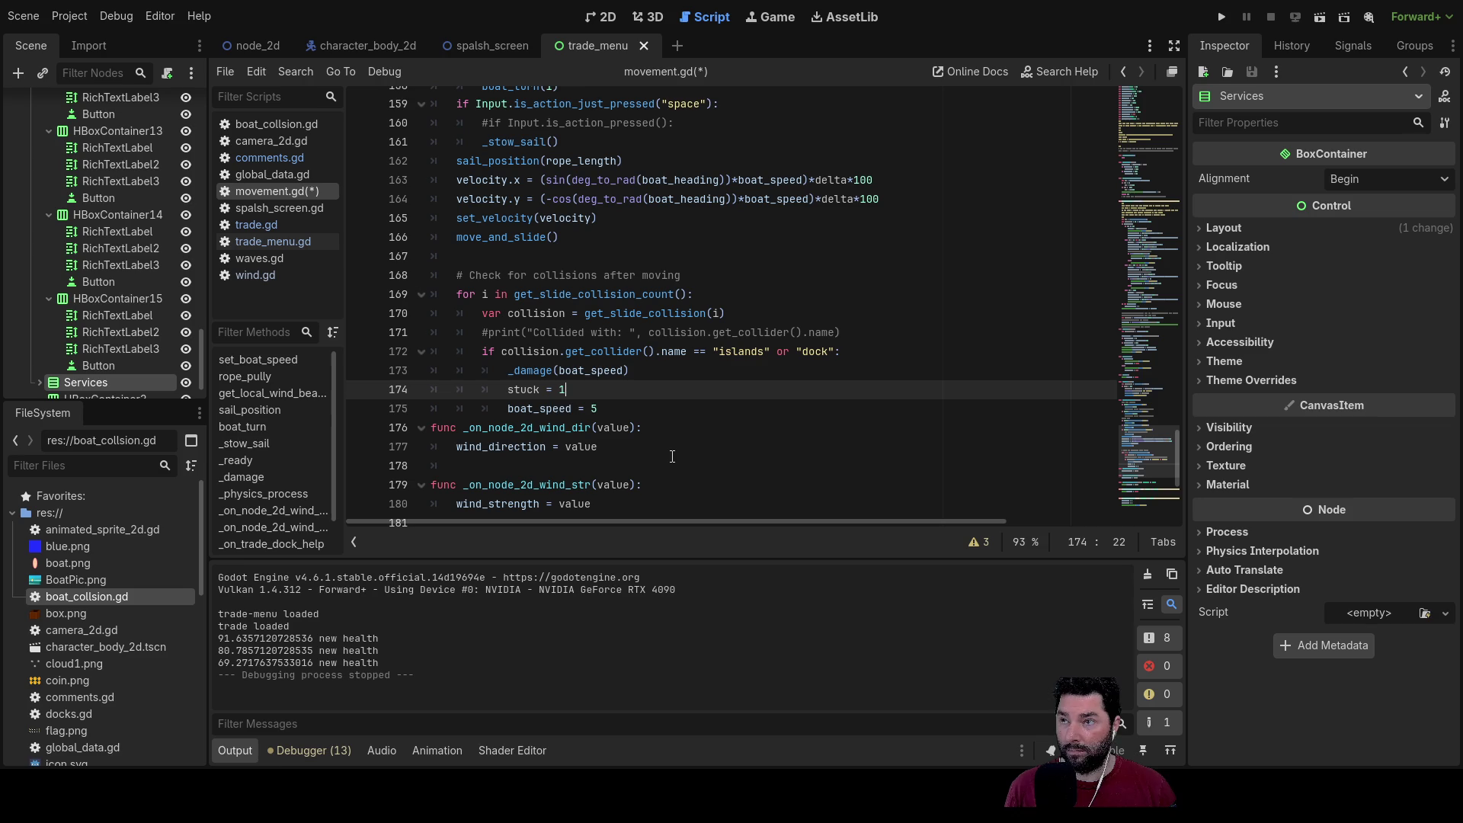
{"action": "scroll", "coordinate": [664, 438], "scroll_direction": "up", "scroll_amount": 20}
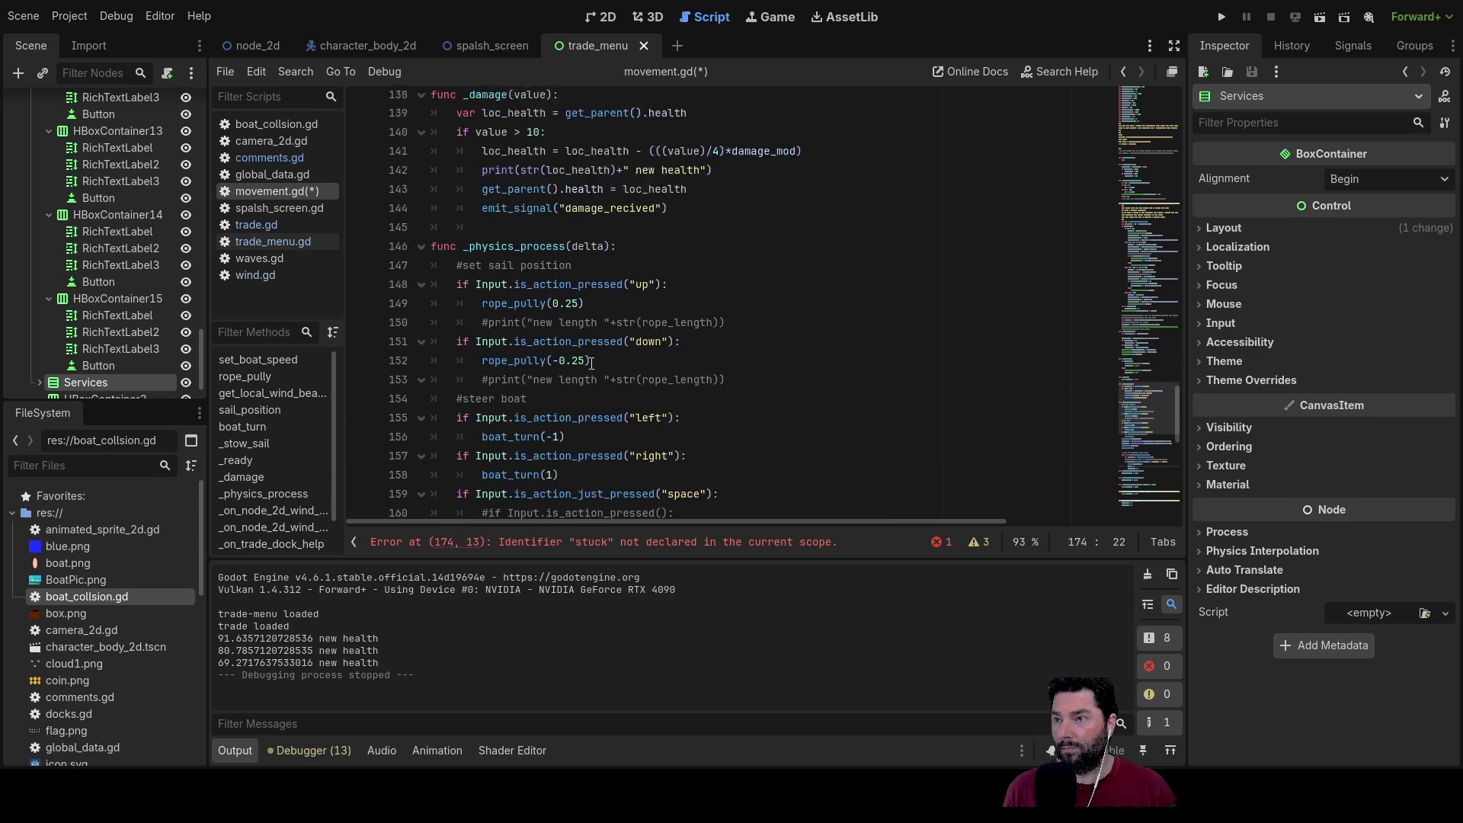
{"action": "scroll", "coordinate": [565, 244], "scroll_direction": "up", "scroll_amount": 15}
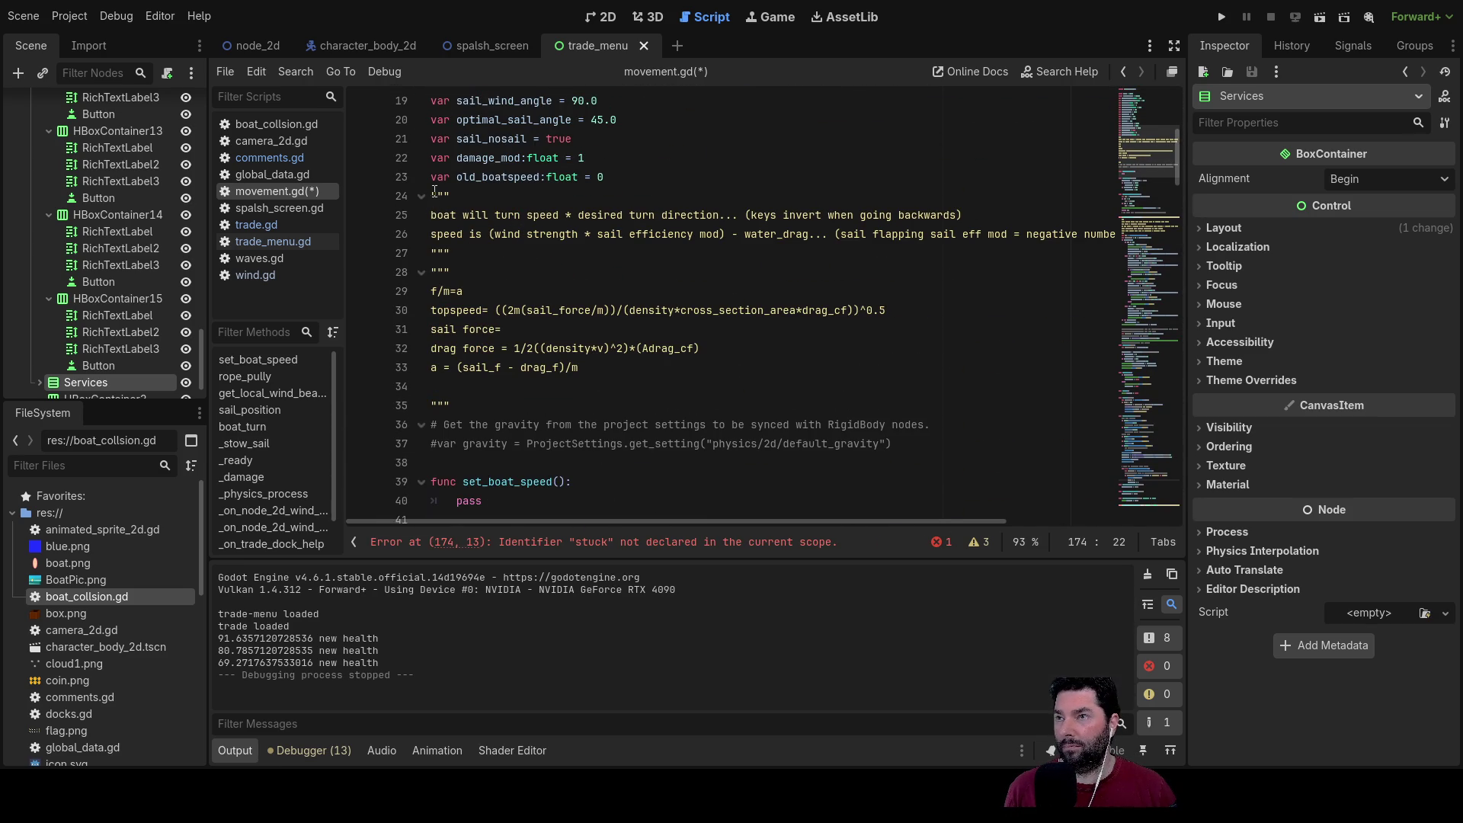
Step: Declare var stuck:float = 0 at the end of the variable declarations
{"action": "left_click", "coordinate": [437, 195]}
{"action": "key", "text": "Return"}
{"action": "key", "text": "Up"}
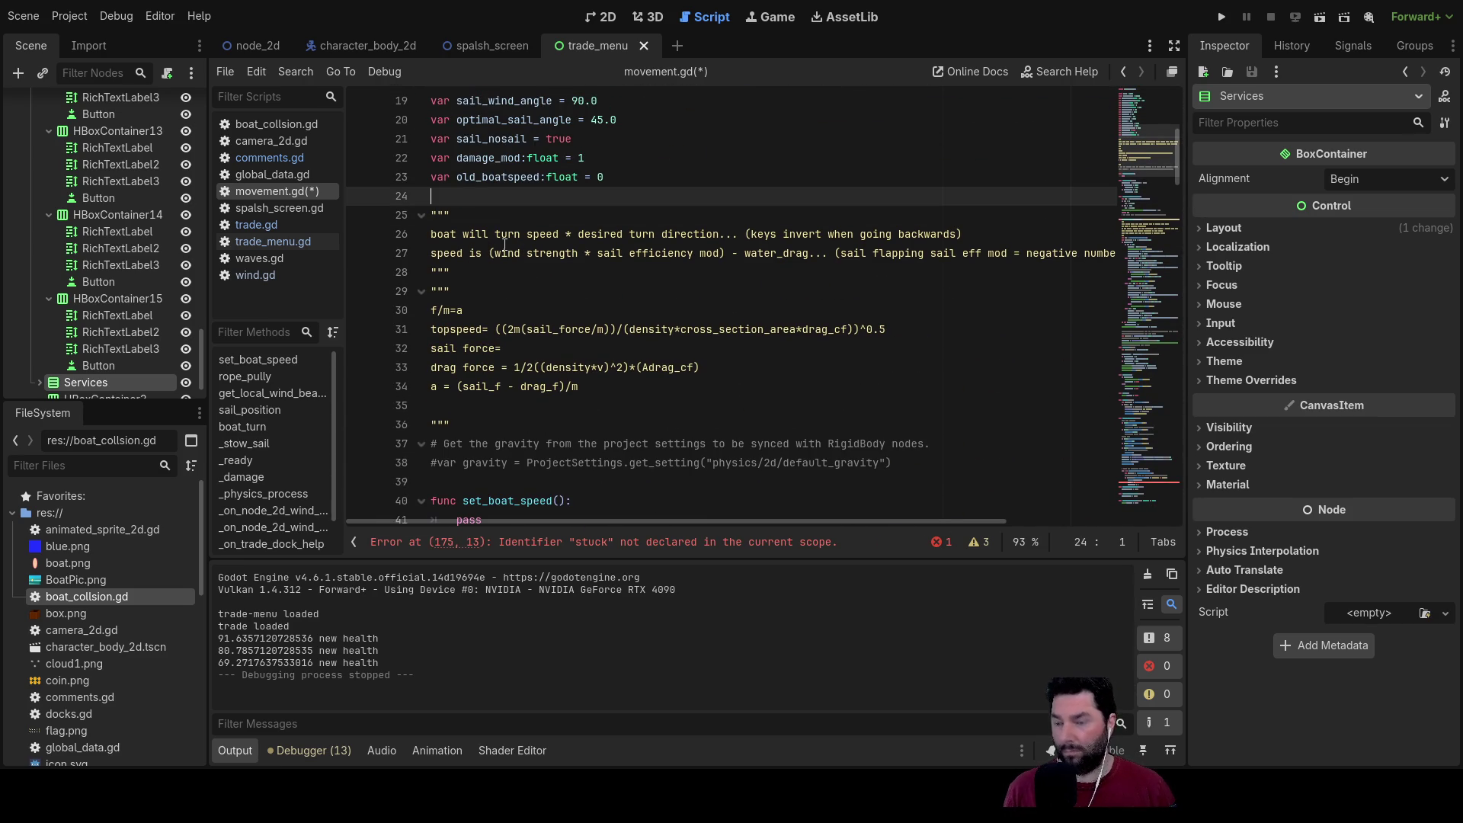
{"action": "type", "text": "var st"}
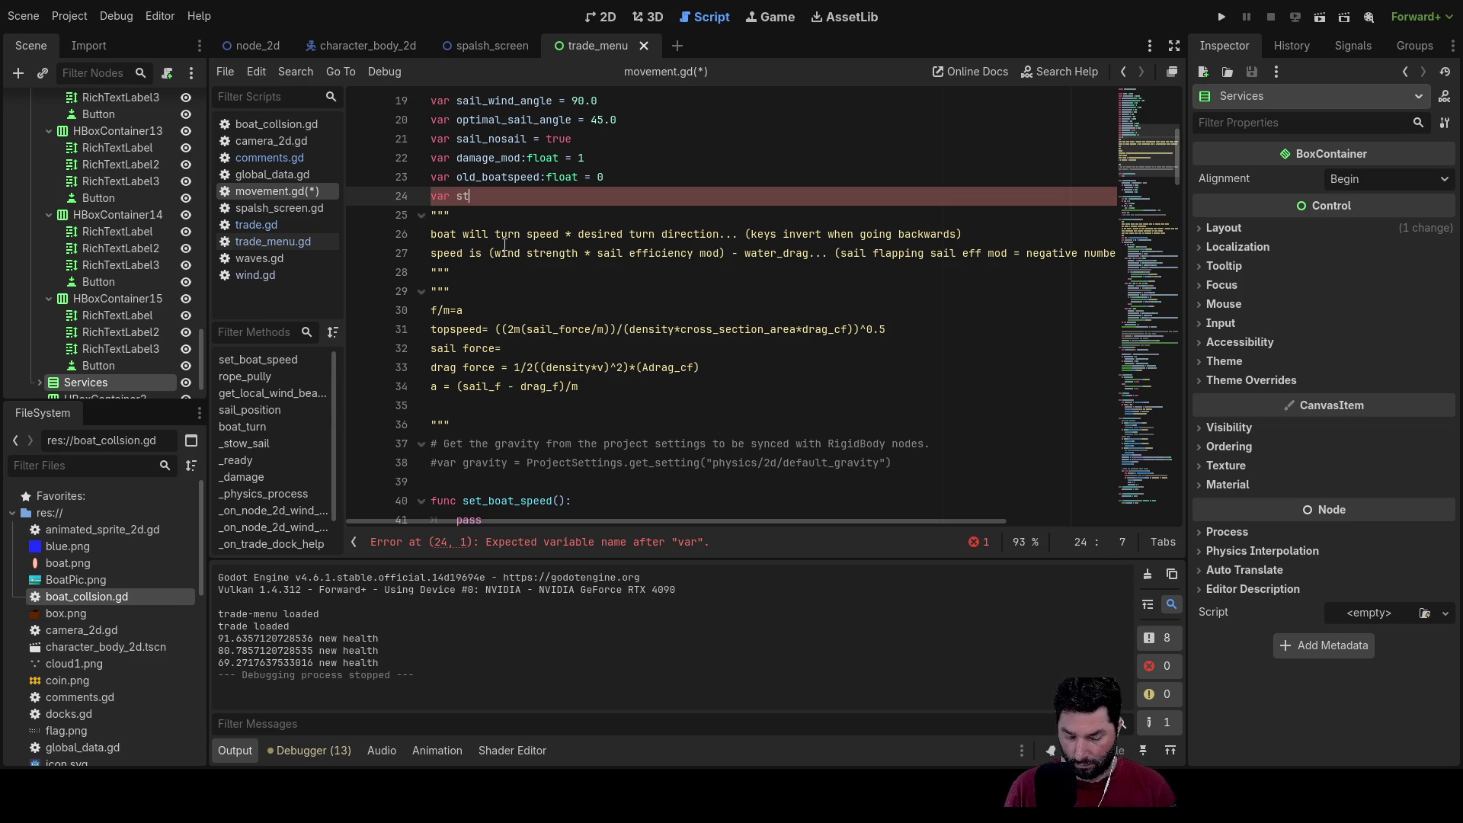
{"action": "type", "text": "uck:"}
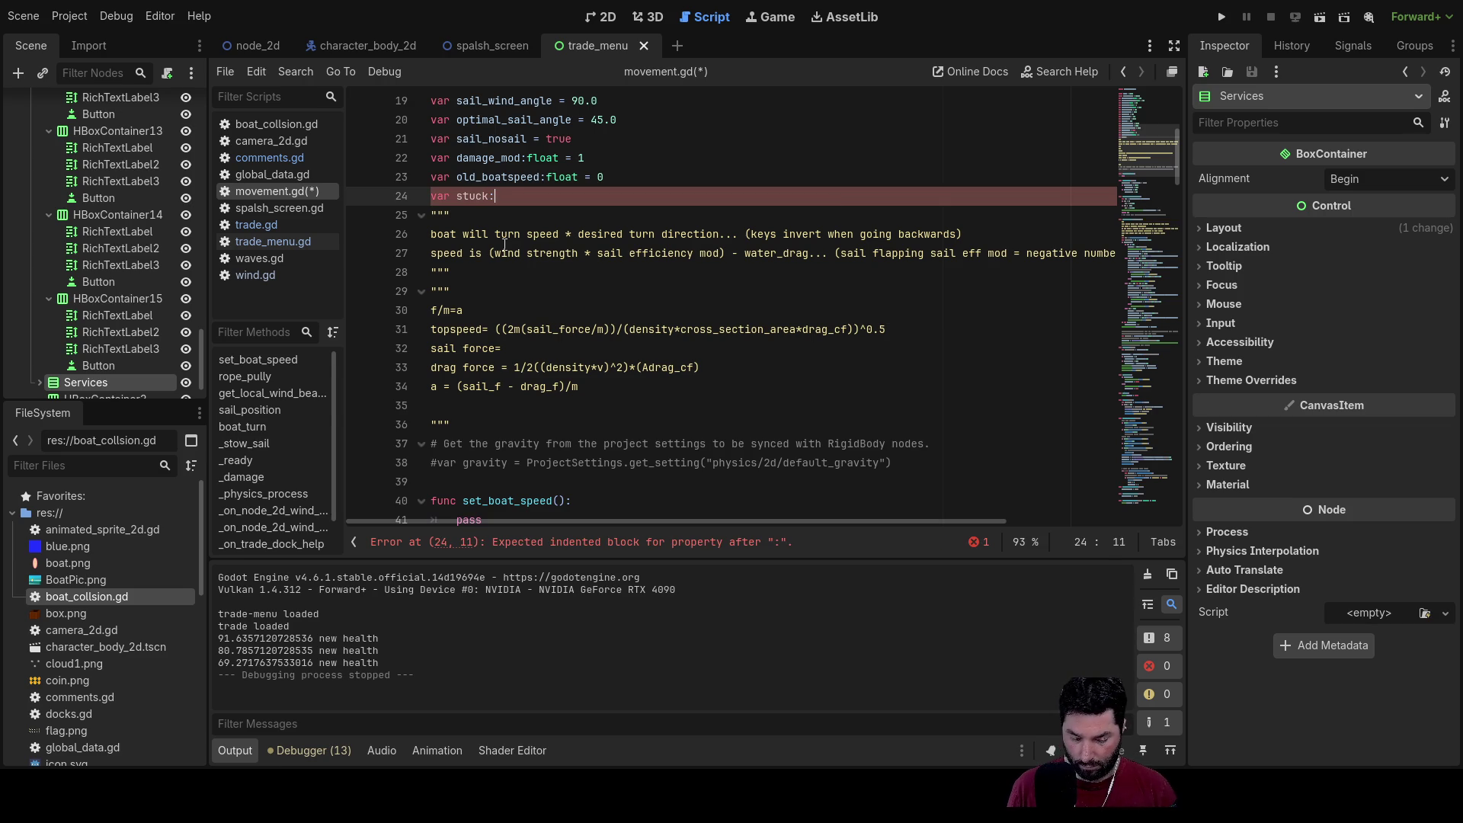
{"action": "type", "text": "float = 0"}
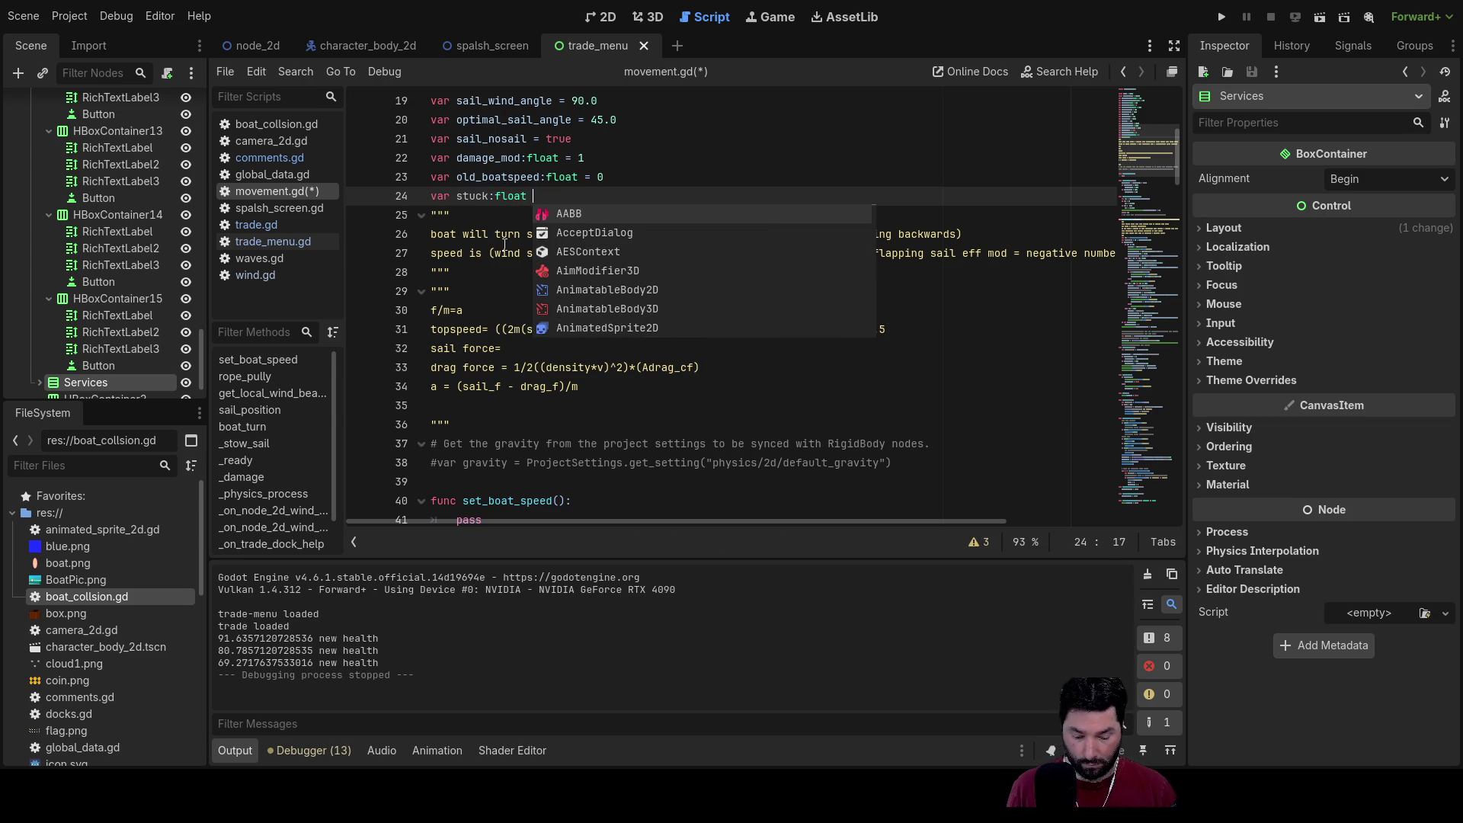
{"action": "key", "text": "Down"}
Step: Add an else branch after boat_speed = 5 that sets stuck = 0
{"action": "scroll", "coordinate": [584, 414], "scroll_direction": "down", "scroll_amount": 15}
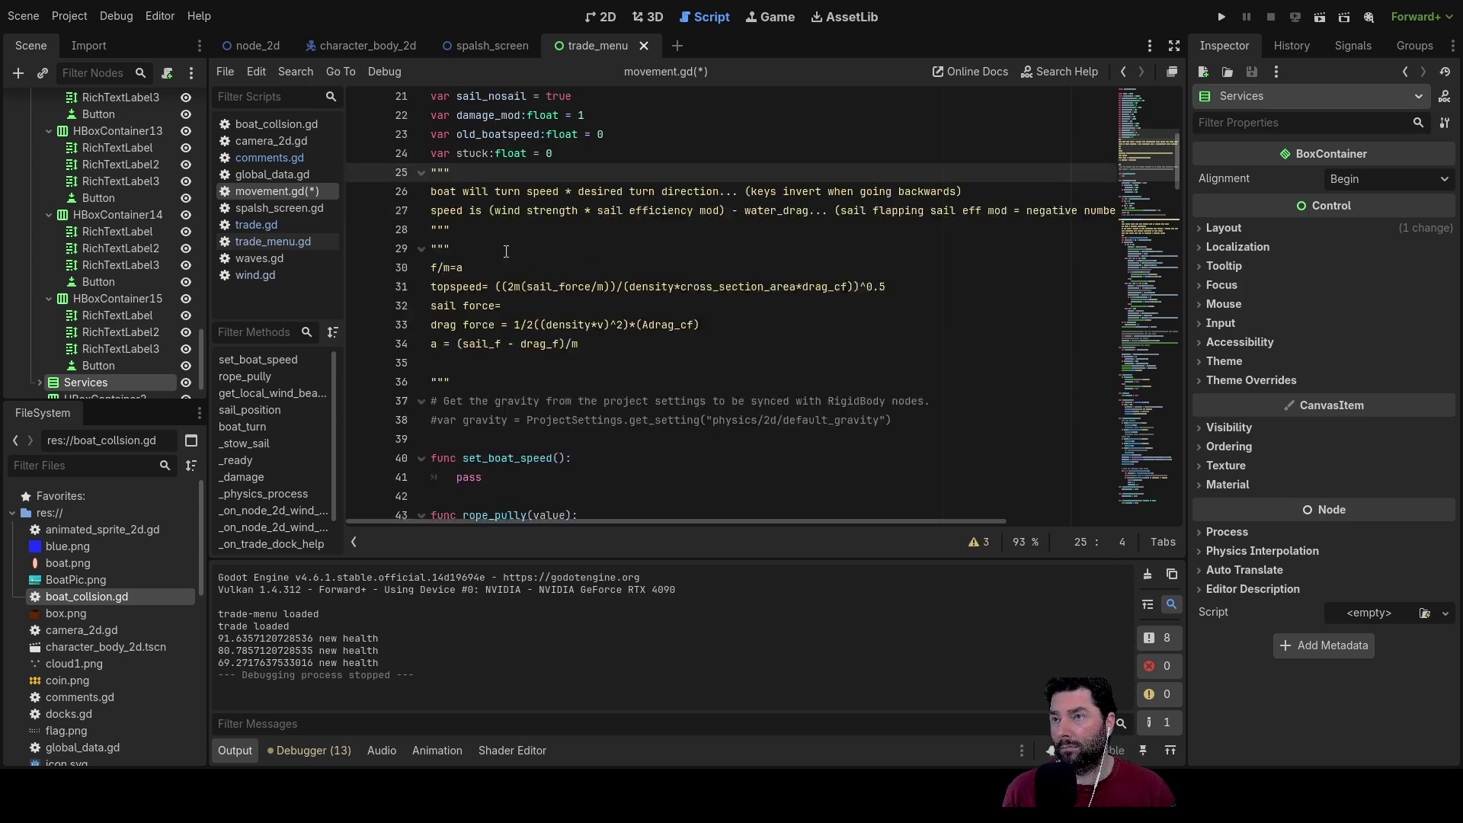
{"action": "scroll", "coordinate": [584, 414], "scroll_direction": "down", "scroll_amount": 20}
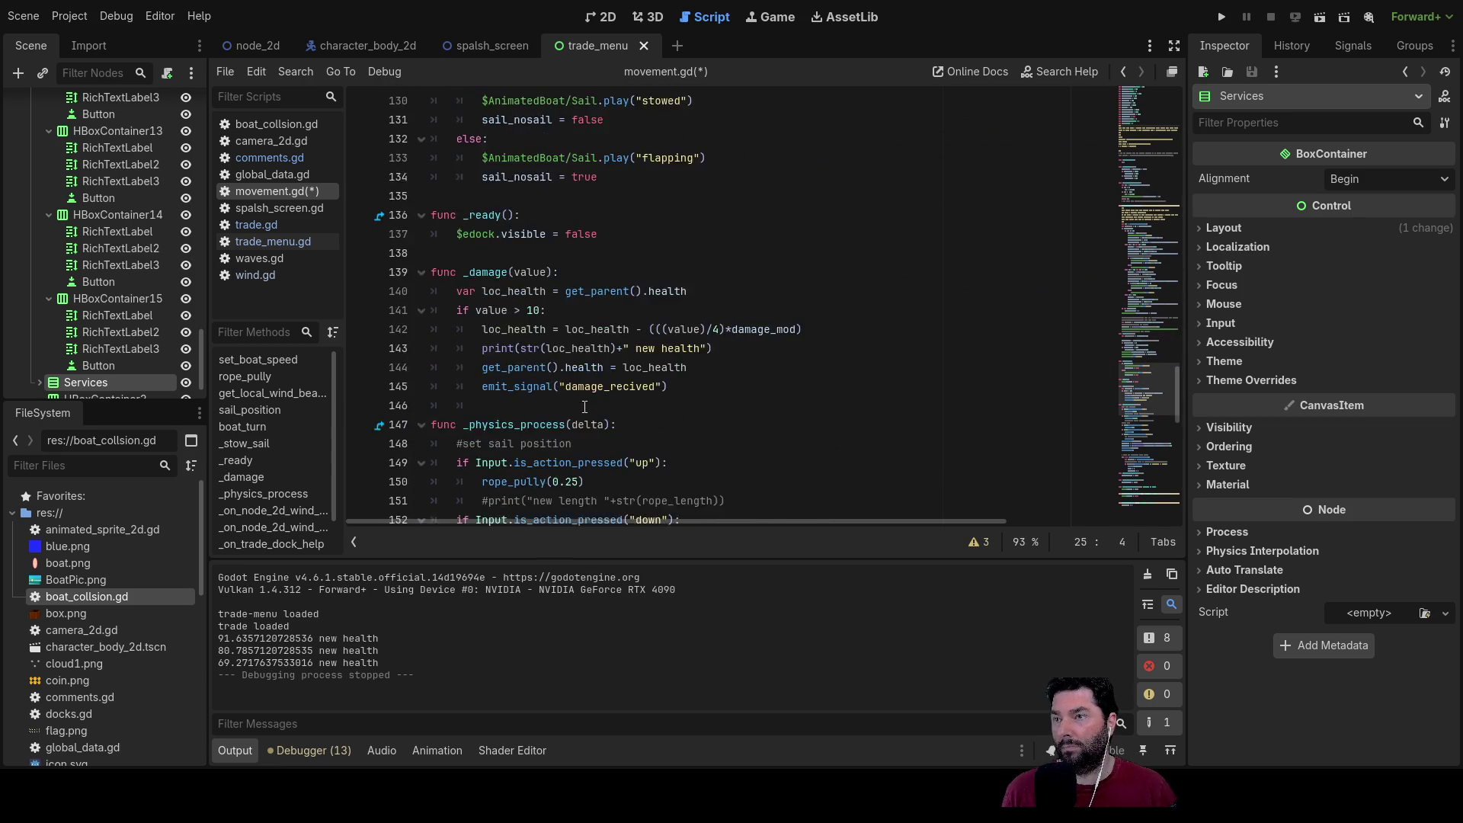
{"action": "scroll", "coordinate": [584, 415], "scroll_direction": "down", "scroll_amount": 2}
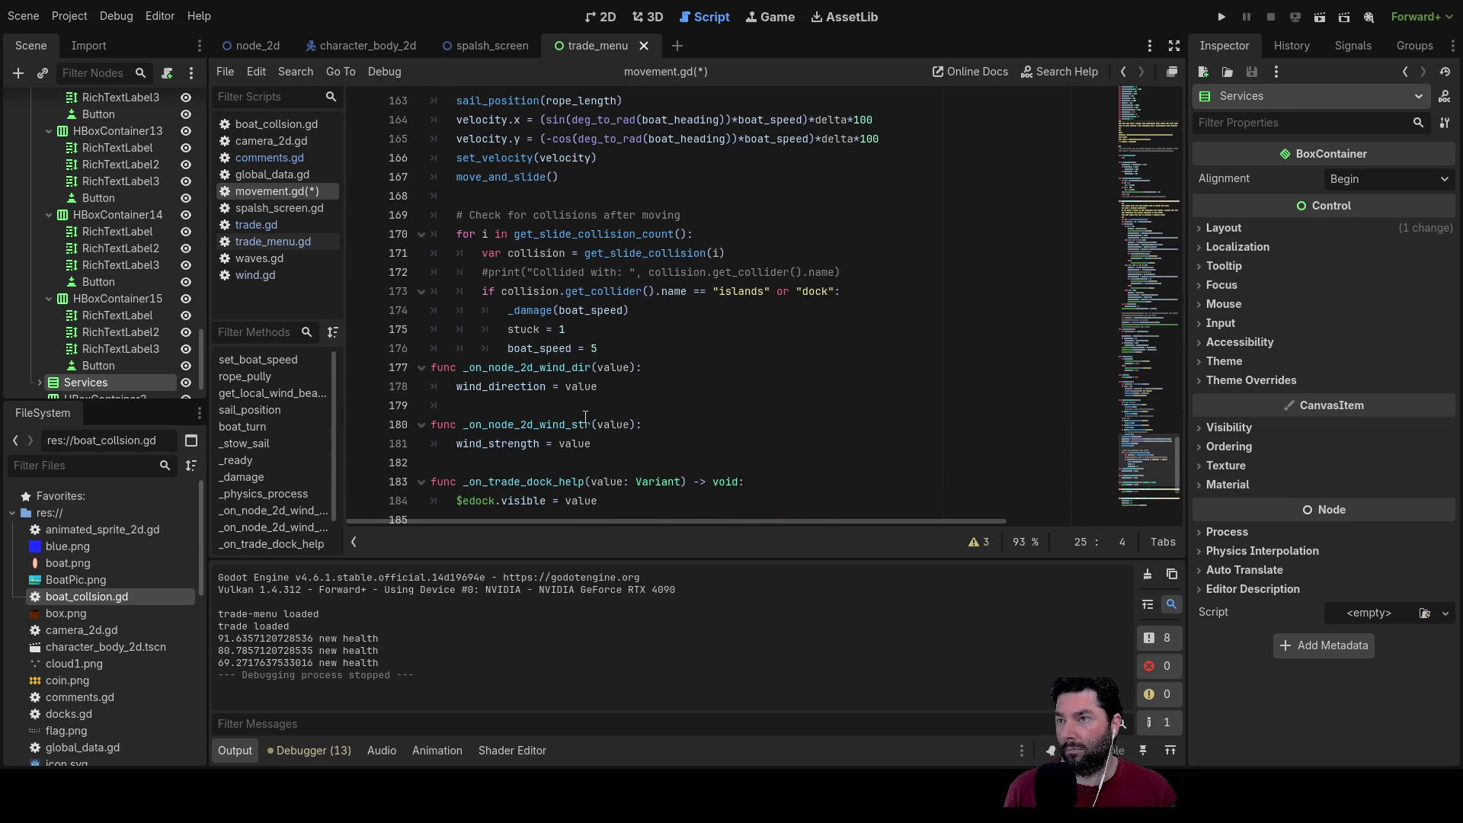
{"action": "left_click", "coordinate": [623, 348]}
{"action": "key", "text": "Return"}
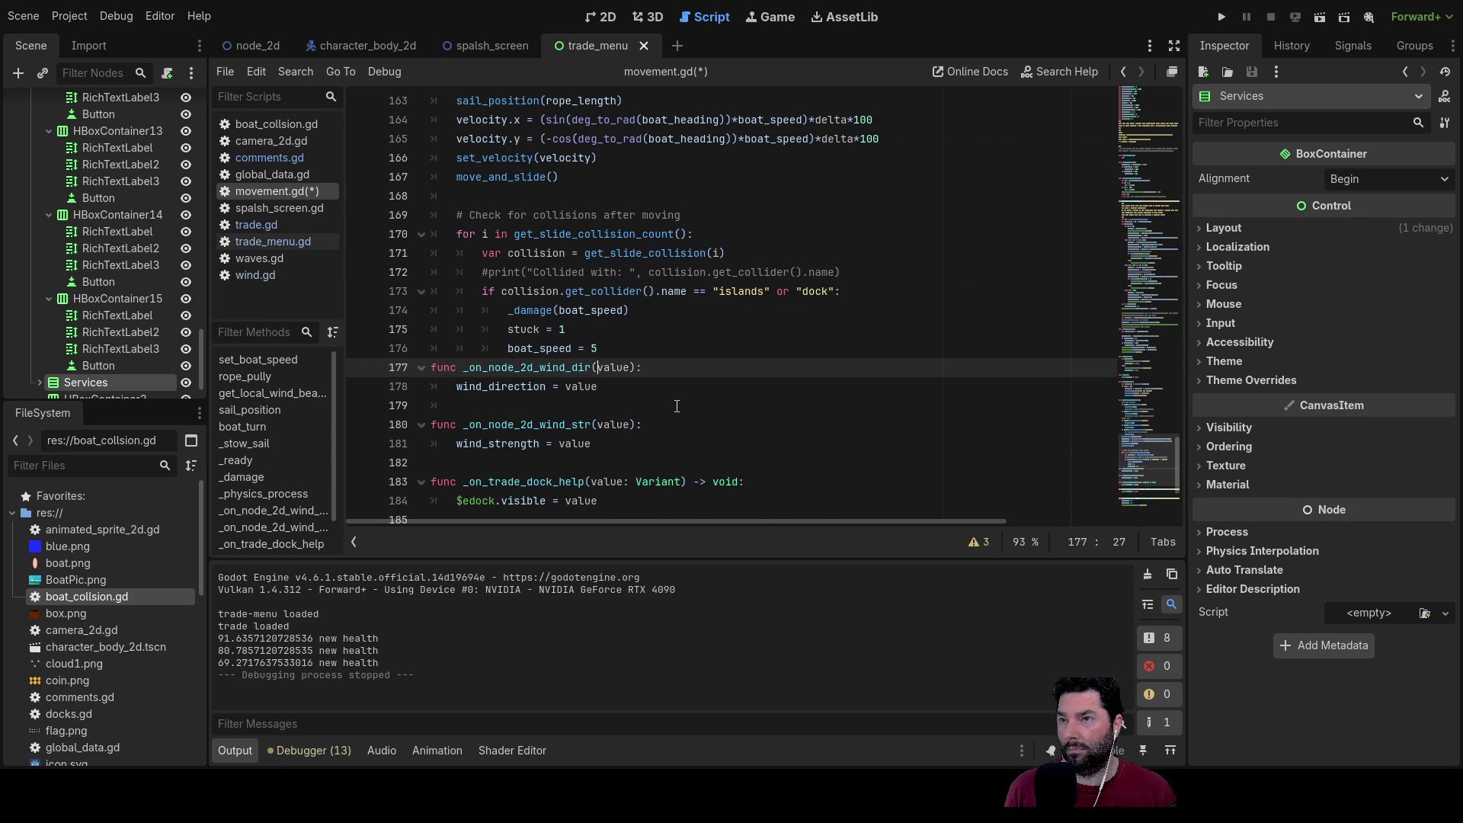
{"action": "key", "text": "BackSpace"}
{"action": "type", "text": "else"}
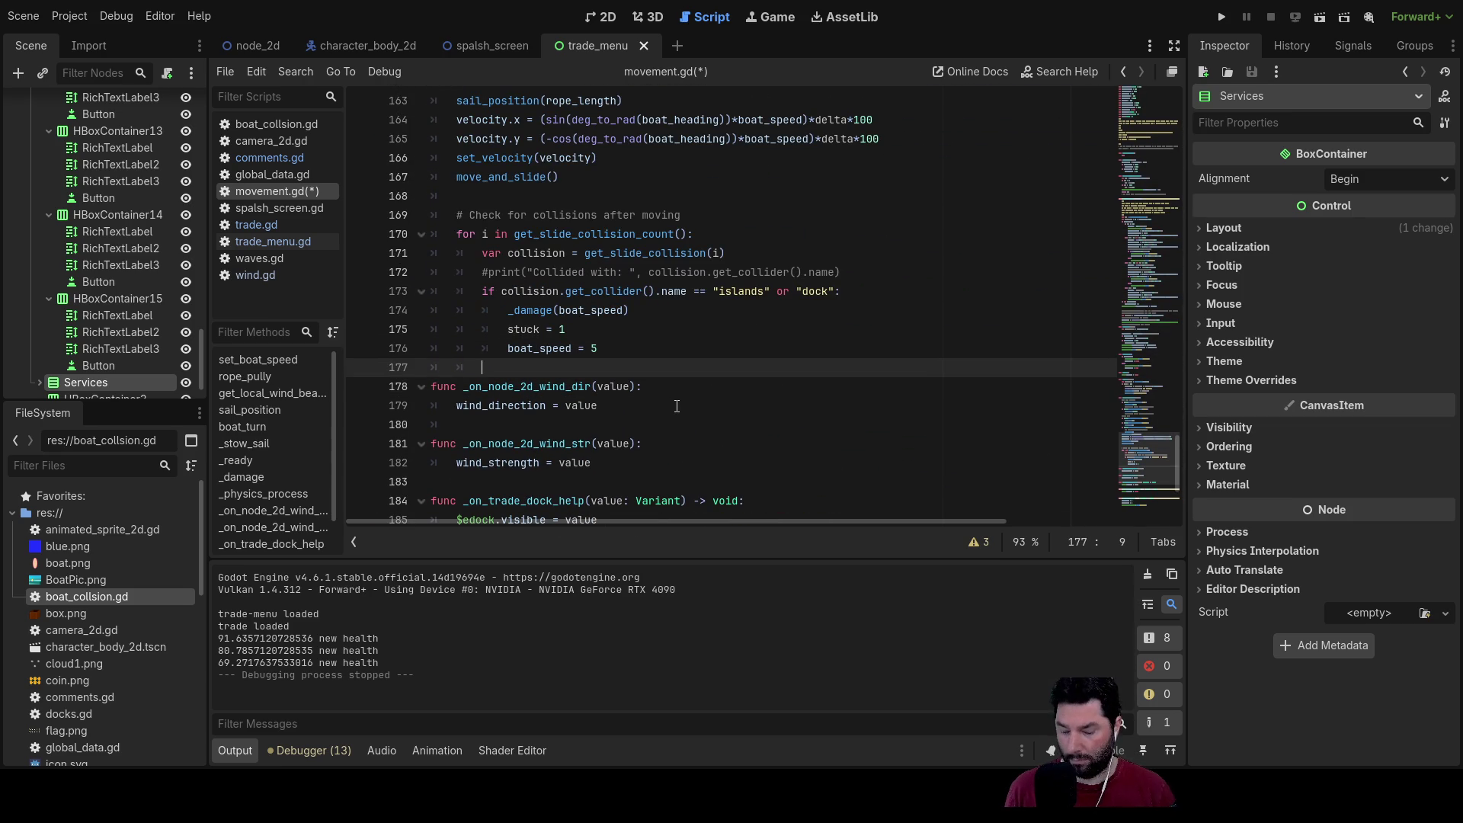
{"action": "key", "text": "Return"}
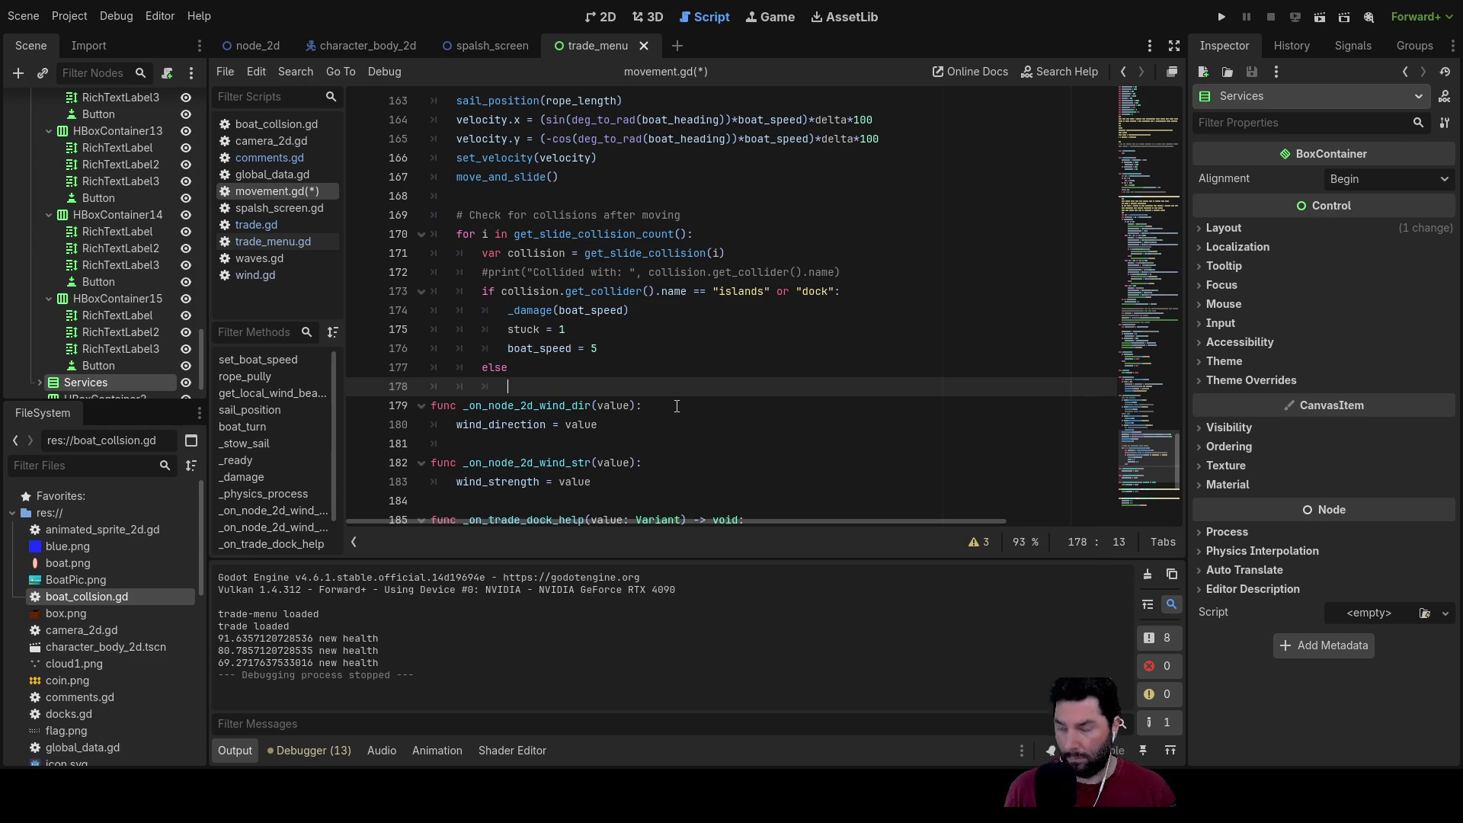
{"action": "type", "text": "stuck = 0"}
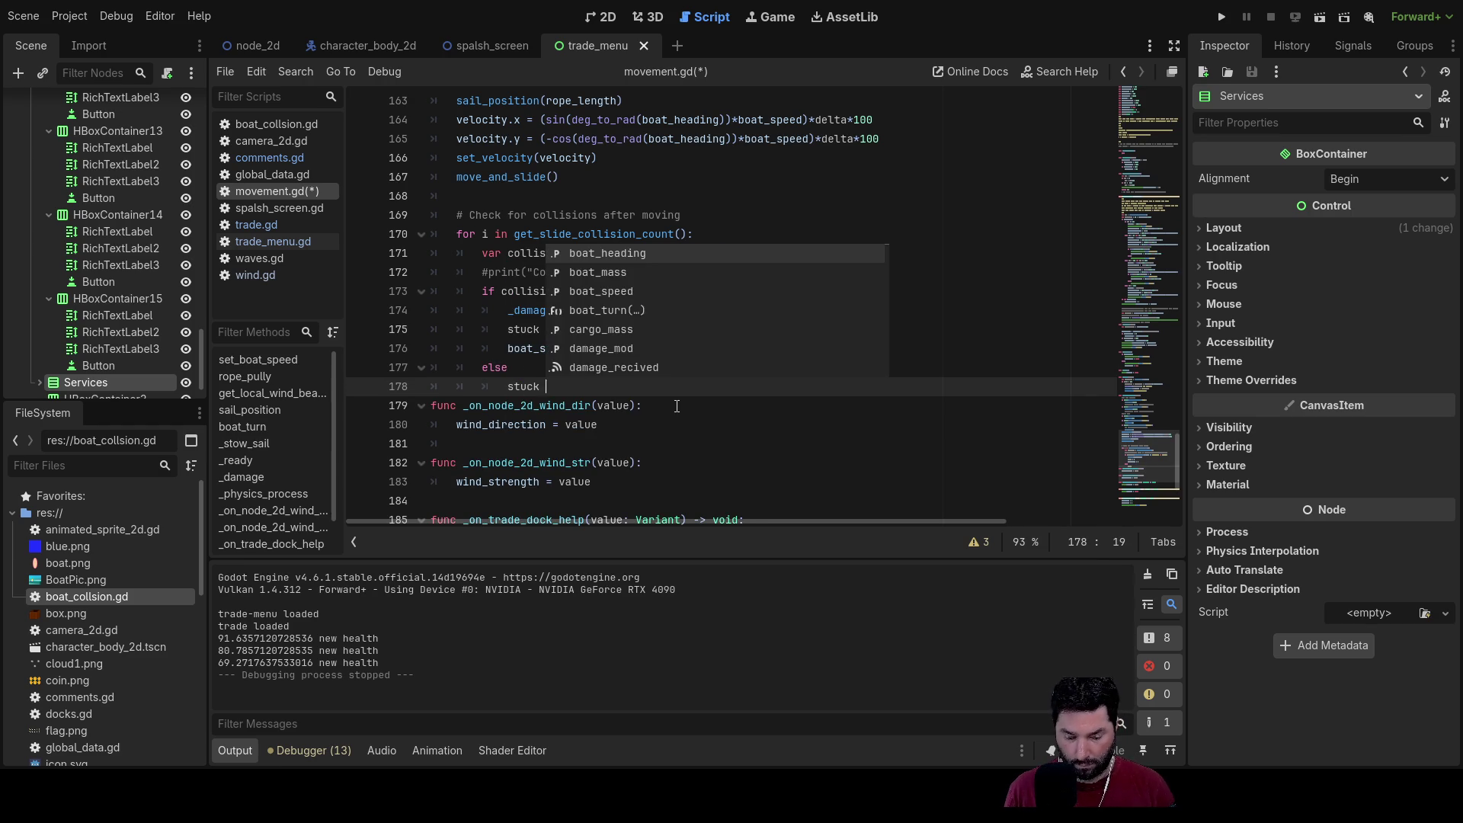
{"action": "key", "text": "Up"}
{"action": "key", "text": "Up"}
{"action": "key", "text": "Up"}
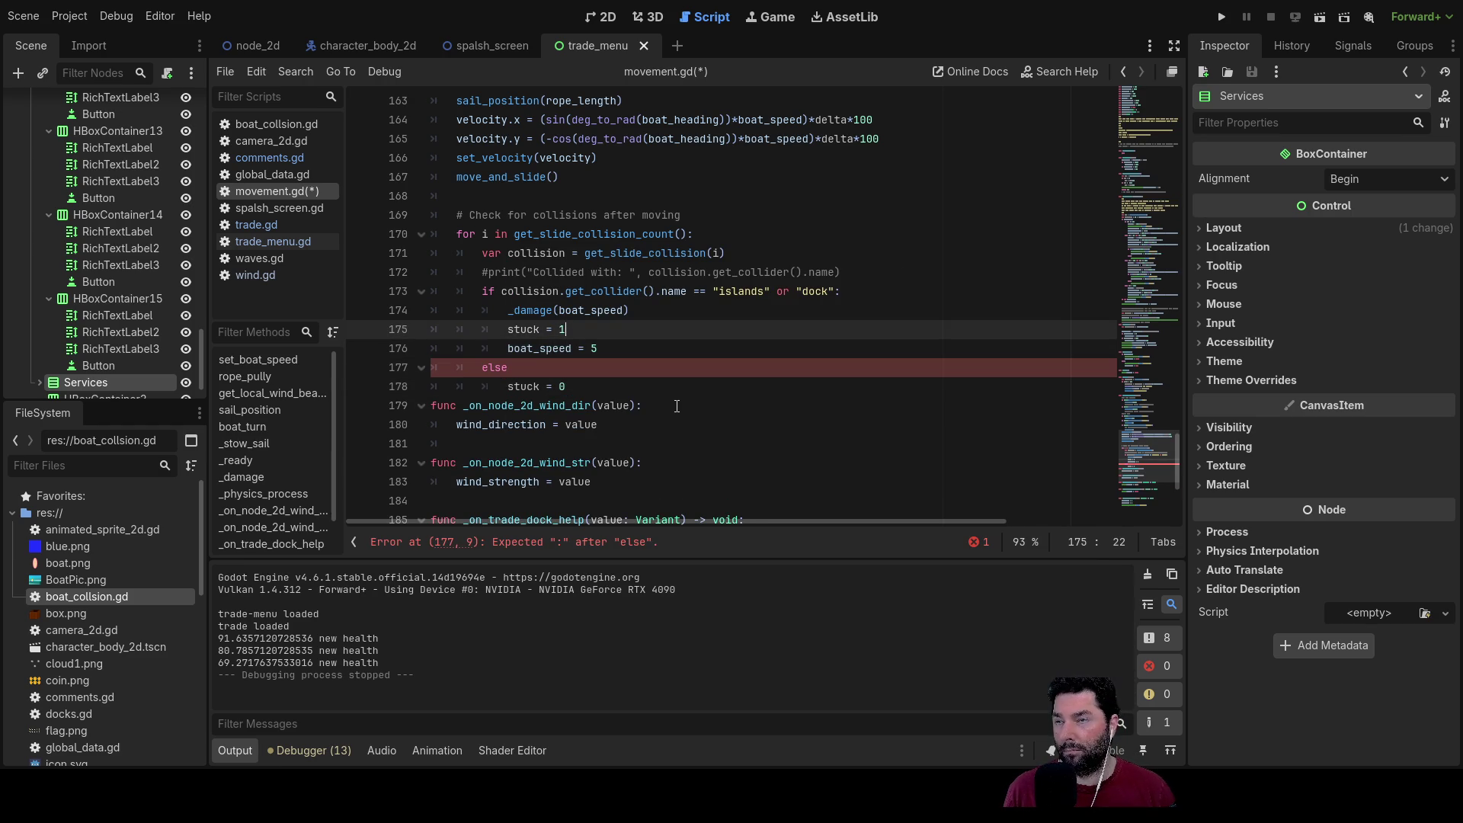
{"action": "left_click", "coordinate": [540, 370]}
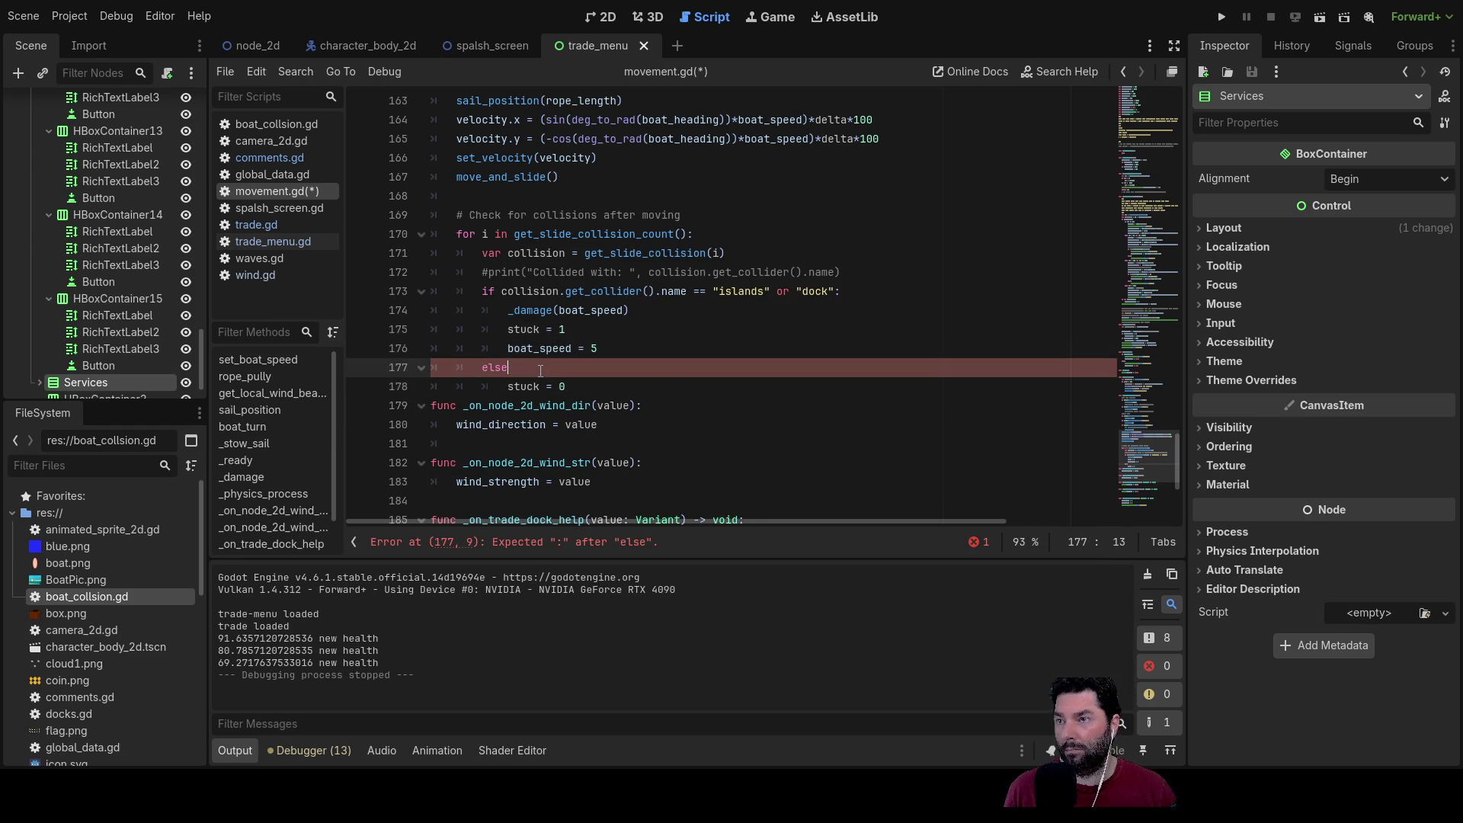
{"action": "type", "text": ":"}
{"action": "scroll", "coordinate": [553, 354], "scroll_direction": "up", "scroll_amount": 12}
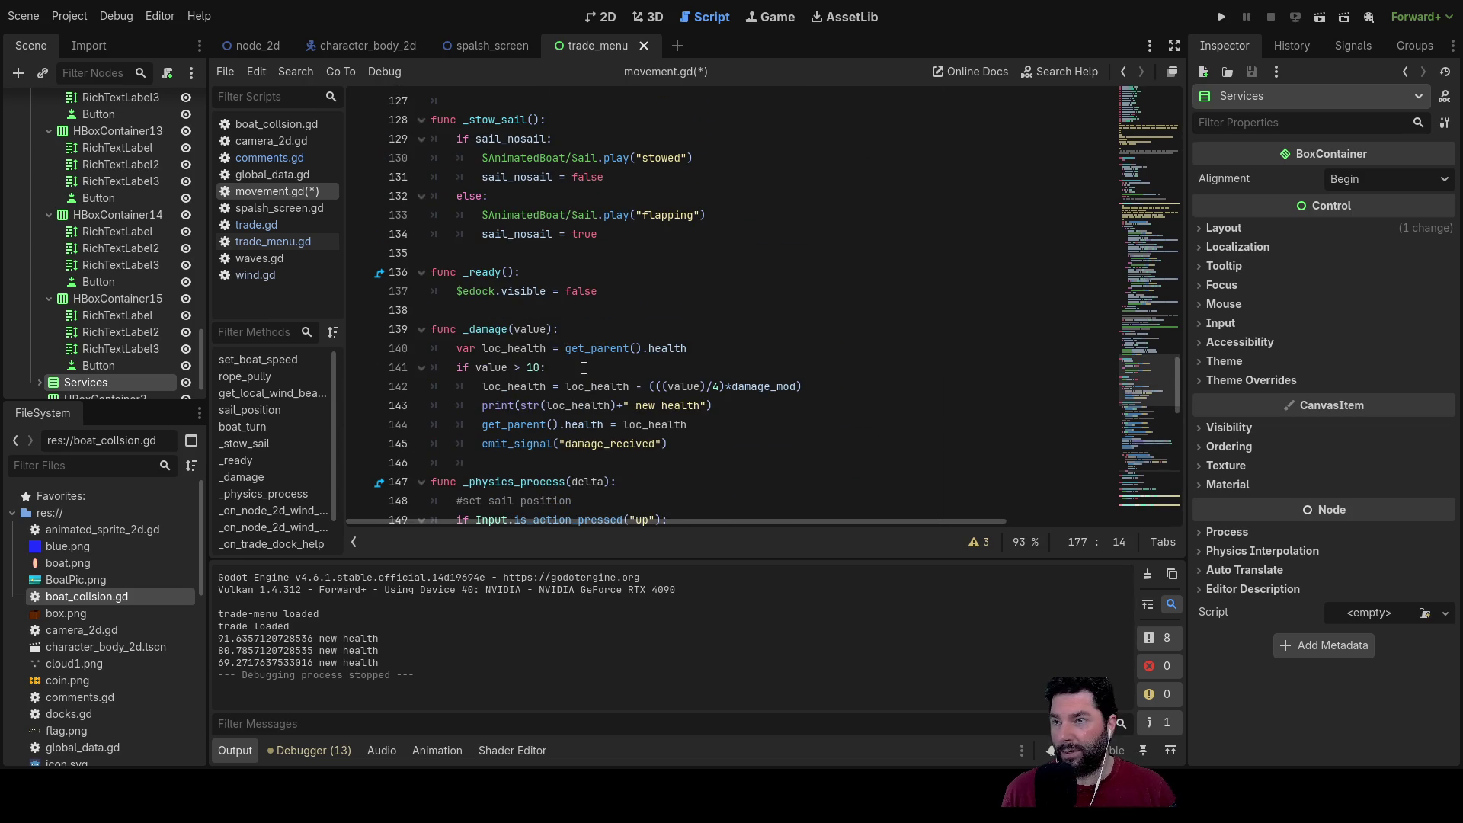
Step: Review the boat_turn function in movement.gd and place the cursor inside it
{"action": "scroll", "coordinate": [572, 358], "scroll_direction": "up", "scroll_amount": 9}
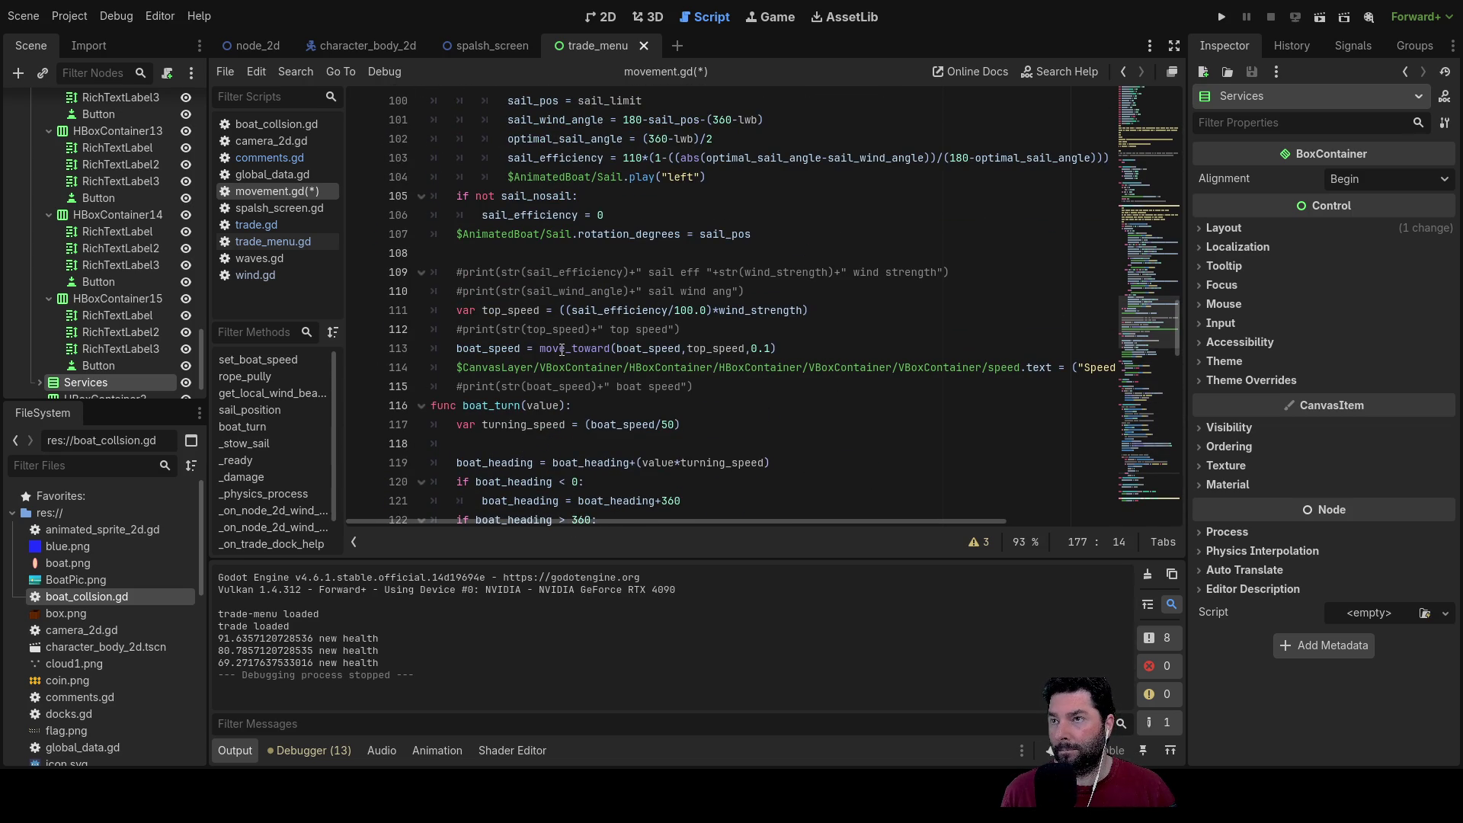
{"action": "scroll", "coordinate": [562, 350], "scroll_direction": "up", "scroll_amount": 9}
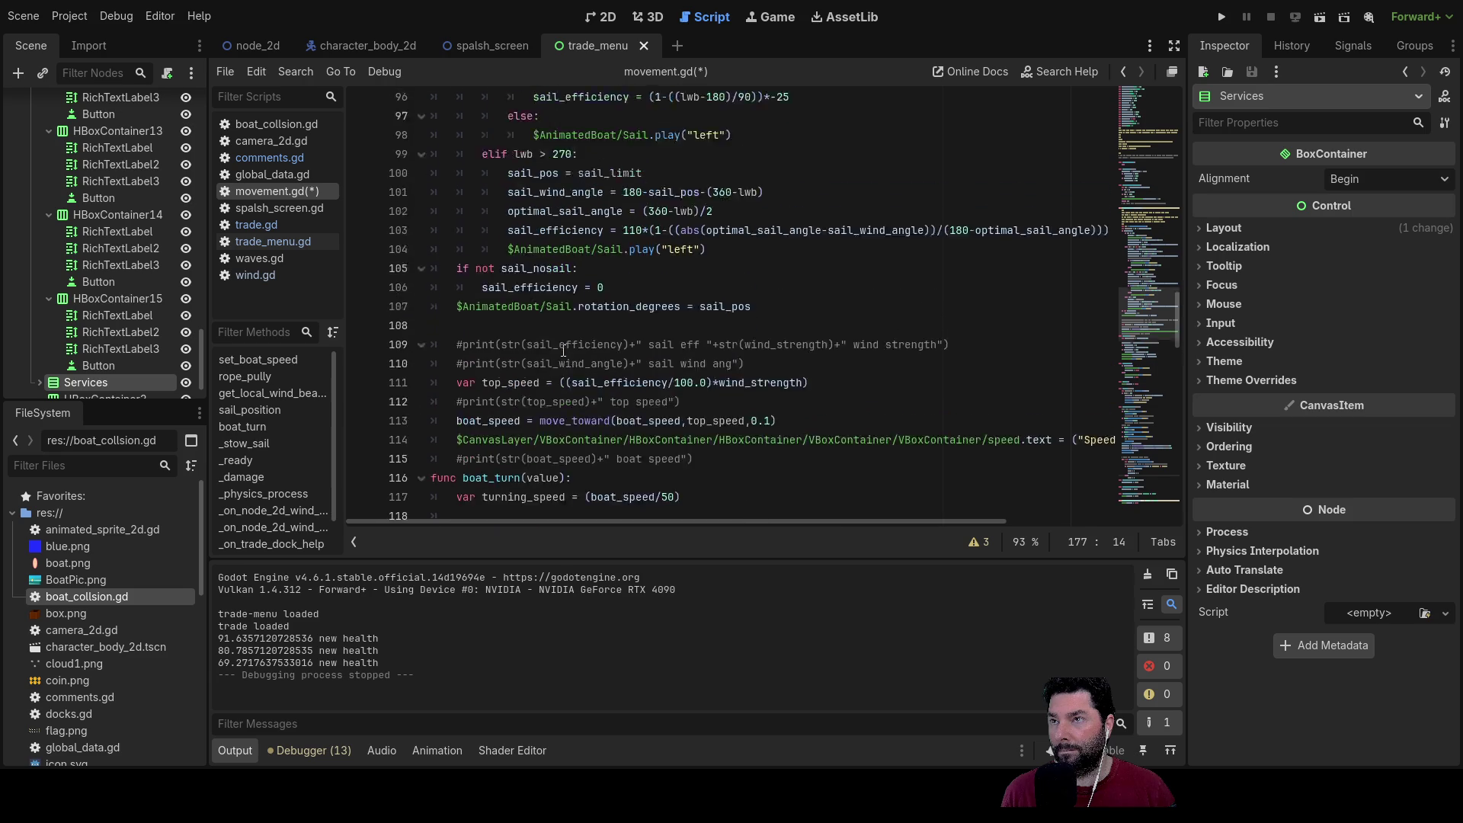
{"action": "scroll", "coordinate": [564, 351], "scroll_direction": "up", "scroll_amount": 6}
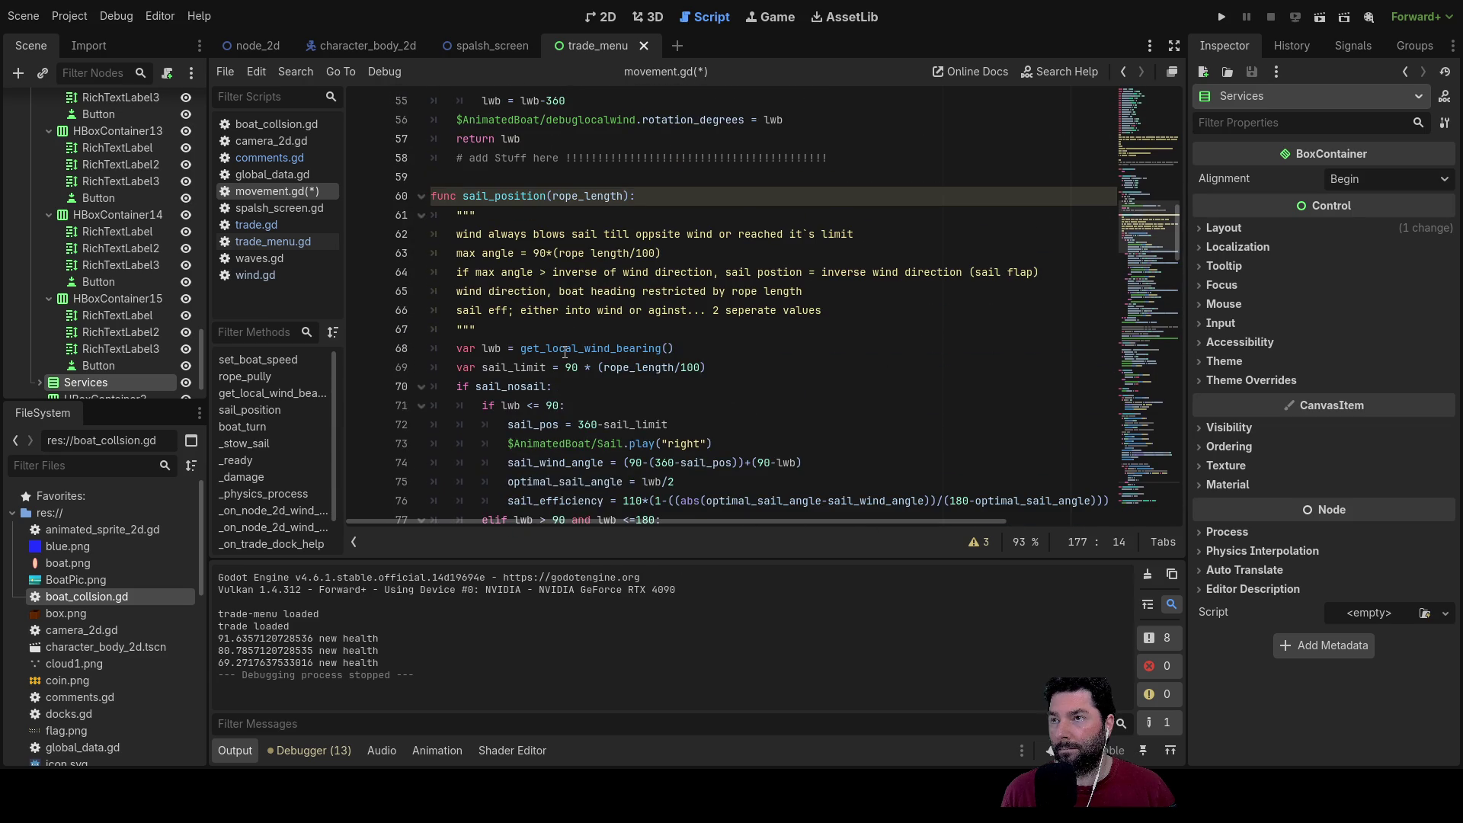
{"action": "scroll", "coordinate": [565, 352], "scroll_direction": "up", "scroll_amount": 5}
{"action": "scroll", "coordinate": [565, 352], "scroll_direction": "up", "scroll_amount": 4}
{"action": "scroll", "coordinate": [566, 354], "scroll_direction": "down", "scroll_amount": 6}
{"action": "scroll", "coordinate": [567, 355], "scroll_direction": "down", "scroll_amount": 16}
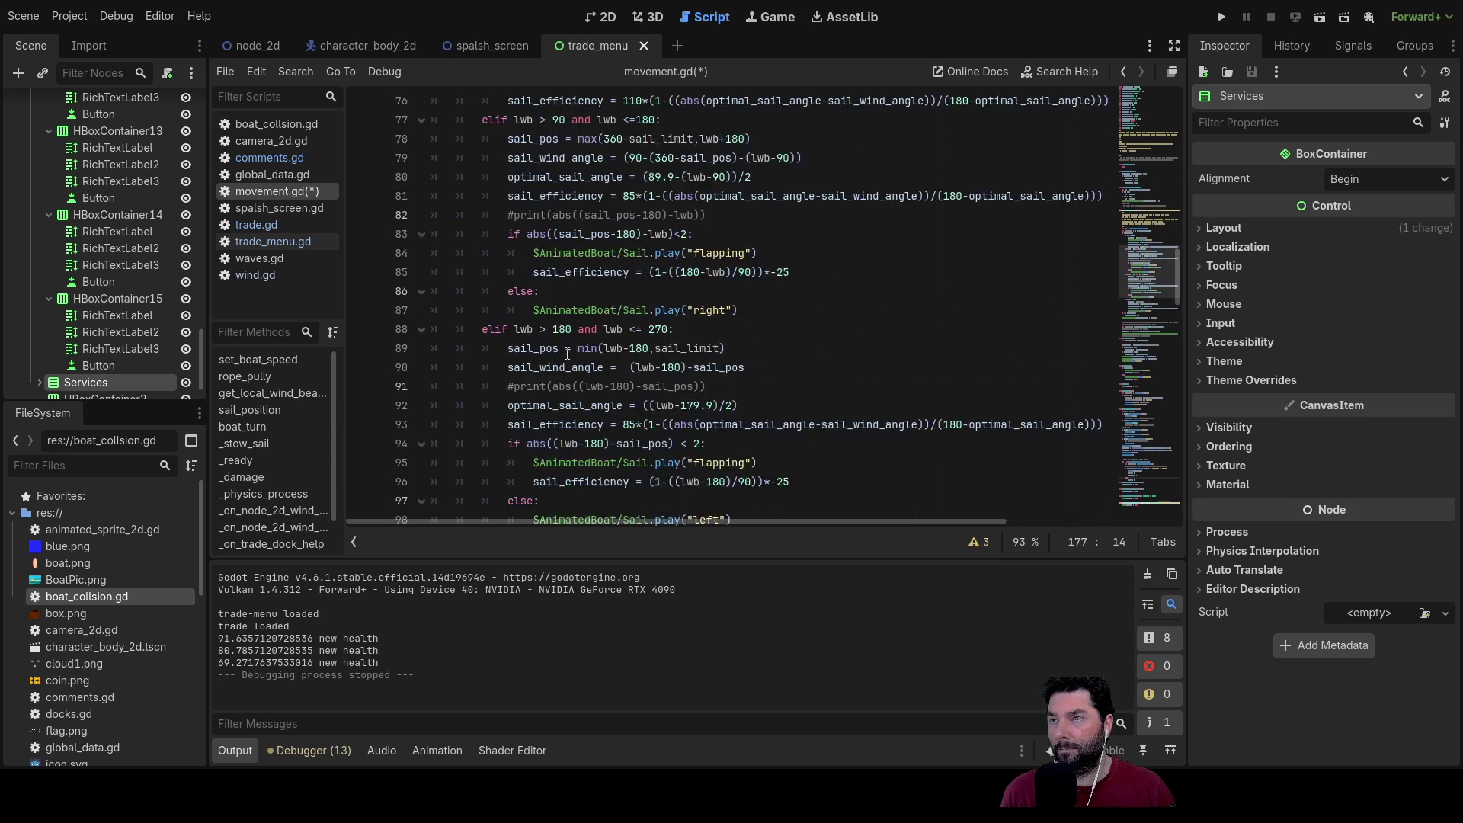
{"action": "scroll", "coordinate": [567, 351], "scroll_direction": "down", "scroll_amount": 2}
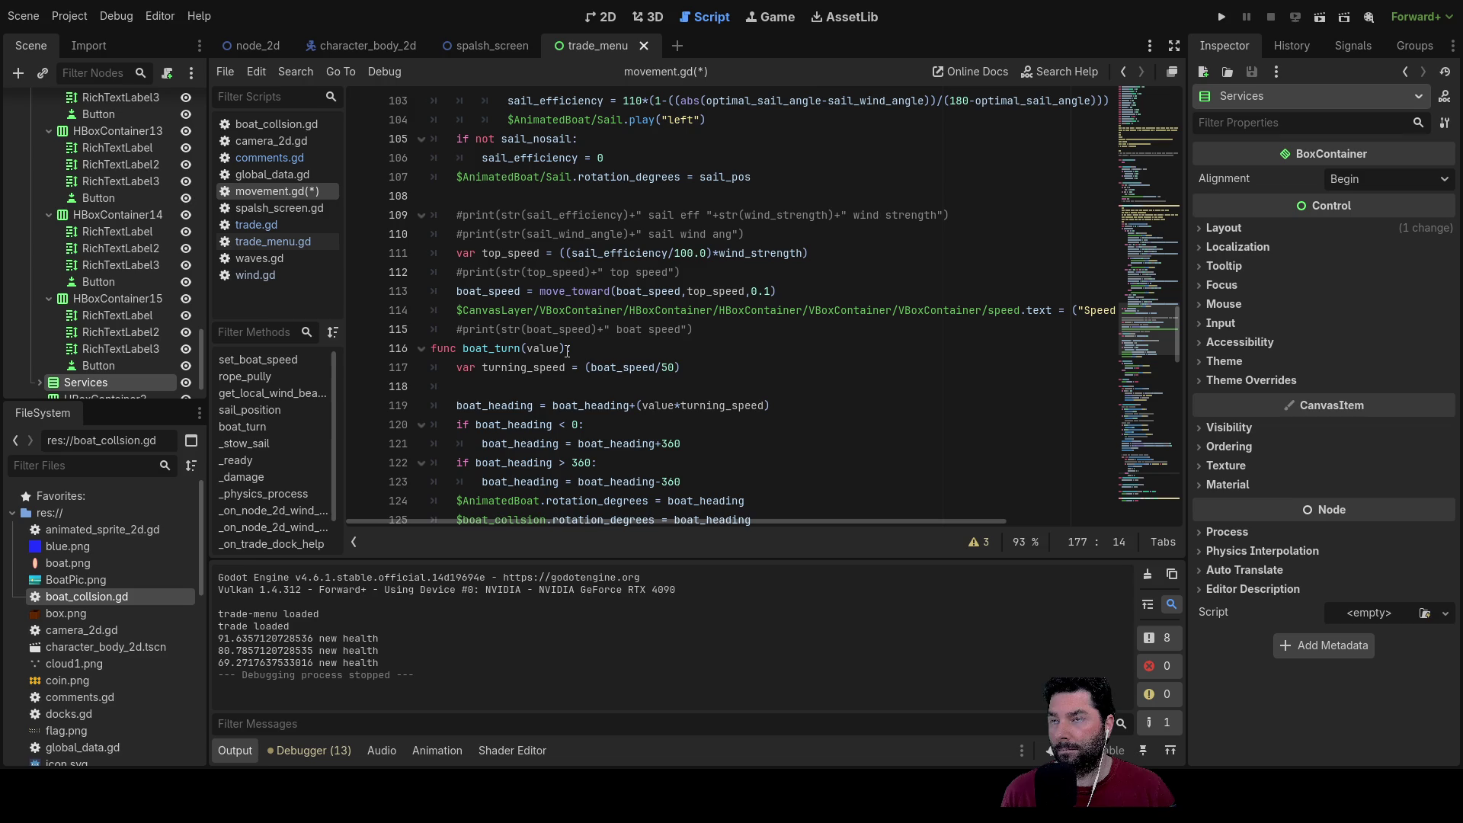
{"action": "scroll", "coordinate": [567, 351], "scroll_direction": "down", "scroll_amount": 2}
{"action": "left_click", "coordinate": [491, 276]}
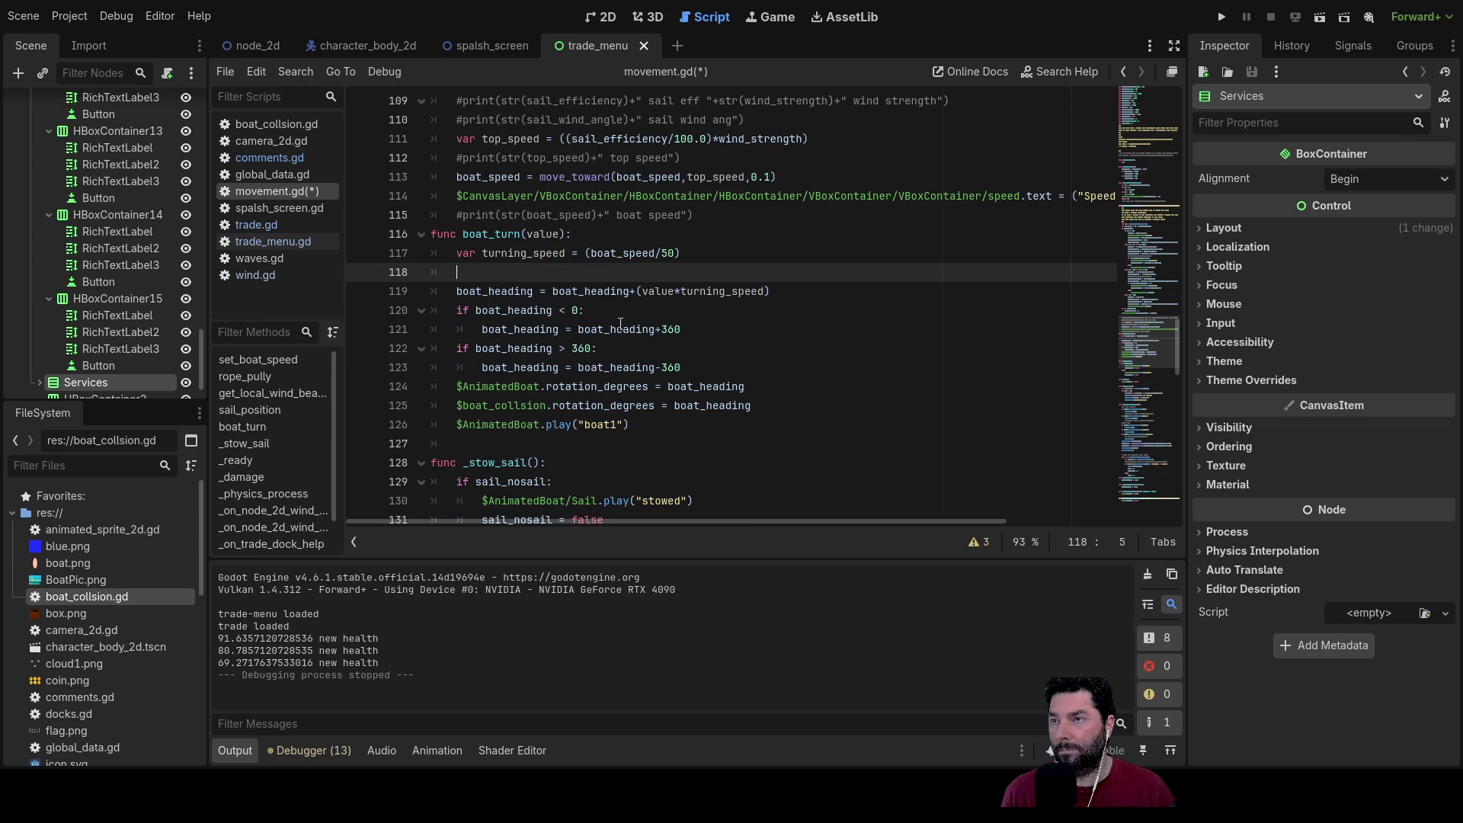
Step: Wrap boat_turn's turning_speed line in an if stuck == 1 check with an else branch
{"action": "key", "text": "Up"}
{"action": "key", "text": "ctrl+shift+Return"}
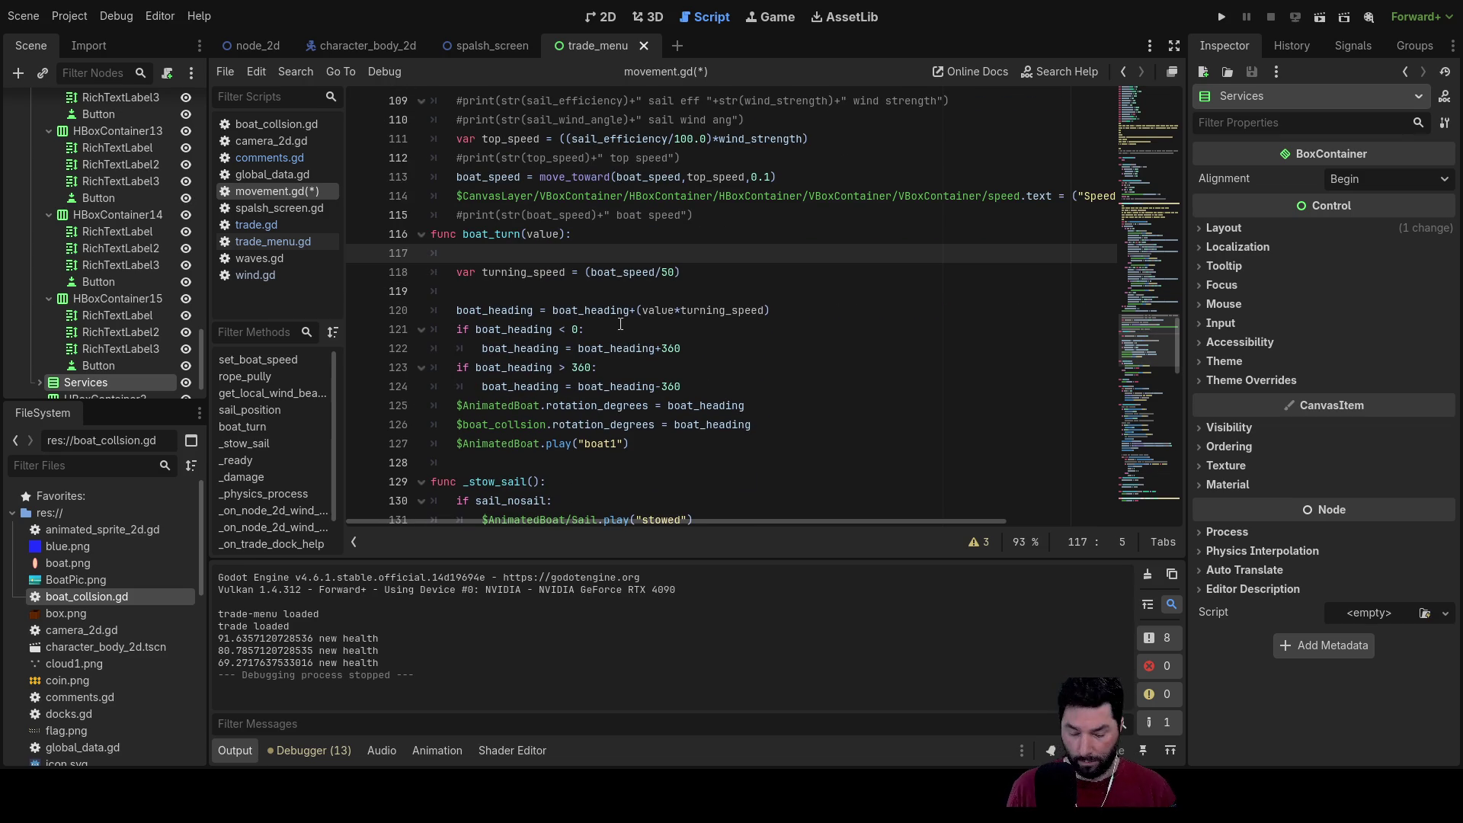
{"action": "type", "text": "if "}
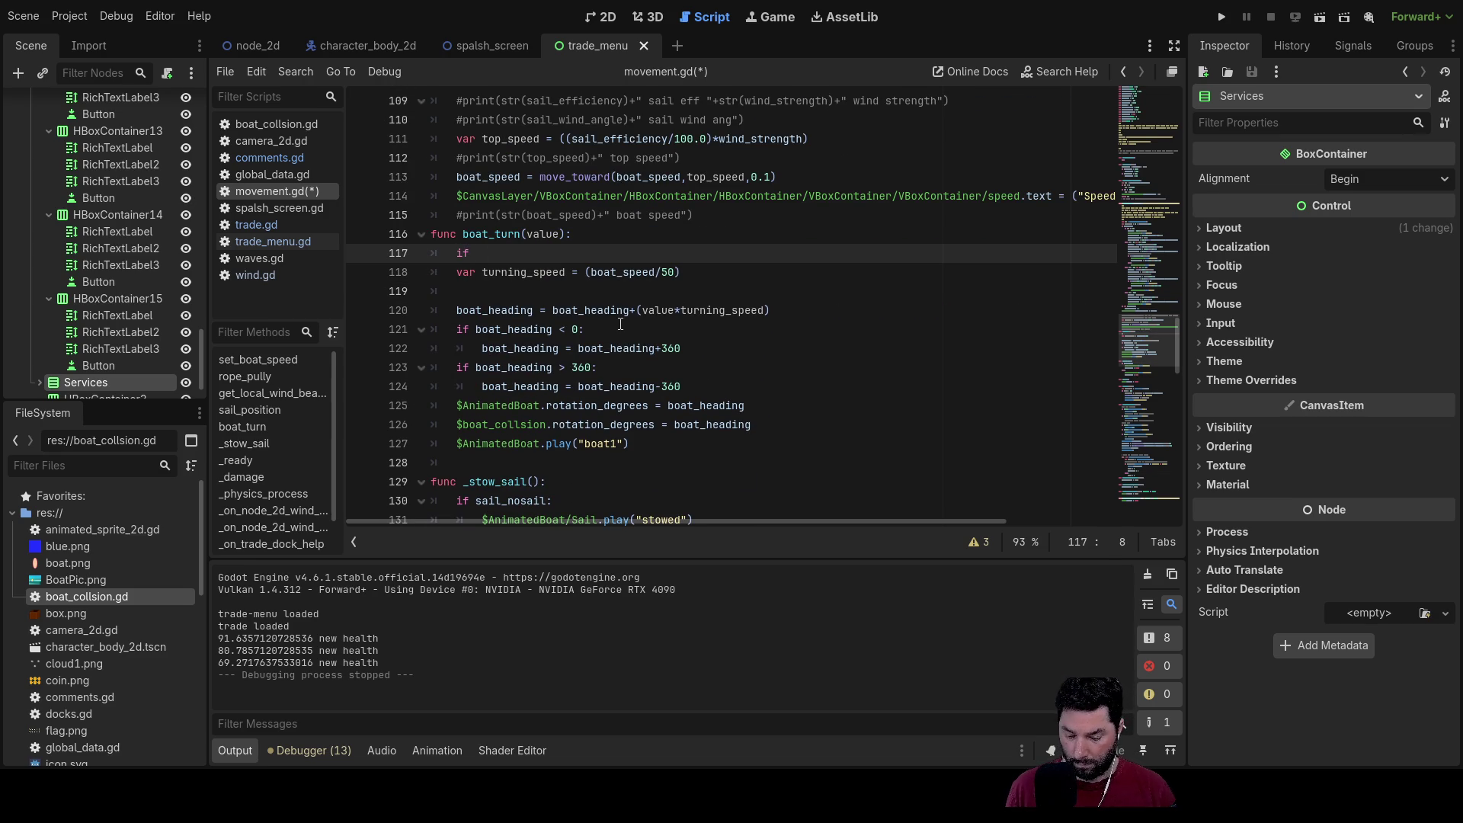
{"action": "type", "text": "stuck"}
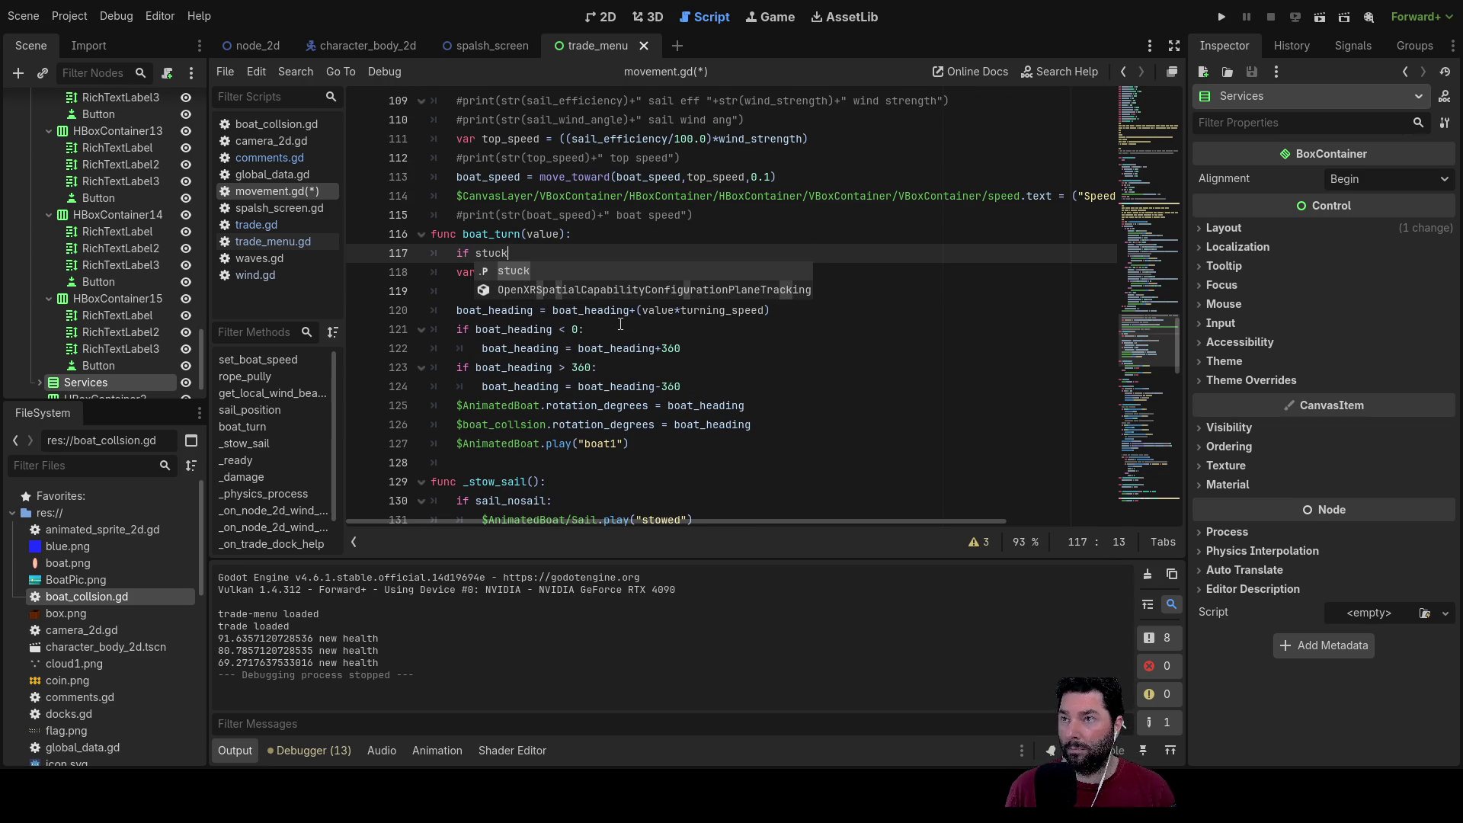
{"action": "type", "text": " ==1"}
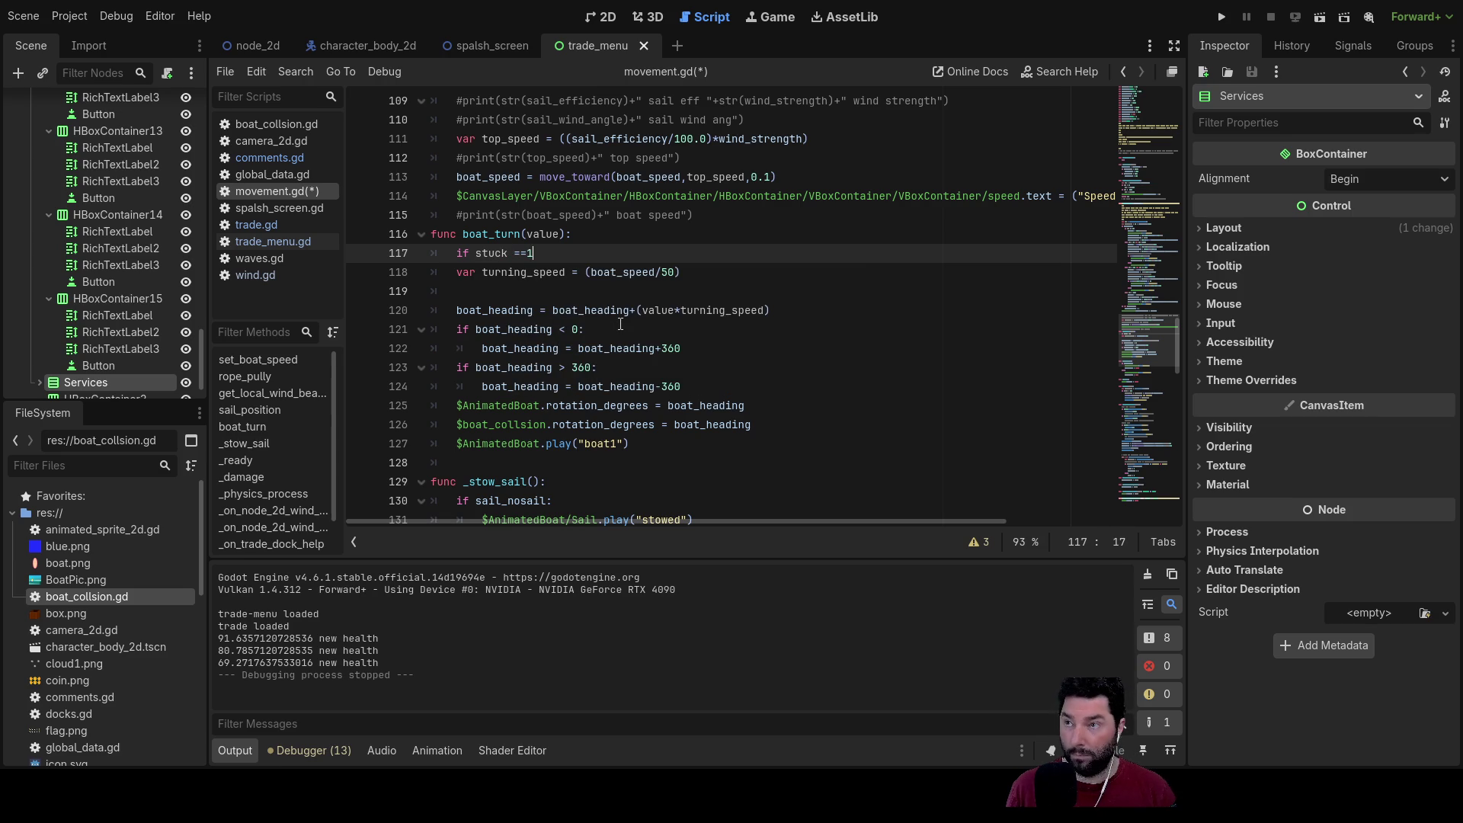
{"action": "key", "text": "Return"}
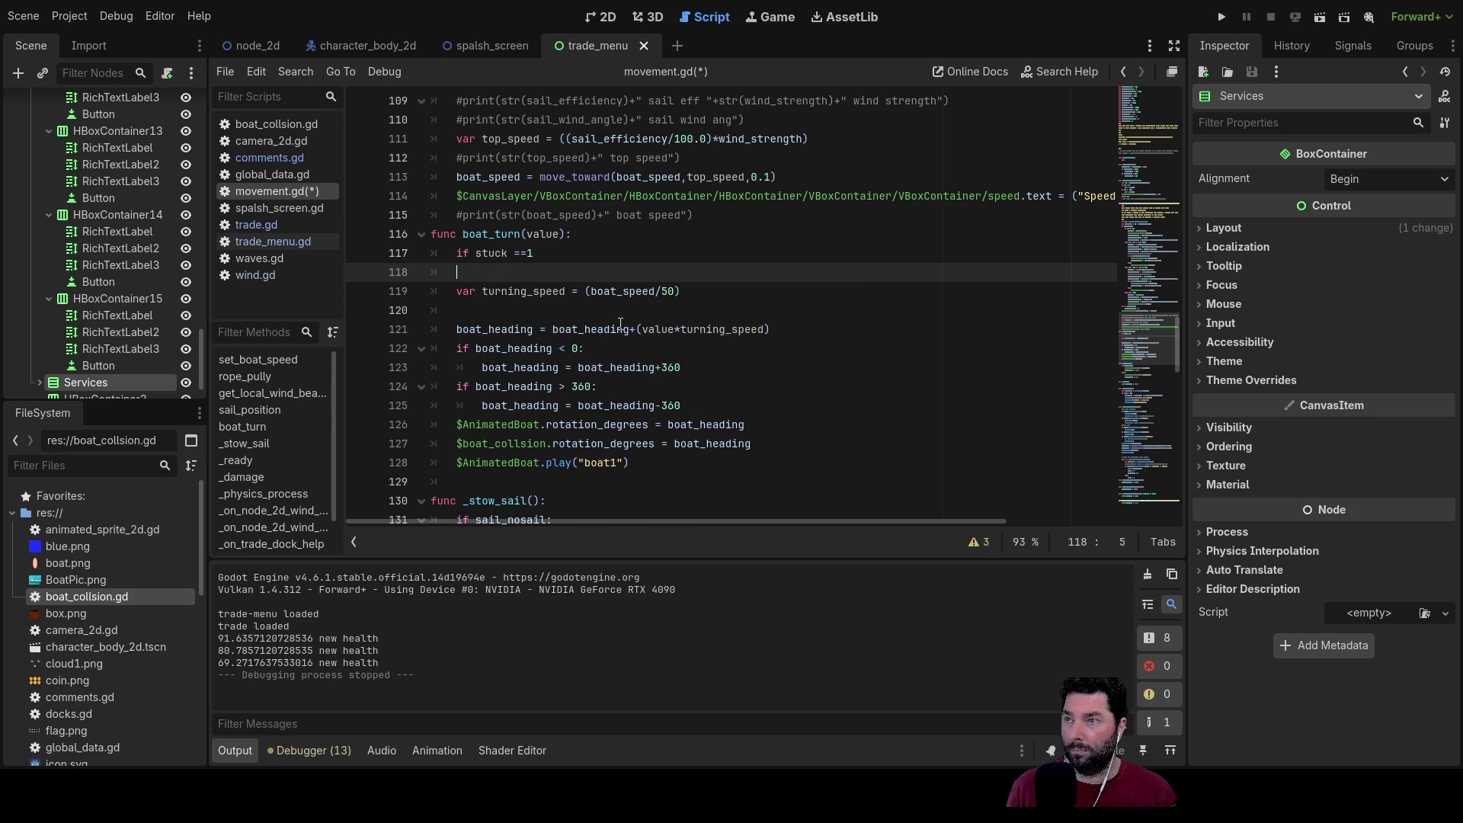
{"action": "key", "text": "Delete"}
{"action": "key", "text": "Delete"}
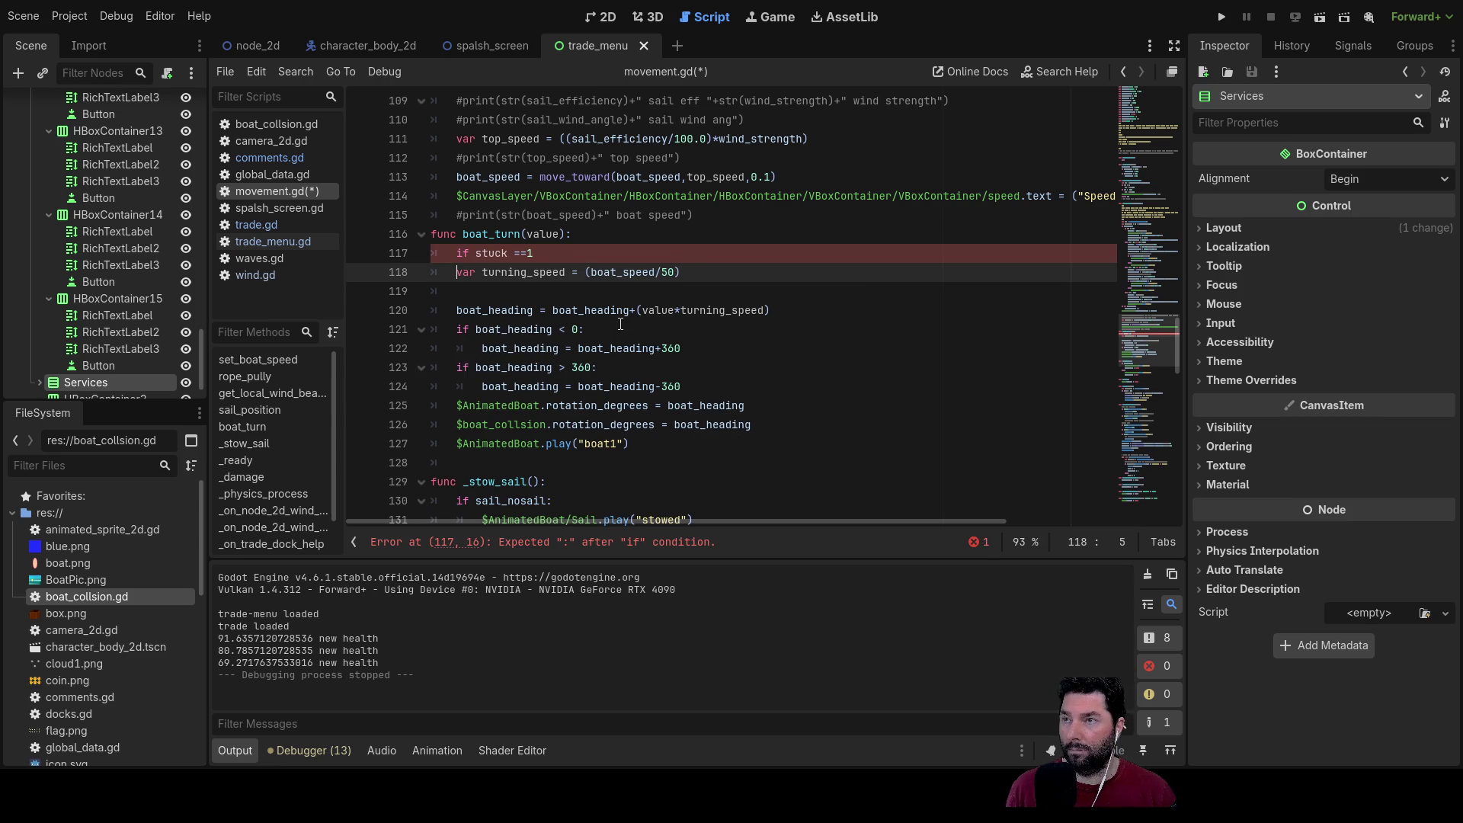
{"action": "key", "text": "ctrl+shift+Return"}
{"action": "type", "text": "else:"}
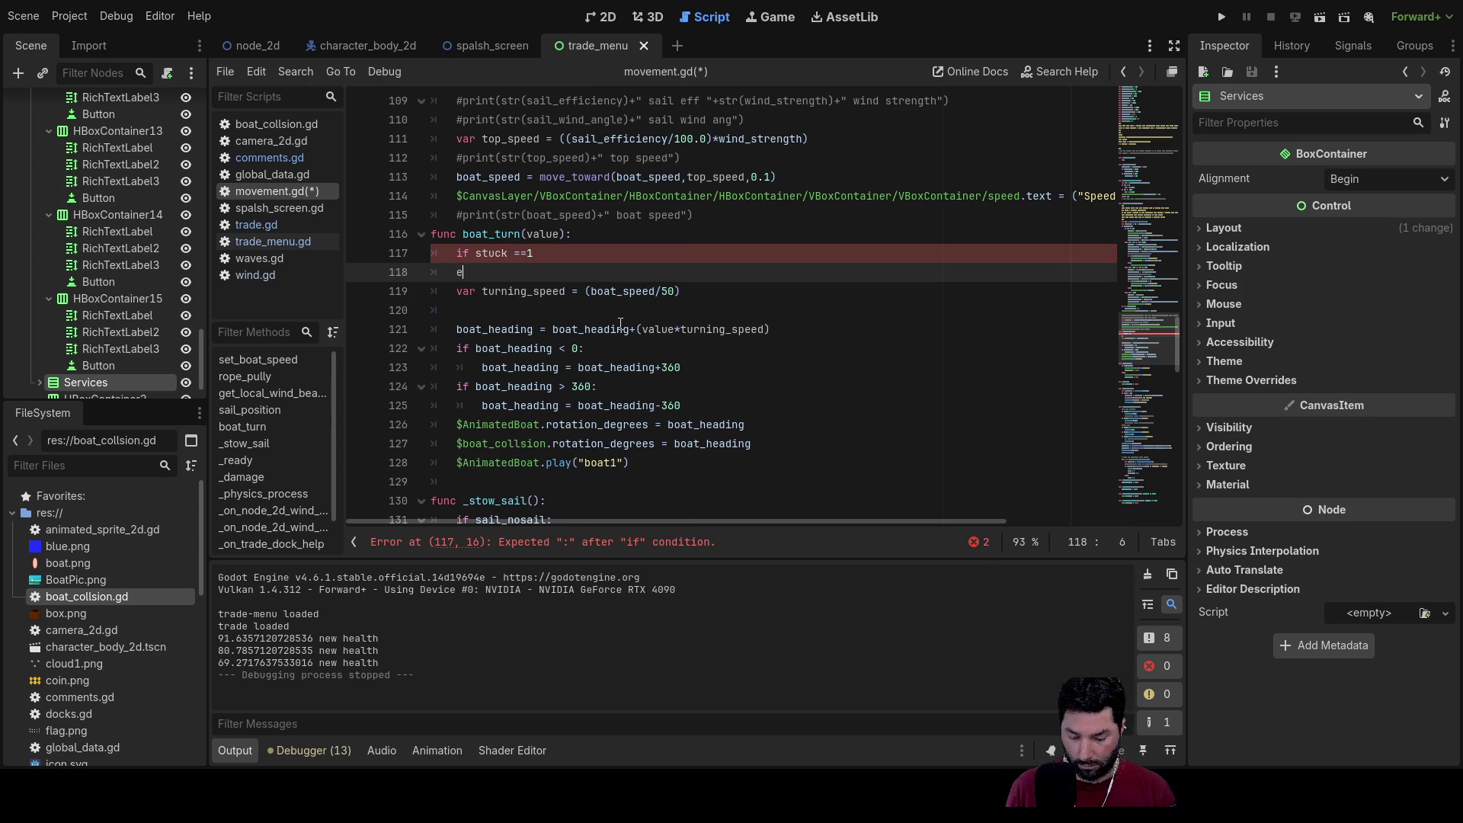
{"action": "key", "text": "Down"}
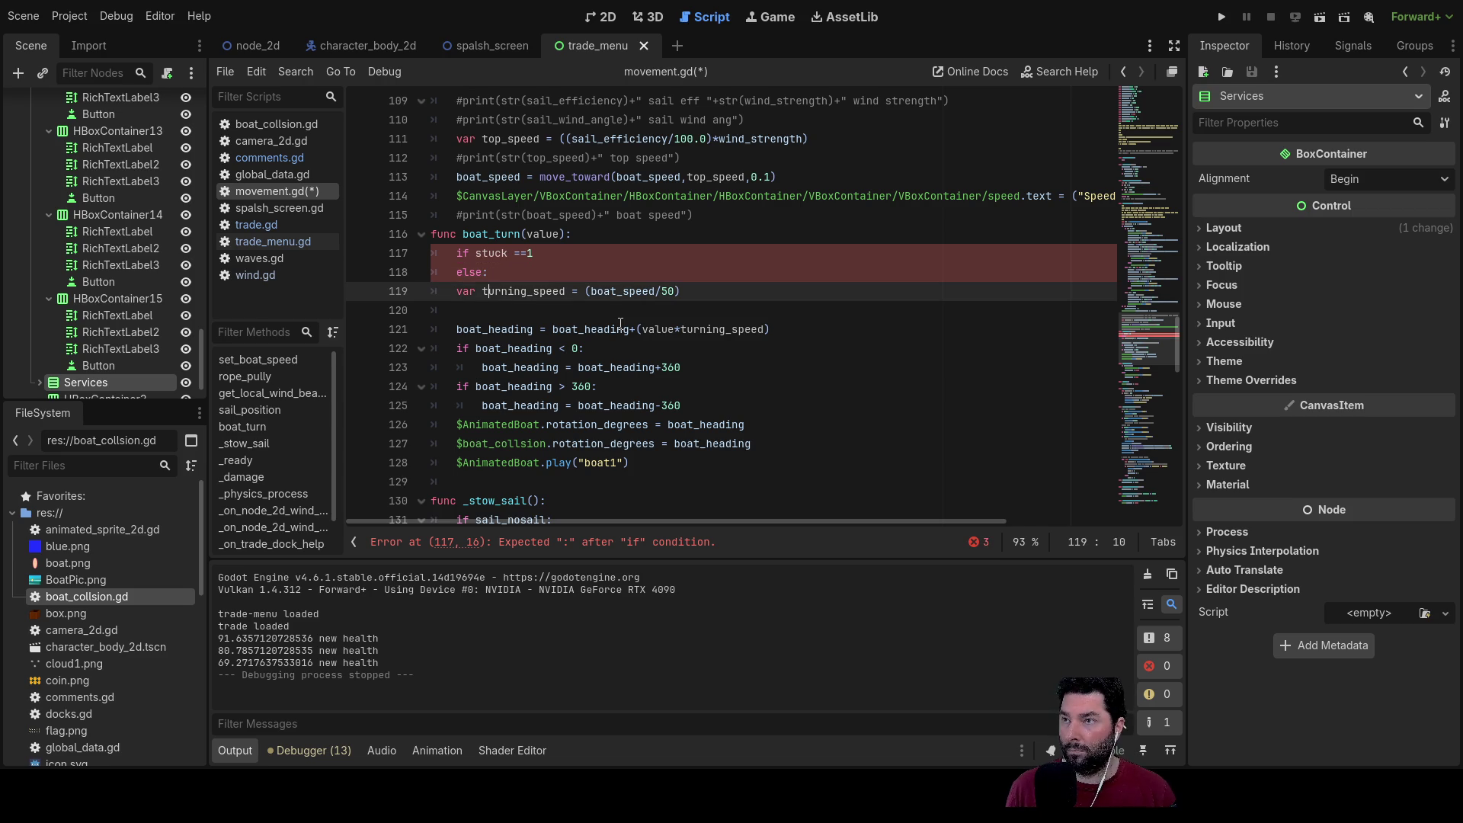
{"action": "key", "text": "Up"}
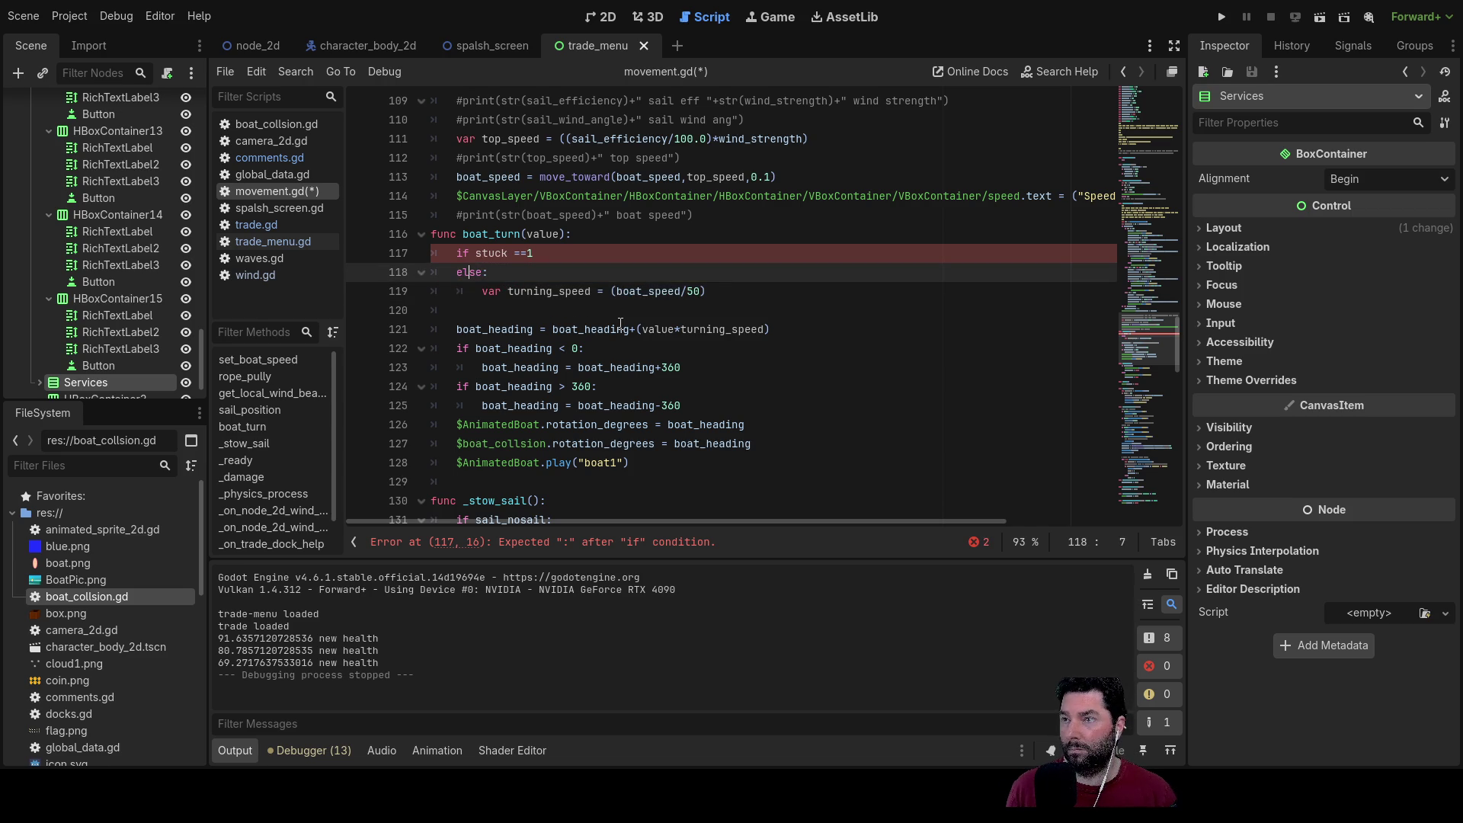
{"action": "key", "text": "Return"}
{"action": "key", "text": "Down"}
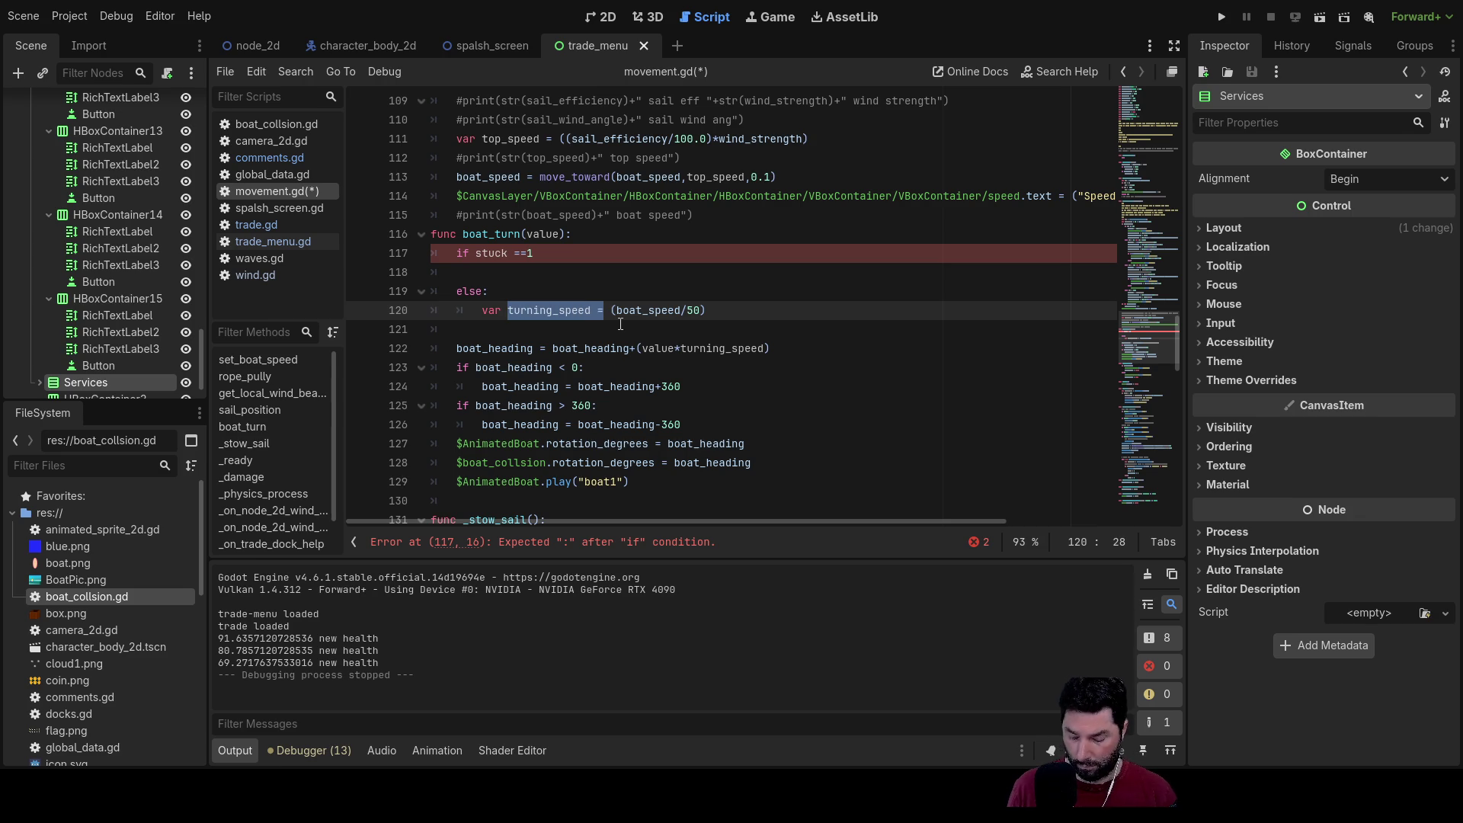
Step: Give the stuck branch a turning speed of 5 and tidy the == 1 comparison
{"action": "key", "text": "Up"}
{"action": "key", "text": "Up"}
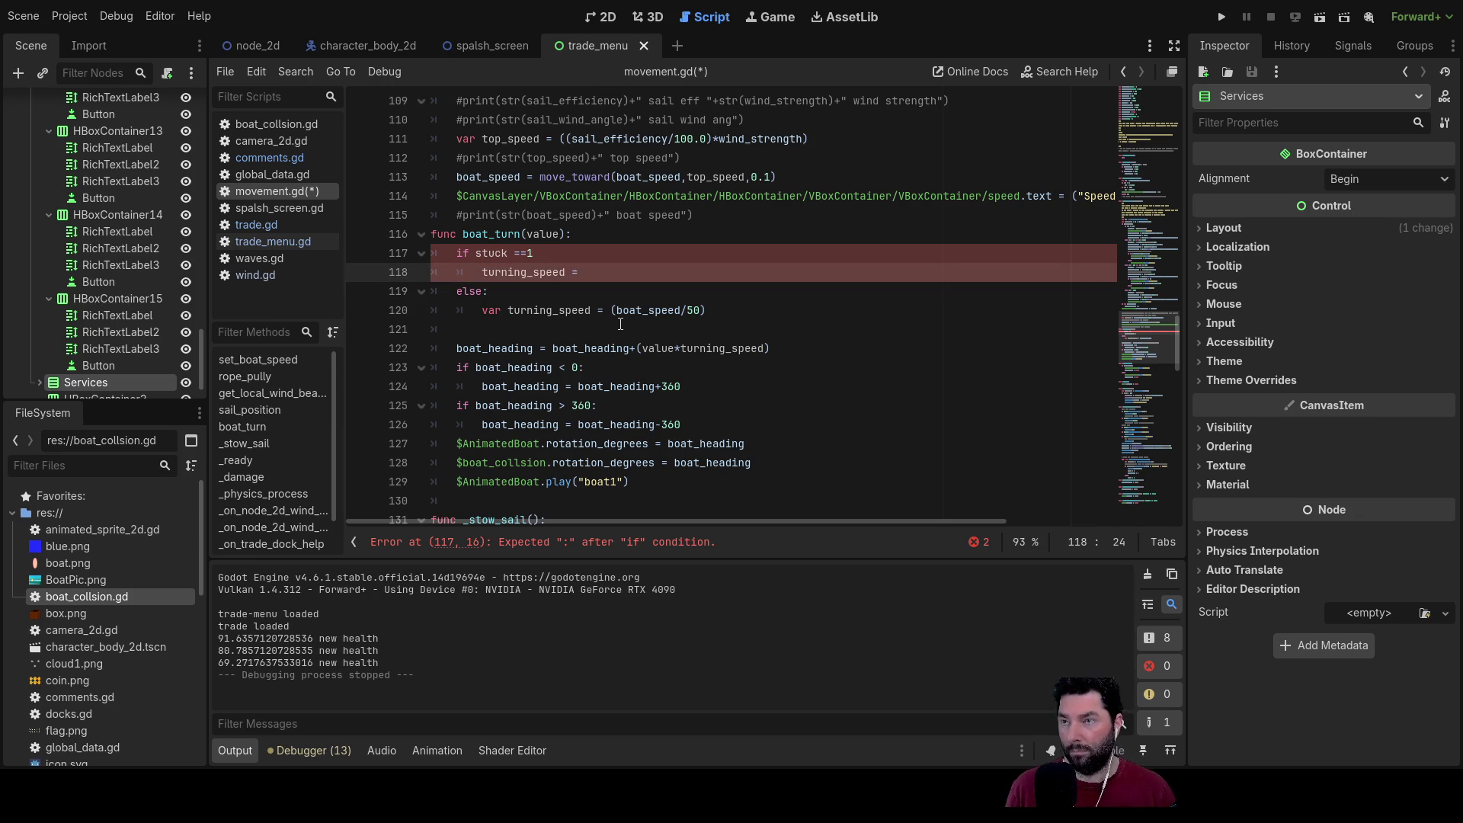
{"action": "type", "text": "5"}
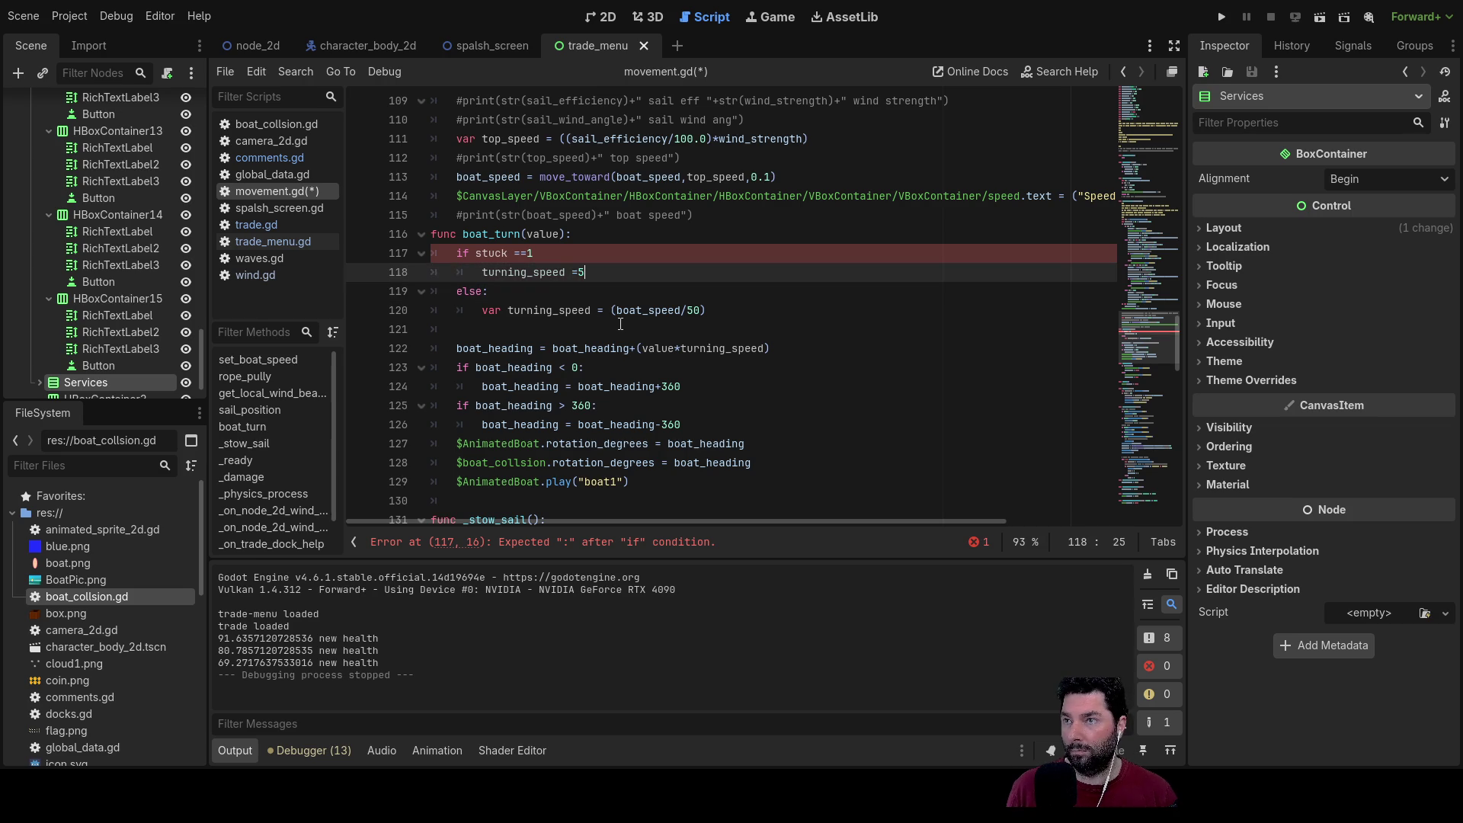
{"action": "key", "text": "Down"}
{"action": "key", "text": "Down"}
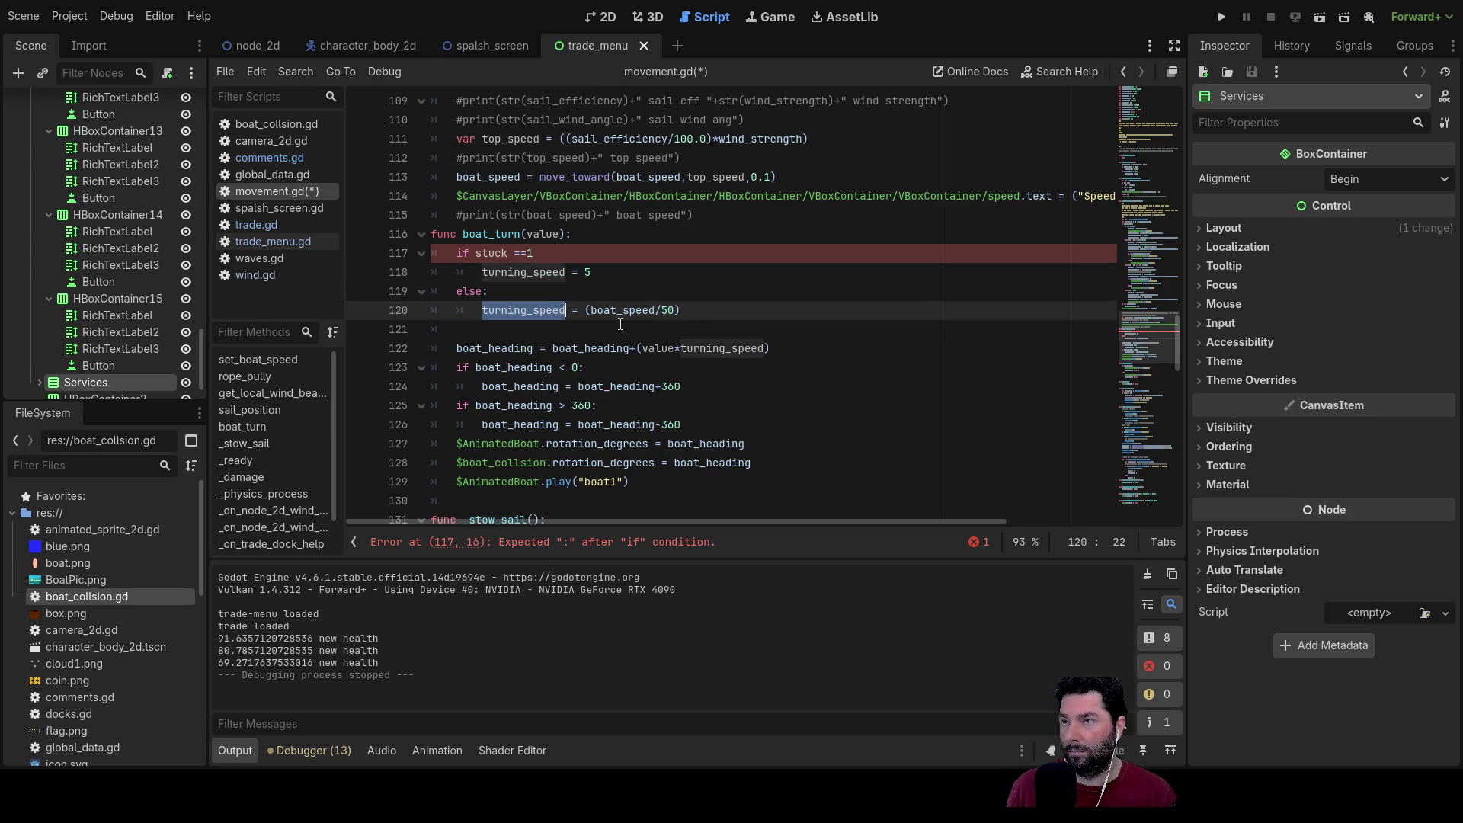
{"action": "key", "text": "Up"}
{"action": "key", "text": "Up"}
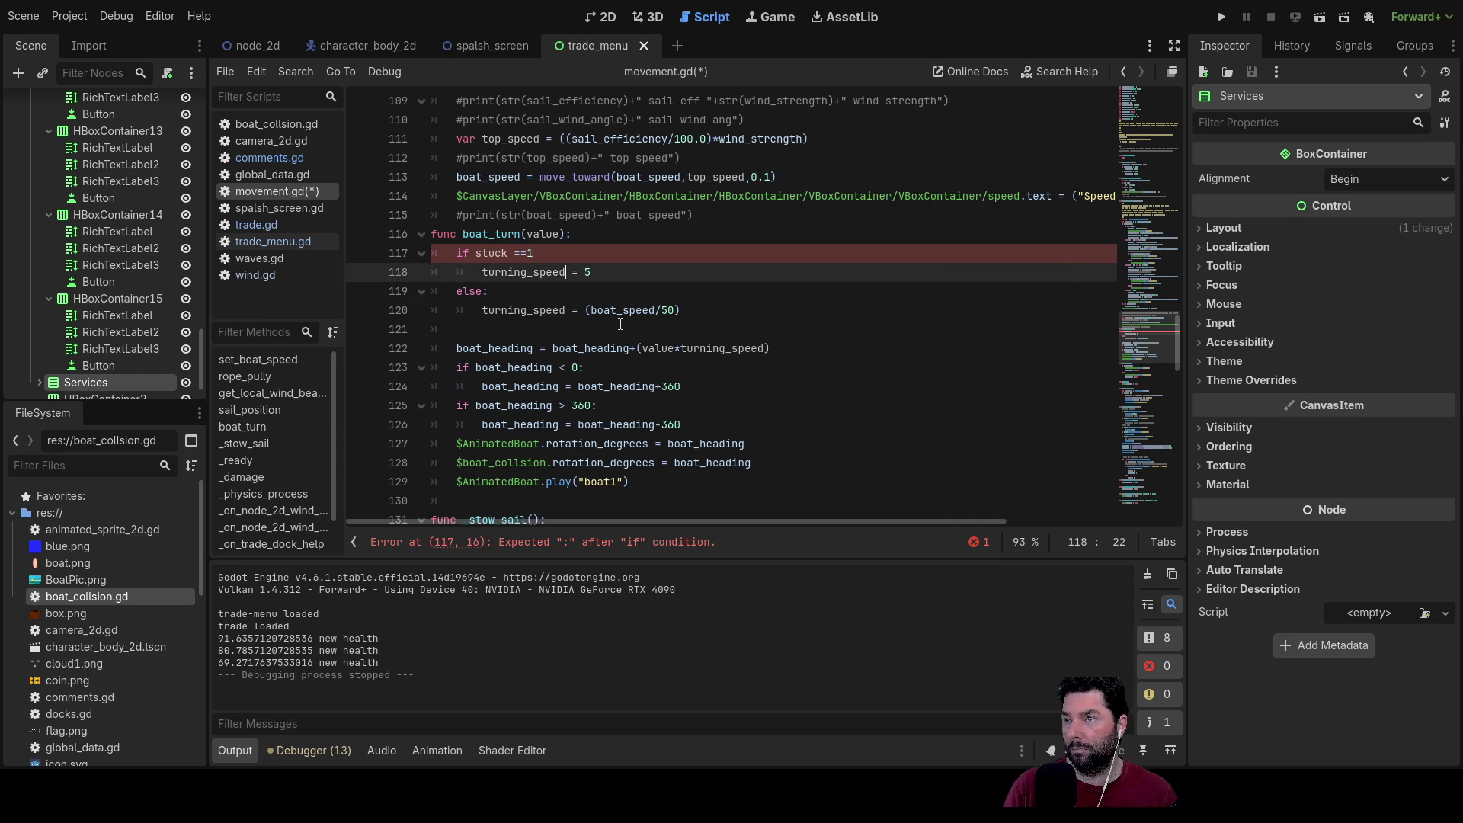
{"action": "key", "text": "Up"}
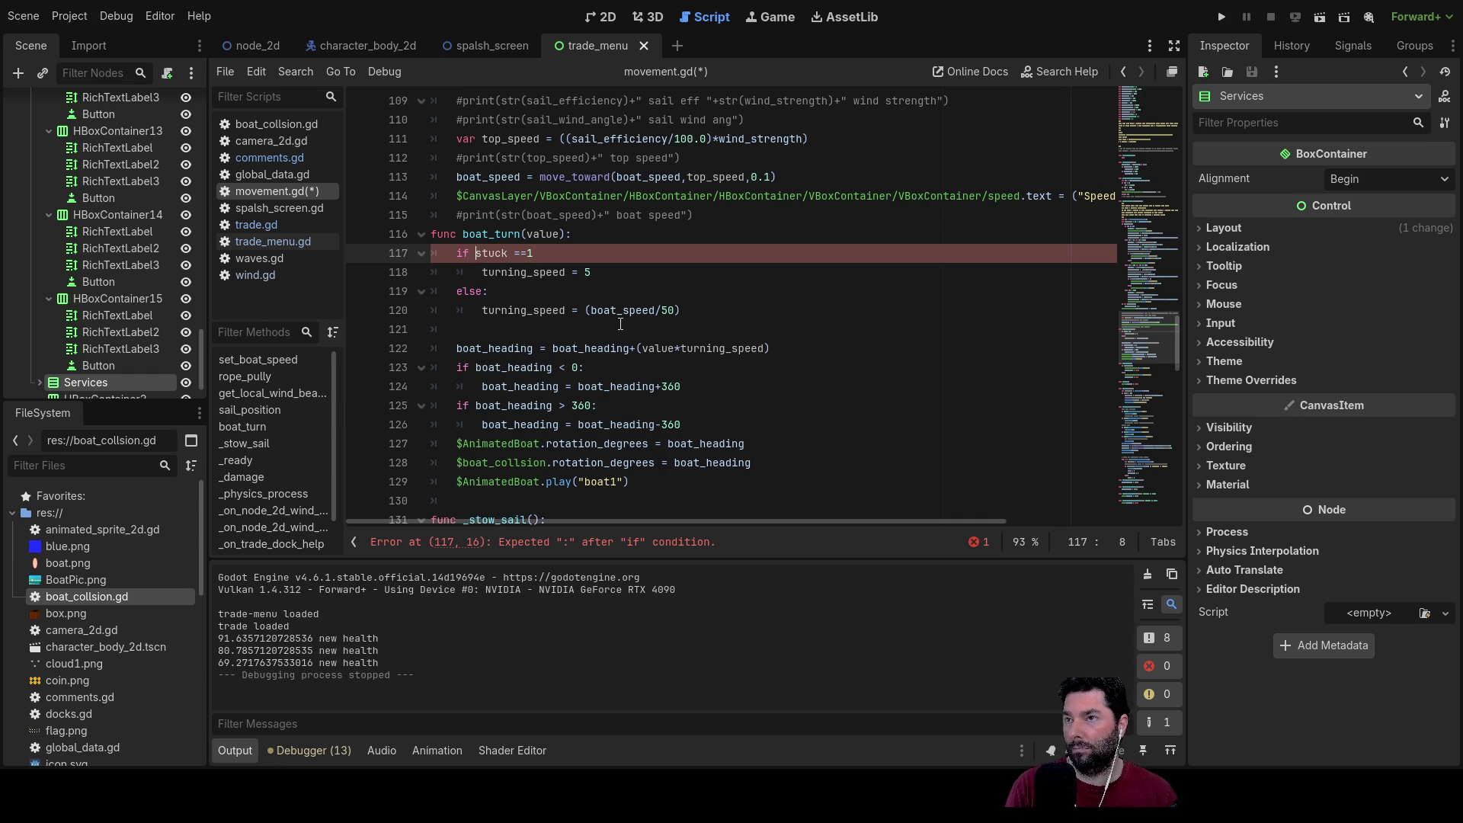
{"action": "key", "text": "Right"}
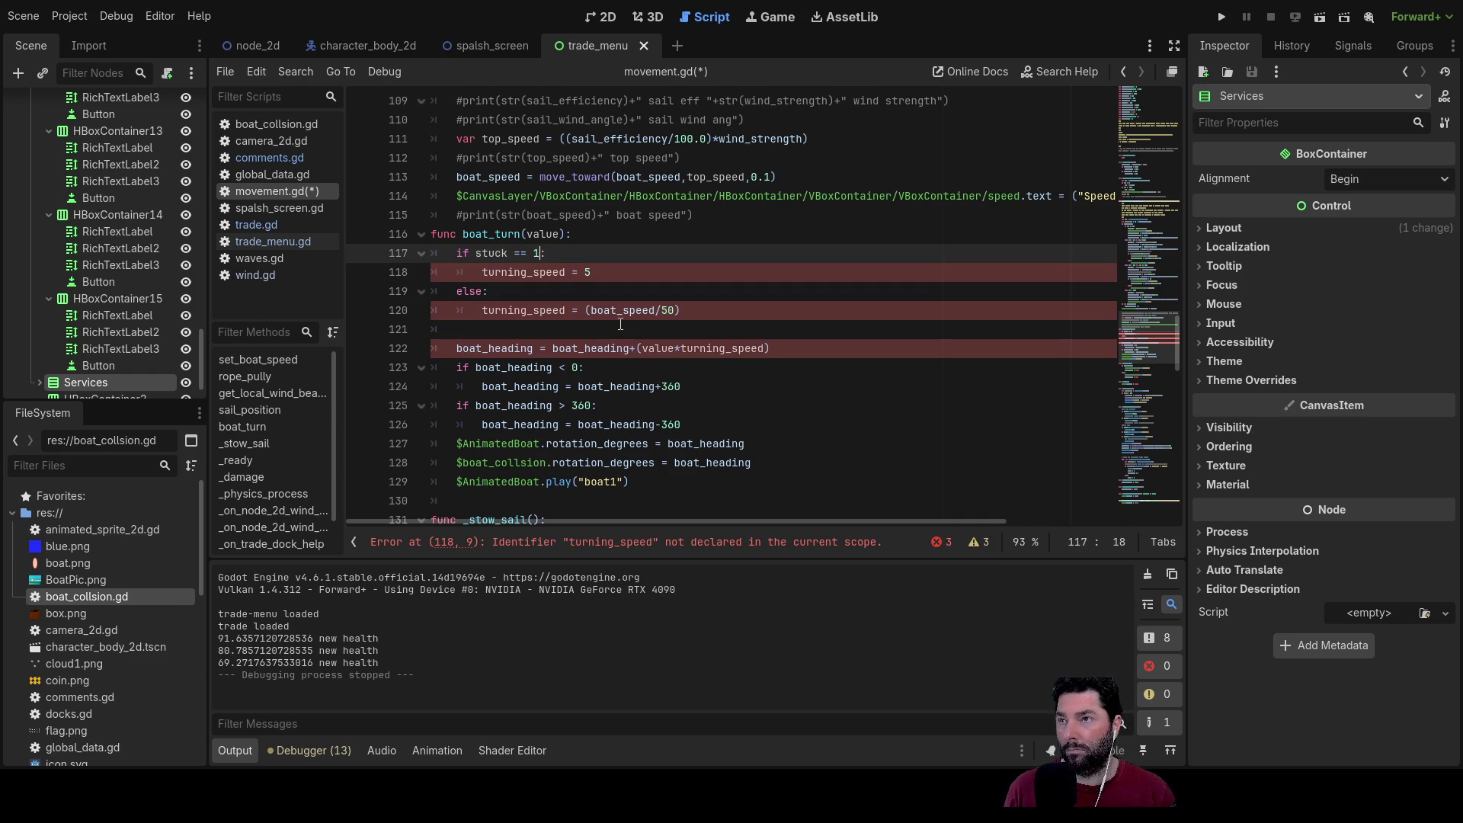
{"action": "key", "text": "Up"}
{"action": "key", "text": "Down"}
{"action": "key", "text": "Down"}
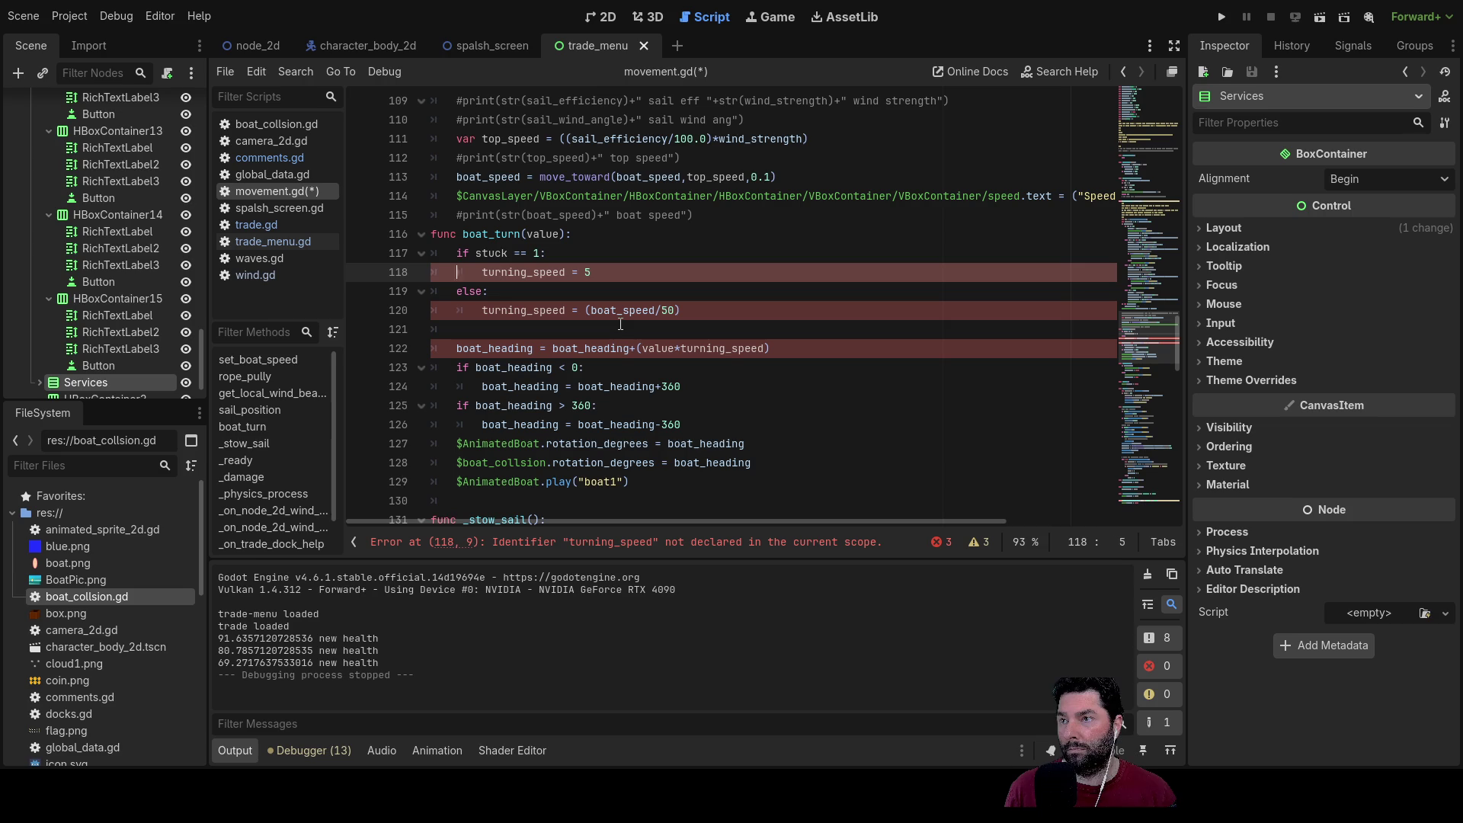
{"action": "key", "text": "Up"}
Step: Change the stuck declaration to var stuck:bool = false
{"action": "key", "text": "ctrl+shift+Return"}
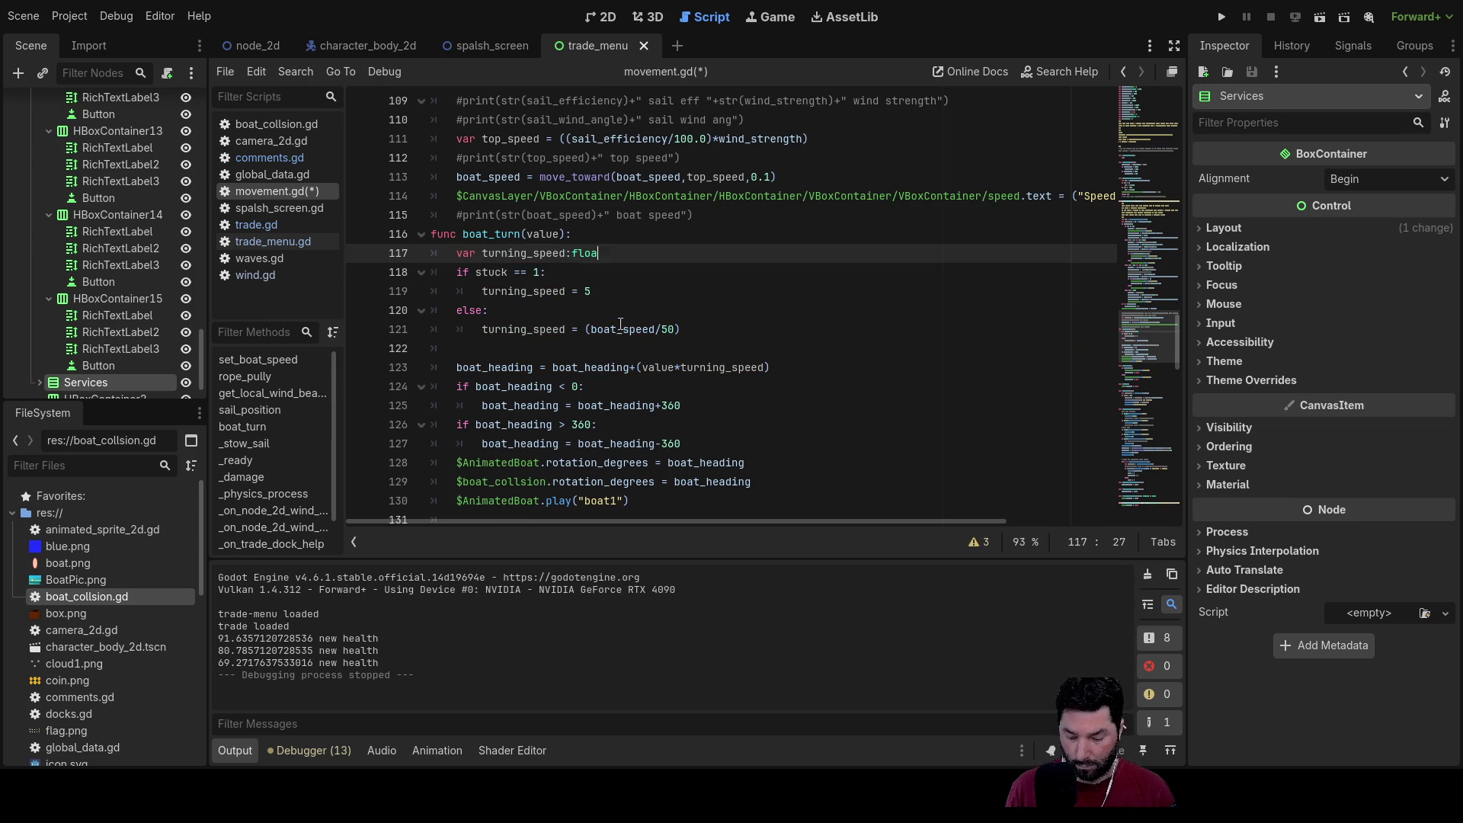
{"action": "type", "text": "at"}
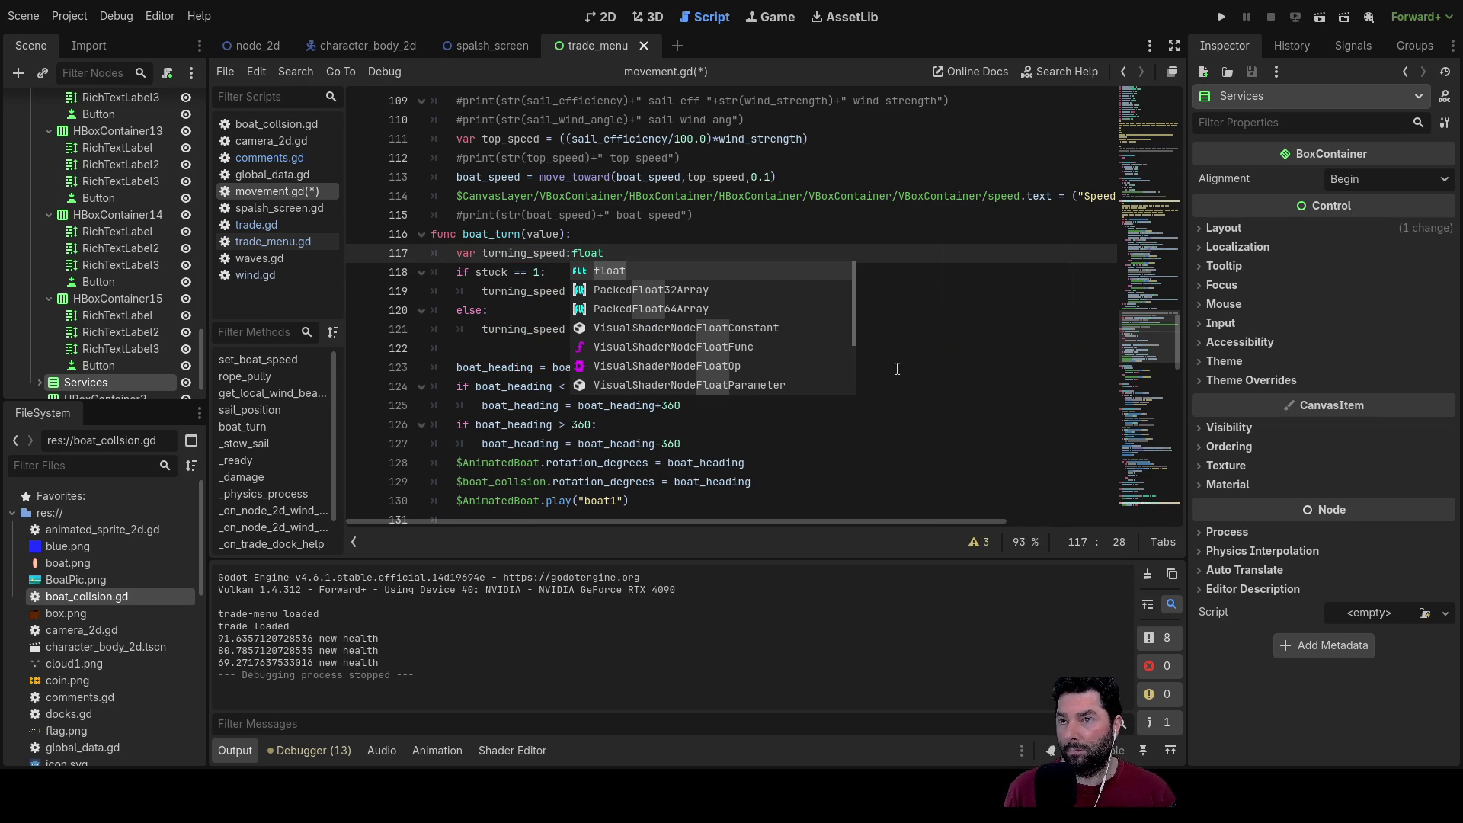
{"action": "left_click", "coordinate": [868, 365]}
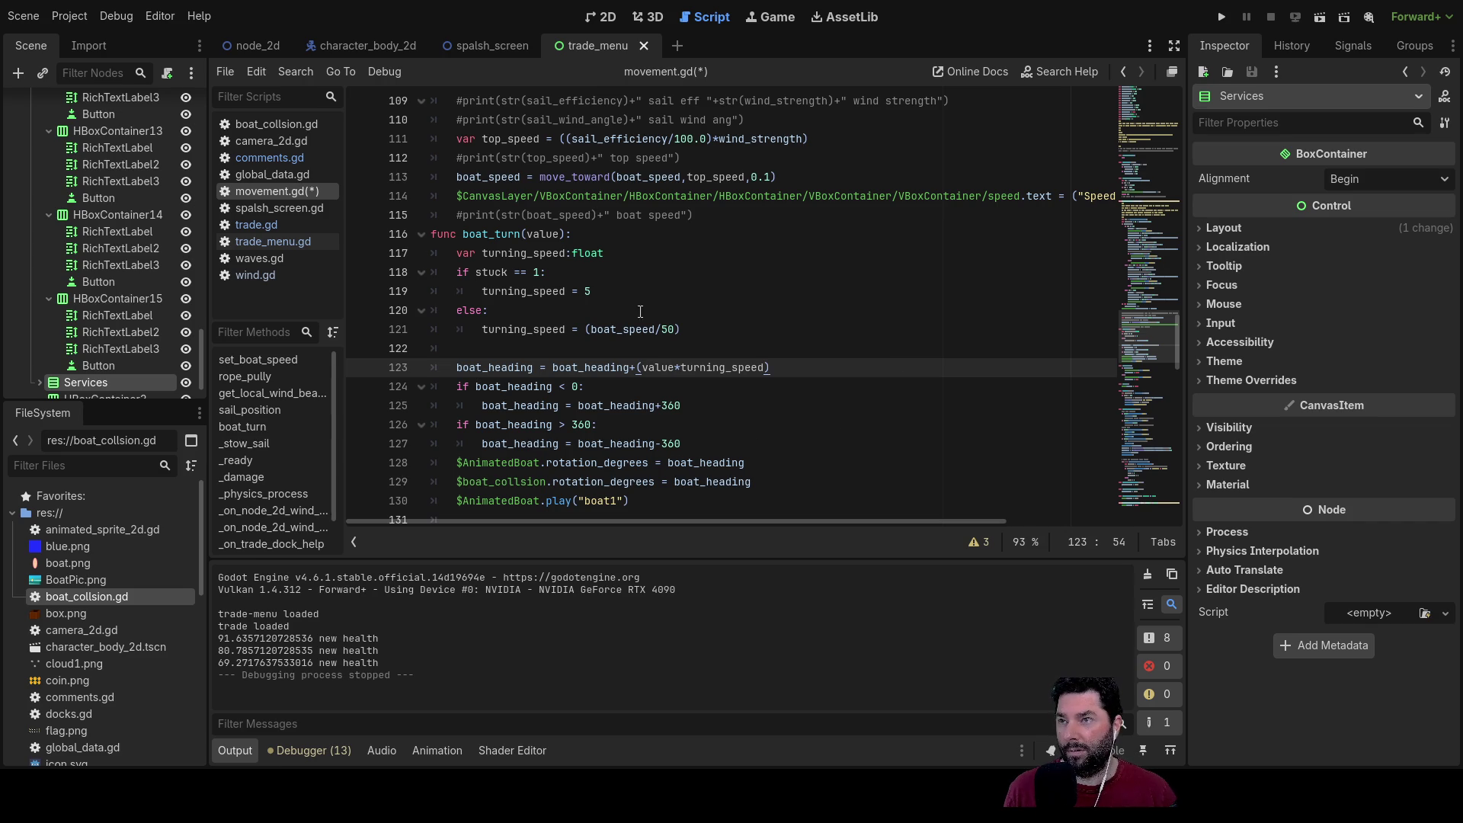
{"action": "double_click", "coordinate": [491, 272]}
{"action": "scroll", "coordinate": [663, 342], "scroll_direction": "up", "scroll_amount": 20}
{"action": "scroll", "coordinate": [663, 342], "scroll_direction": "up", "scroll_amount": 3}
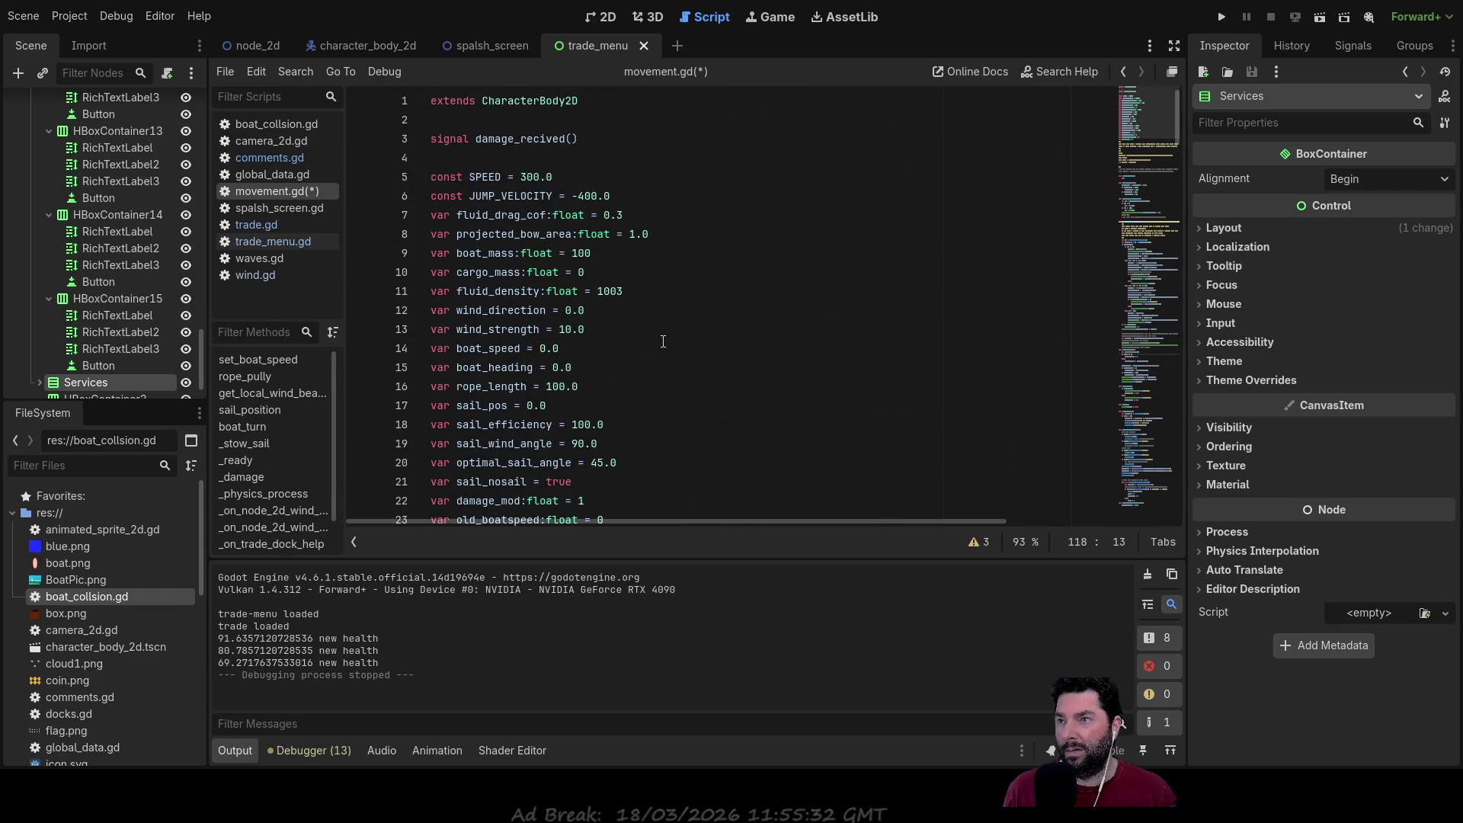
{"action": "scroll", "coordinate": [637, 348], "scroll_direction": "down", "scroll_amount": 3}
{"action": "double_click", "coordinate": [512, 368]}
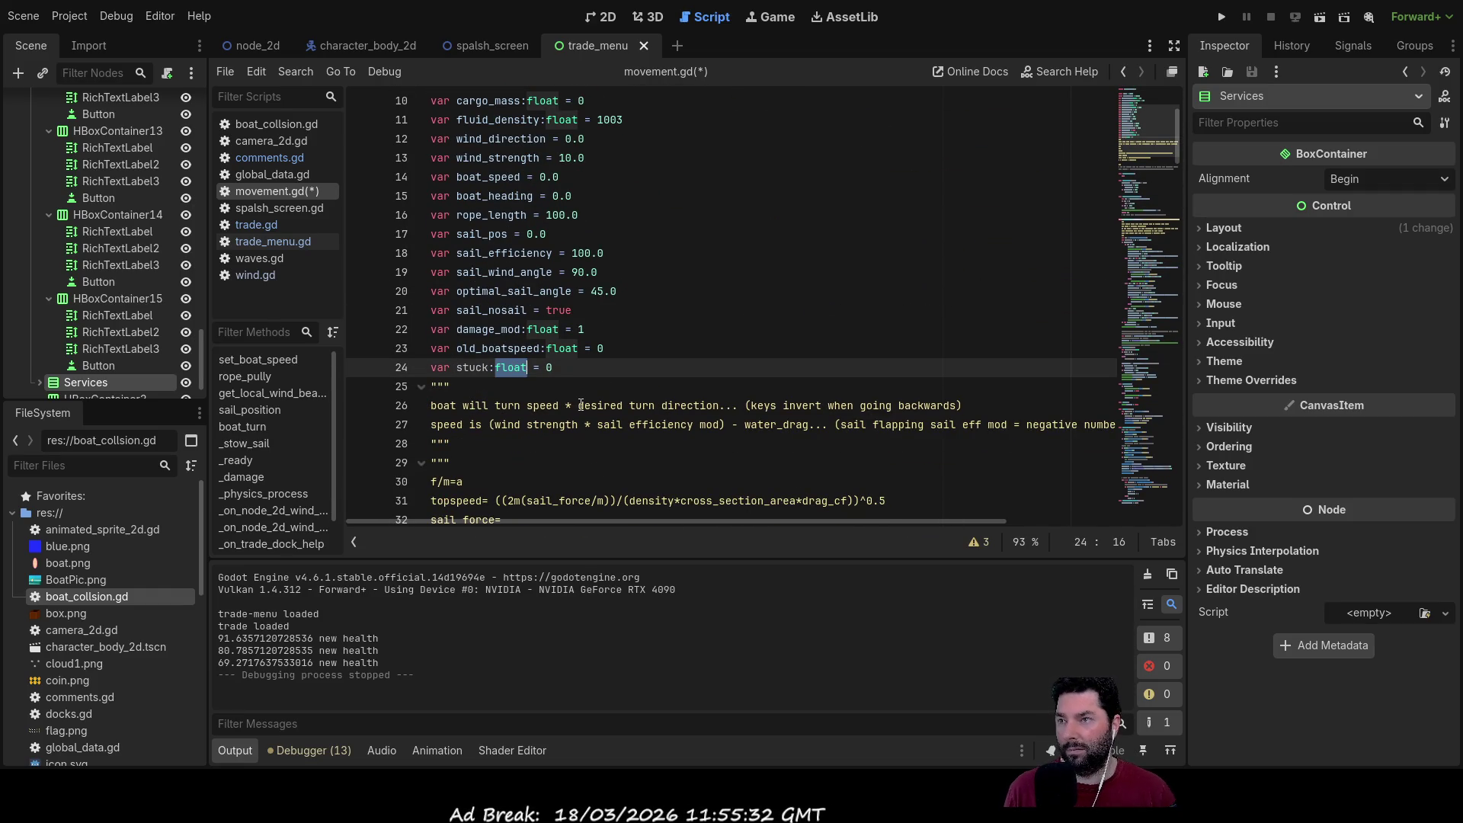
{"action": "type", "text": "bool"}
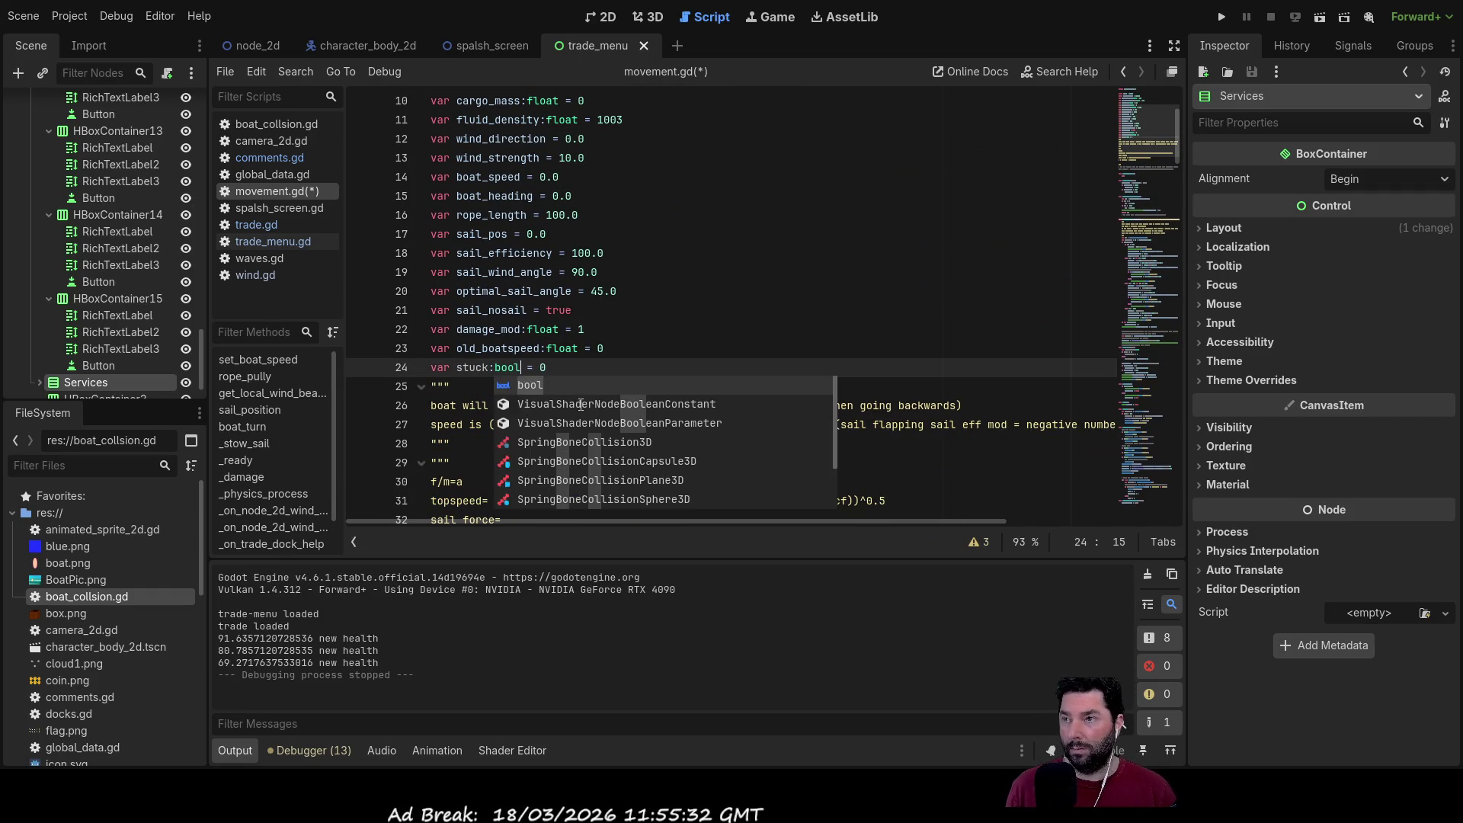
{"action": "key", "text": "End"}
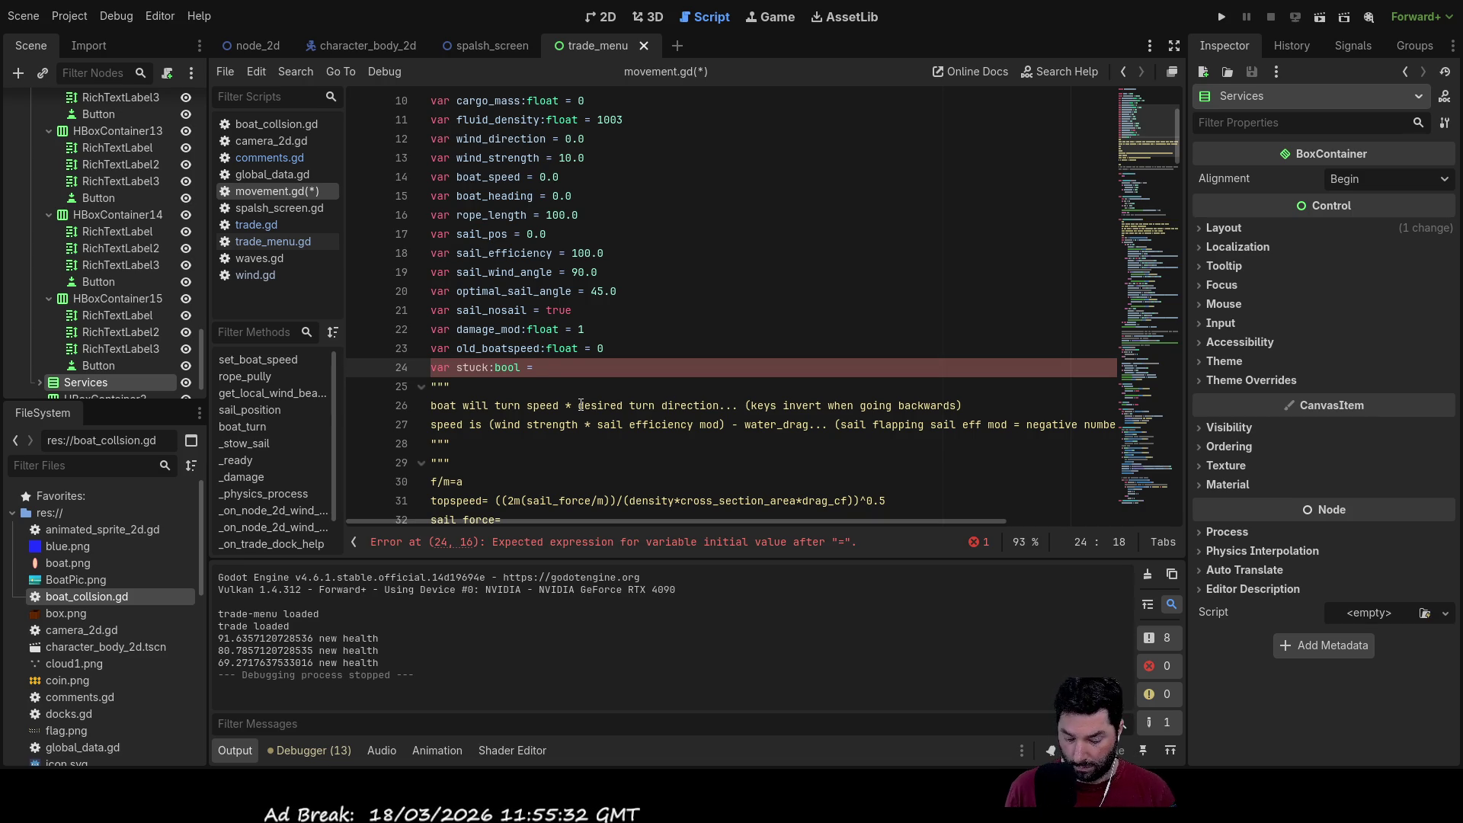
{"action": "type", "text": "false"}
Step: Make the collision branch set stuck = true and the else branch stuck = false
{"action": "scroll", "coordinate": [791, 325], "scroll_direction": "down", "scroll_amount": 6}
{"action": "scroll", "coordinate": [792, 325], "scroll_direction": "down", "scroll_amount": 20}
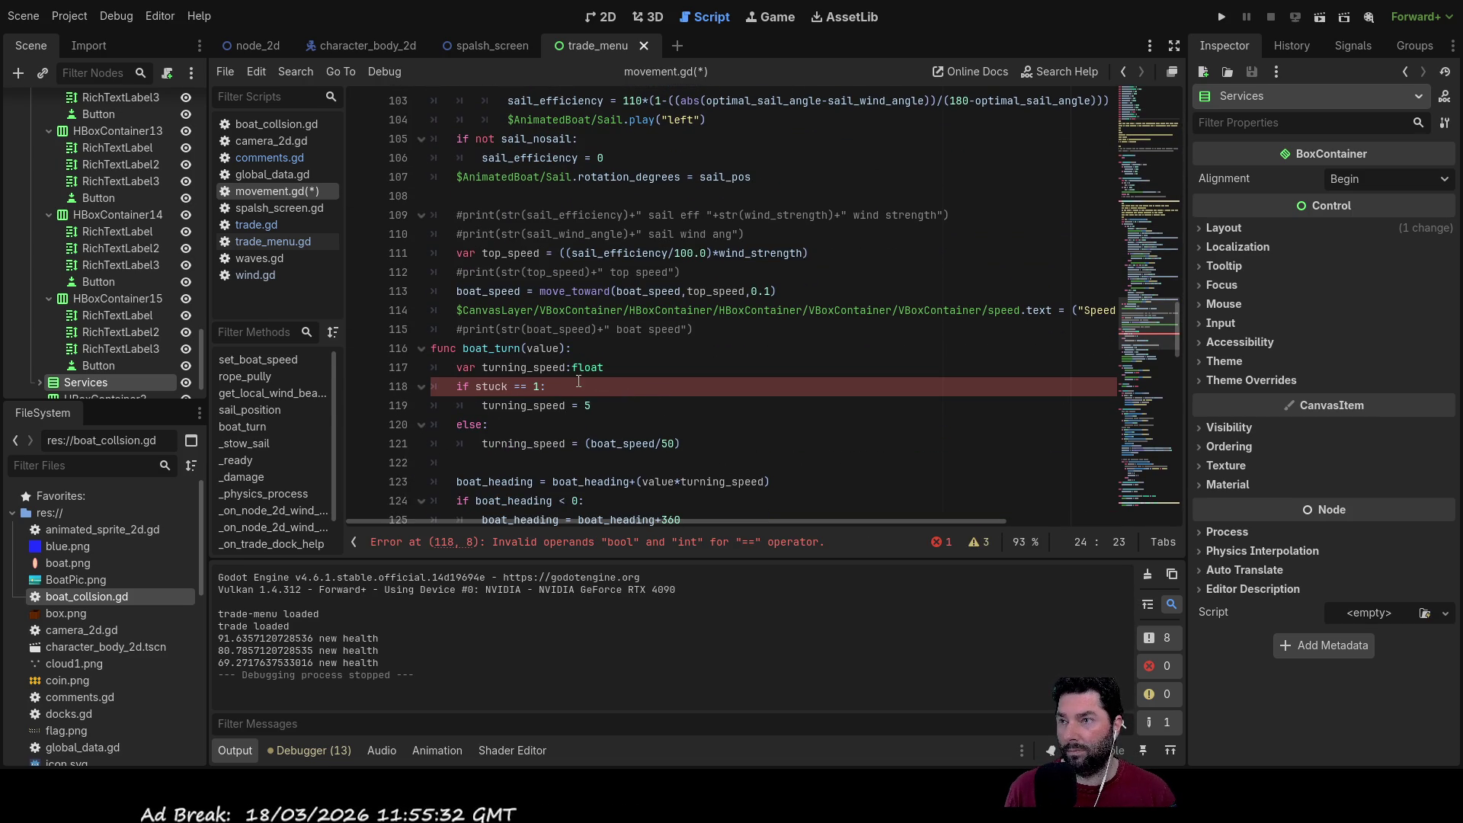
{"action": "left_click", "coordinate": [551, 393]}
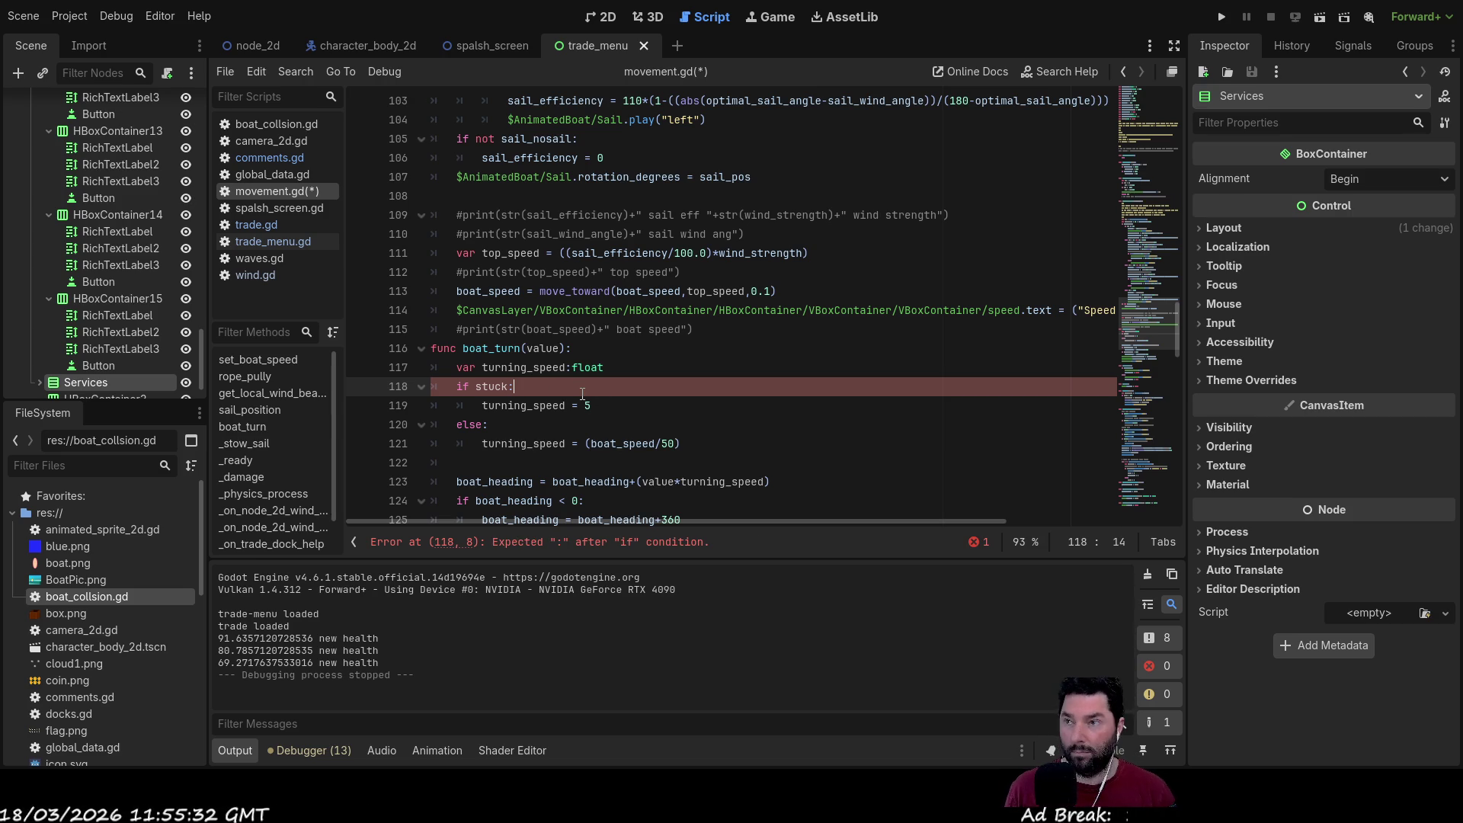
{"action": "scroll", "coordinate": [582, 393], "scroll_direction": "down", "scroll_amount": 13}
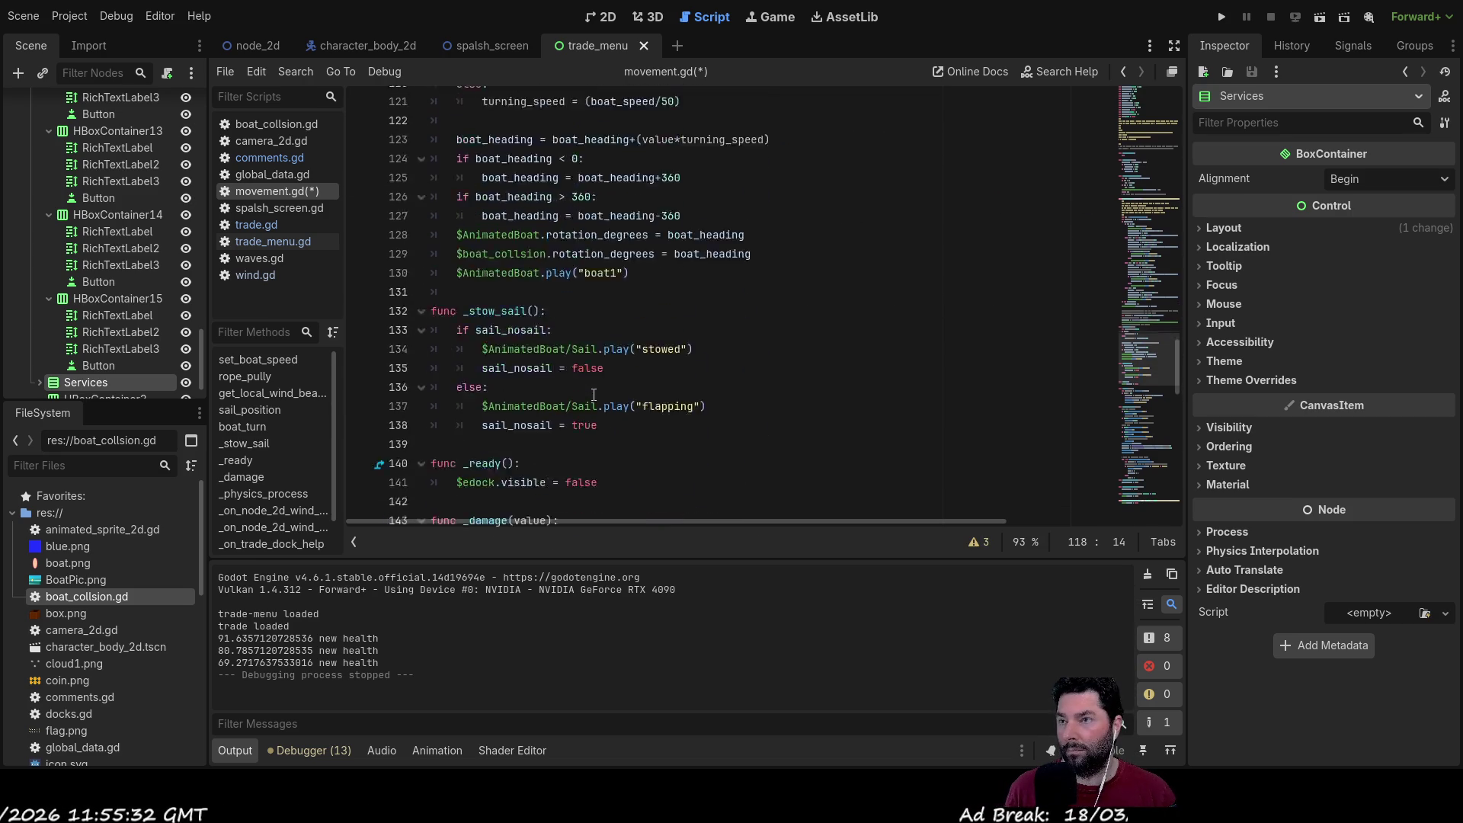
{"action": "scroll", "coordinate": [593, 394], "scroll_direction": "down", "scroll_amount": 13}
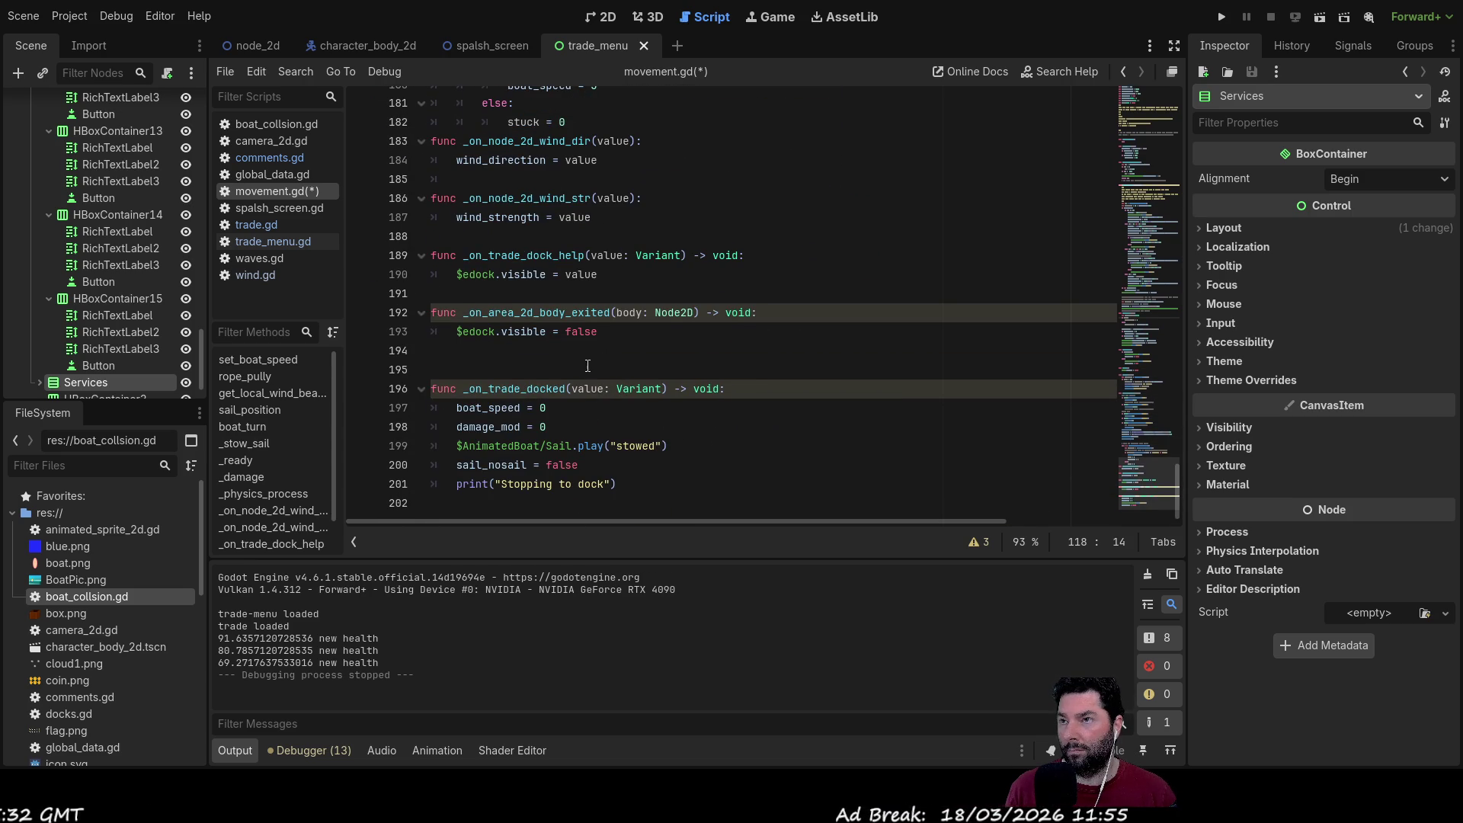
{"action": "scroll", "coordinate": [583, 370], "scroll_direction": "up", "scroll_amount": 5}
{"action": "left_click", "coordinate": [565, 352]}
{"action": "type", "text": "stuck = true"}
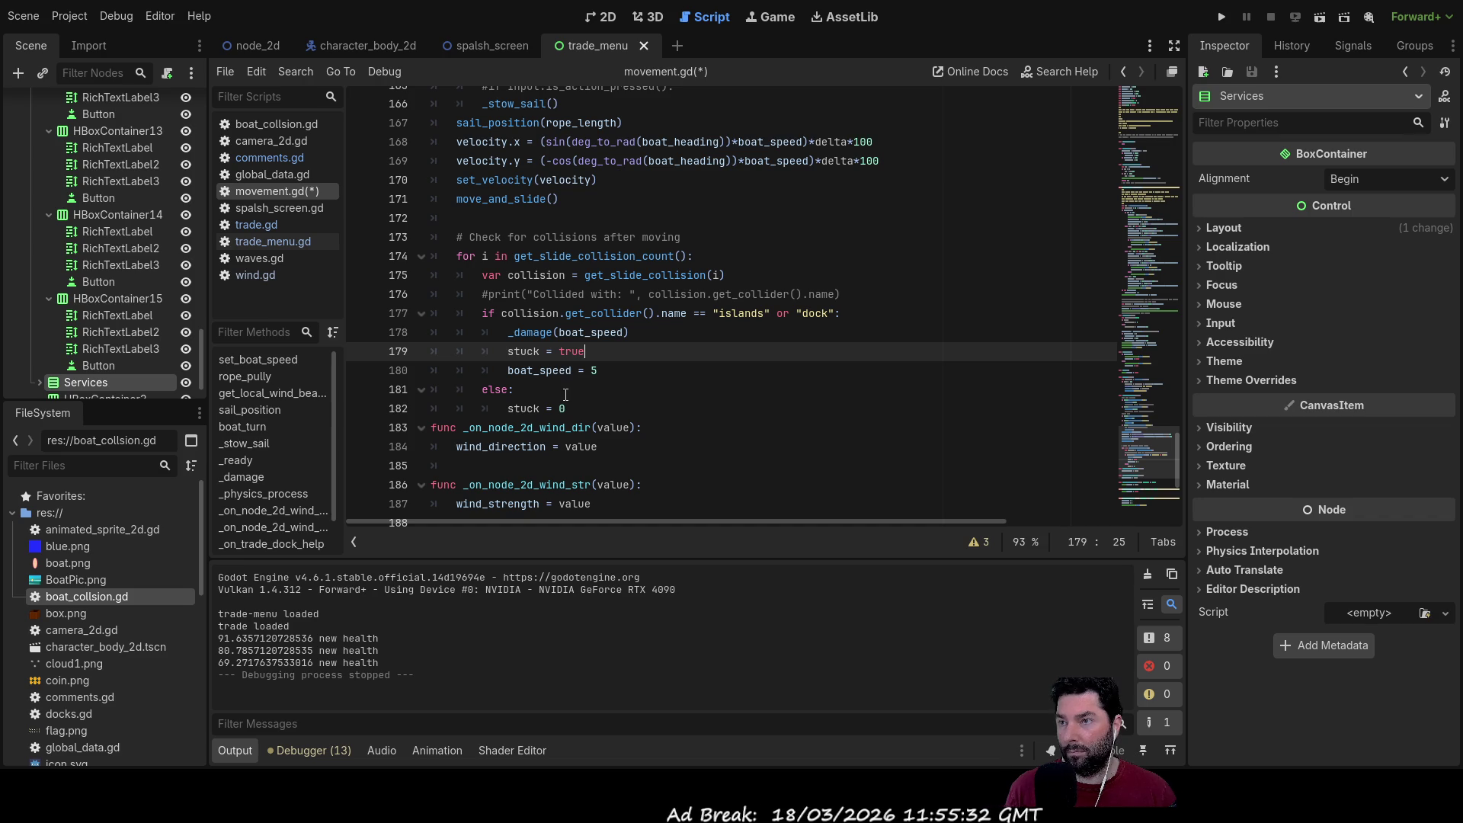
{"action": "left_click", "coordinate": [568, 410]}
{"action": "type", "text": "false"}
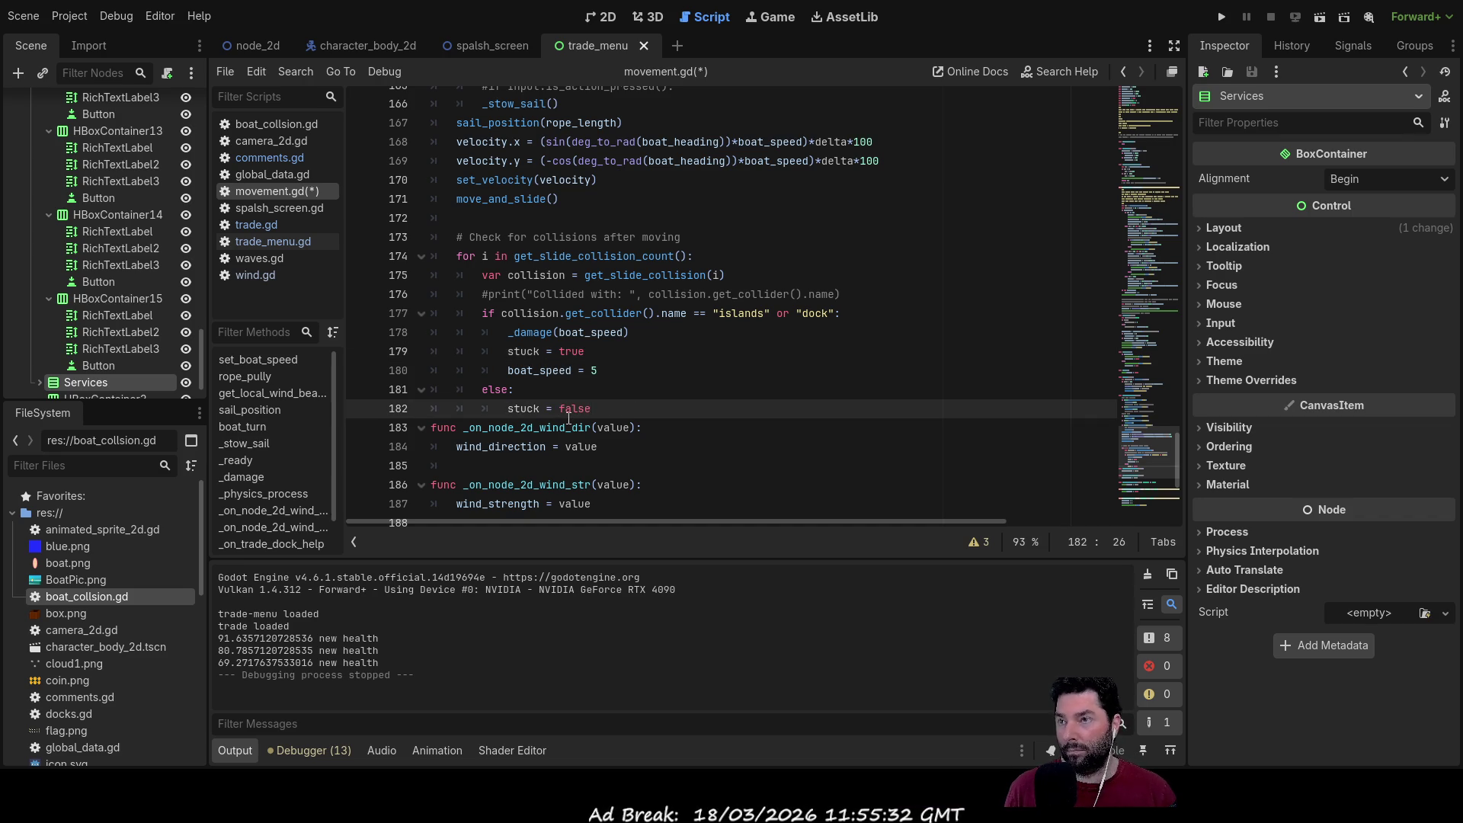
{"action": "scroll", "coordinate": [743, 360], "scroll_direction": "up", "scroll_amount": 5}
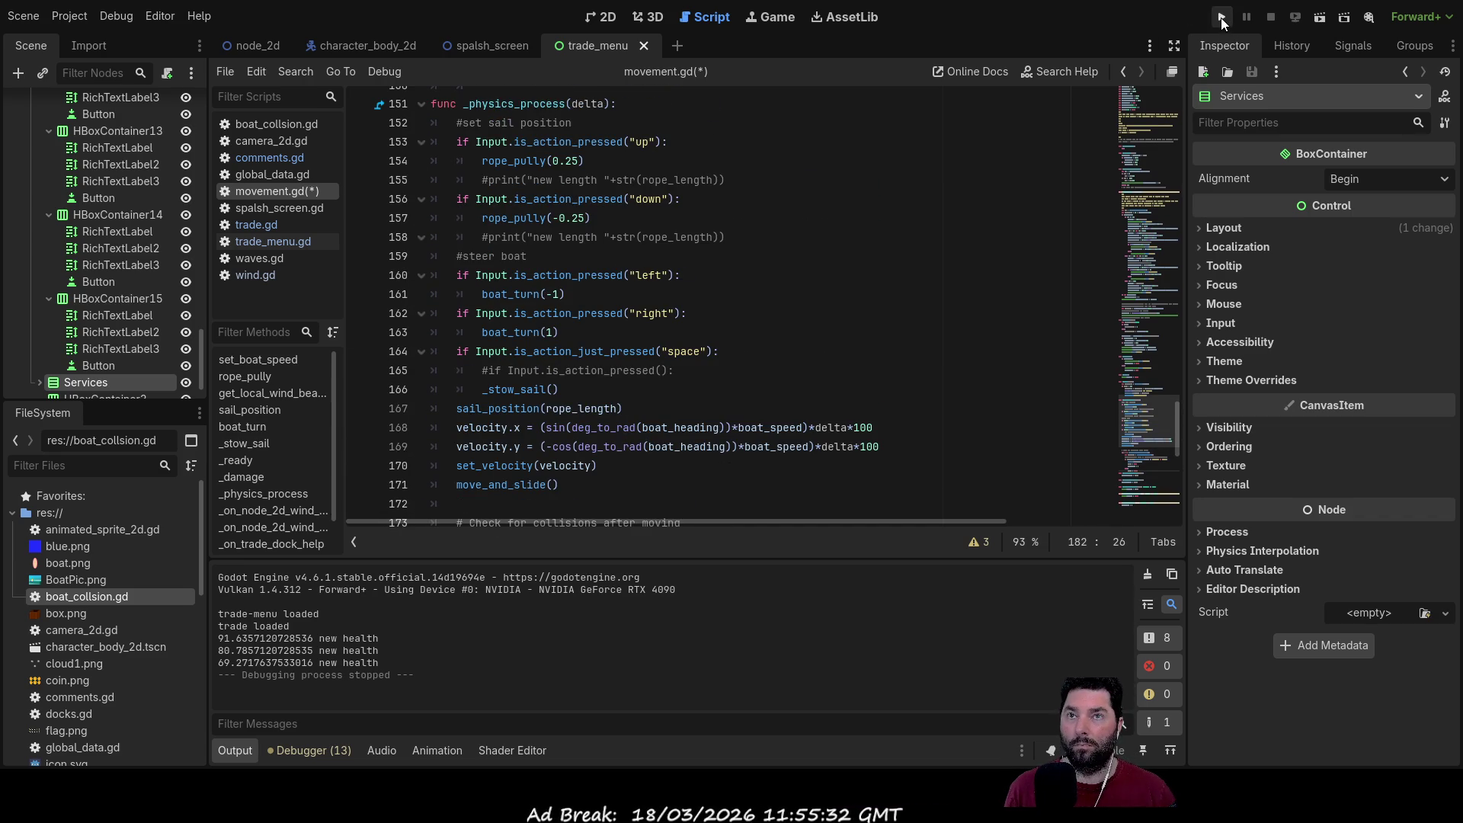
Step: Run the game, start sailing, steer into the island with W and A, then stop it
{"action": "left_click", "coordinate": [1221, 17]}
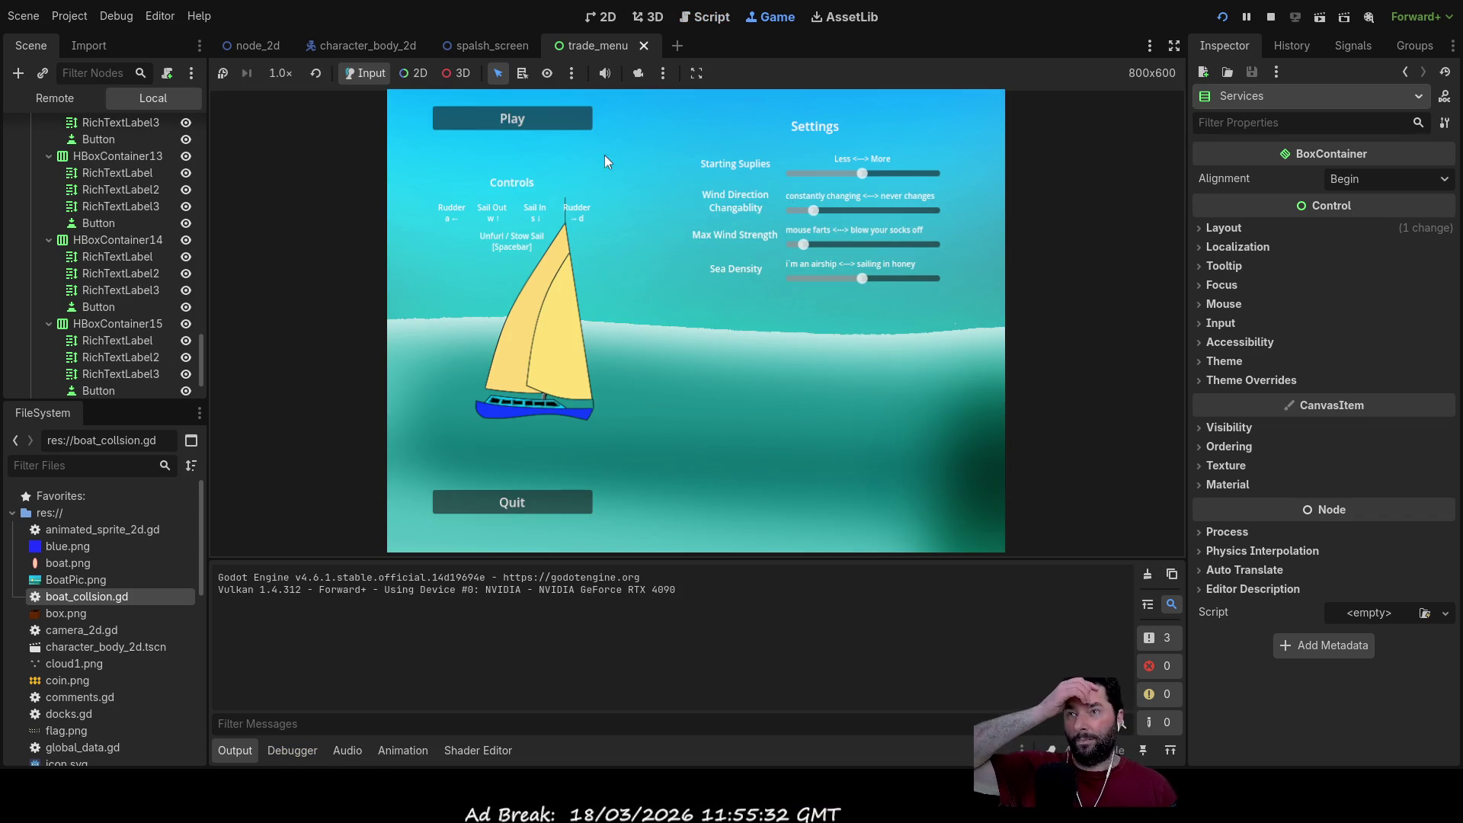
{"action": "left_click", "coordinate": [559, 114]}
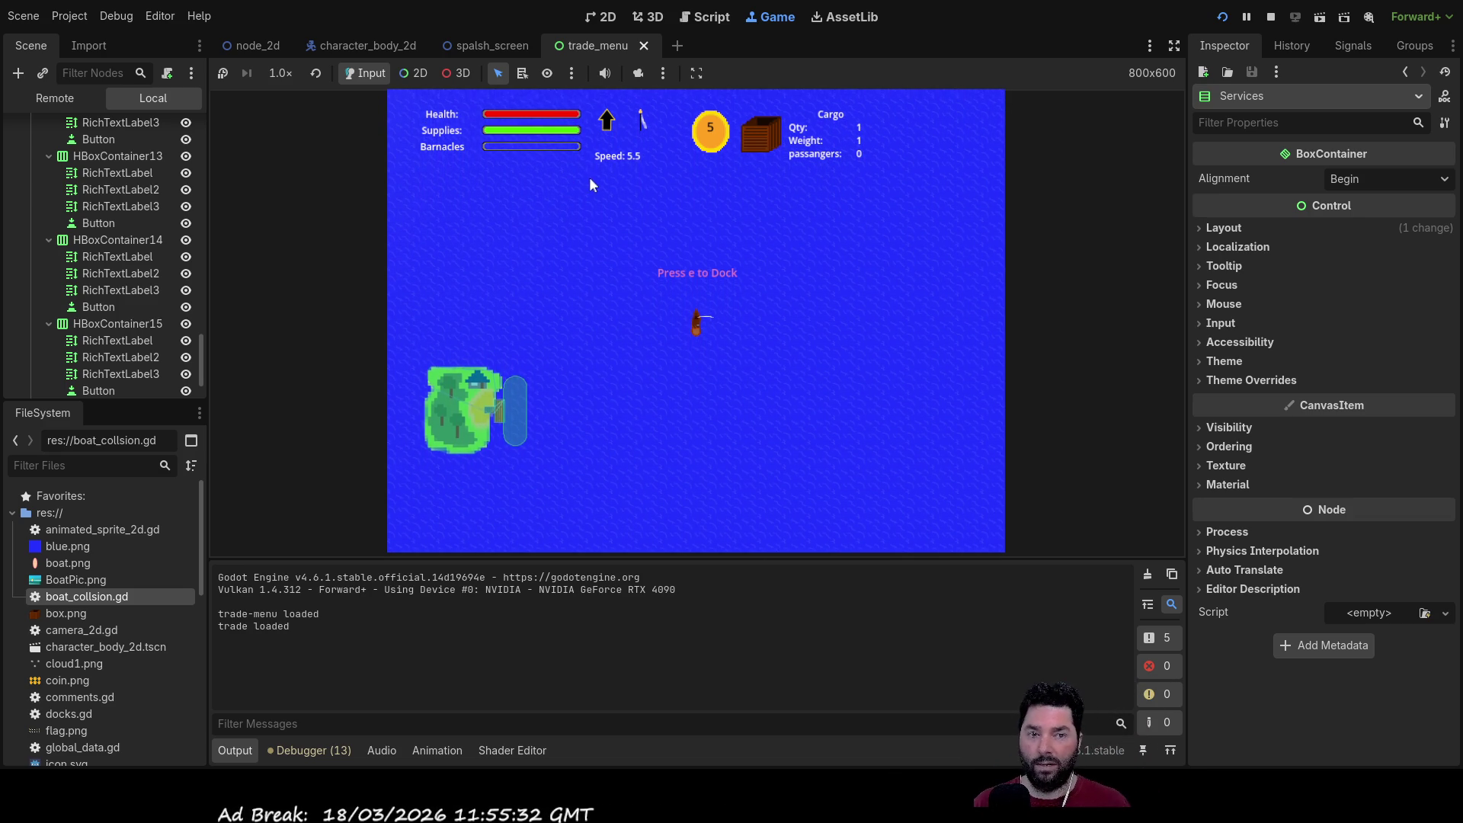
{"action": "scroll", "coordinate": [693, 366], "scroll_direction": "up", "scroll_amount": 5}
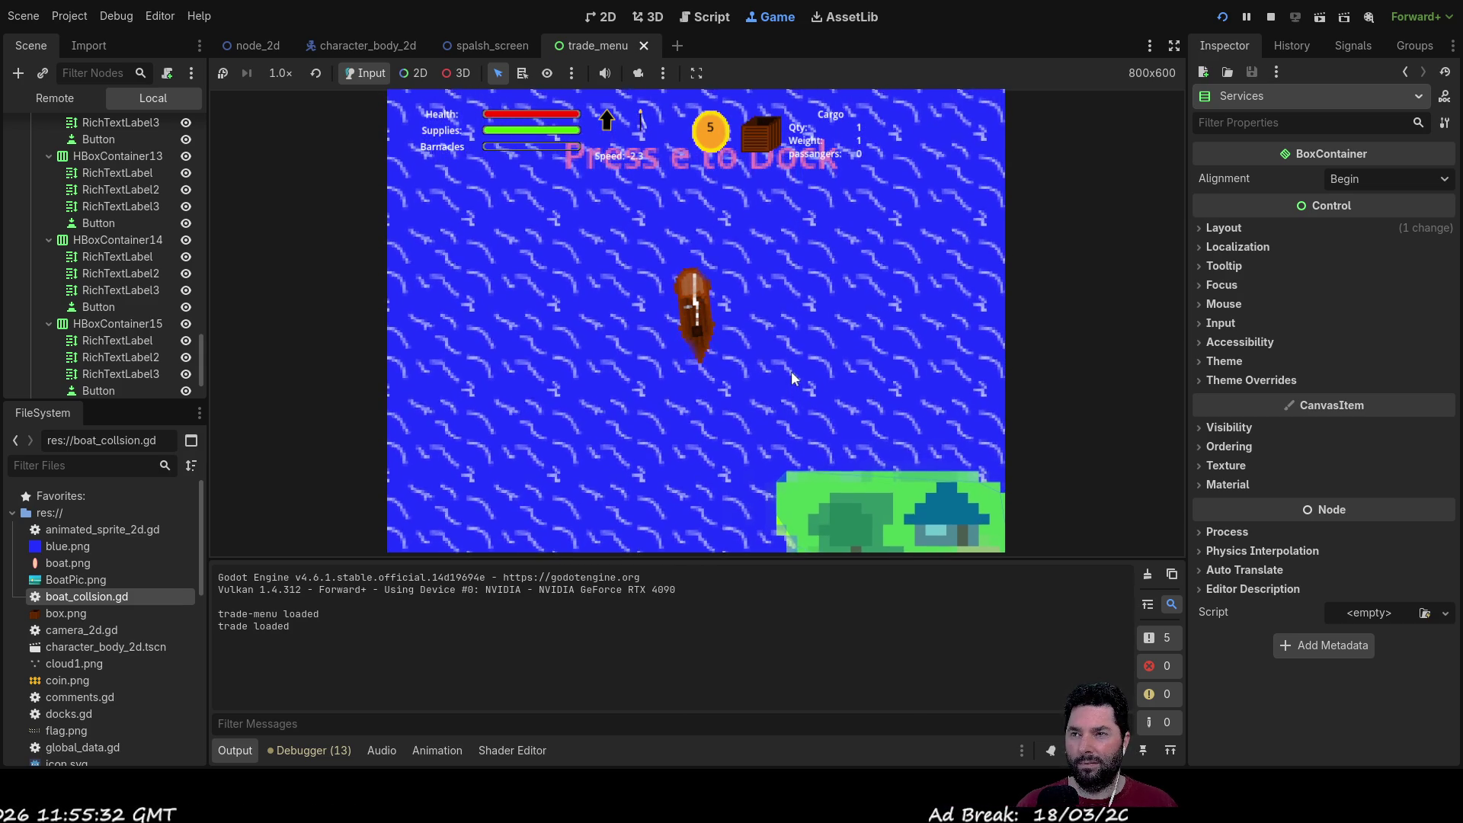
{"action": "key", "text": "w"}
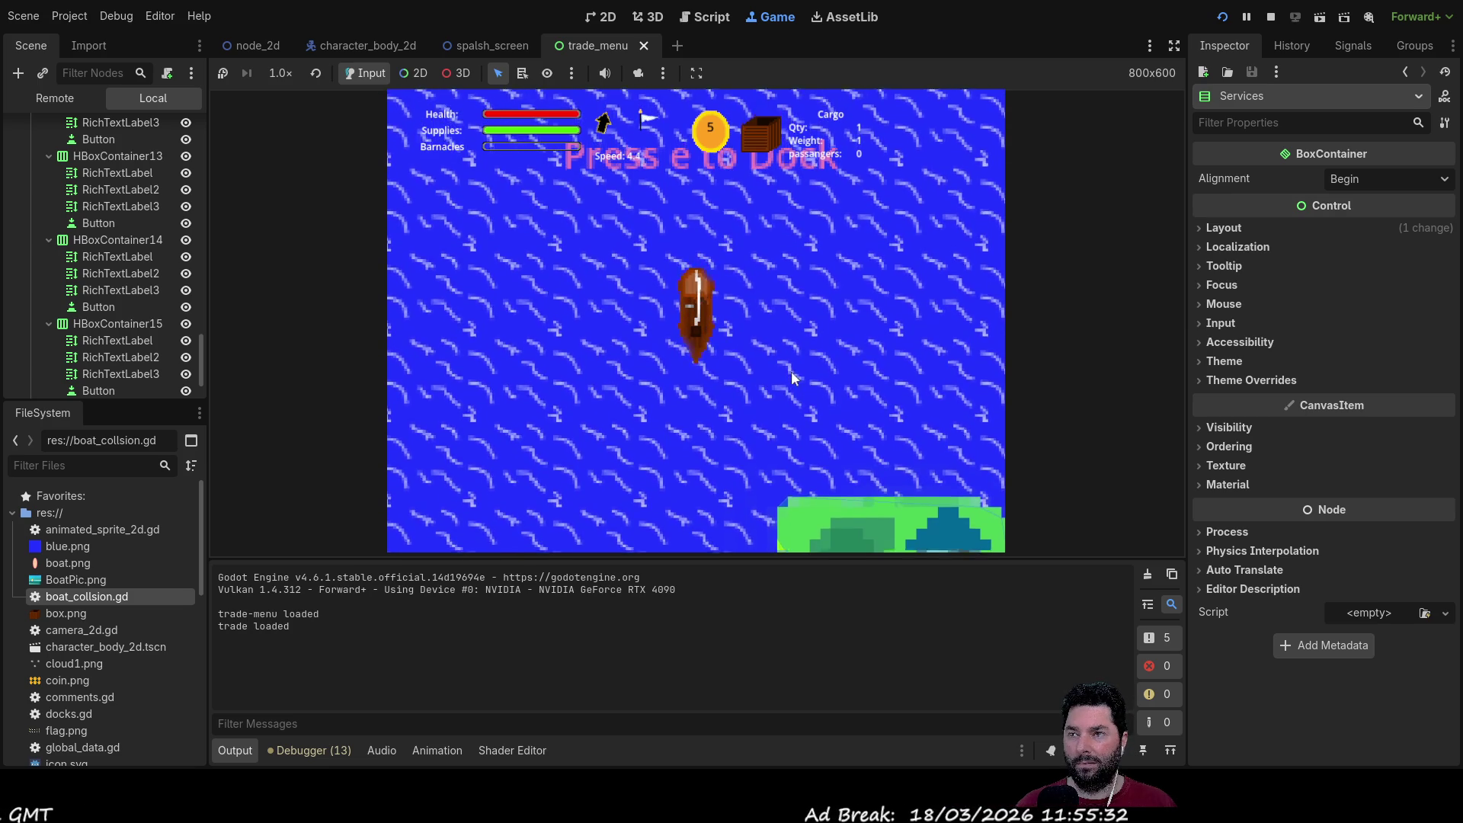
{"action": "key", "text": "a"}
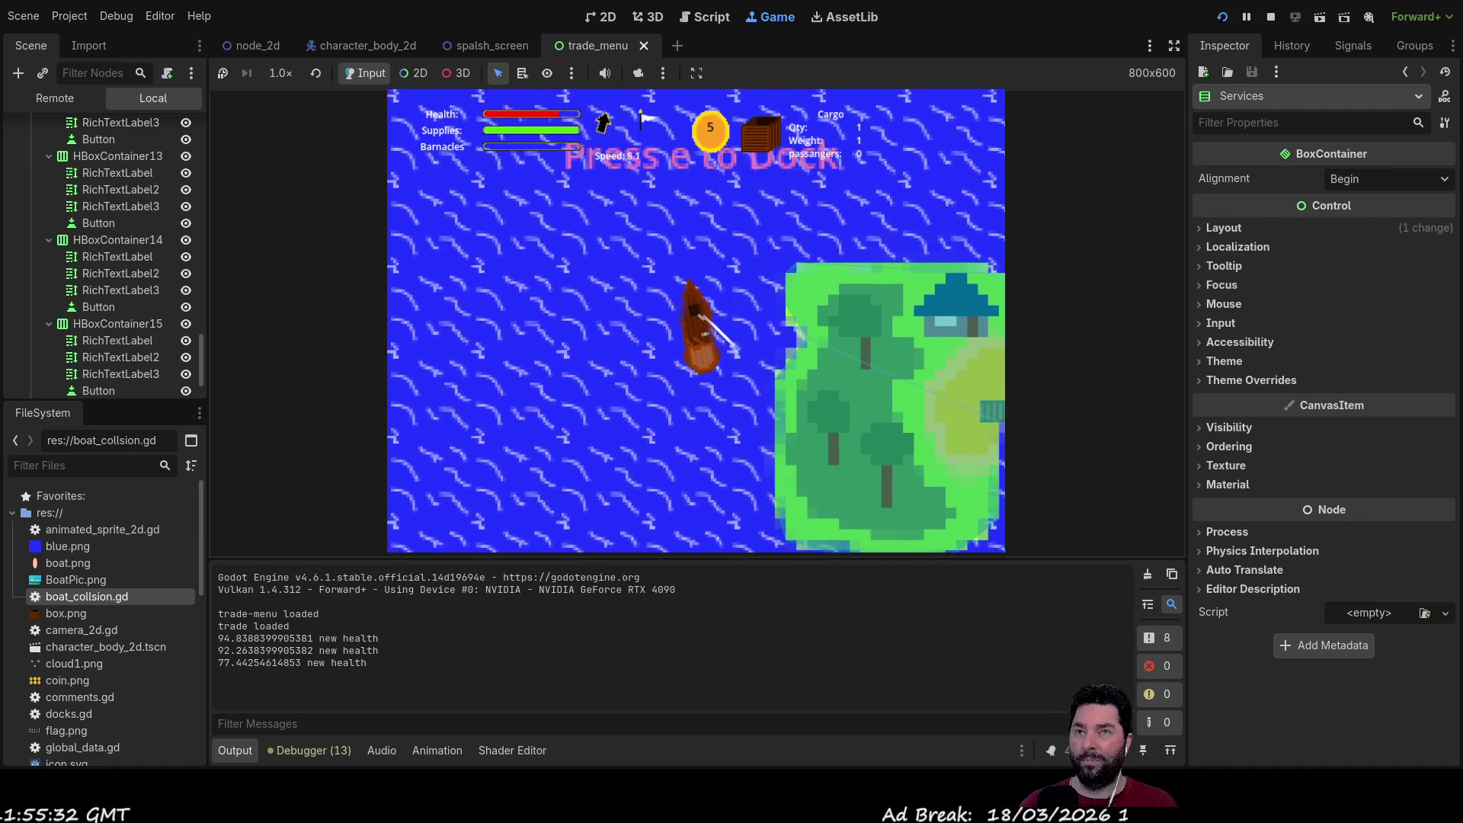
{"action": "key", "text": "F8"}
Step: Scroll back to boat_turn in movement.gd and go to the stuck turning speed of 5
{"action": "scroll", "coordinate": [525, 309], "scroll_direction": "down", "scroll_amount": 5}
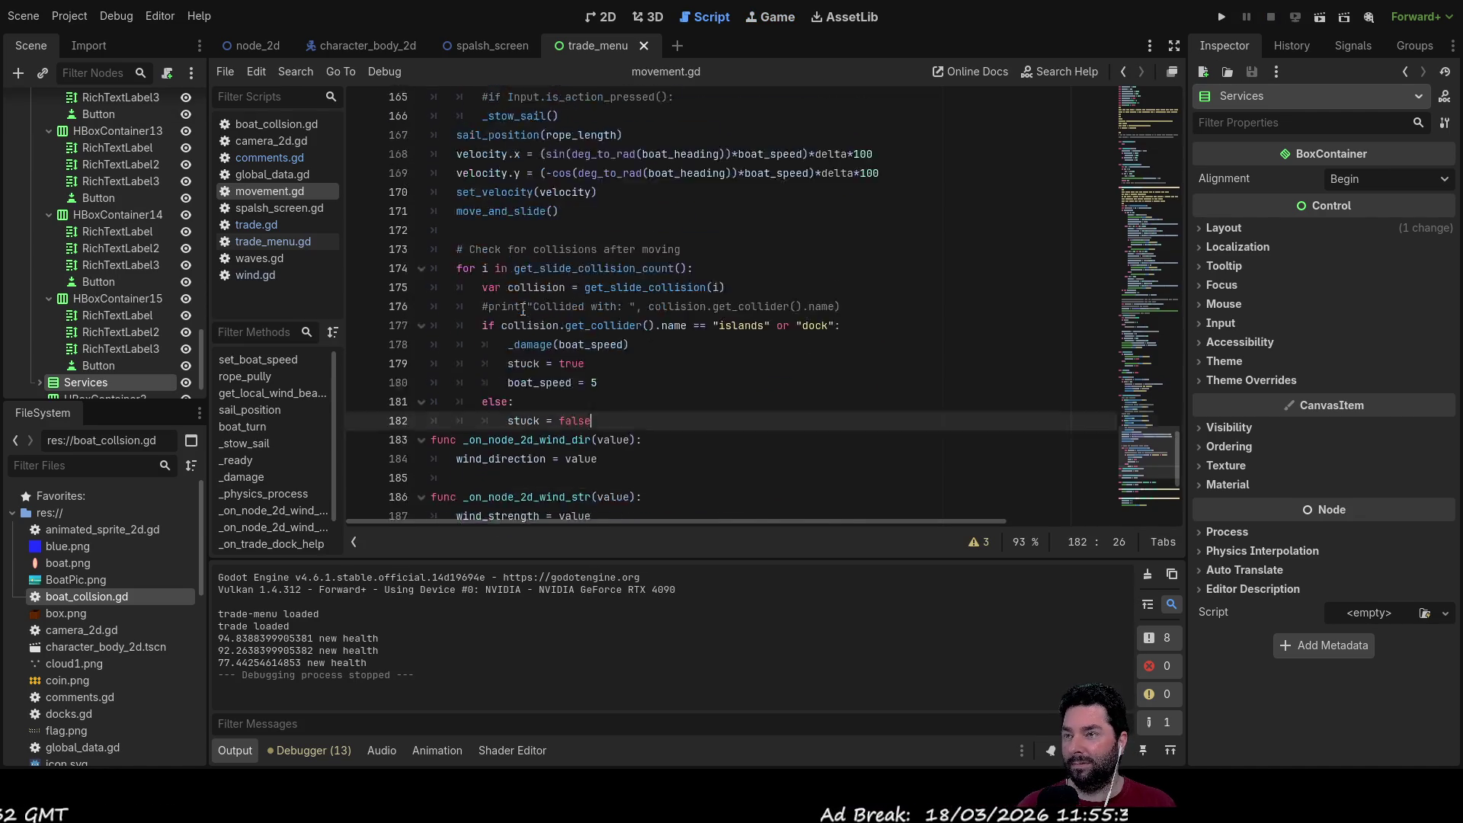
{"action": "scroll", "coordinate": [525, 311], "scroll_direction": "up", "scroll_amount": 10}
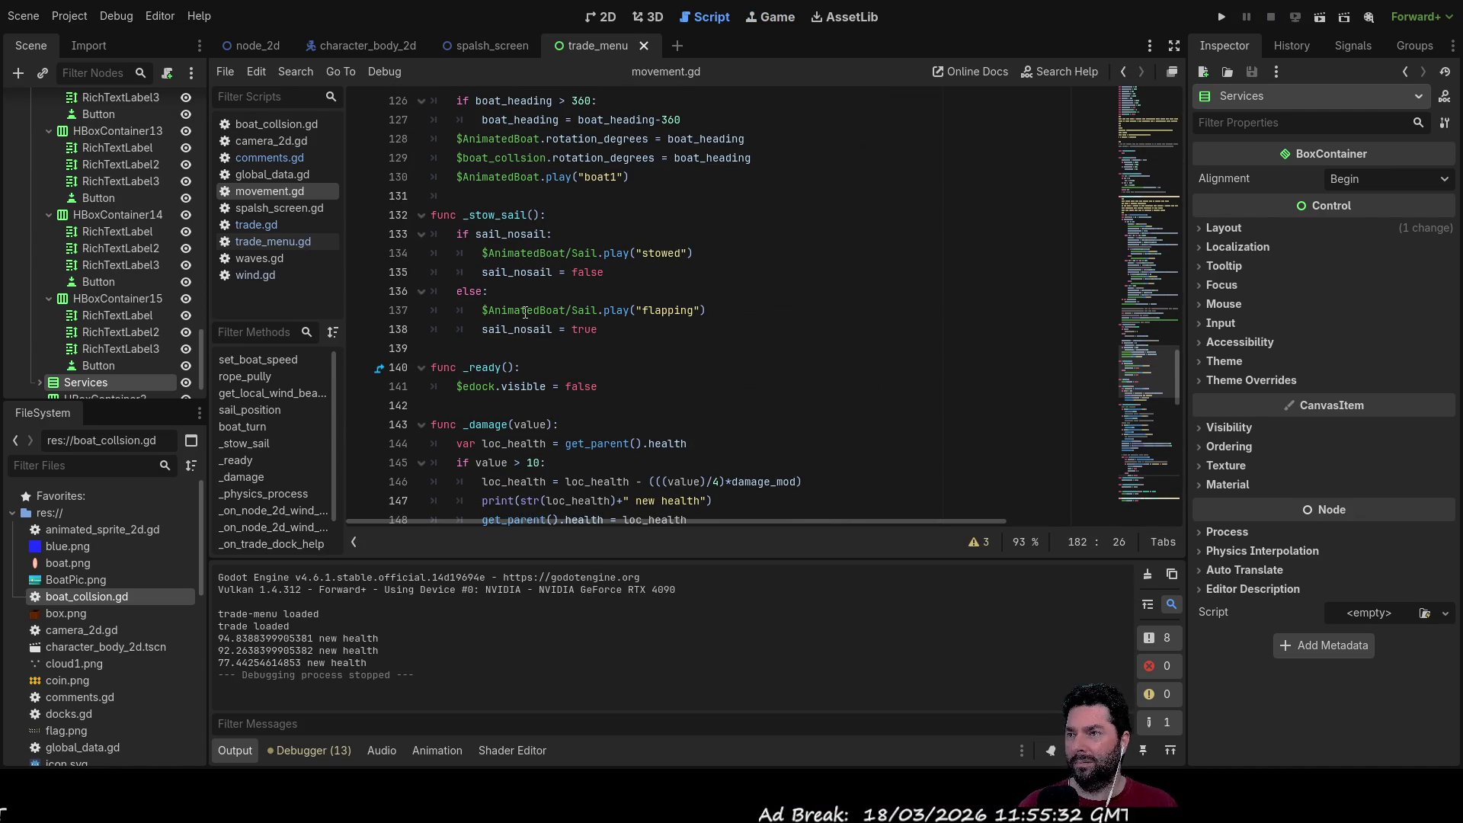
{"action": "scroll", "coordinate": [525, 313], "scroll_direction": "down", "scroll_amount": 3}
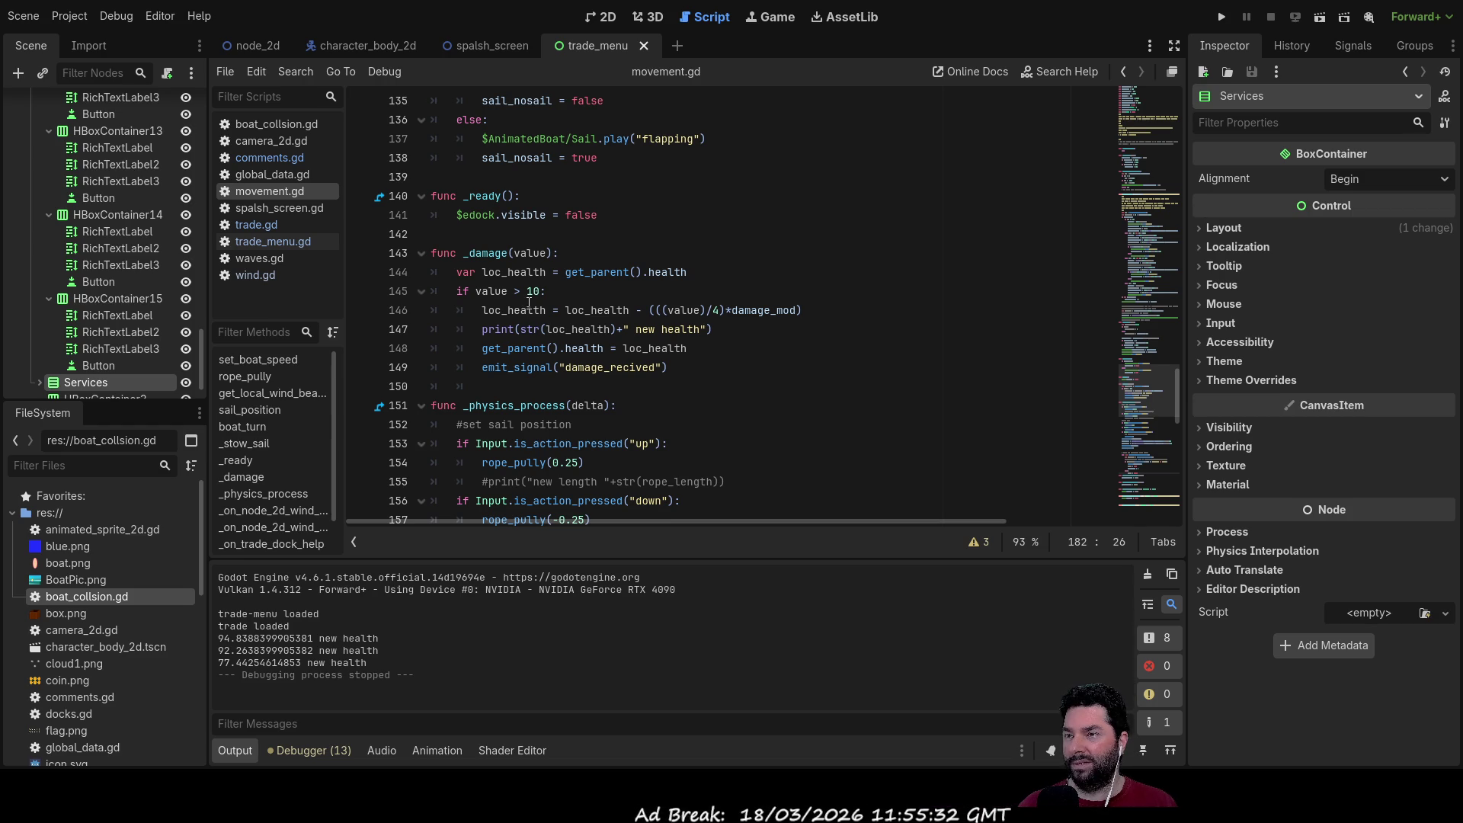
{"action": "scroll", "coordinate": [529, 303], "scroll_direction": "down", "scroll_amount": 11}
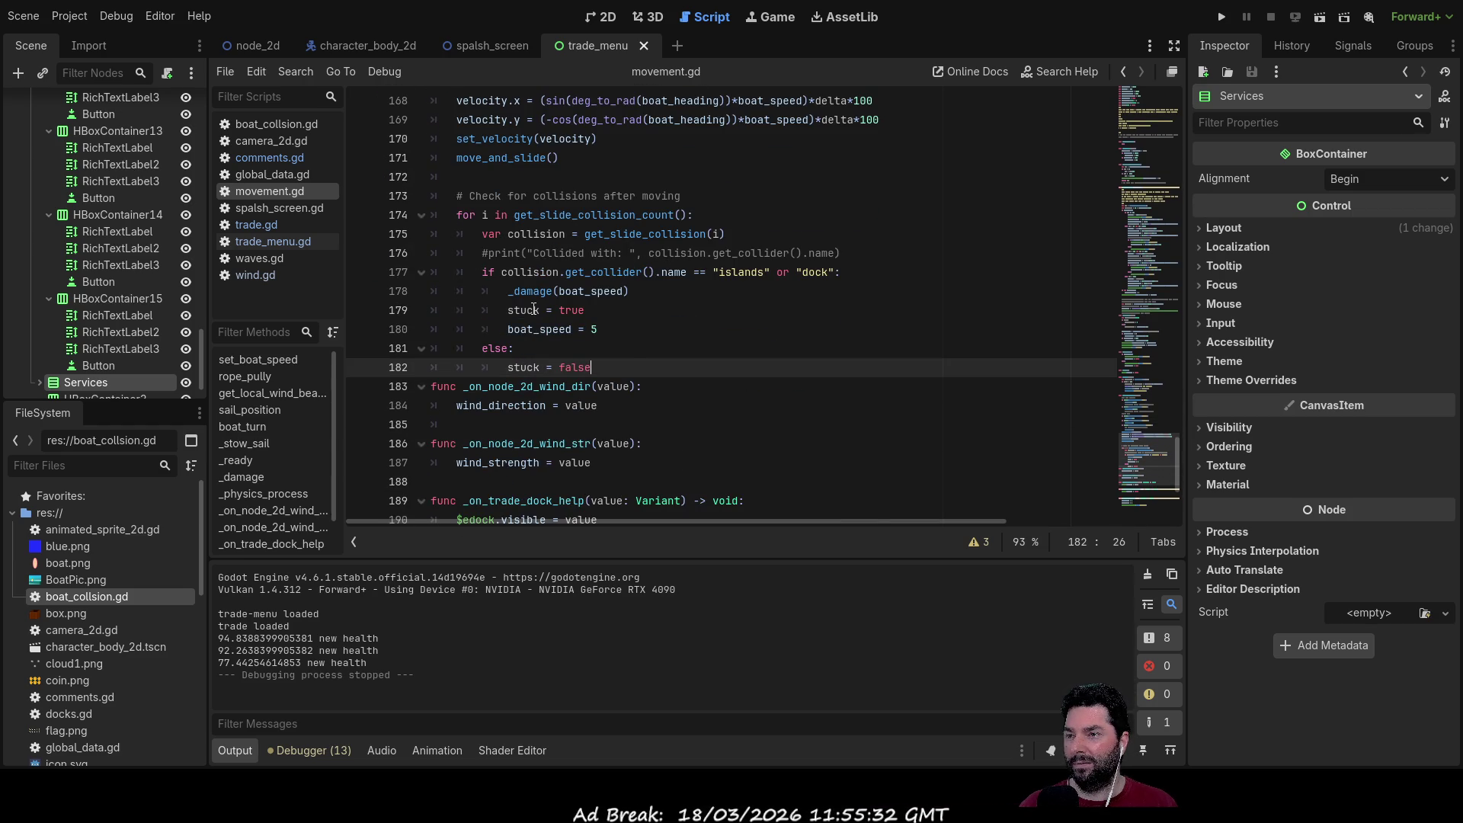
{"action": "scroll", "coordinate": [533, 309], "scroll_direction": "down", "scroll_amount": 4}
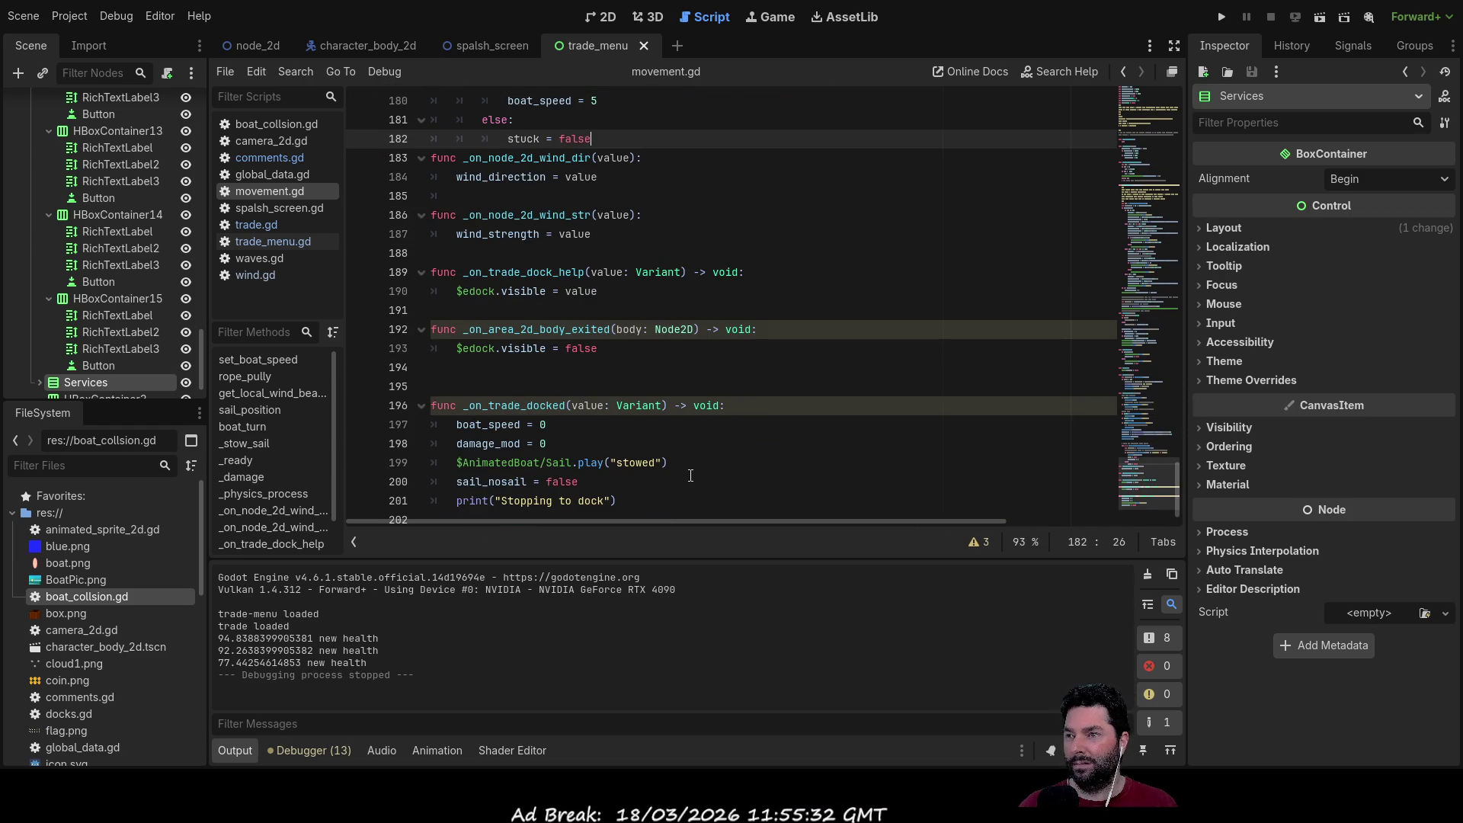
{"action": "scroll", "coordinate": [692, 474], "scroll_direction": "down", "scroll_amount": 1}
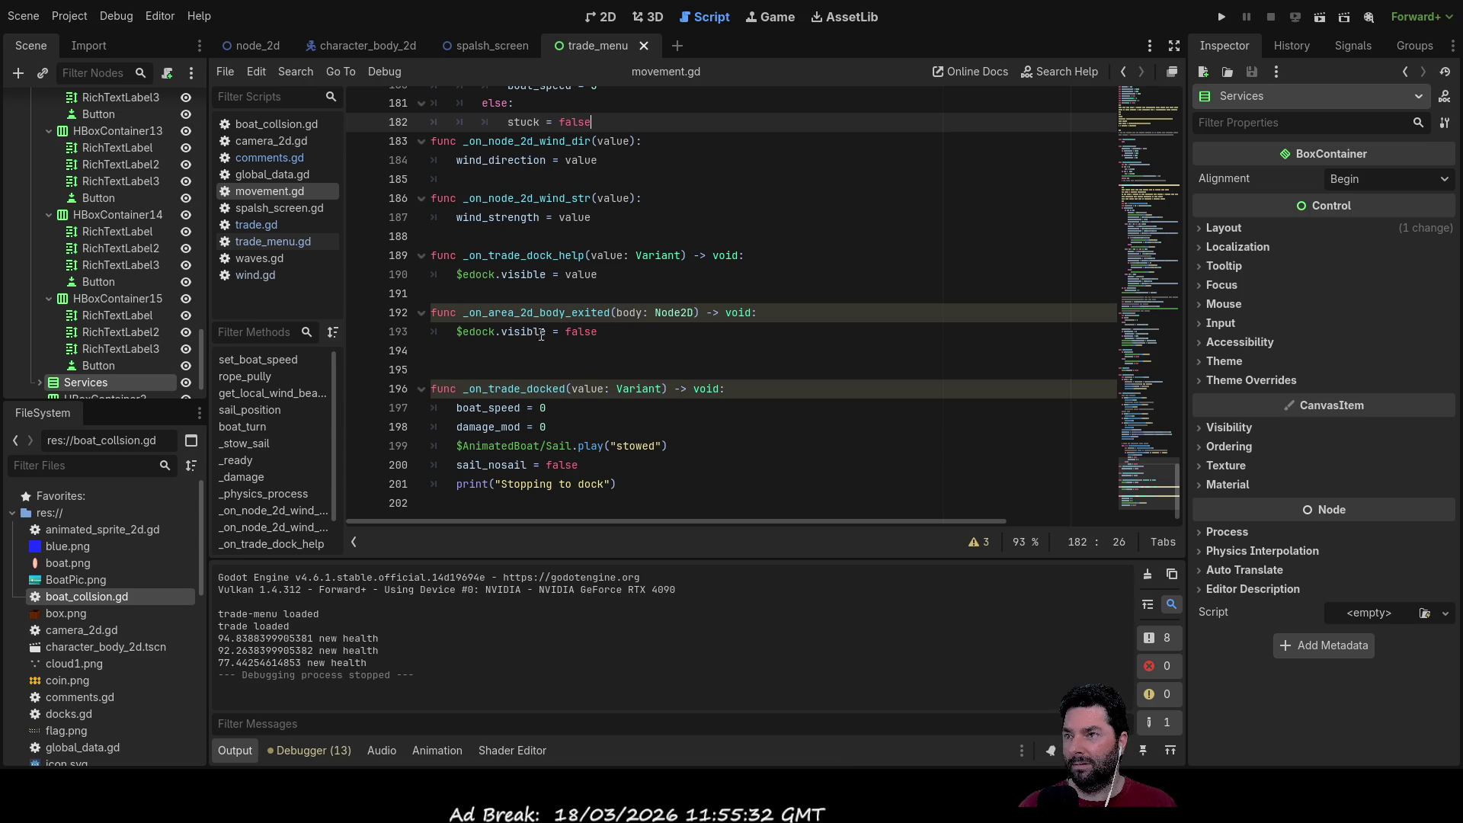
{"action": "scroll", "coordinate": [652, 345], "scroll_direction": "up", "scroll_amount": 3}
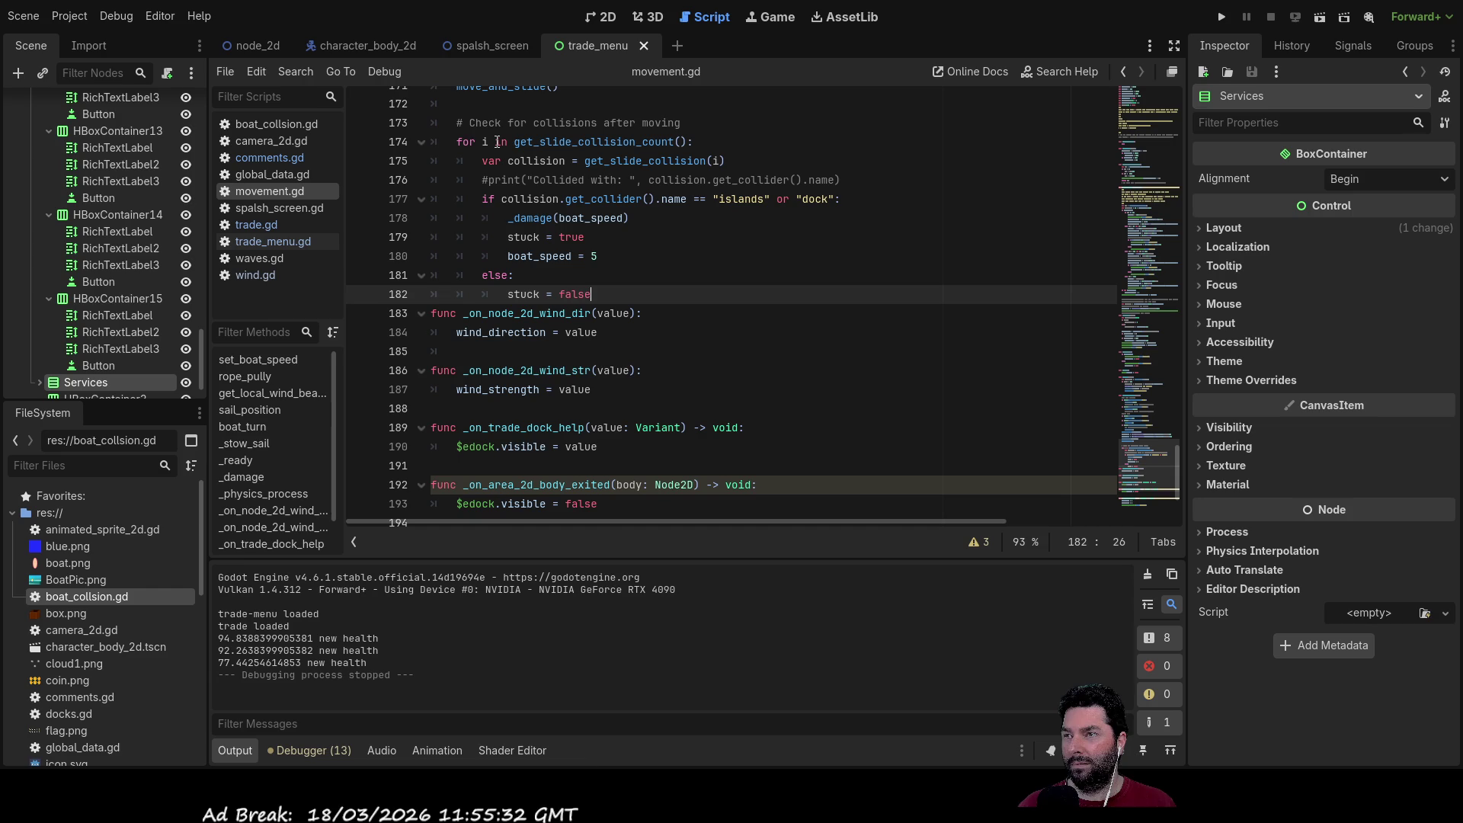
{"action": "scroll", "coordinate": [596, 304], "scroll_direction": "up", "scroll_amount": 1}
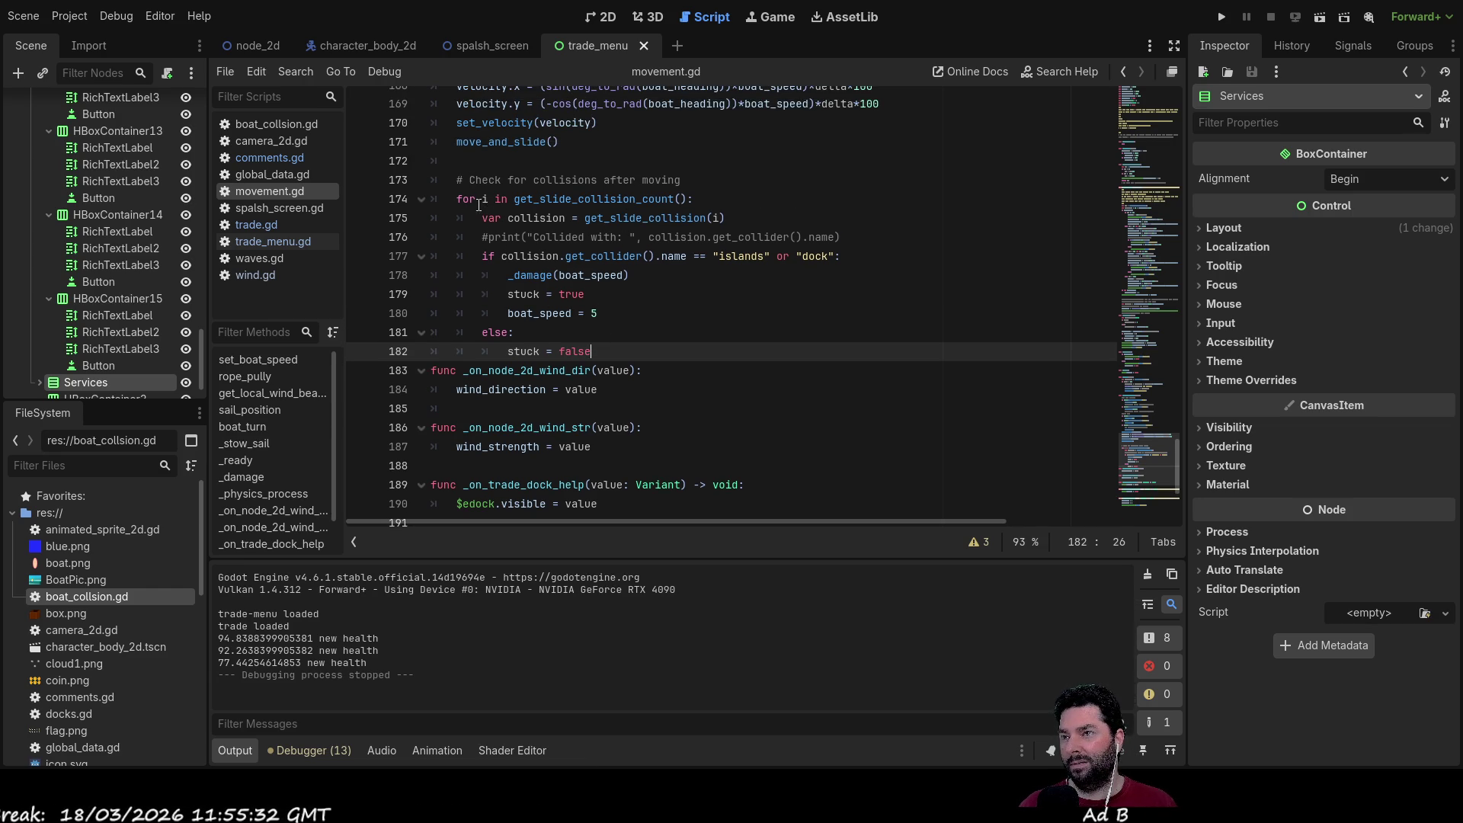
{"action": "scroll", "coordinate": [569, 329], "scroll_direction": "up", "scroll_amount": 1}
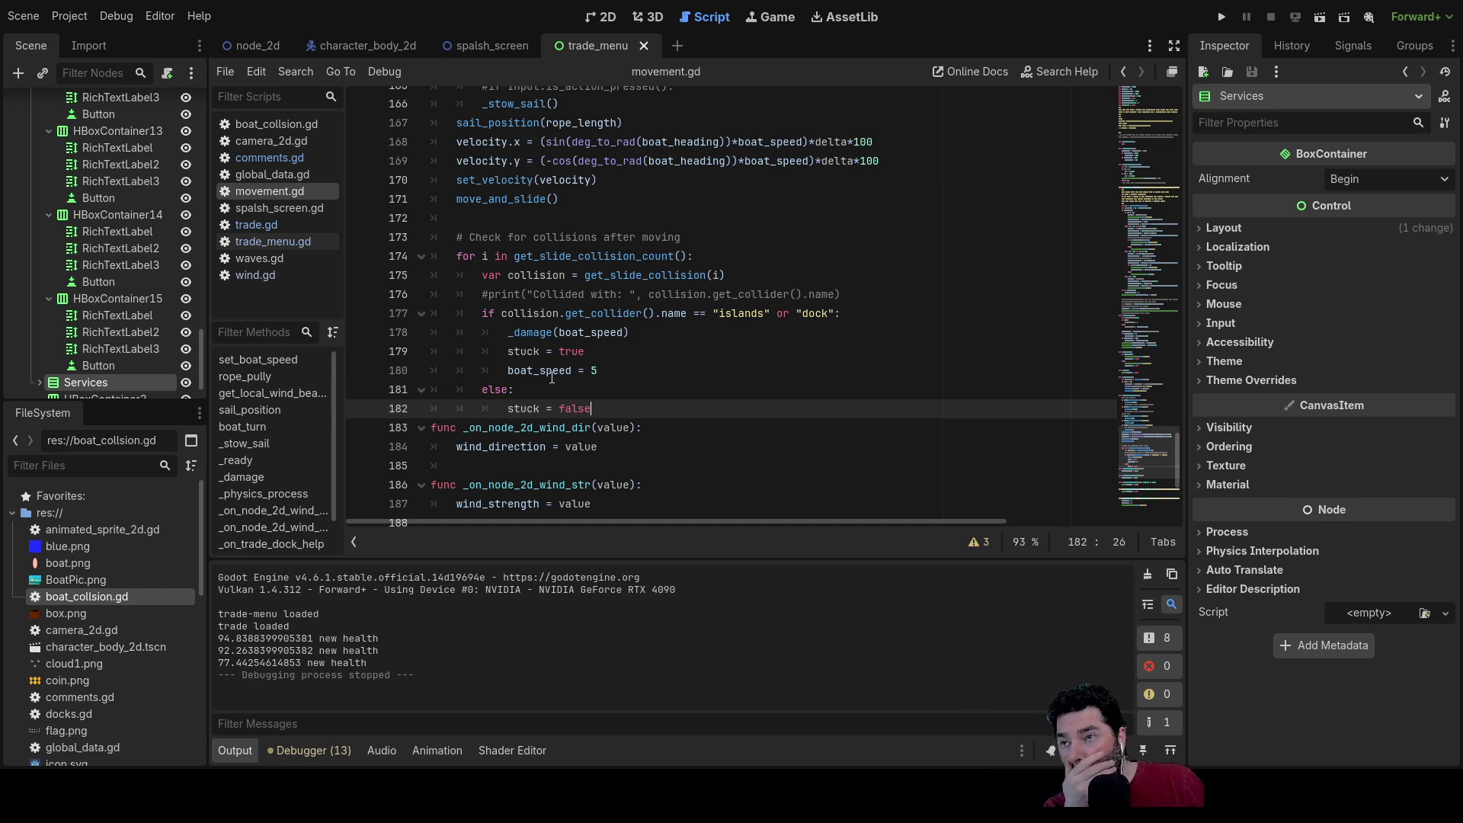
{"action": "scroll", "coordinate": [550, 358], "scroll_direction": "up", "scroll_amount": 15}
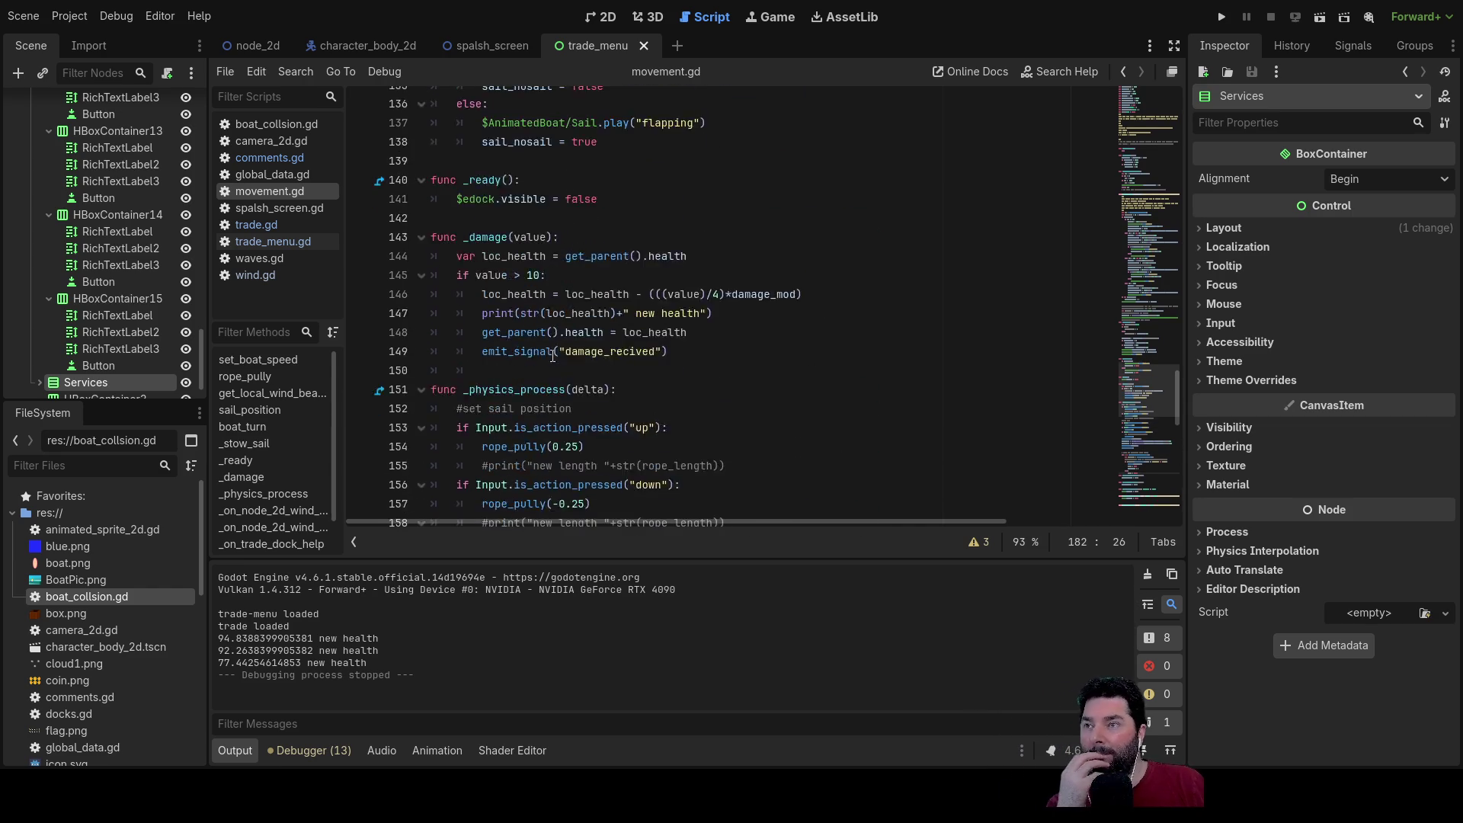
{"action": "scroll", "coordinate": [553, 356], "scroll_direction": "up", "scroll_amount": 3}
{"action": "scroll", "coordinate": [528, 321], "scroll_direction": "down", "scroll_amount": 2}
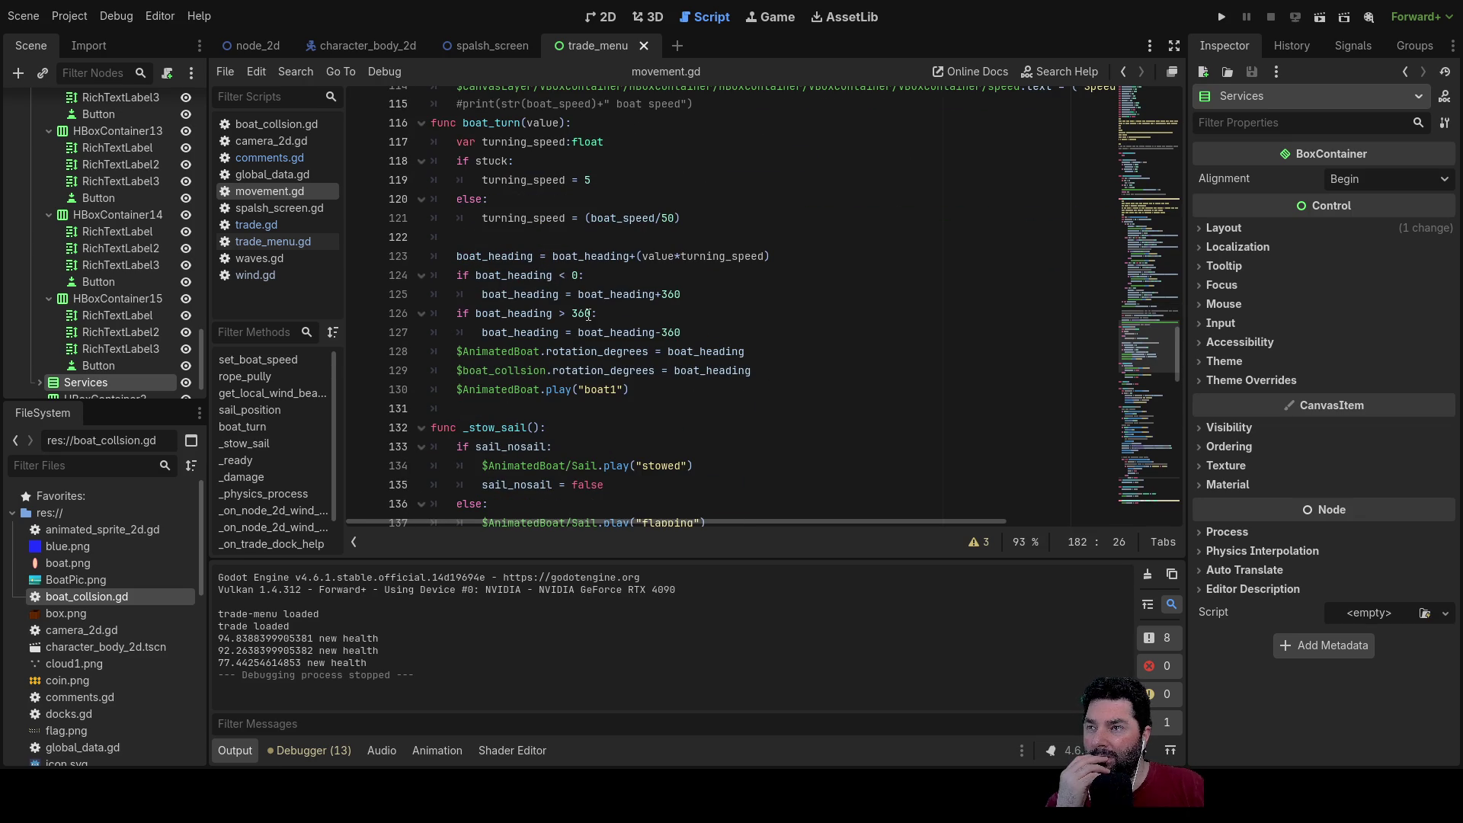
{"action": "scroll", "coordinate": [587, 315], "scroll_direction": "up", "scroll_amount": 7}
{"action": "scroll", "coordinate": [586, 349], "scroll_direction": "up", "scroll_amount": 15}
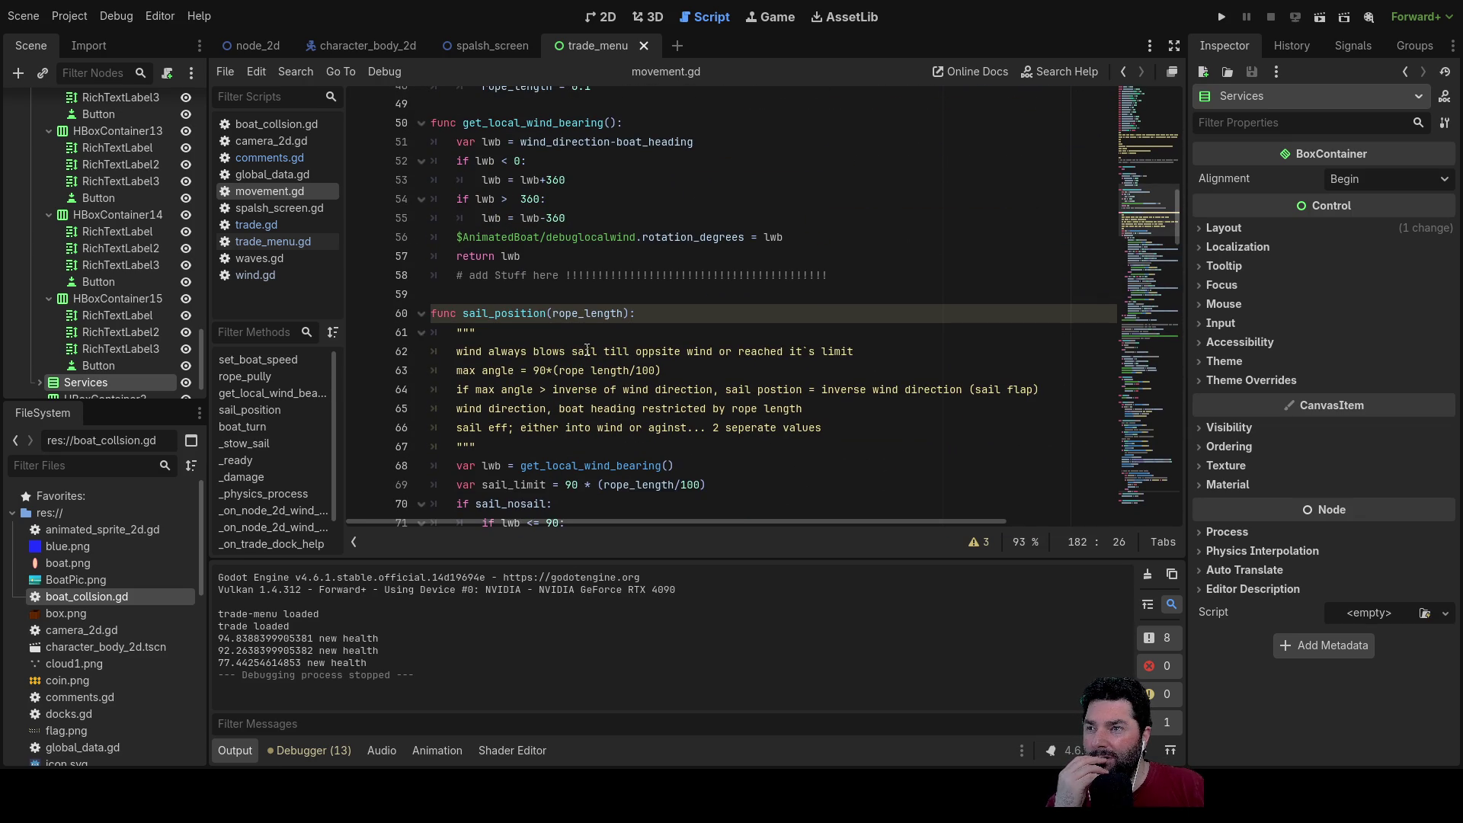
{"action": "scroll", "coordinate": [587, 349], "scroll_direction": "up", "scroll_amount": 3}
{"action": "scroll", "coordinate": [589, 350], "scroll_direction": "up", "scroll_amount": 7}
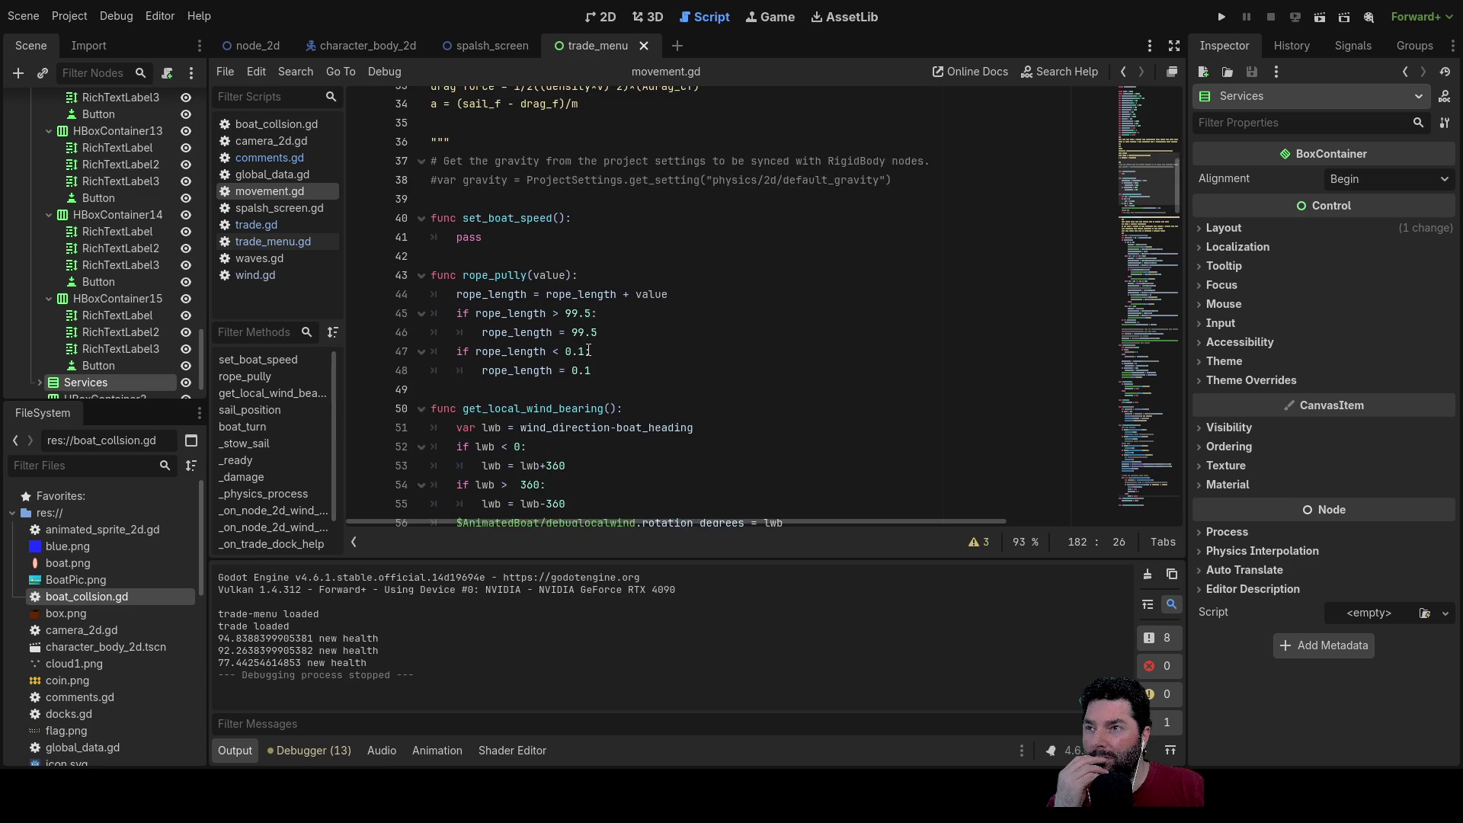
{"action": "scroll", "coordinate": [590, 348], "scroll_direction": "down", "scroll_amount": 17}
{"action": "scroll", "coordinate": [593, 346], "scroll_direction": "down", "scroll_amount": 10}
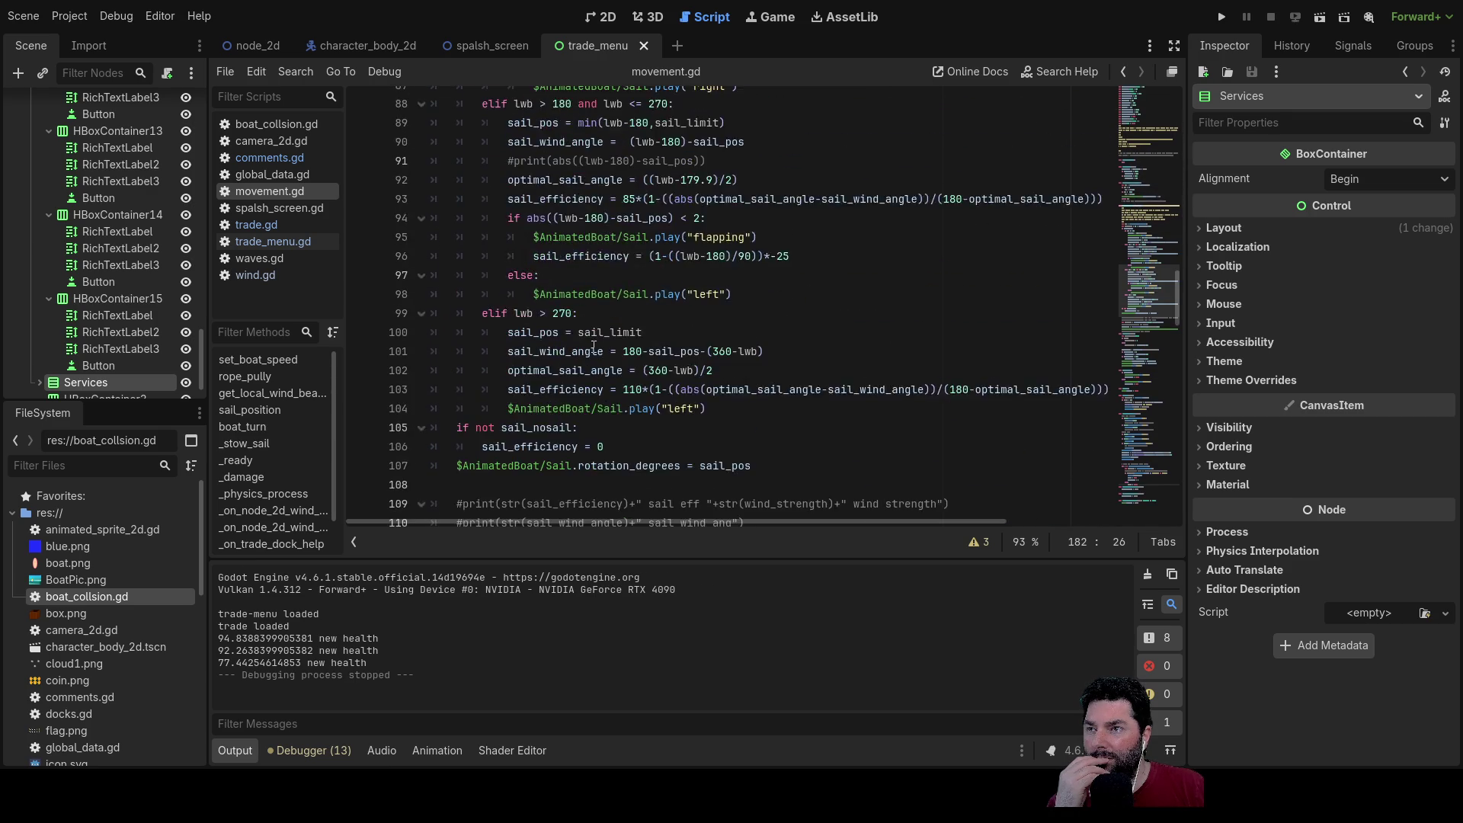
{"action": "scroll", "coordinate": [594, 347], "scroll_direction": "down", "scroll_amount": 5}
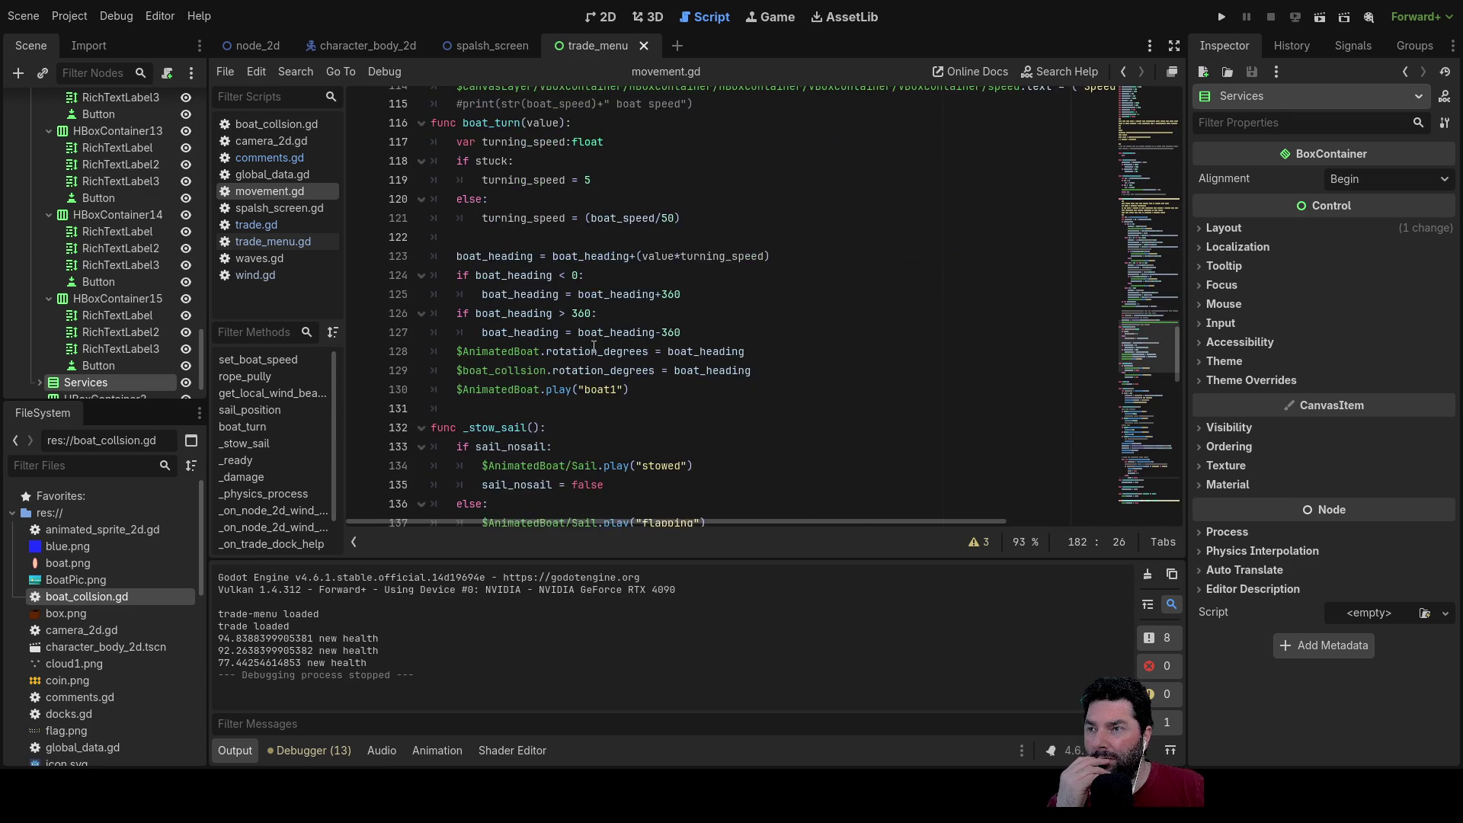
{"action": "scroll", "coordinate": [560, 299], "scroll_direction": "up", "scroll_amount": 1}
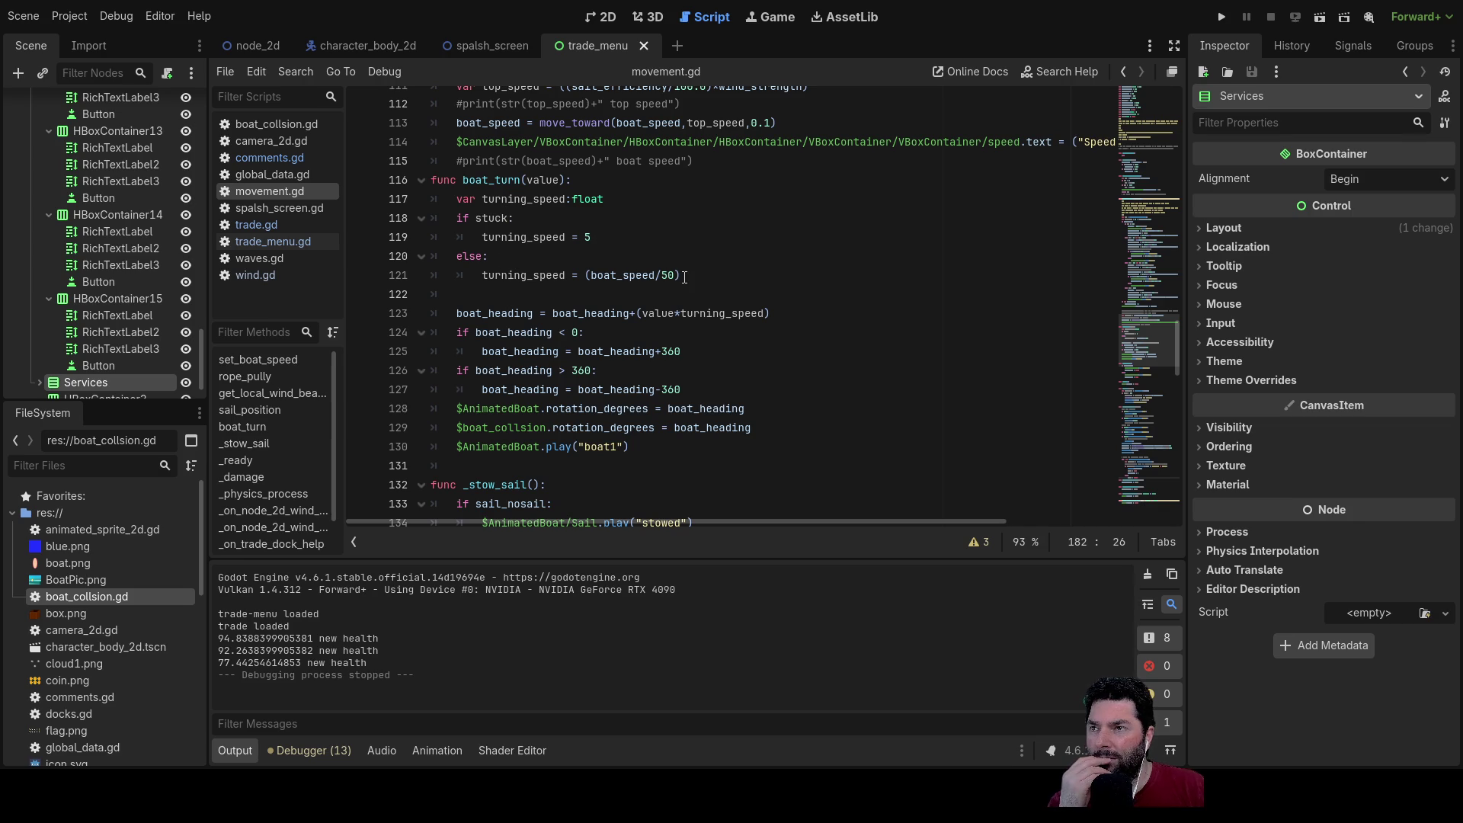
{"action": "left_click", "coordinate": [596, 236]}
{"action": "type", "text": "1"}
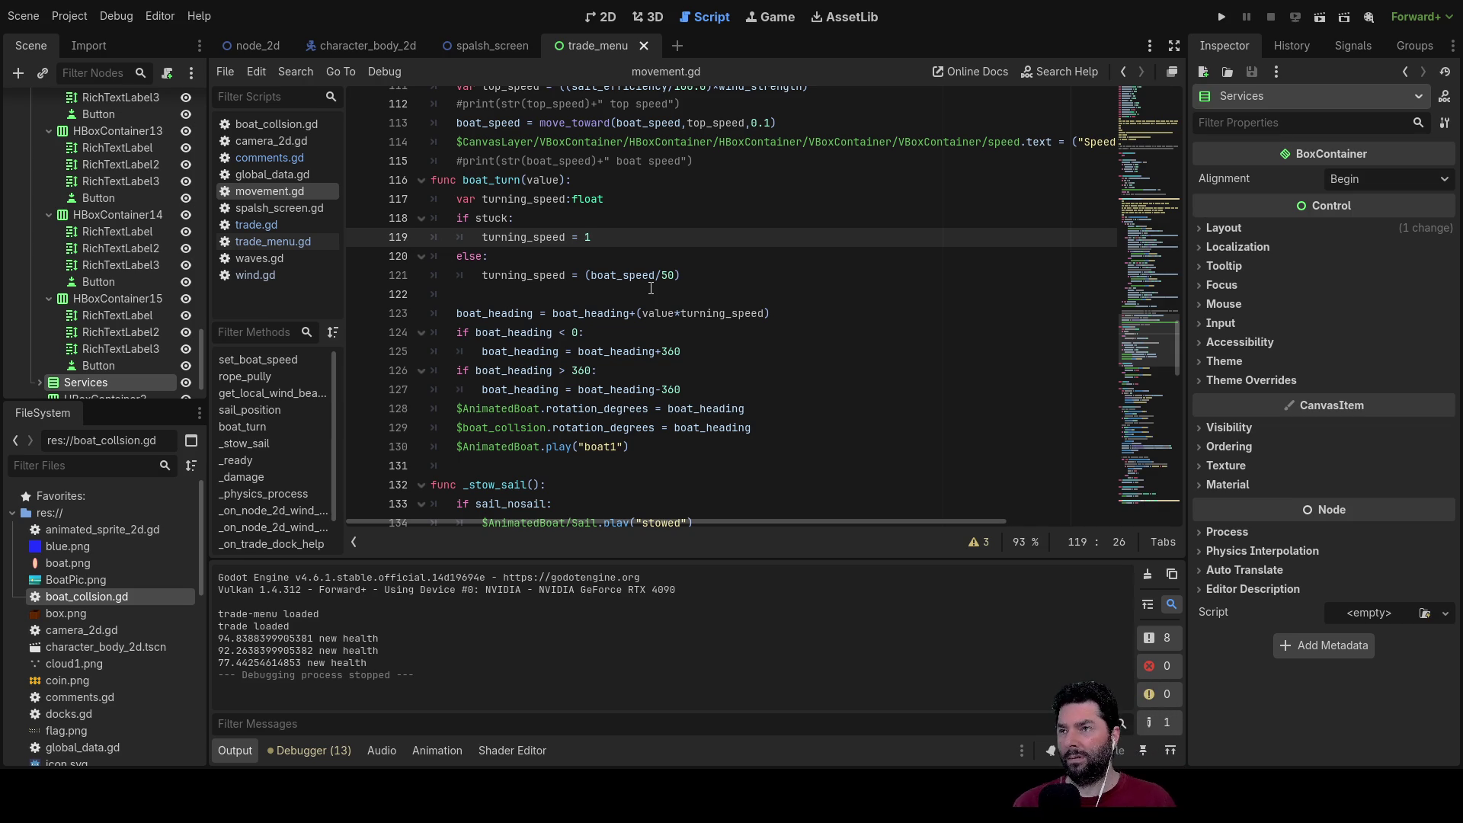
Step: Add print(str(turning_speed)+" turning speed") on the empty line before the heading formula
{"action": "left_click", "coordinate": [489, 276]}
{"action": "left_click", "coordinate": [476, 299]}
{"action": "type", "text": "print"}
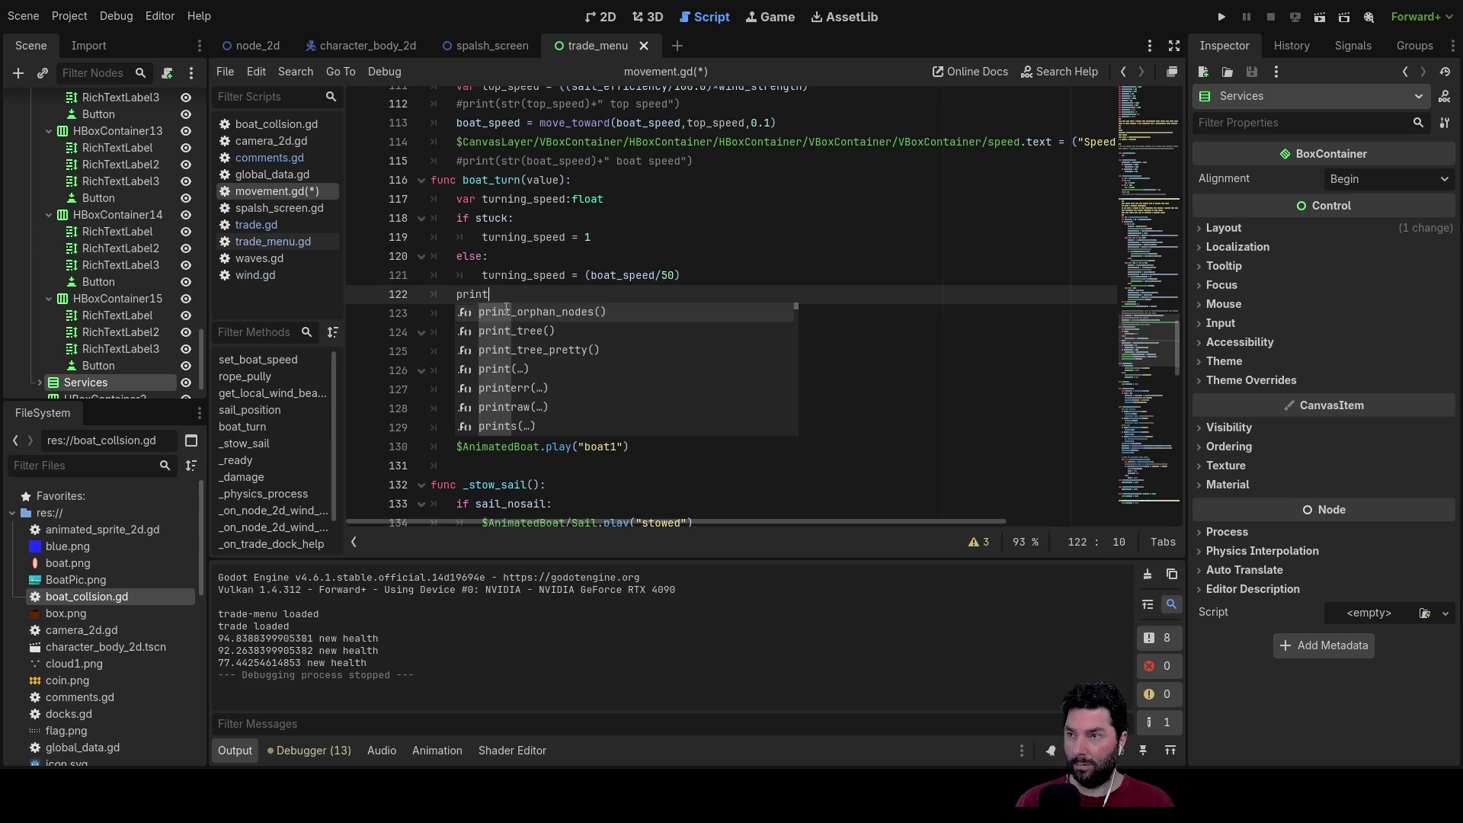
{"action": "type", "text": "()"}
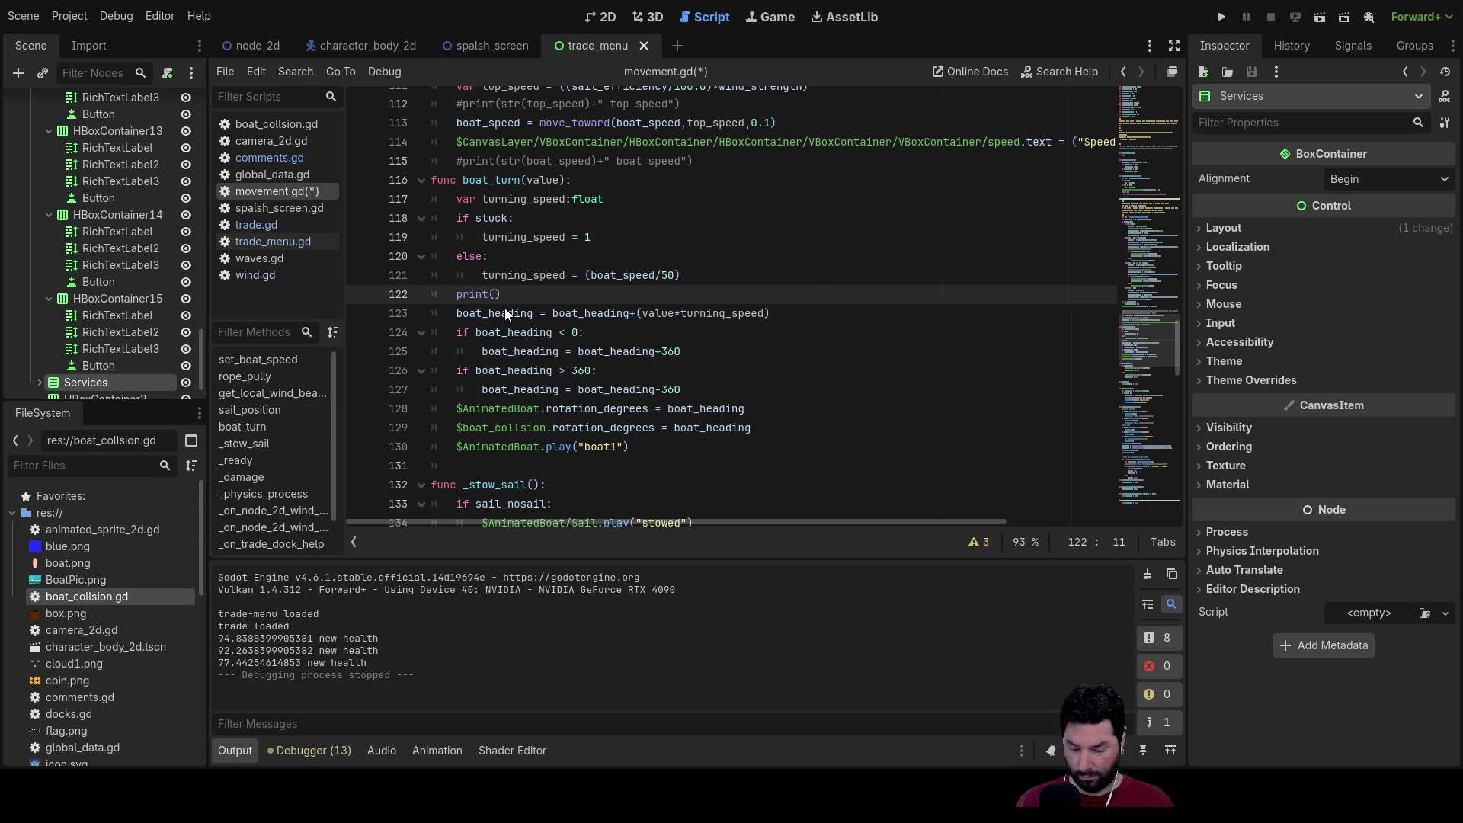
{"action": "type", "text": "turning"}
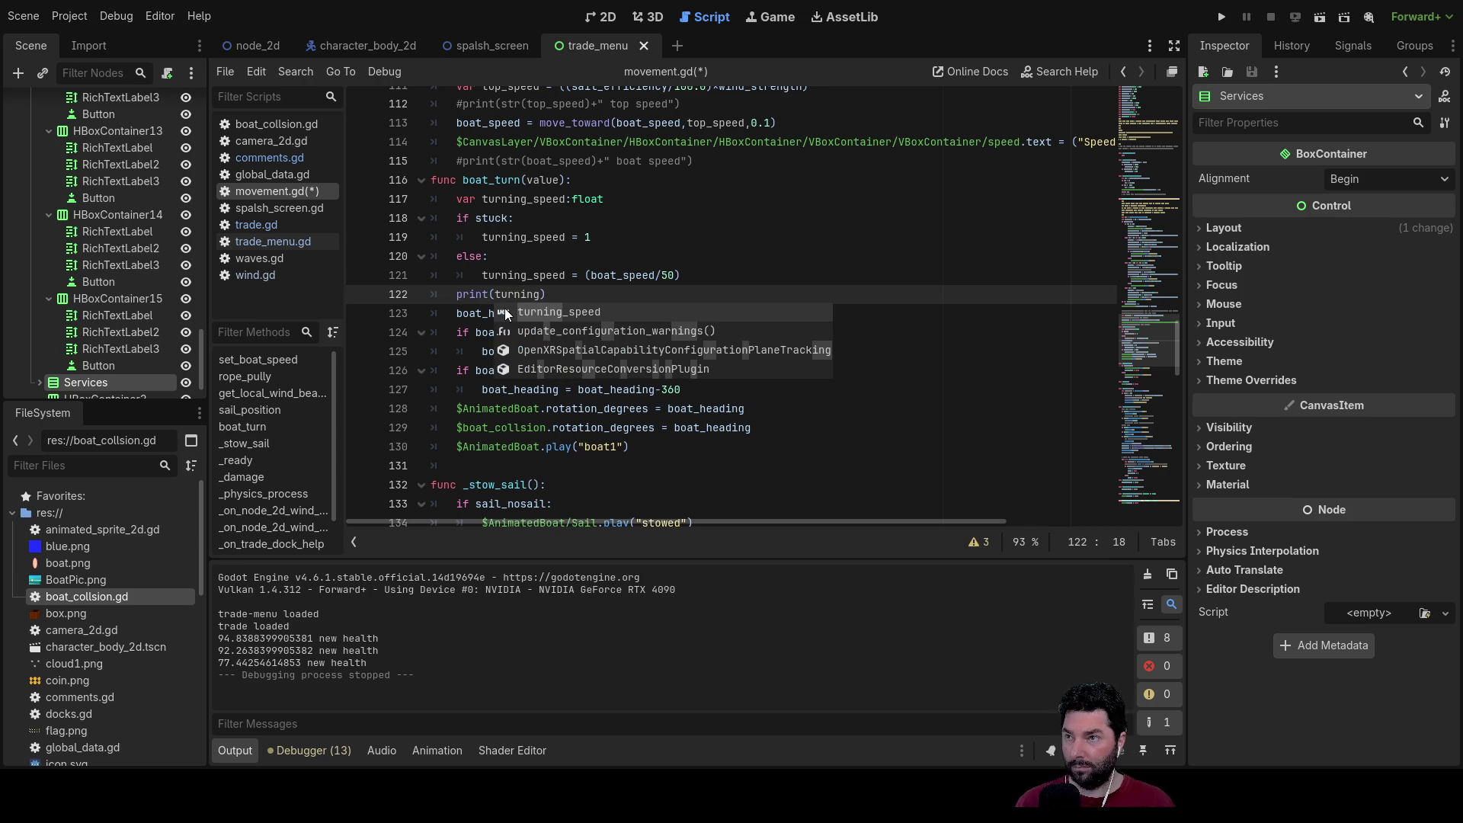
{"action": "key", "text": "Return"}
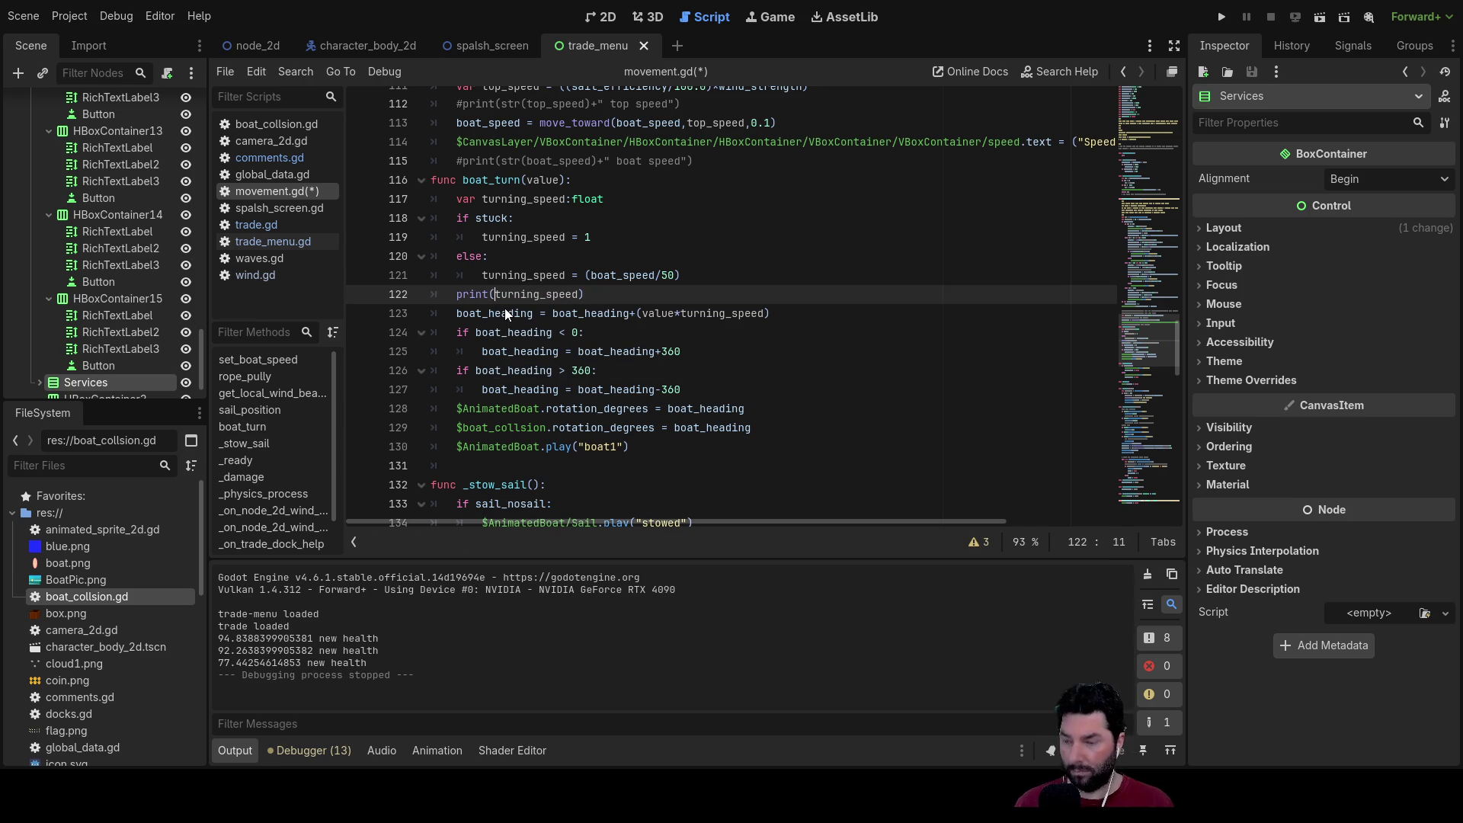
{"action": "type", "text": "str("}
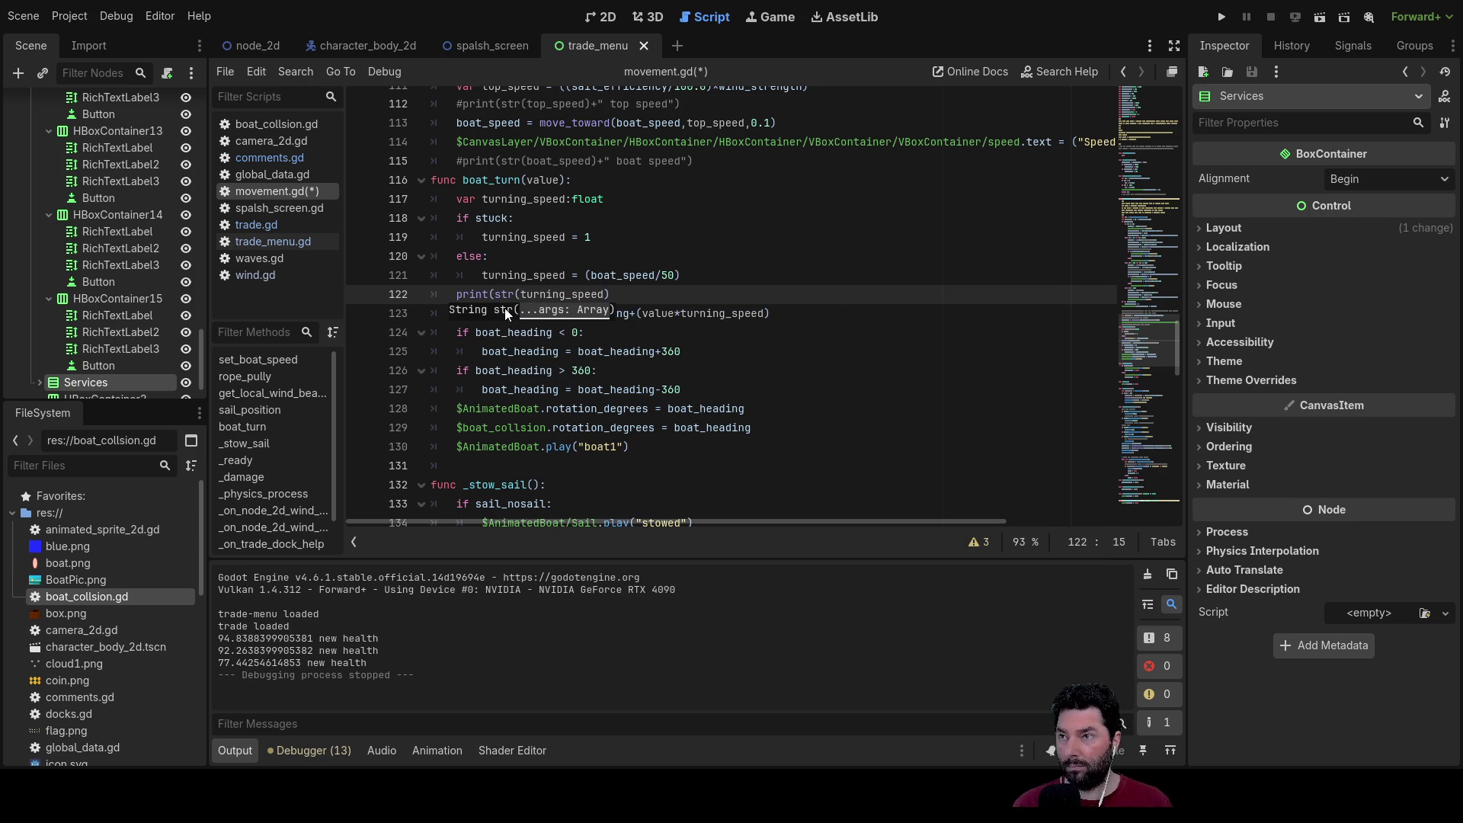
{"action": "key", "text": "Right"}
{"action": "key", "text": "Right"}
{"action": "key", "text": "Right"}
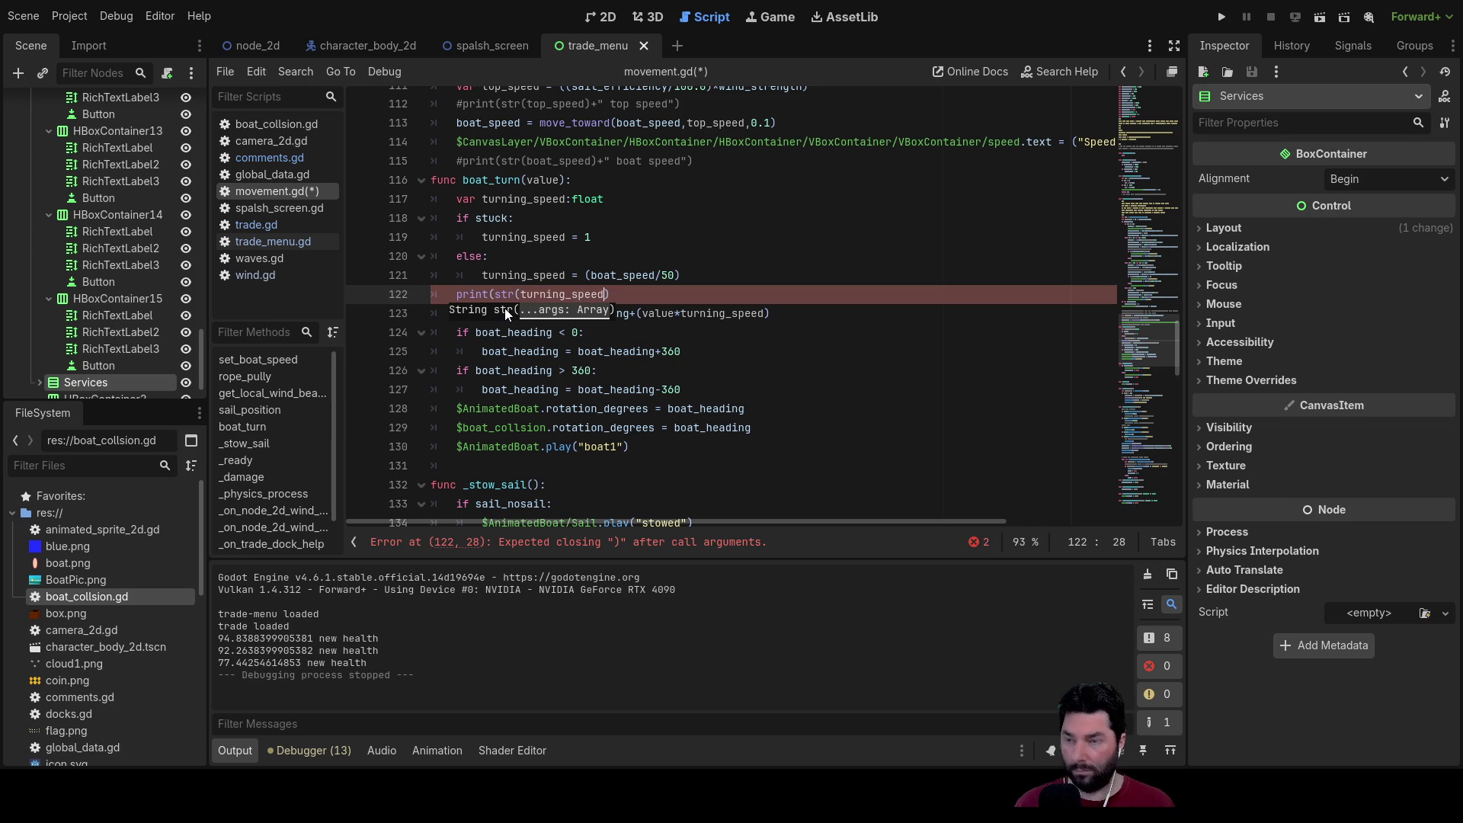
{"action": "key", "text": "Right"}
{"action": "type", "text": ")"}
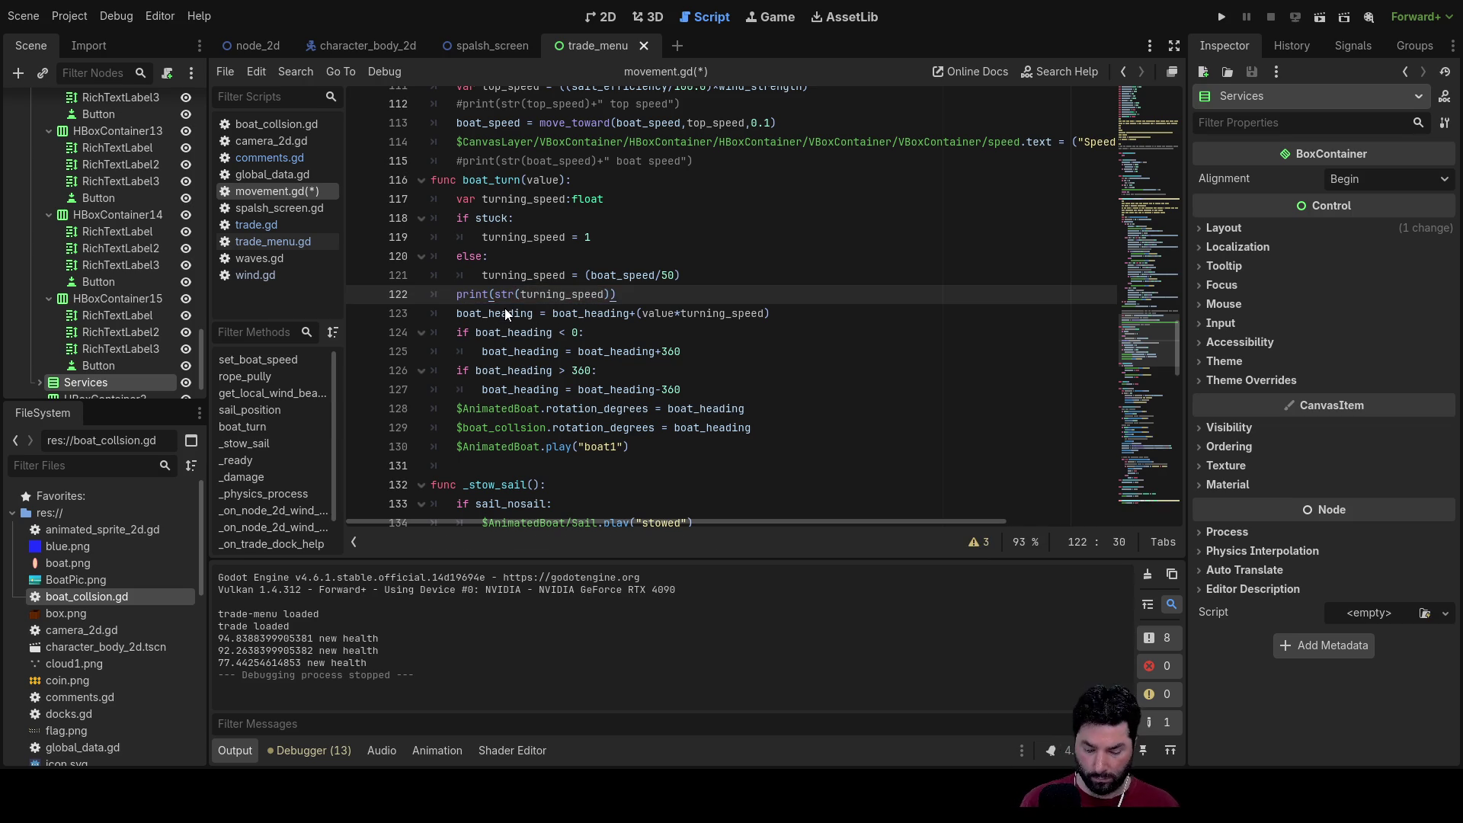
{"action": "type", "text": ")+\"\""}
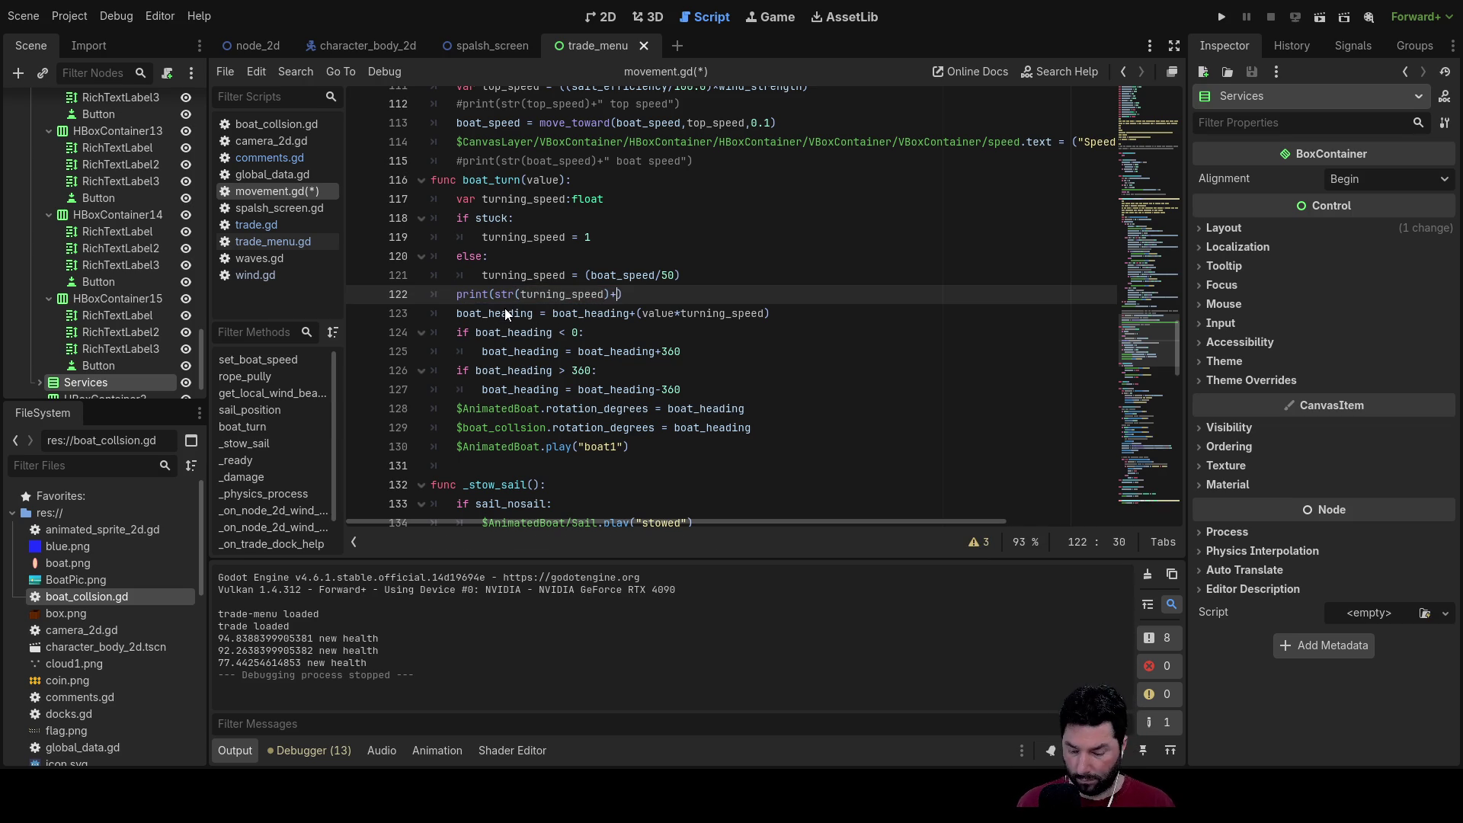
{"action": "type", "text": " turni"}
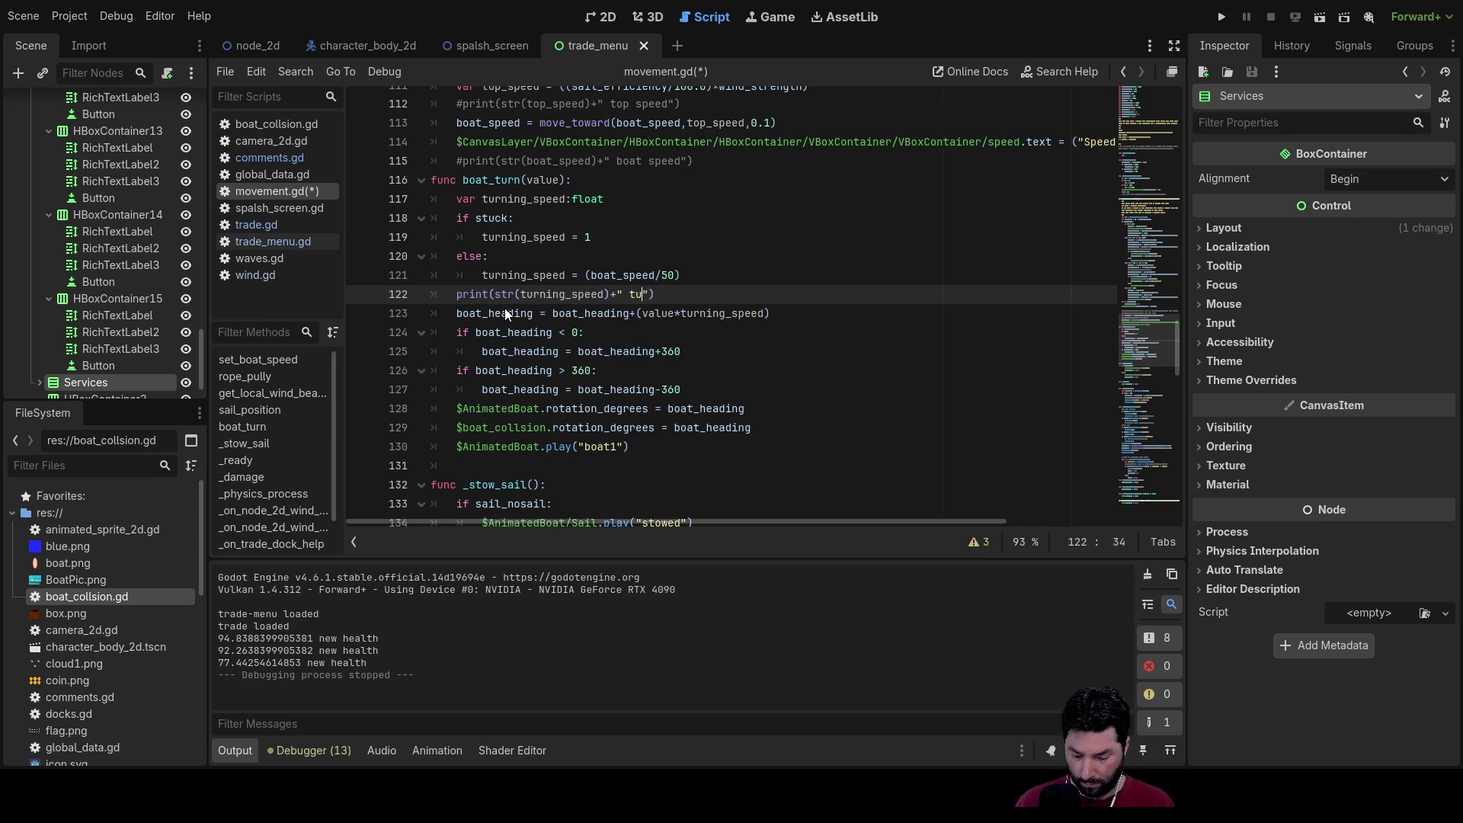
{"action": "type", "text": "ng speed"}
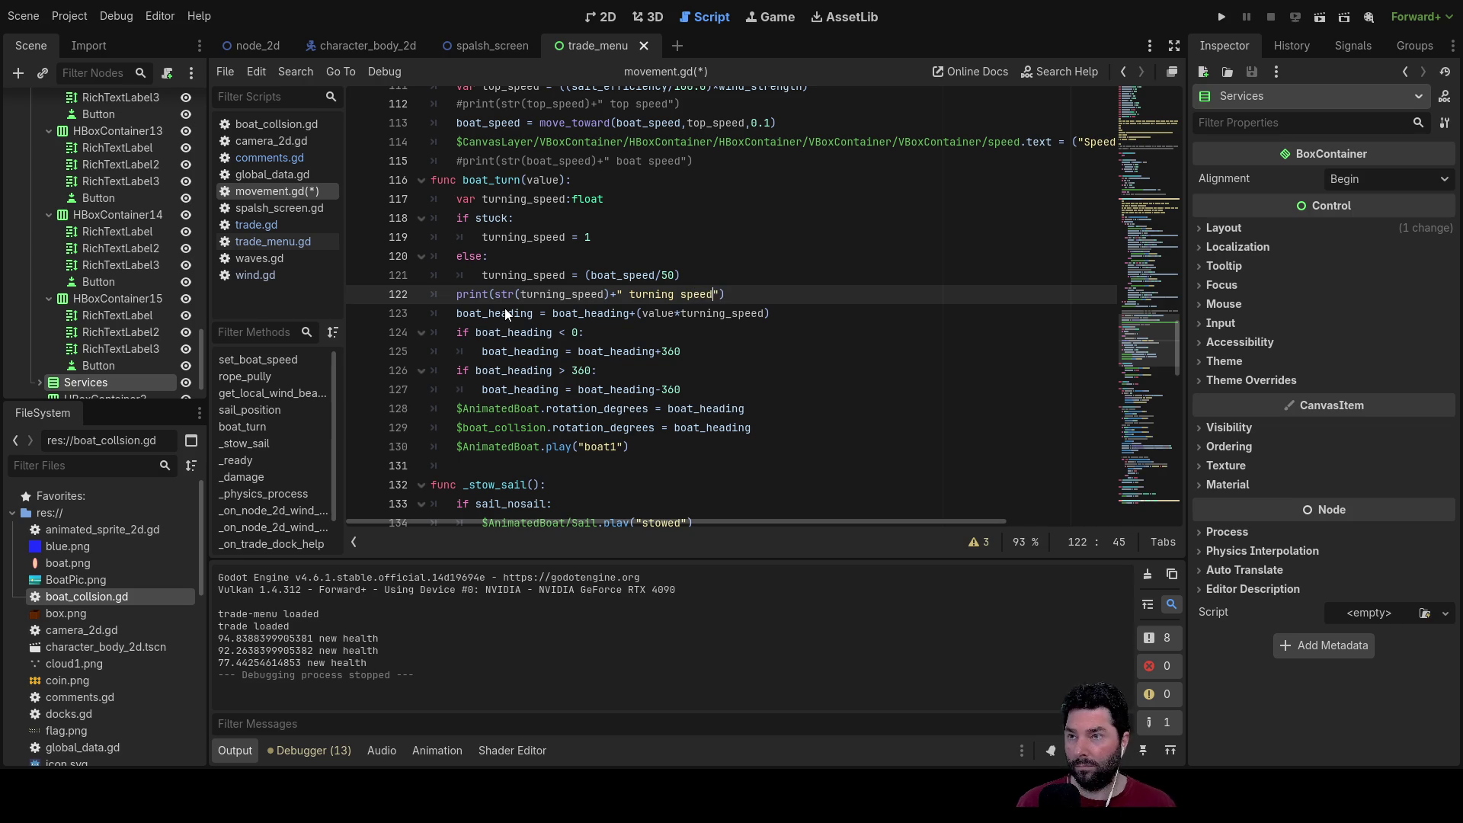
Step: Run the game, start sailing, and set the boat moving forward with W
{"action": "left_click", "coordinate": [1220, 16]}
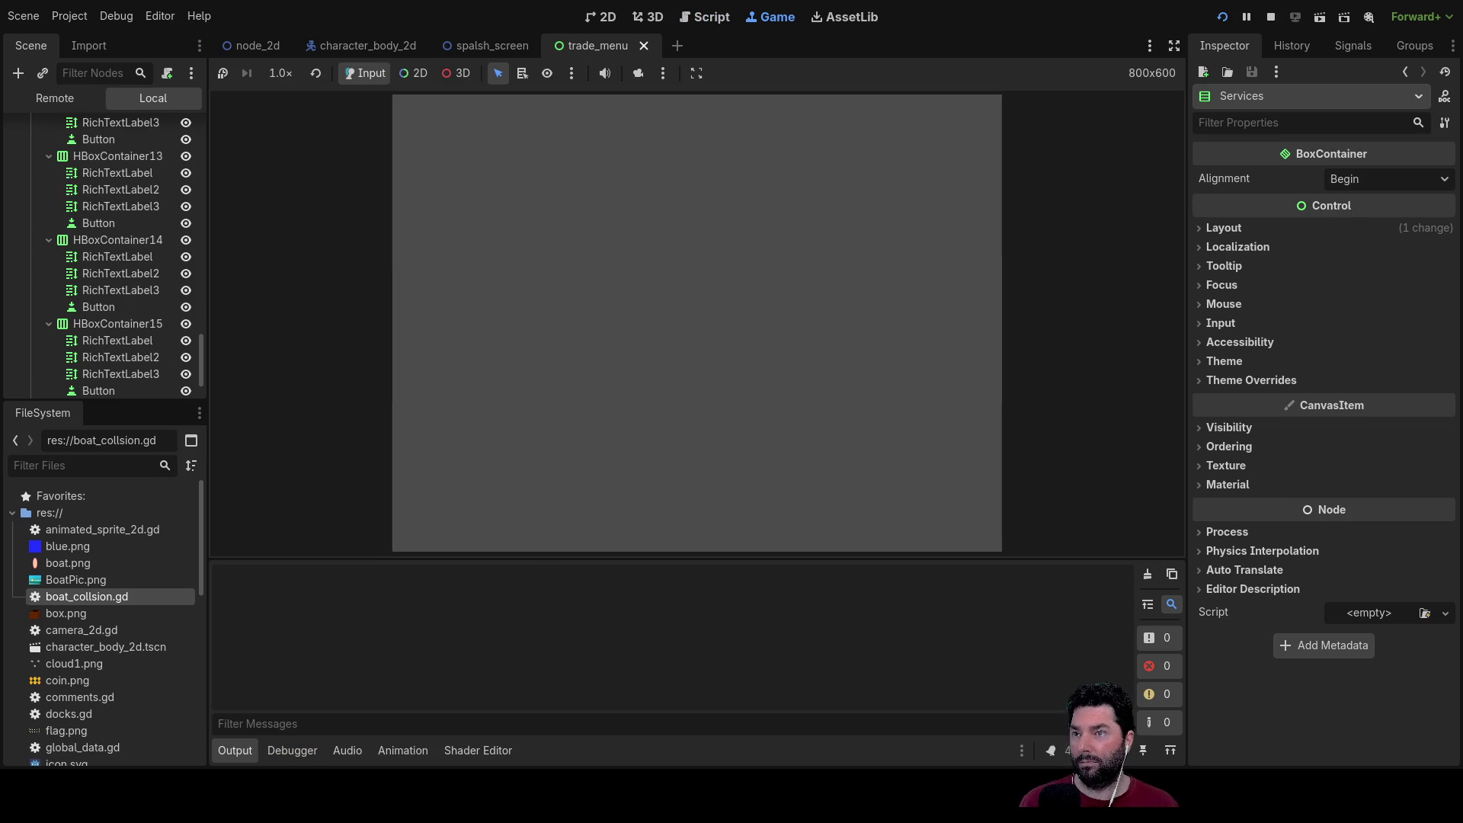
{"action": "left_click", "coordinate": [553, 132]}
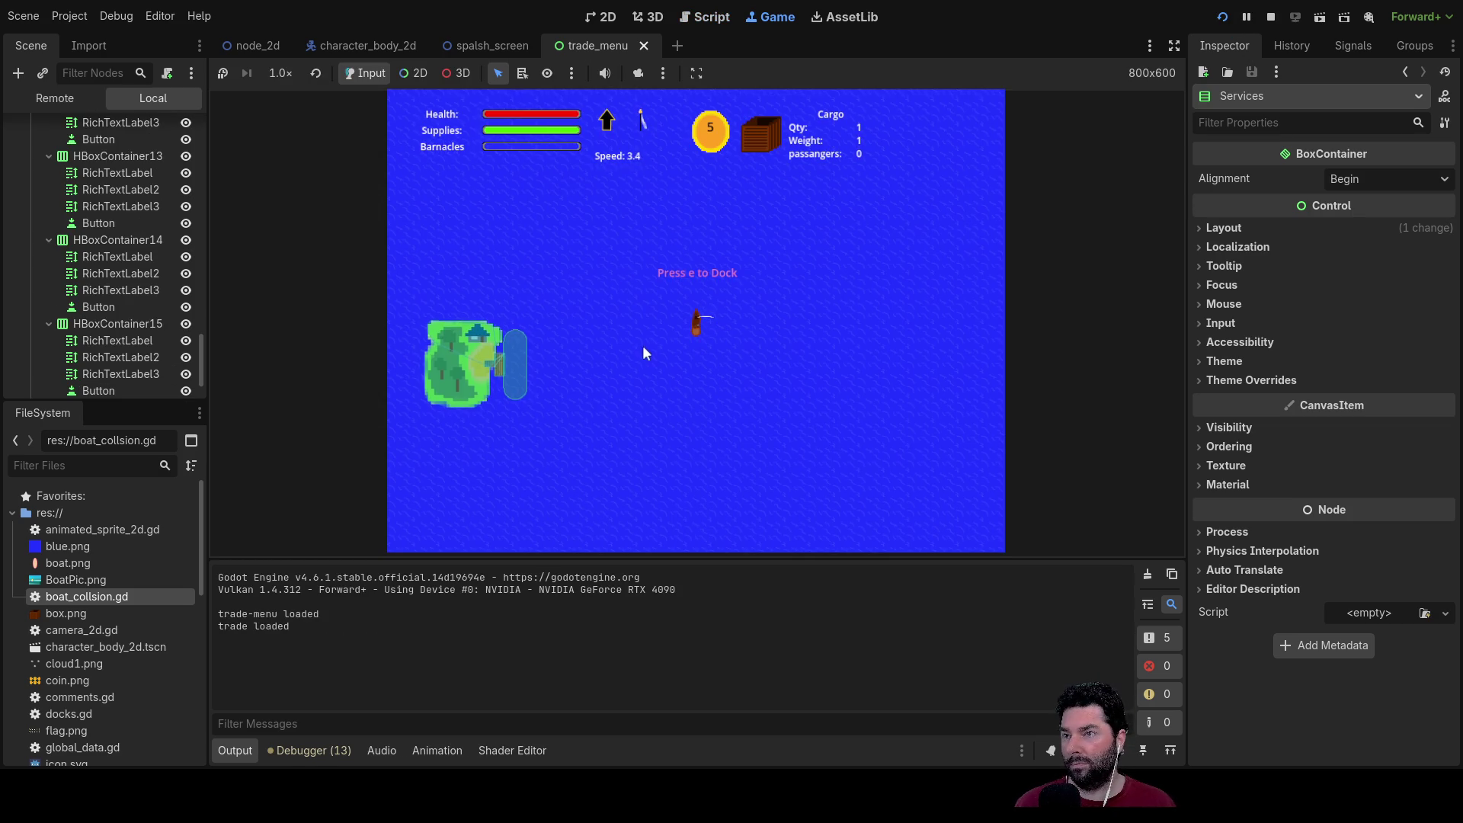
{"action": "key", "text": "w"}
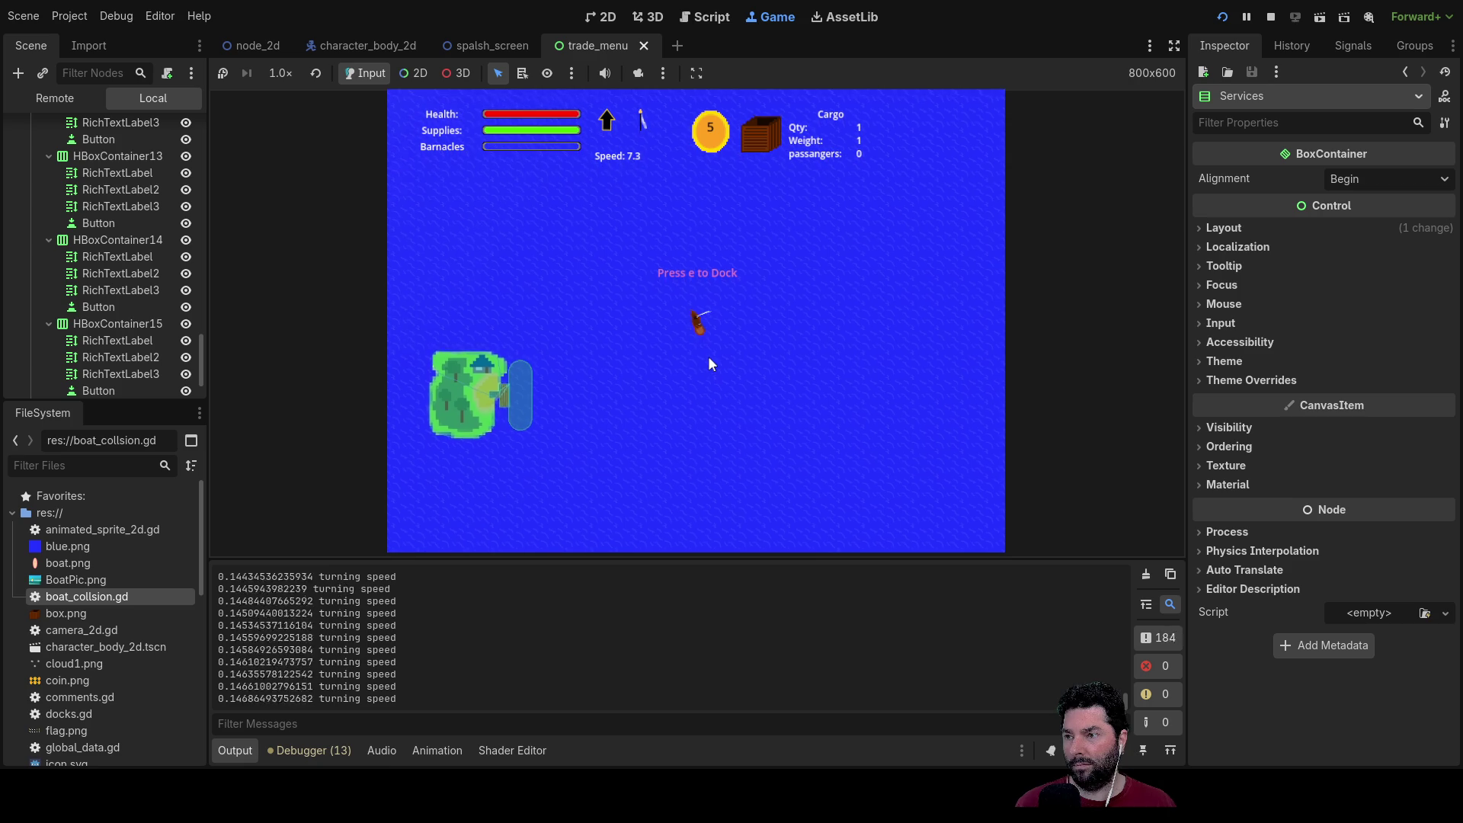
{"action": "scroll", "coordinate": [724, 351], "scroll_direction": "up", "scroll_amount": 3}
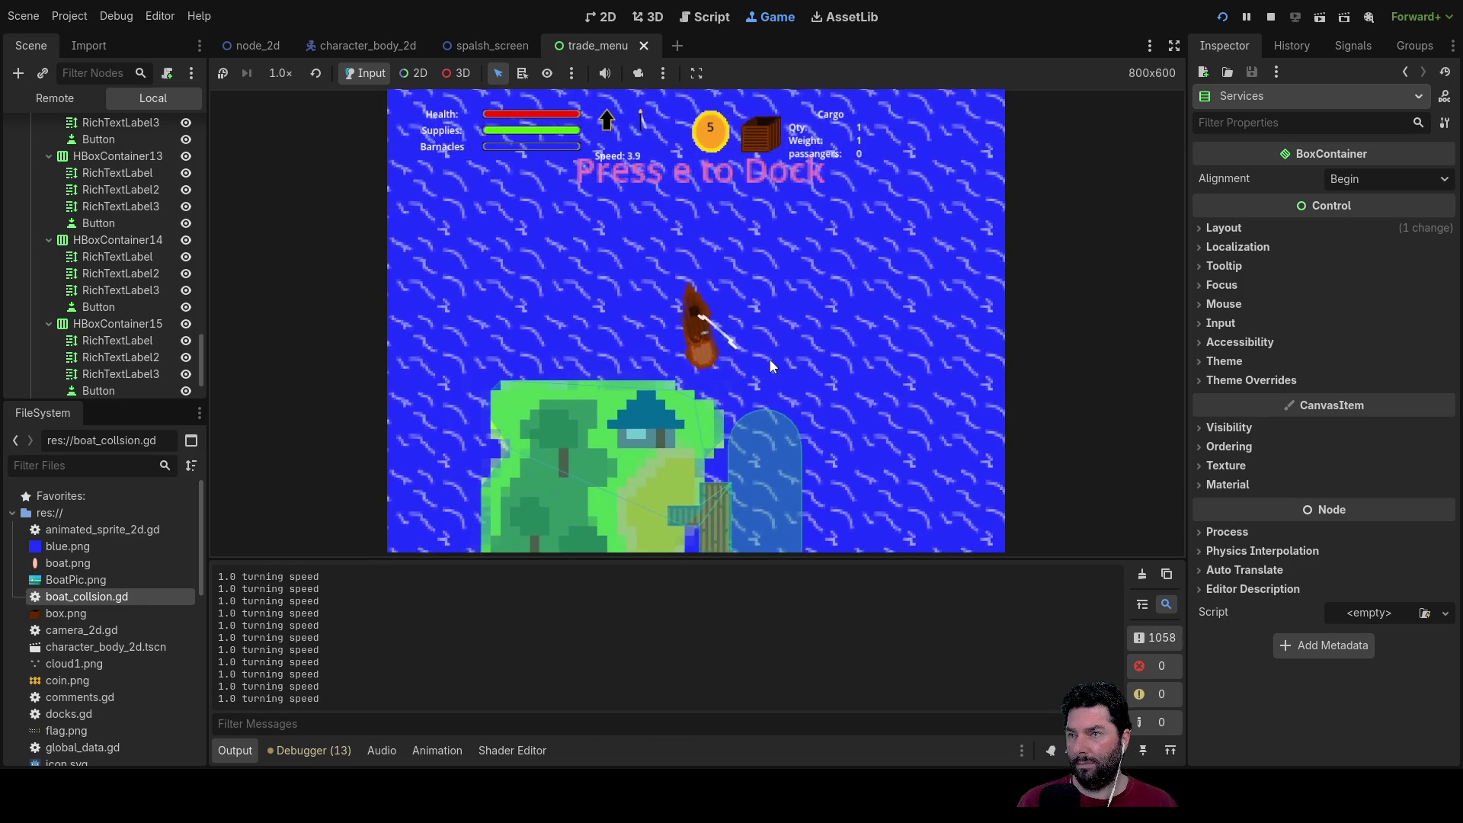
Step: Steer the boat with the arrow keys to the dock, dock with E, then stop with F8
{"action": "key", "text": "Up"}
{"action": "key", "text": "Right"}
{"action": "key", "text": "Up"}
{"action": "key", "text": "Right"}
{"action": "key", "text": "Up"}
{"action": "key", "text": "Left"}
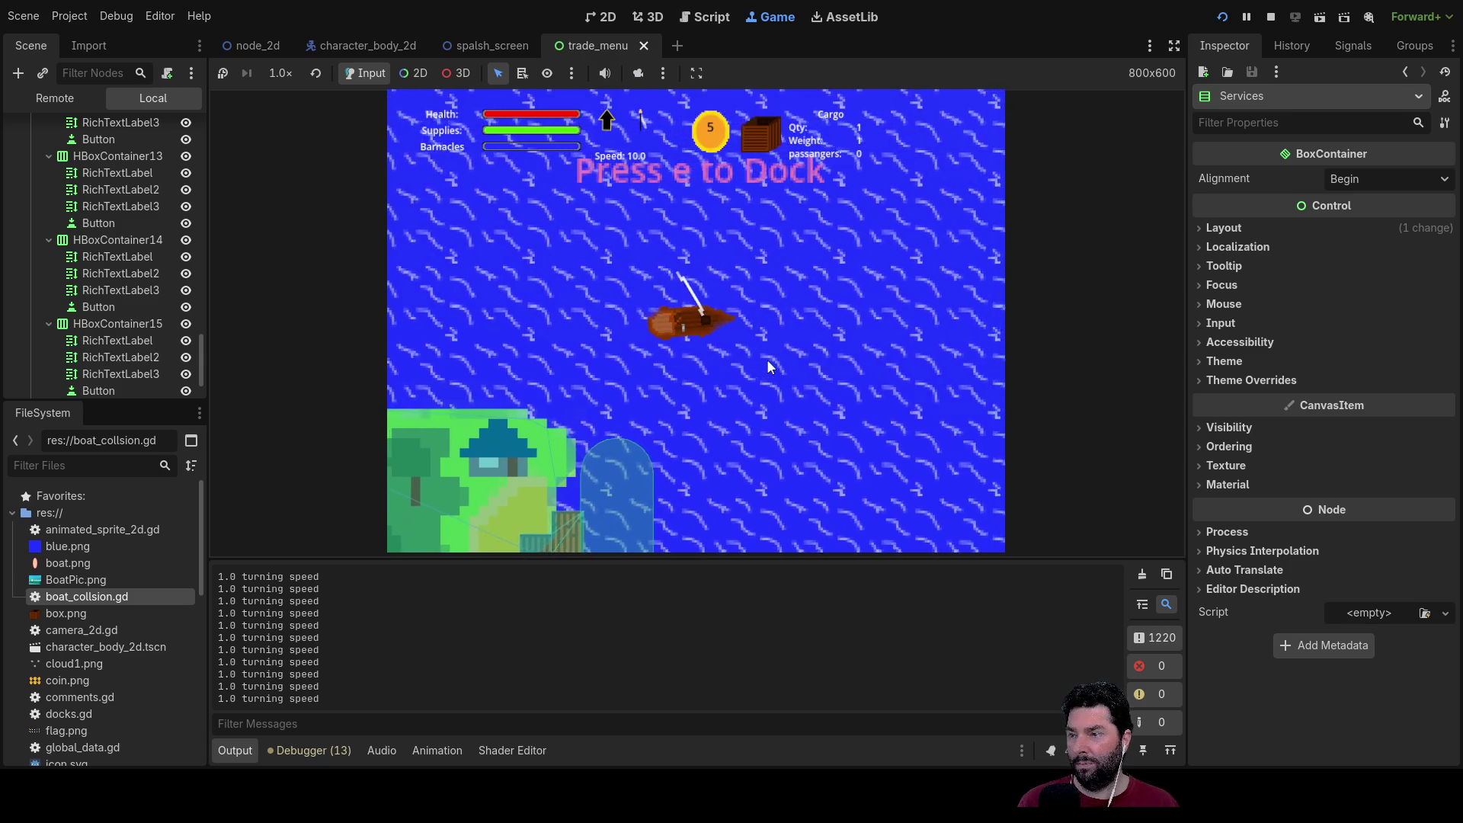
{"action": "key", "text": "Down"}
{"action": "key", "text": "Right"}
{"action": "key", "text": "Right"}
{"action": "key", "text": "Up"}
{"action": "key", "text": "Right"}
{"action": "key", "text": "Right"}
{"action": "key", "text": "Down"}
{"action": "key", "text": "Down"}
{"action": "key", "text": "Right"}
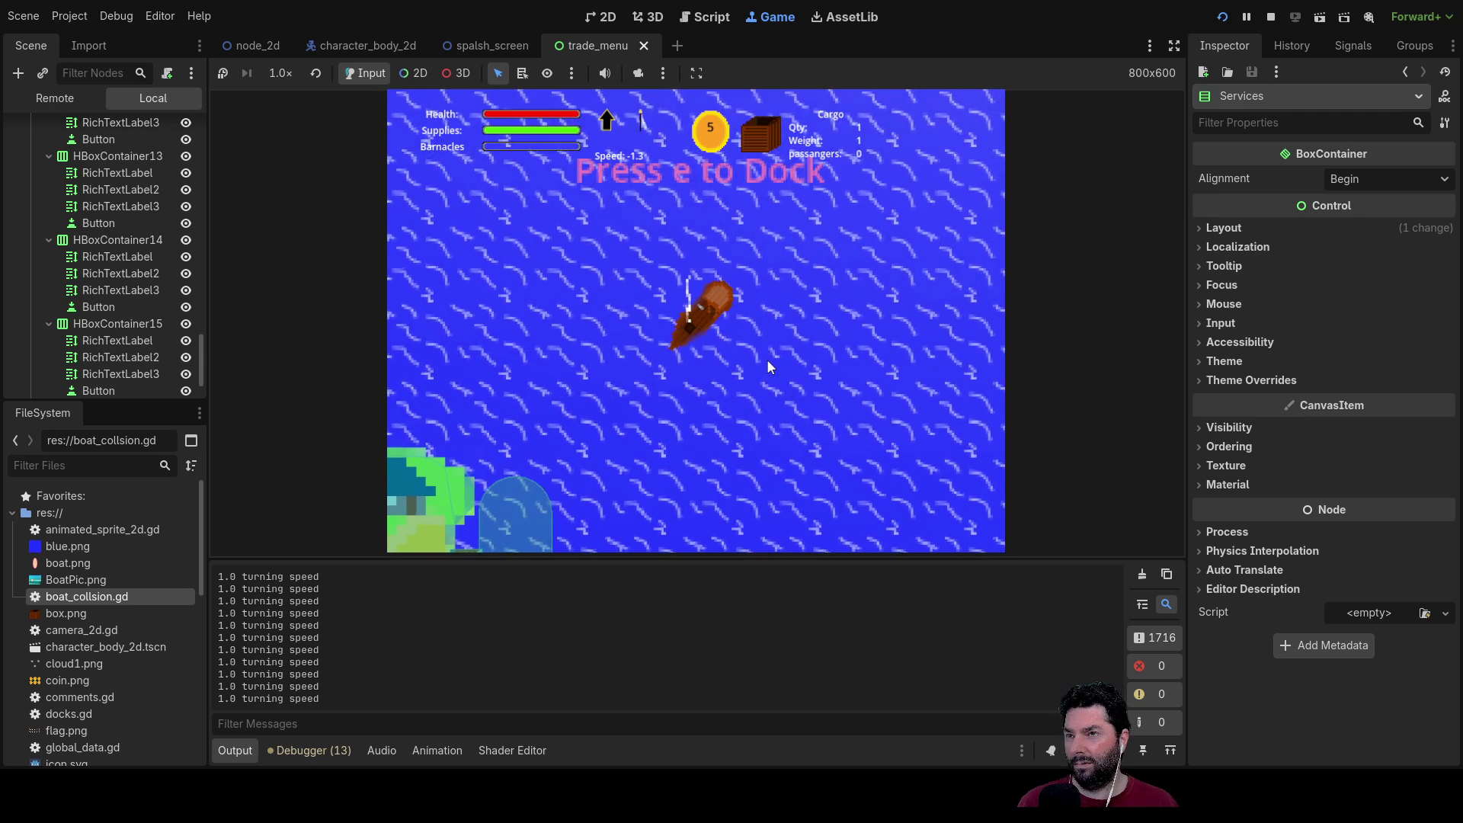
{"action": "key", "text": "Up"}
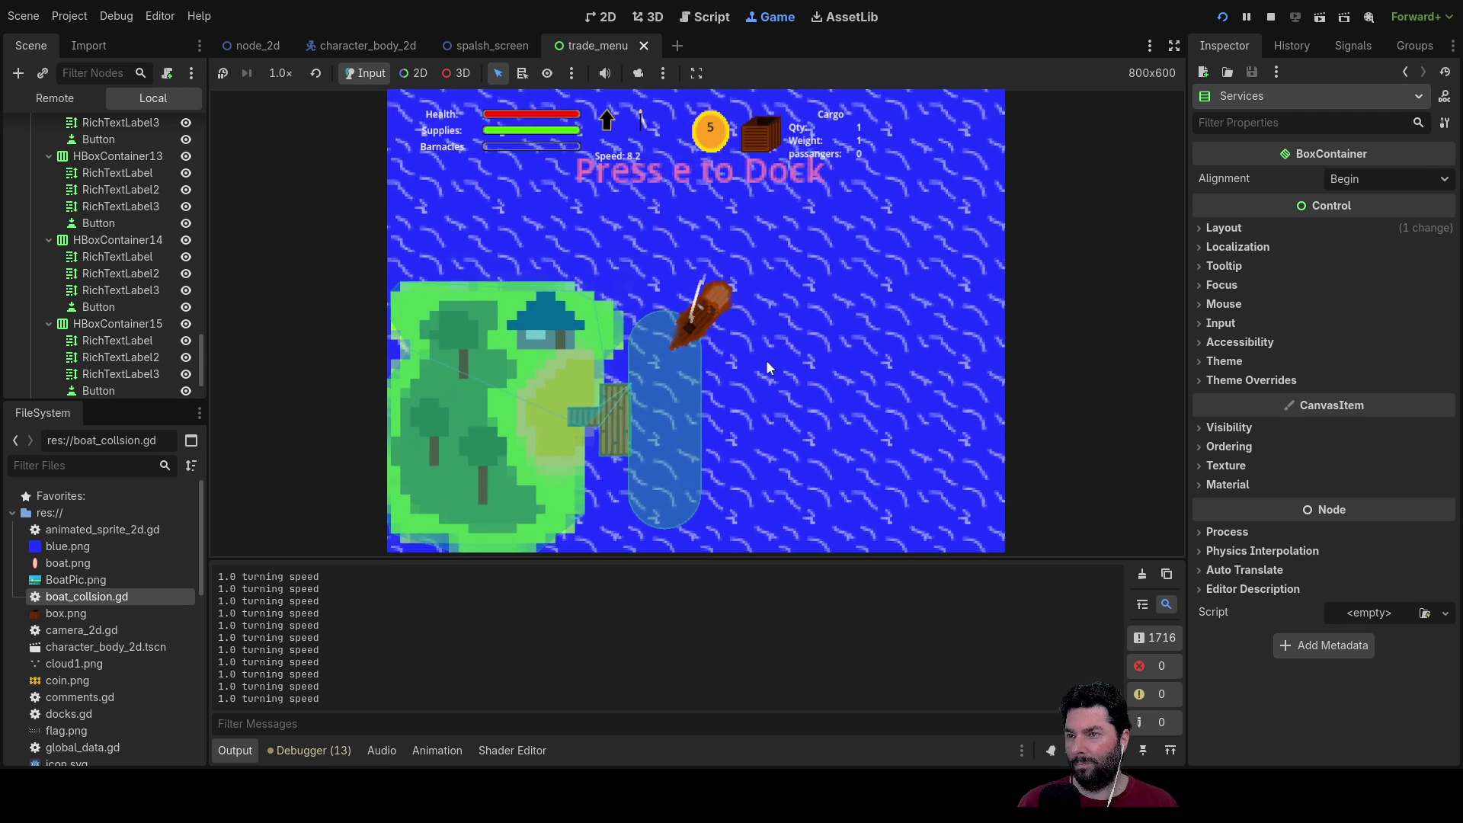
{"action": "key", "text": "s"}
{"action": "key", "text": "a"}
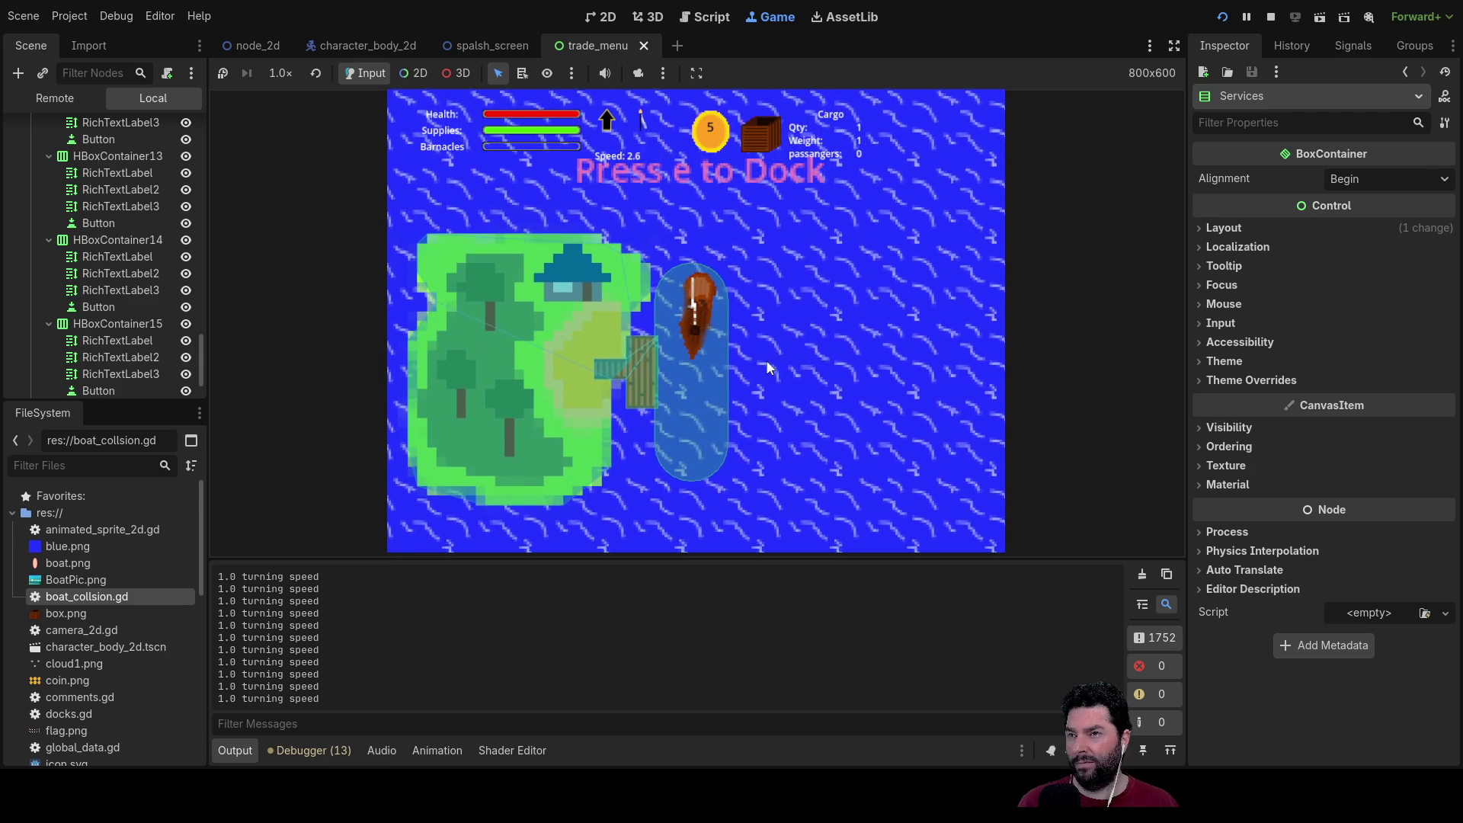
{"action": "key", "text": "e"}
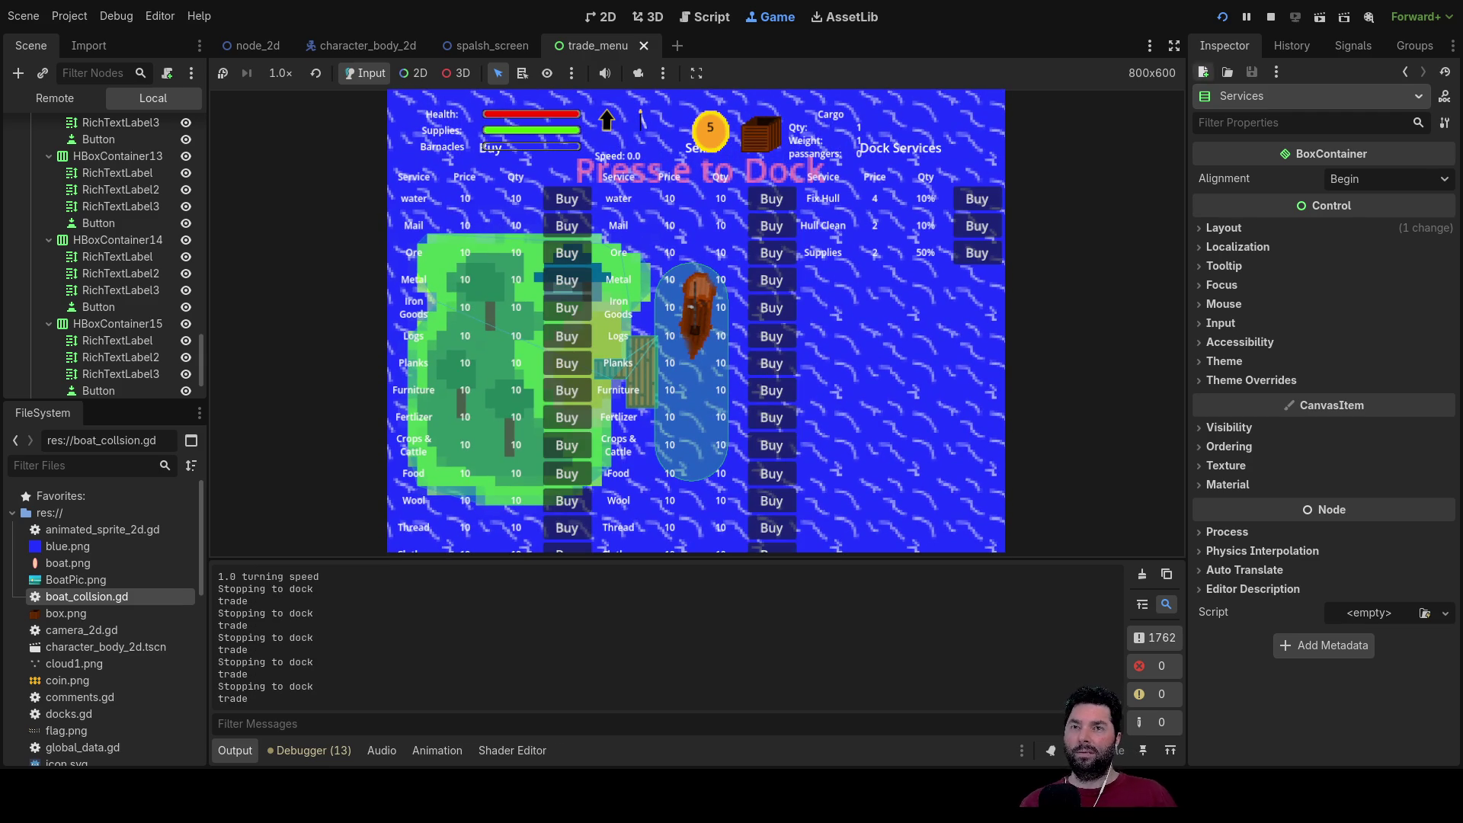
{"action": "key", "text": "F8"}
{"action": "scroll", "coordinate": [631, 389], "scroll_direction": "down", "scroll_amount": 15}
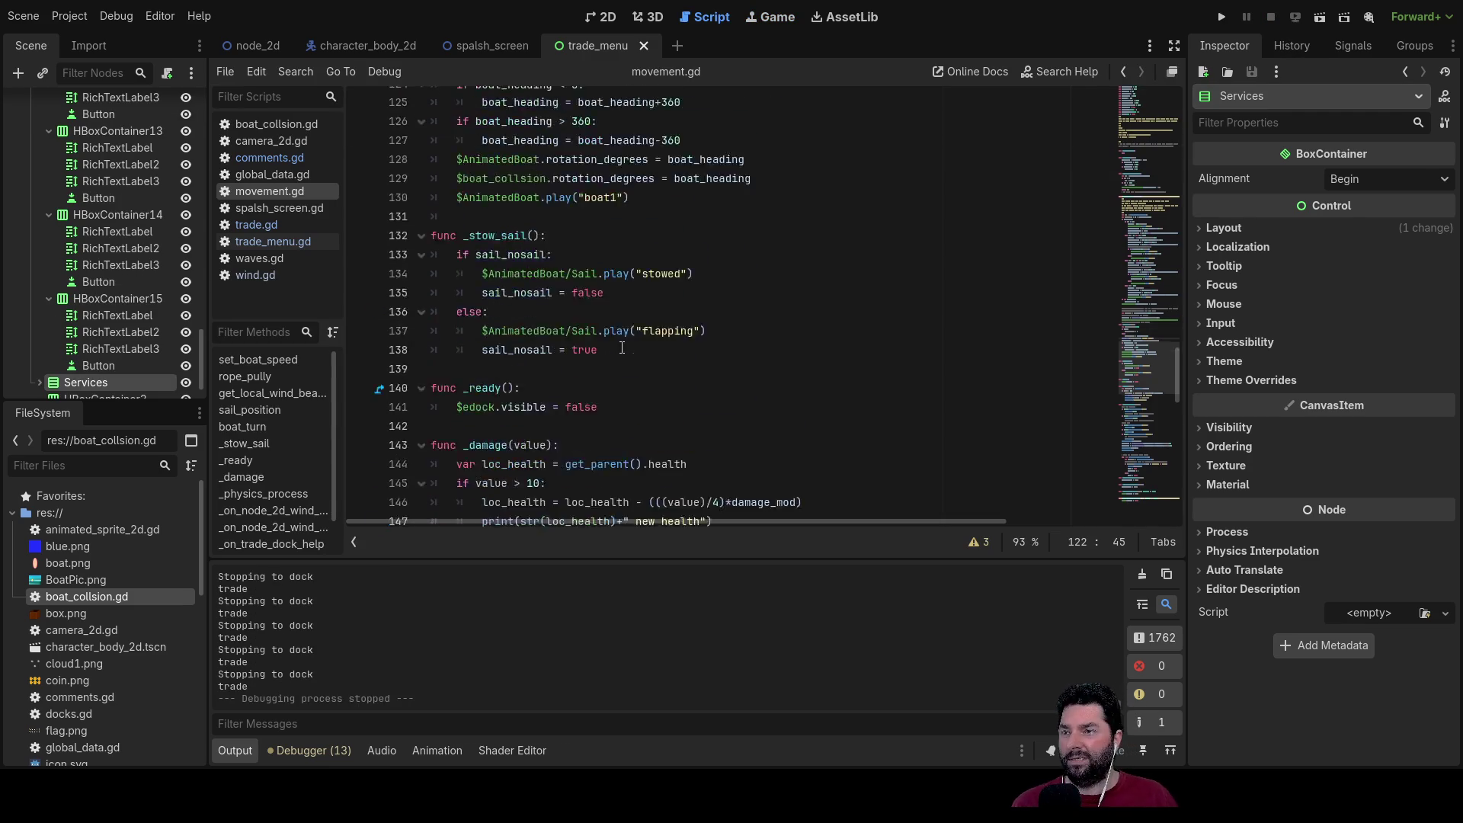
{"action": "scroll", "coordinate": [628, 380], "scroll_direction": "up", "scroll_amount": 4}
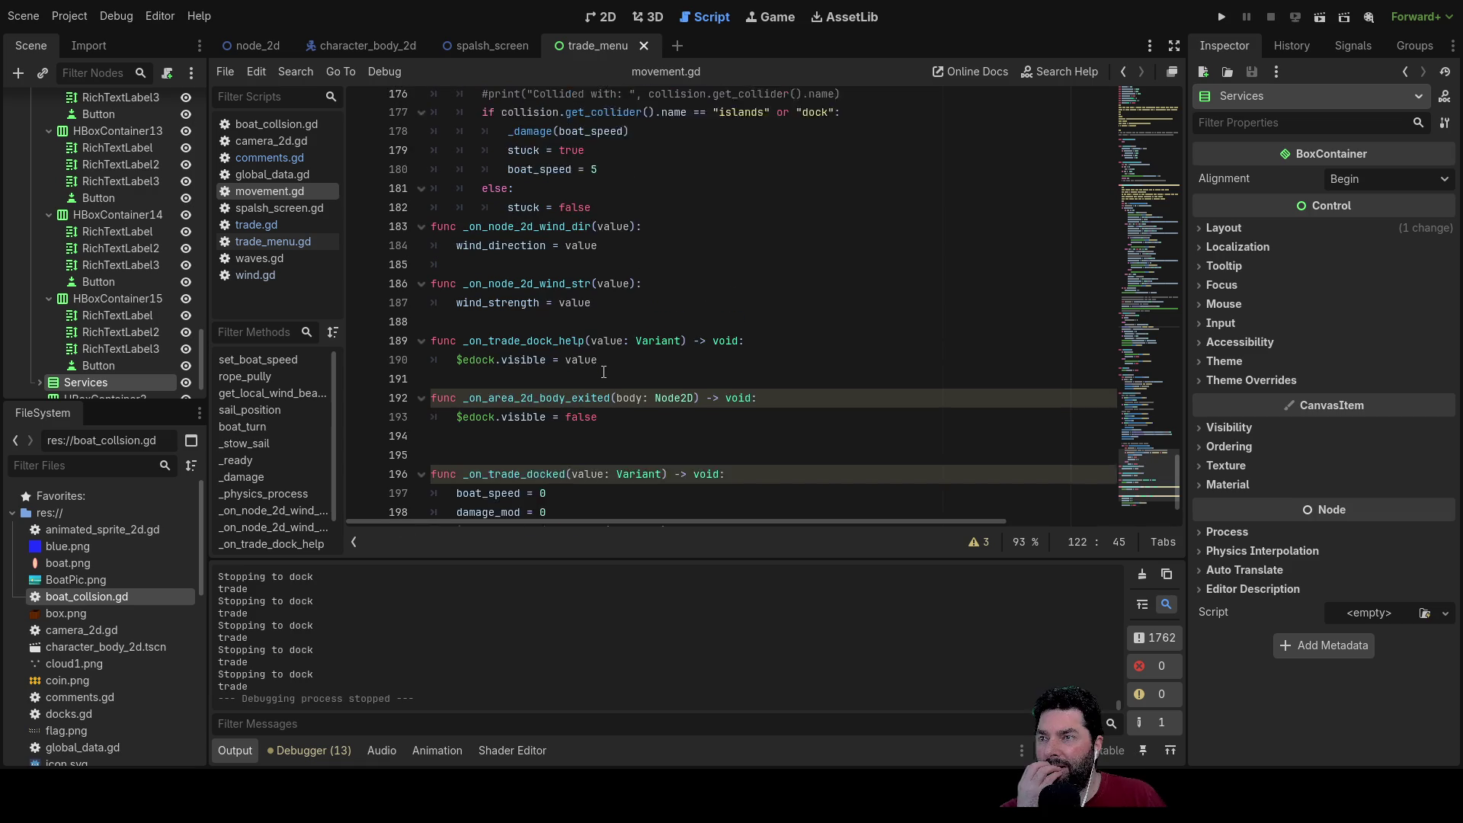
{"action": "left_click_drag", "start_coordinate": [609, 352], "coordinate": [466, 334]}
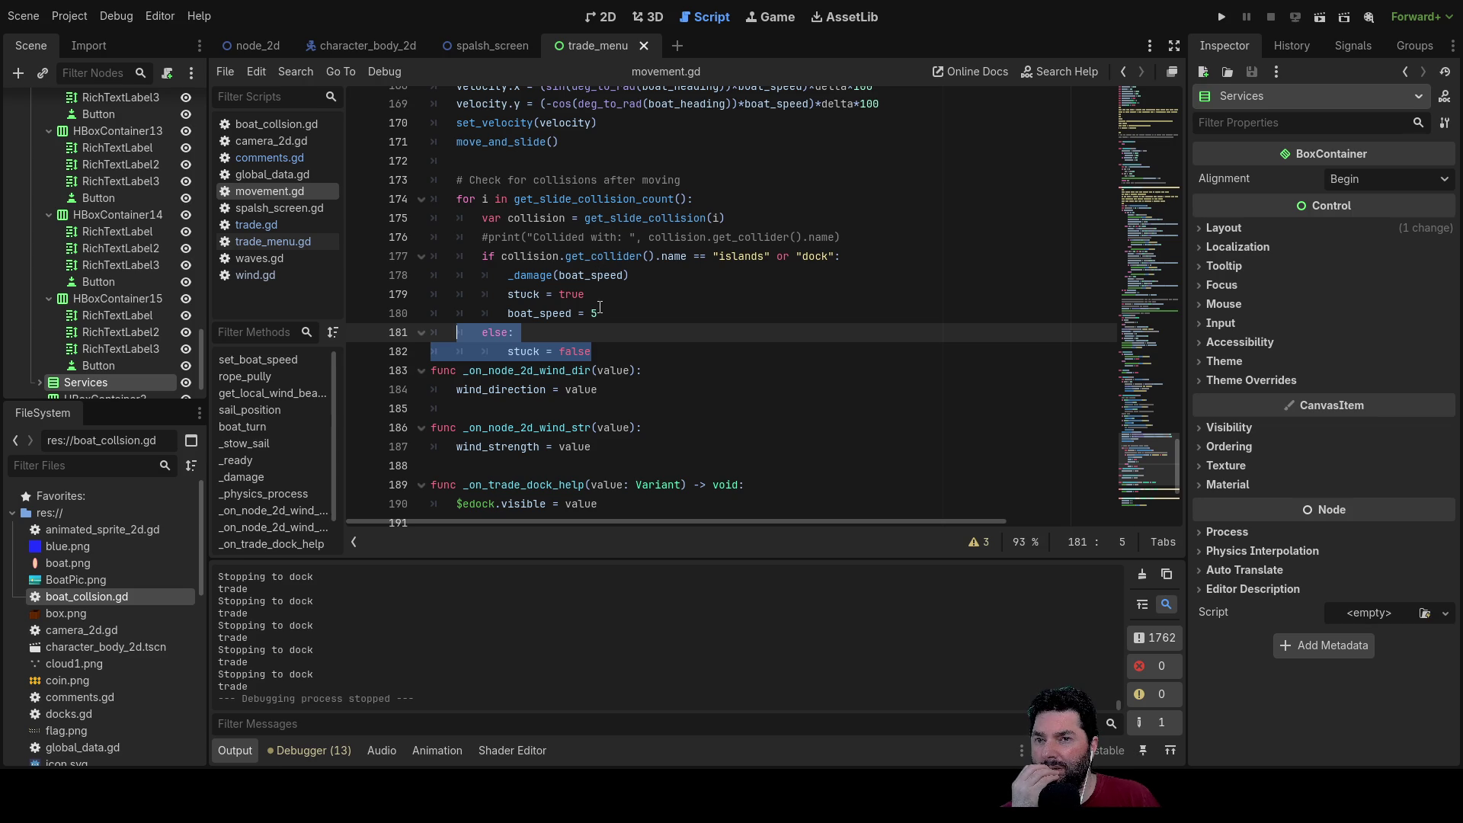
{"action": "left_click", "coordinate": [565, 337]}
{"action": "left_click", "coordinate": [594, 352]}
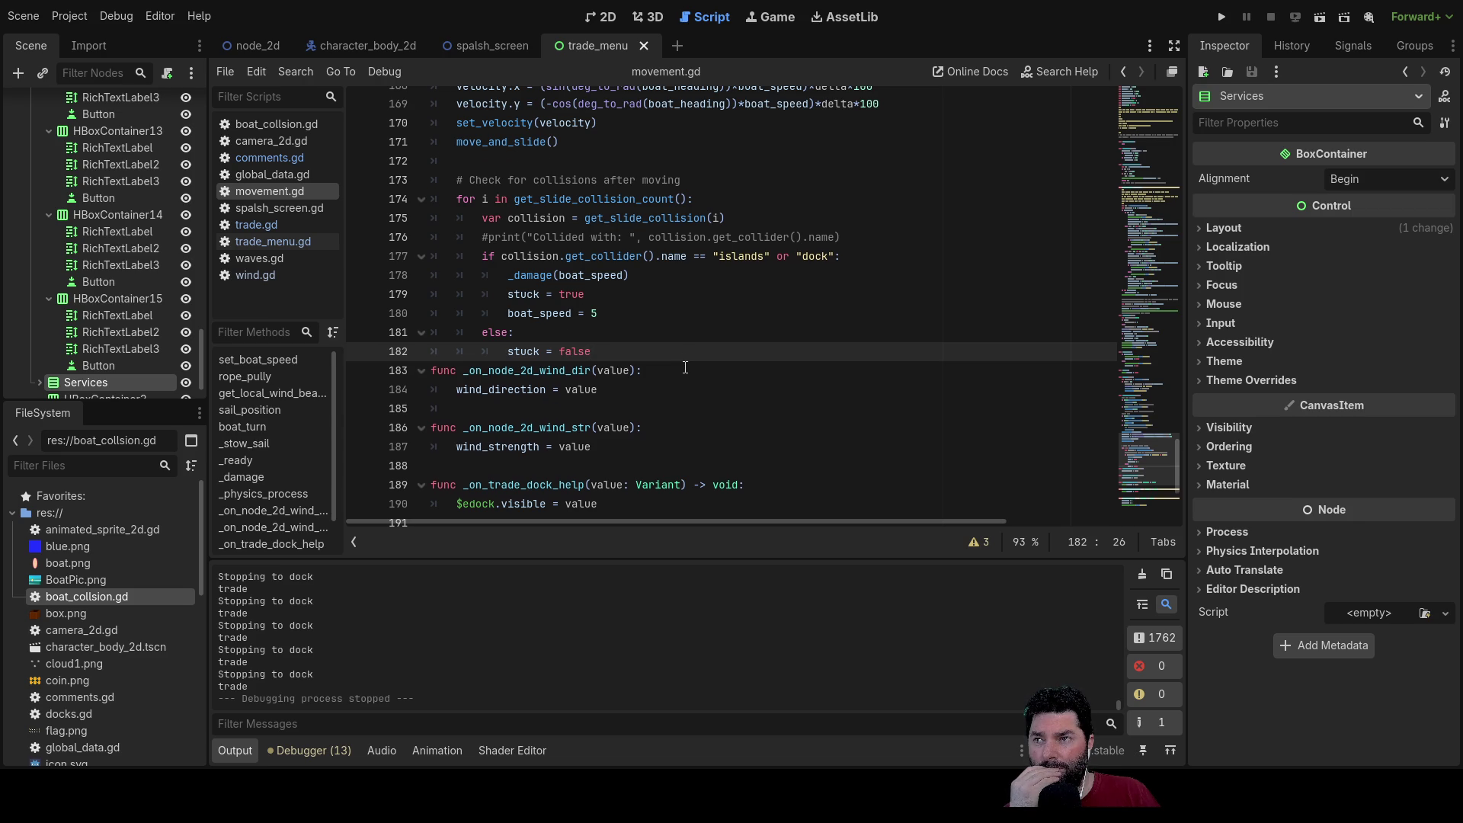
{"action": "scroll", "coordinate": [685, 367], "scroll_direction": "up", "scroll_amount": 20}
{"action": "scroll", "coordinate": [685, 364], "scroll_direction": "up", "scroll_amount": 11}
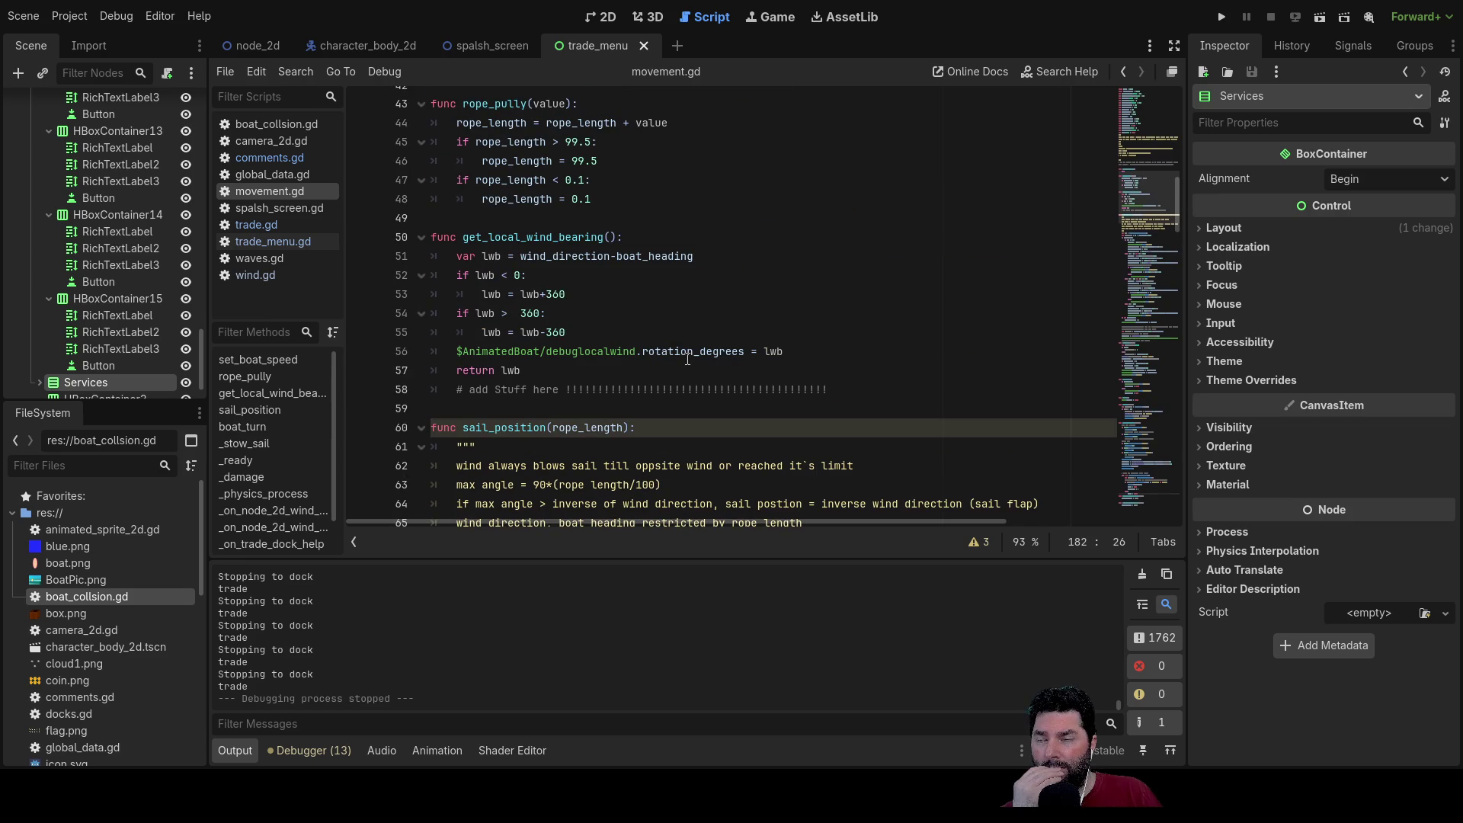
{"action": "scroll", "coordinate": [656, 320], "scroll_direction": "up", "scroll_amount": 1}
{"action": "scroll", "coordinate": [606, 259], "scroll_direction": "up", "scroll_amount": 13}
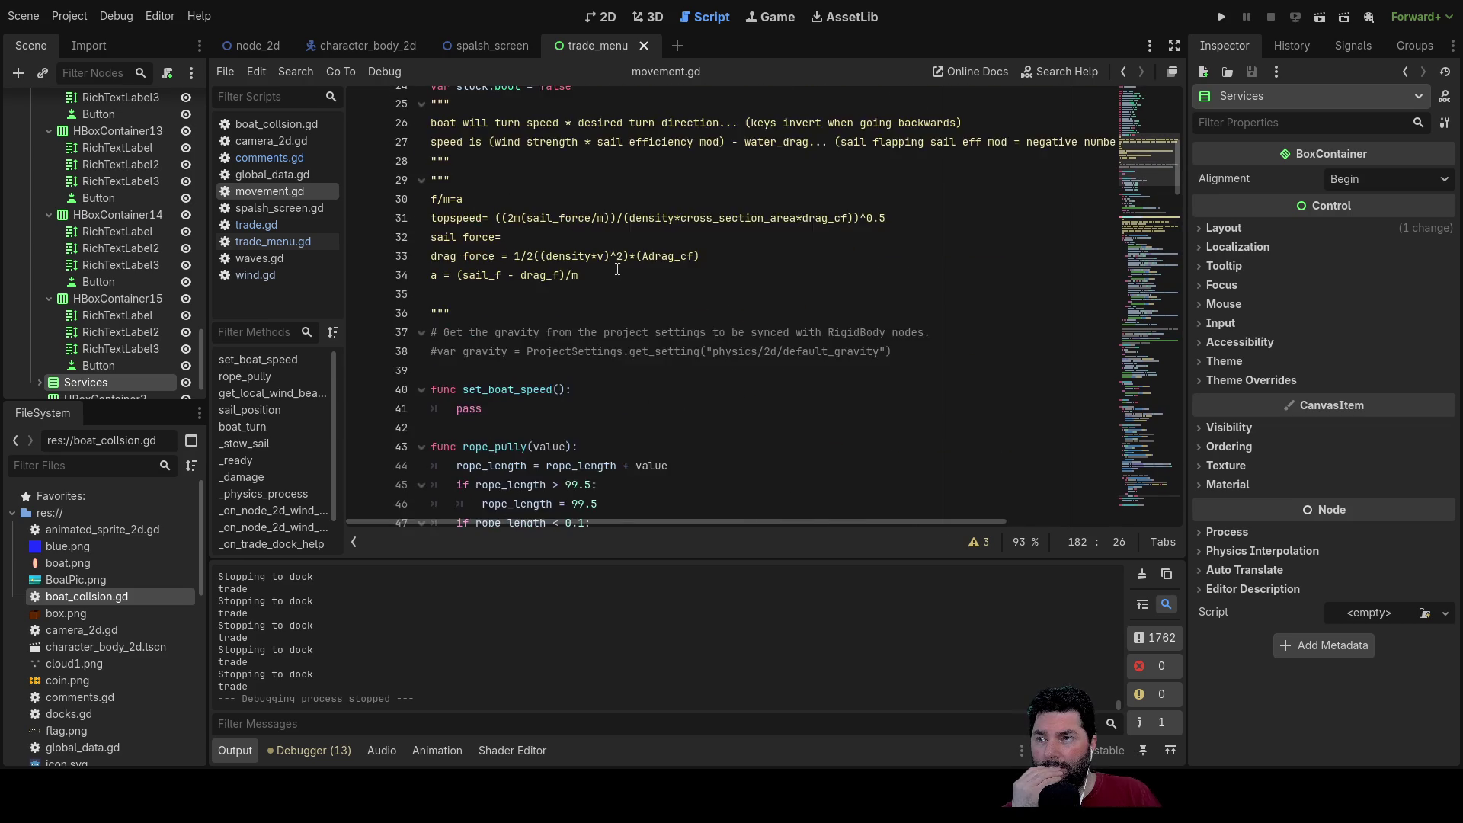
{"action": "scroll", "coordinate": [623, 274], "scroll_direction": "down", "scroll_amount": 20}
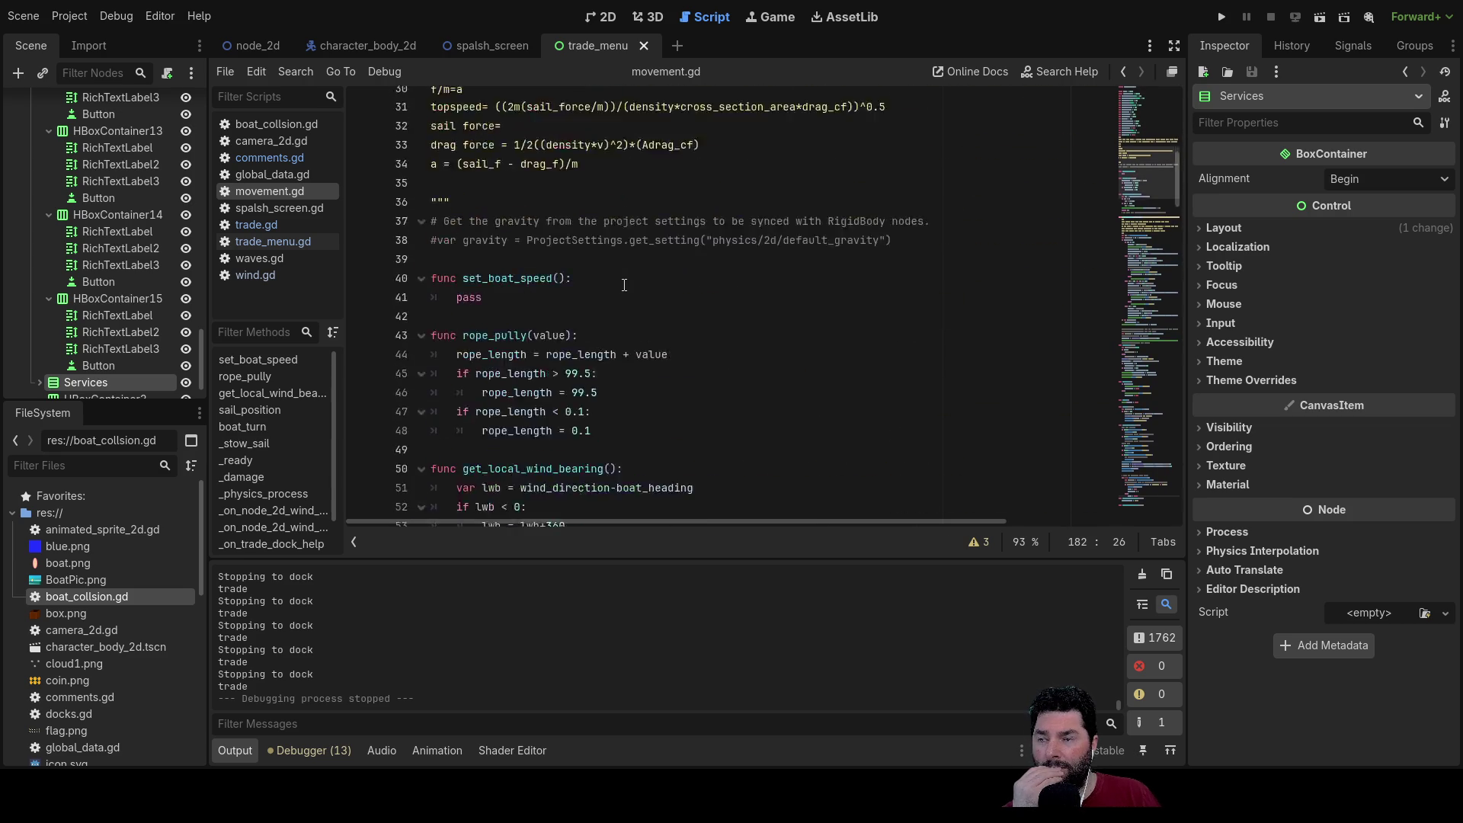
{"action": "scroll", "coordinate": [624, 280], "scroll_direction": "down", "scroll_amount": 5}
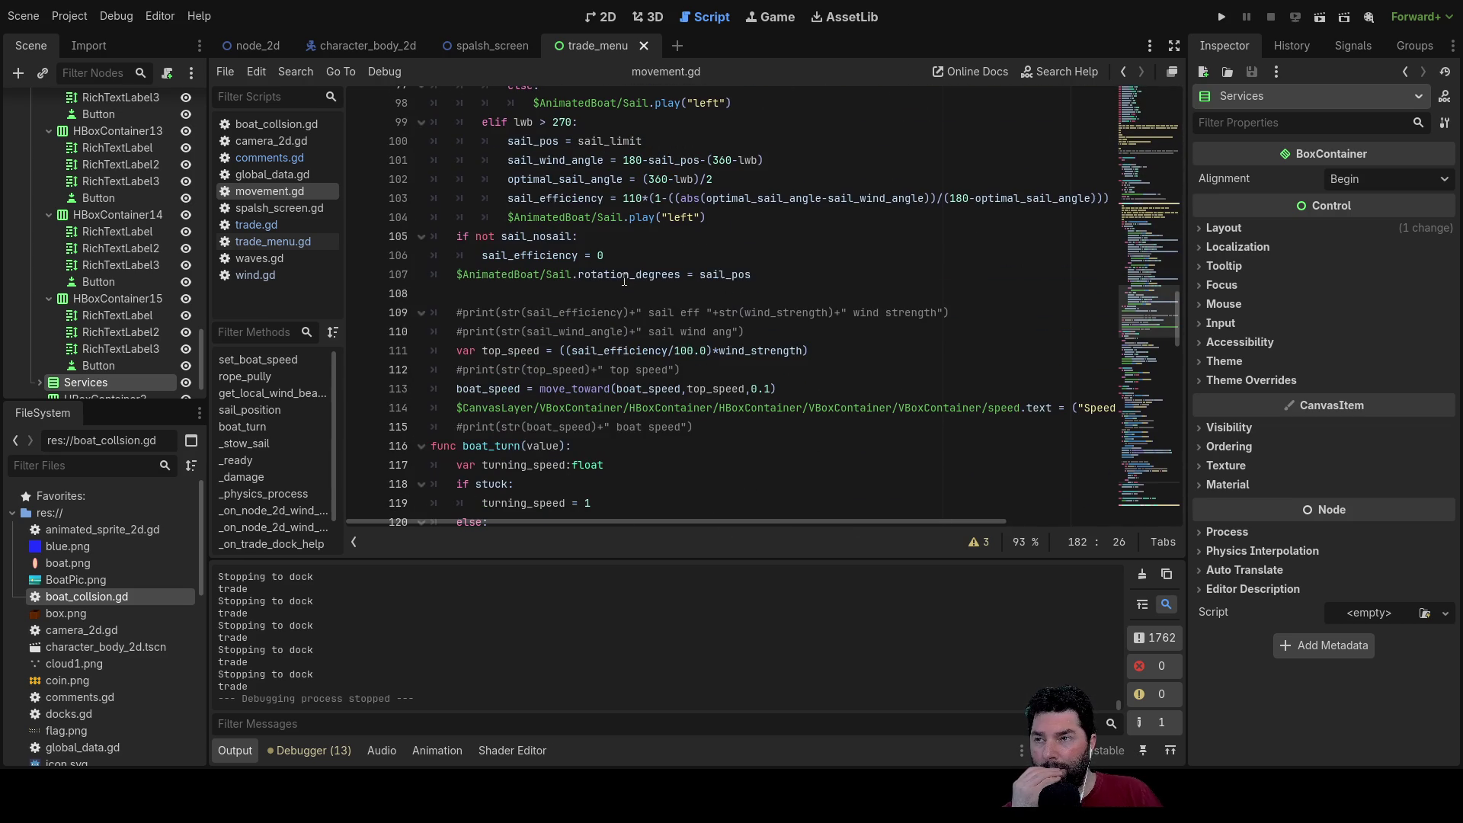
{"action": "scroll", "coordinate": [624, 280], "scroll_direction": "down", "scroll_amount": 5}
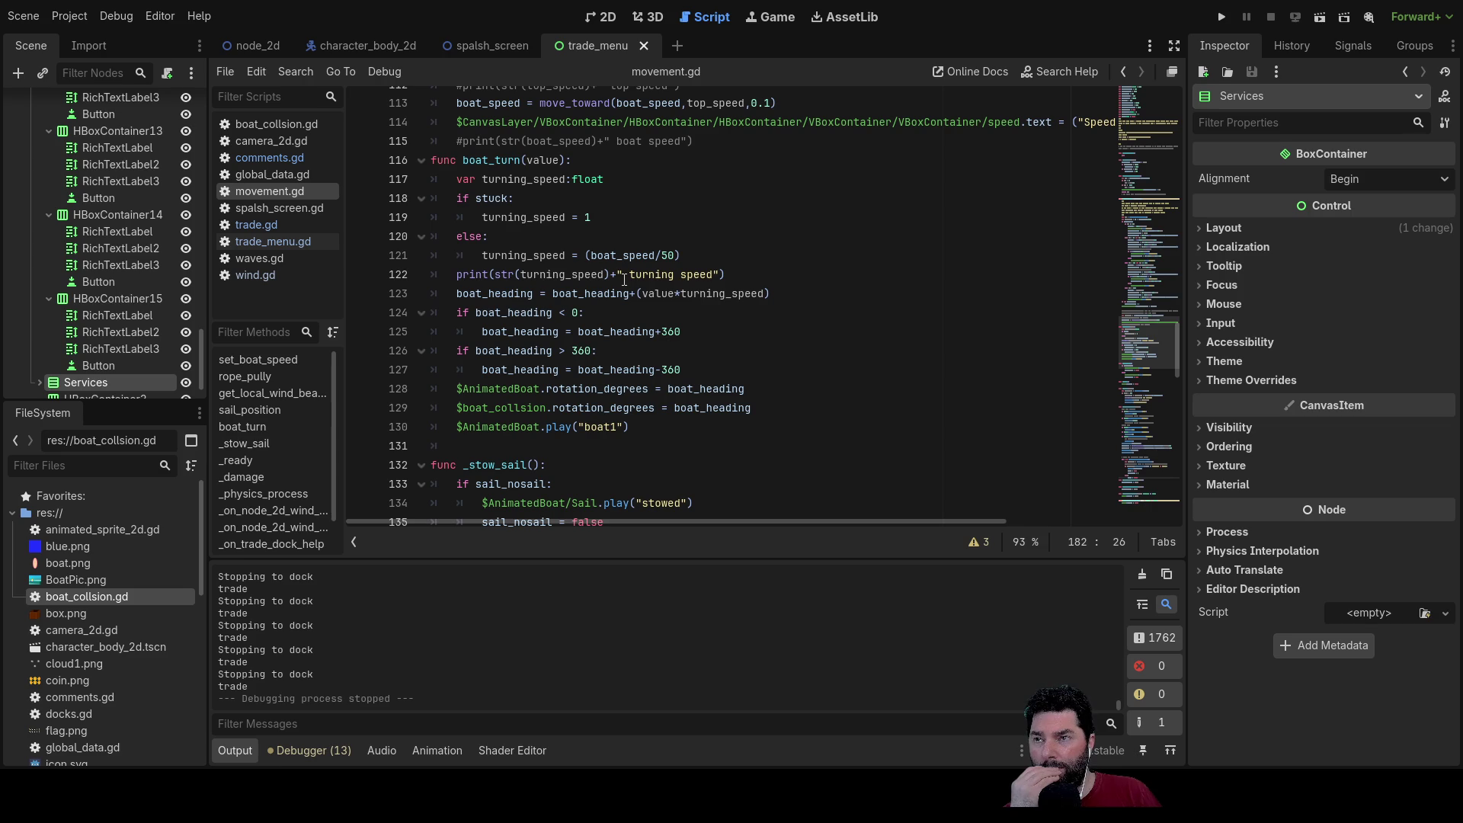
Step: Change the stuck turning speed on line 119 from 1 to 0.2
{"action": "left_click", "coordinate": [586, 219]}
{"action": "type", "text": "0.2"}
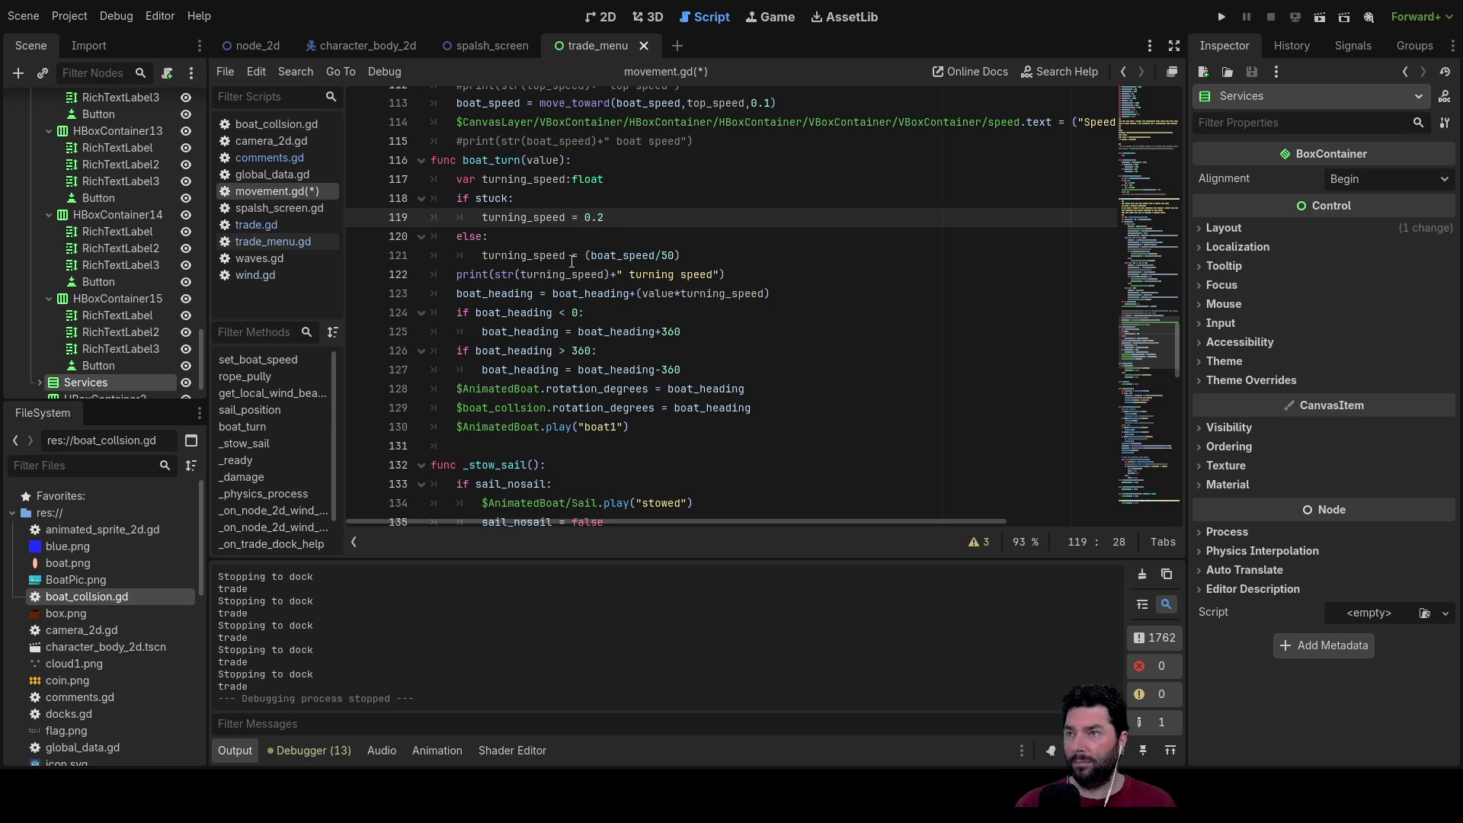
{"action": "left_click", "coordinate": [548, 239]}
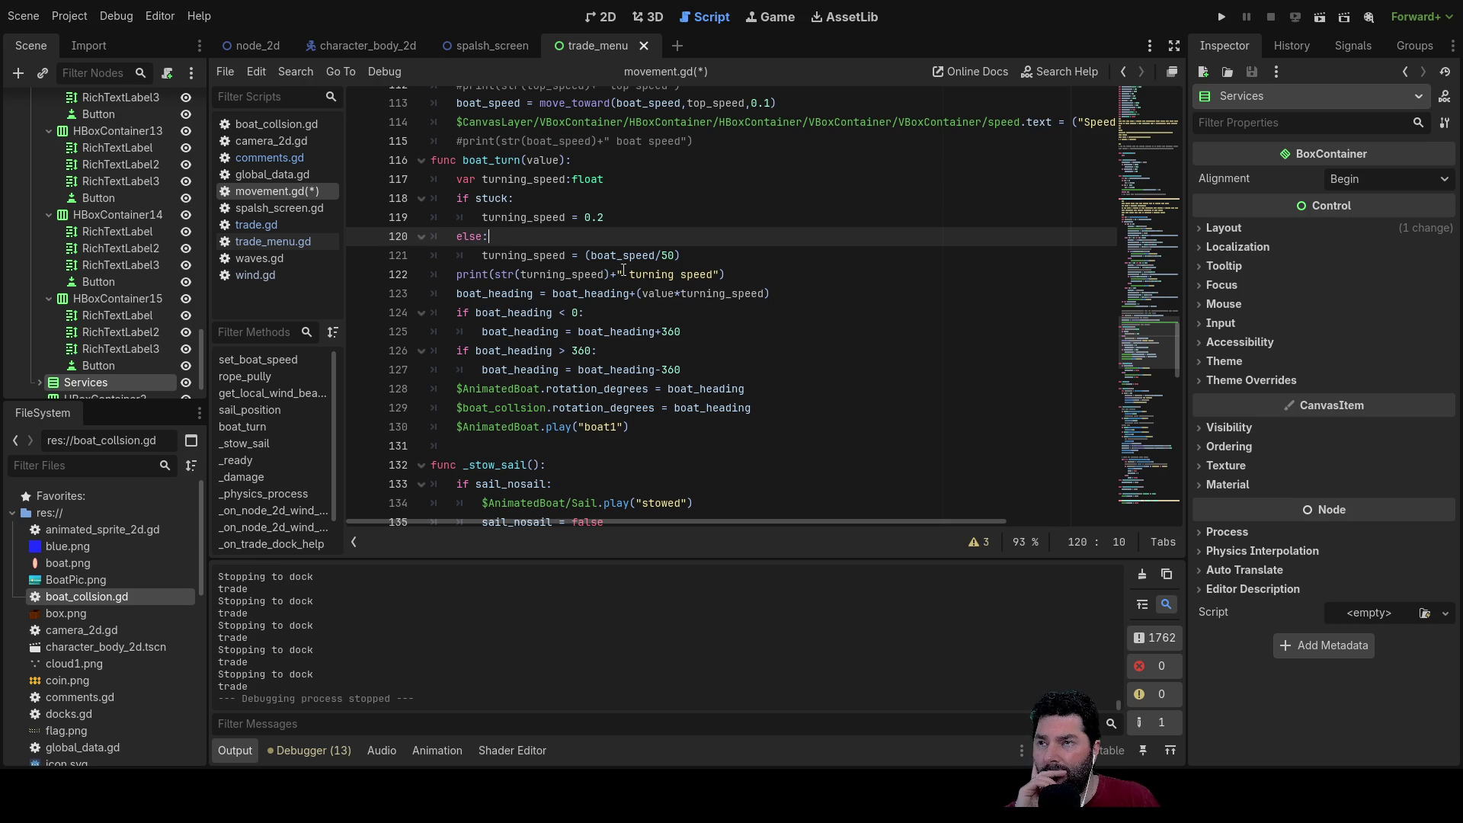
{"action": "left_click", "coordinate": [608, 214]}
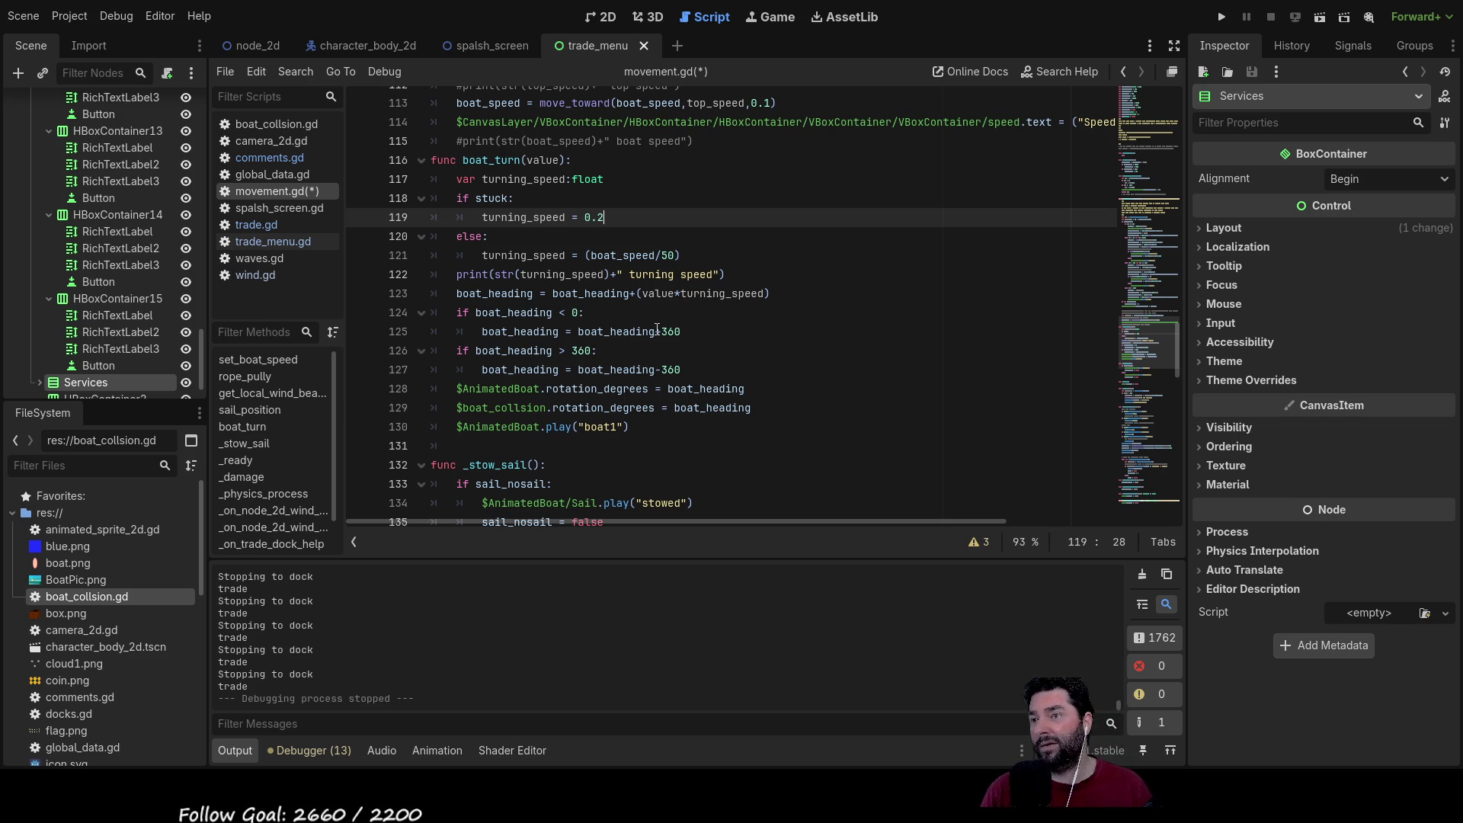
{"action": "scroll", "coordinate": [656, 329], "scroll_direction": "down", "scroll_amount": 20}
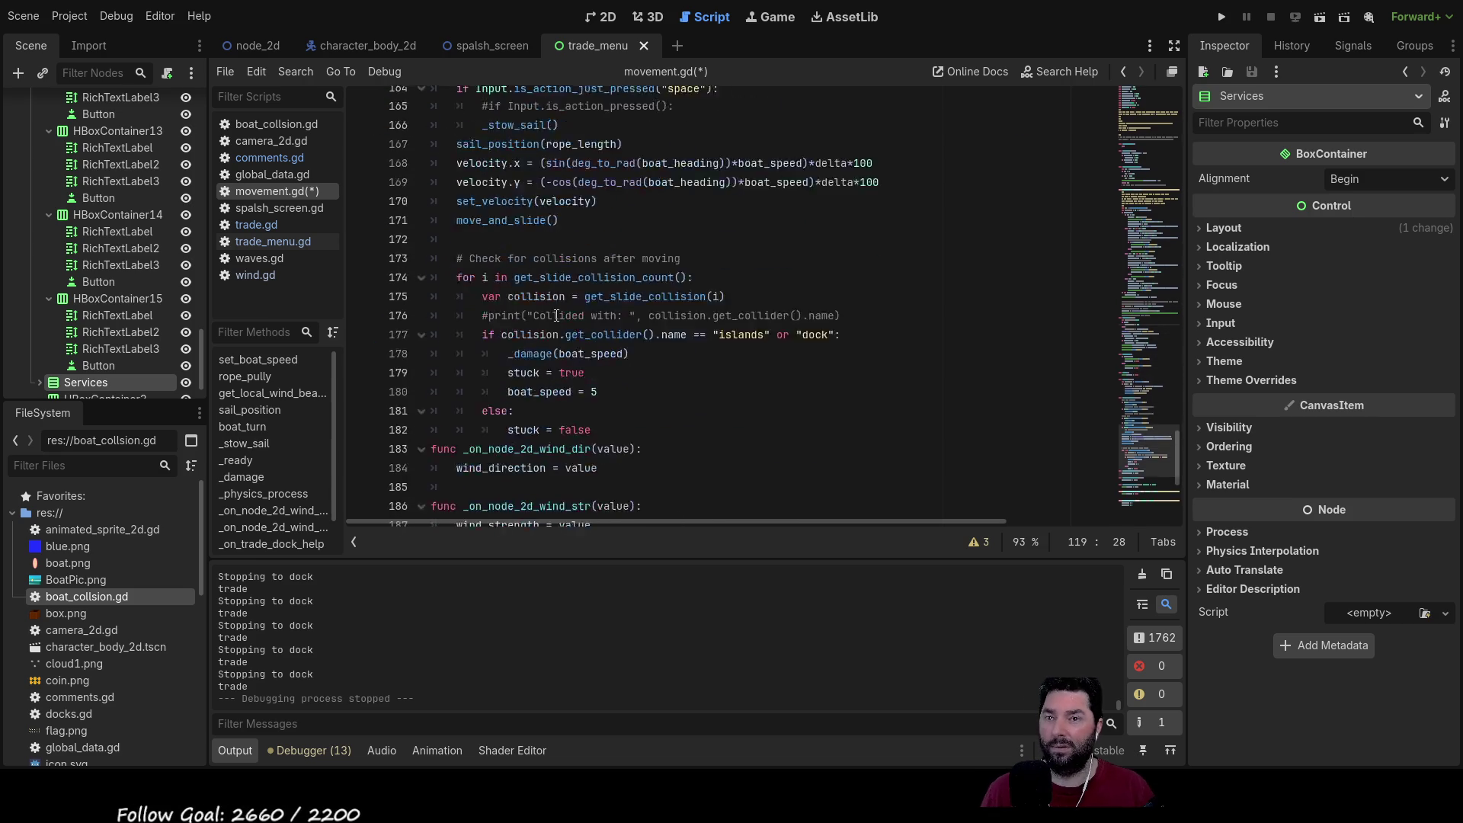
{"action": "left_click", "coordinate": [669, 512]}
{"action": "key", "text": "Return"}
{"action": "key", "text": "Return"}
{"action": "key", "text": "Return"}
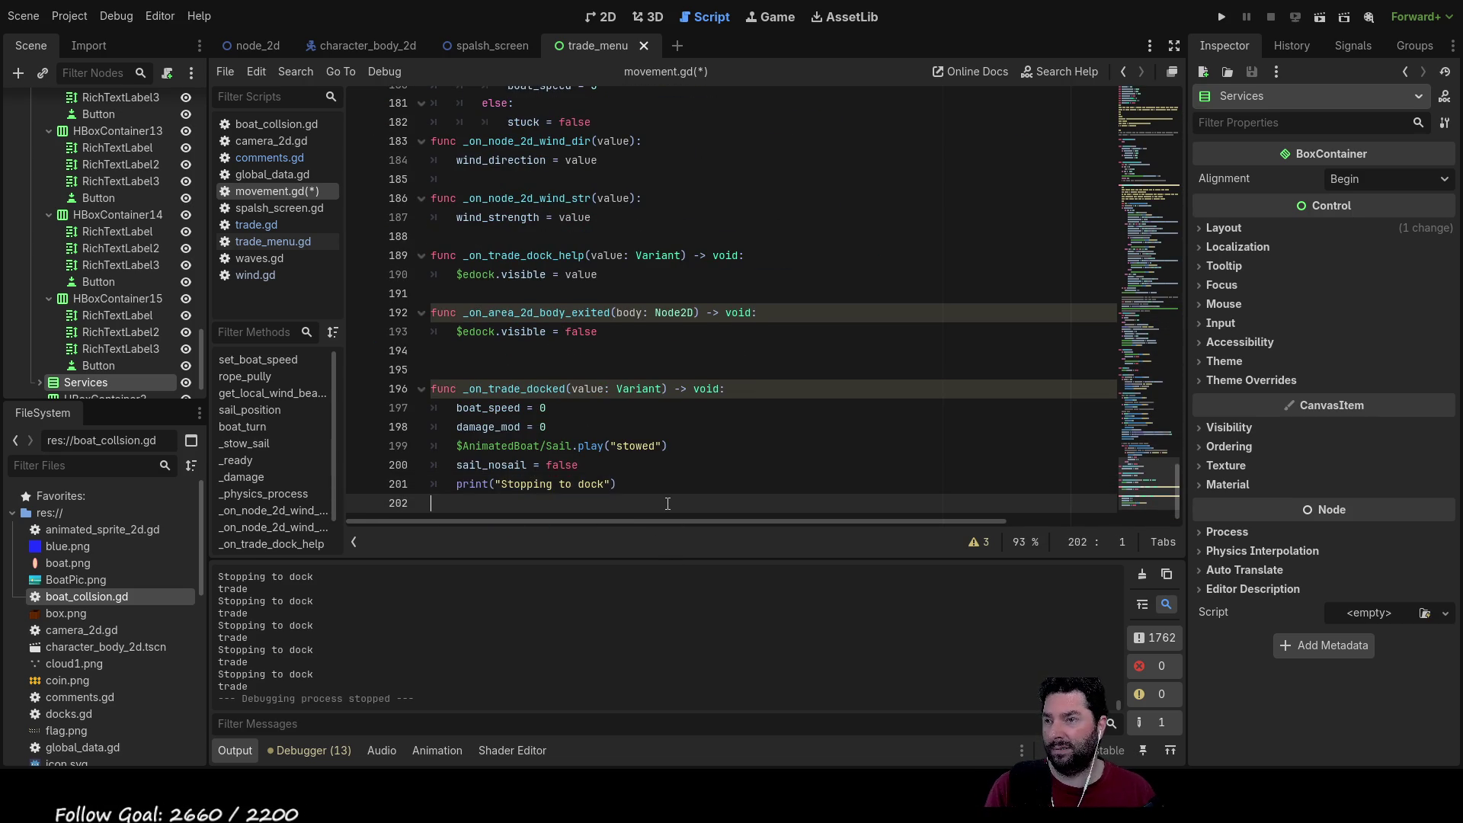
{"action": "left_click", "coordinate": [103, 331], "text": "ctrl"}
{"action": "mouse_move", "coordinate": [103, 332]}
{"action": "left_mouse_down"}
{"action": "mouse_move", "coordinate": [488, 439]}
{"action": "mouse_move", "coordinate": [518, 466]}
{"action": "left_mouse_up"}
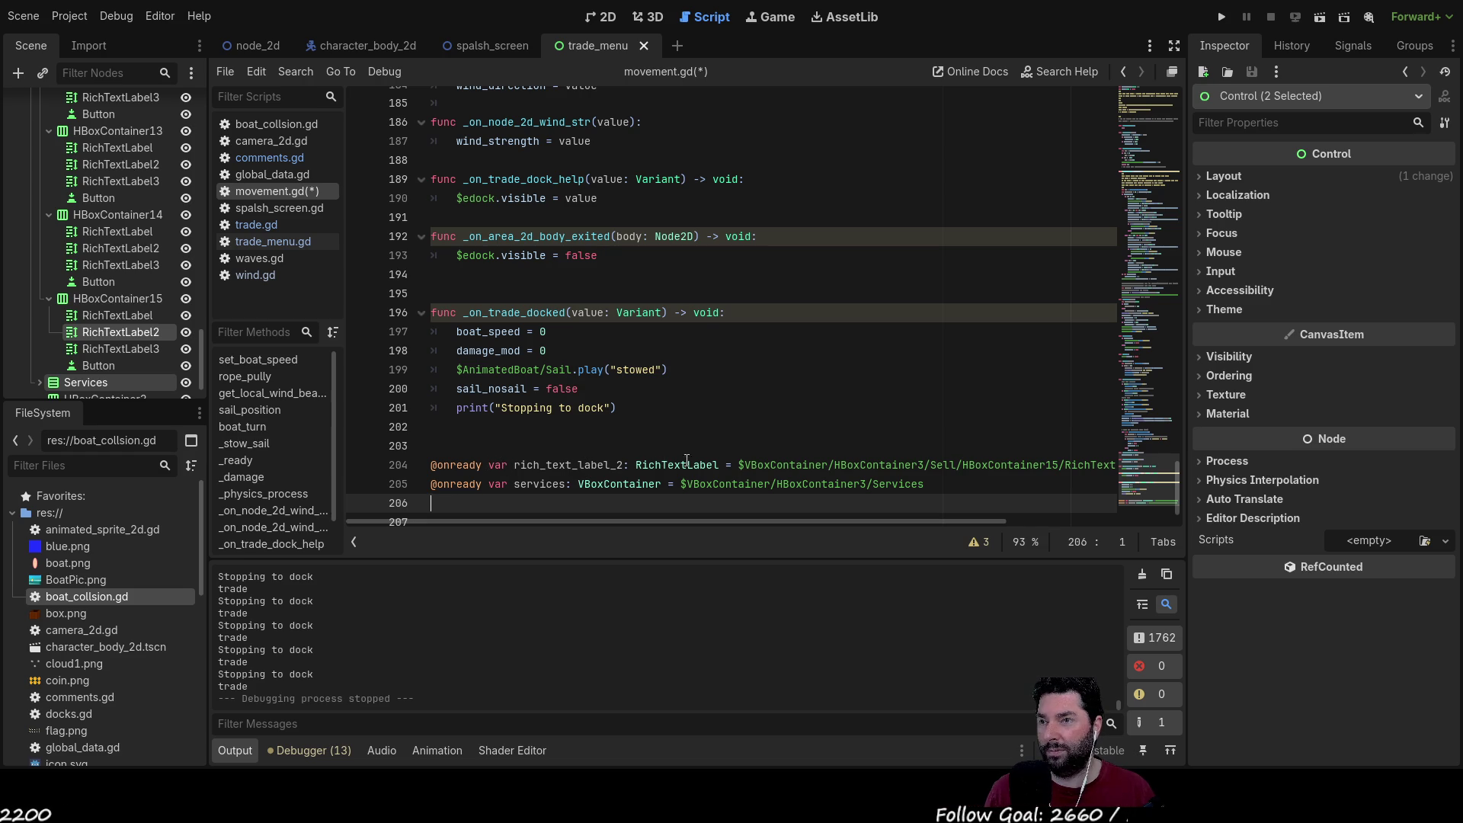
{"action": "scroll", "coordinate": [952, 496], "scroll_direction": "down", "scroll_amount": 1}
{"action": "mouse_move", "coordinate": [944, 524]}
{"action": "left_mouse_down"}
{"action": "mouse_move", "coordinate": [1092, 528]}
{"action": "mouse_move", "coordinate": [782, 528]}
{"action": "left_mouse_up"}
{"action": "mouse_move", "coordinate": [916, 455]}
{"action": "left_mouse_down"}
{"action": "mouse_move", "coordinate": [442, 448]}
{"action": "mouse_move", "coordinate": [357, 428]}
{"action": "left_mouse_up"}
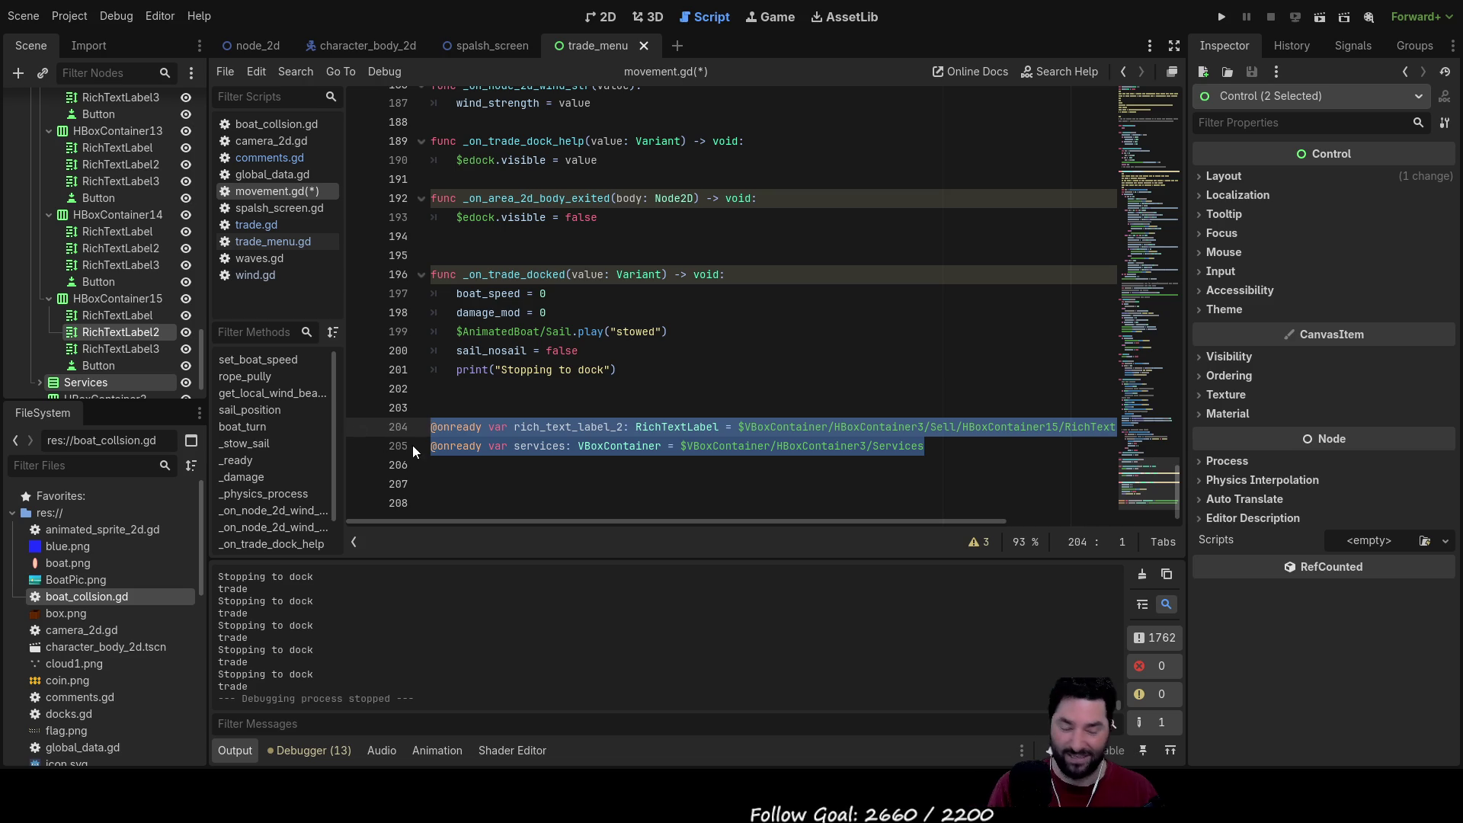
{"action": "key", "text": "Delete"}
{"action": "key", "text": "BackSpace"}
{"action": "key", "text": "BackSpace"}
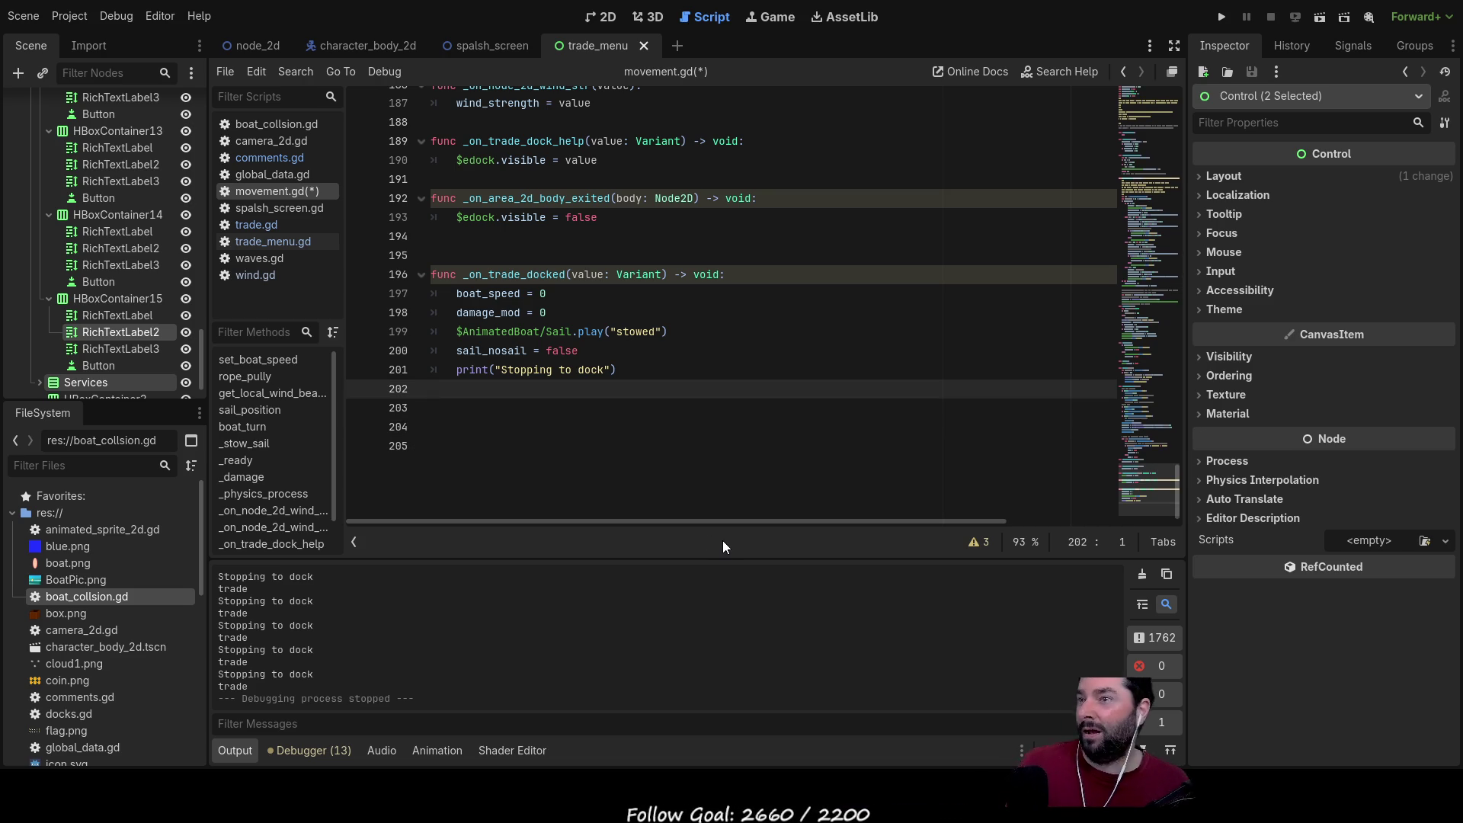
{"action": "scroll", "coordinate": [562, 423], "scroll_direction": "up", "scroll_amount": 5}
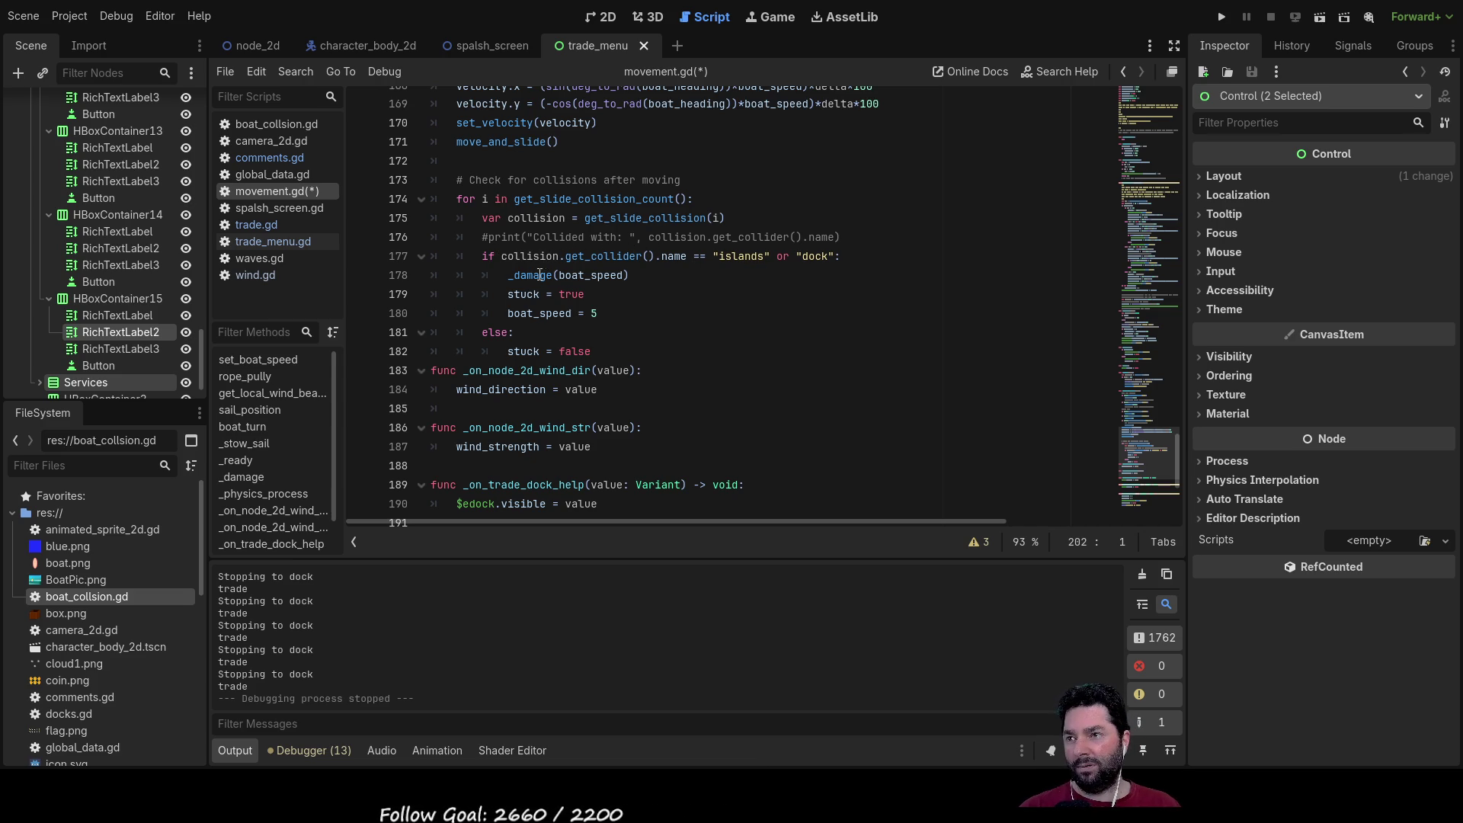
Step: Review the collision code's _damage(boat_speed), stuck, boat_speed and stuck = false lines in movement.gd
{"action": "left_click_drag", "start_coordinate": [632, 275], "coordinate": [509, 275]}
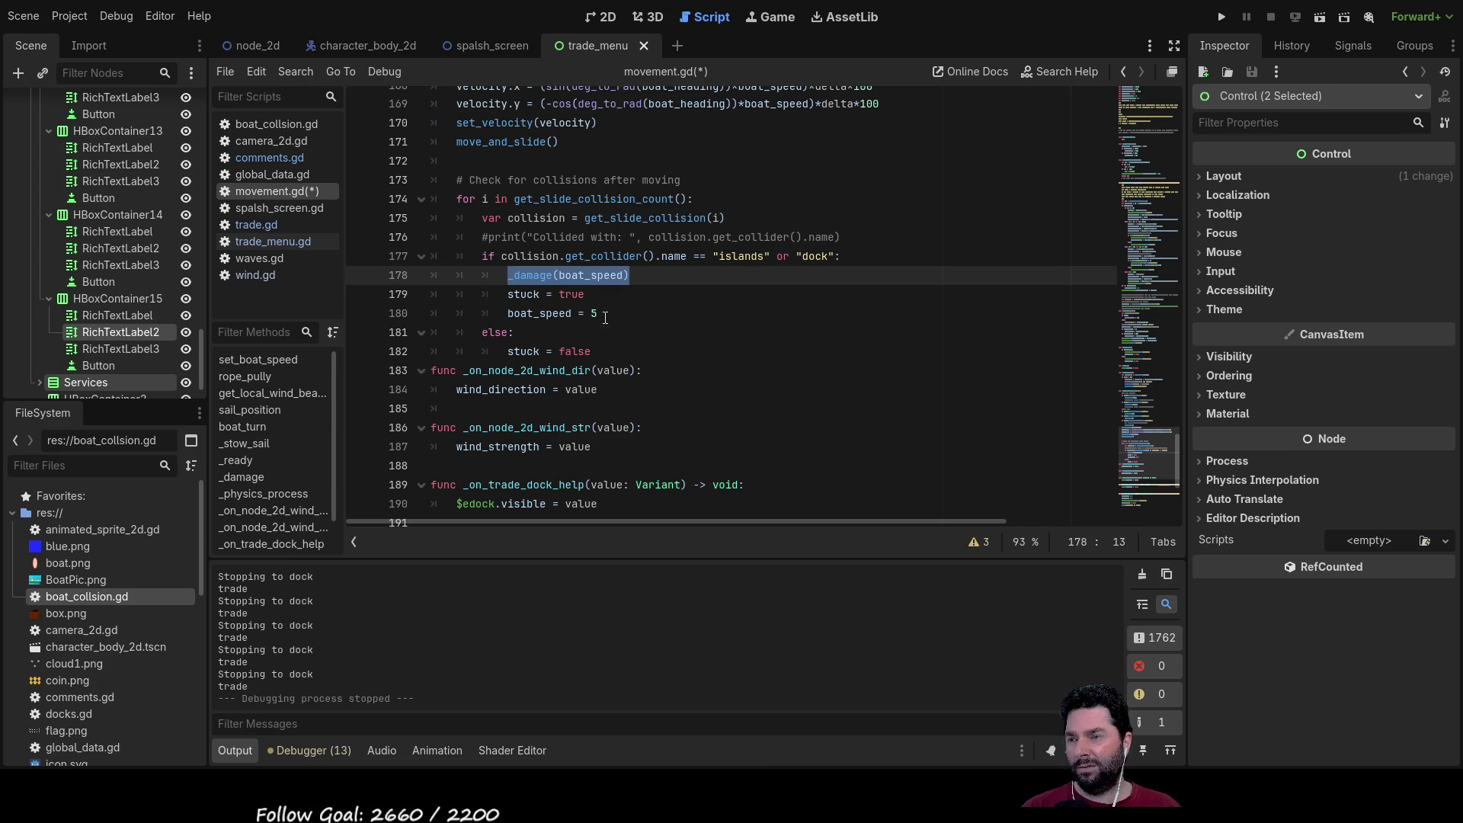
{"action": "mouse_move", "coordinate": [590, 300]}
{"action": "left_mouse_down"}
{"action": "mouse_move", "coordinate": [482, 295]}
{"action": "mouse_move", "coordinate": [594, 313]}
{"action": "mouse_move", "coordinate": [504, 313]}
{"action": "left_mouse_up"}
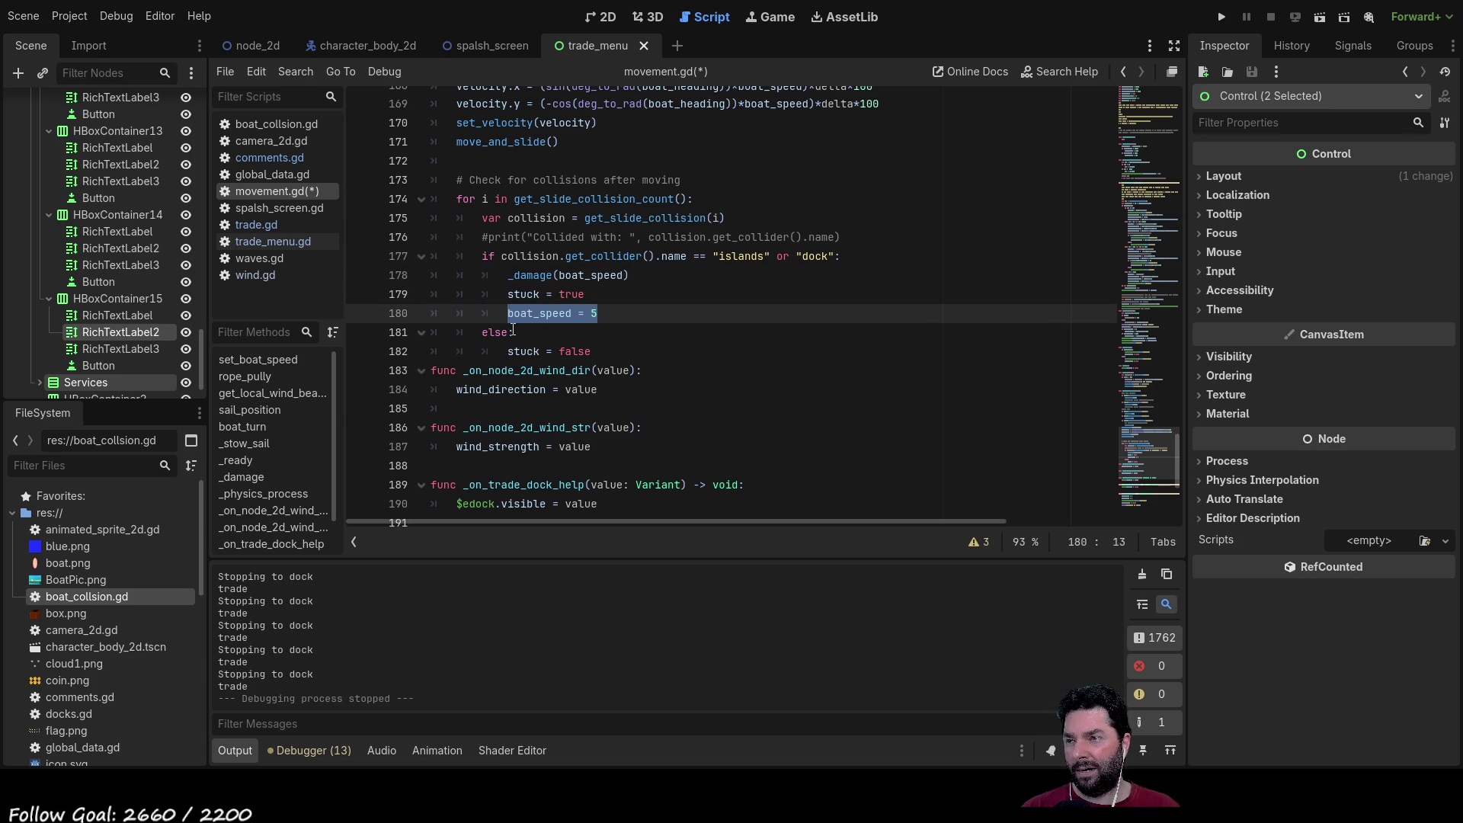
{"action": "left_click_drag", "start_coordinate": [593, 353], "coordinate": [504, 350]}
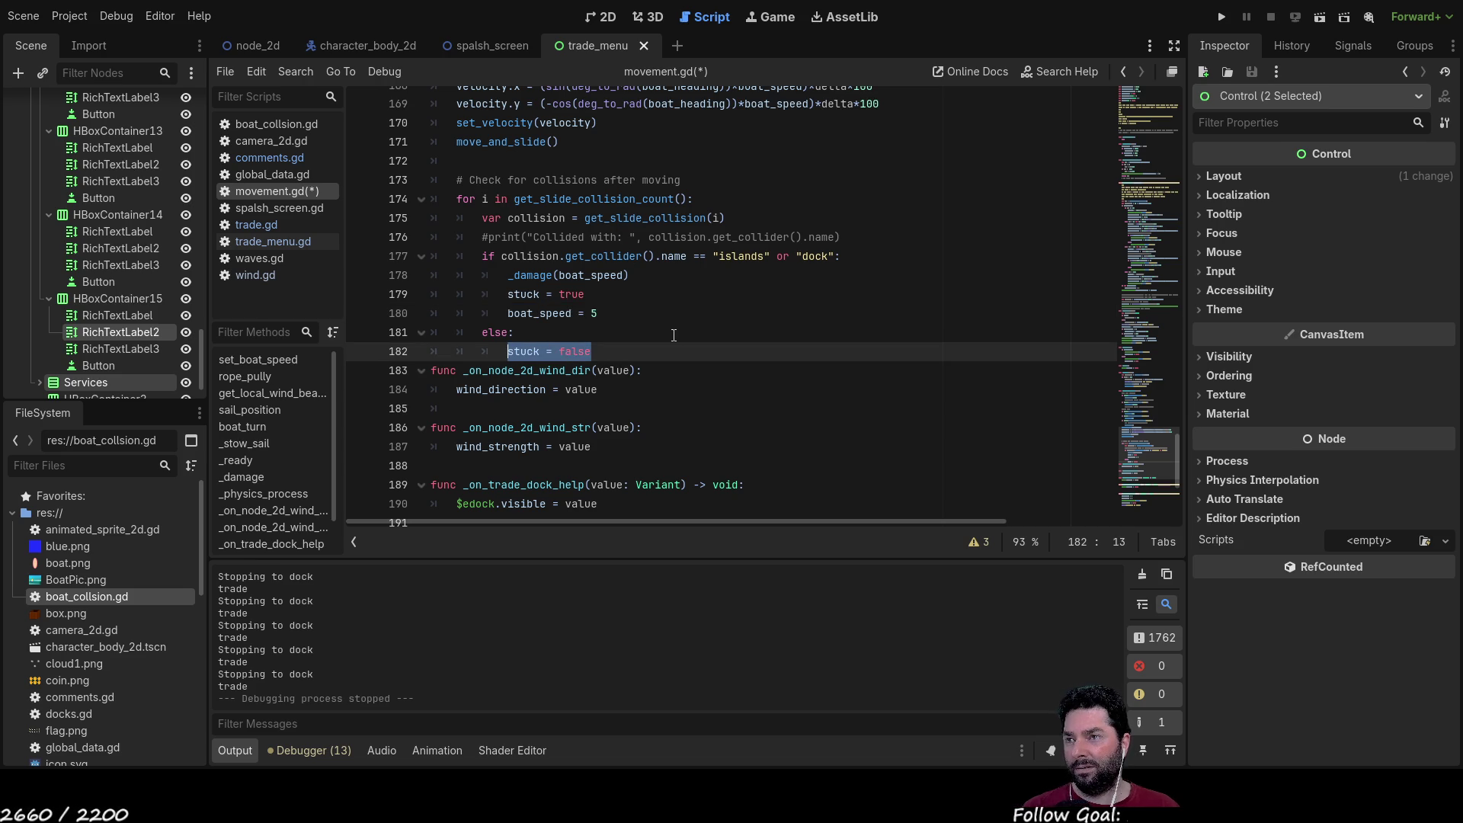
{"action": "scroll", "coordinate": [673, 334], "scroll_direction": "up", "scroll_amount": 3}
{"action": "scroll", "coordinate": [680, 345], "scroll_direction": "up", "scroll_amount": 1}
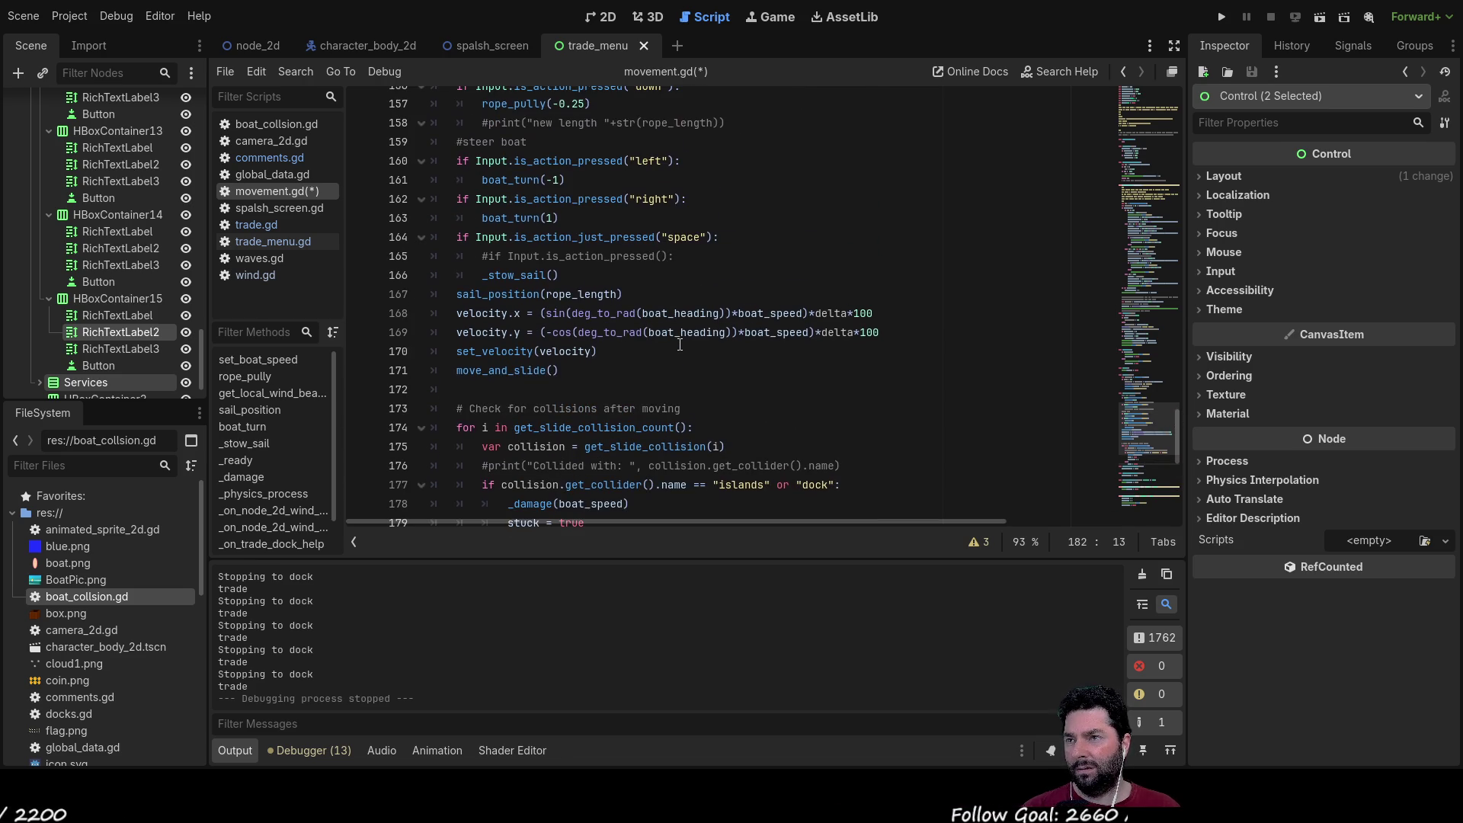
{"action": "scroll", "coordinate": [680, 345], "scroll_direction": "down", "scroll_amount": 2}
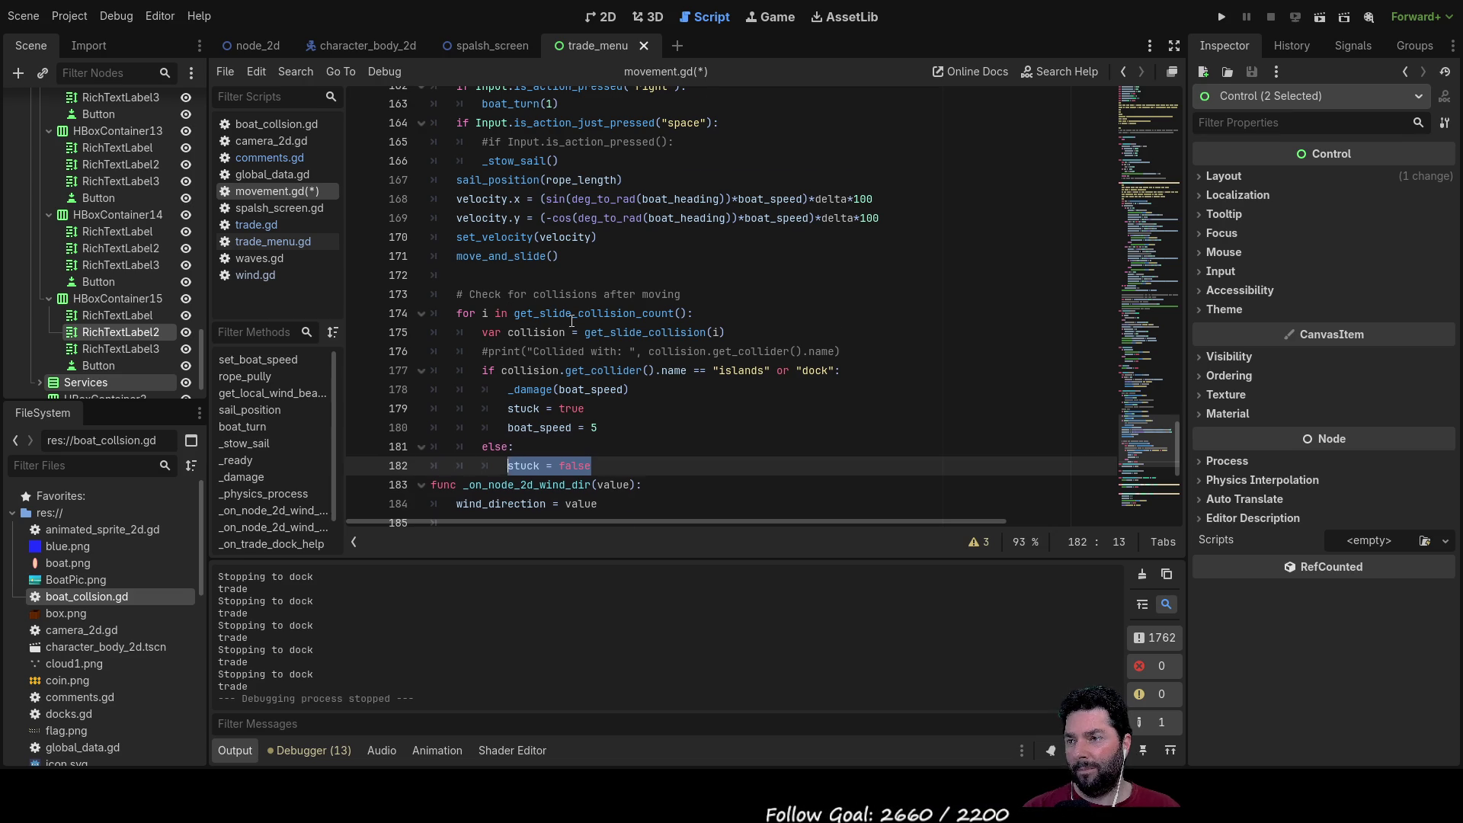
{"action": "scroll", "coordinate": [571, 322], "scroll_direction": "up", "scroll_amount": 9}
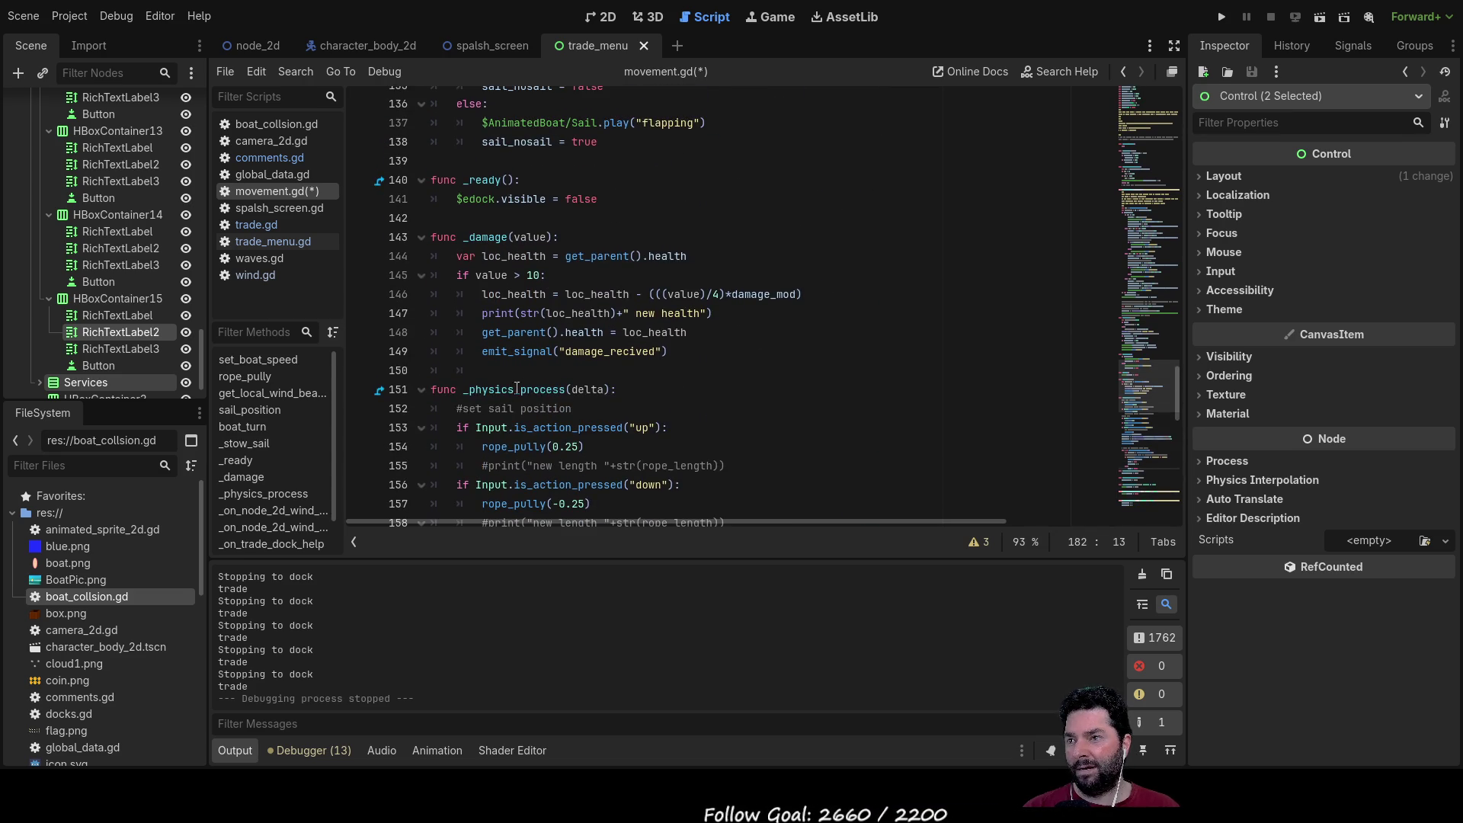
{"action": "scroll", "coordinate": [509, 389], "scroll_direction": "down", "scroll_amount": 12}
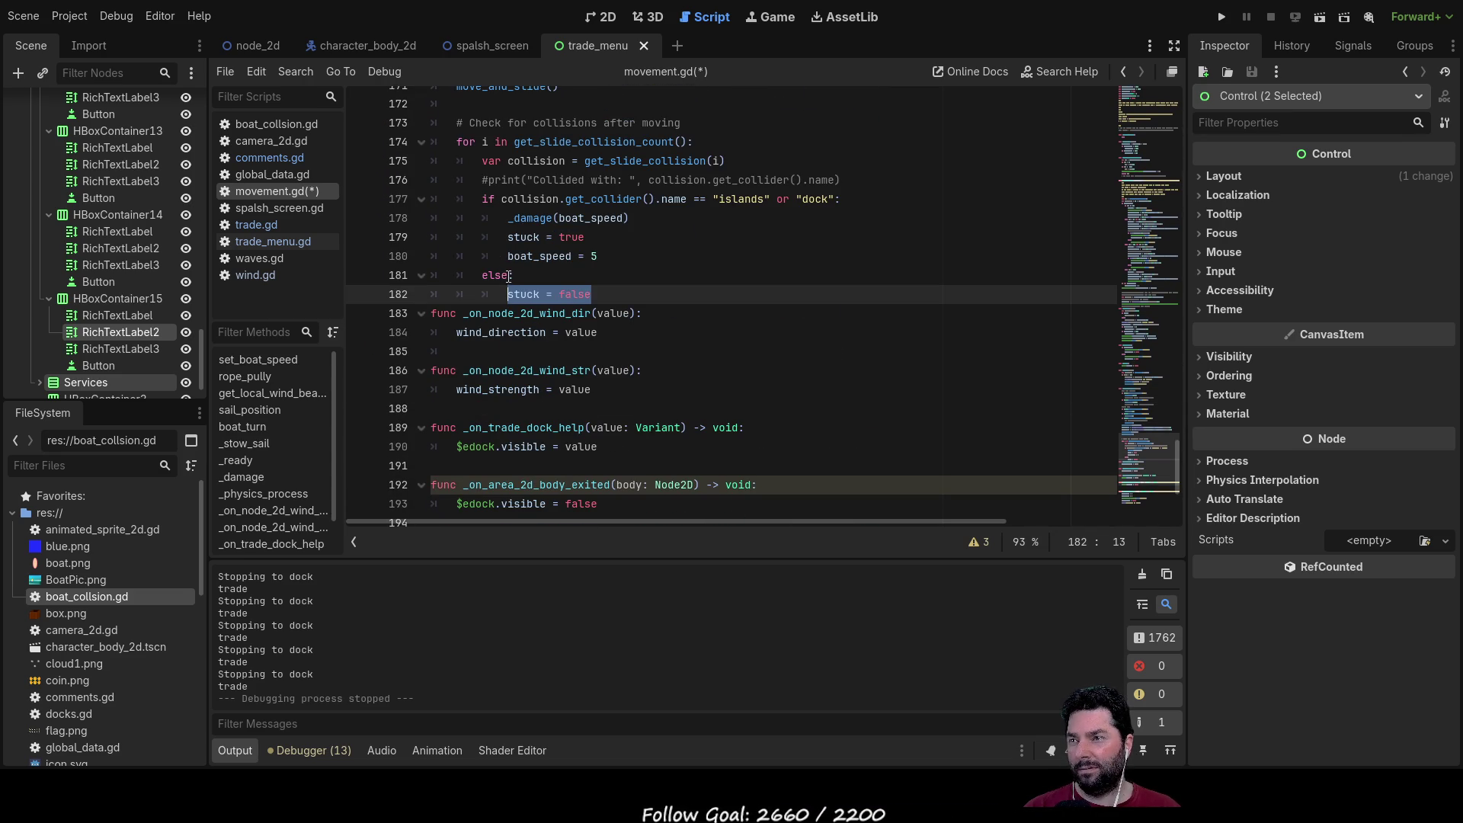
{"action": "scroll", "coordinate": [556, 313], "scroll_direction": "up", "scroll_amount": 1}
{"action": "left_click", "coordinate": [598, 351]}
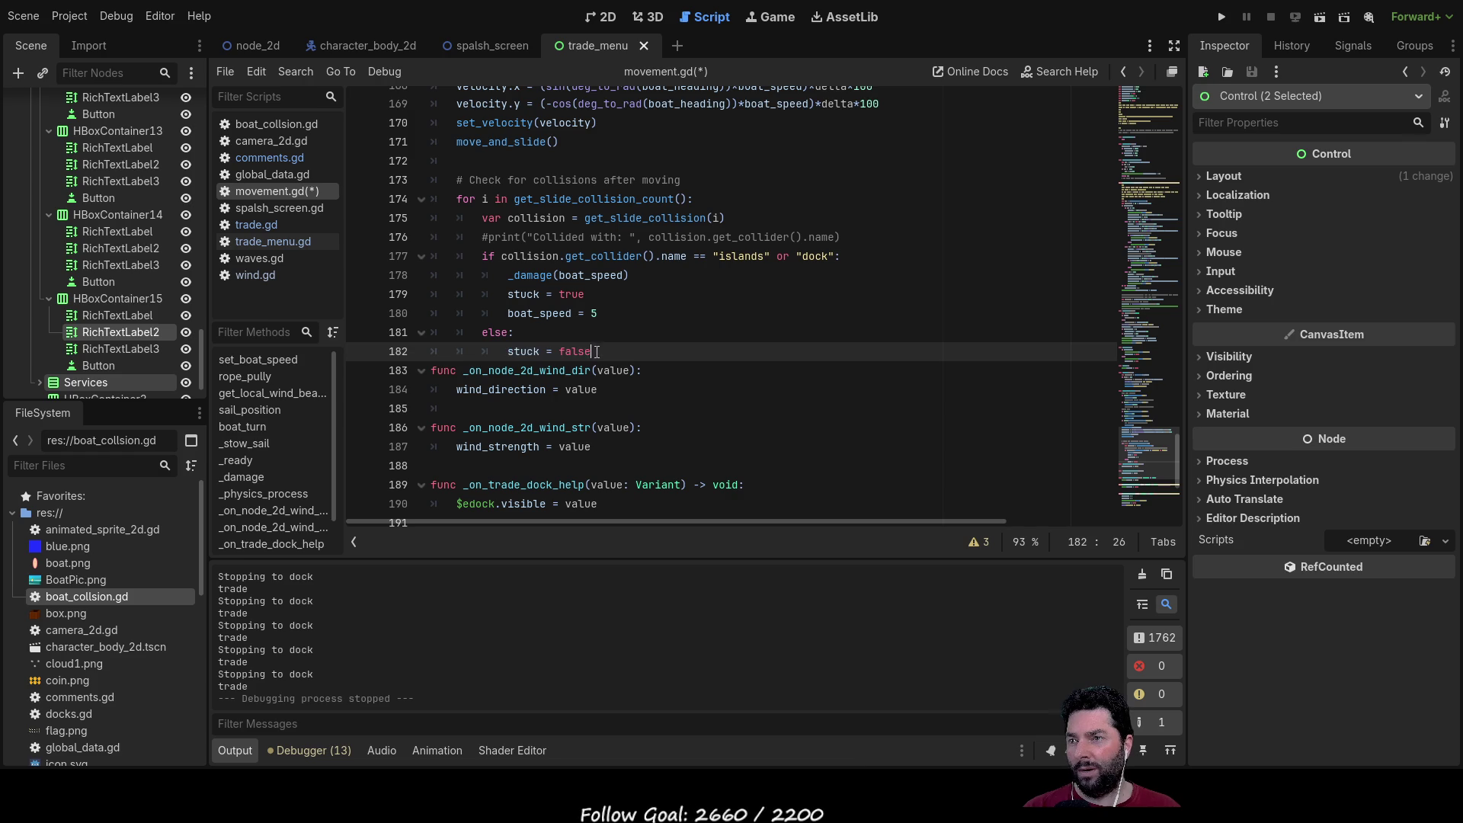
{"action": "mouse_move", "coordinate": [591, 351]}
{"action": "left_mouse_down"}
{"action": "mouse_move", "coordinate": [467, 351]}
{"action": "mouse_move", "coordinate": [503, 347]}
{"action": "mouse_move", "coordinate": [495, 334]}
{"action": "mouse_move", "coordinate": [488, 349]}
{"action": "mouse_move", "coordinate": [584, 351]}
{"action": "mouse_move", "coordinate": [506, 350]}
{"action": "left_mouse_up"}
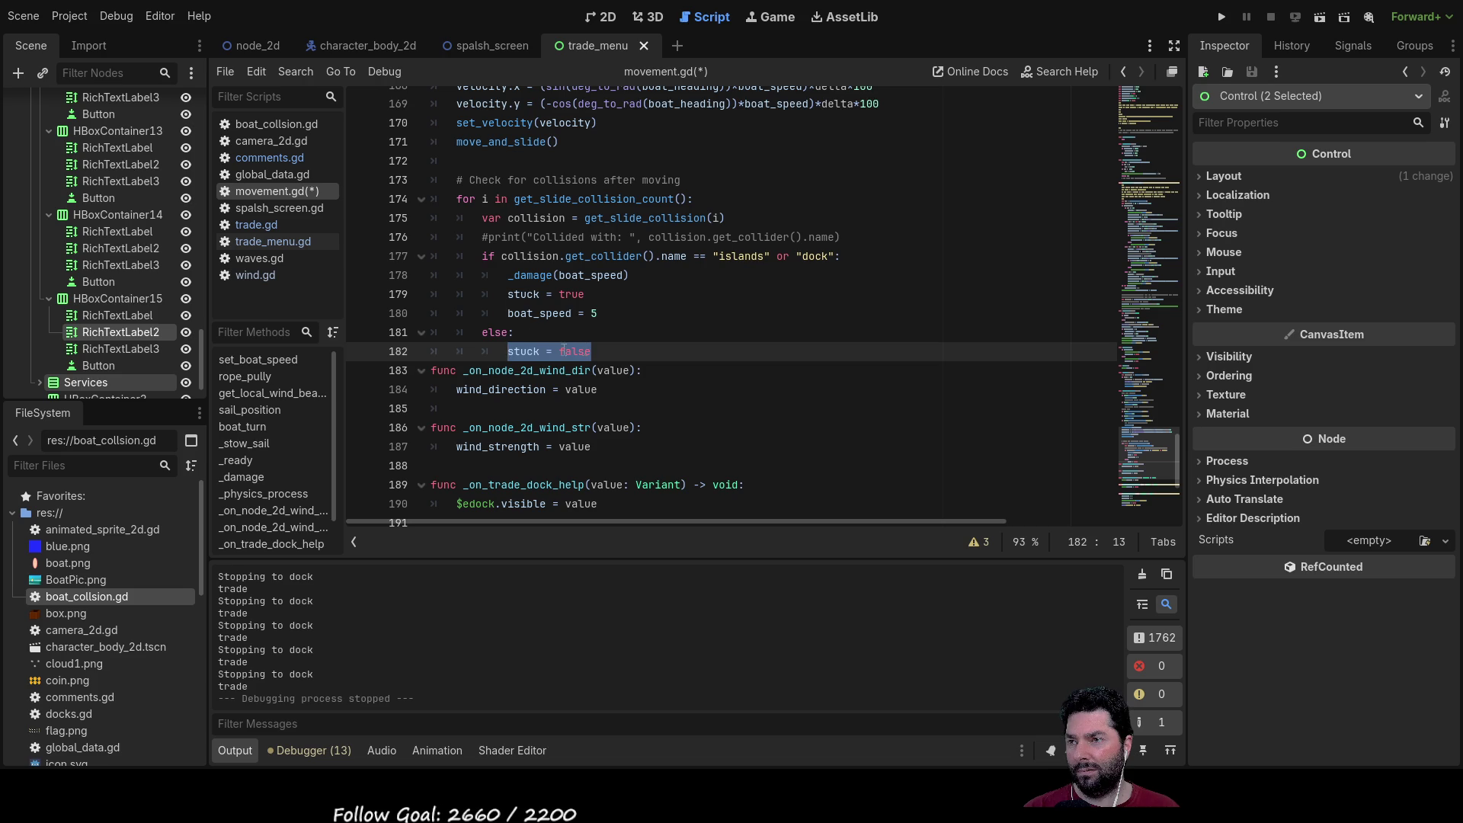
Step: Add an indented print("colided") line at the end of the collision branch
{"action": "left_click", "coordinate": [481, 332]}
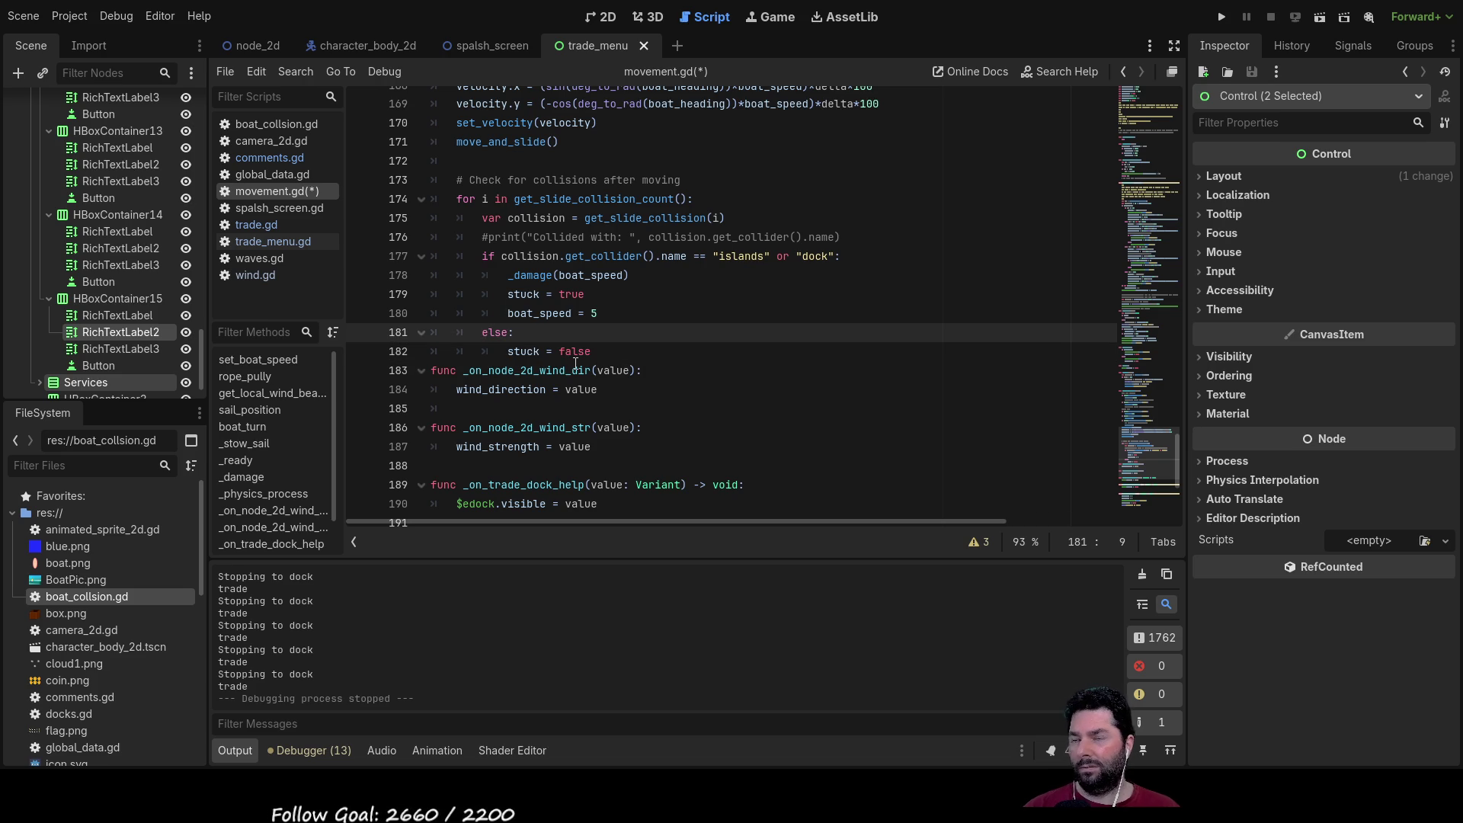
{"action": "key", "text": "Return"}
{"action": "key", "text": "Up"}
{"action": "key", "text": "Tab"}
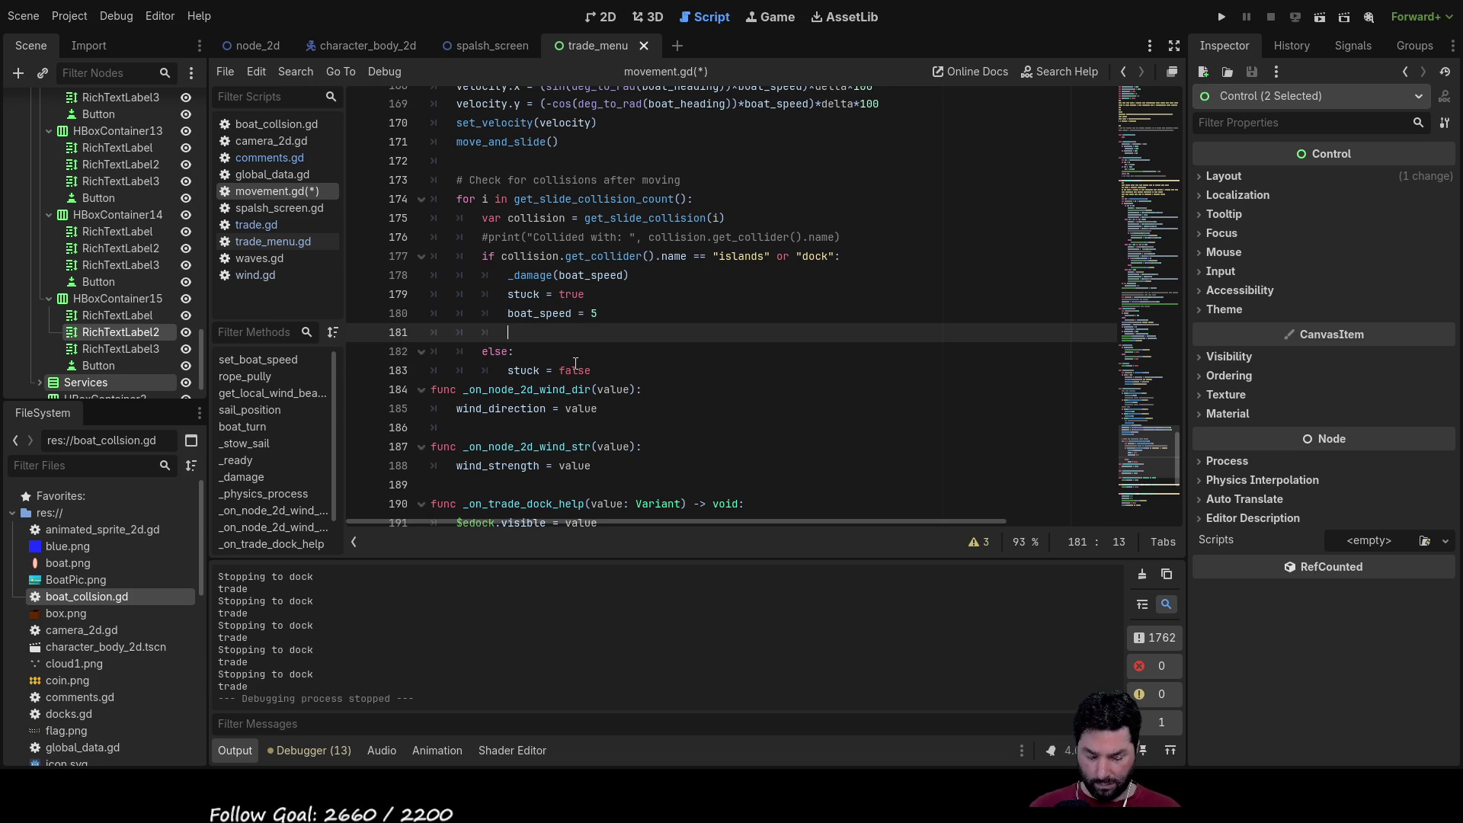
{"action": "type", "text": "print()"}
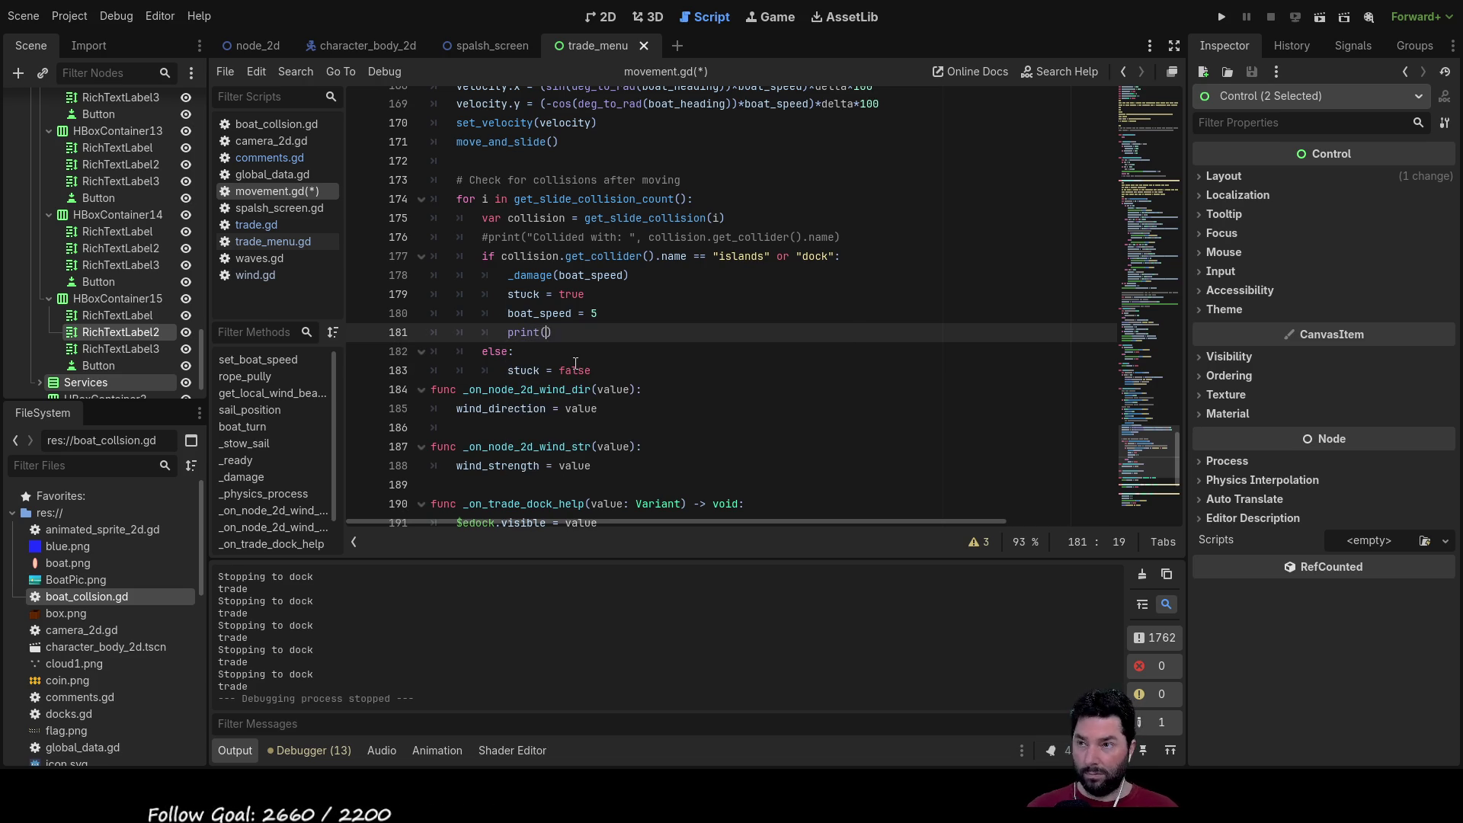
{"action": "type", "text": "\"colided"}
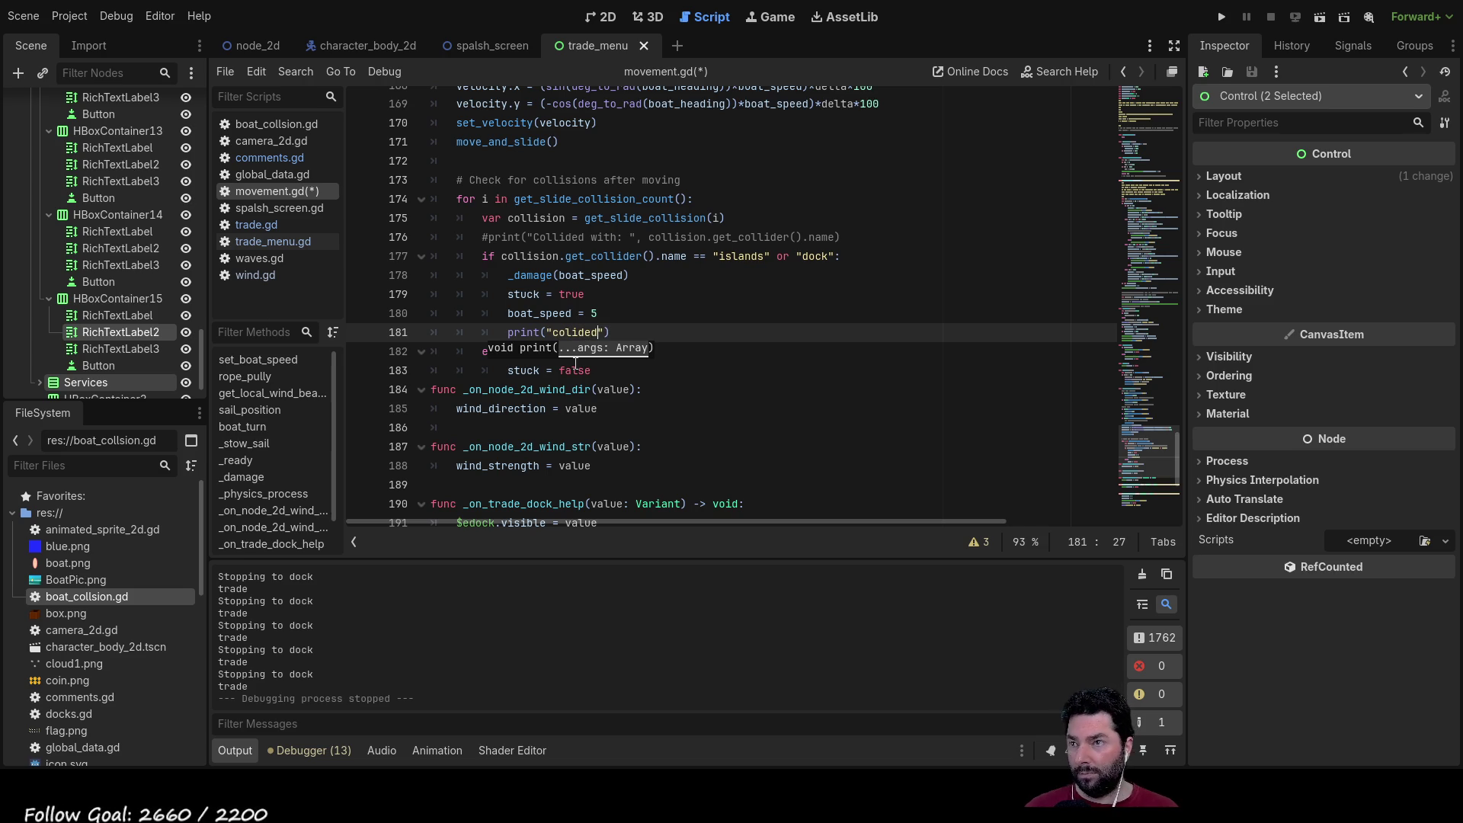
Step: Start a print("free") call on a new line after stuck = false in the else branch
{"action": "left_click", "coordinate": [609, 371]}
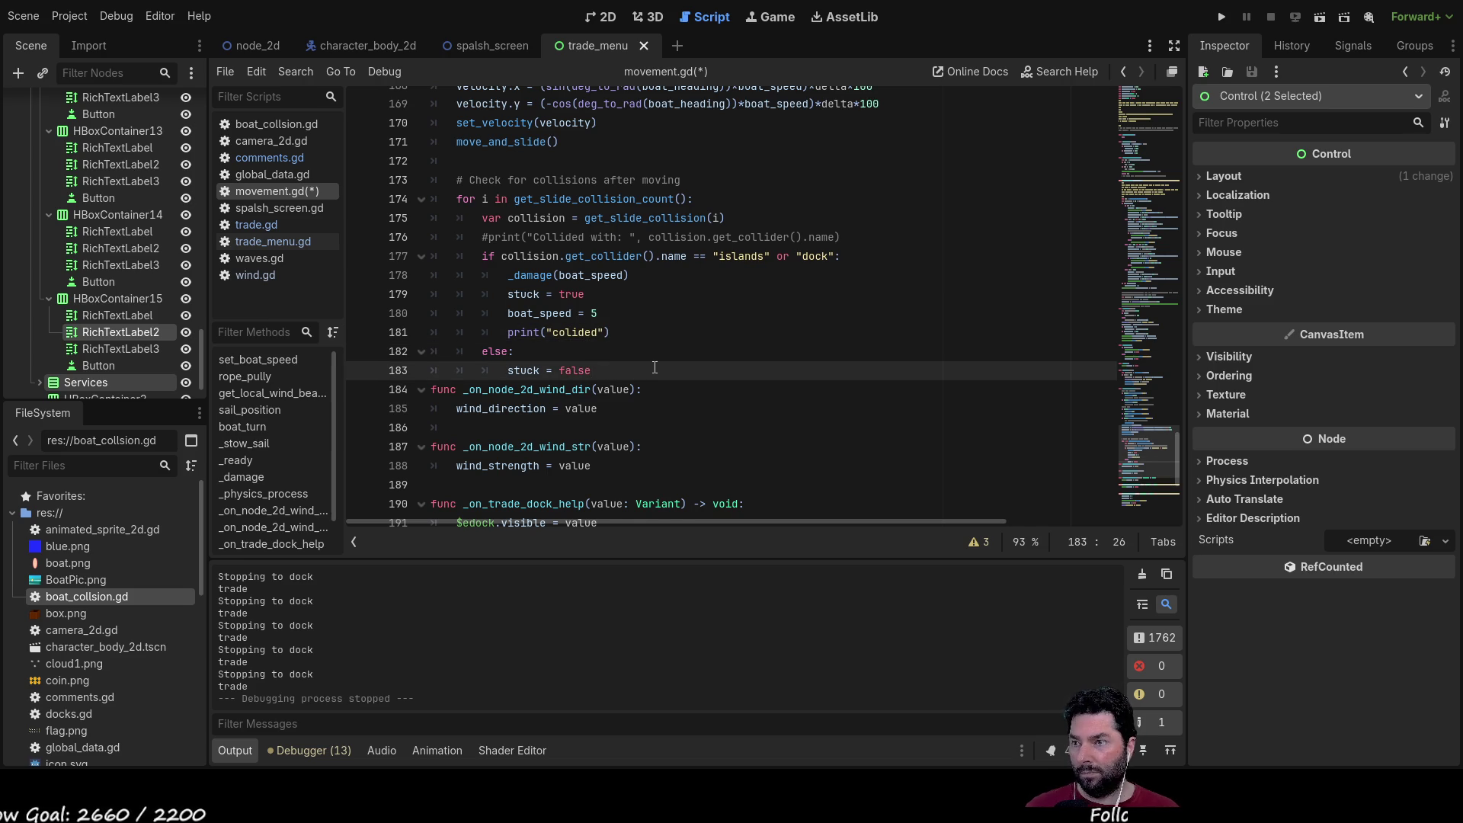
{"action": "key", "text": "Return"}
{"action": "type", "text": "()"}
{"action": "key", "text": "Left"}
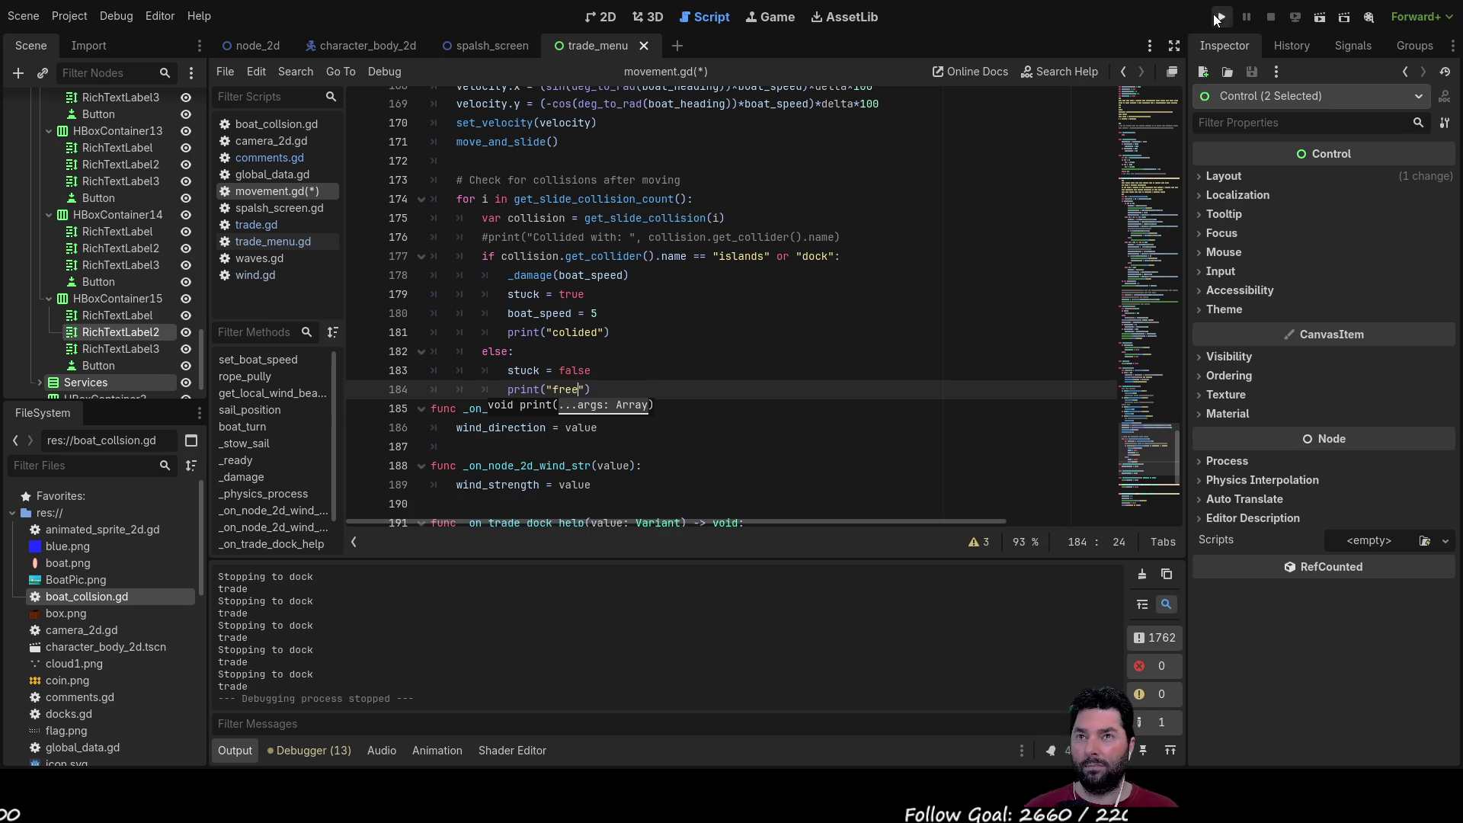
Step: Run the project, pick Play in the trade menu, and get the boat moving forward
{"action": "left_click", "coordinate": [1217, 17]}
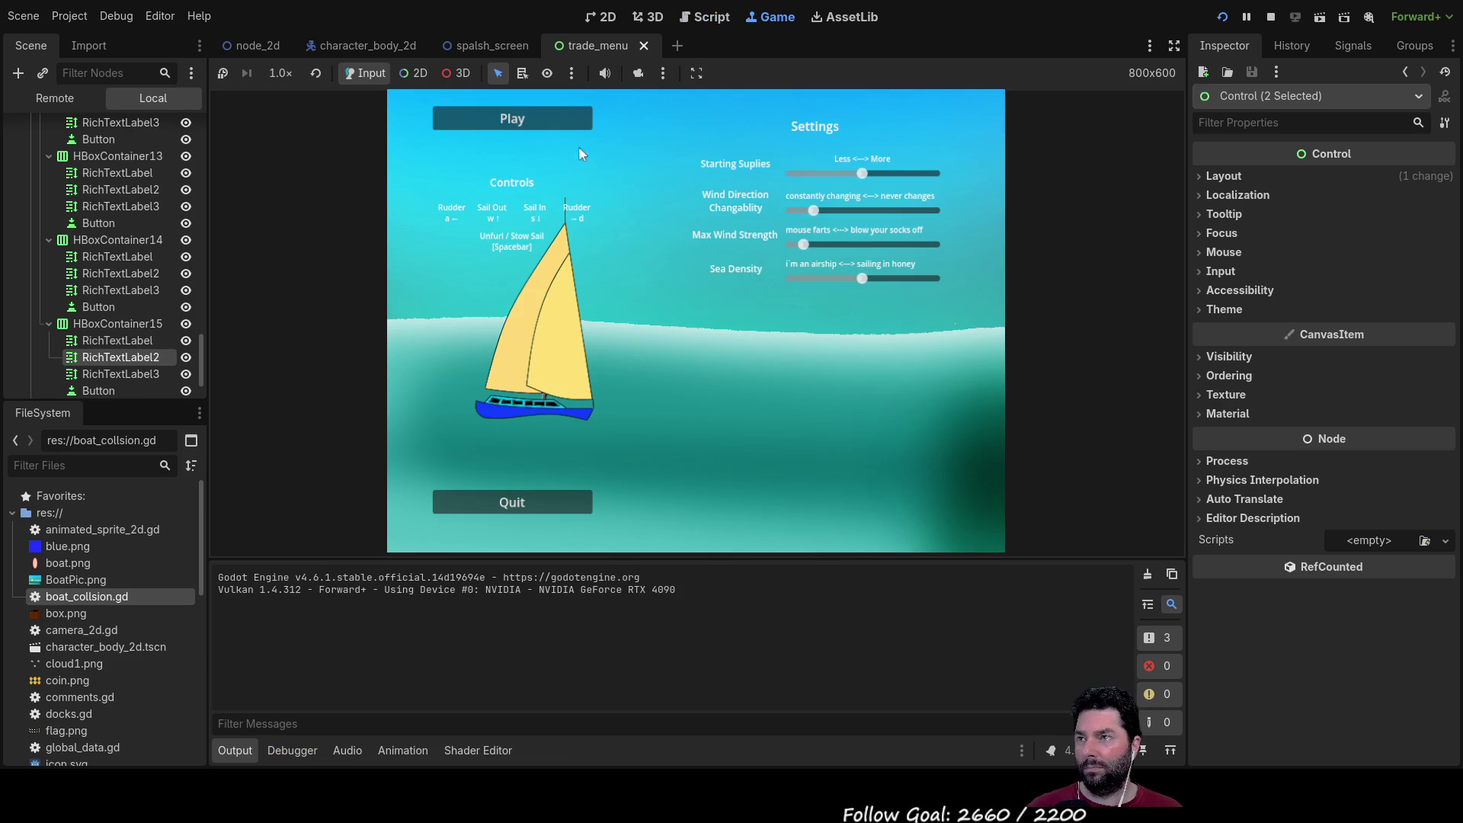
{"action": "left_click", "coordinate": [574, 118]}
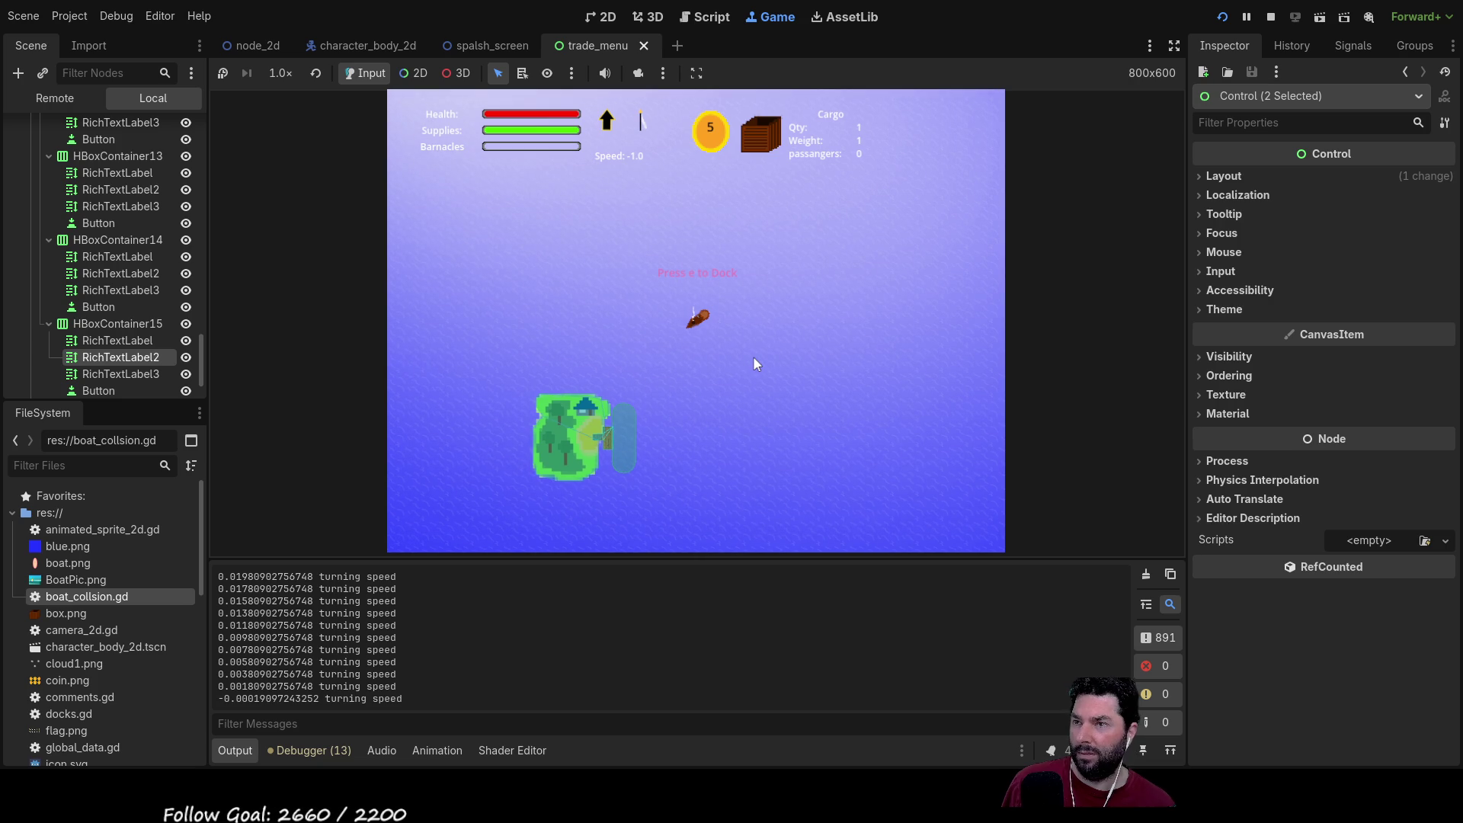
{"action": "key", "text": "w"}
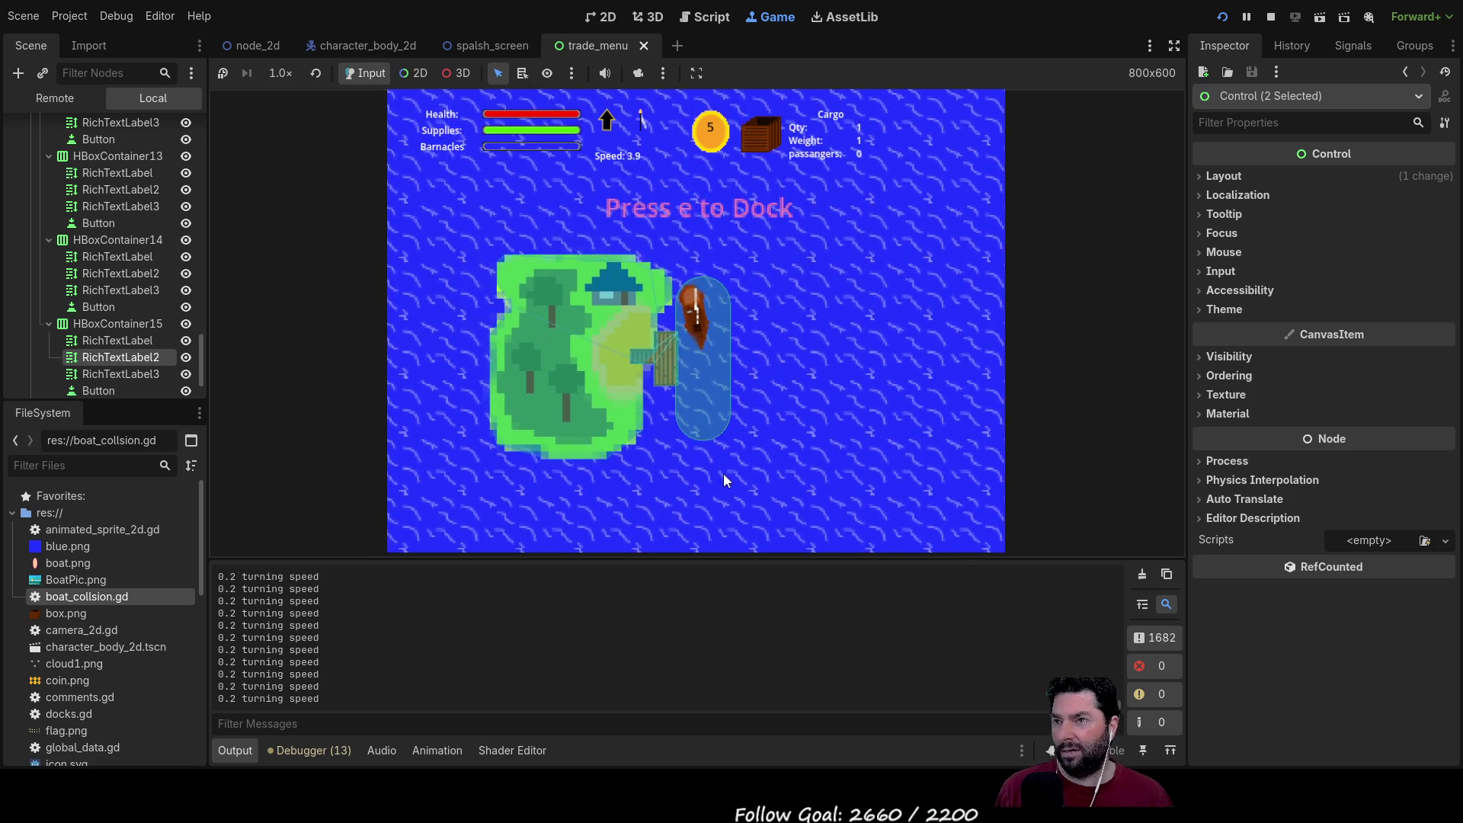
Step: Speed the boat past the island, briefly reverse, then steer right, diagonally and left in open water
{"action": "key", "text": "w"}
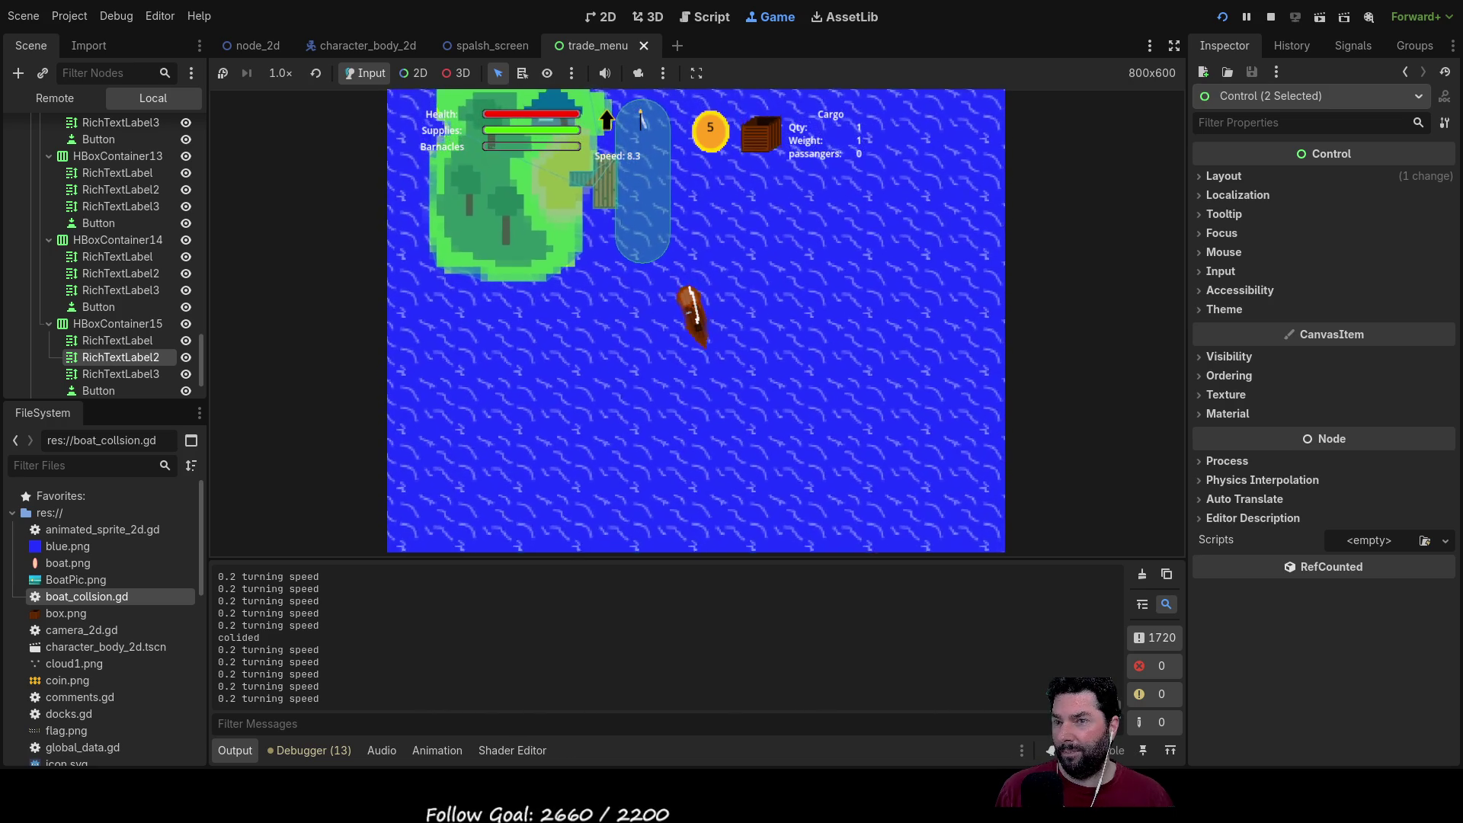
{"action": "key", "text": "Down"}
{"action": "key", "text": "Up"}
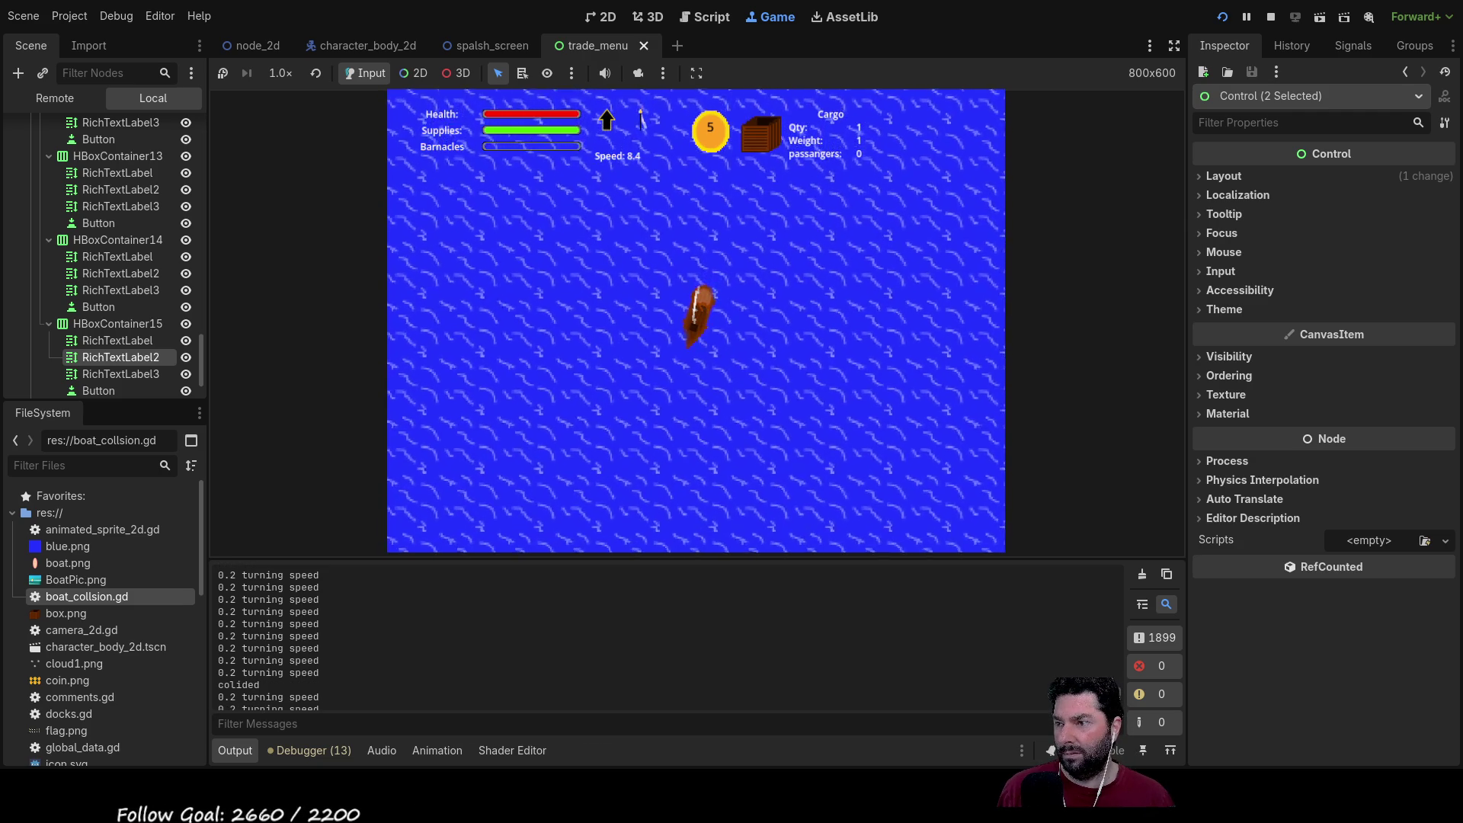
{"action": "key", "text": "Up"}
{"action": "key", "text": "Up"}
{"action": "key", "text": "Up"}
{"action": "key", "text": "Up"}
{"action": "key", "text": "Up"}
{"action": "key", "text": "Up"}
{"action": "key", "text": "Right"}
{"action": "key", "text": "Right"}
{"action": "key", "text": "Up"}
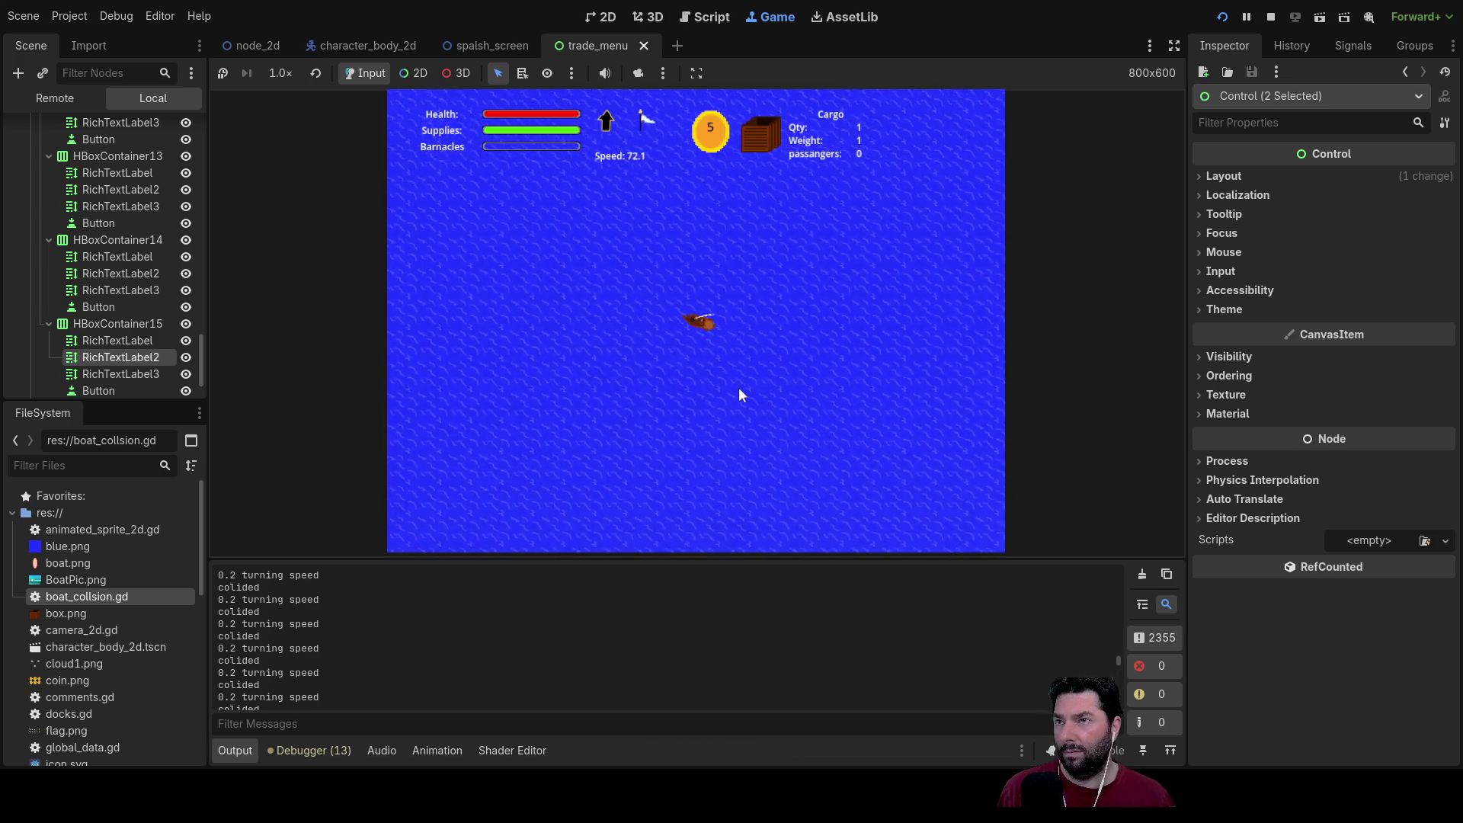
{"action": "key", "text": "Right"}
{"action": "scroll", "coordinate": [741, 378], "scroll_direction": "down", "scroll_amount": 2}
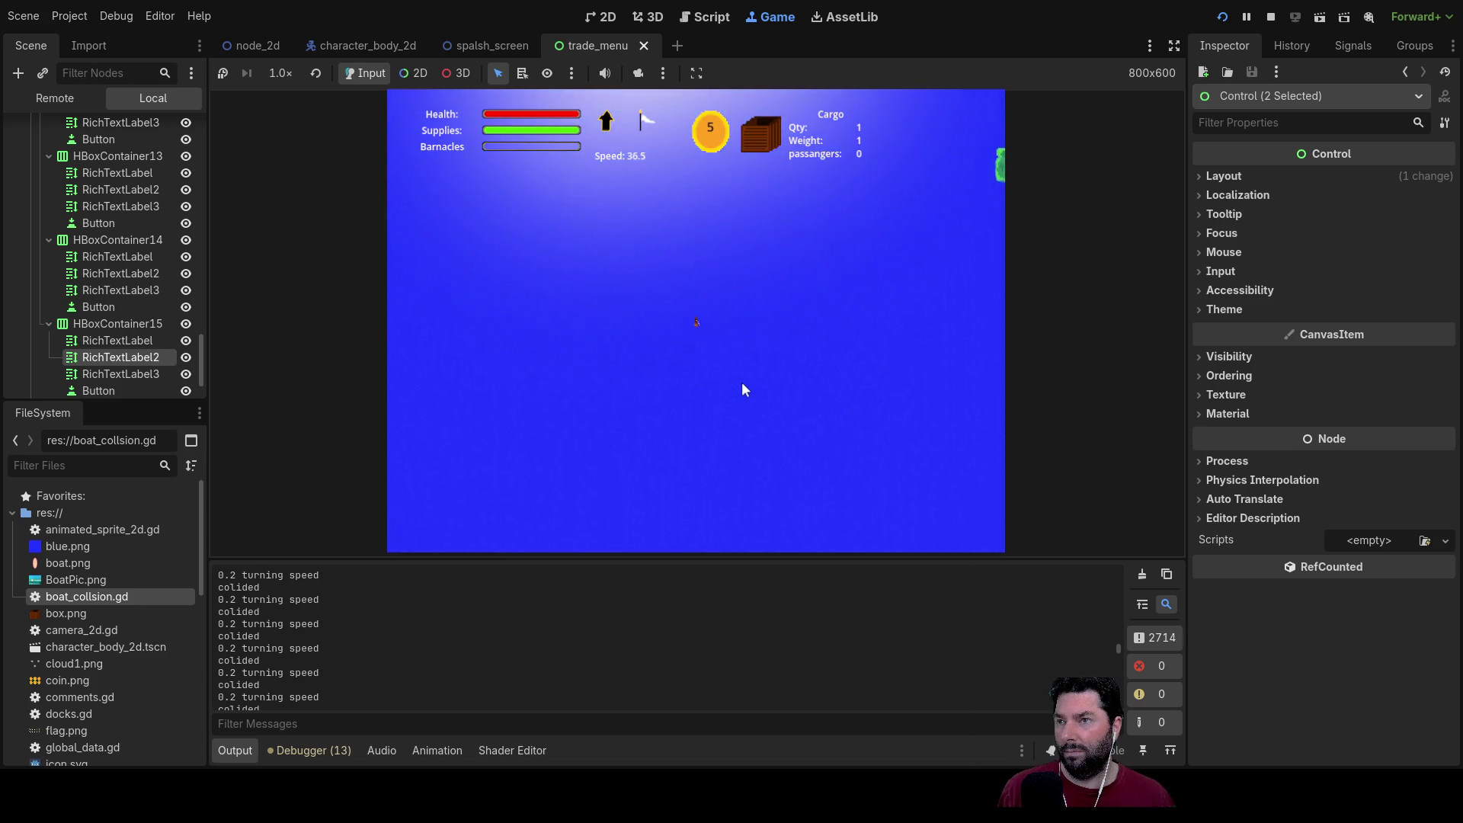
{"action": "key", "text": "Left"}
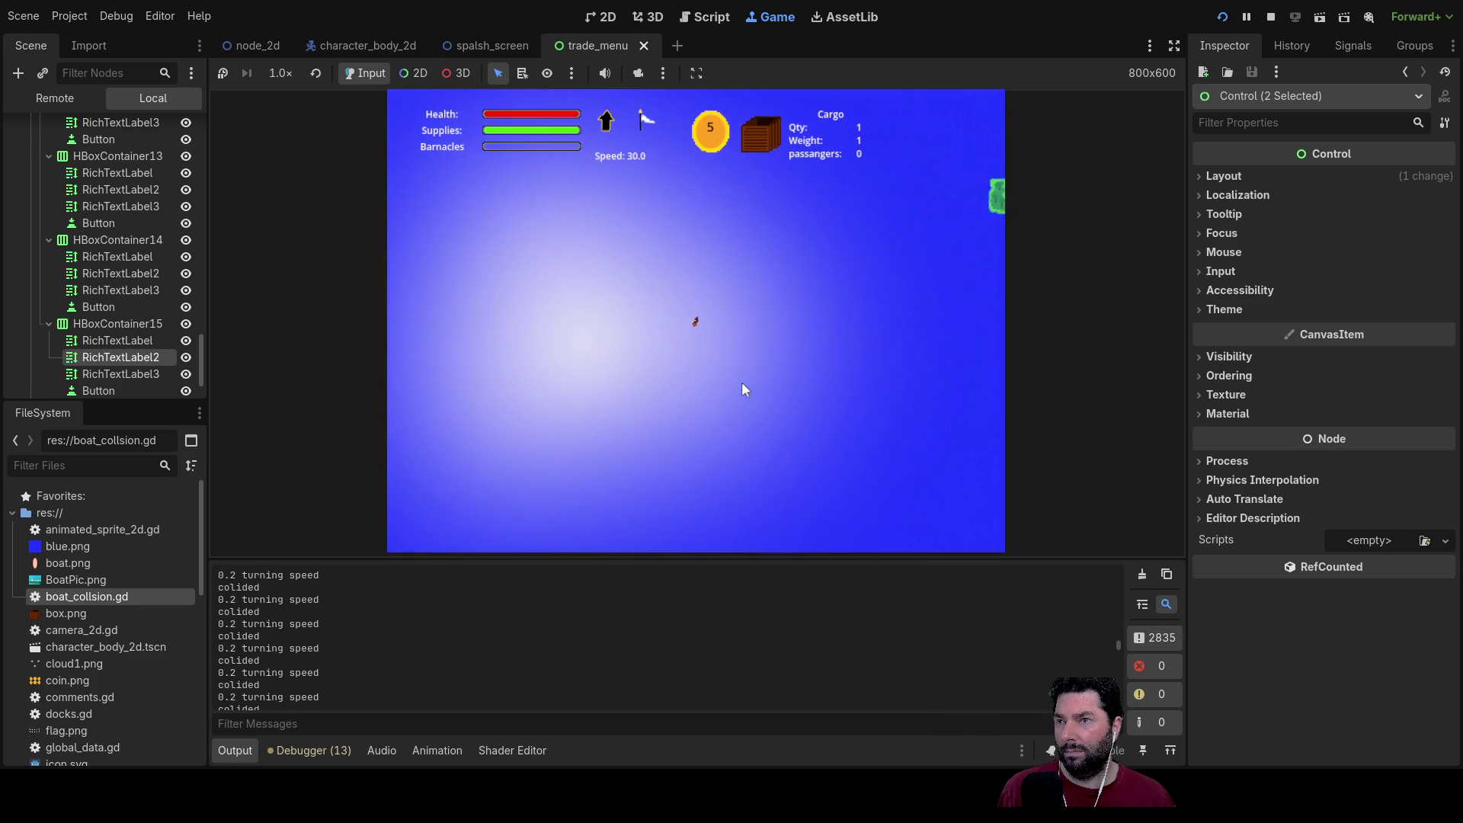
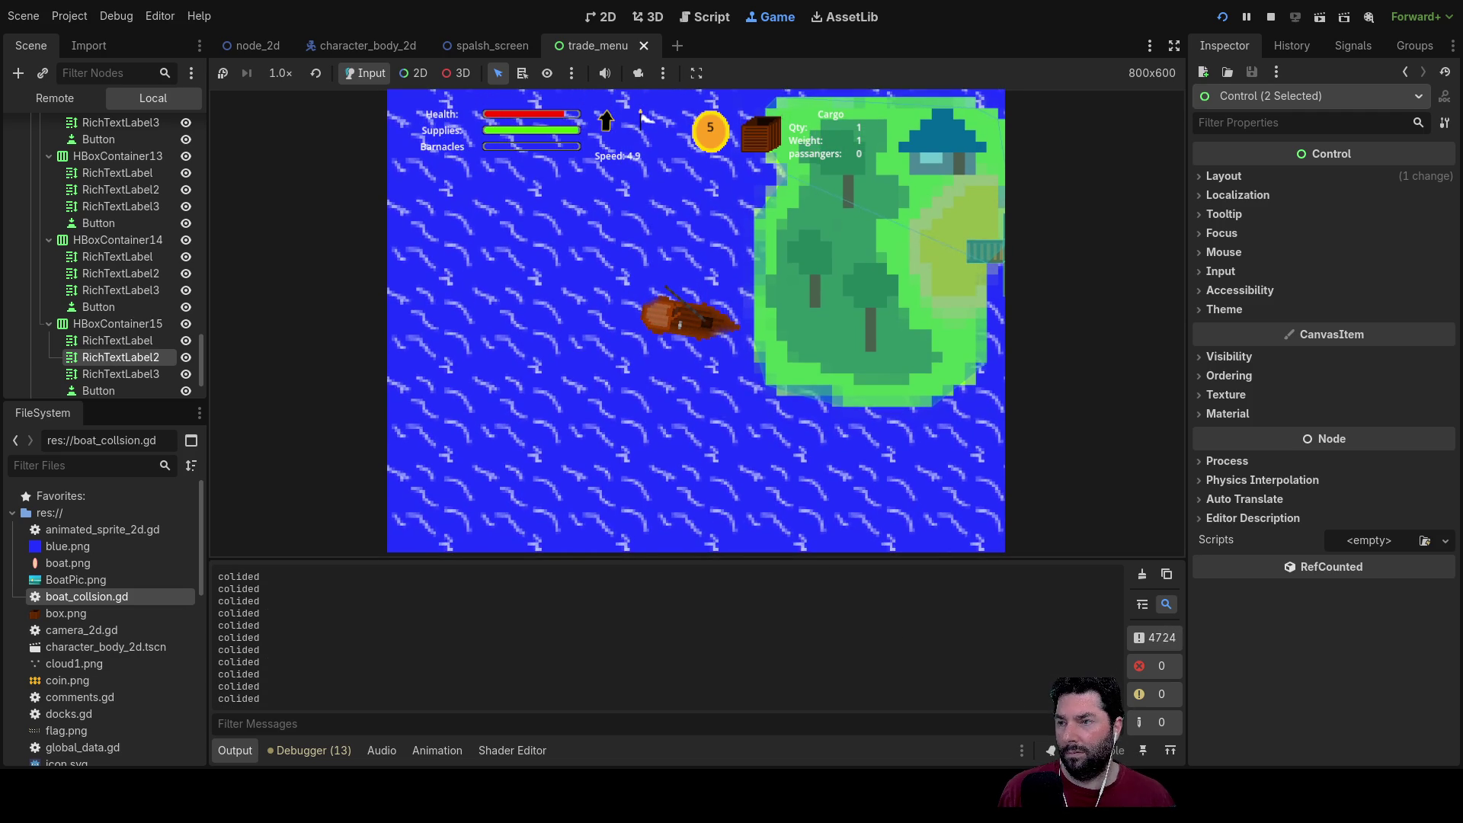
Step: Turn the boat clockwise away from the island, then stop the test run with F8
{"action": "key", "text": "Right"}
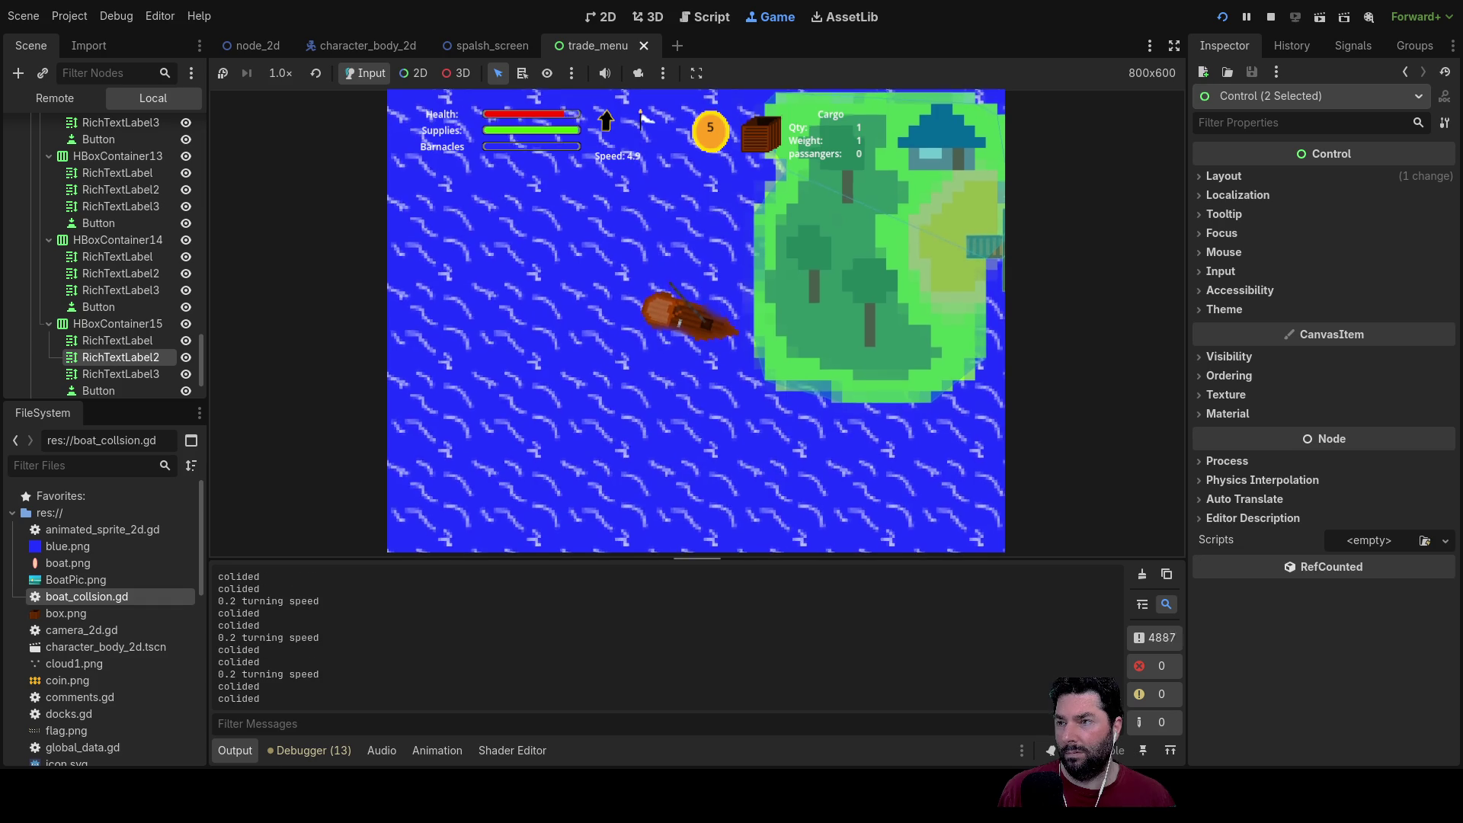
{"action": "key", "text": "Right"}
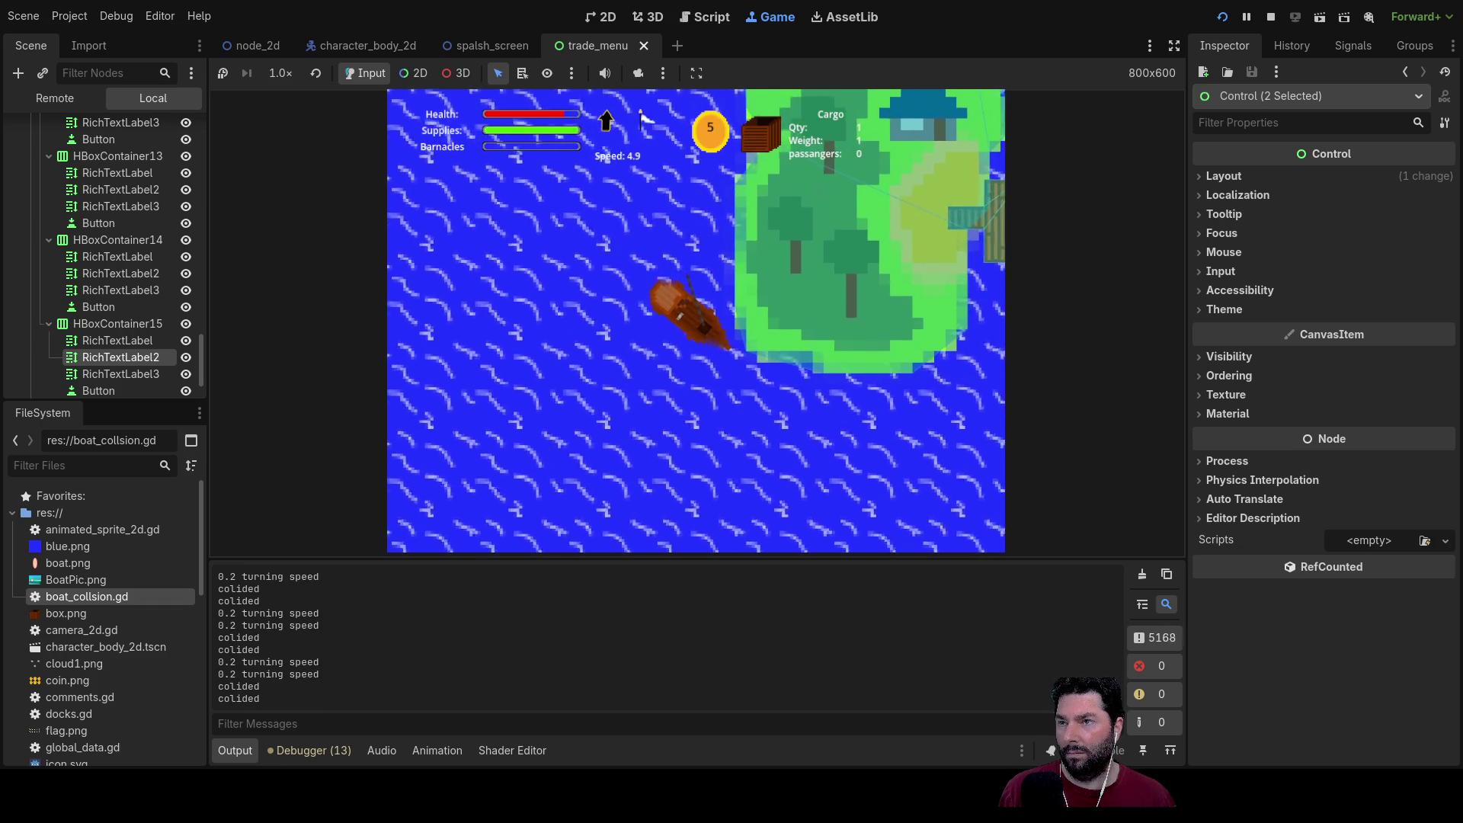
{"action": "key", "text": "Right"}
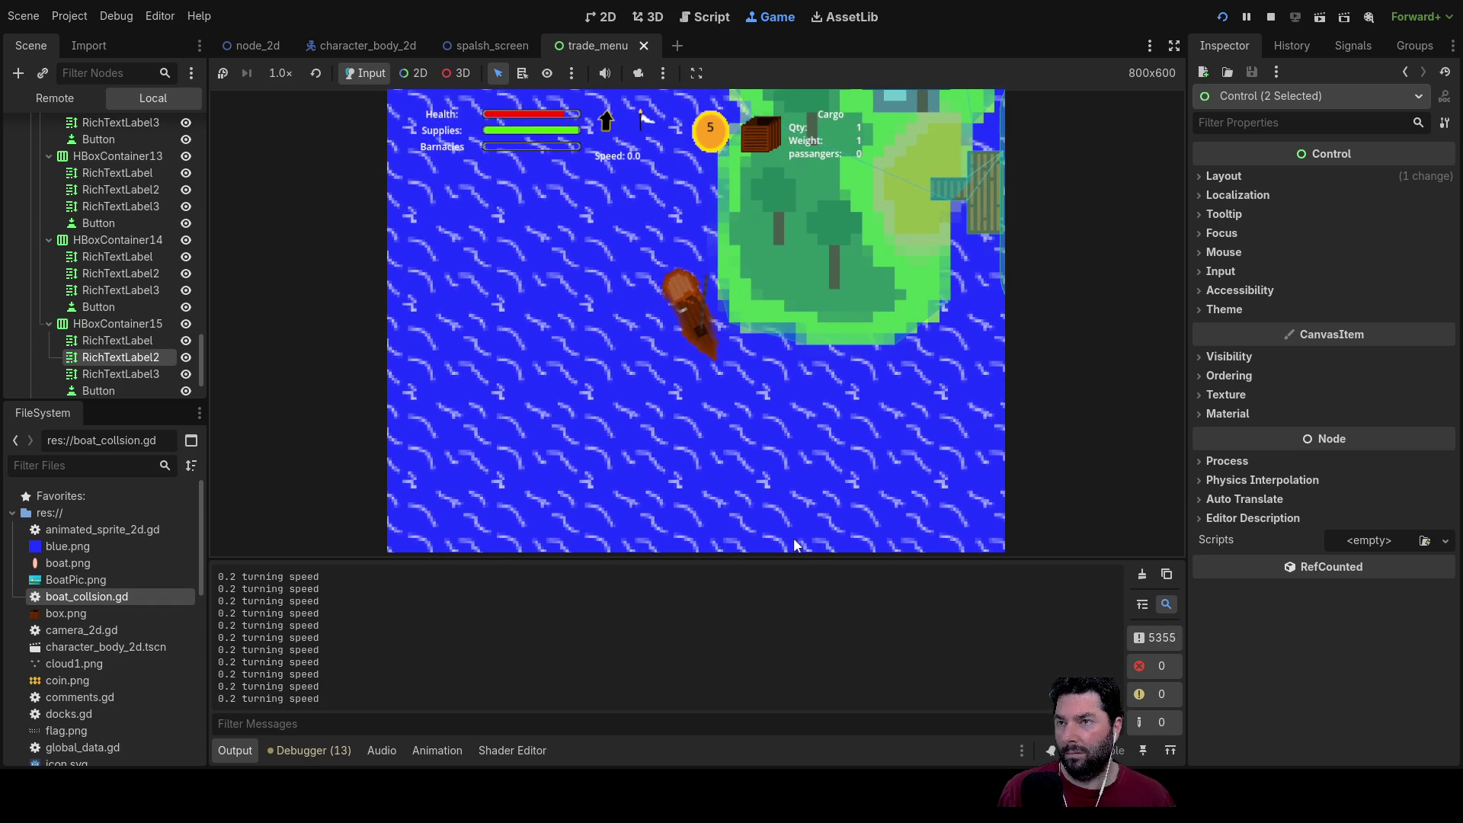
{"action": "key", "text": "Right"}
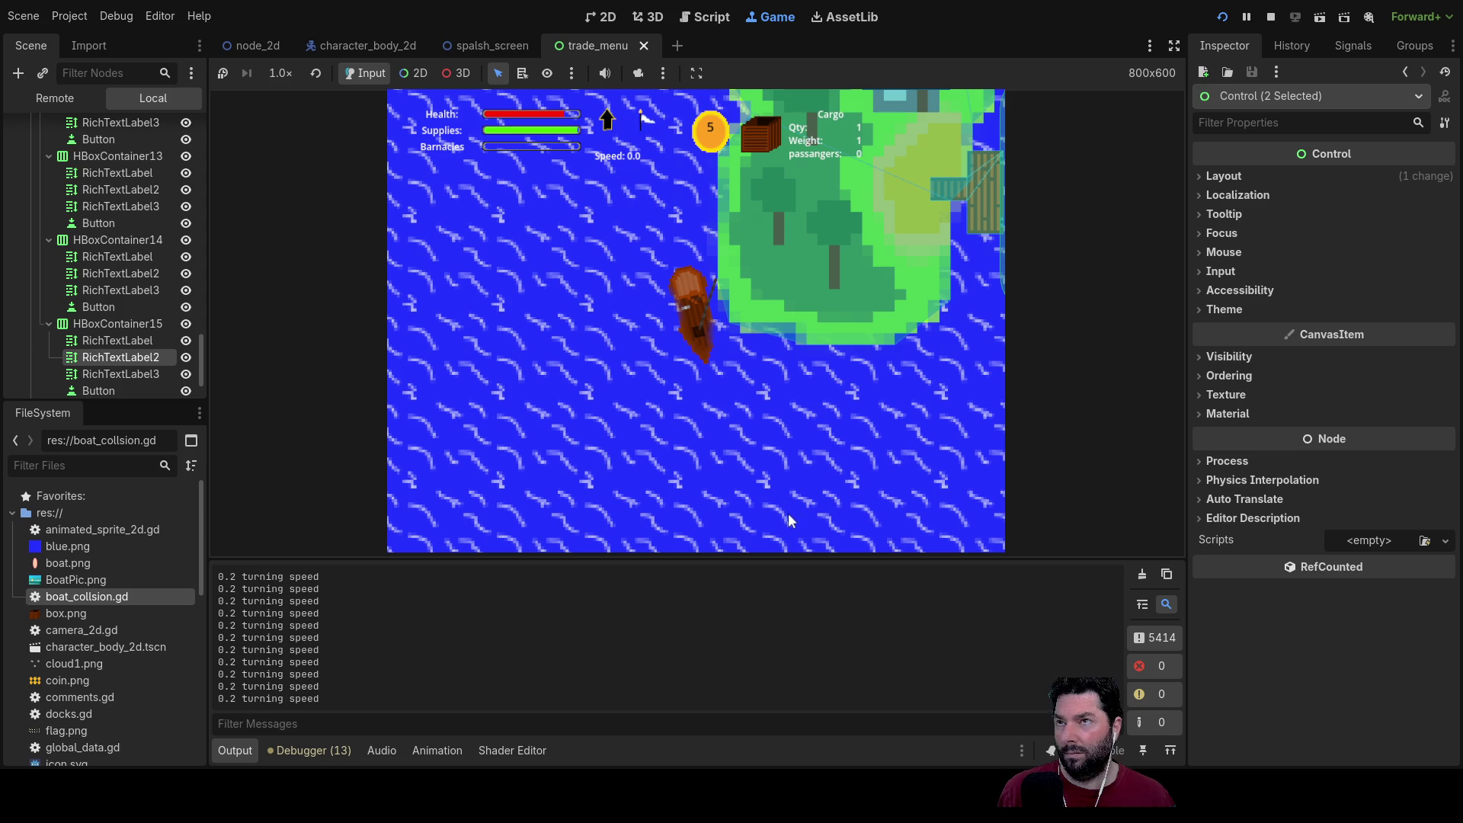
{"action": "key", "text": "F8"}
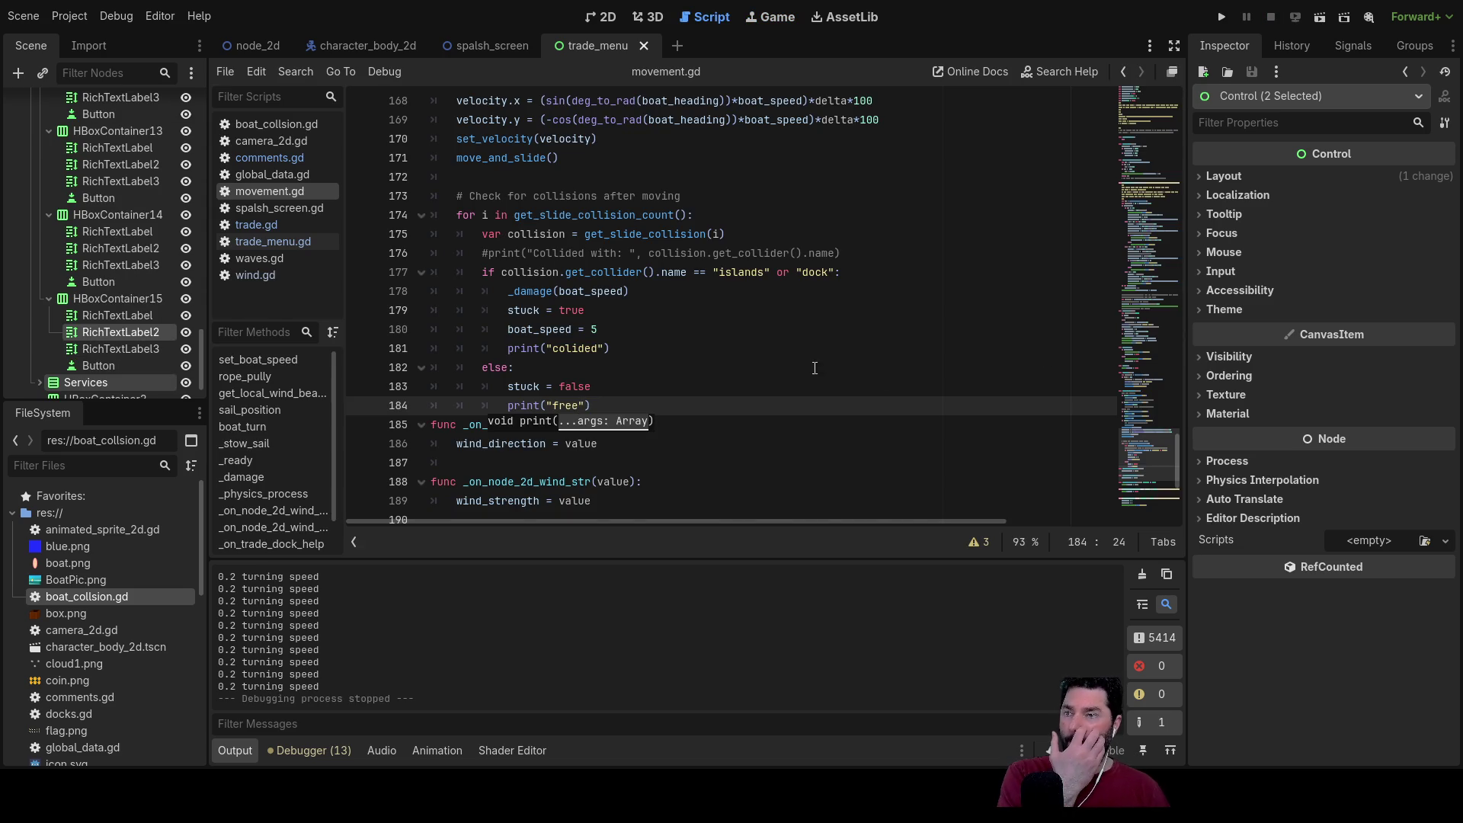
Step: Delete the else block through print("free") from the collision check
{"action": "left_click", "coordinate": [590, 389]}
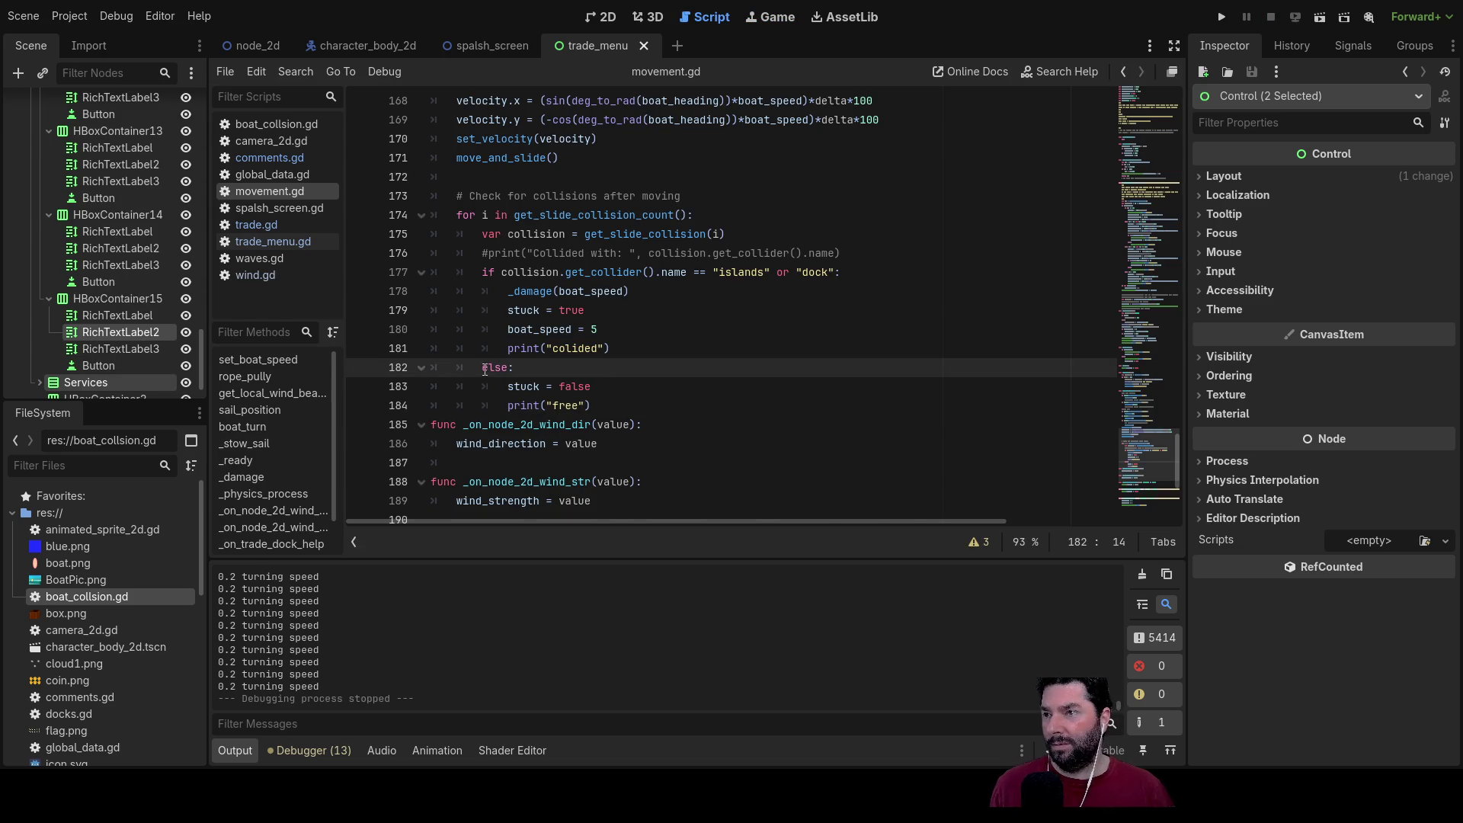
{"action": "mouse_move", "coordinate": [482, 367]}
{"action": "left_mouse_down"}
{"action": "mouse_move", "coordinate": [590, 381]}
{"action": "mouse_move", "coordinate": [587, 398]}
{"action": "mouse_move", "coordinate": [585, 349]}
{"action": "mouse_move", "coordinate": [585, 363]}
{"action": "left_mouse_up"}
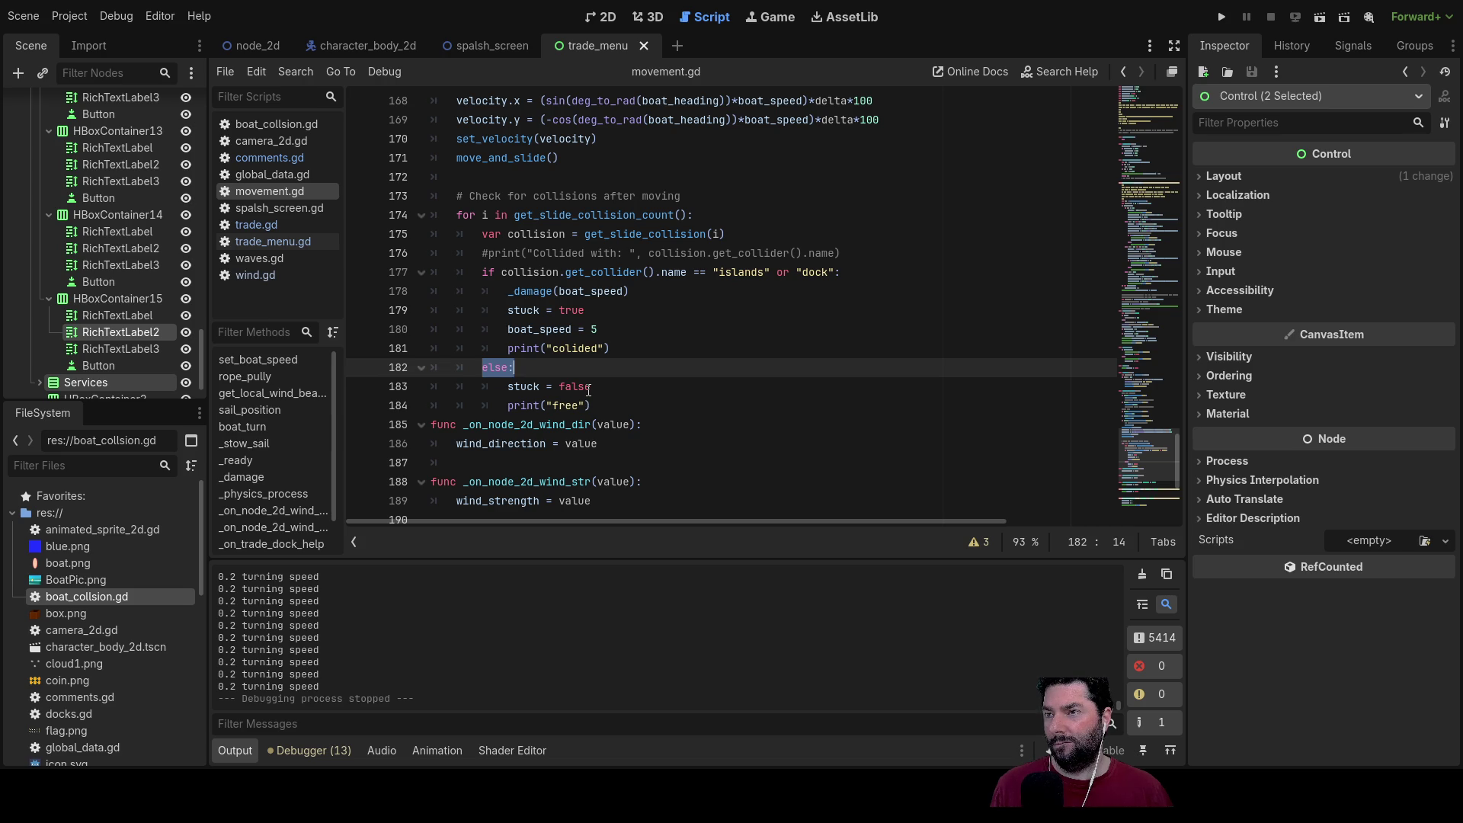
{"action": "left_click_drag", "start_coordinate": [593, 405], "coordinate": [416, 369]}
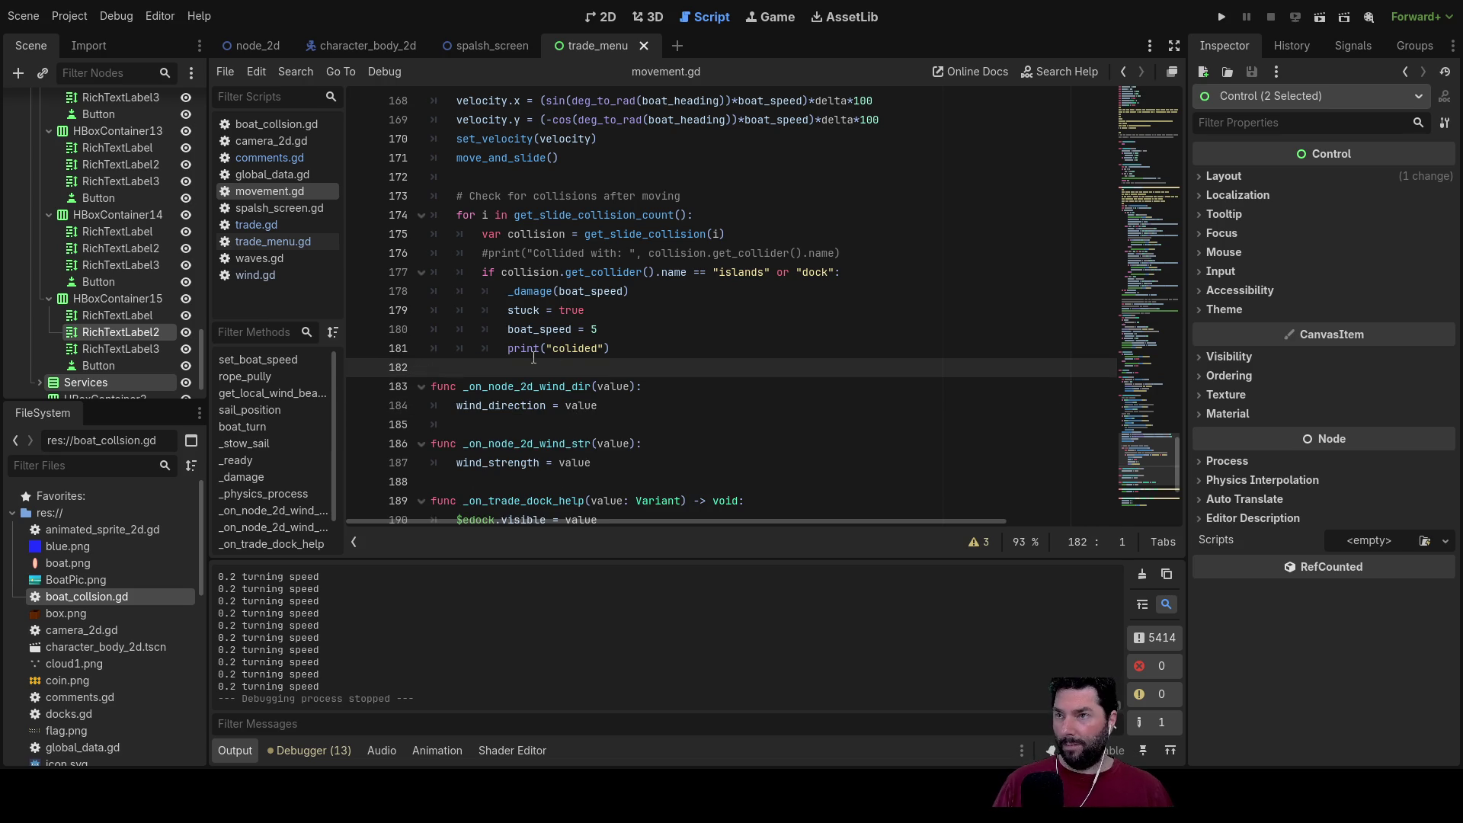
{"action": "key", "text": "Delete"}
Step: Delete the print("colided") line so the check ends with boat_speed = 5
{"action": "key", "text": "Up"}
{"action": "key", "text": "Home"}
{"action": "key", "text": "ctrl+shift+Right"}
{"action": "key", "text": "ctrl+shift+Right"}
{"action": "key", "text": "ctrl+shift+Right"}
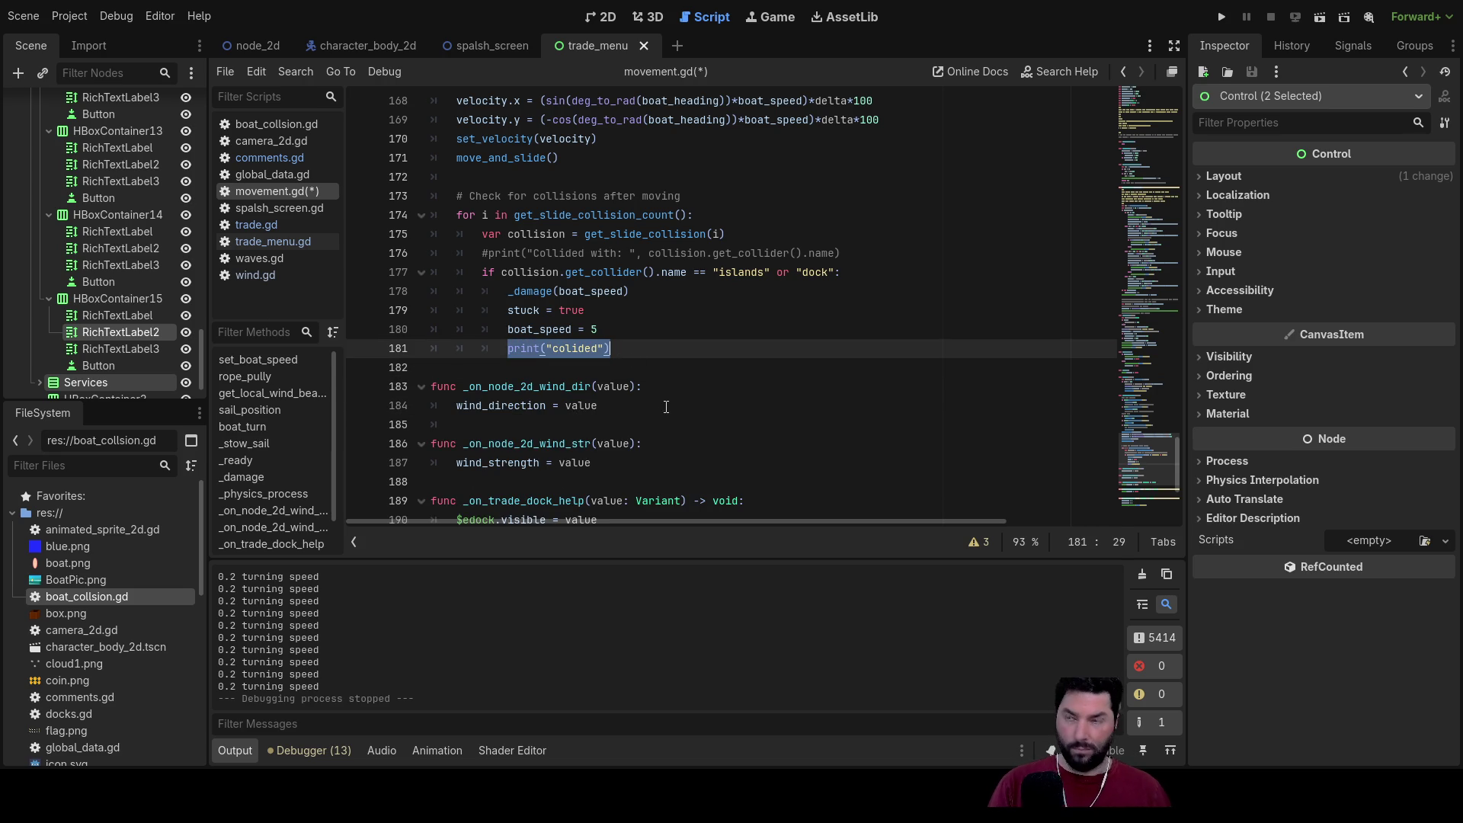
{"action": "key", "text": "BackSpace"}
{"action": "key", "text": "BackSpace"}
{"action": "key", "text": "BackSpace"}
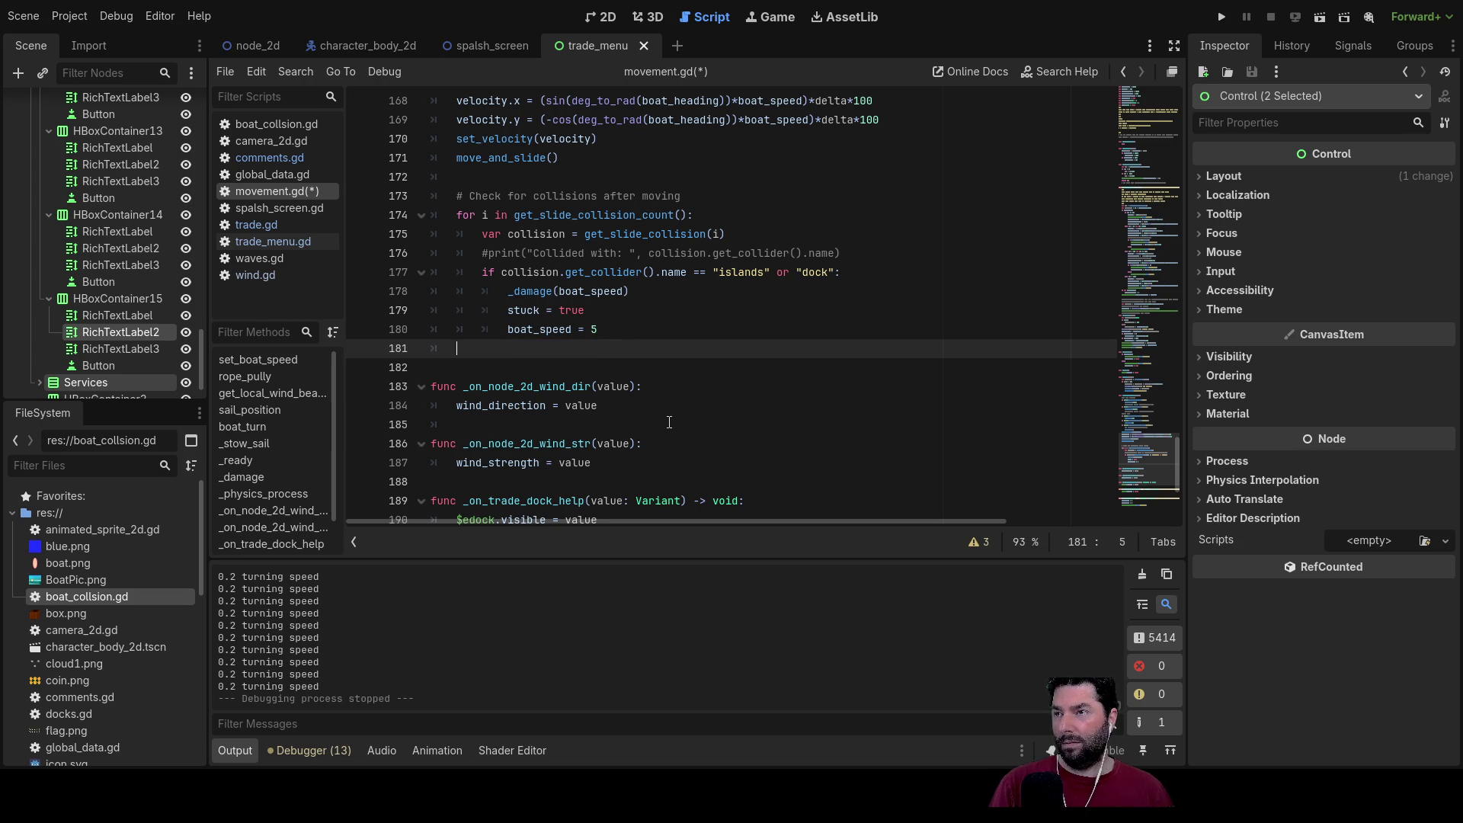
{"action": "scroll", "coordinate": [633, 394], "scroll_direction": "up", "scroll_amount": 1}
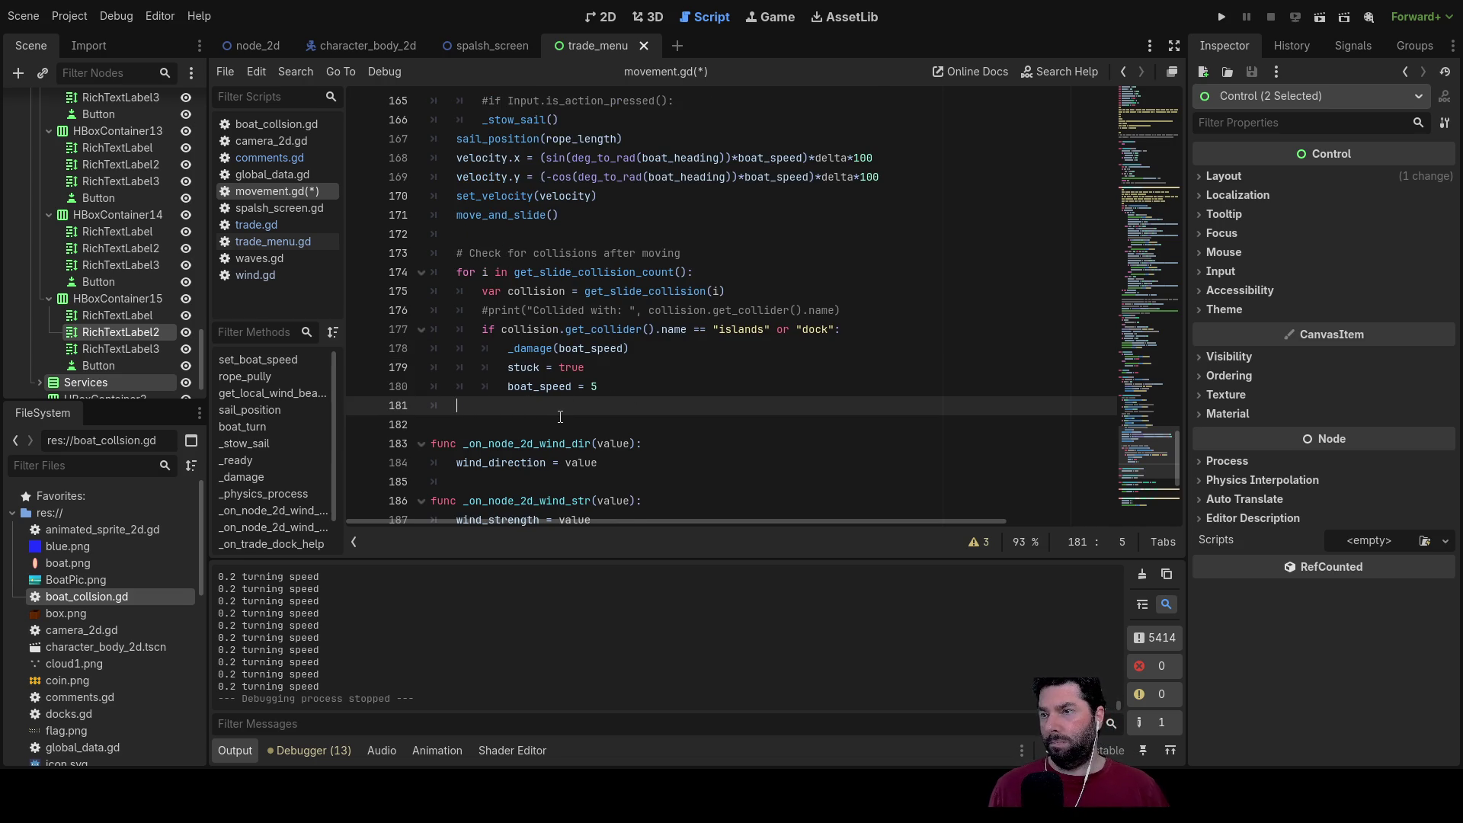
Step: Add collsion_timer = 10 under boat_speed = 5 in the island/dock collision check
{"action": "key", "text": "Tab"}
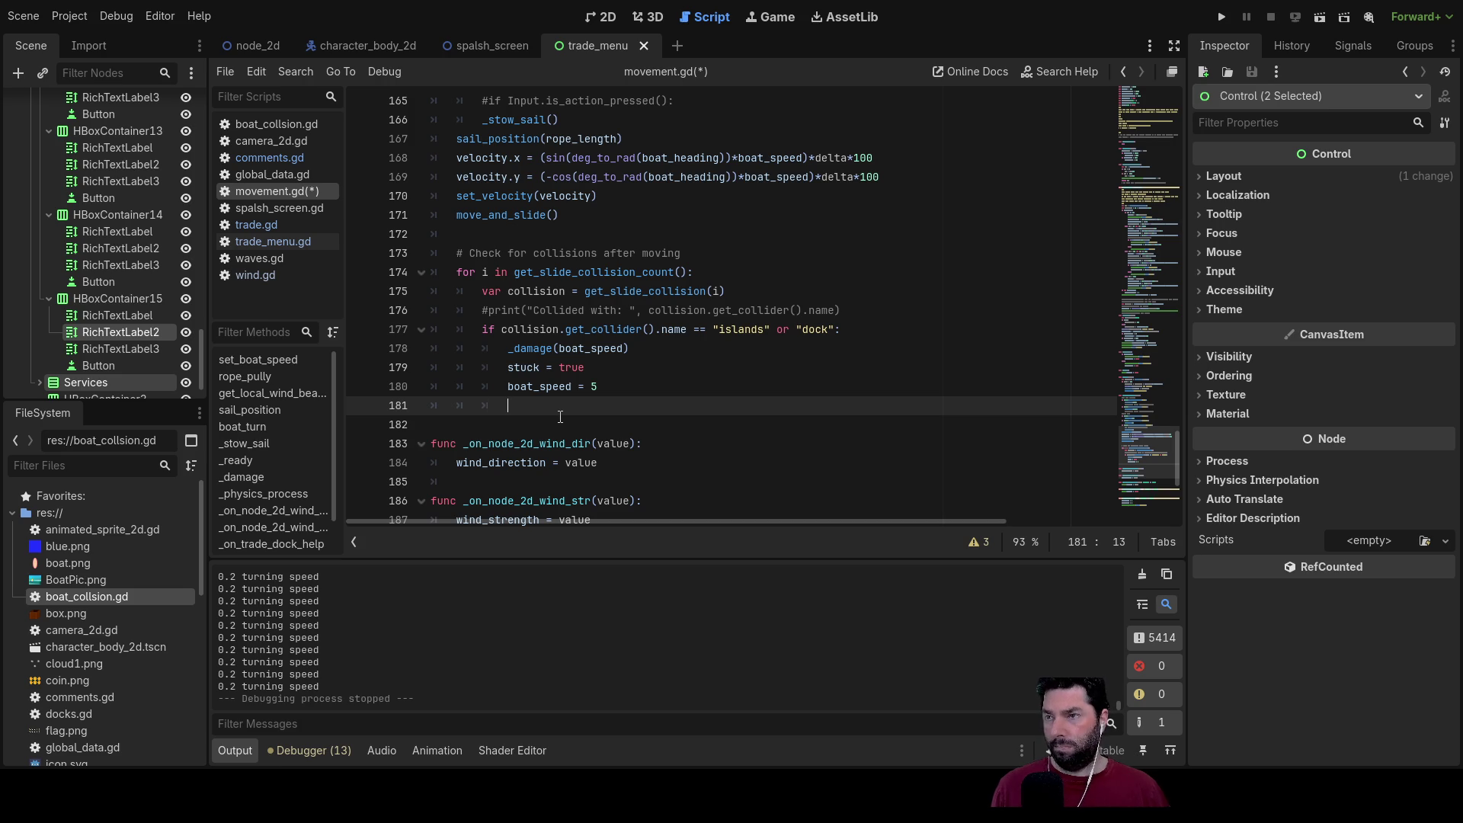
{"action": "type", "text": "collsion"}
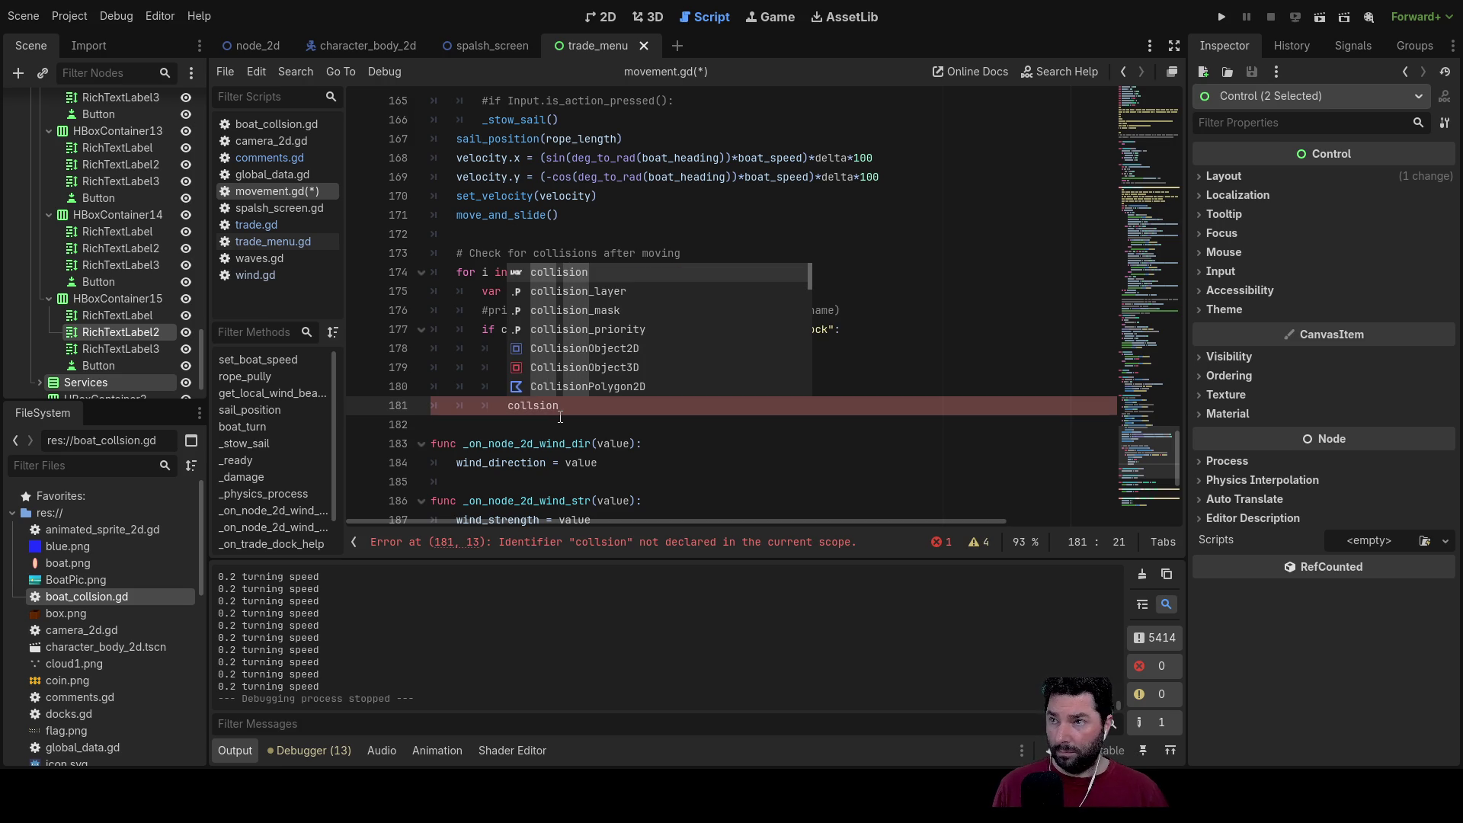
{"action": "type", "text": "_timer ="}
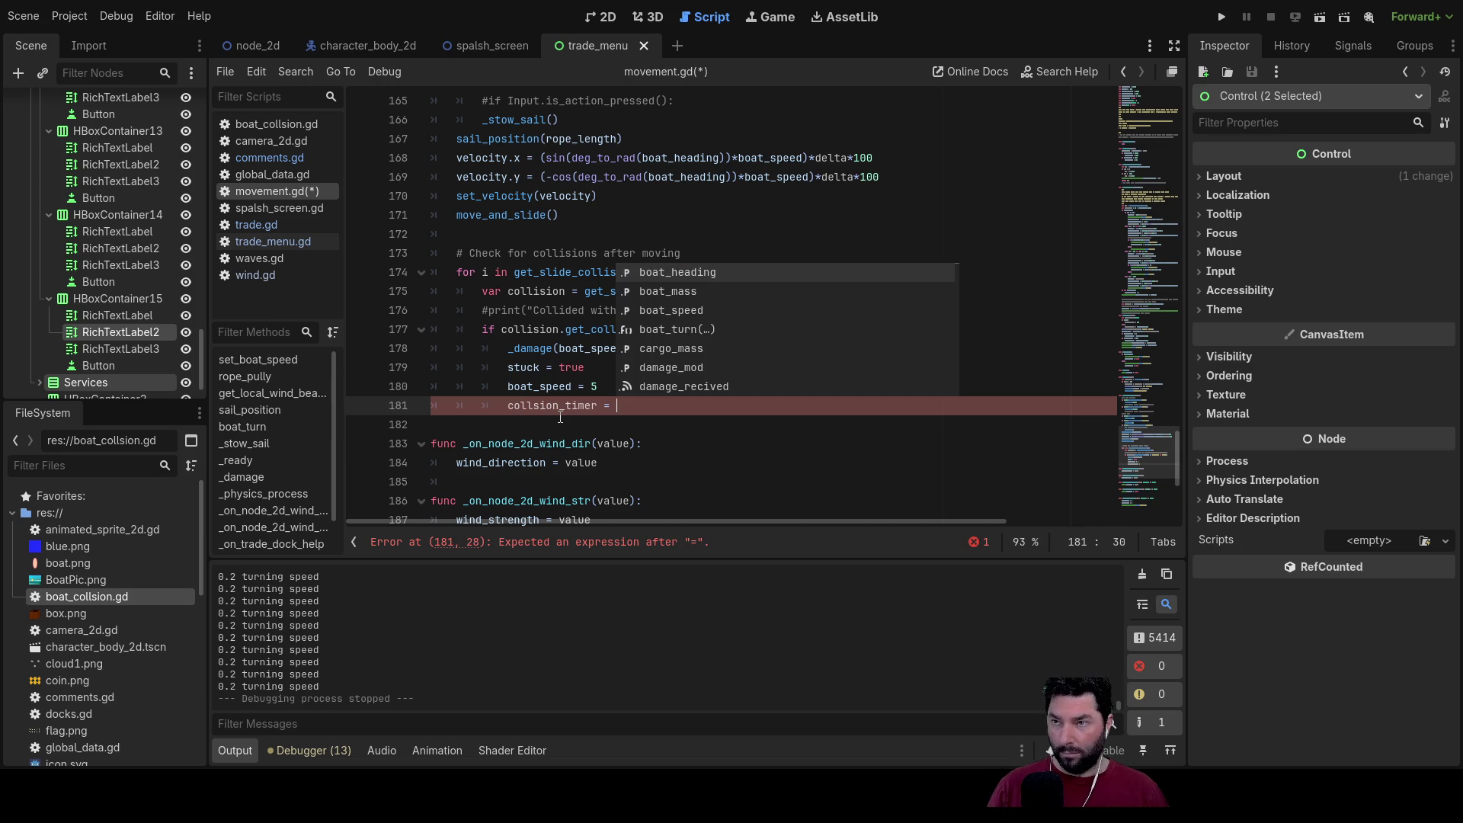
{"action": "type", "text": "10"}
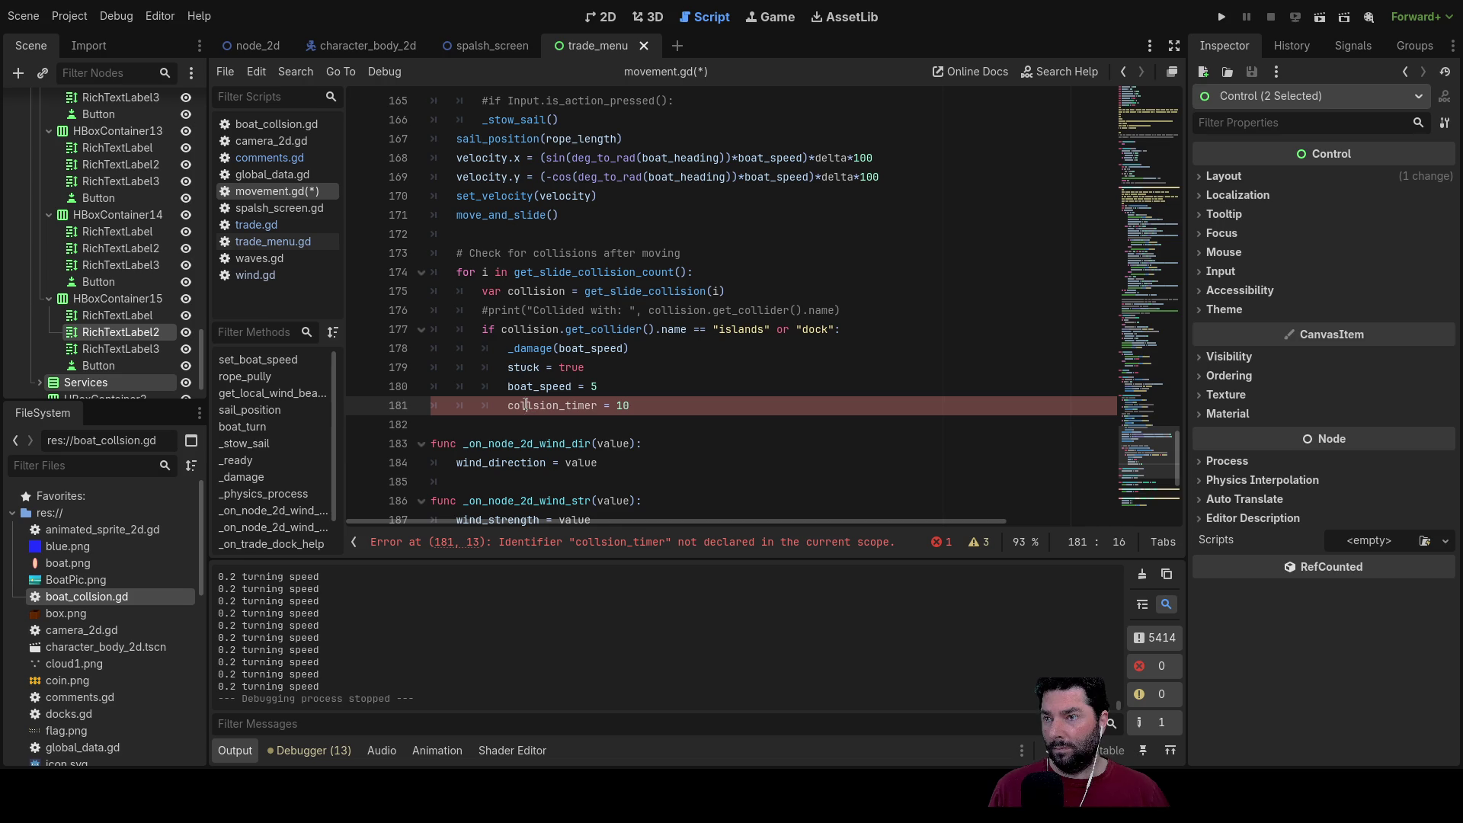
{"action": "double_click", "coordinate": [526, 405]}
{"action": "key", "text": "ctrl+c"}
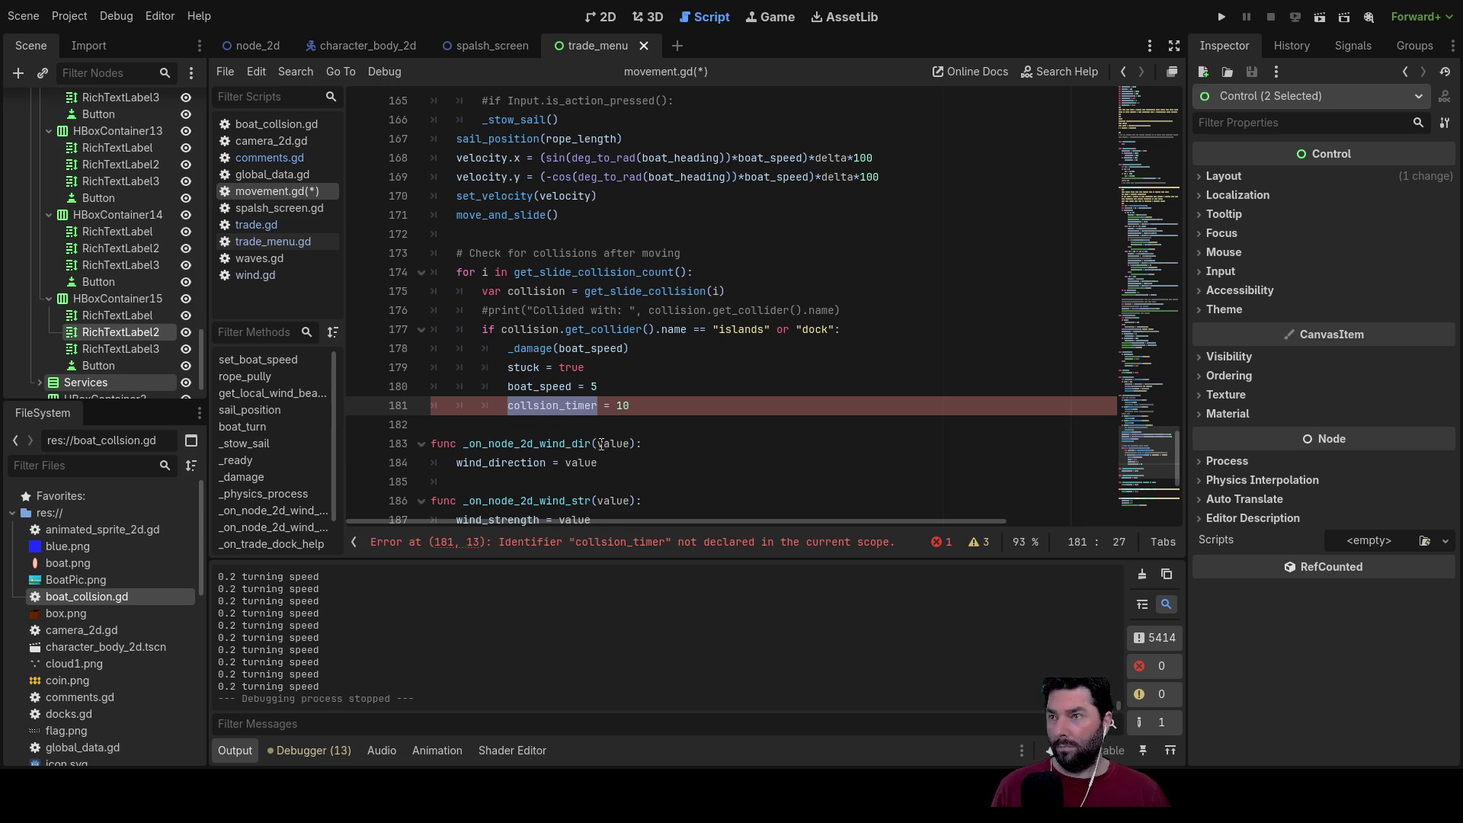
{"action": "scroll", "coordinate": [606, 445], "scroll_direction": "up", "scroll_amount": 7}
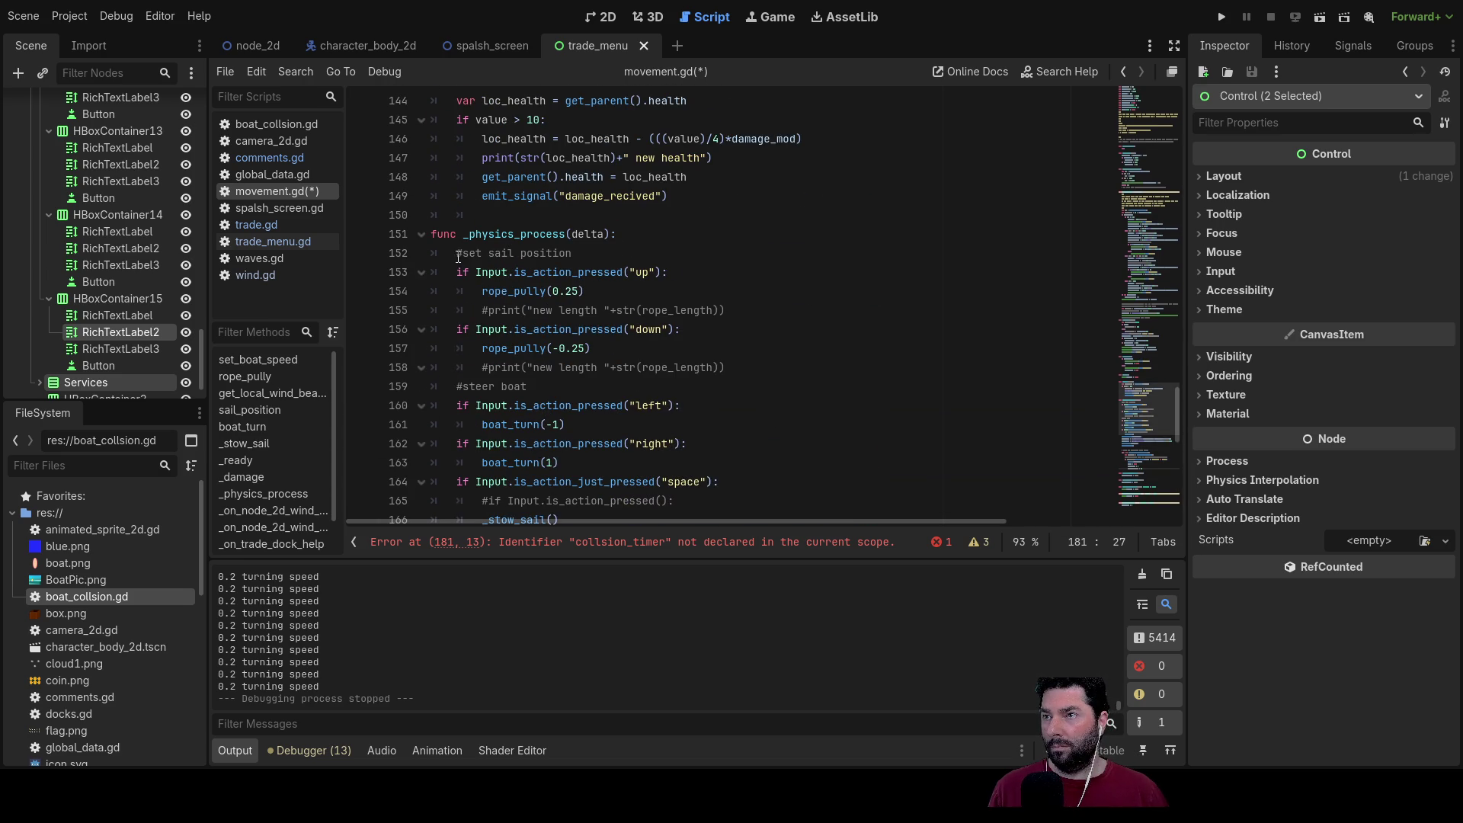
Step: Remove the local var collsion_timer declaration from the top of _physics_process
{"action": "left_click", "coordinate": [458, 254]}
{"action": "key", "text": "Return"}
{"action": "key", "text": "Up"}
{"action": "type", "text": "var"}
{"action": "key", "text": "ctrl+v"}
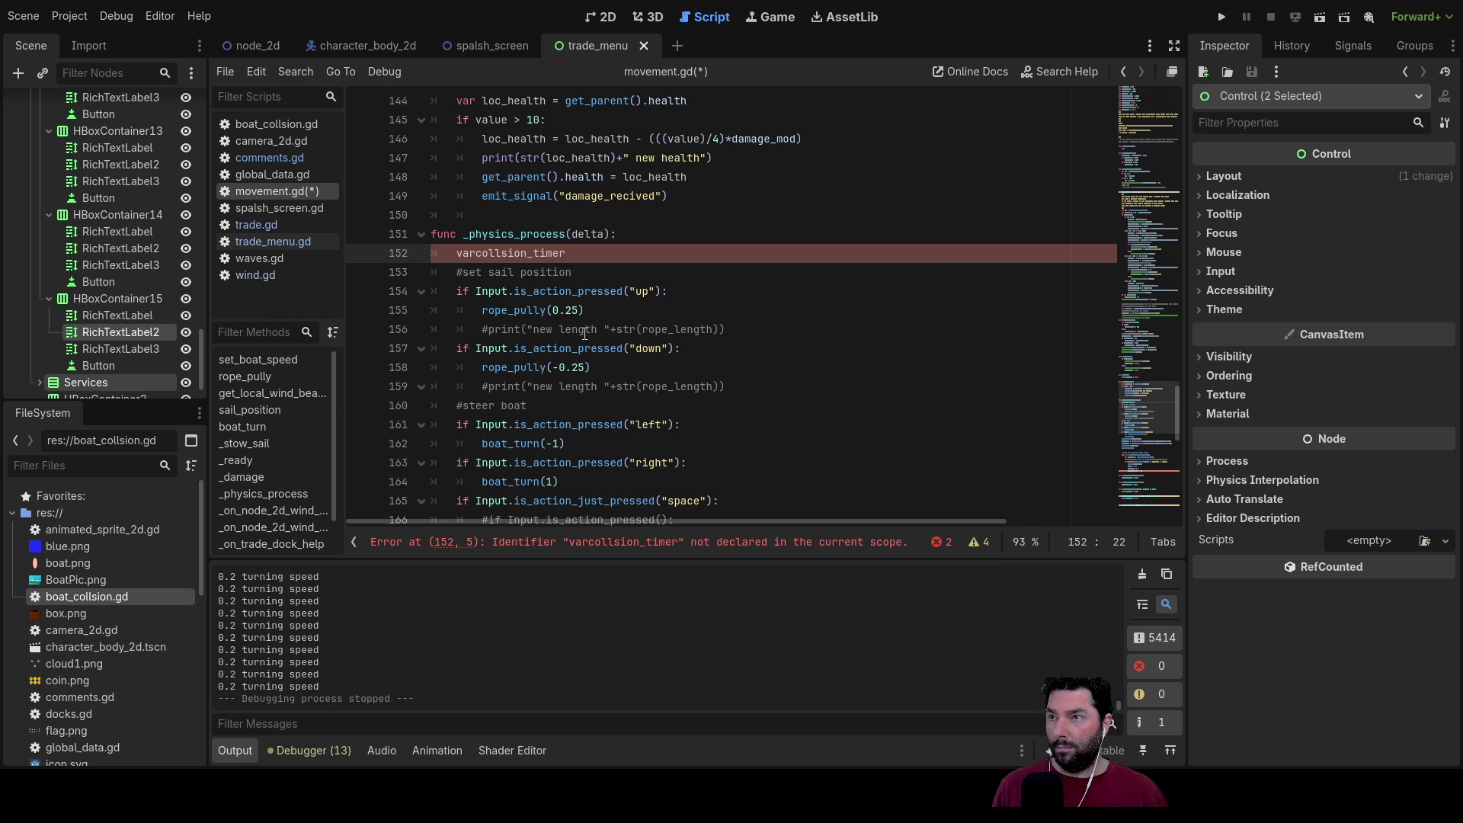
{"action": "key", "text": "Right"}
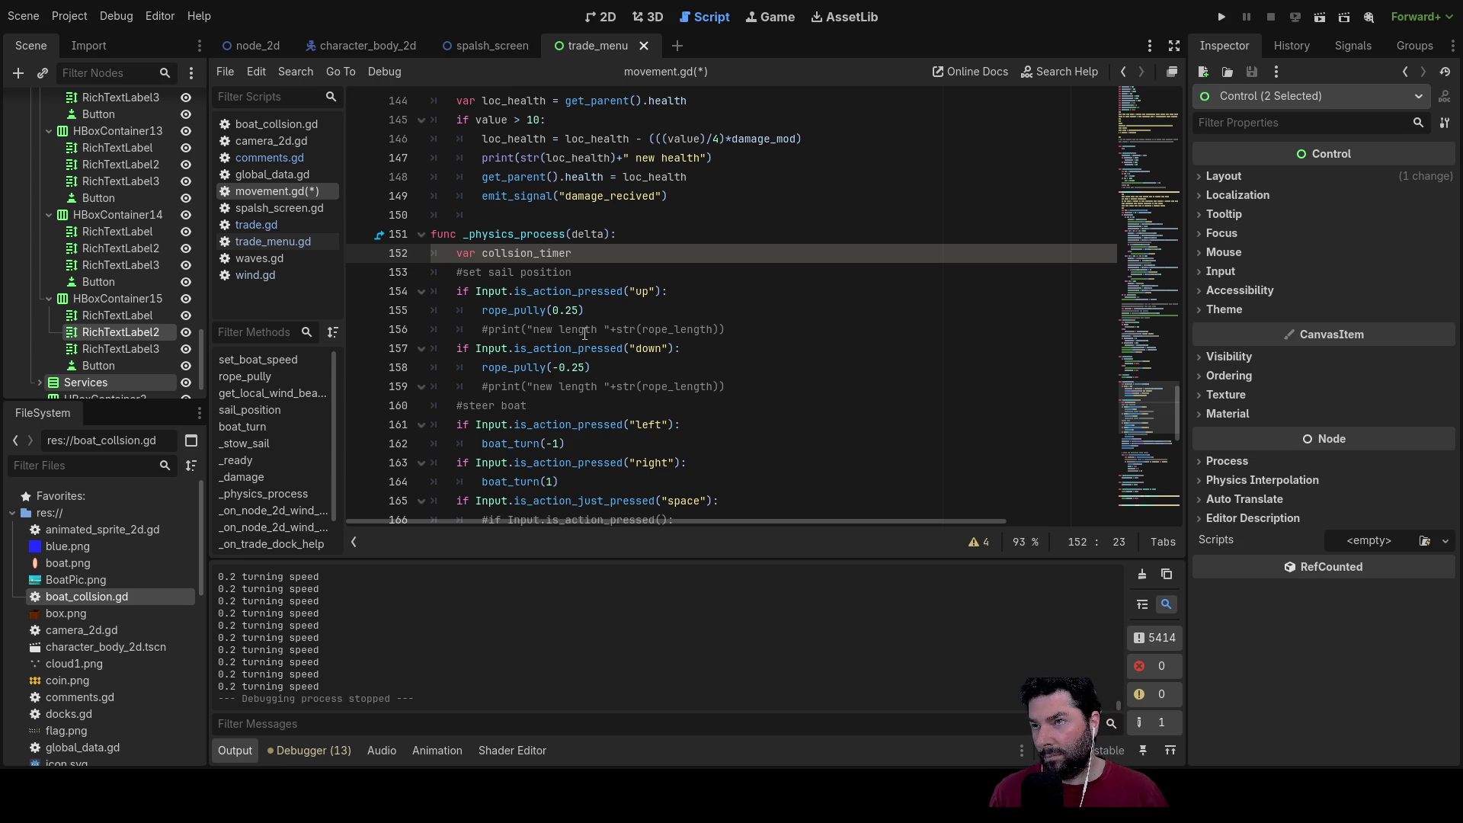
{"action": "key", "text": "shift+Left"}
{"action": "key", "text": "shift+Left"}
{"action": "key", "text": "shift+Left"}
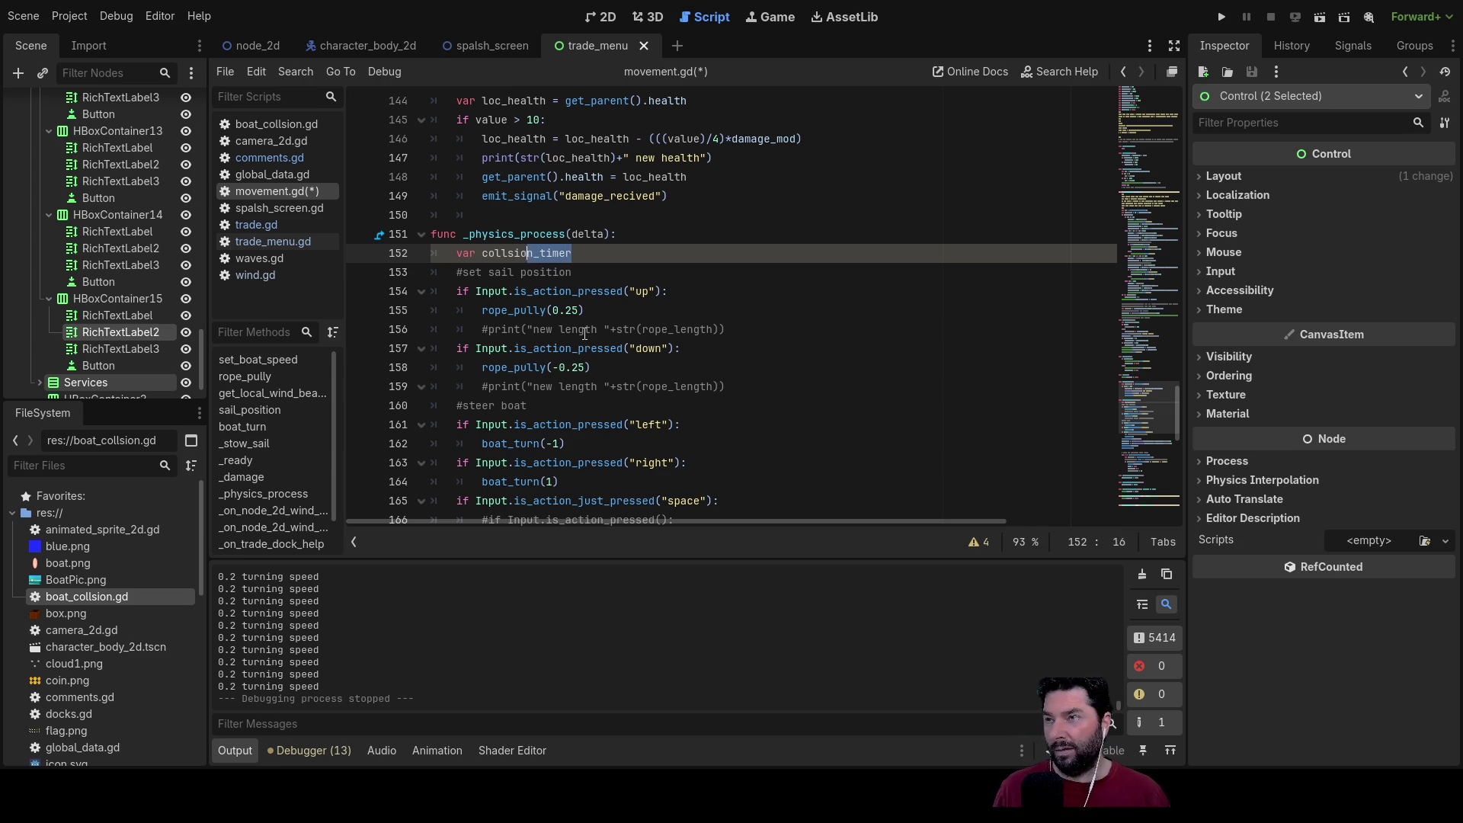
{"action": "key", "text": "BackSpace"}
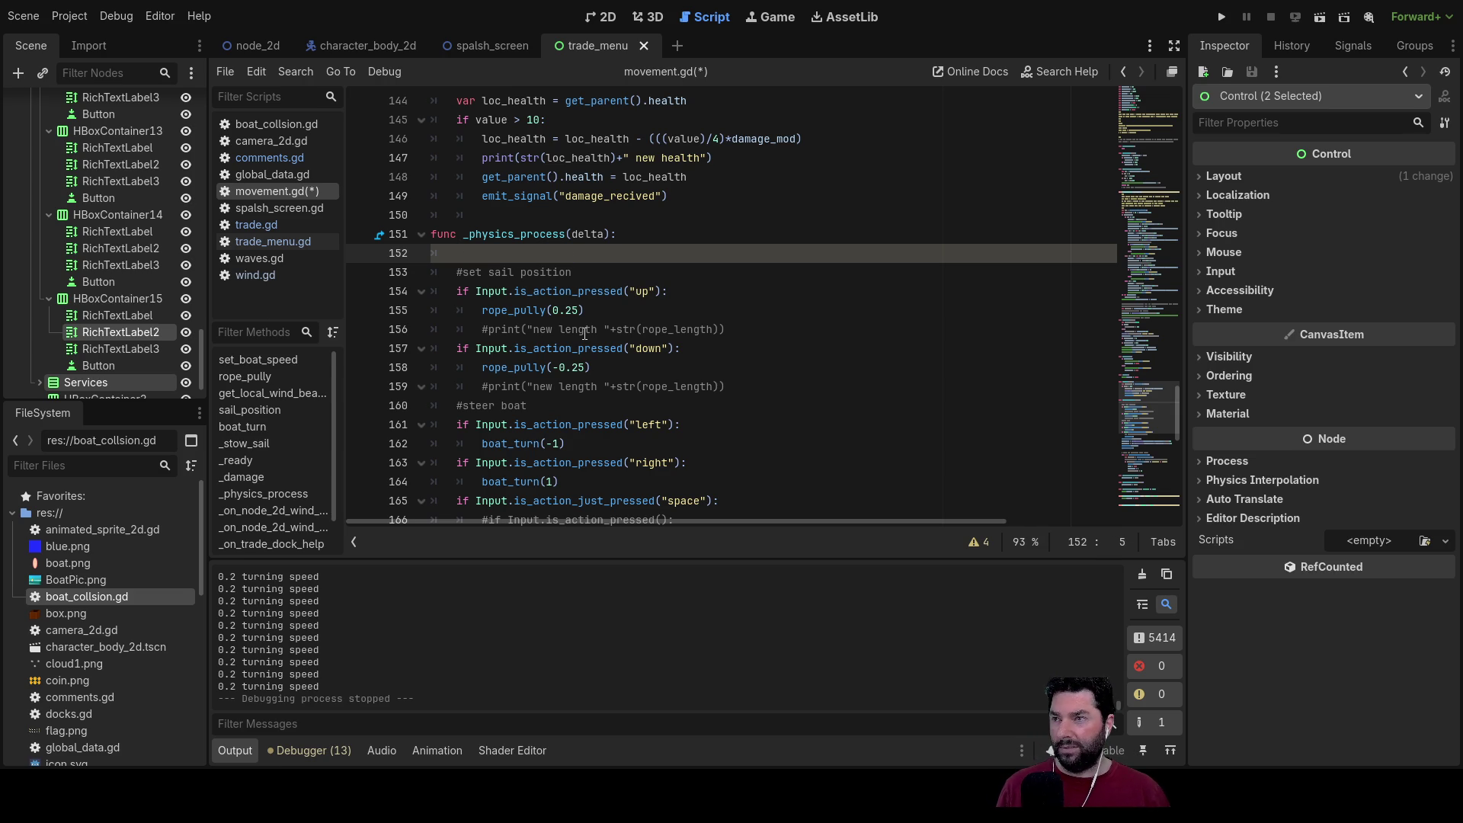
{"action": "key", "text": "BackSpace"}
Step: Declare var collsion_timer:float = 0 among the top-level variables below var stuck
{"action": "scroll", "coordinate": [585, 333], "scroll_direction": "up", "scroll_amount": 20}
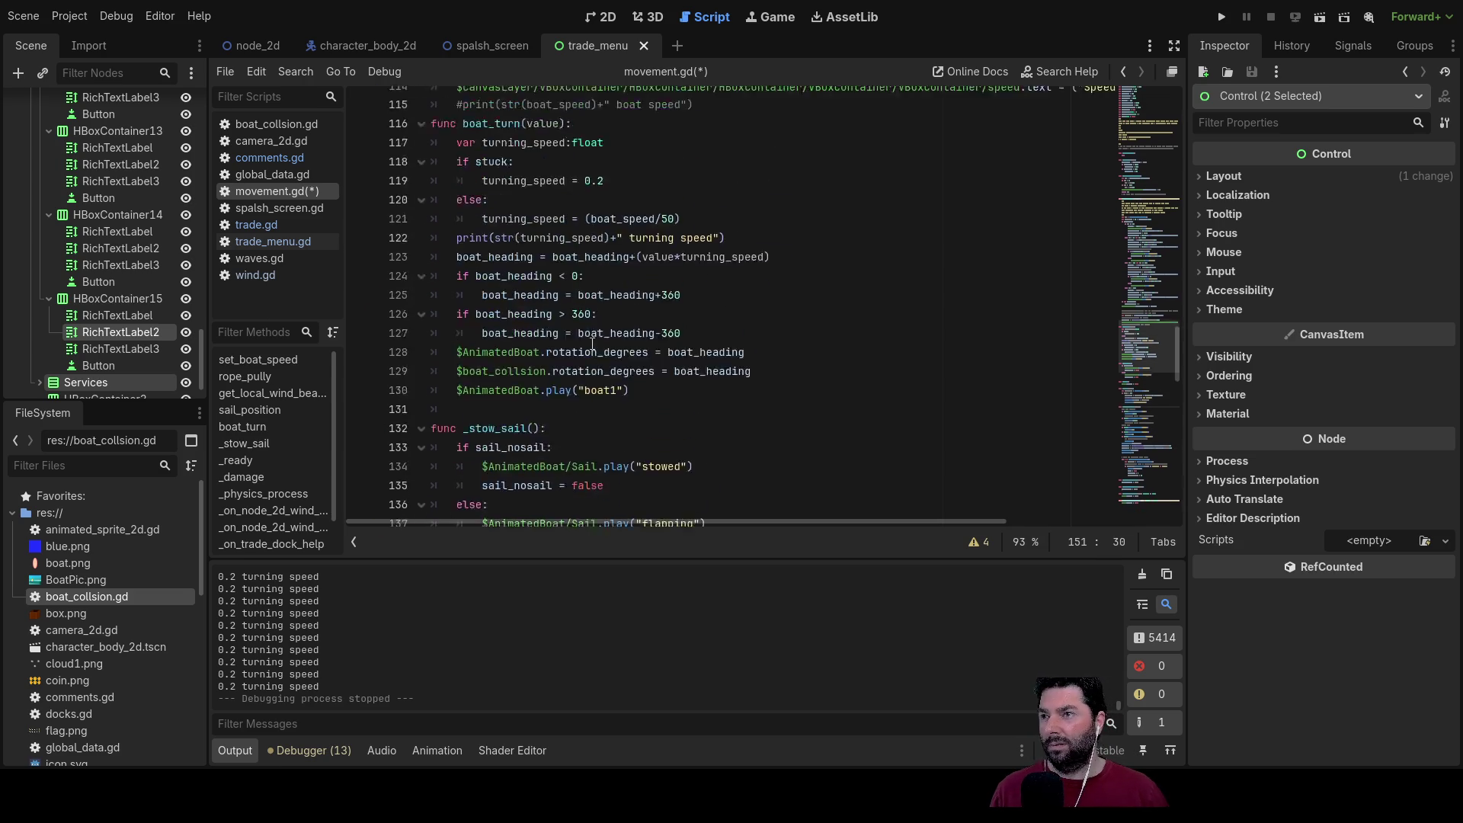
{"action": "scroll", "coordinate": [580, 333], "scroll_direction": "up", "scroll_amount": 10}
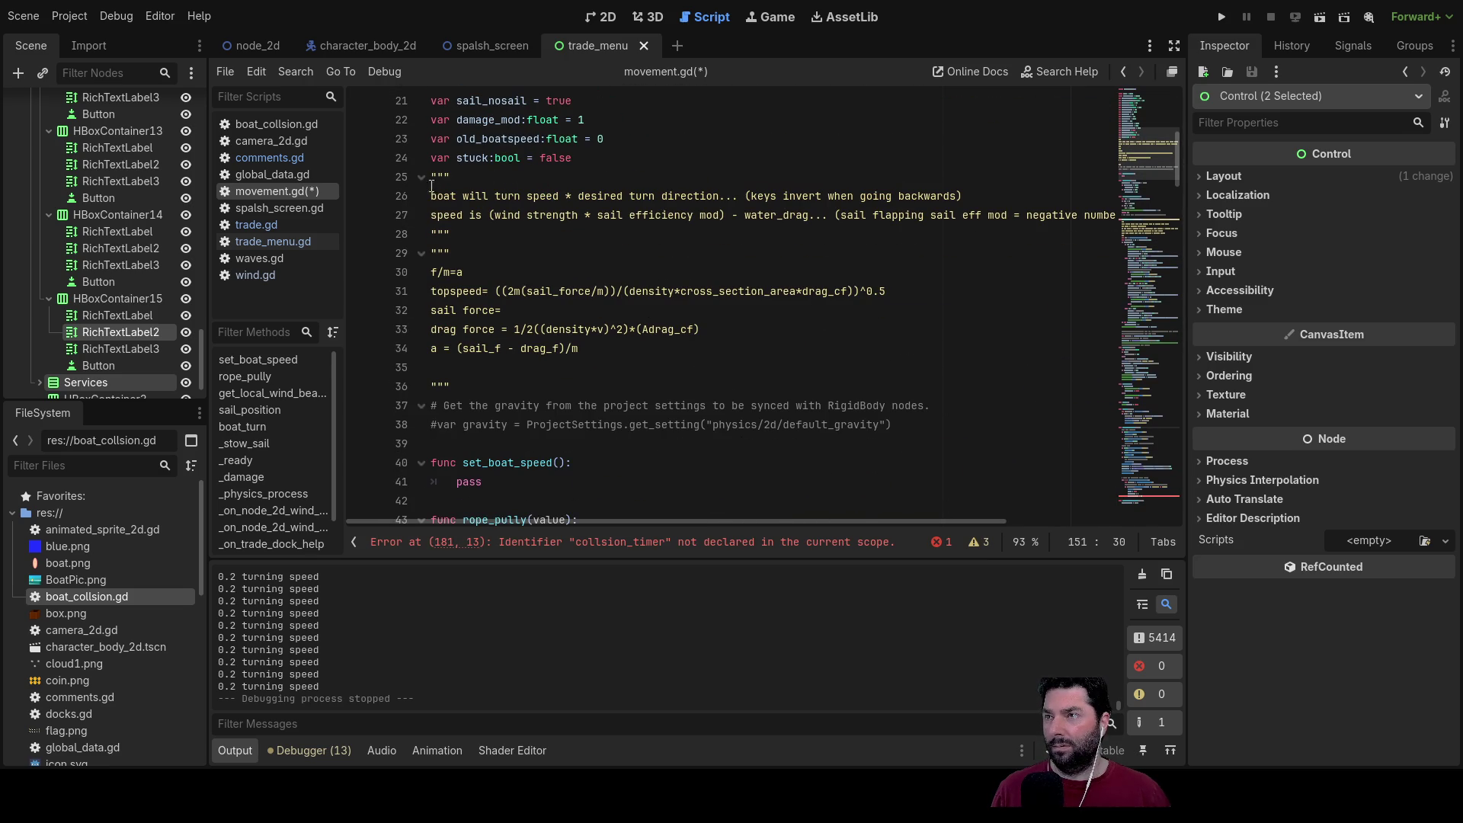
{"action": "left_click", "coordinate": [437, 176]}
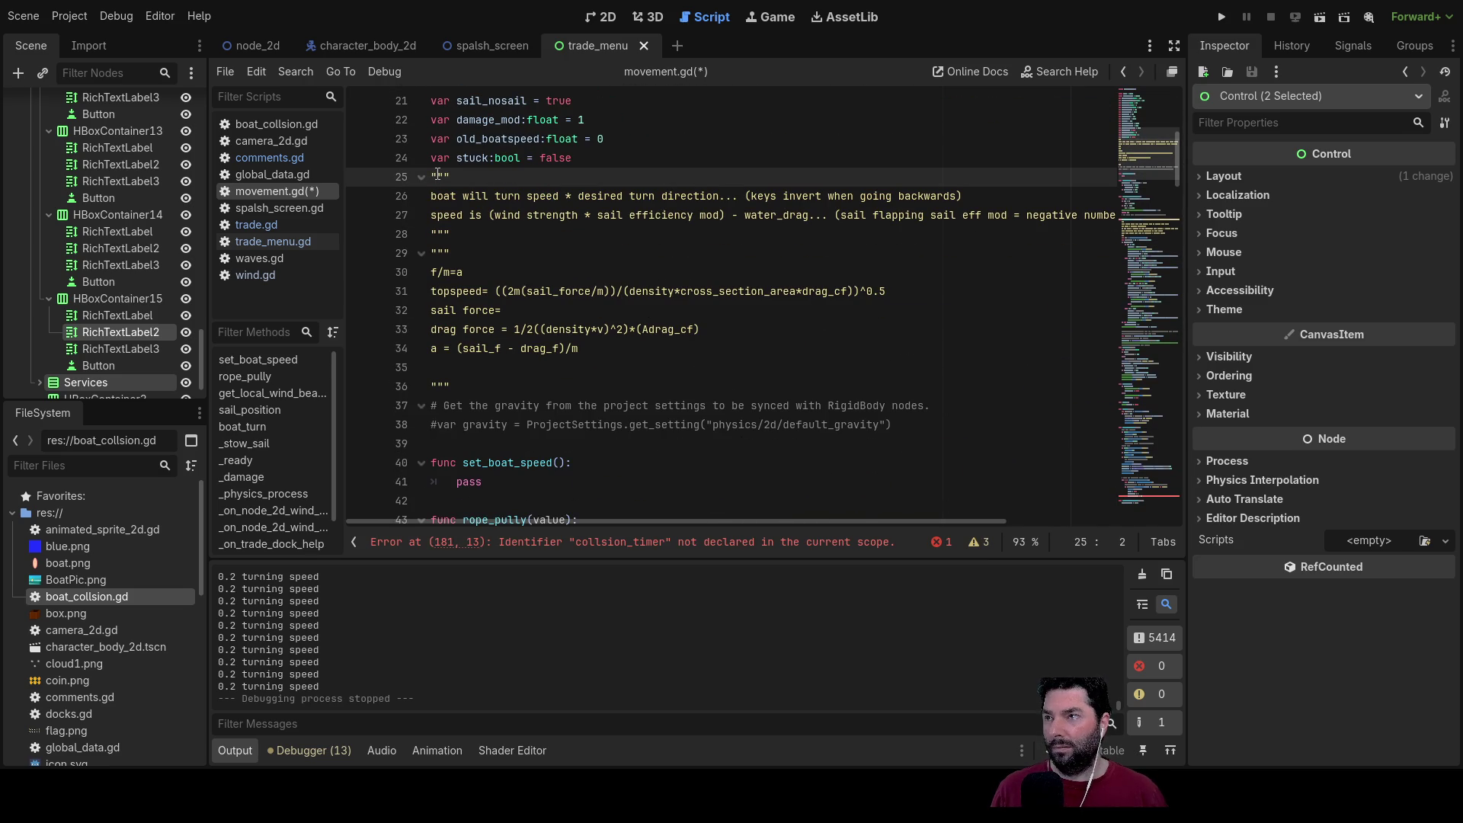
{"action": "key", "text": "Return"}
{"action": "key", "text": "Up"}
{"action": "type", "text": "var collsion_timer"}
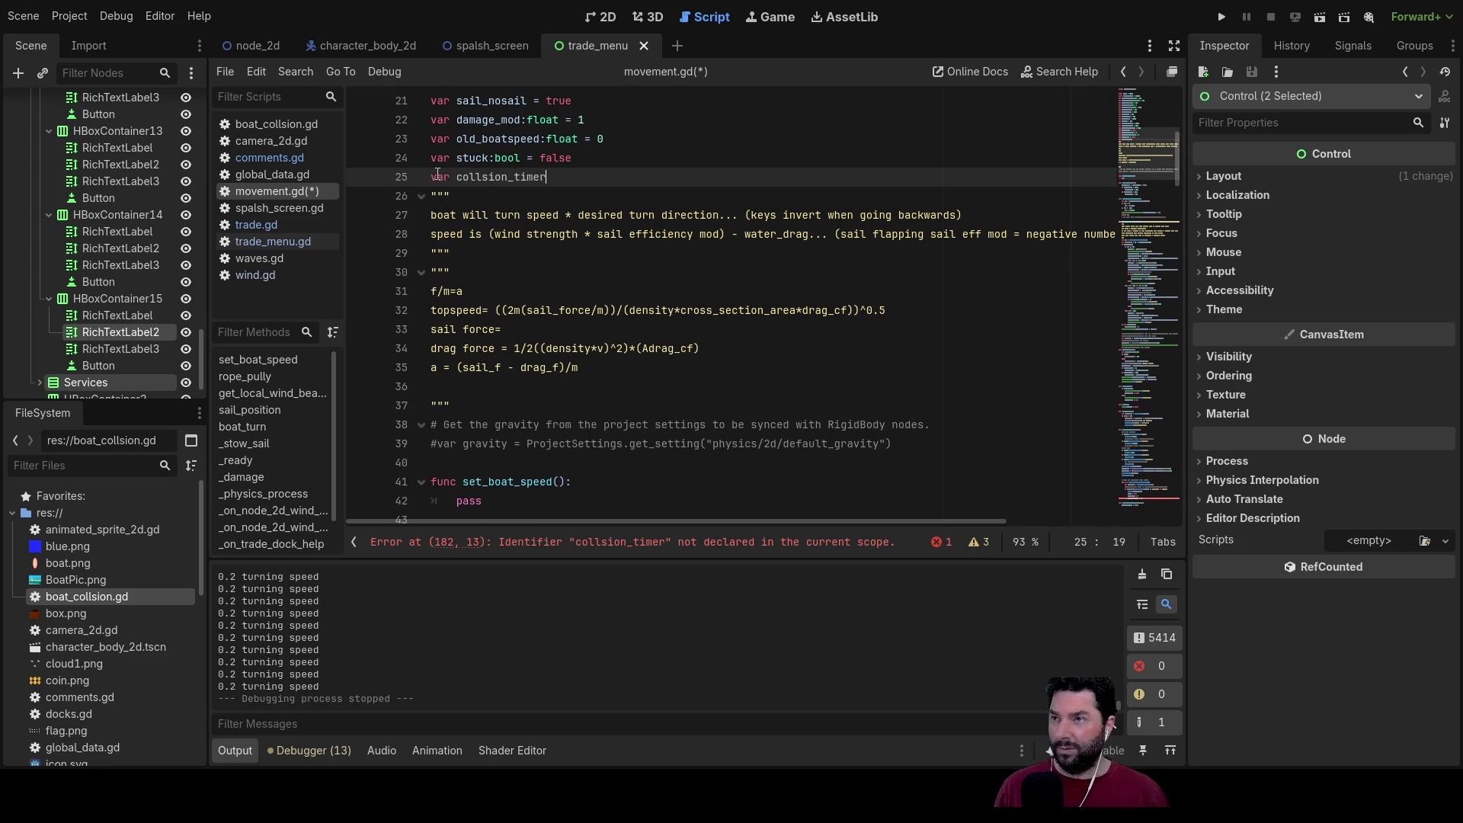
{"action": "type", "text": ":float"}
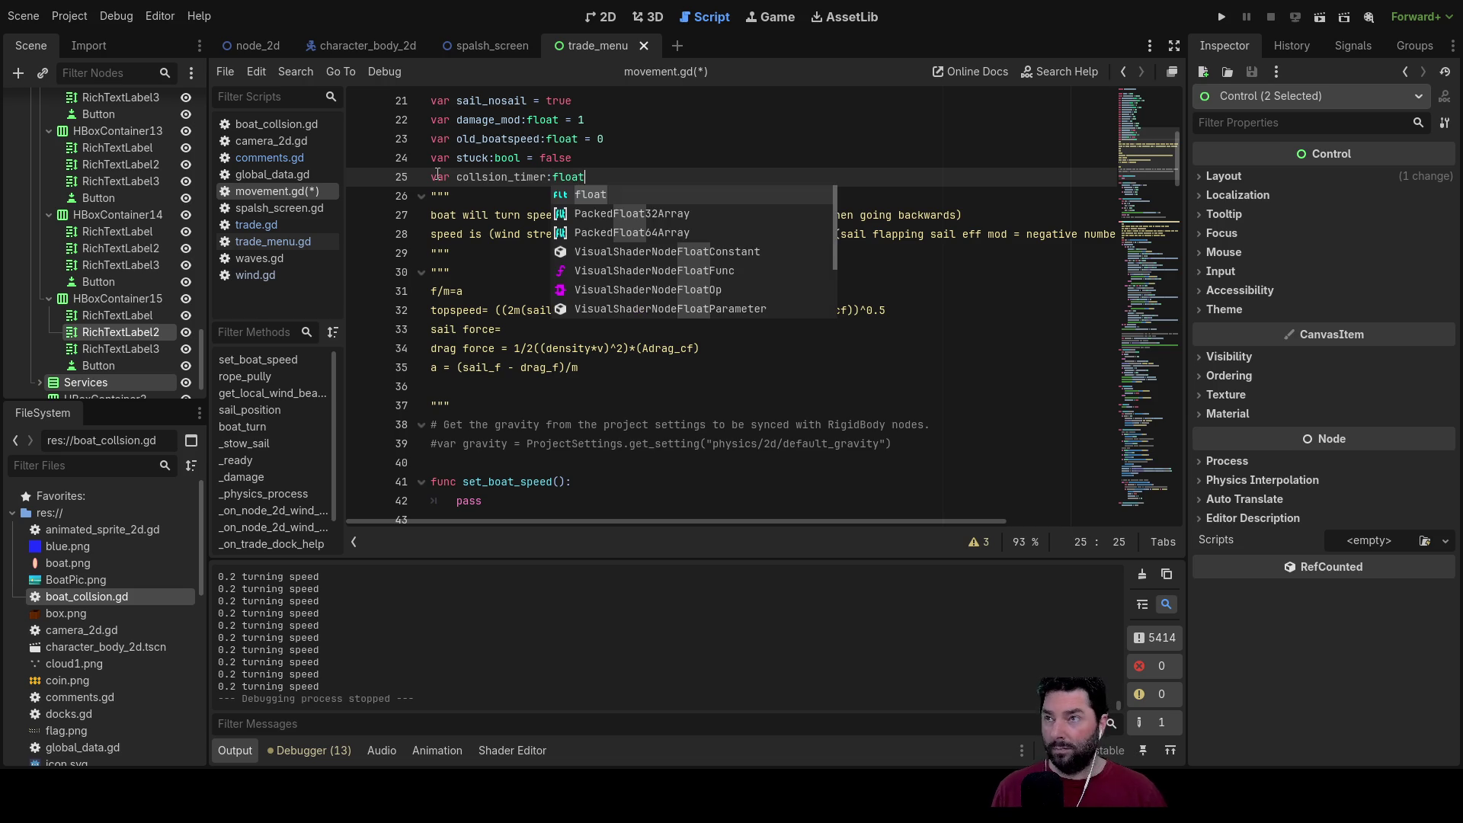
{"action": "type", "text": " =0"}
{"action": "scroll", "coordinate": [694, 405], "scroll_direction": "down", "scroll_amount": 20}
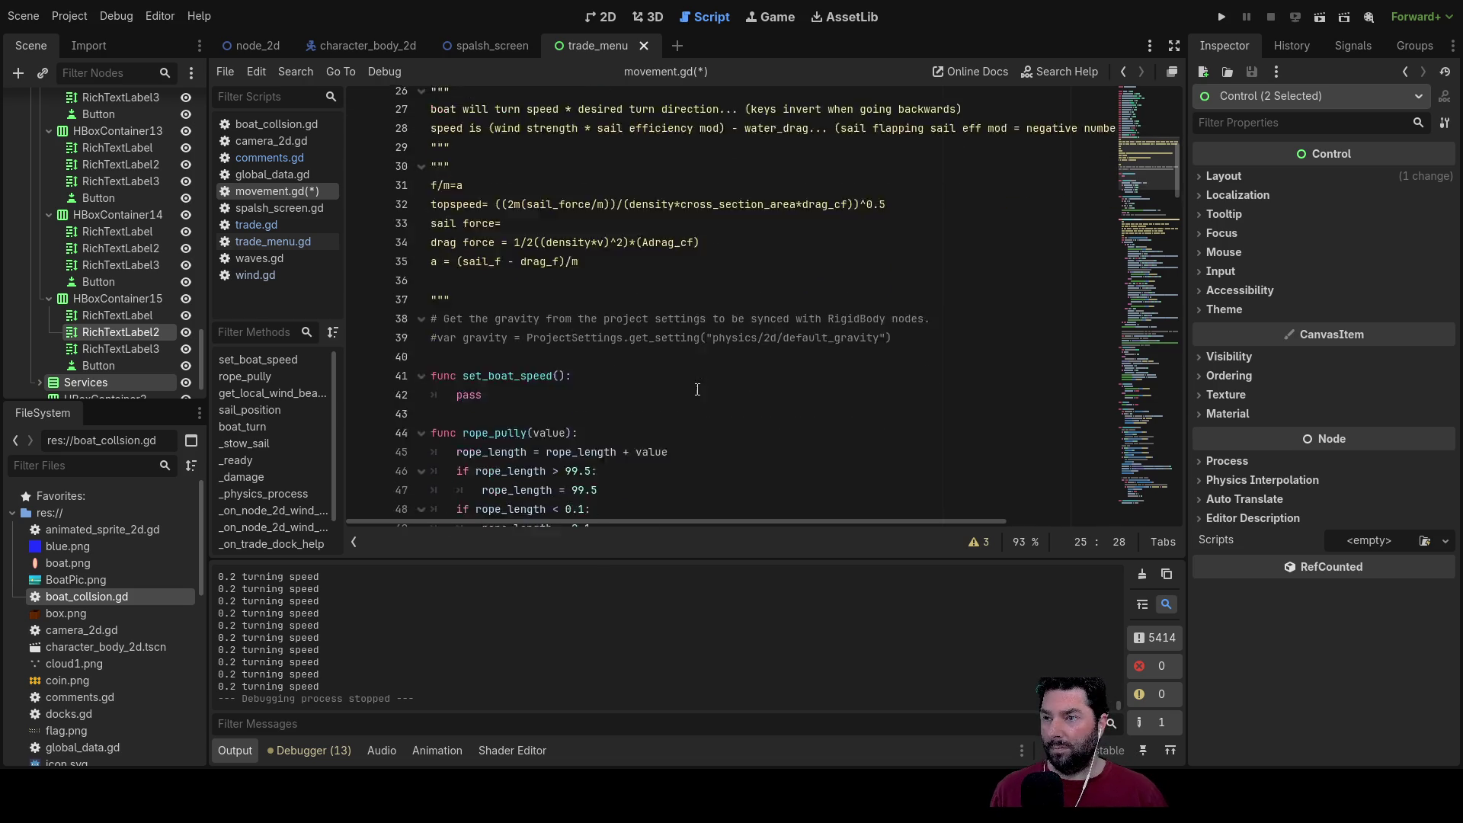
Step: Open blank lines after the collsion_timer = 10 line, before the wind-direction handler
{"action": "scroll", "coordinate": [694, 405], "scroll_direction": "down", "scroll_amount": 20}
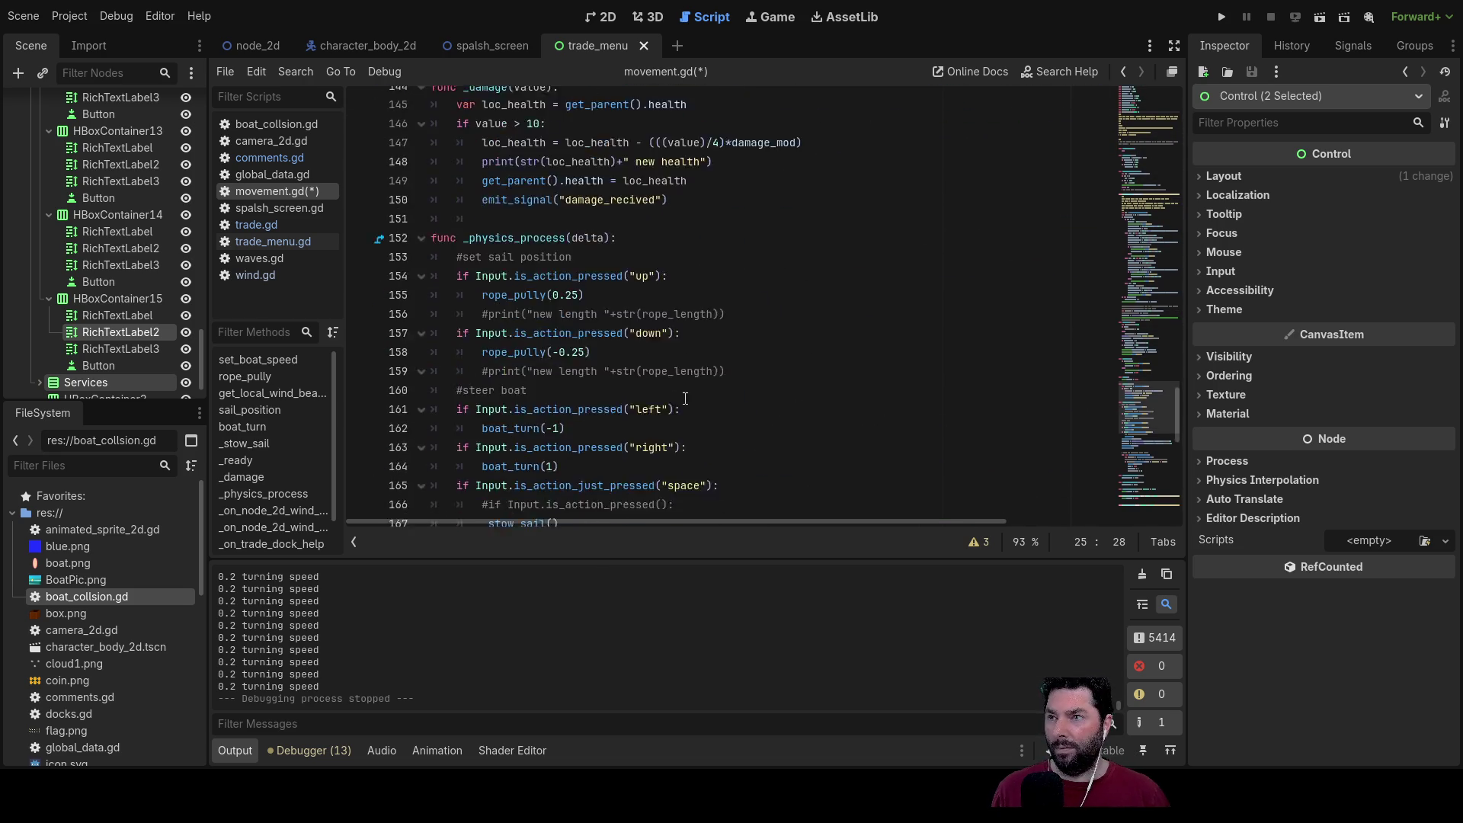
{"action": "scroll", "coordinate": [645, 370], "scroll_direction": "up", "scroll_amount": 5}
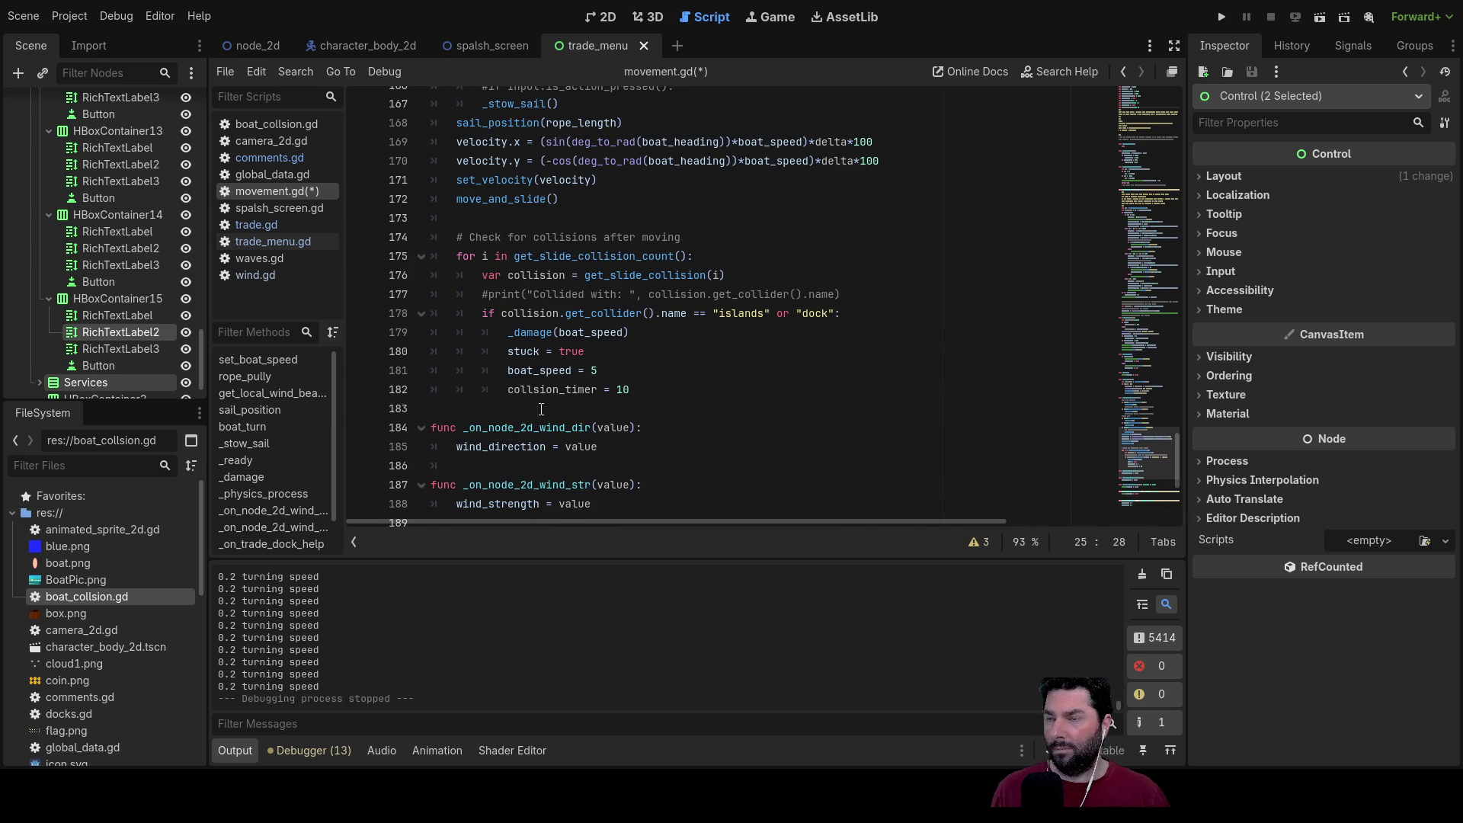
{"action": "left_click", "coordinate": [535, 402]}
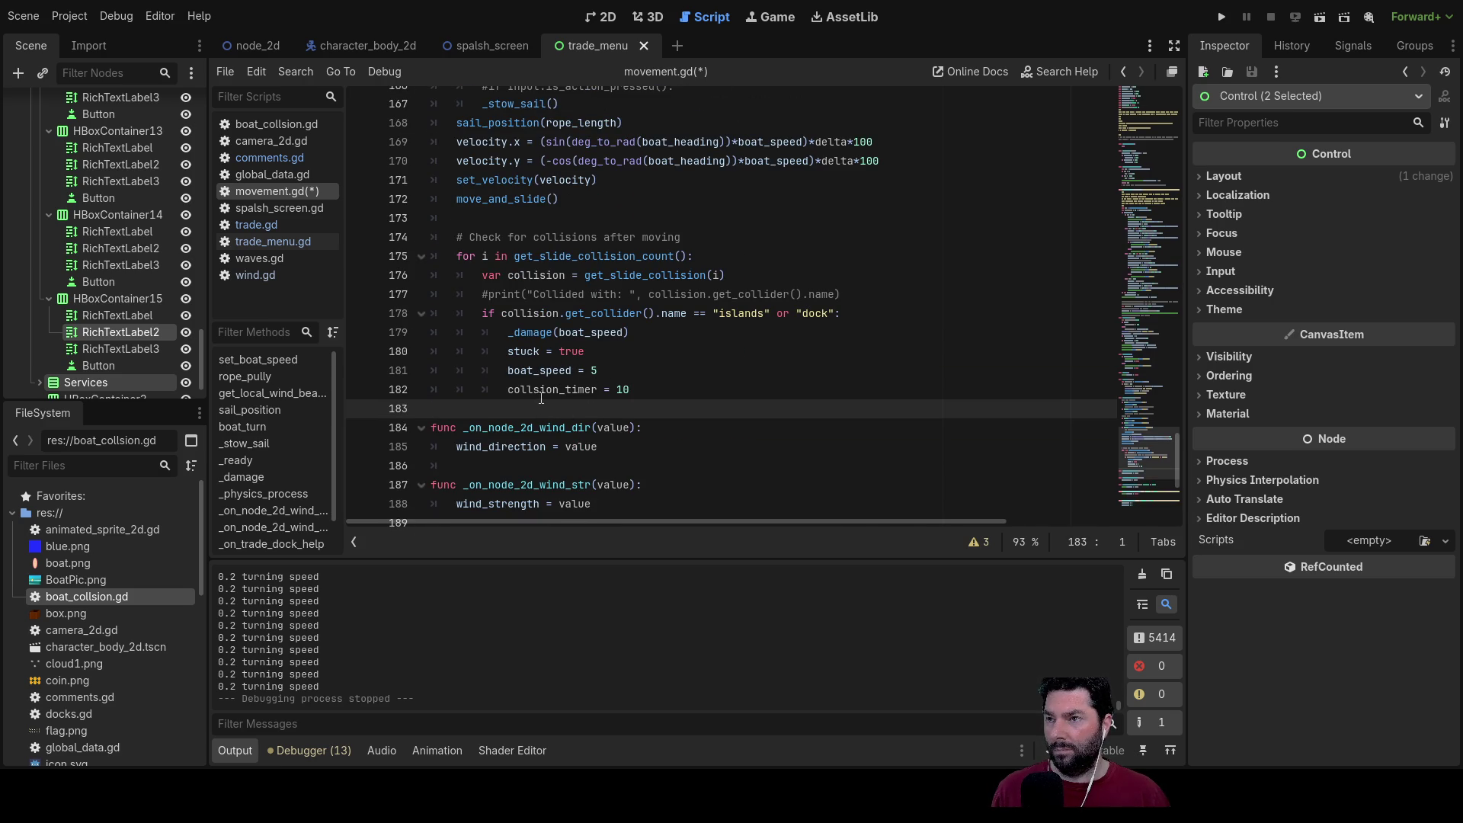
{"action": "double_click", "coordinate": [546, 391]}
{"action": "scroll", "coordinate": [539, 333], "scroll_direction": "up", "scroll_amount": 6}
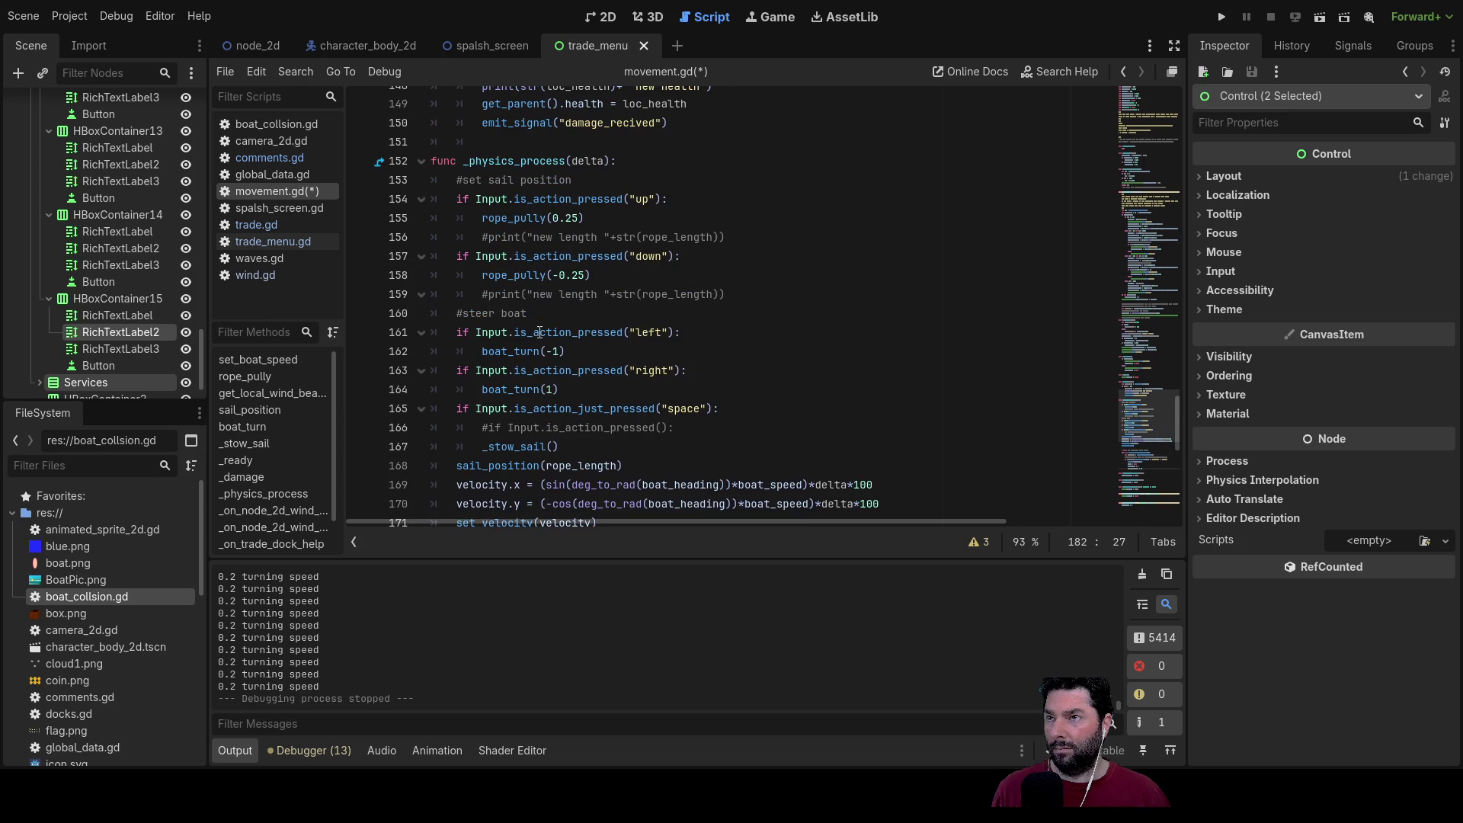
{"action": "left_click", "coordinate": [457, 180]}
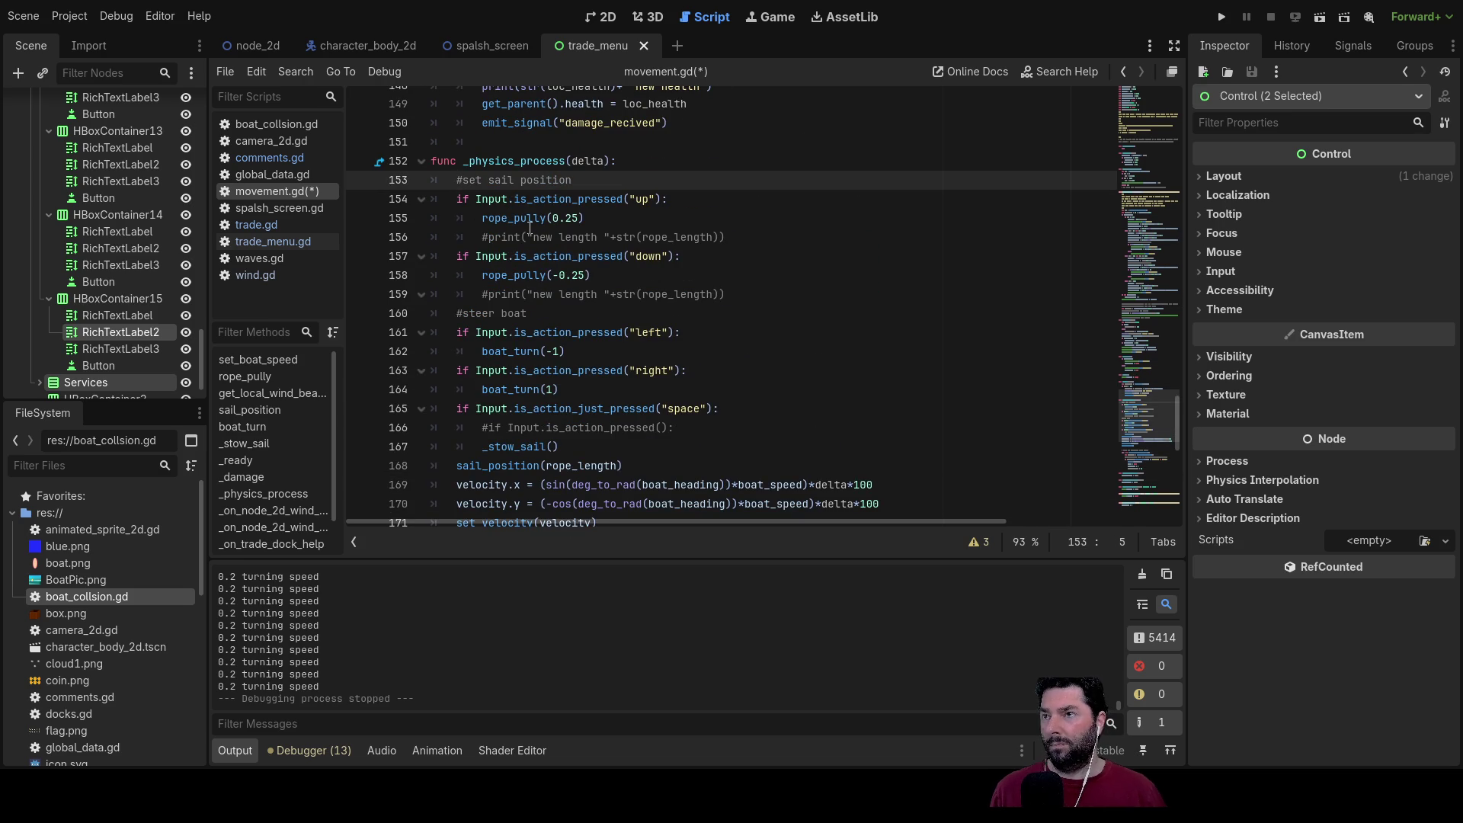
{"action": "scroll", "coordinate": [530, 227], "scroll_direction": "down", "scroll_amount": 7}
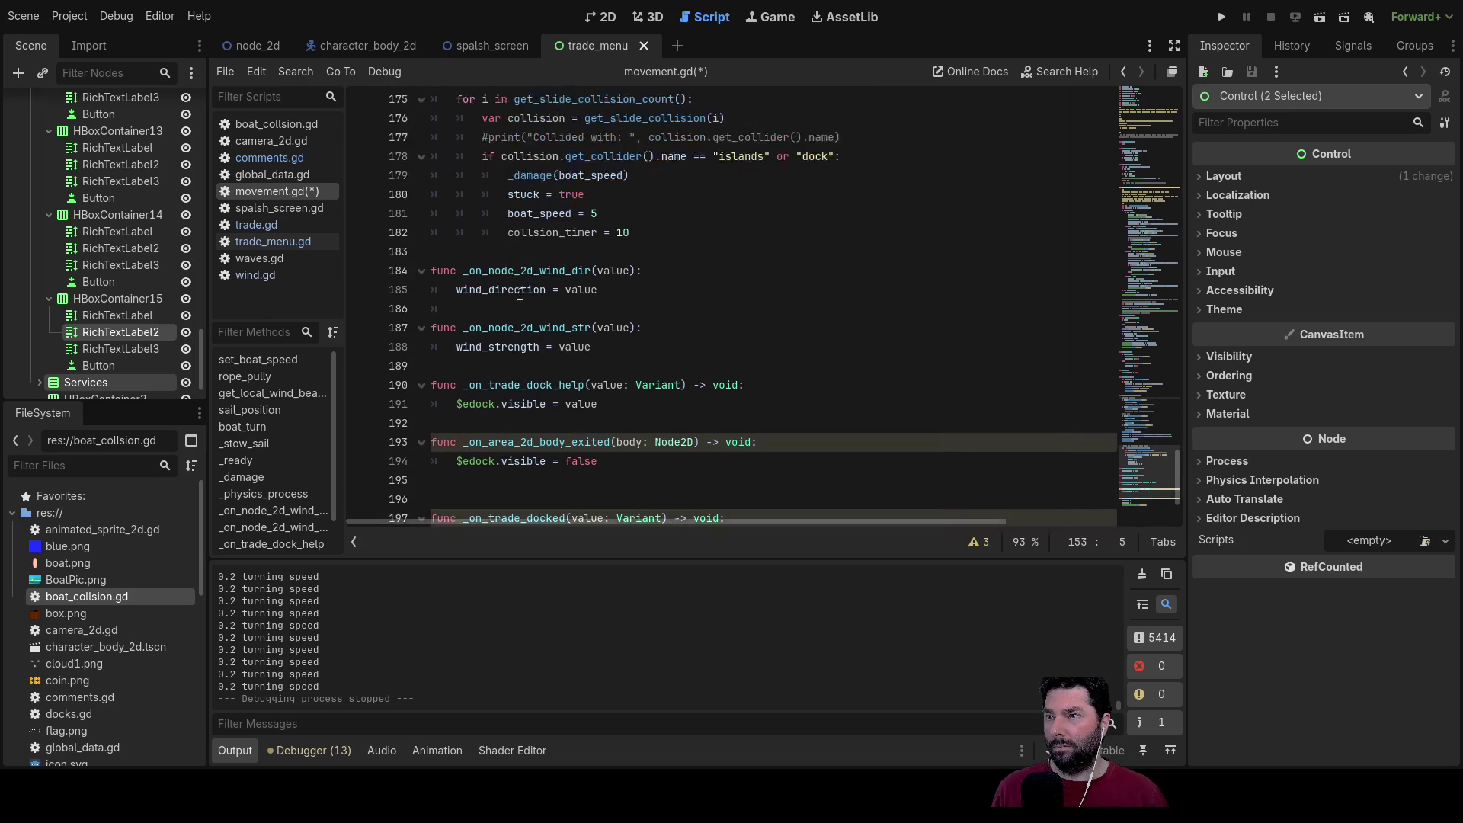
{"action": "left_click", "coordinate": [485, 355]}
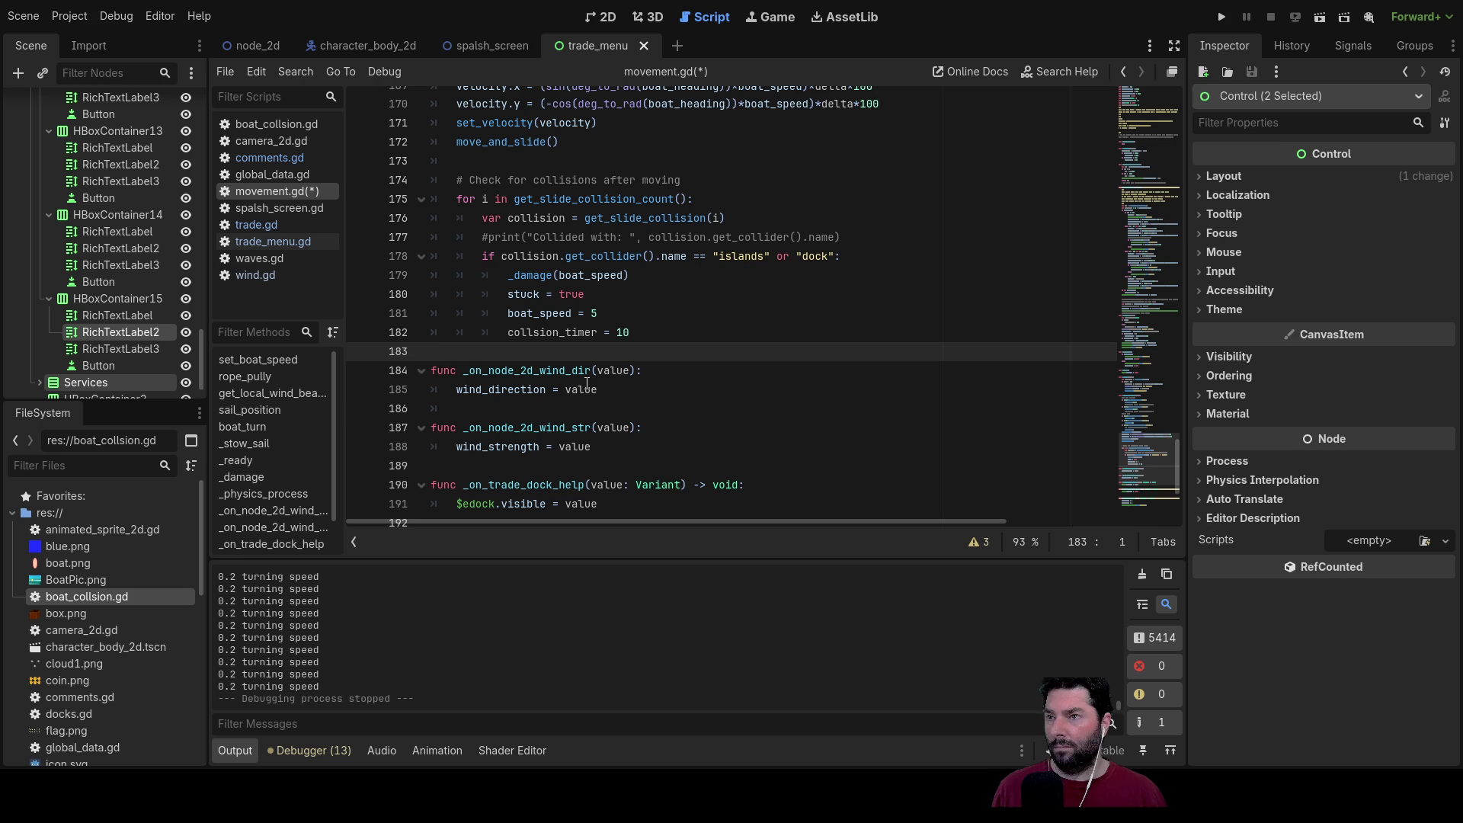
{"action": "key", "text": "Return"}
{"action": "key", "text": "Return"}
{"action": "key", "text": "Return"}
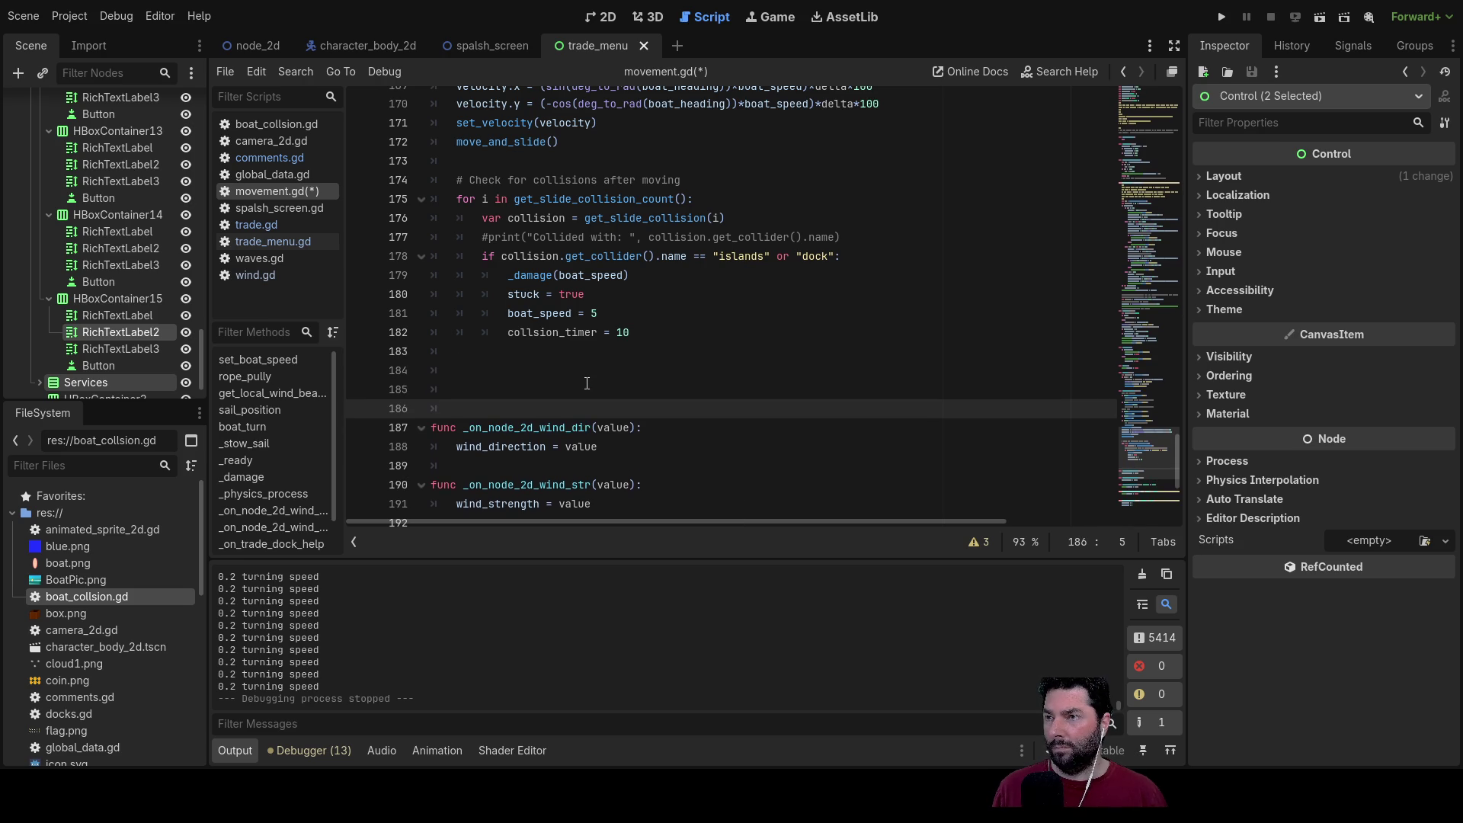
Step: Write an if on collsion_timer above 0 with a line subtracting delta from the timer
{"action": "key", "text": "Up"}
{"action": "key", "text": "Up"}
{"action": "type", "text": "if "}
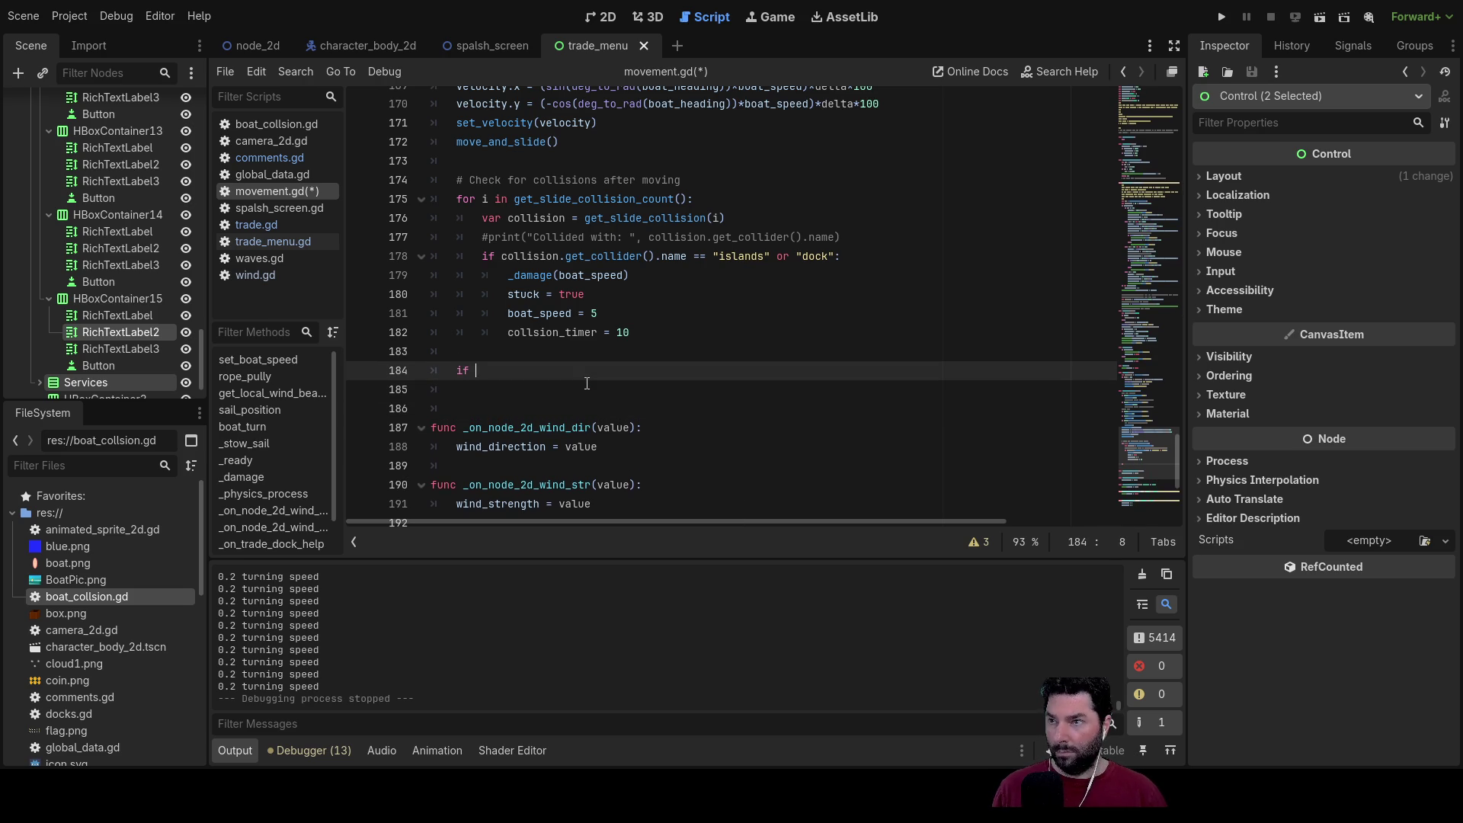
{"action": "type", "text": "var collsion_timer > "}
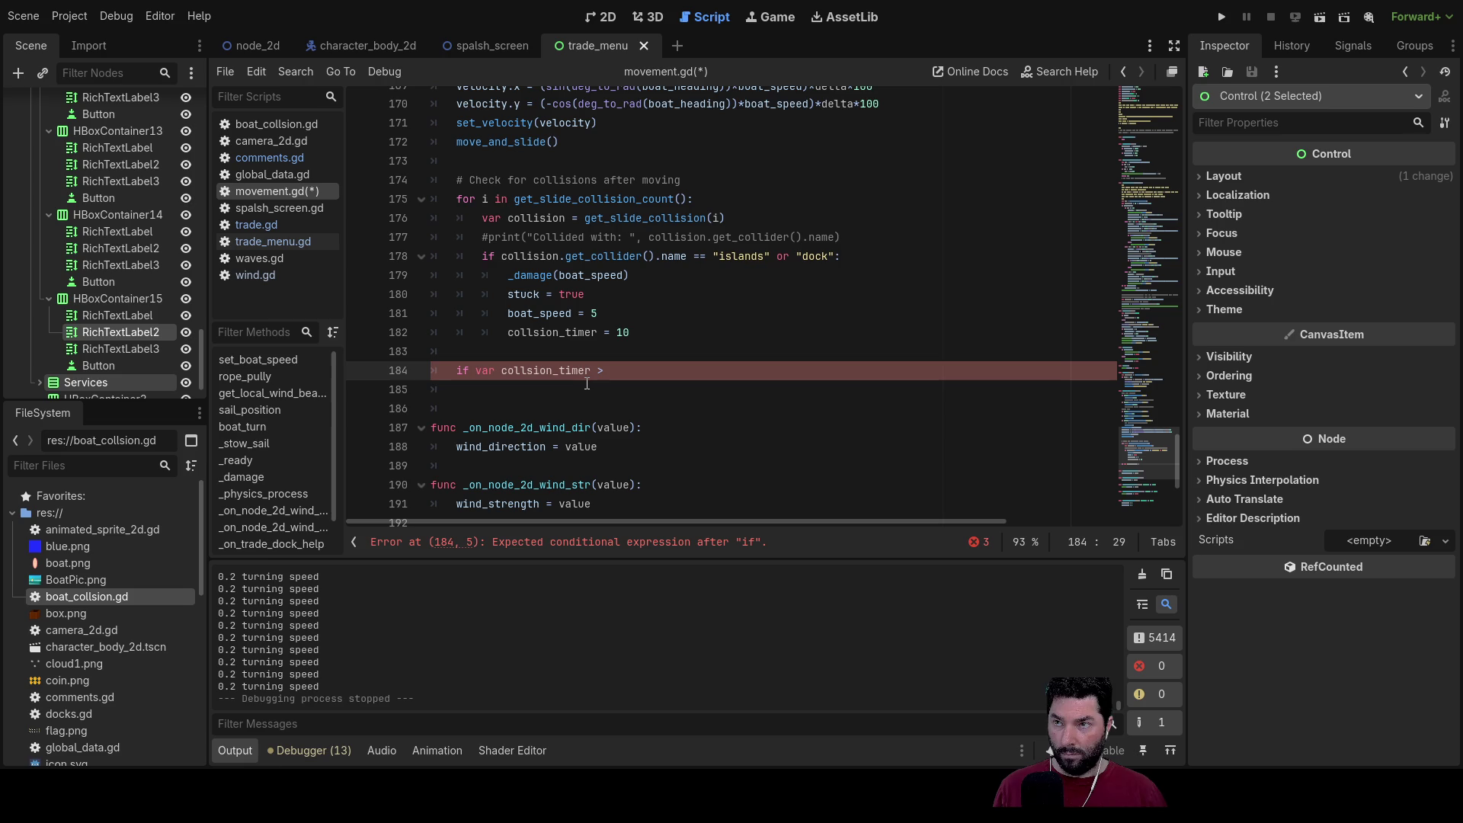
{"action": "type", "text": "0"}
{"action": "key", "text": "Return"}
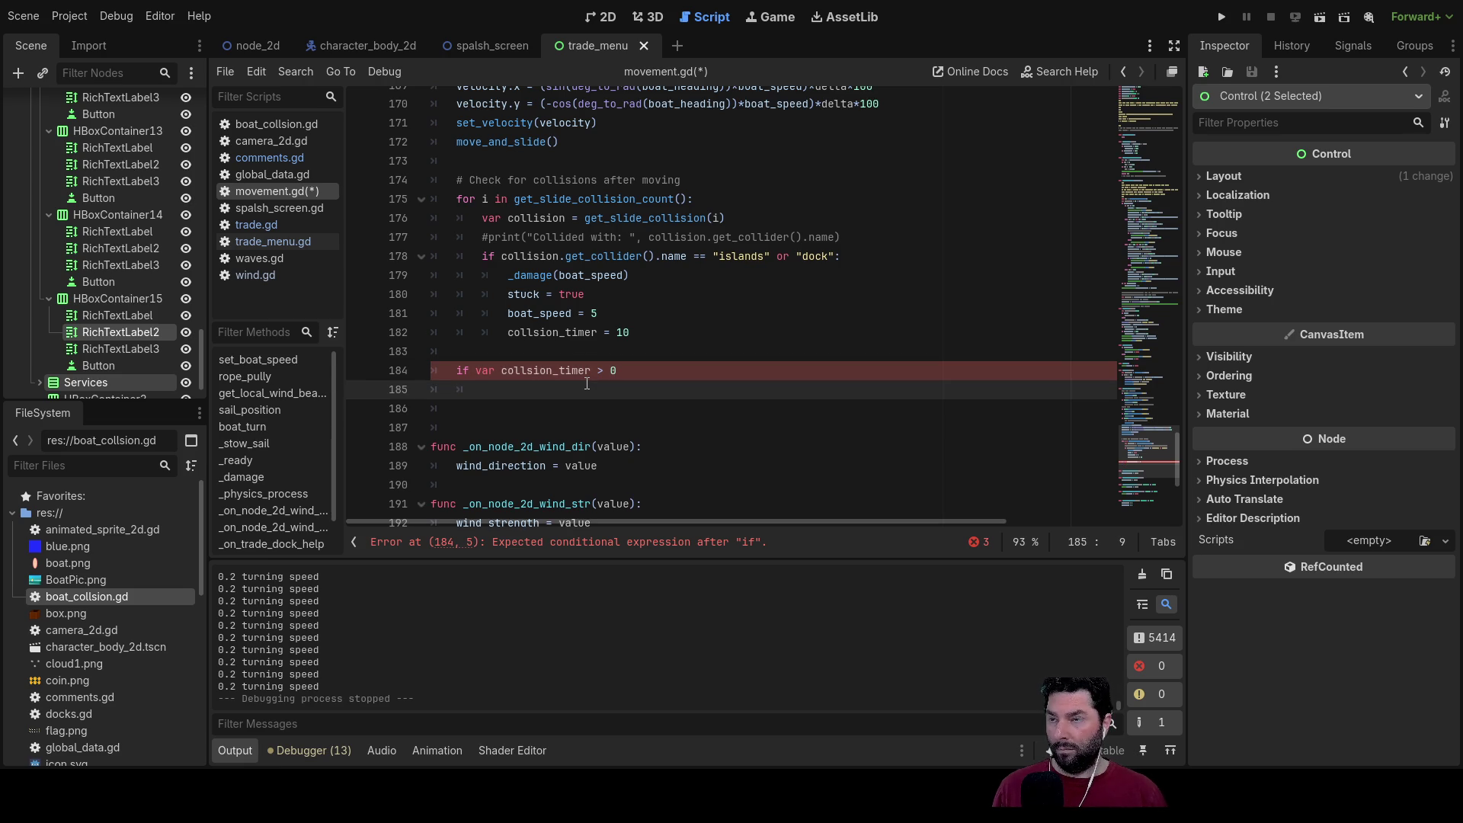
{"action": "left_click_drag", "start_coordinate": [507, 332], "coordinate": [638, 332]}
{"action": "key", "text": "ctrl+c"}
{"action": "left_click", "coordinate": [501, 393]}
{"action": "key", "text": "ctrl+v"}
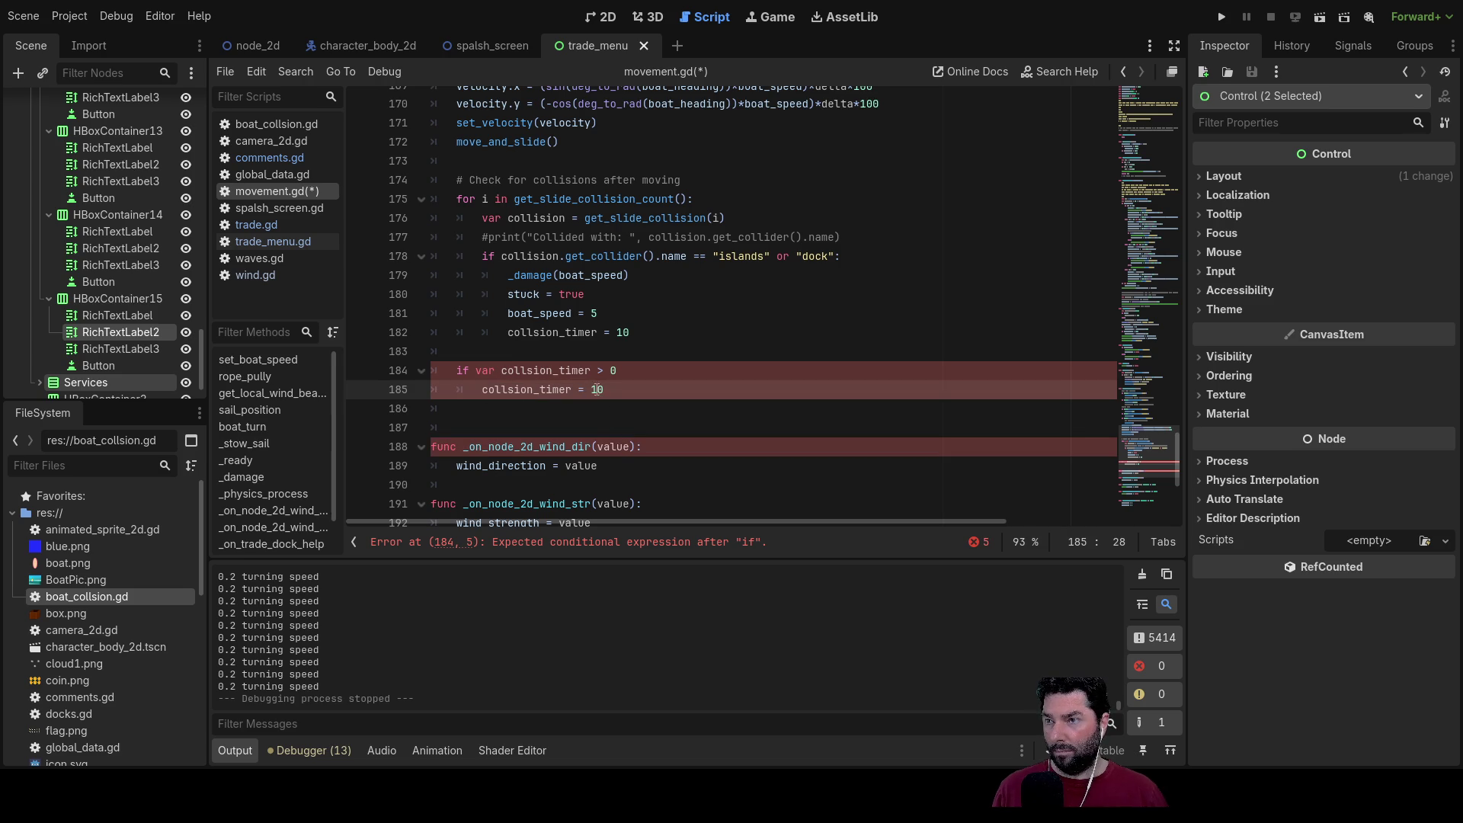
{"action": "double_click", "coordinate": [597, 390]}
{"action": "key", "text": "ctrl+v"}
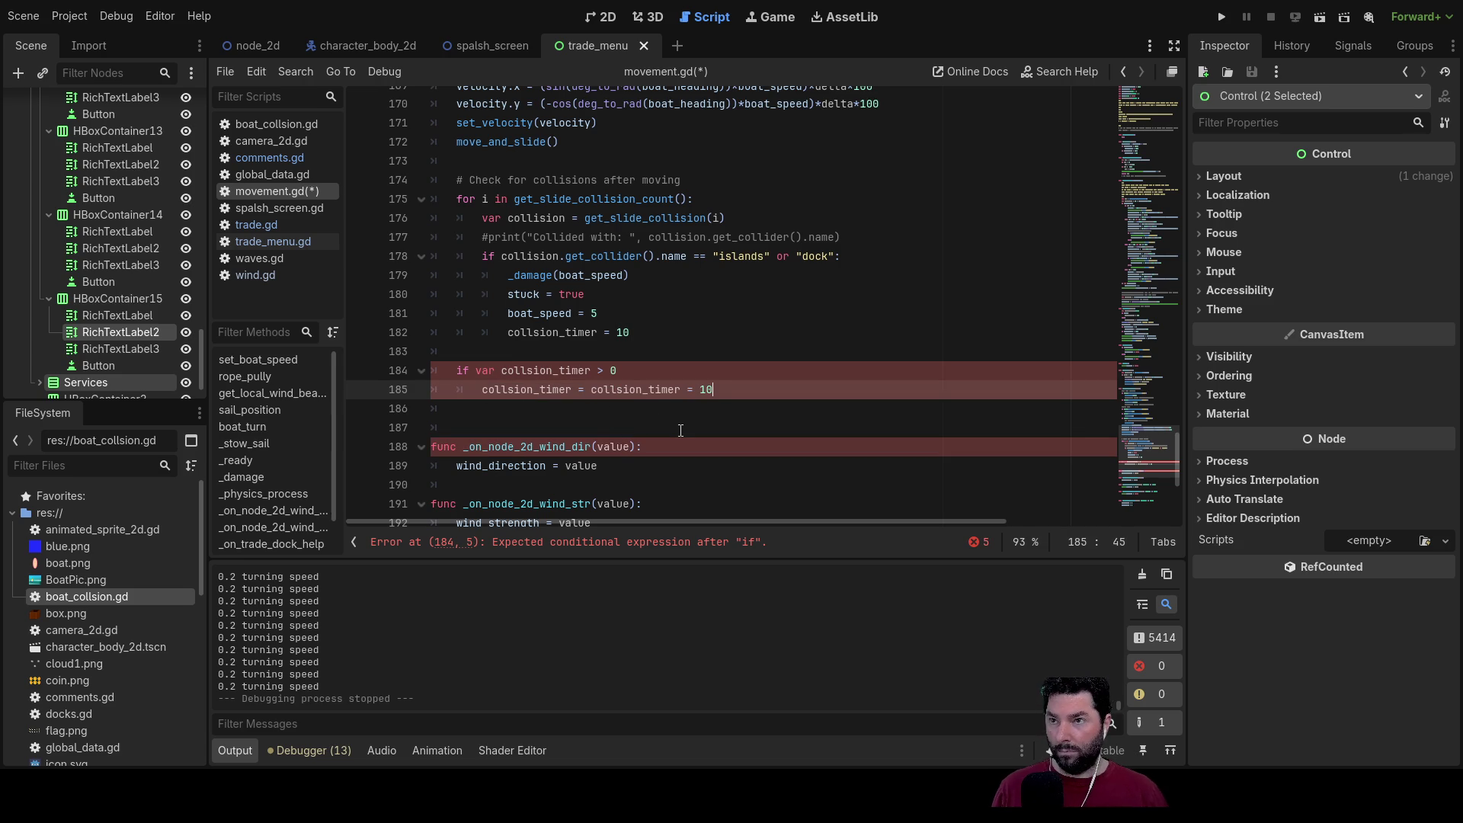
{"action": "key", "text": "BackSpace"}
{"action": "key", "text": "BackSpace"}
{"action": "key", "text": "BackSpace"}
{"action": "type", "text": "1"}
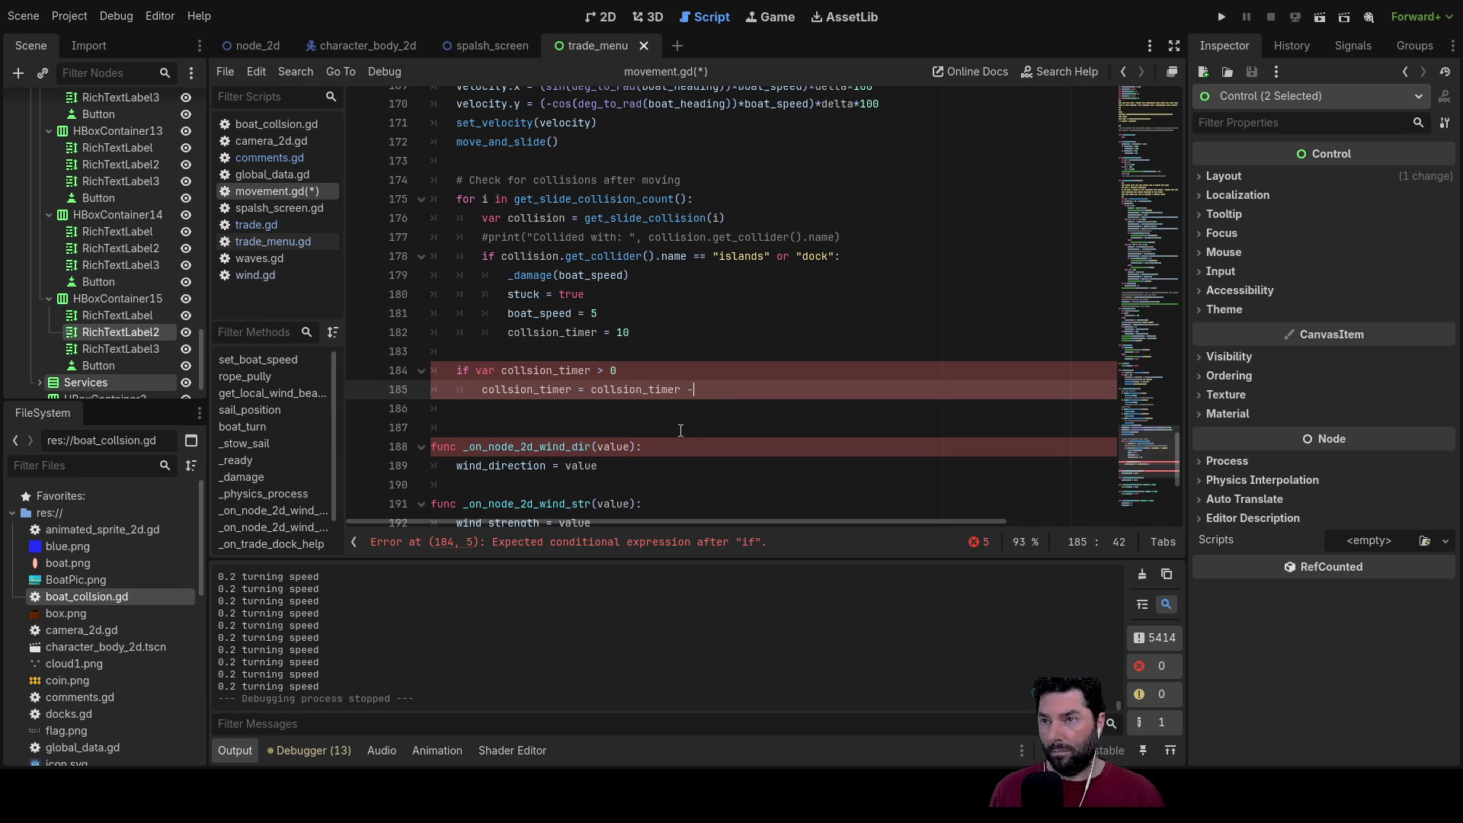
{"action": "type", "text": "delta"}
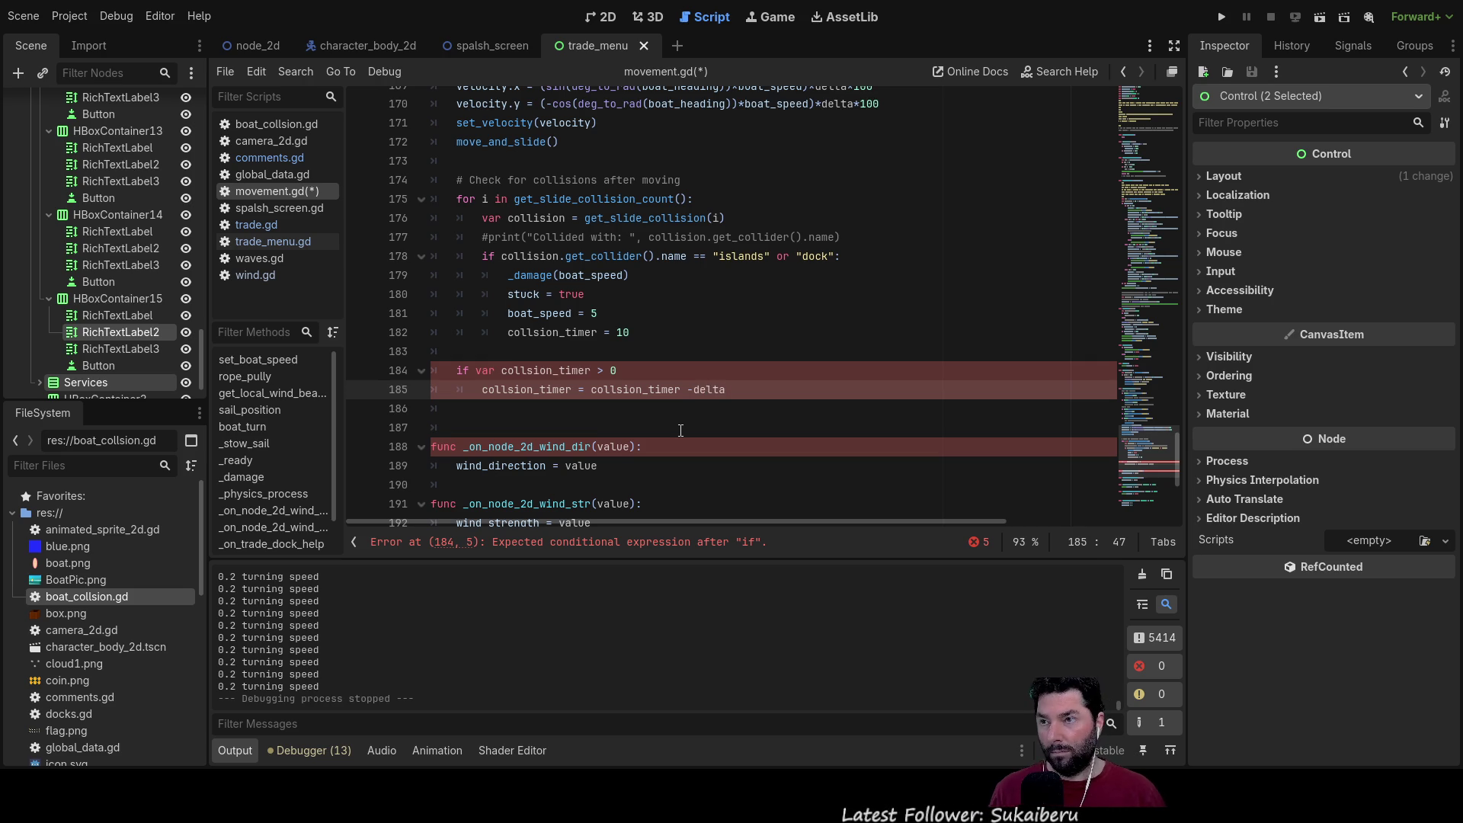
{"action": "key", "text": "Return"}
Step: Add the missing colon at the end of the collsion_timer if condition
{"action": "key", "text": "Up"}
{"action": "key", "text": "Up"}
{"action": "key", "text": "End"}
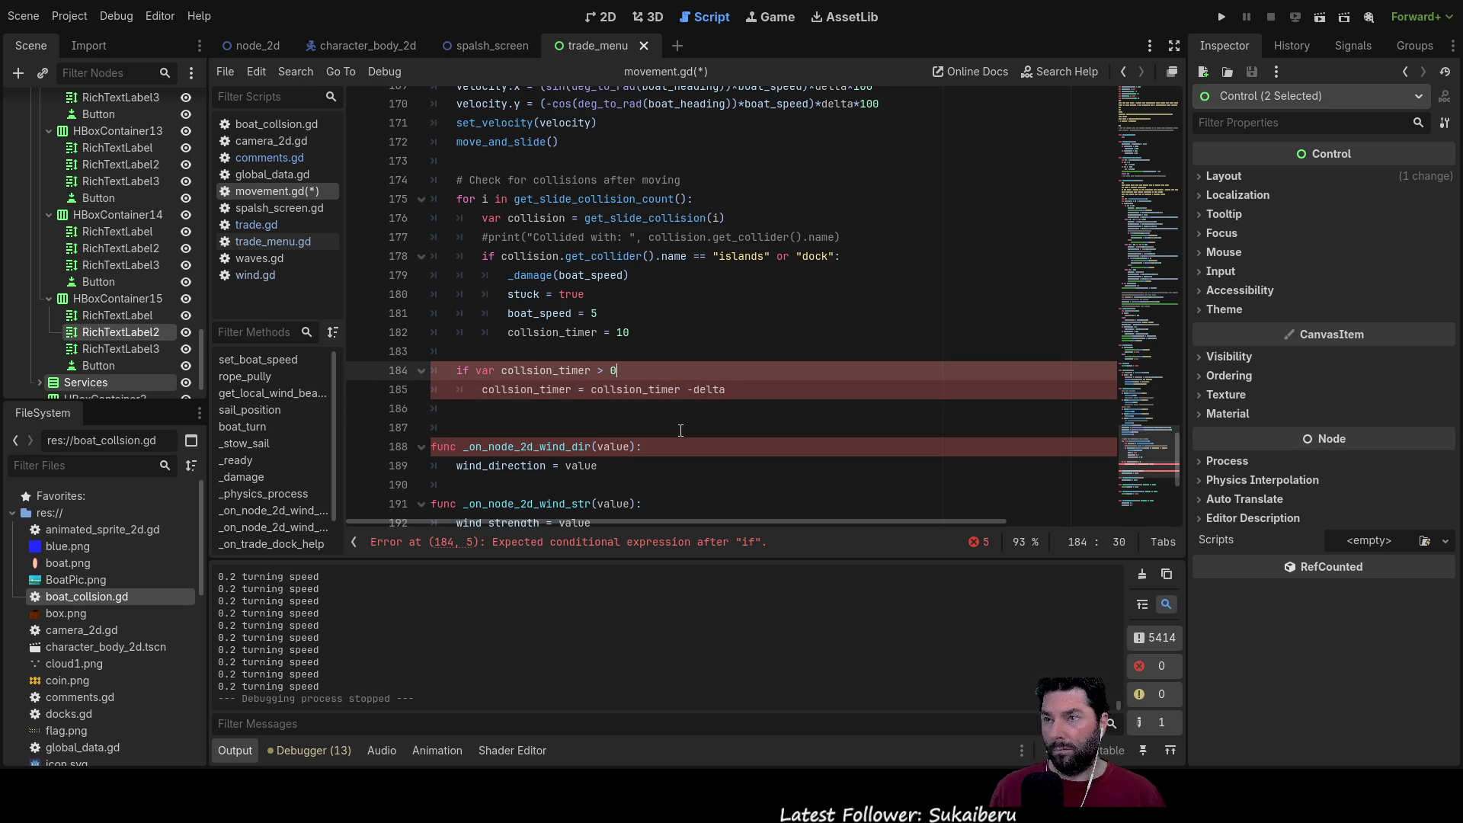
{"action": "type", "text": ":"}
{"action": "key", "text": "Down"}
{"action": "key", "text": "Down"}
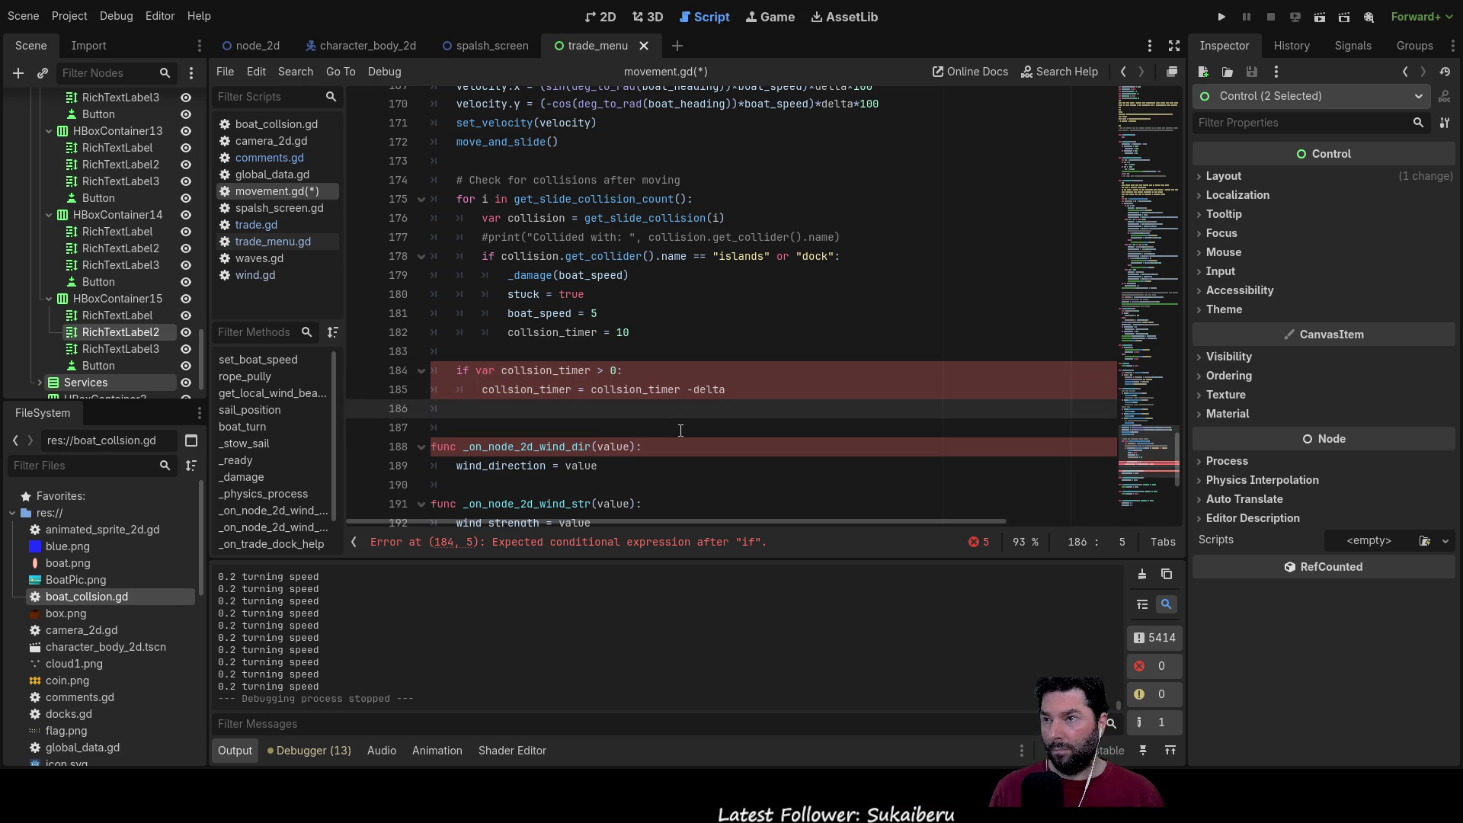
{"action": "key", "text": "Up"}
{"action": "key", "text": "Up"}
{"action": "key", "text": "End"}
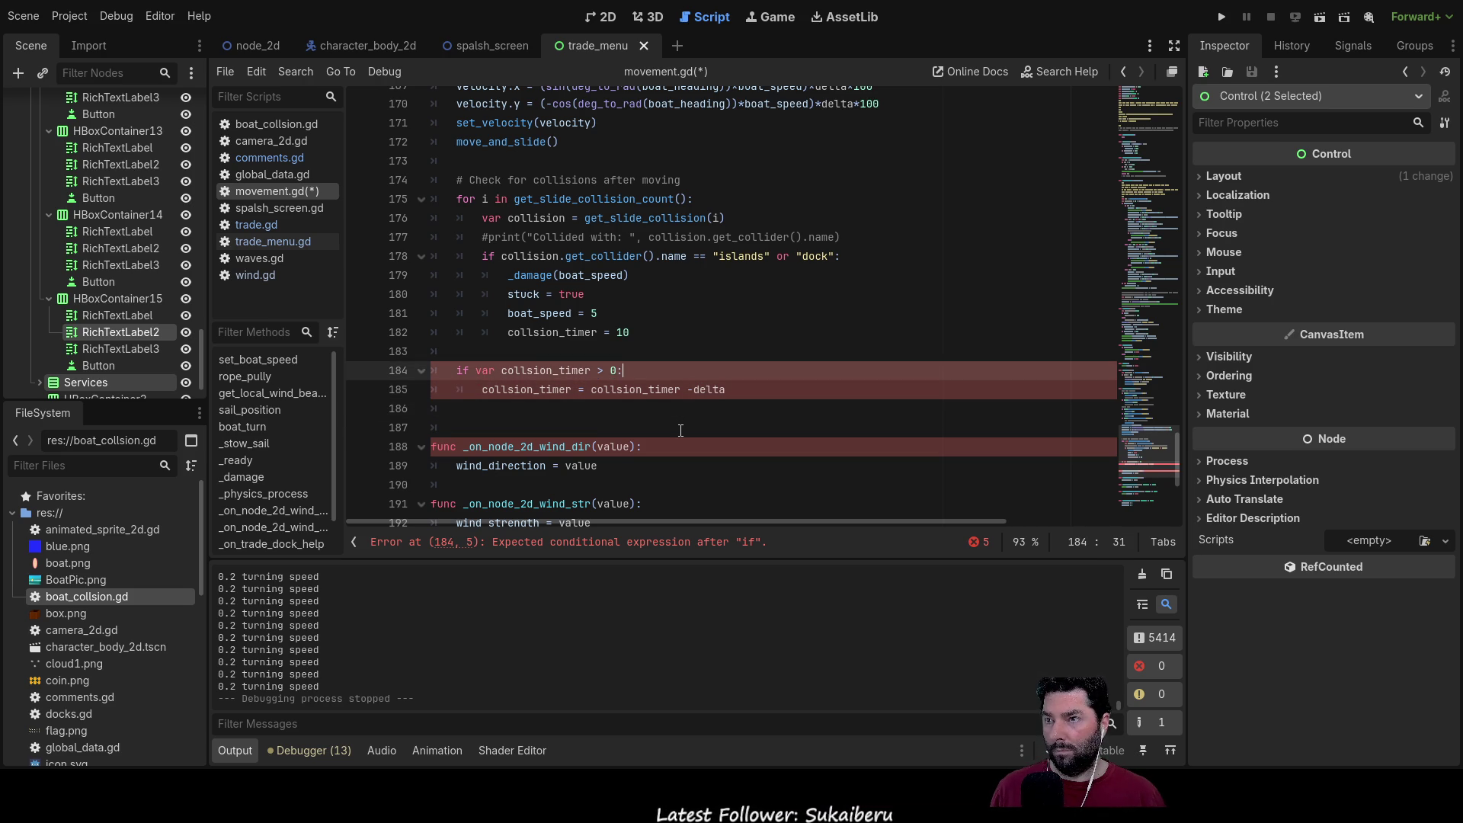
{"action": "key", "text": "Down"}
{"action": "key", "text": "Down"}
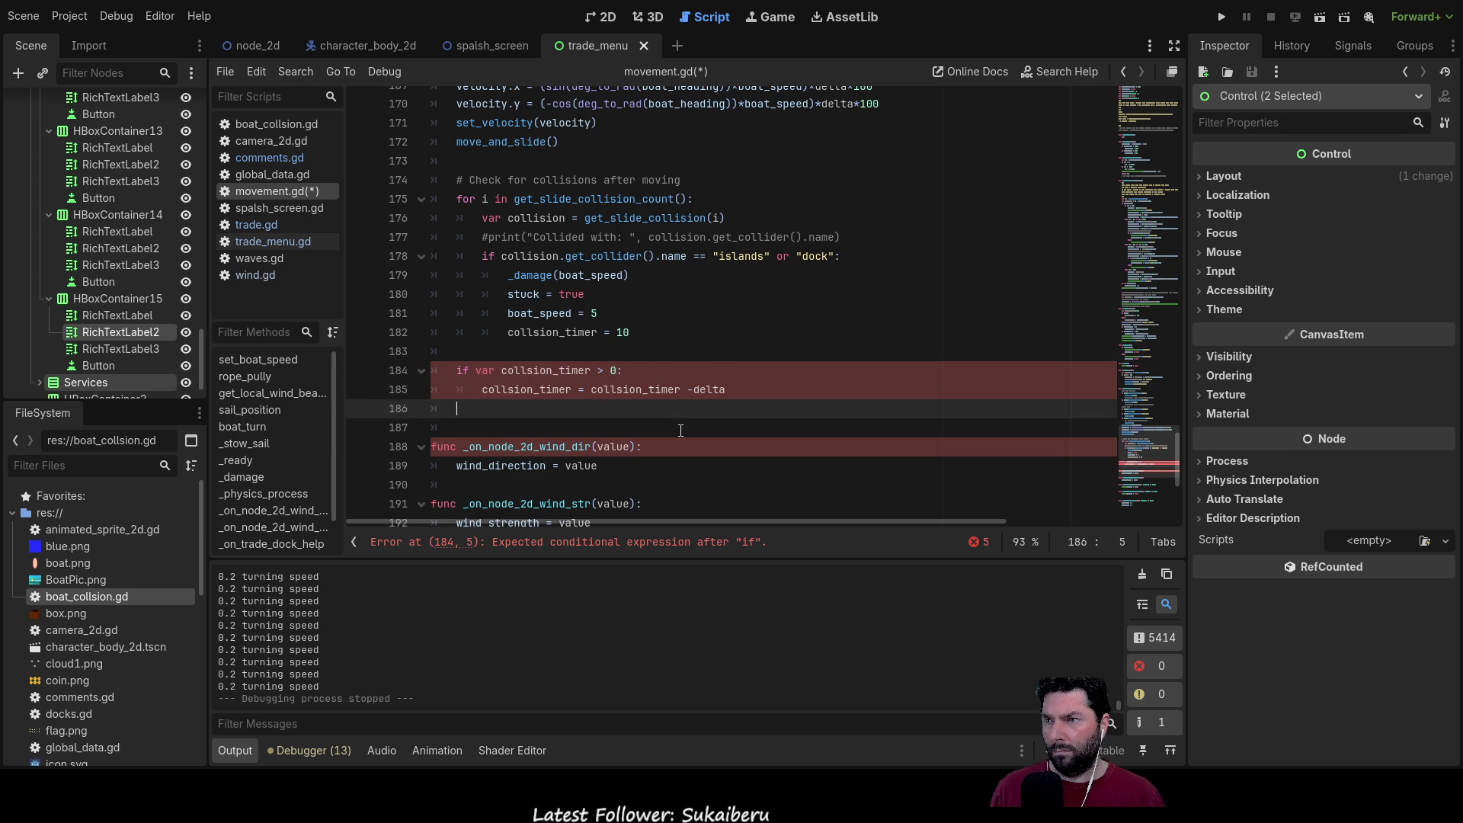
{"action": "key", "text": "Up"}
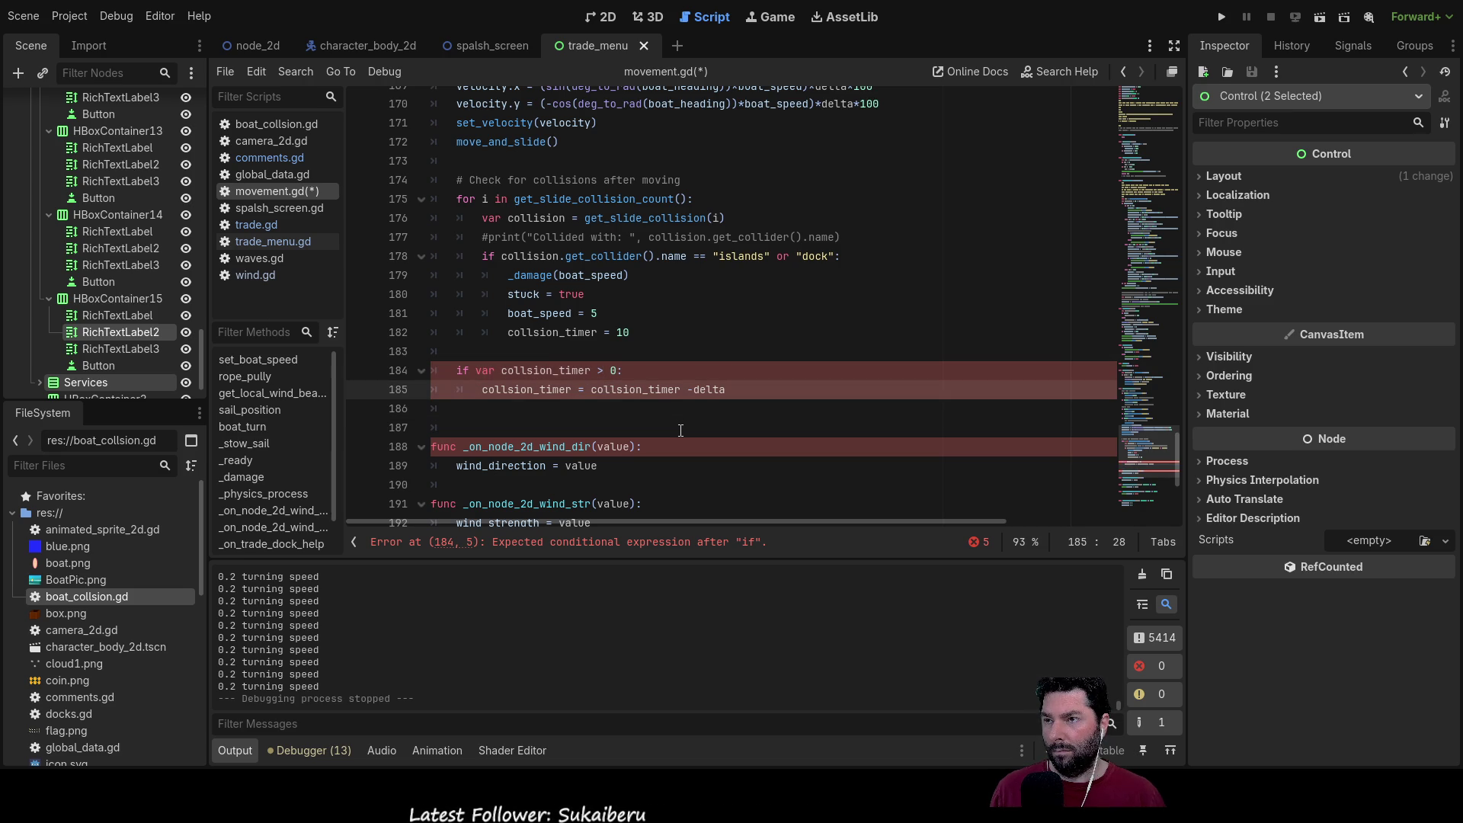
Step: Make the condition >= 0, tidy the -delta spacing, and delete the stray var
{"action": "key", "text": "Up"}
{"action": "type", "text": "="}
{"action": "key", "text": "Down"}
{"action": "key", "text": "Down"}
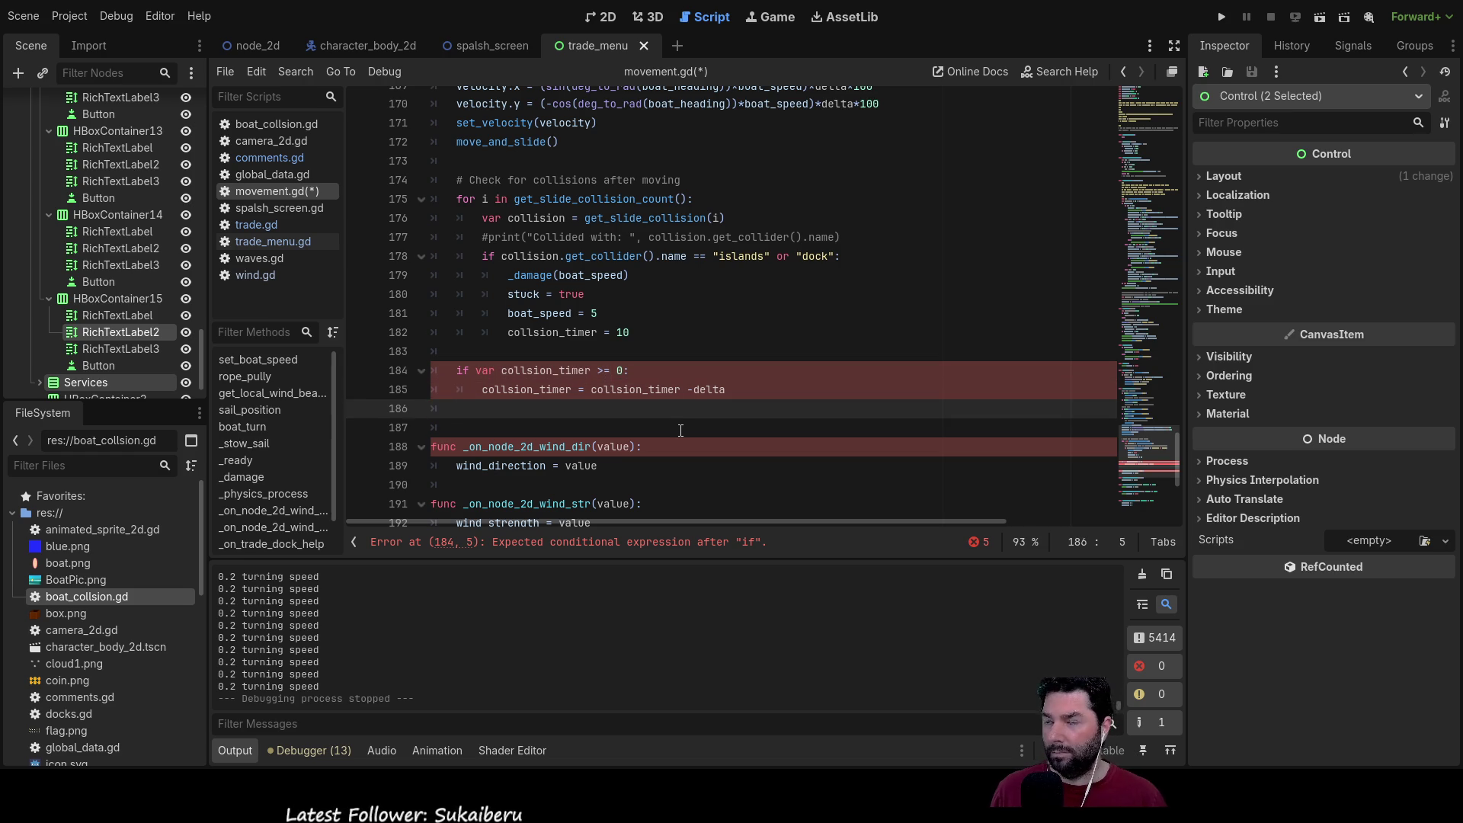
{"action": "key", "text": "Up"}
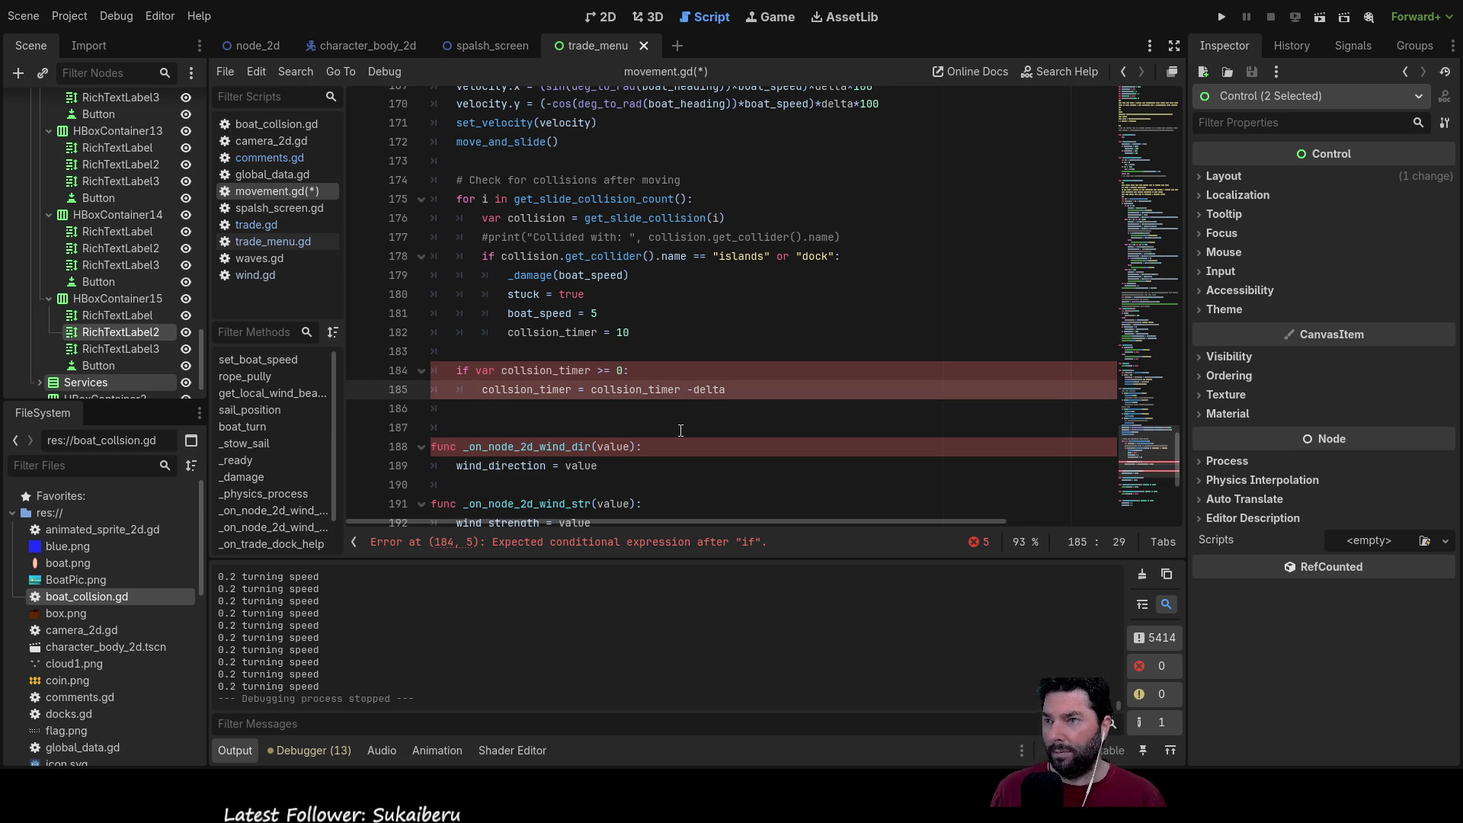
{"action": "key", "text": "Right"}
{"action": "key", "text": "Right"}
{"action": "key", "text": "Right"}
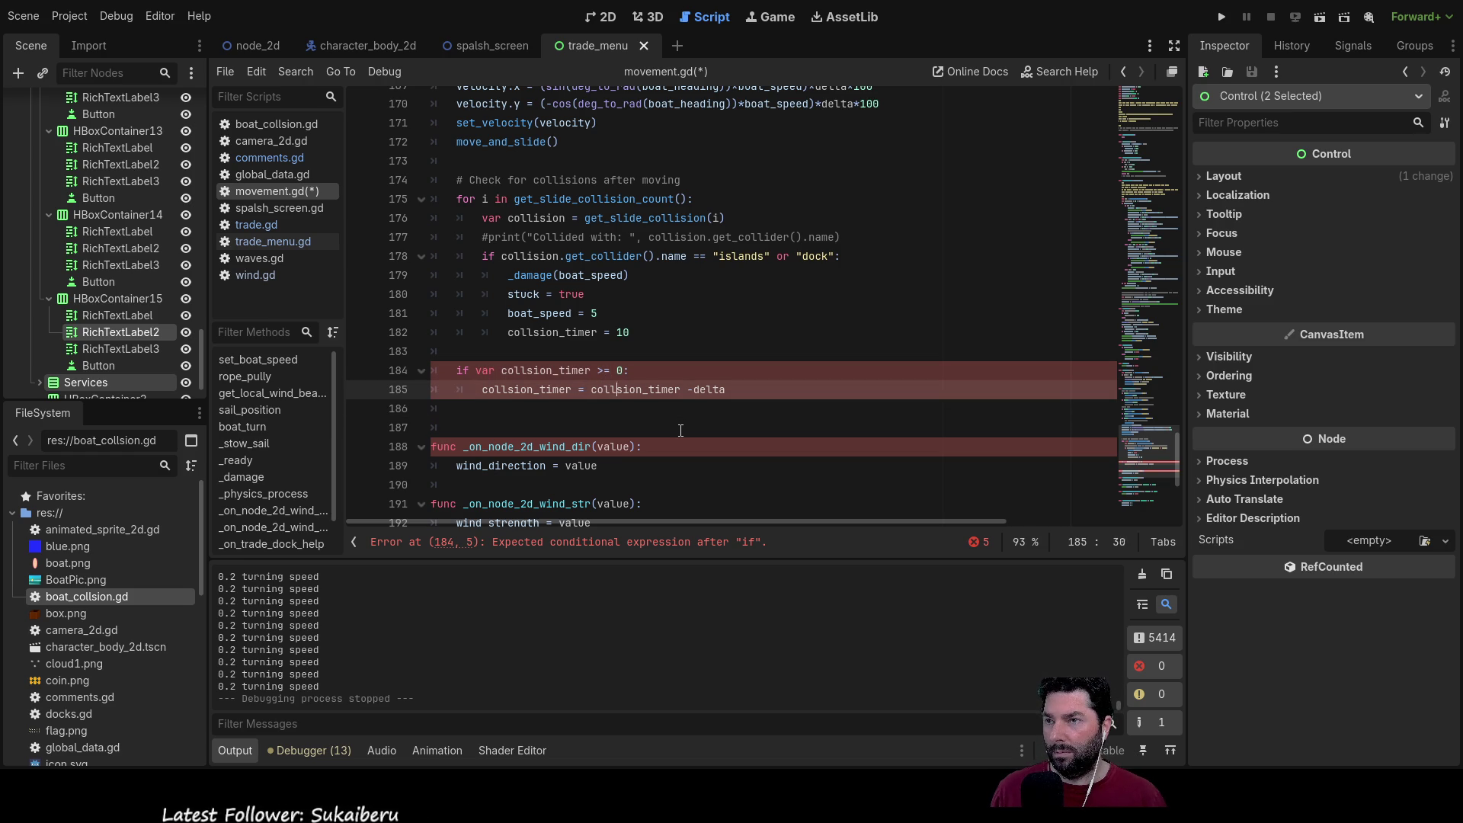
{"action": "key", "text": "Delete"}
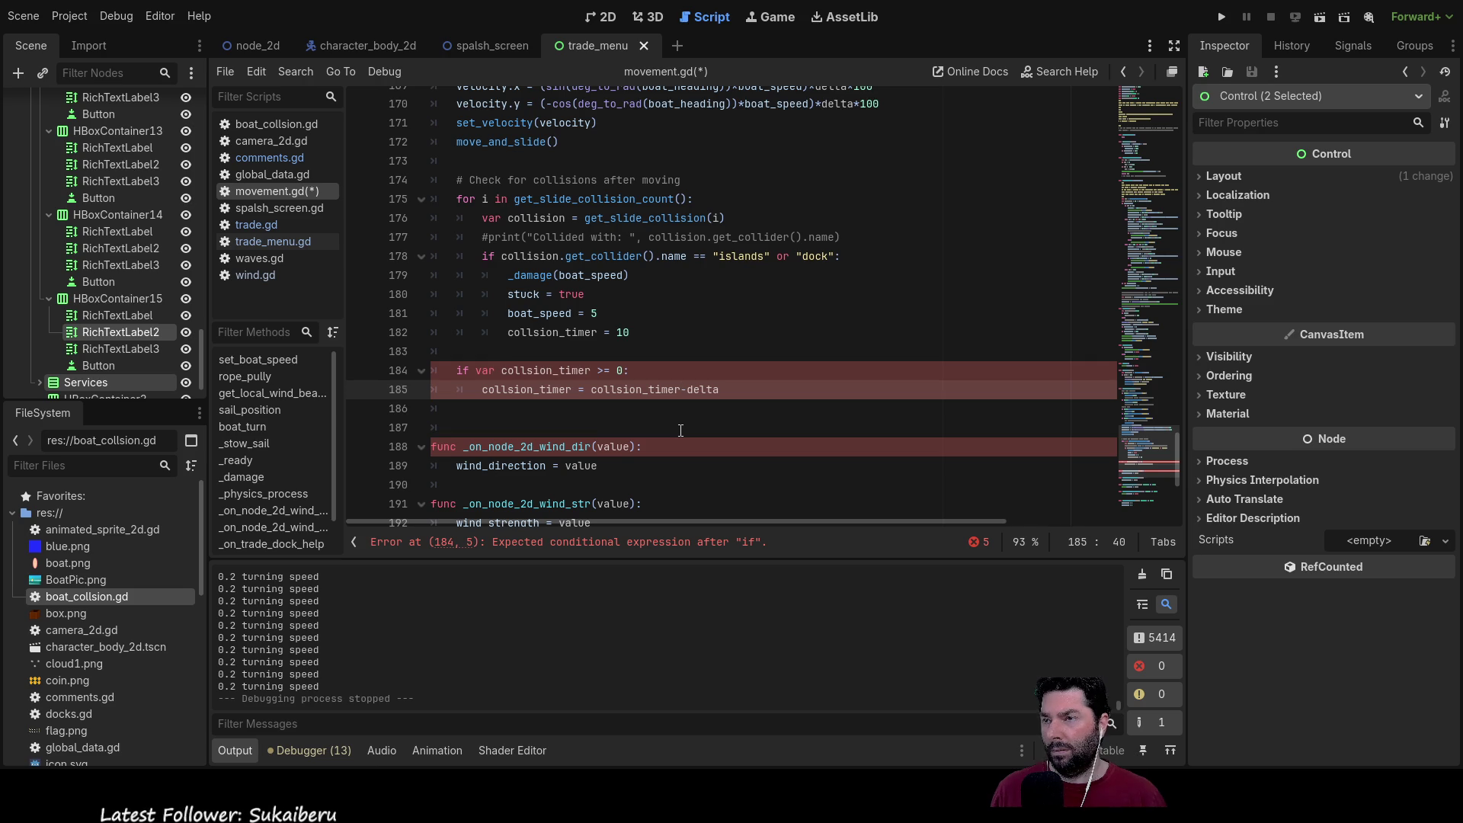
{"action": "key", "text": "Left"}
{"action": "key", "text": "Left"}
{"action": "key", "text": "Left"}
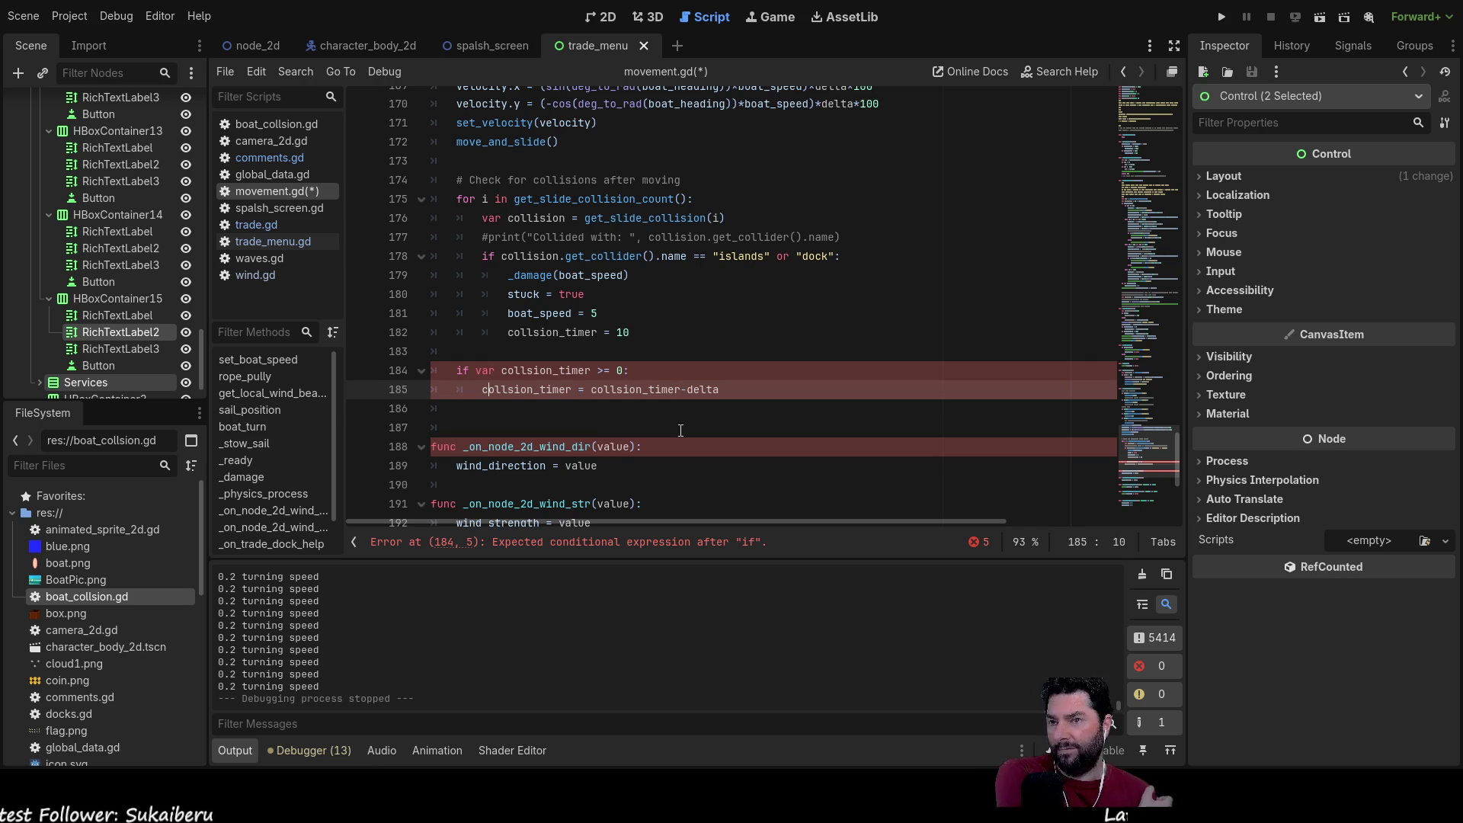
{"action": "key", "text": "Up"}
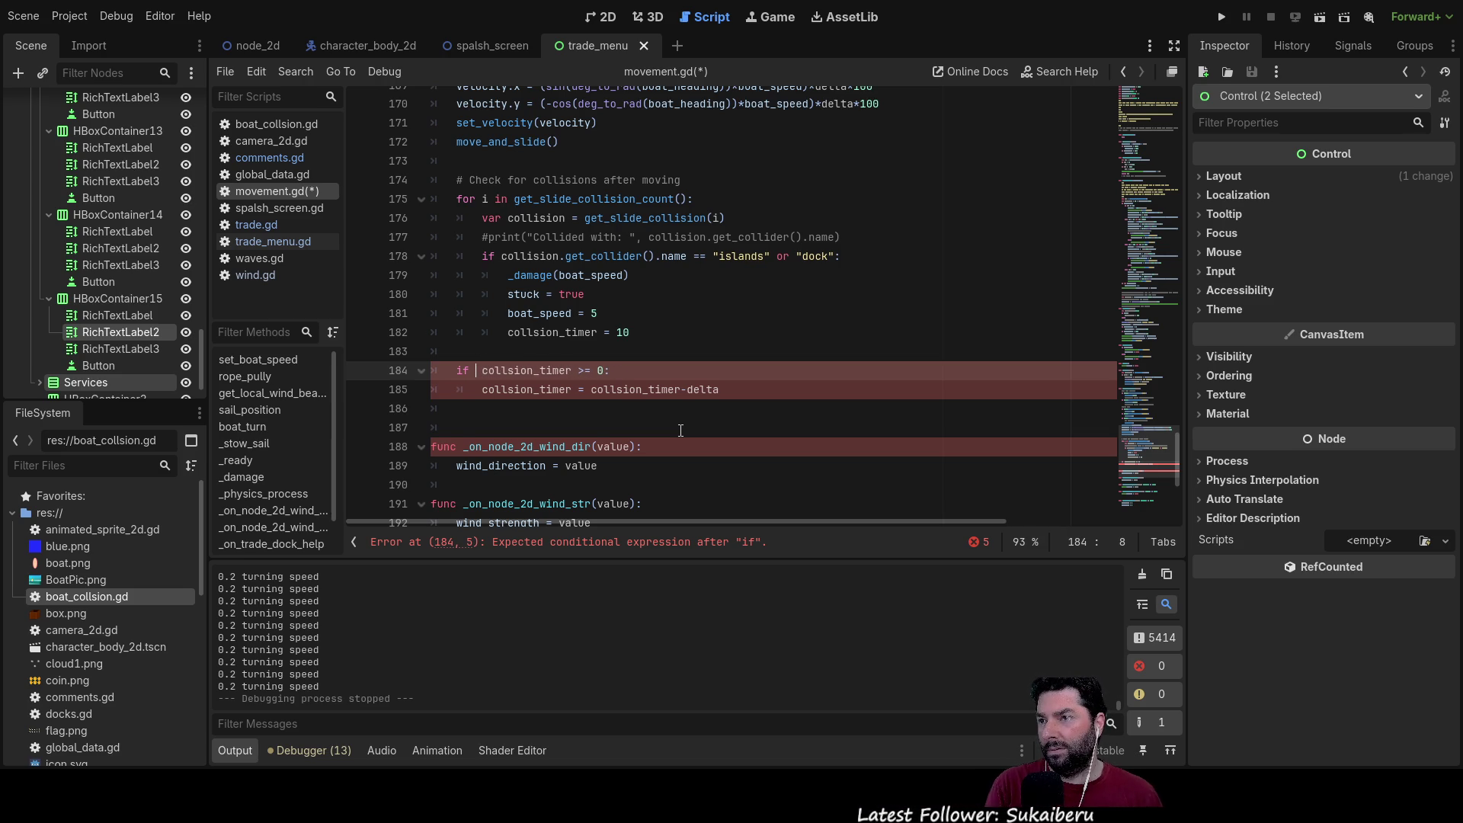
{"action": "key", "text": "Delete"}
{"action": "key", "text": "Down"}
{"action": "key", "text": "Down"}
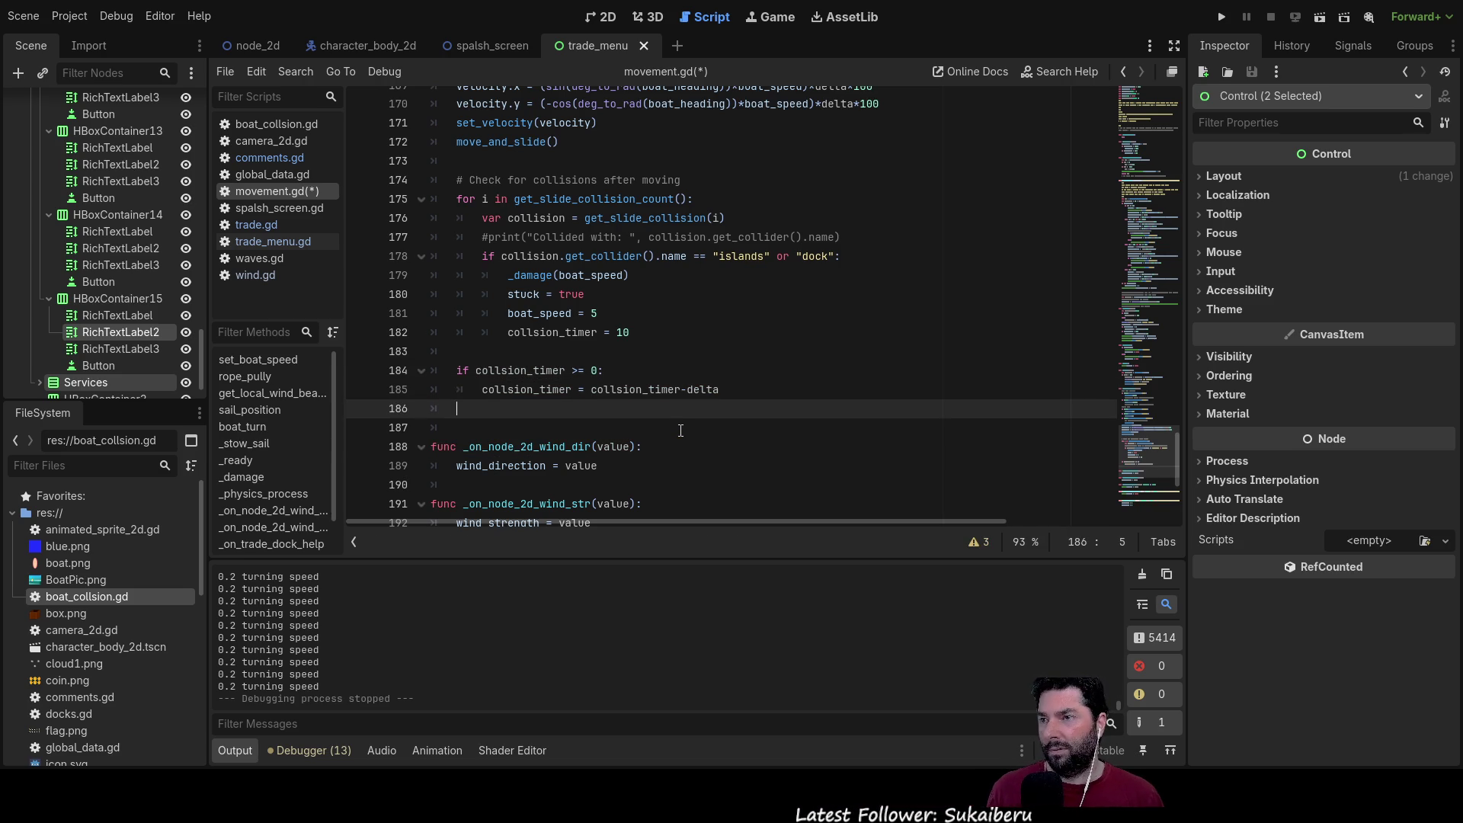
Step: Add a nested collsion_timer check below the decrement line, removing a stray = 10
{"action": "key", "text": "Up"}
{"action": "key", "text": "Down"}
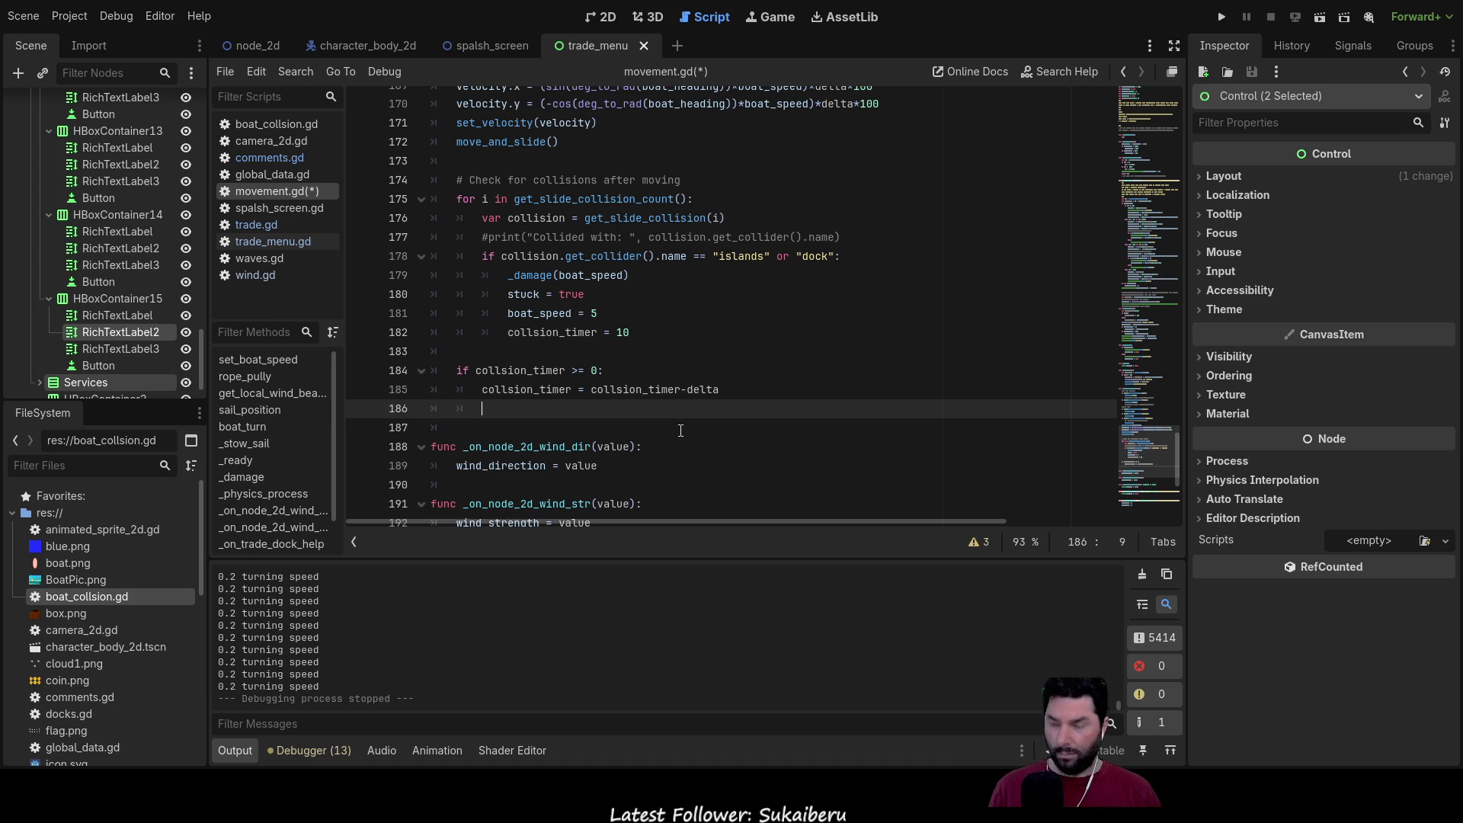
{"action": "key", "text": "Up"}
{"action": "key", "text": "Home"}
{"action": "key", "text": "shift+Right"}
{"action": "key", "text": "shift+Right"}
{"action": "key", "text": "shift+Right"}
{"action": "key", "text": "shift+Right"}
{"action": "key", "text": "shift+Right"}
{"action": "key", "text": "shift+Right"}
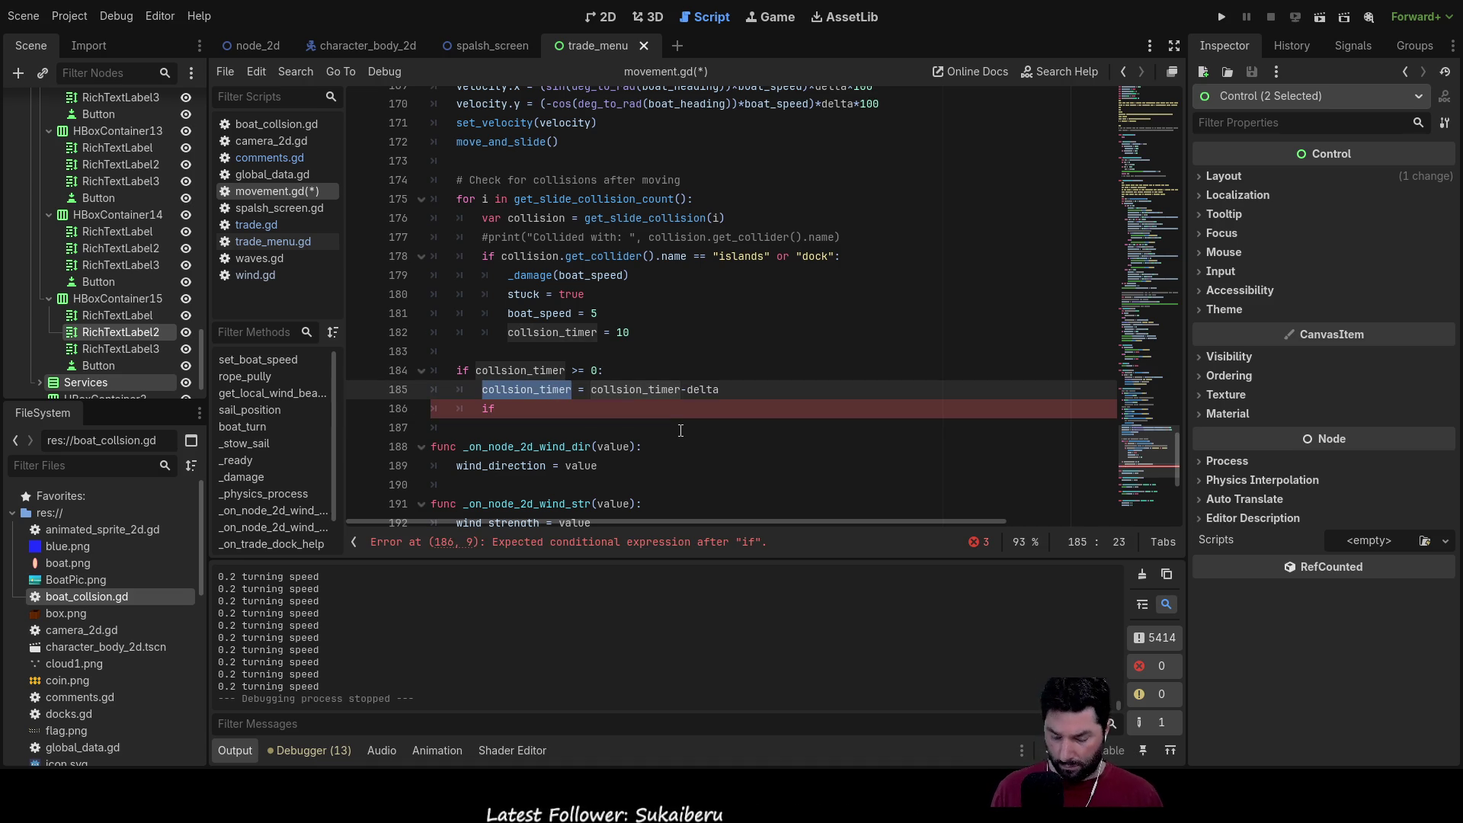
{"action": "key", "text": "Right"}
{"action": "type", "text": "= 10"}
{"action": "key", "text": "Down"}
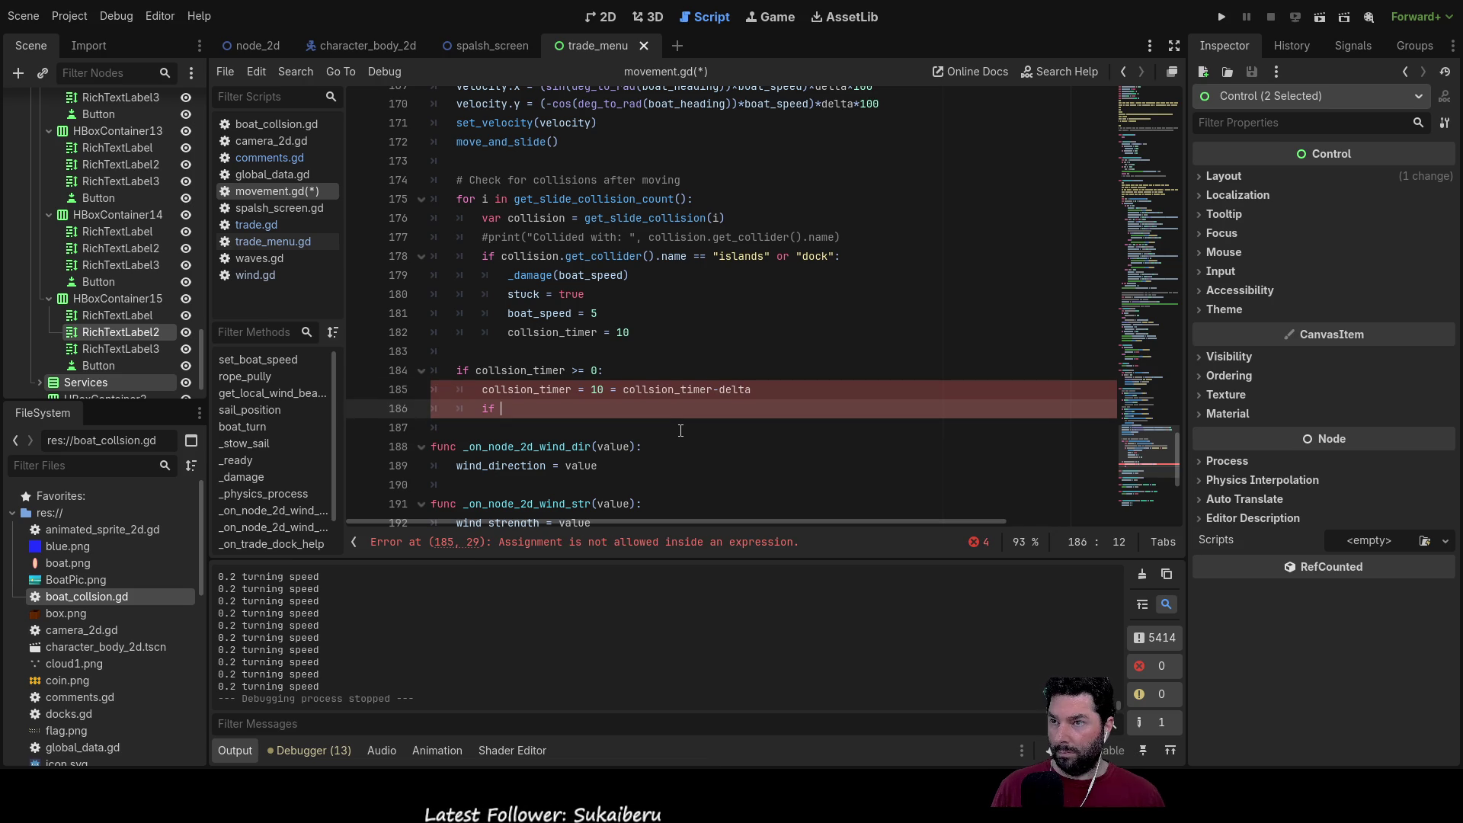
{"action": "key", "text": "Up"}
{"action": "key", "text": "Down"}
{"action": "type", "text": "collsion_timer = 10"}
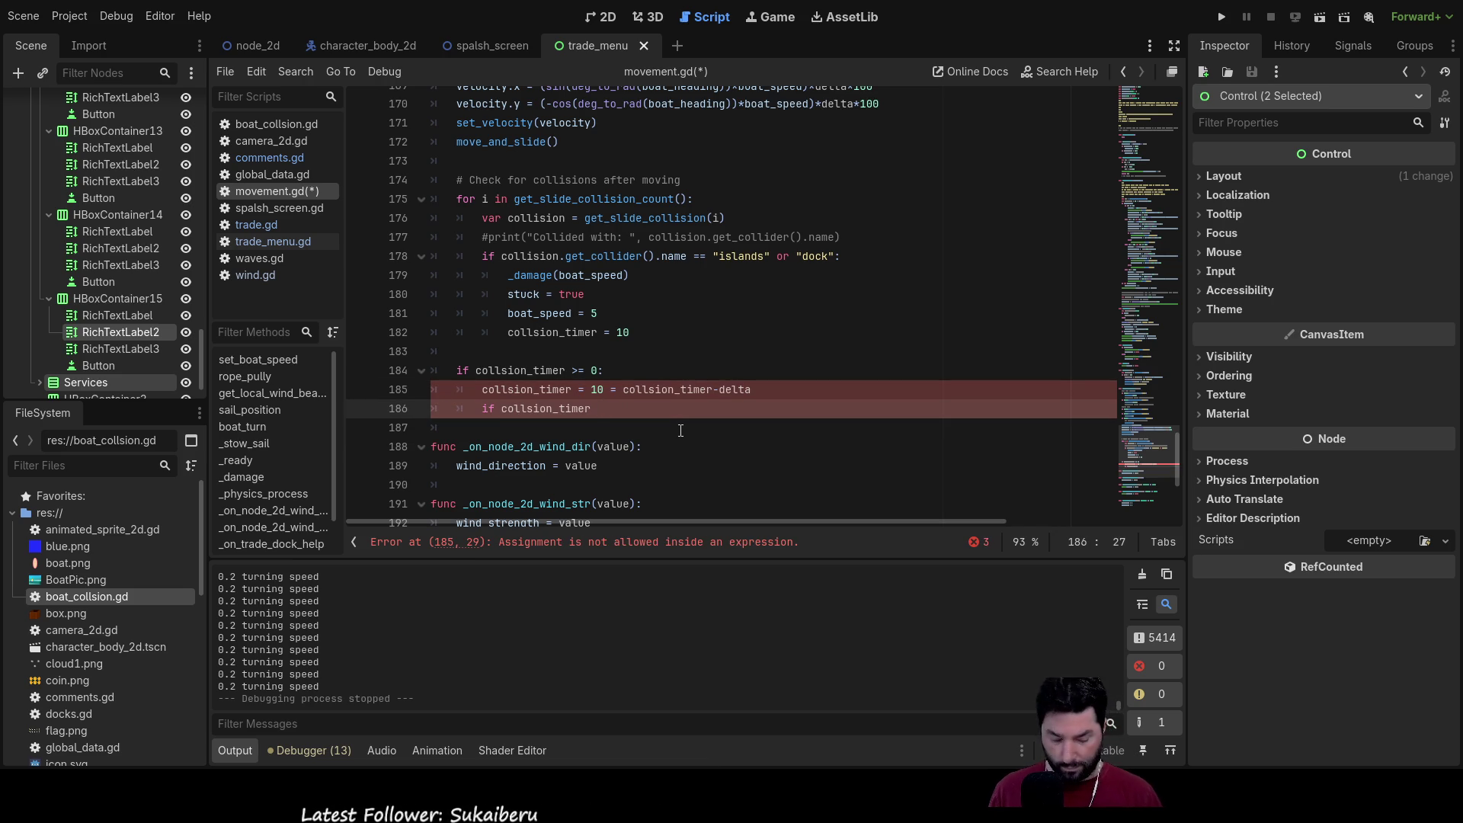
{"action": "key", "text": "Up"}
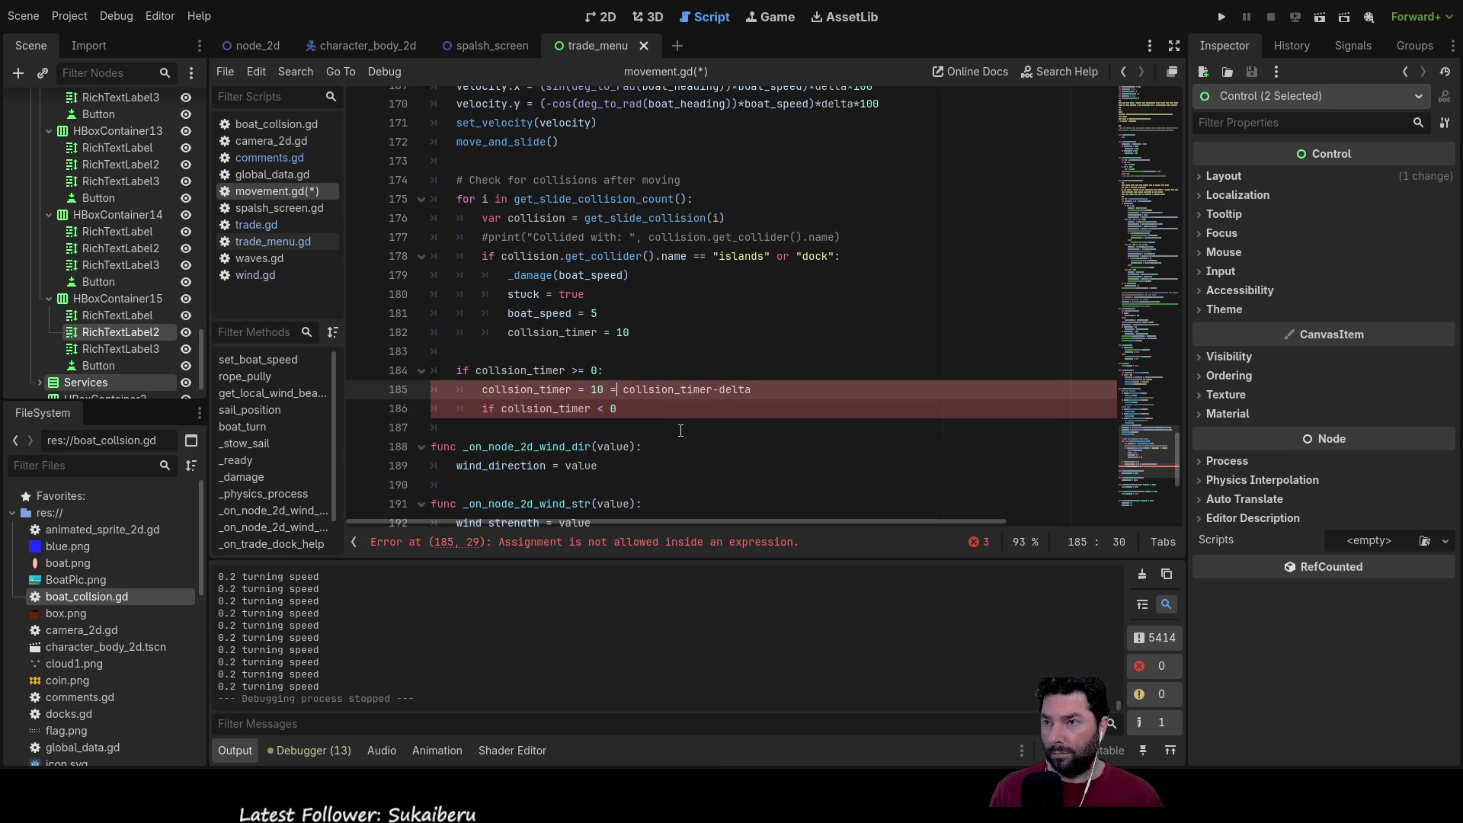
{"action": "key", "text": "BackSpace"}
{"action": "key", "text": "BackSpace"}
{"action": "key", "text": "BackSpace"}
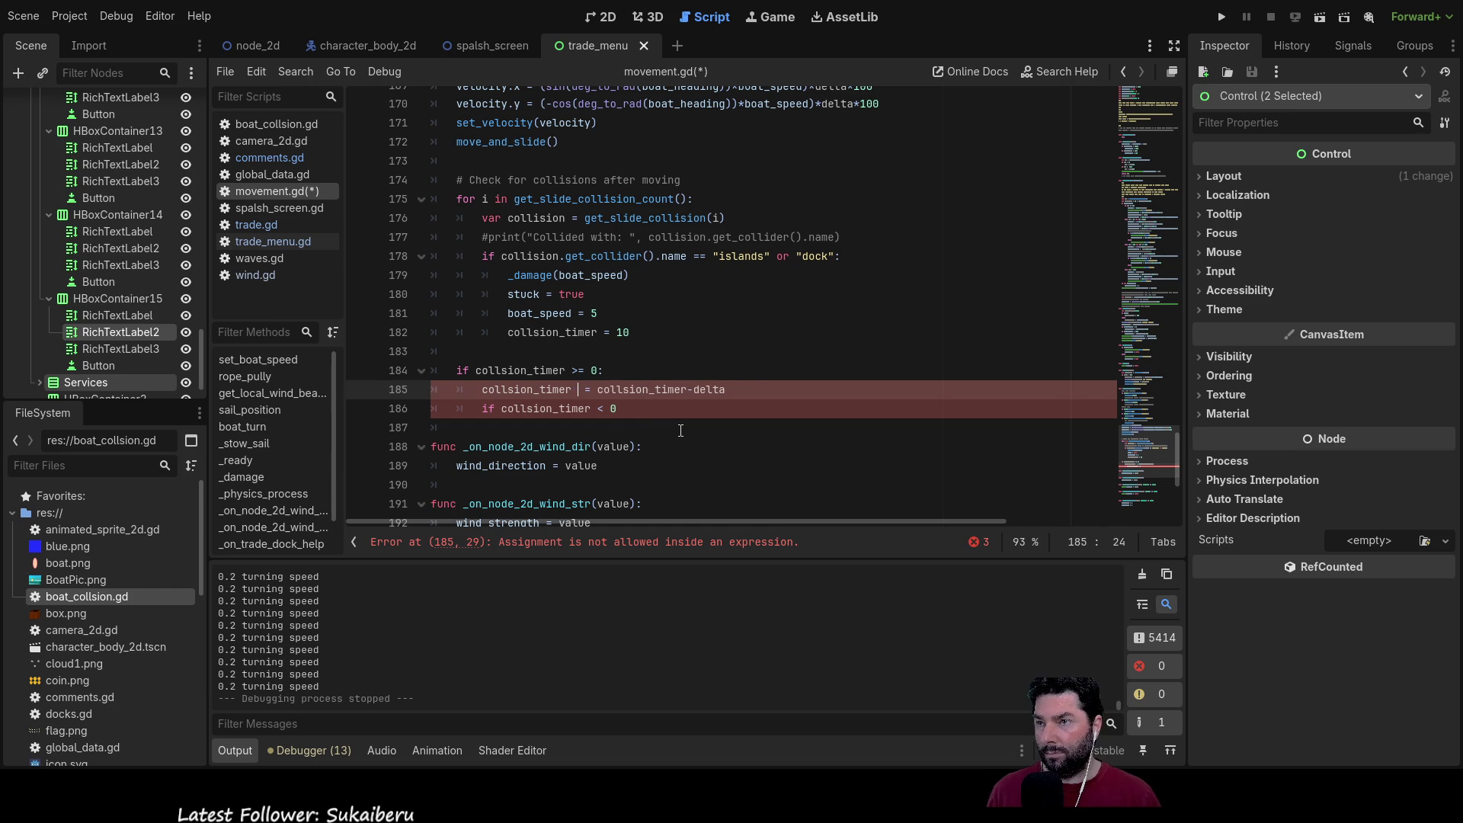
{"action": "key", "text": "Down"}
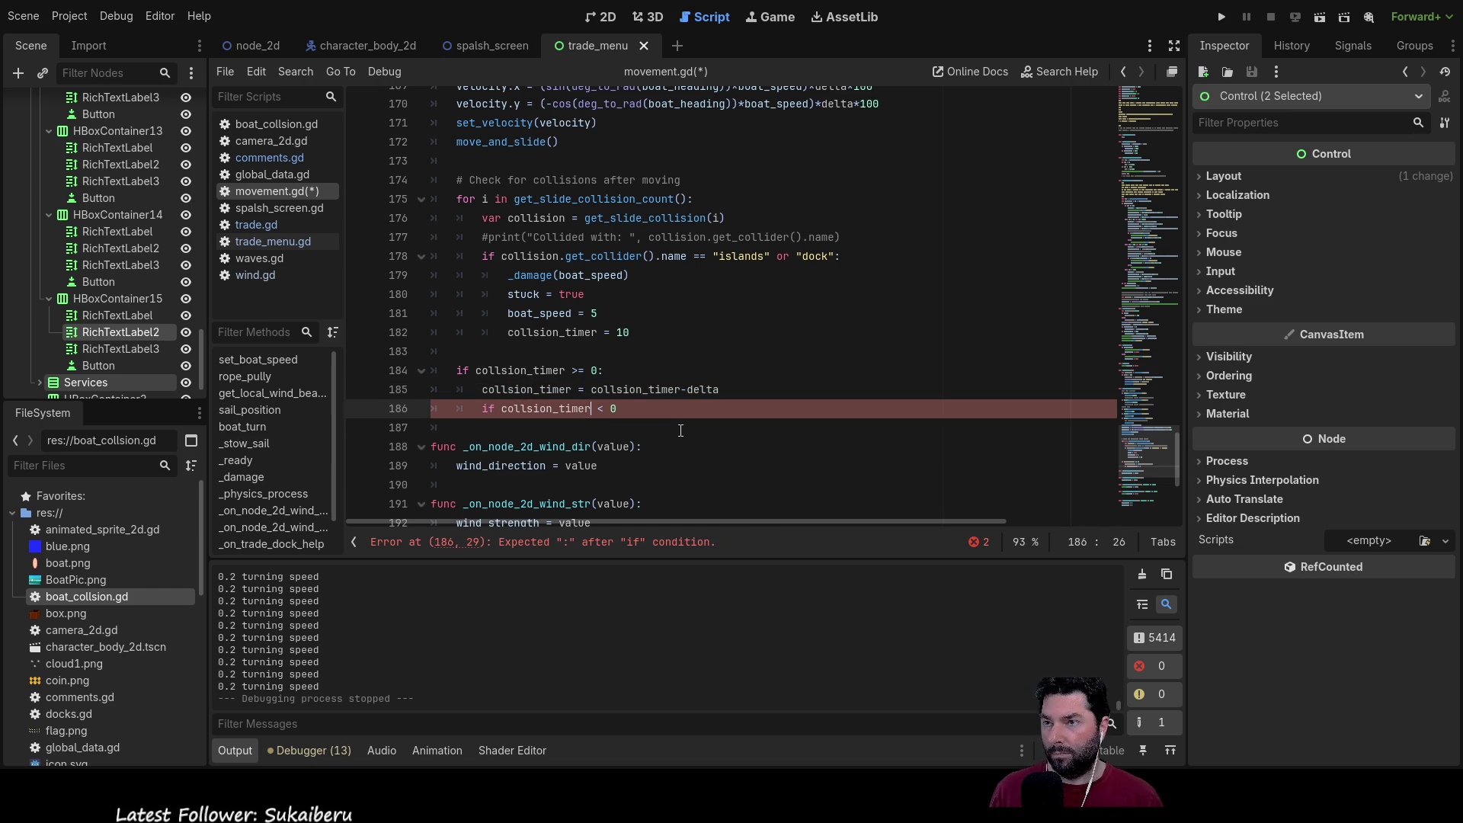
Step: Set stuck = false inside if collsion_timer < 0 and add its missing colon
{"action": "key", "text": "Return"}
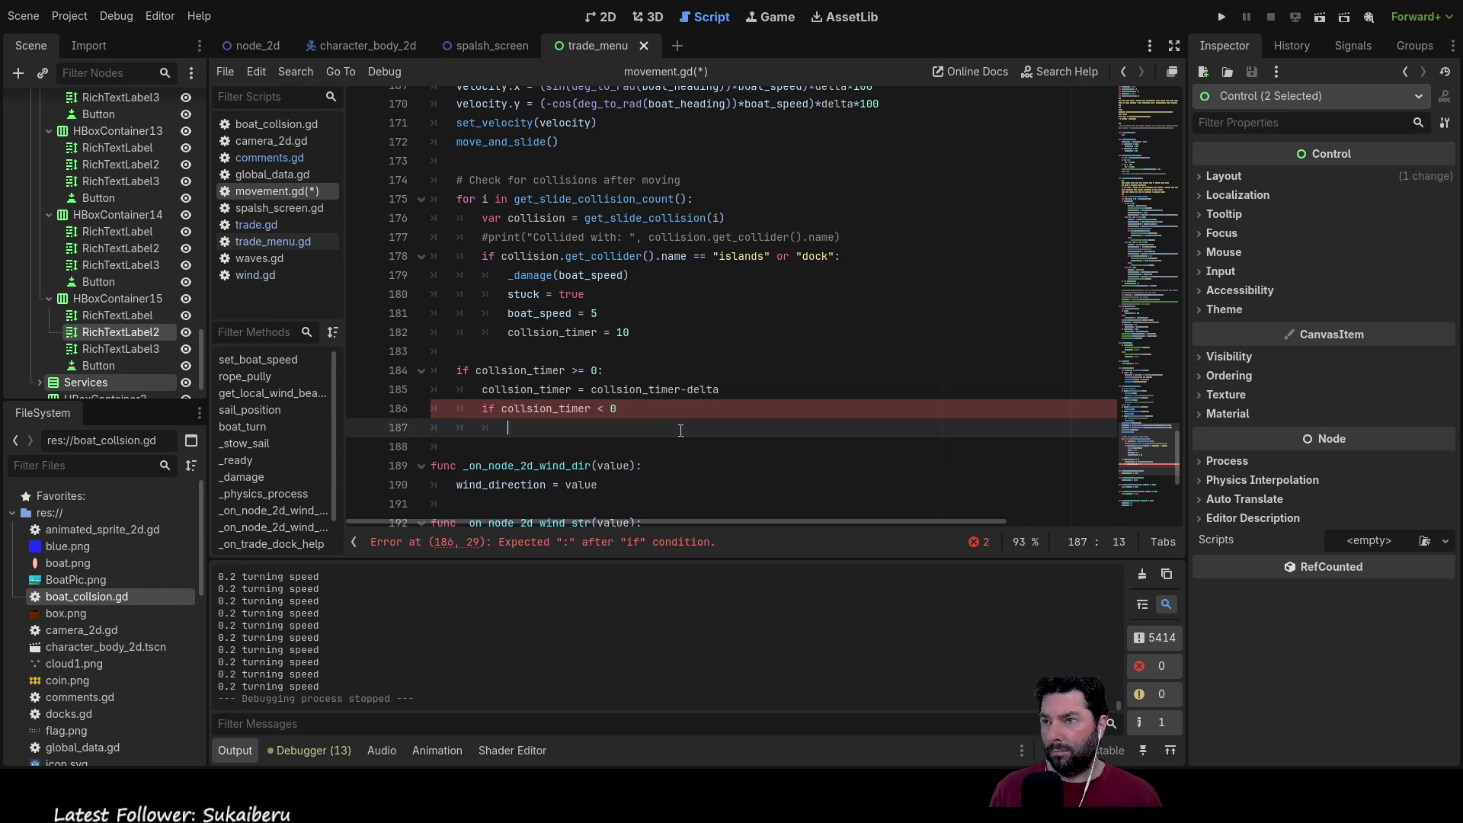
{"action": "left_click_drag", "start_coordinate": [508, 294], "coordinate": [596, 293]}
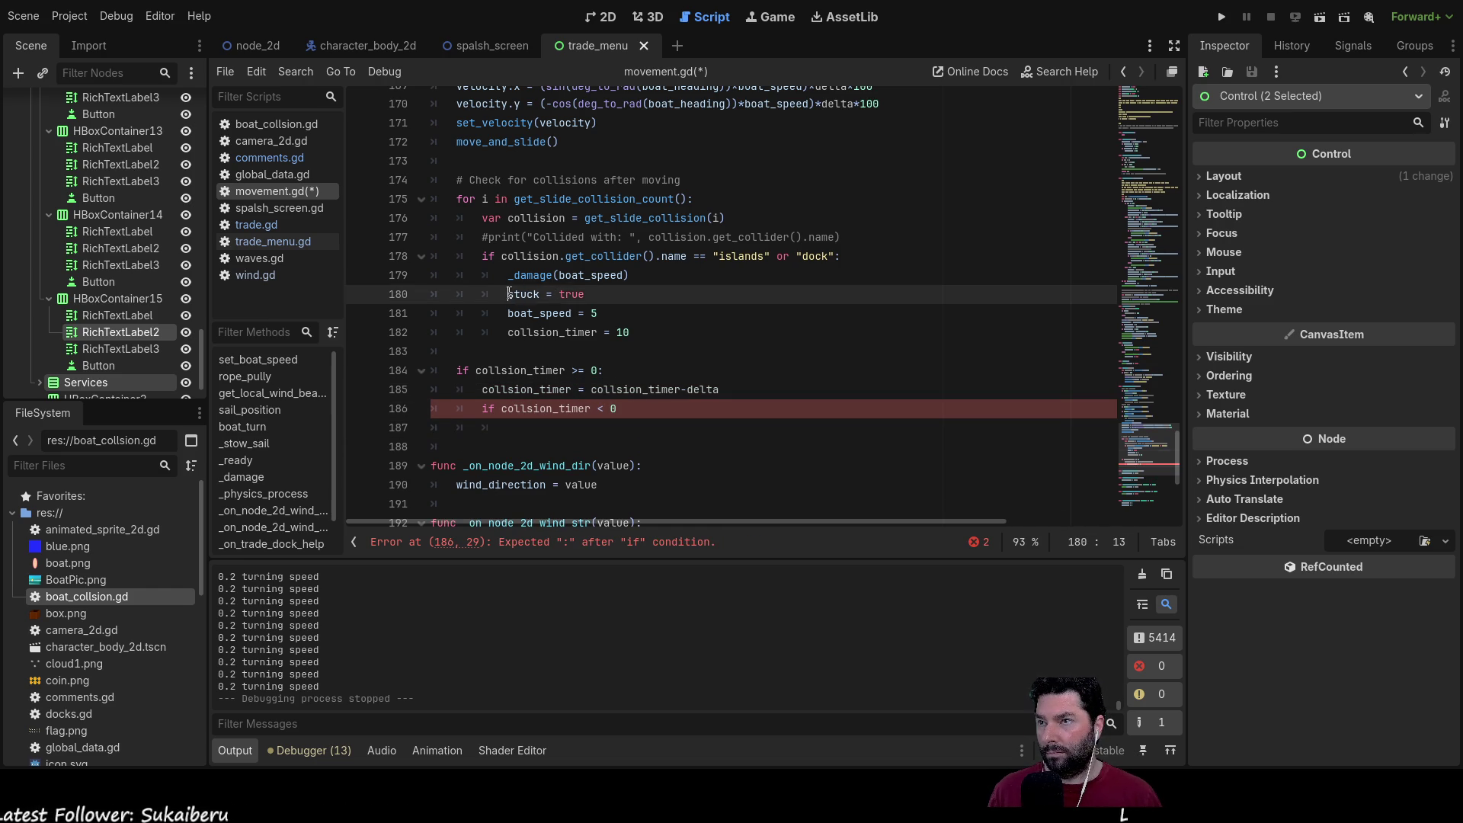
{"action": "left_click", "coordinate": [529, 422]}
{"action": "type", "text": "stuck = false"}
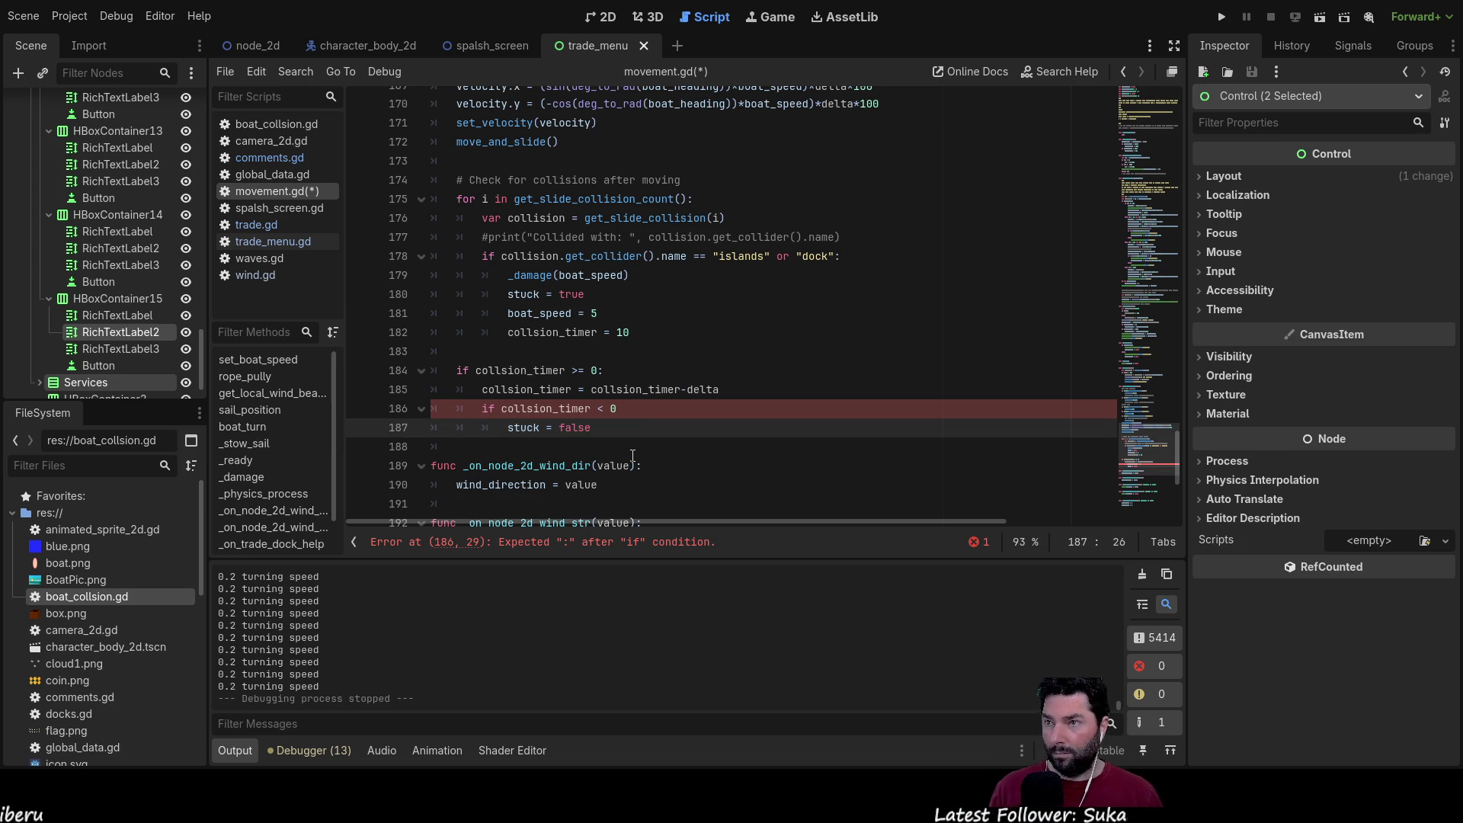
{"action": "left_click", "coordinate": [635, 409]}
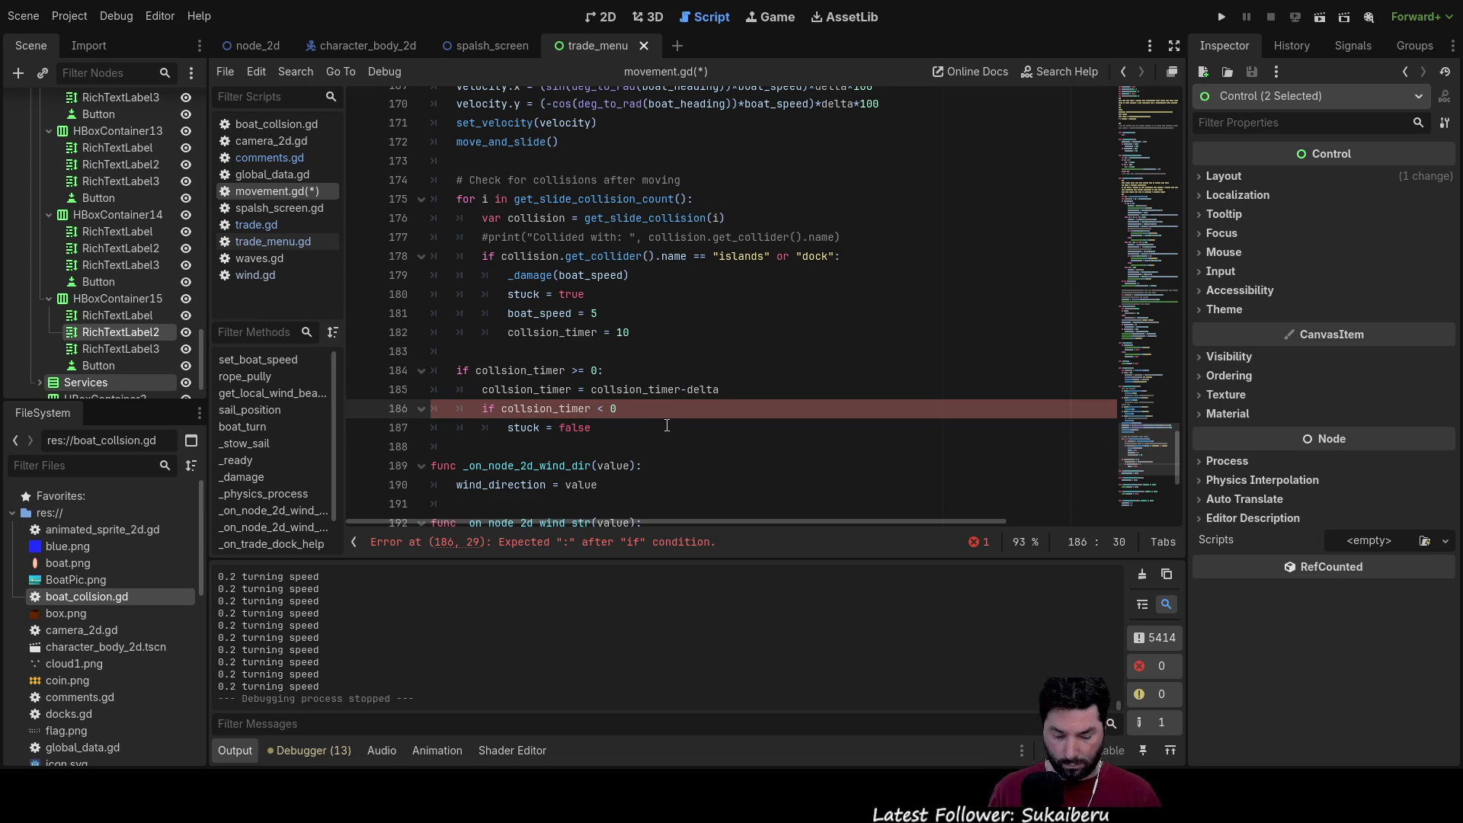
{"action": "type", "text": ":"}
{"action": "key", "text": "Up"}
{"action": "key", "text": "Up"}
{"action": "key", "text": "Up"}
{"action": "key", "text": "Down"}
{"action": "key", "text": "Down"}
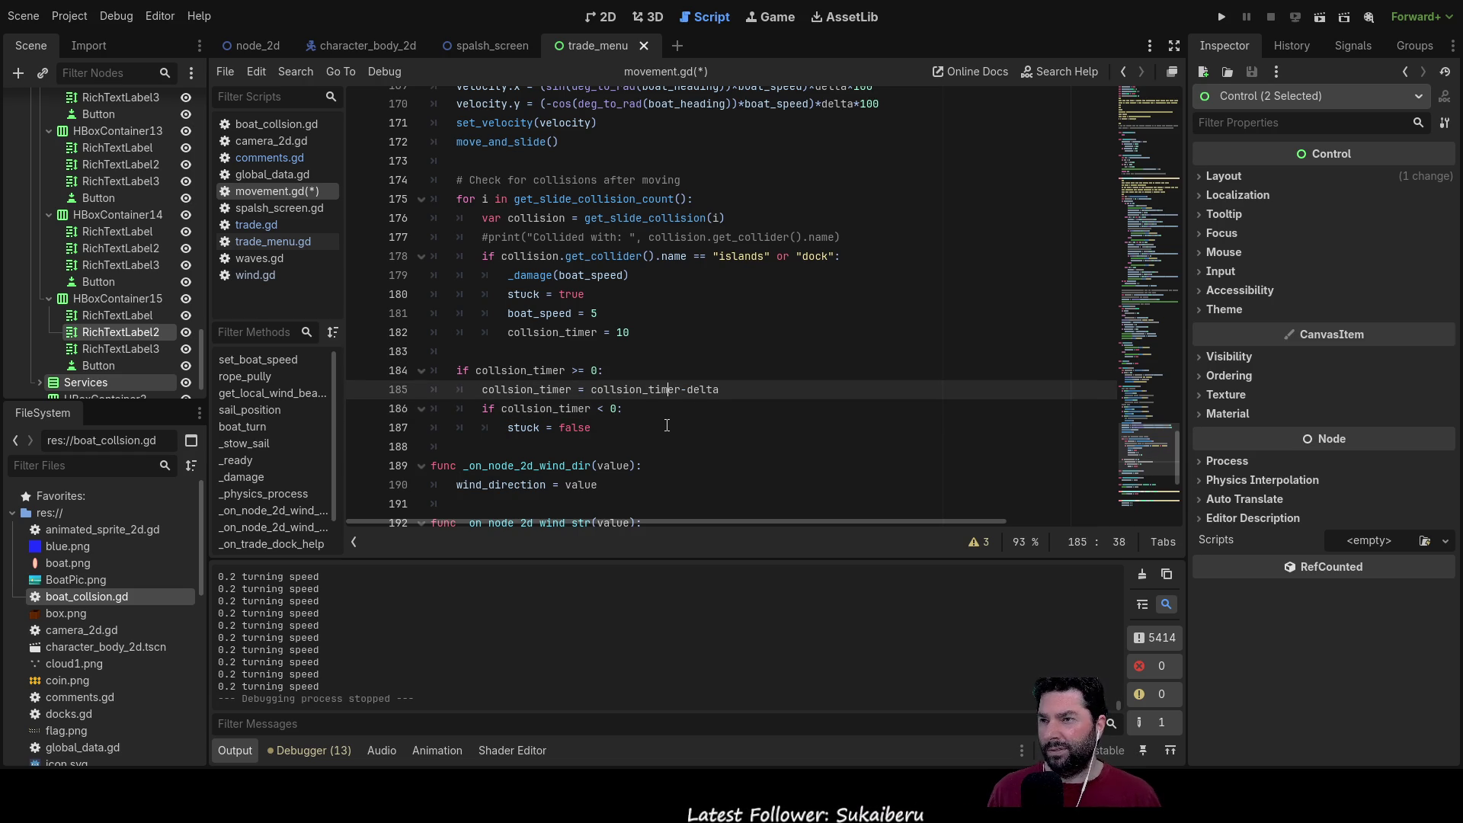
{"action": "key", "text": "Up"}
{"action": "key", "text": "Up"}
{"action": "key", "text": "Down"}
{"action": "key", "text": "Down"}
{"action": "key", "text": "Down"}
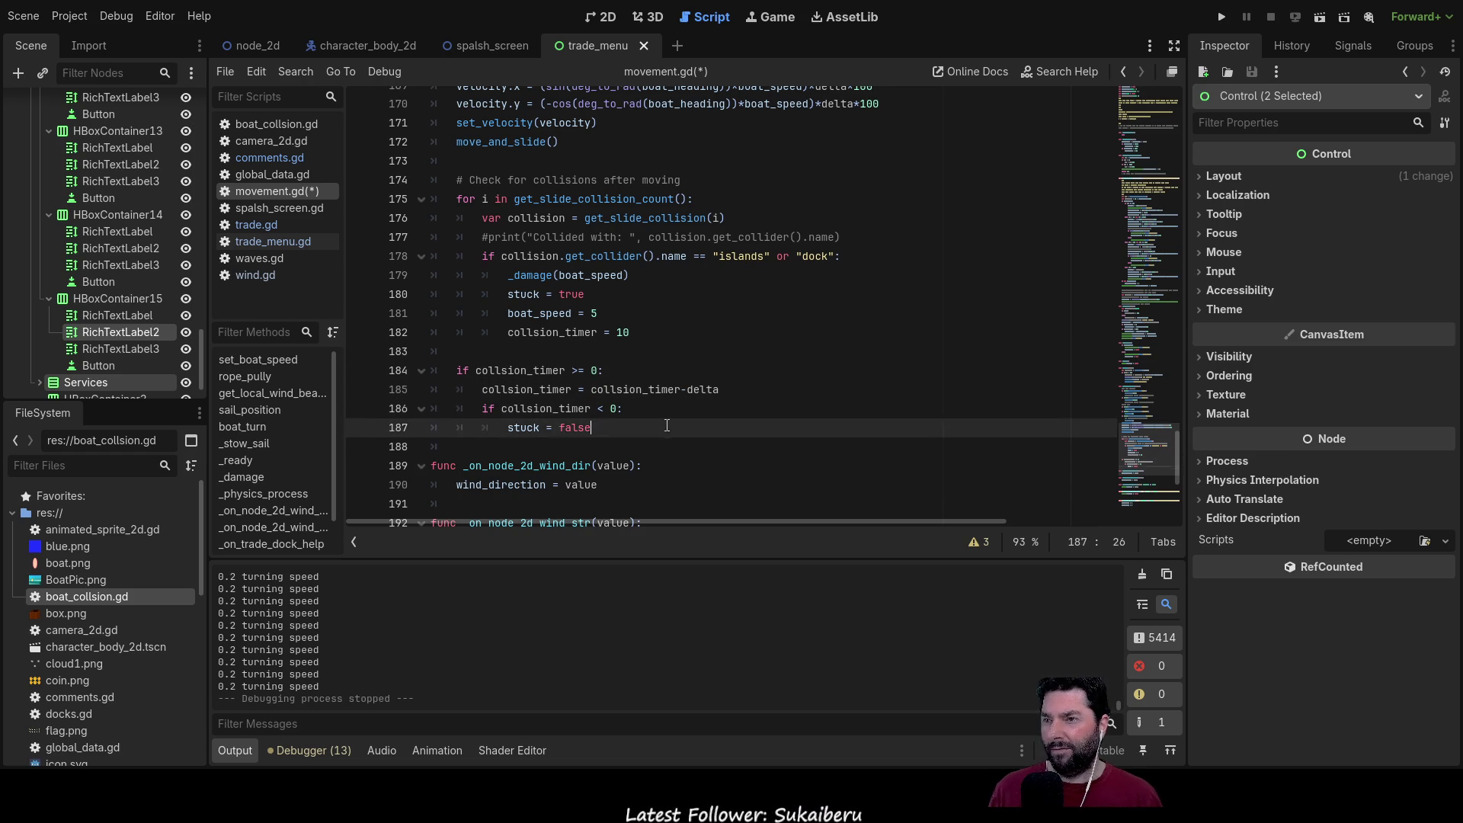
{"action": "key", "text": "Up"}
{"action": "key", "text": "Up"}
{"action": "key", "text": "Up"}
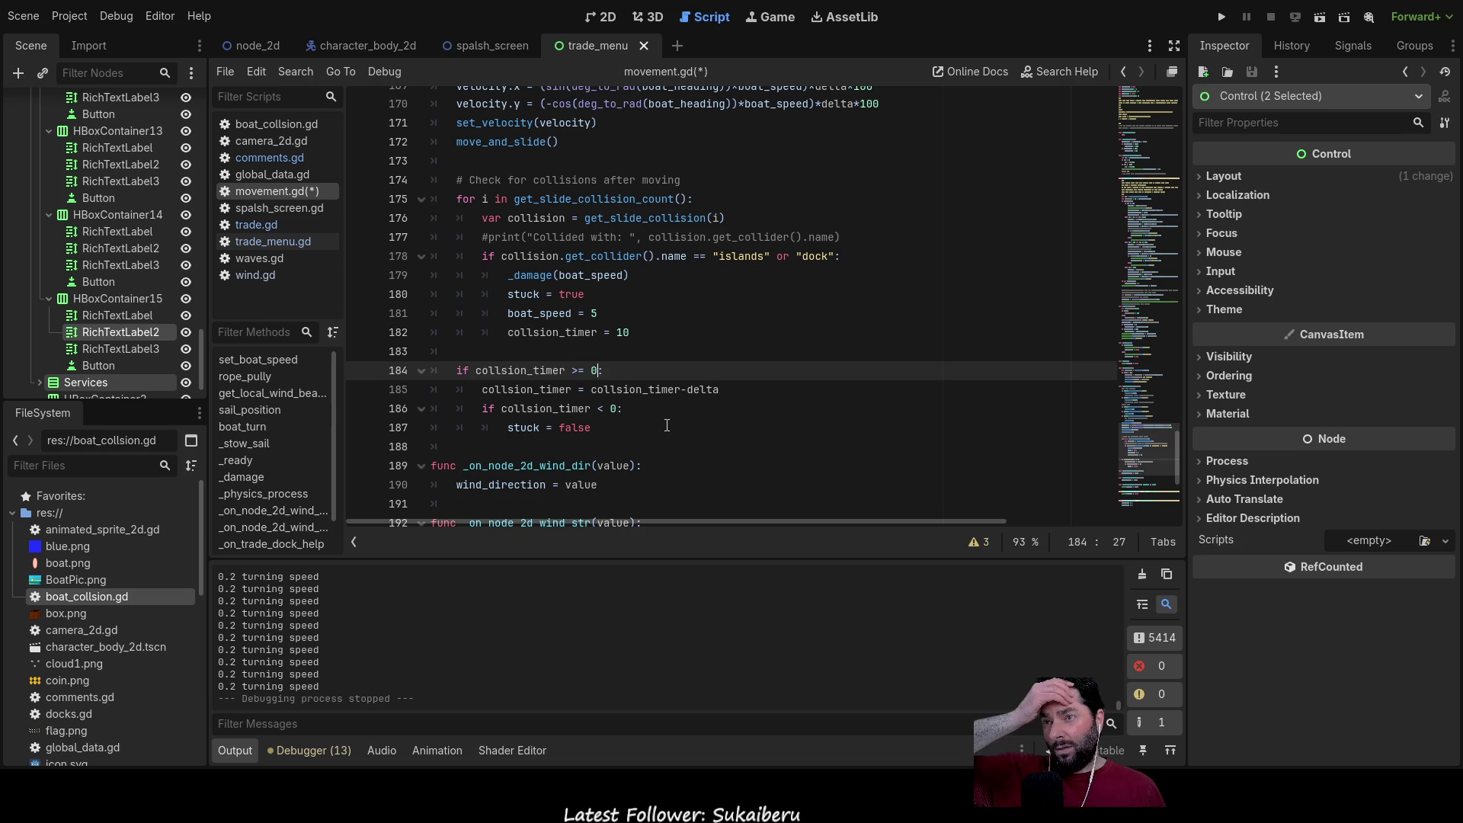
{"action": "key", "text": "Up"}
{"action": "key", "text": "Up"}
{"action": "key", "text": "Up"}
{"action": "key", "text": "Down"}
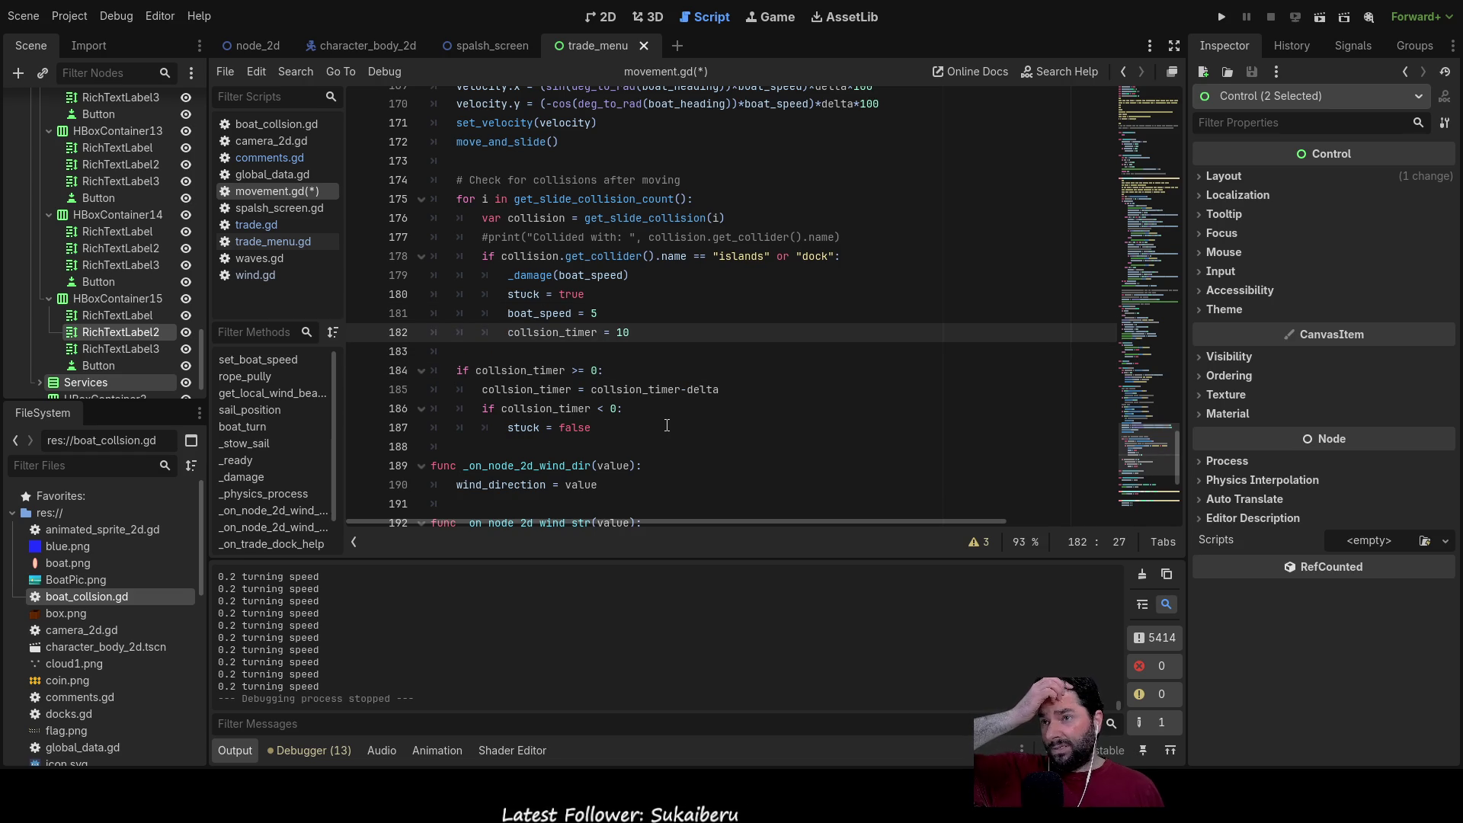
{"action": "key", "text": "Down"}
{"action": "key", "text": "Down"}
{"action": "key", "text": "Down"}
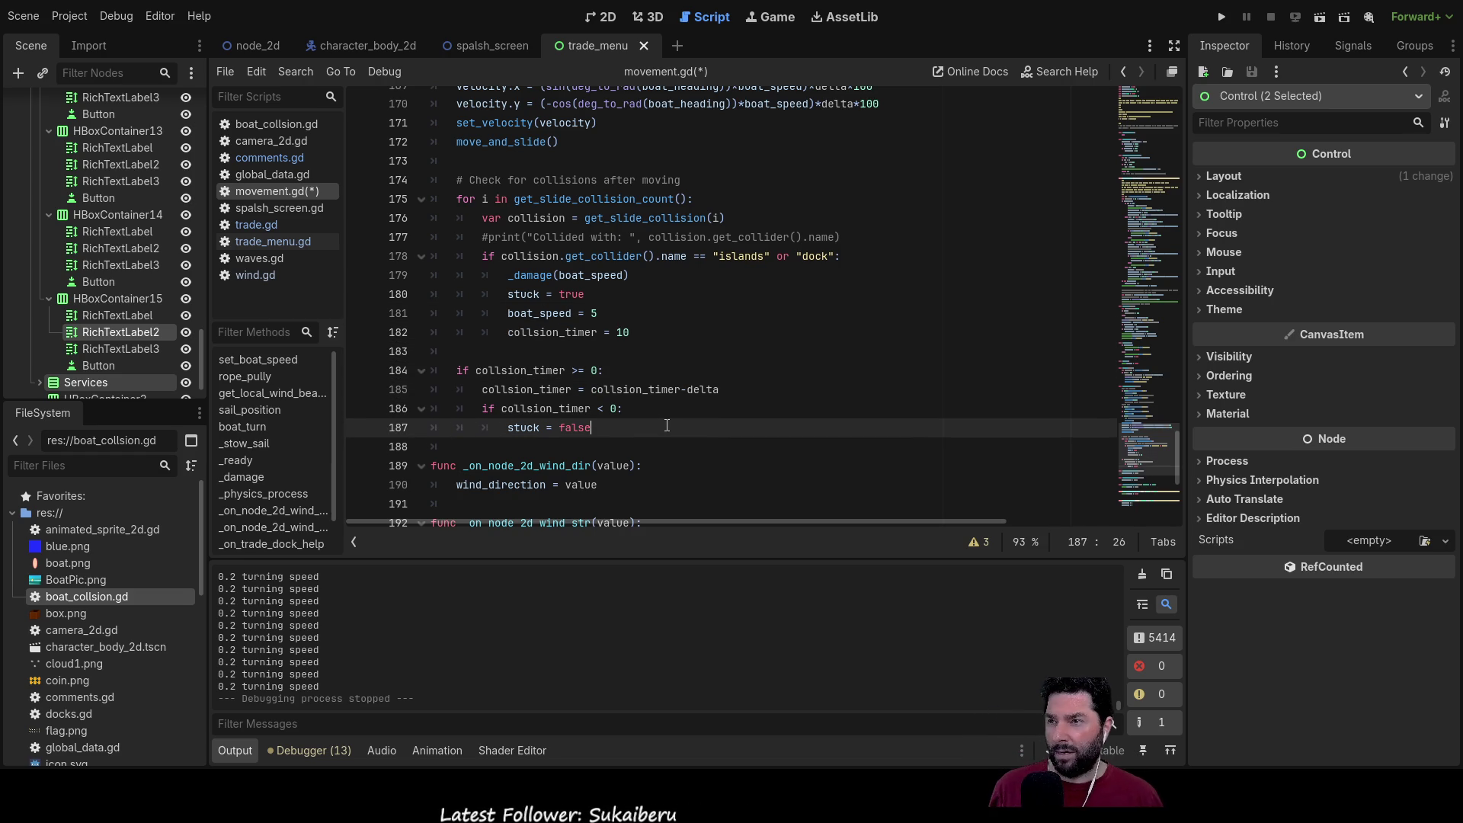
{"action": "left_click", "coordinate": [1220, 18]}
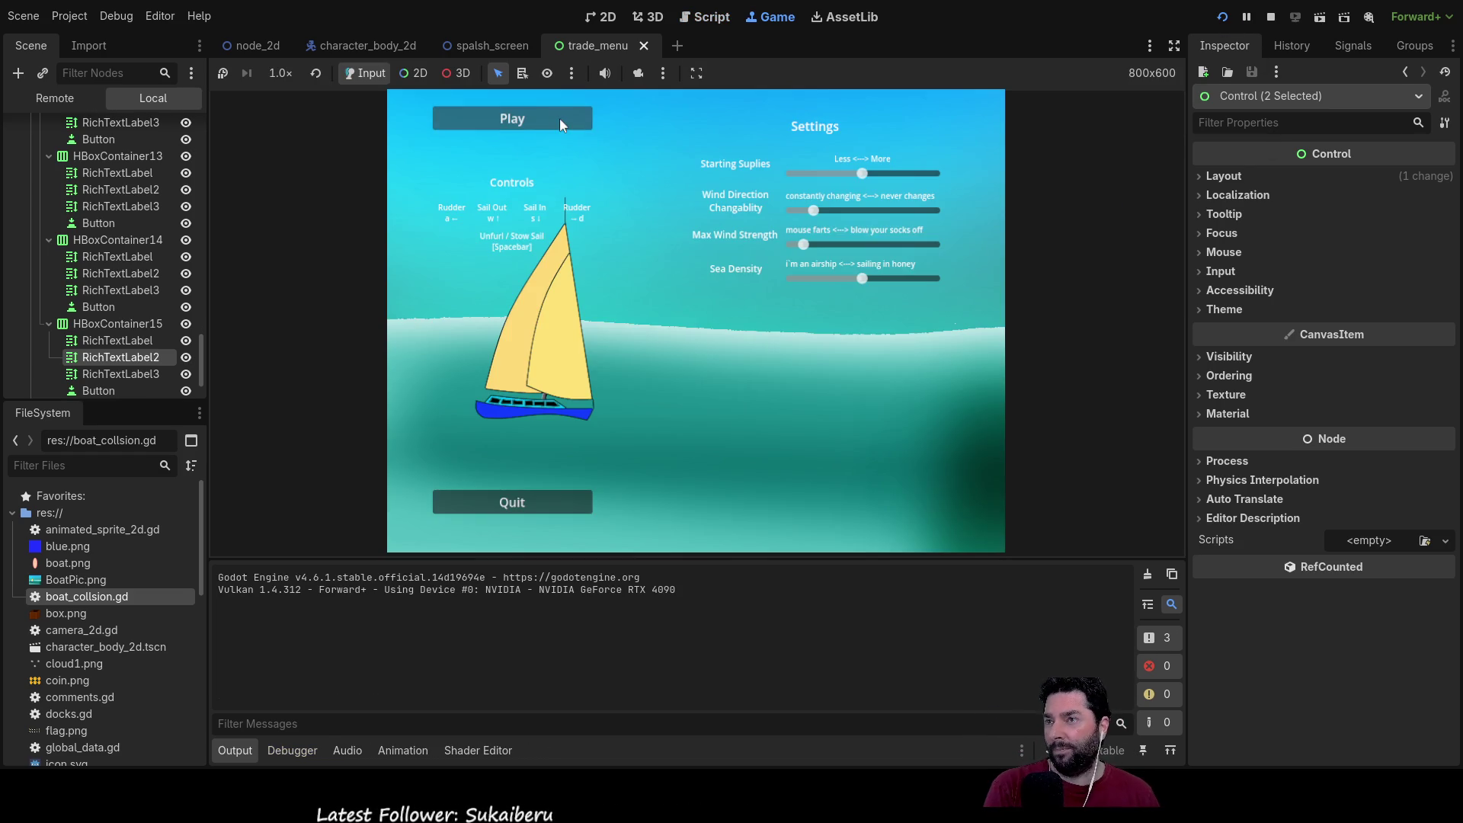
{"action": "left_click", "coordinate": [560, 125]}
{"action": "key", "text": "w"}
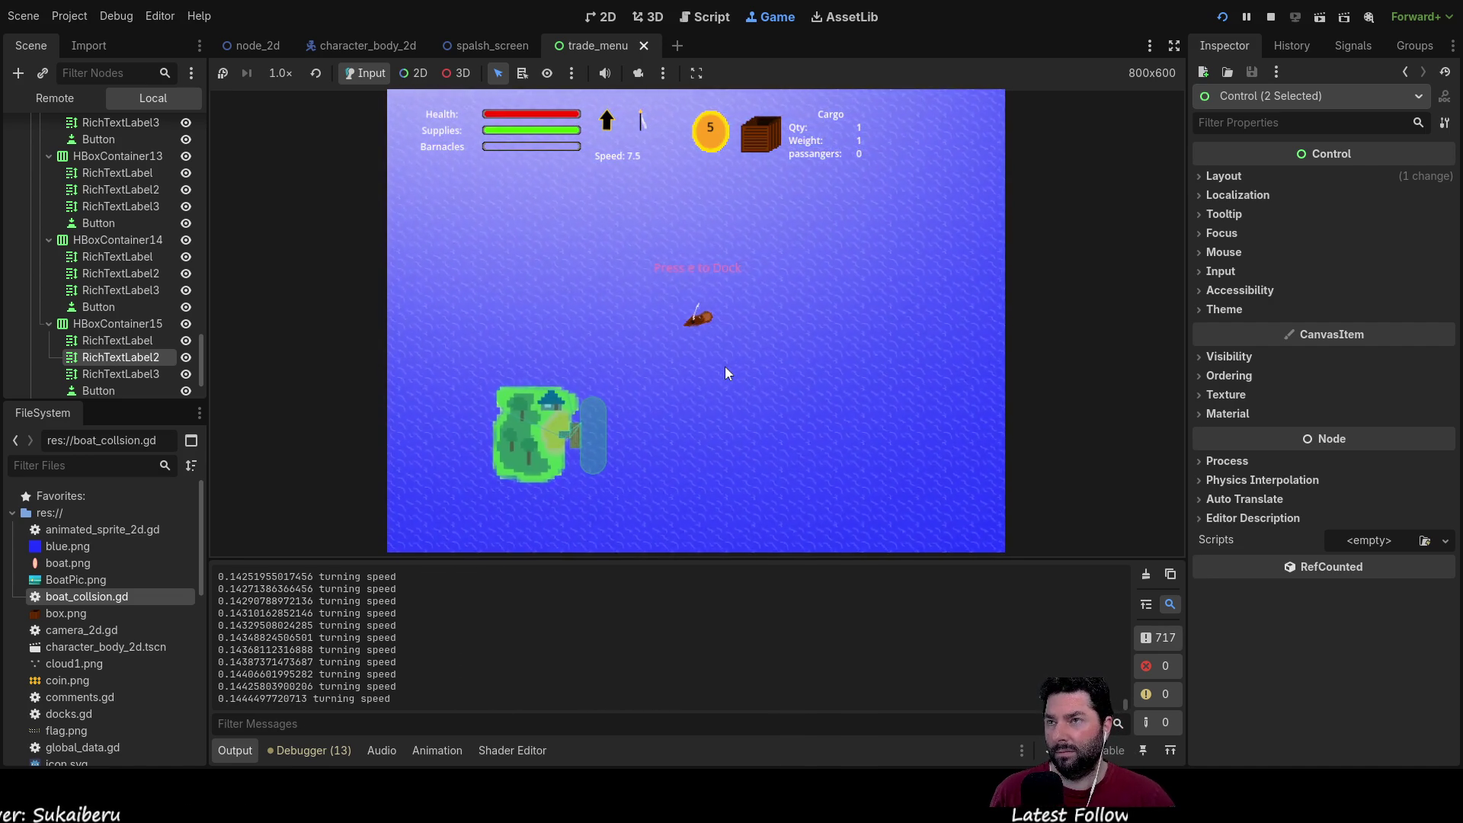
{"action": "scroll", "coordinate": [724, 365], "scroll_direction": "up", "scroll_amount": 2}
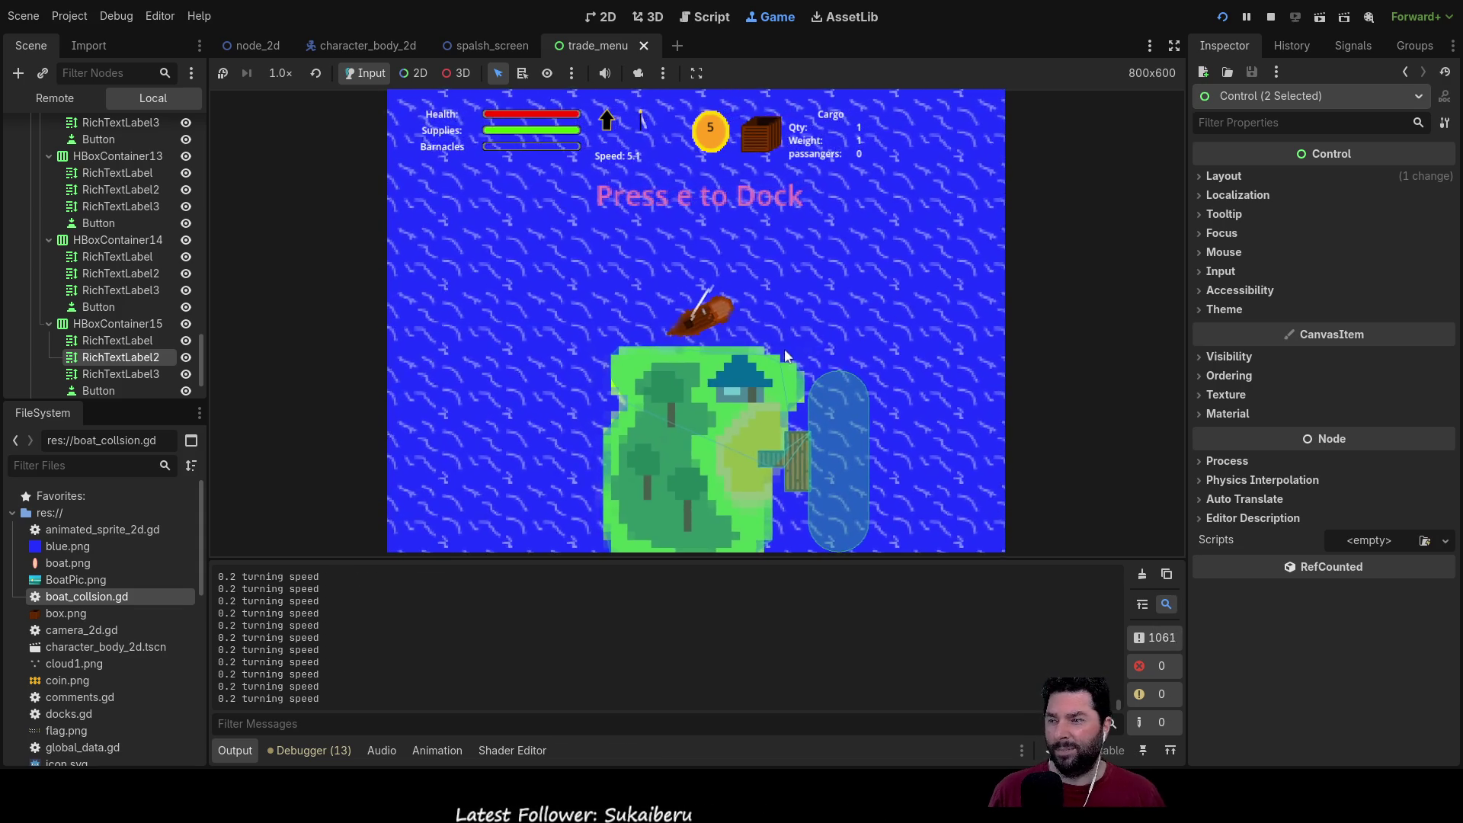
{"action": "key", "text": "w"}
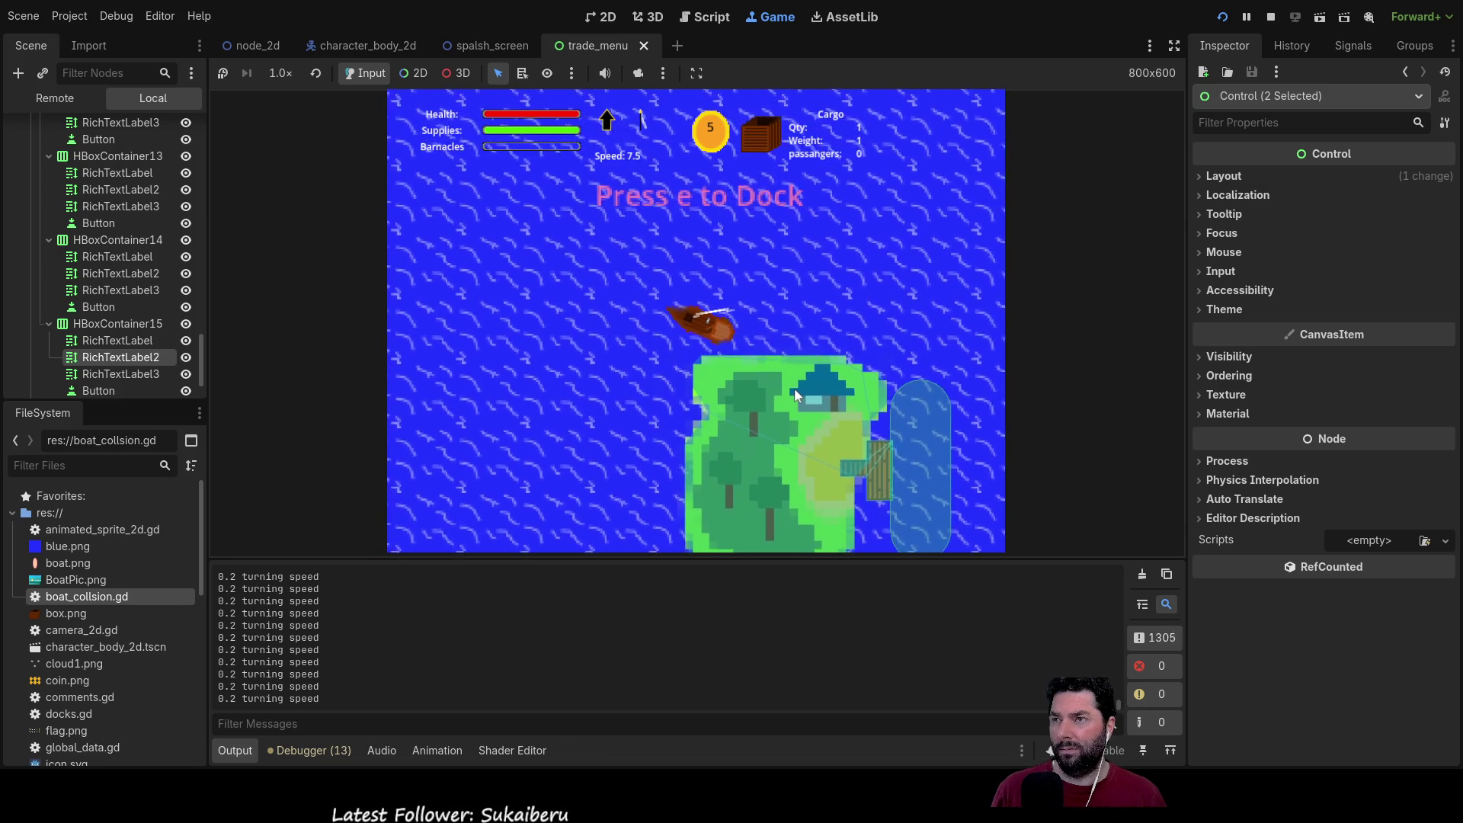
{"action": "key", "text": "w"}
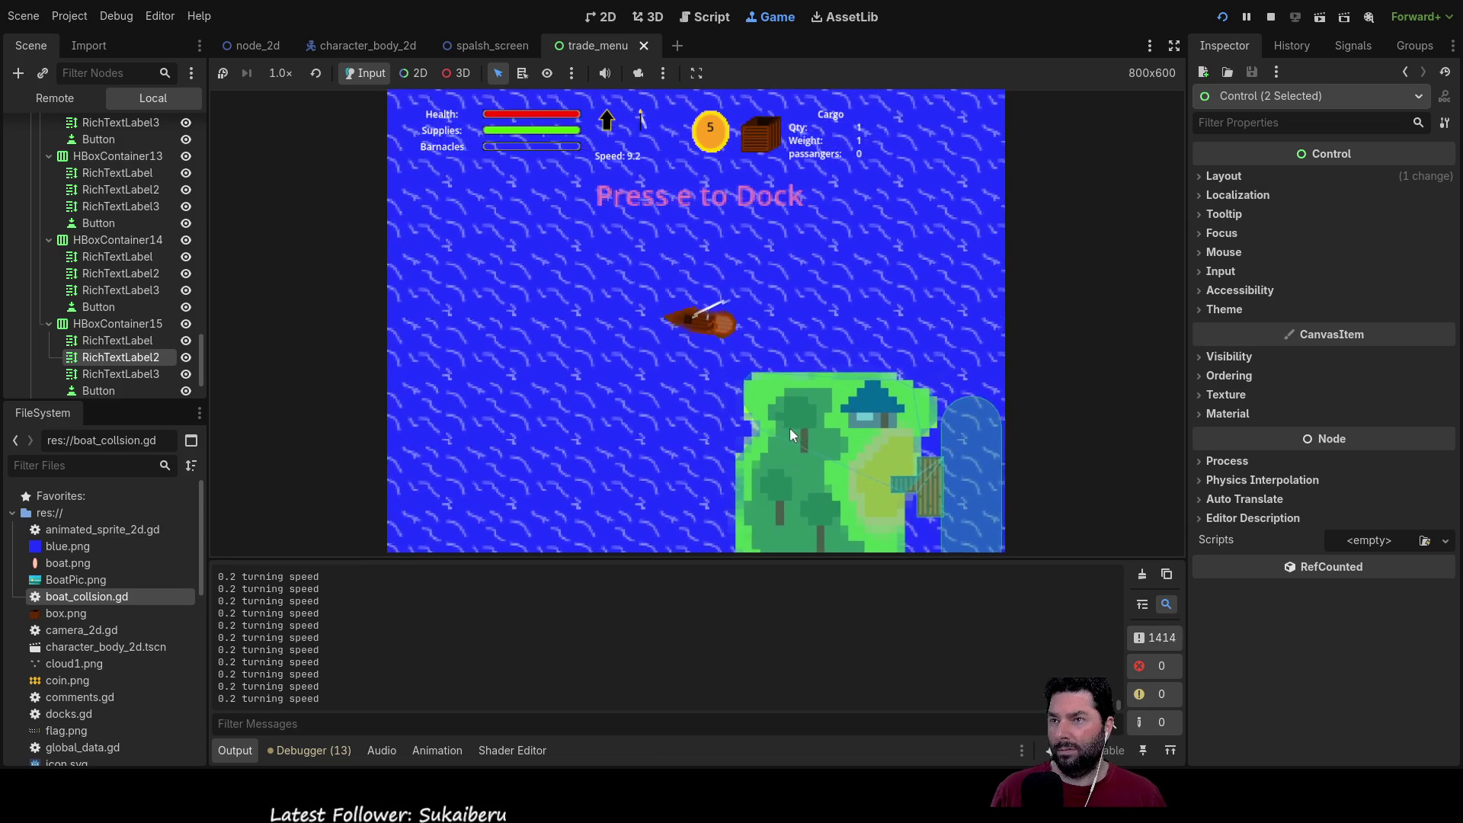
{"action": "key", "text": "a"}
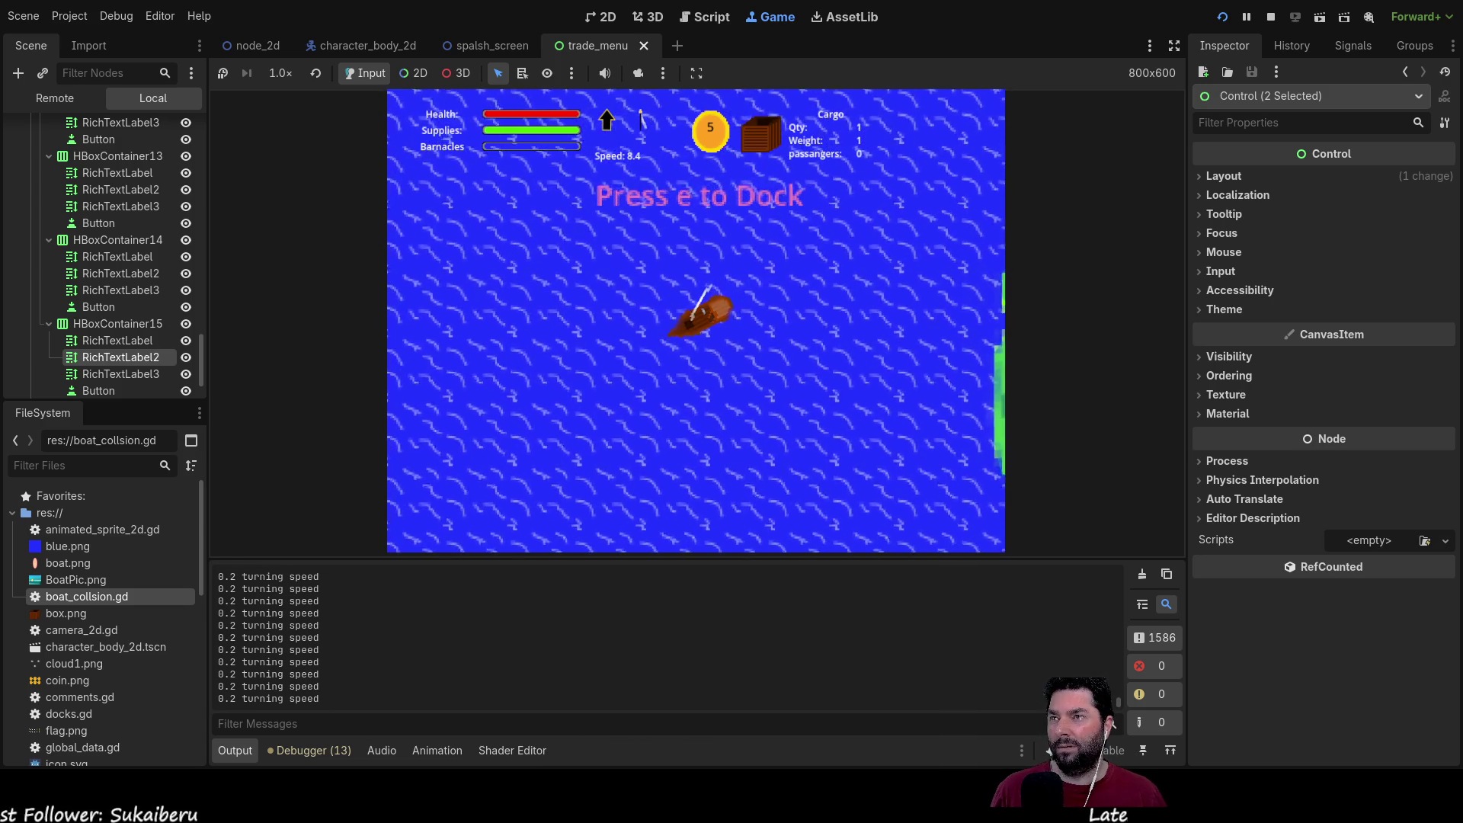
{"action": "left_click", "coordinate": [1270, 16]}
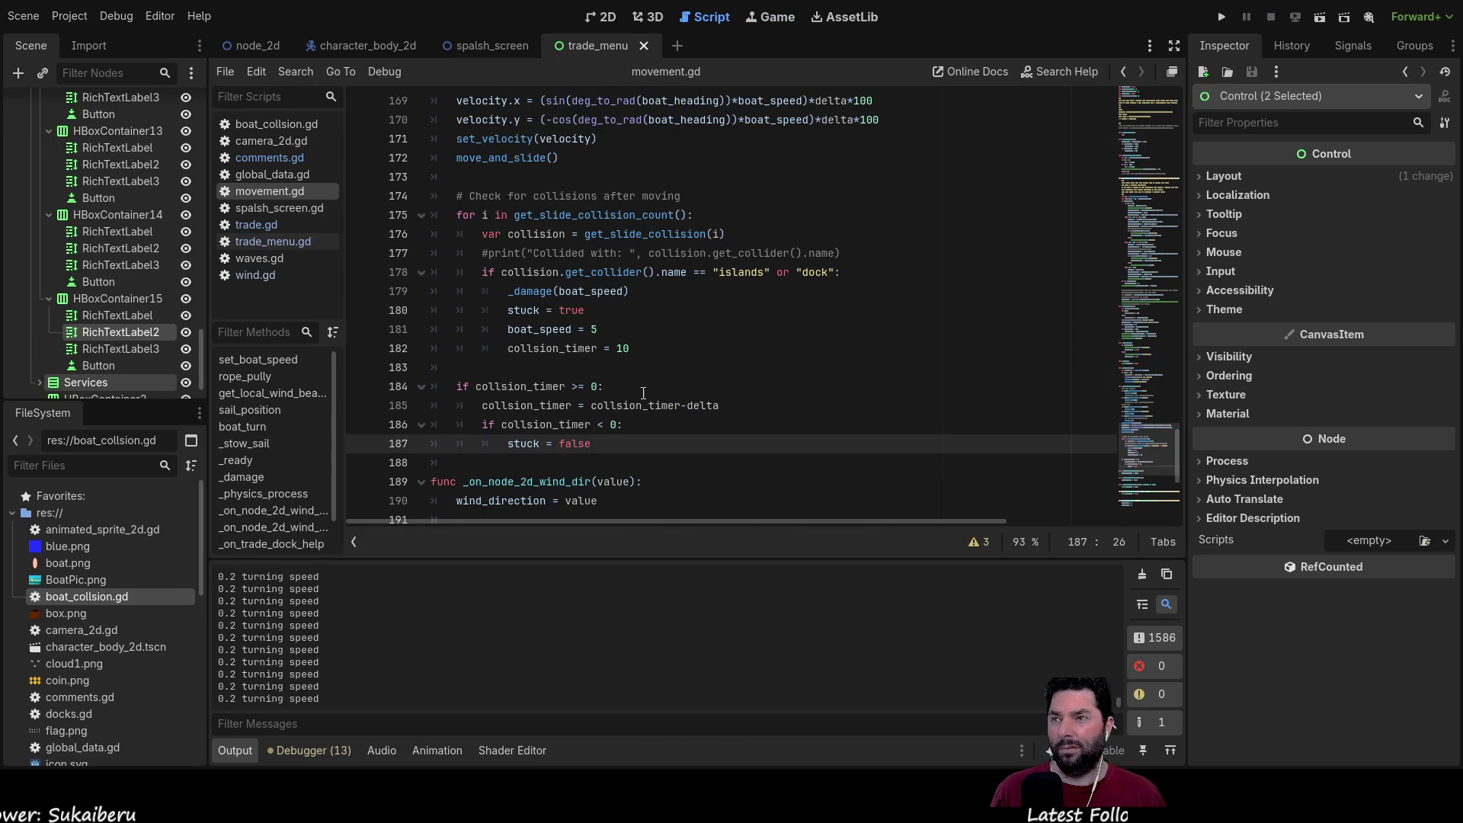
Step: Change the collision stuck timer from 10 to 2
{"action": "left_click", "coordinate": [635, 348]}
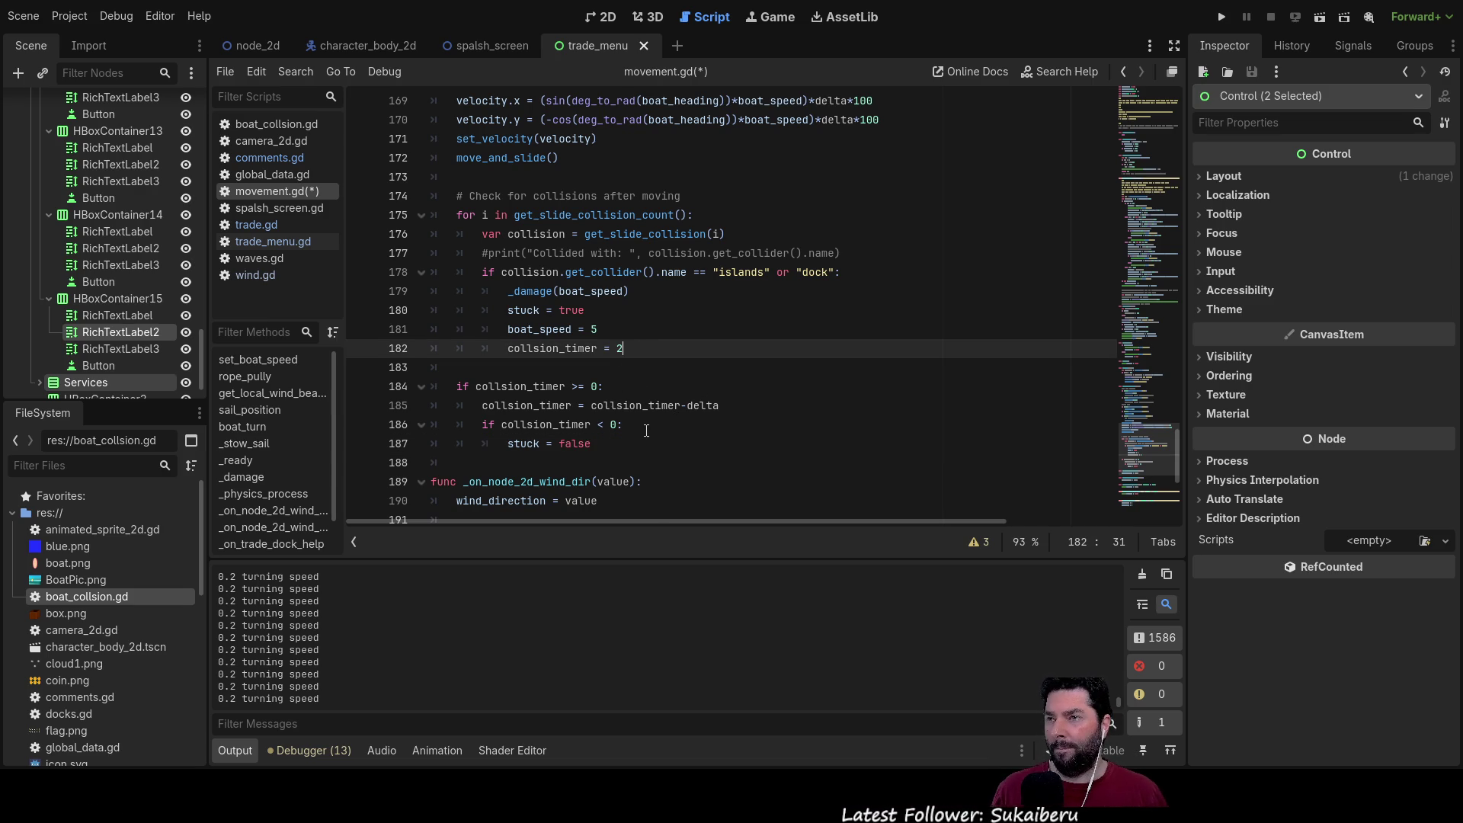
{"action": "scroll", "coordinate": [642, 427], "scroll_direction": "up", "scroll_amount": 20}
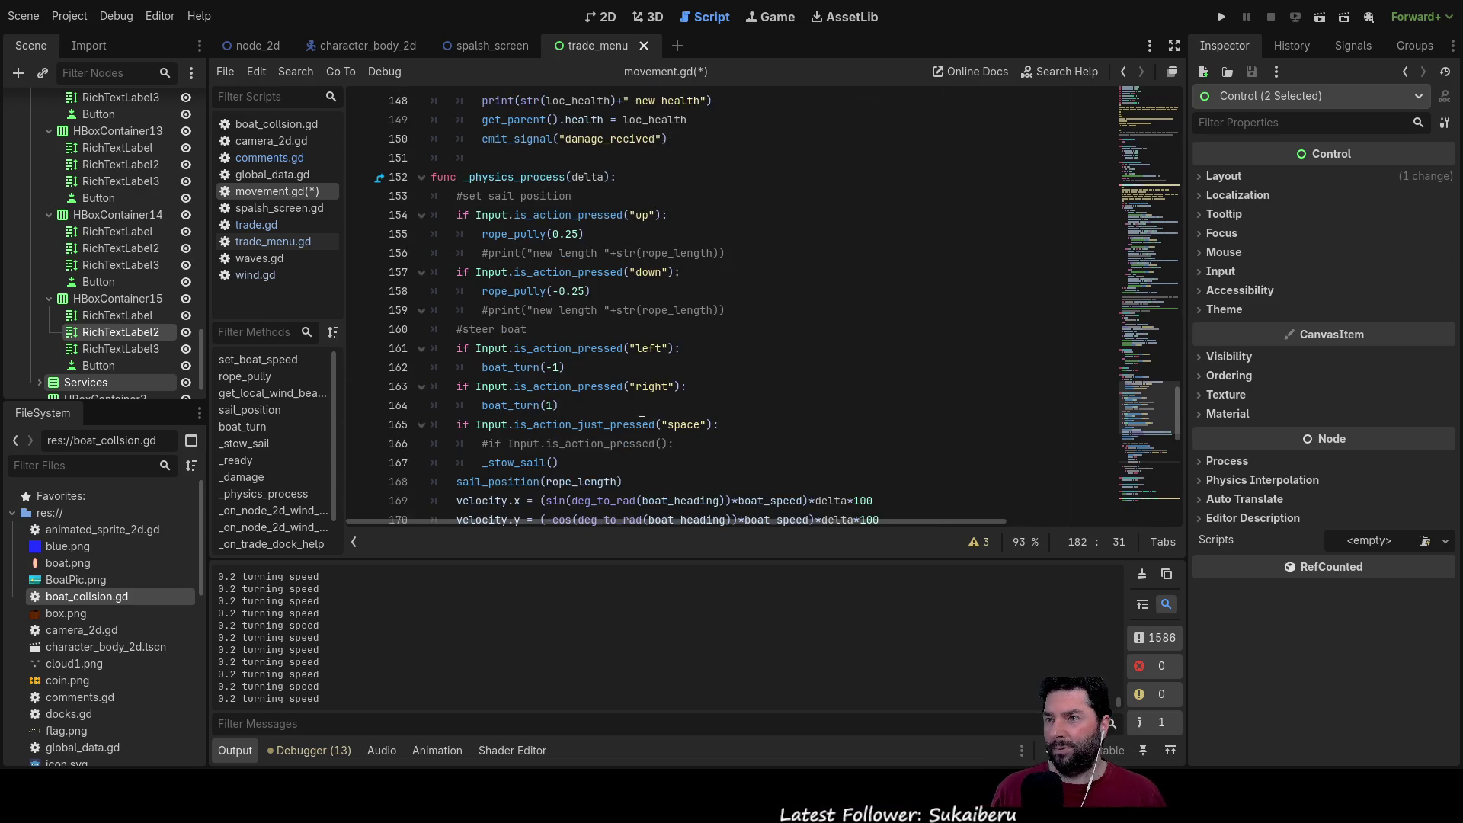
{"action": "scroll", "coordinate": [637, 421], "scroll_direction": "up", "scroll_amount": 17}
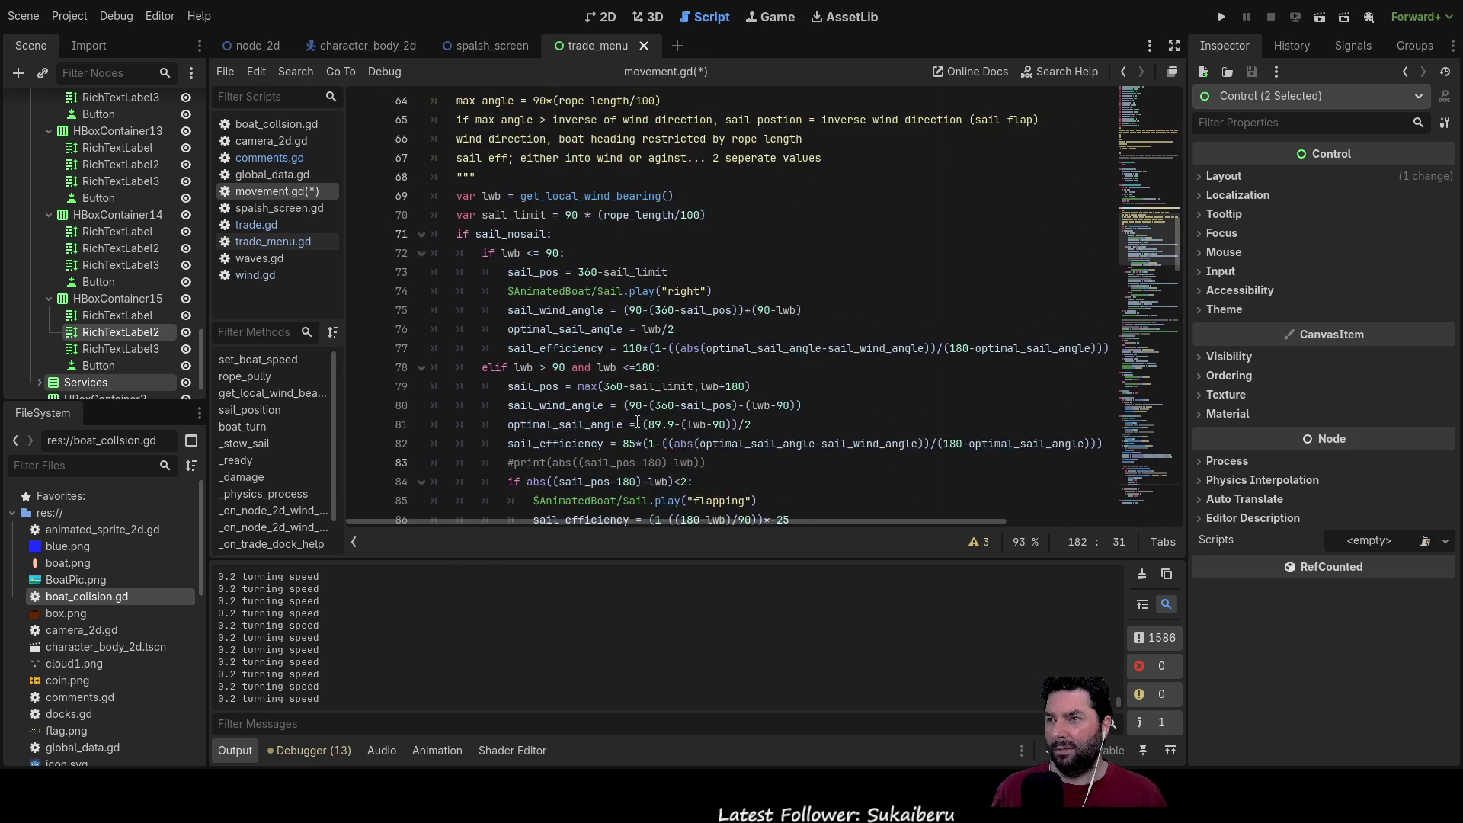
{"action": "scroll", "coordinate": [635, 416], "scroll_direction": "up", "scroll_amount": 4}
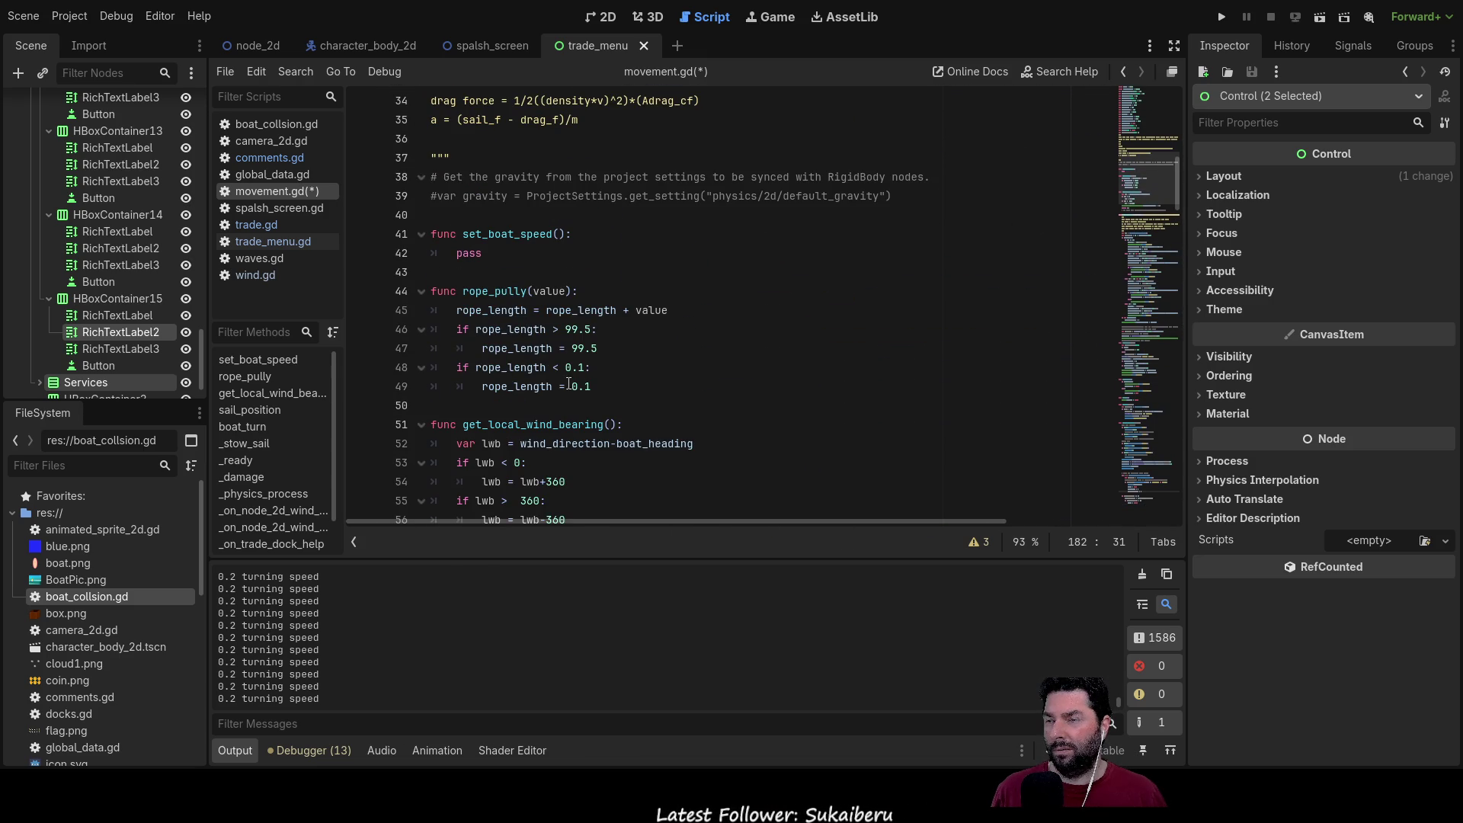
{"action": "scroll", "coordinate": [527, 272], "scroll_direction": "up", "scroll_amount": 3}
{"action": "scroll", "coordinate": [563, 328], "scroll_direction": "down", "scroll_amount": 4}
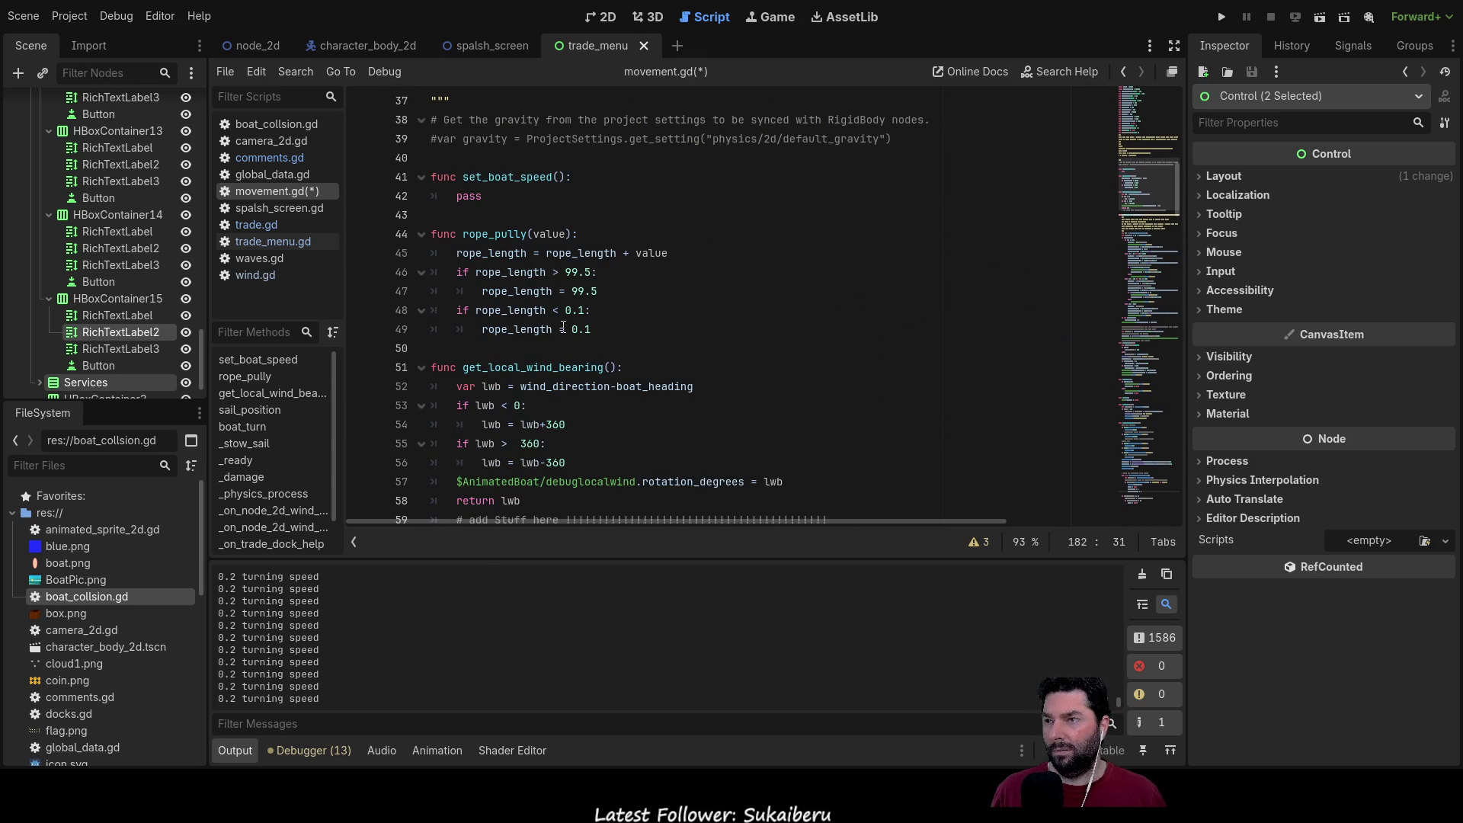
{"action": "scroll", "coordinate": [563, 327], "scroll_direction": "up", "scroll_amount": 11}
{"action": "scroll", "coordinate": [569, 334], "scroll_direction": "down", "scroll_amount": 10}
{"action": "scroll", "coordinate": [570, 334], "scroll_direction": "down", "scroll_amount": 15}
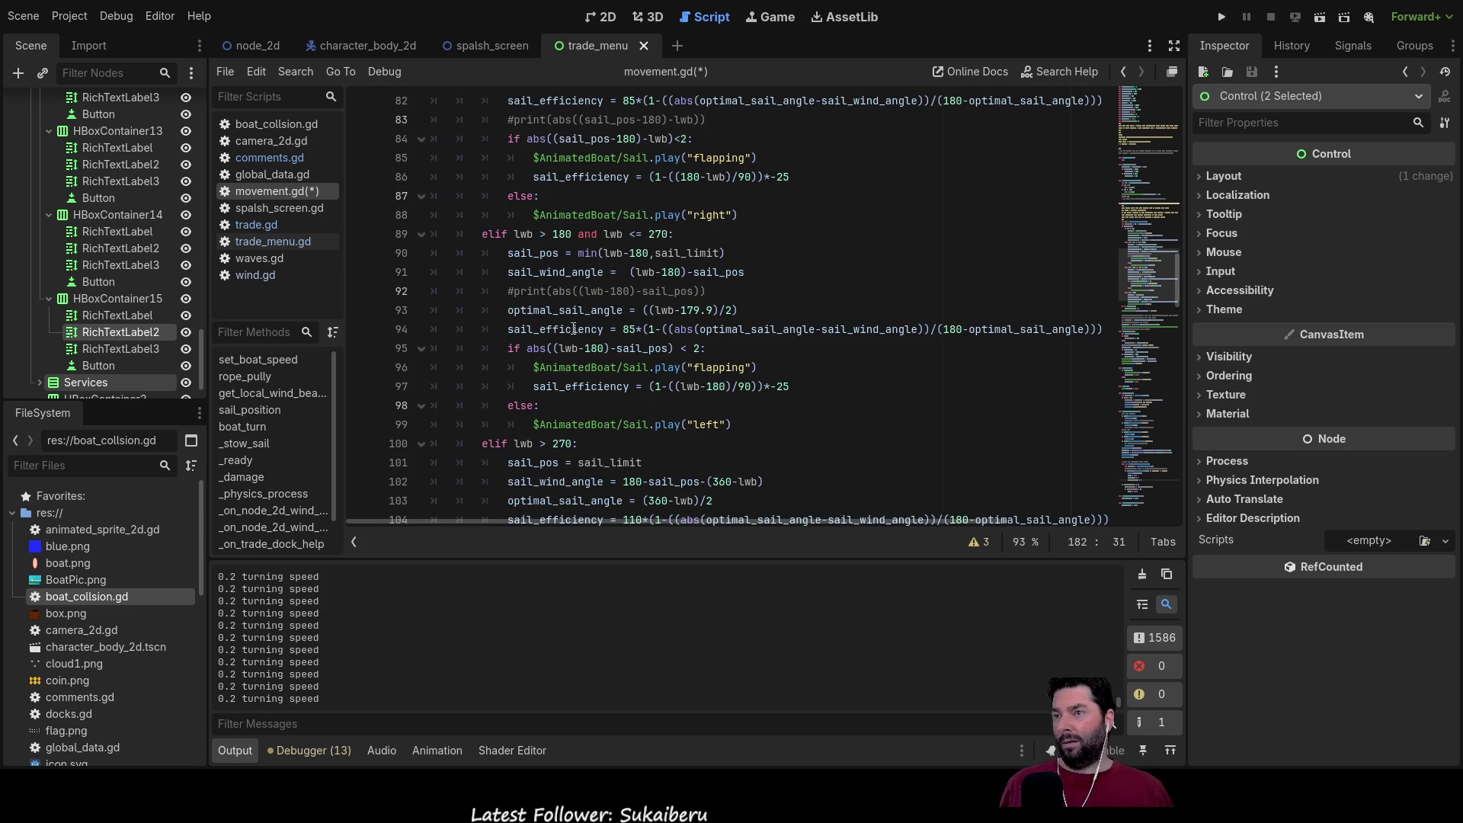
{"action": "scroll", "coordinate": [582, 363], "scroll_direction": "down", "scroll_amount": 8}
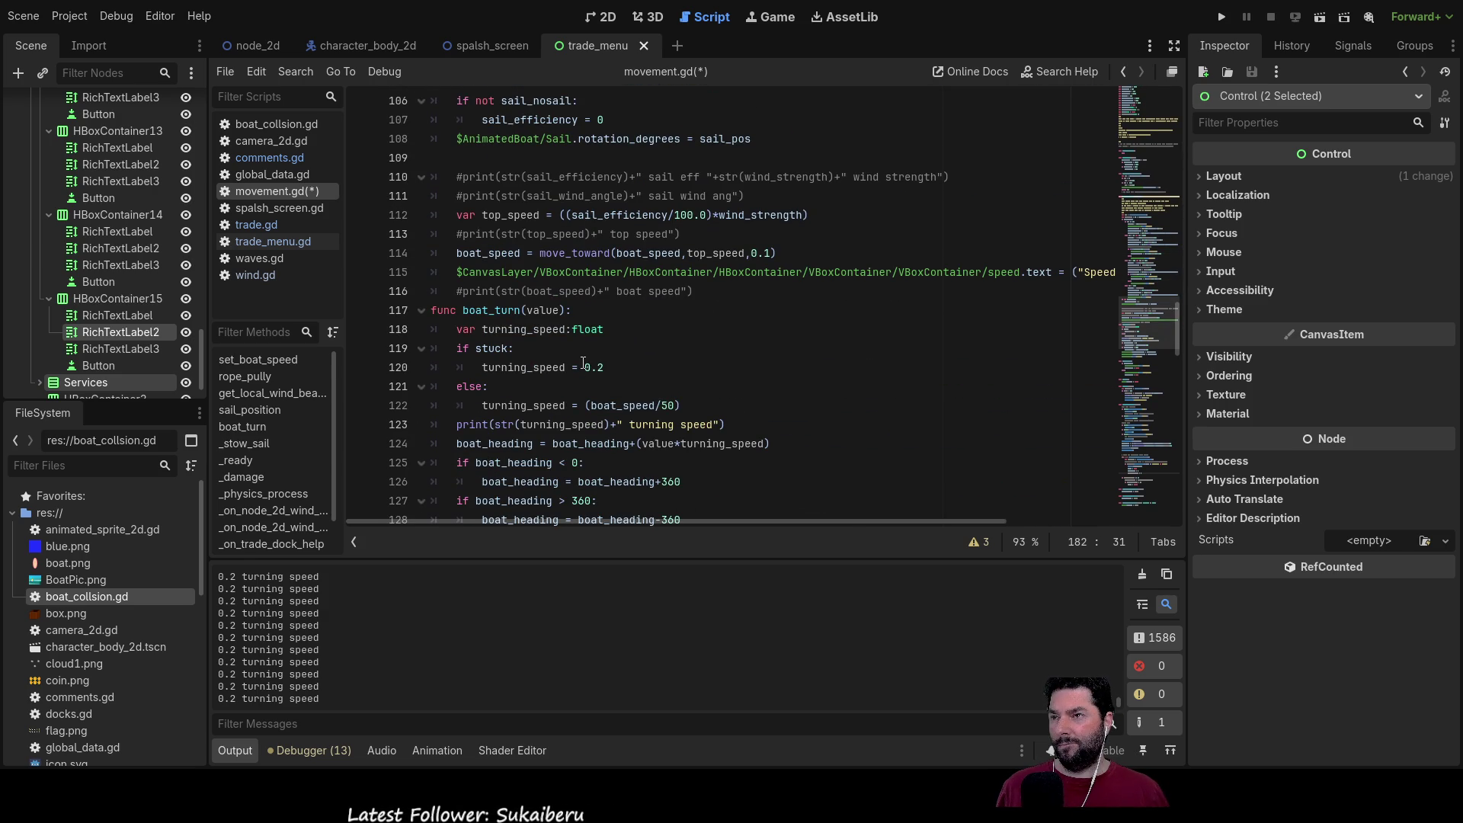
{"action": "scroll", "coordinate": [500, 373], "scroll_direction": "down", "scroll_amount": 2}
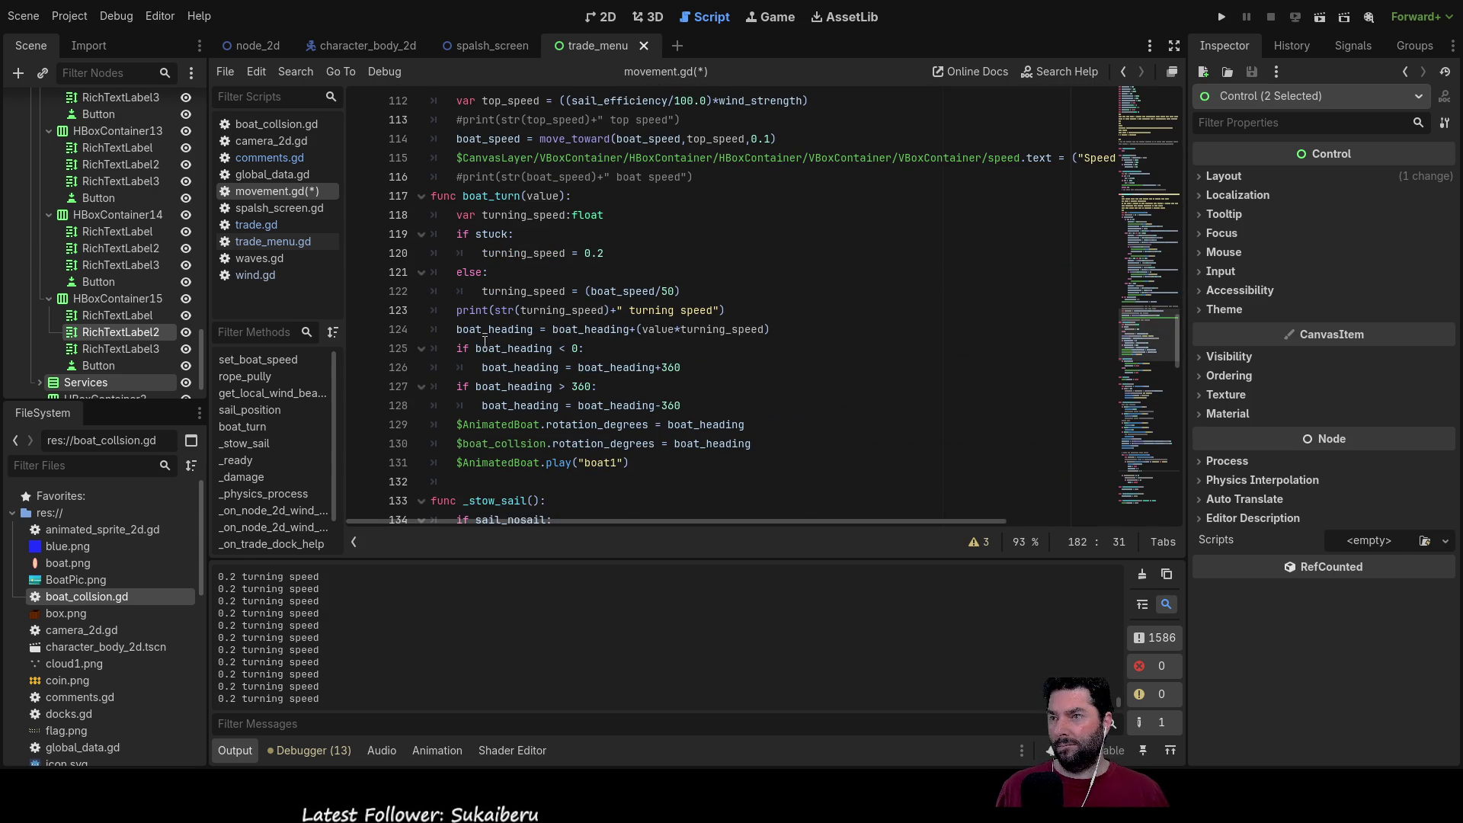
Step: Comment out the turning-speed print on line 123
{"action": "left_click", "coordinate": [461, 312]}
{"action": "type", "text": "#"}
{"action": "scroll", "coordinate": [450, 229], "scroll_direction": "down", "scroll_amount": 20}
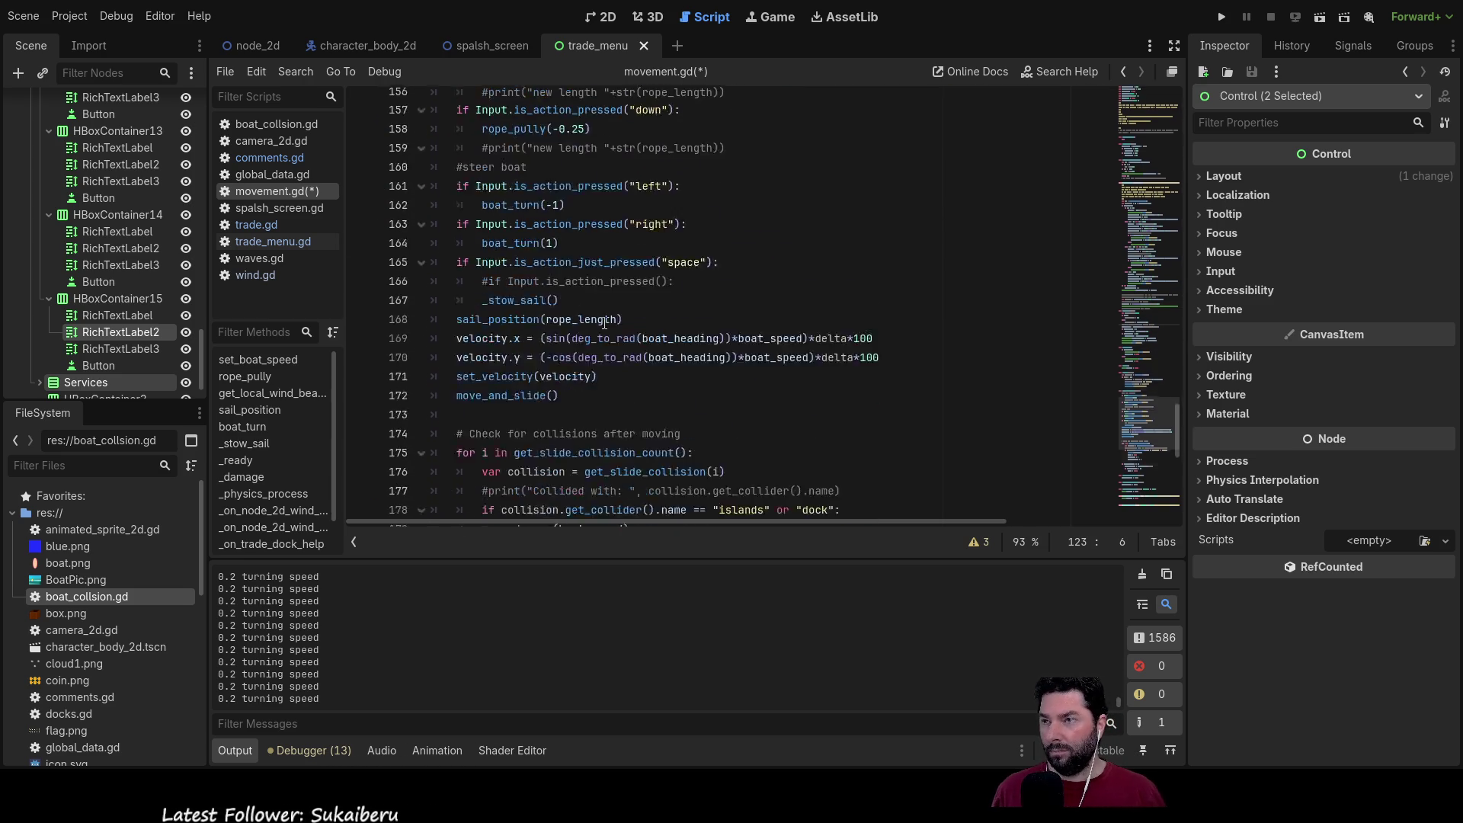
{"action": "left_click", "coordinate": [544, 339]}
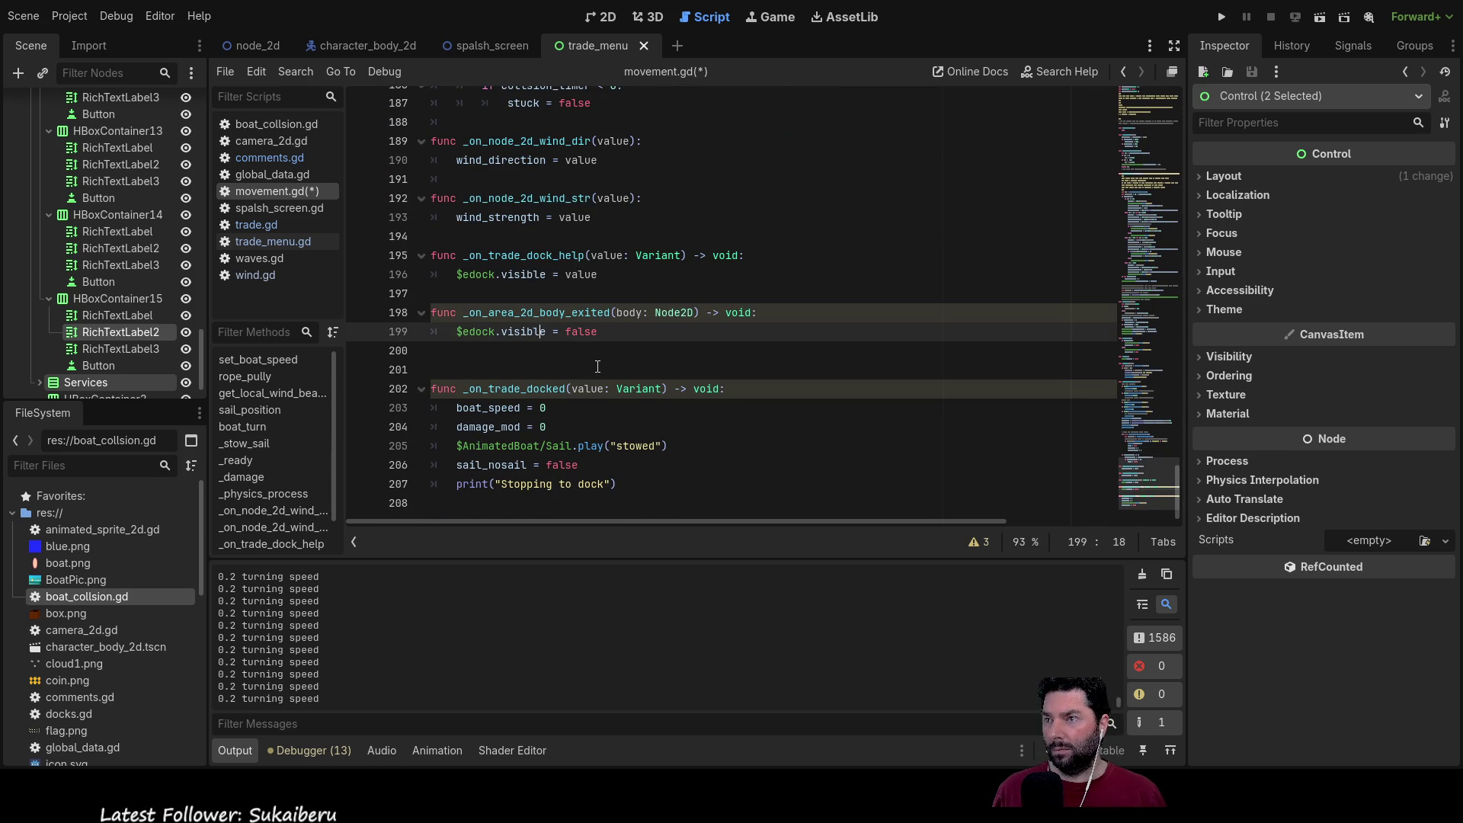
{"action": "scroll", "coordinate": [577, 315], "scroll_direction": "up", "scroll_amount": 4}
Step: Print "free" after stuck = false and run the project to test
{"action": "left_click", "coordinate": [620, 336]}
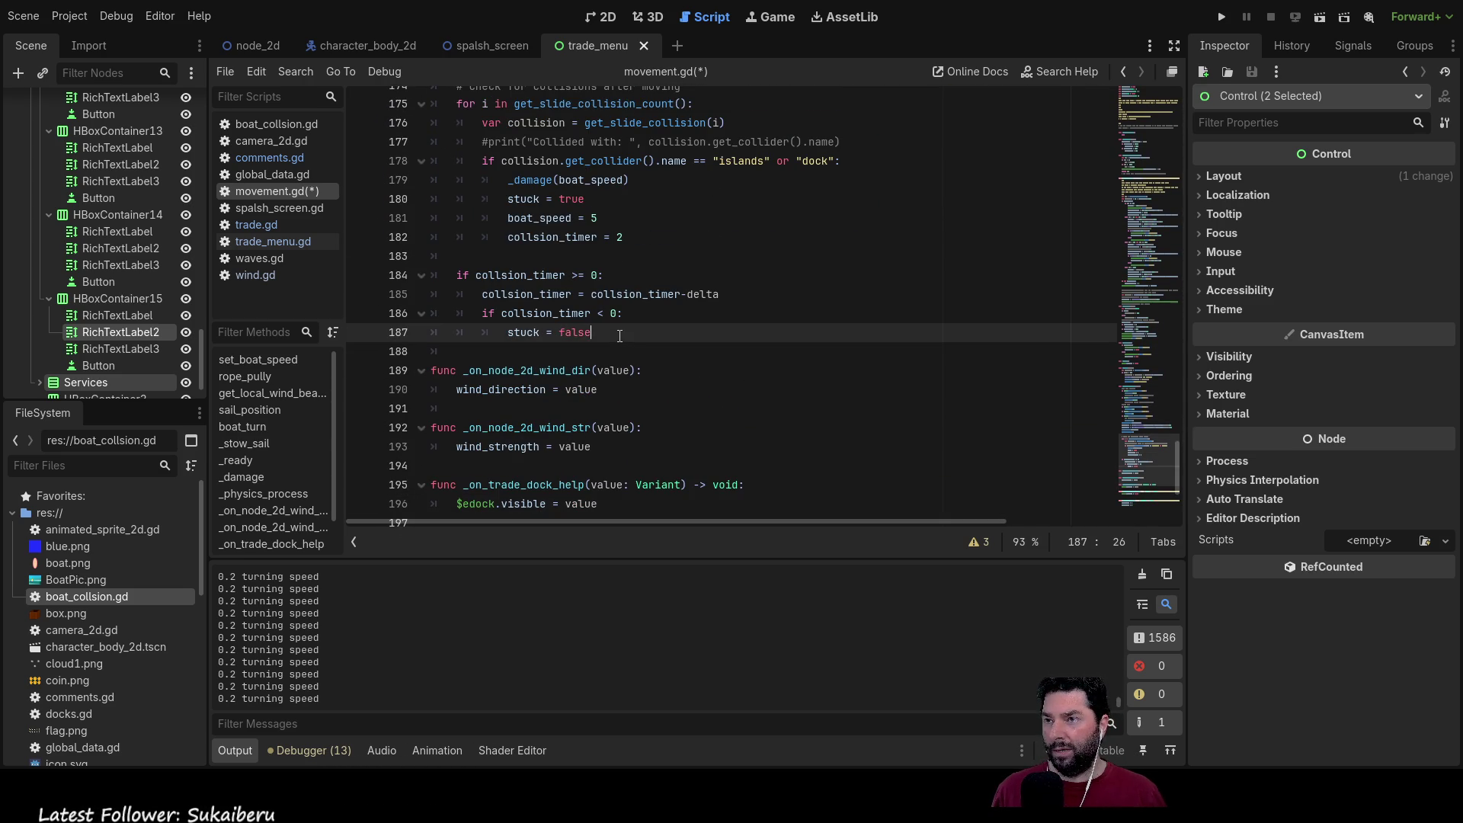
{"action": "key", "text": "Return"}
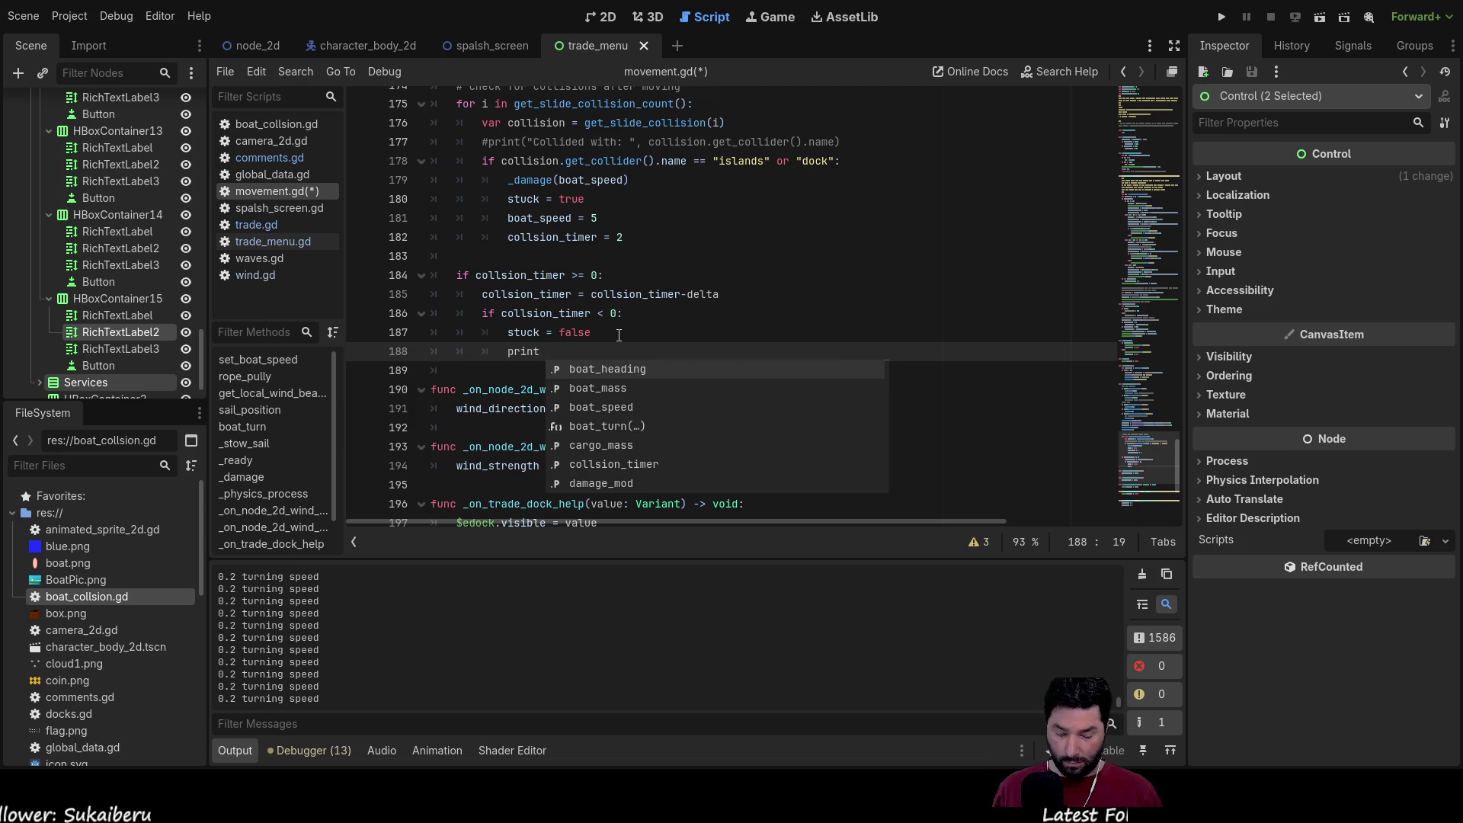
{"action": "key", "text": "BackSpace"}
{"action": "type", "text": "()"}
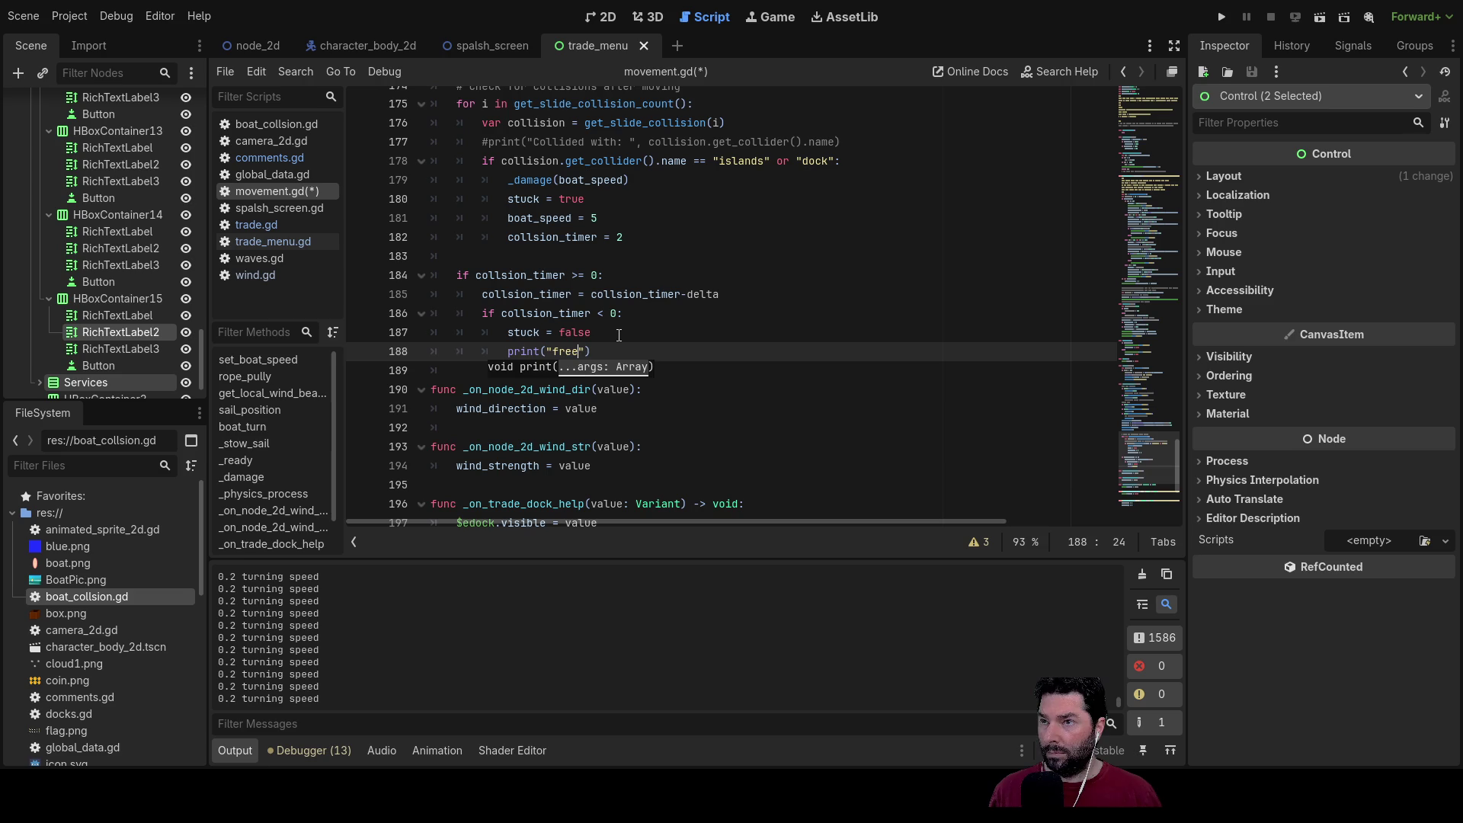
{"action": "left_click", "coordinate": [664, 307]}
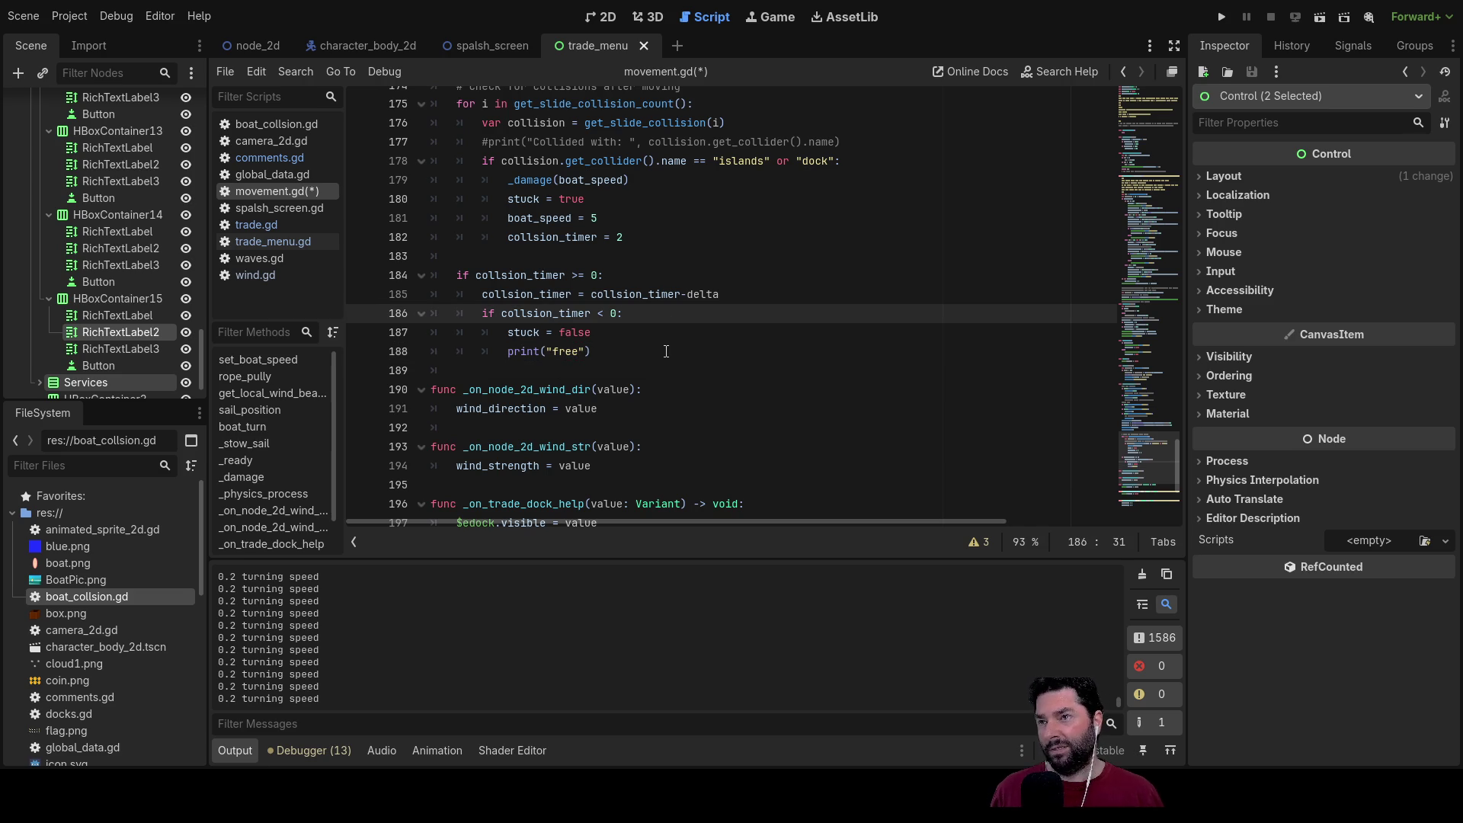
{"action": "left_click", "coordinate": [1219, 17]}
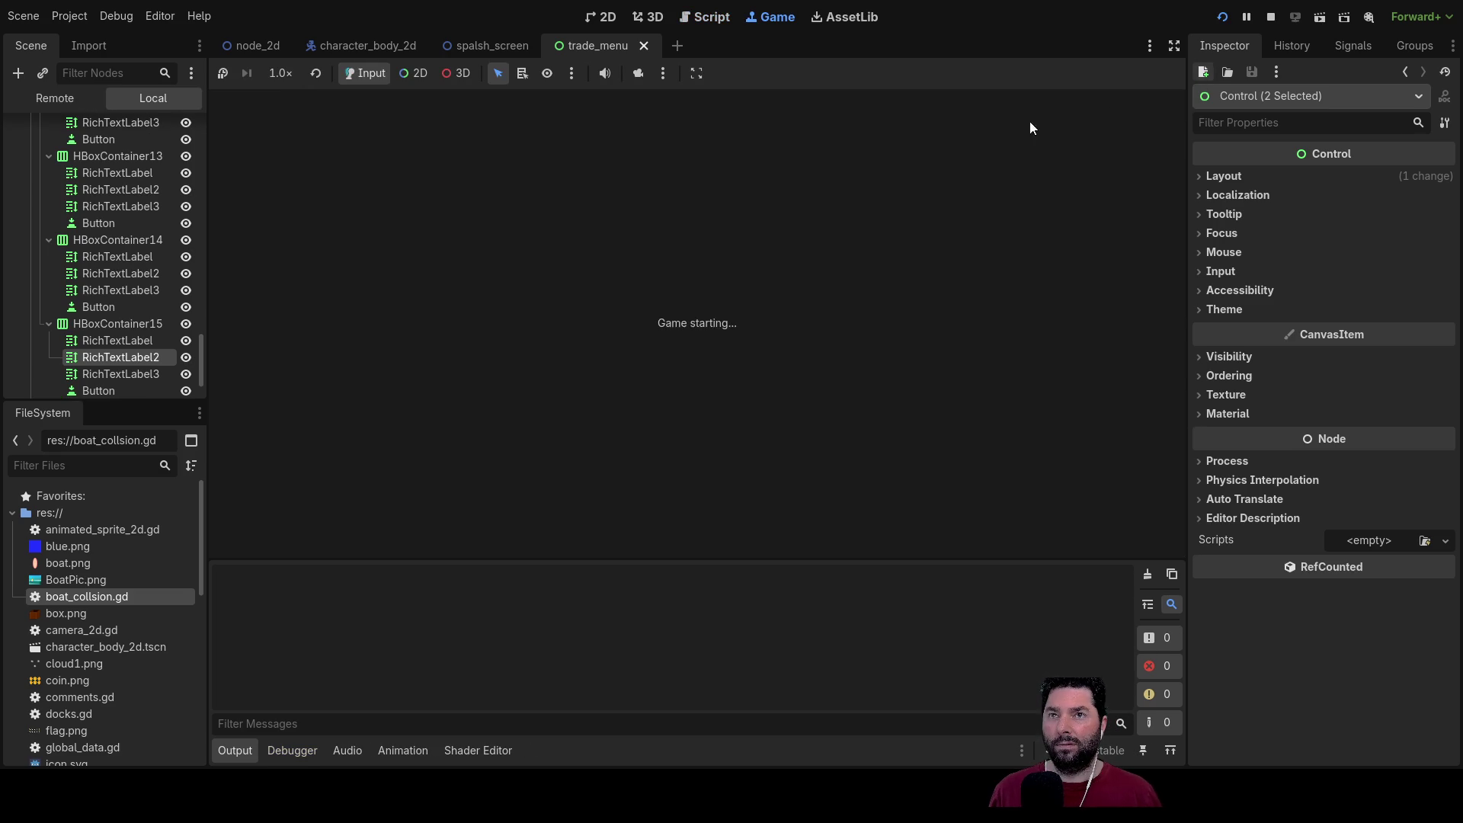
Step: Start the game from the main menu, run it at 4x speed, then return to 1x
{"action": "left_click", "coordinate": [525, 117]}
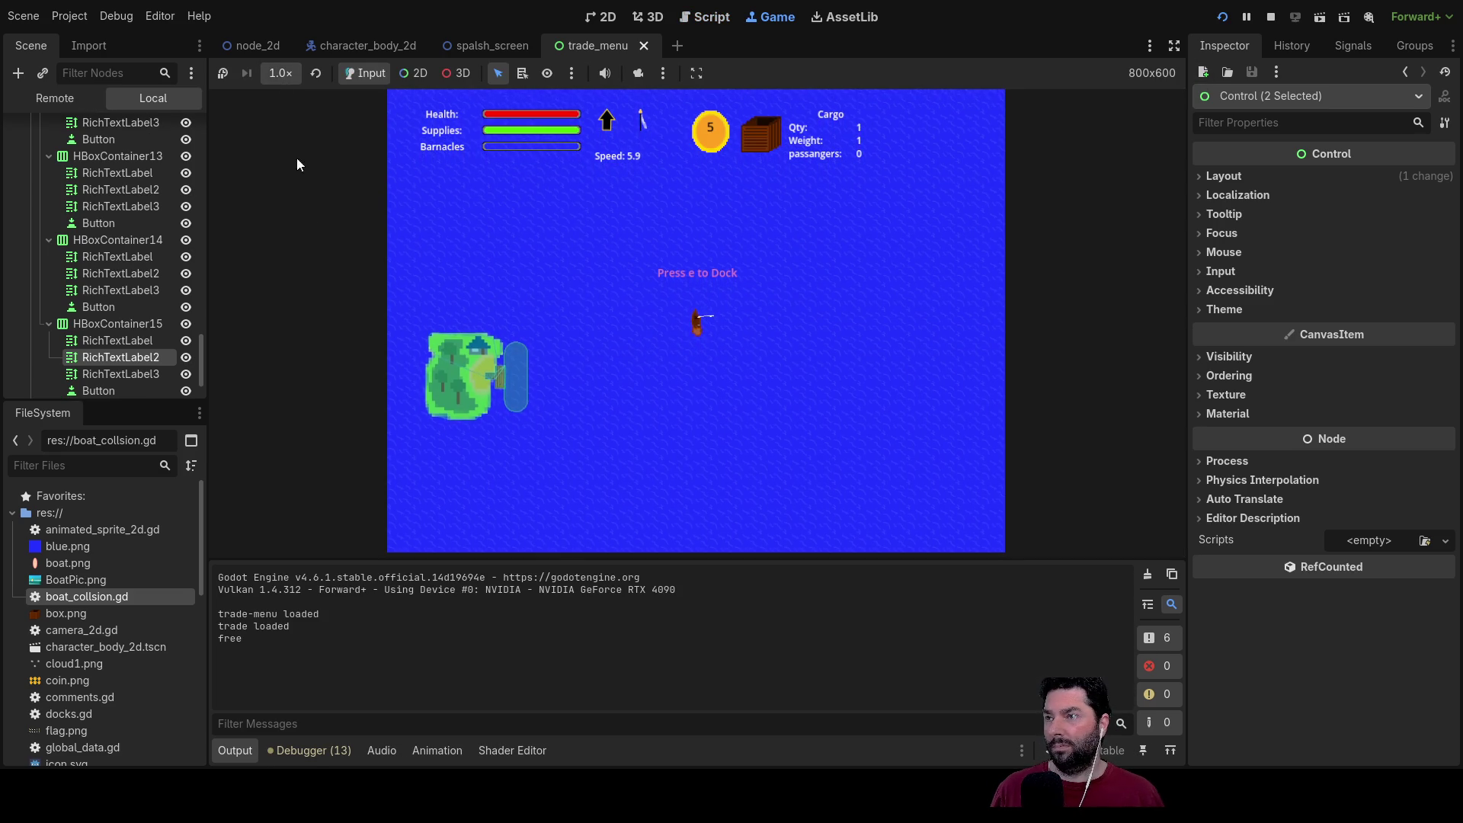
{"action": "left_click", "coordinate": [302, 268]}
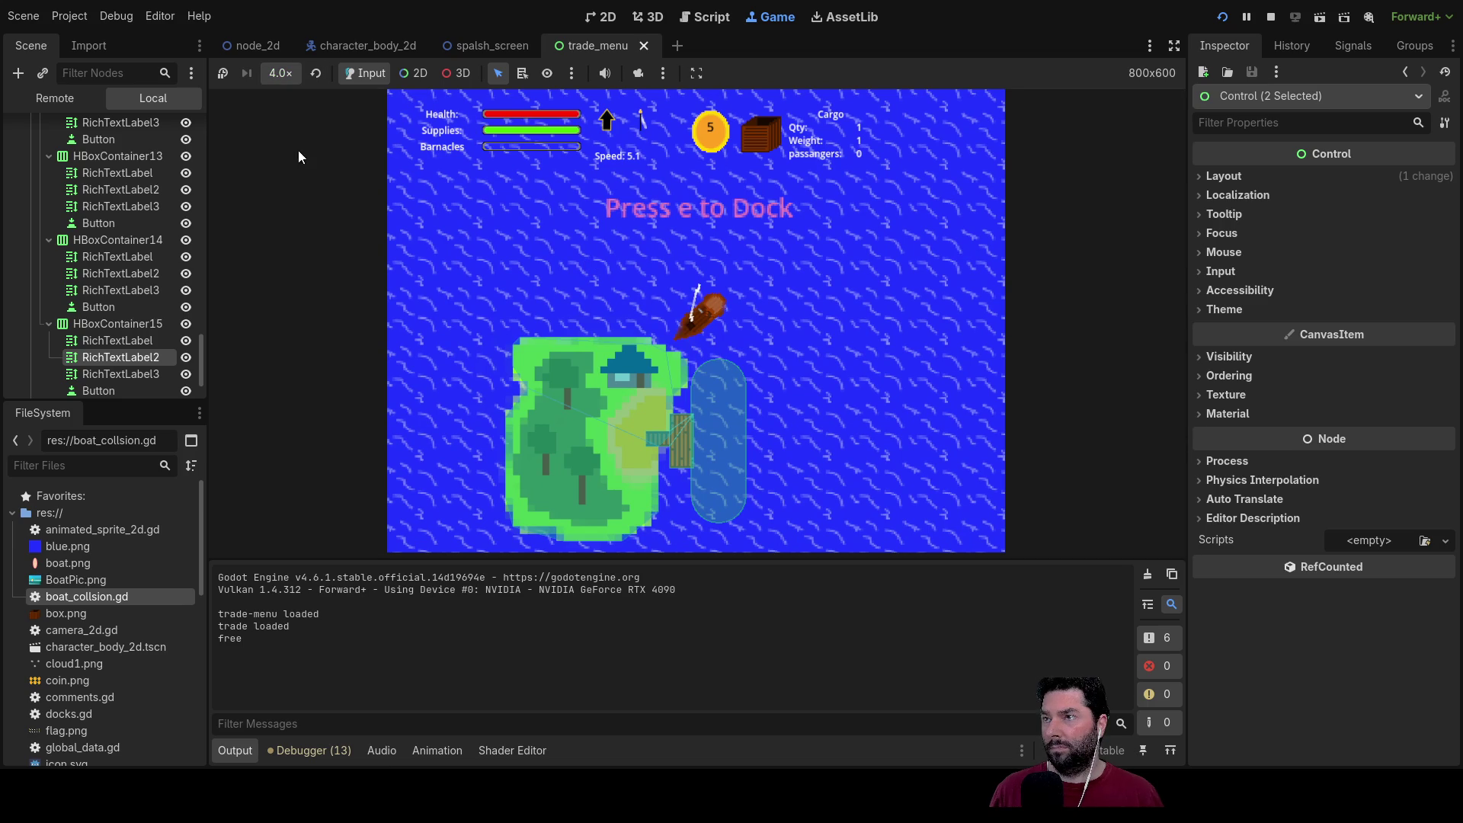
{"action": "left_click", "coordinate": [316, 73]}
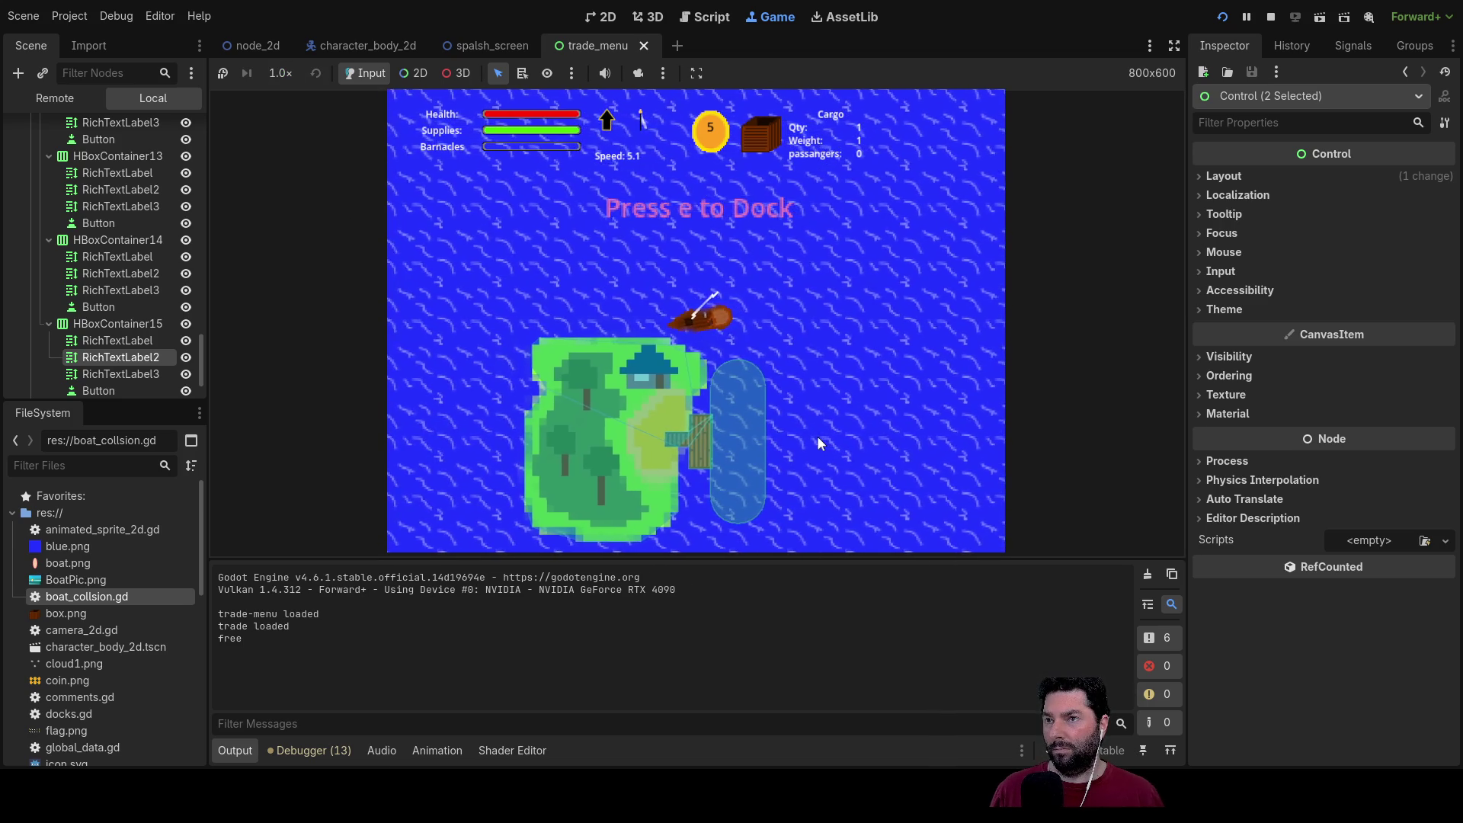
Step: Sail the boat north past the island, accelerating and turning with the arrow keys
{"action": "key", "text": "Up"}
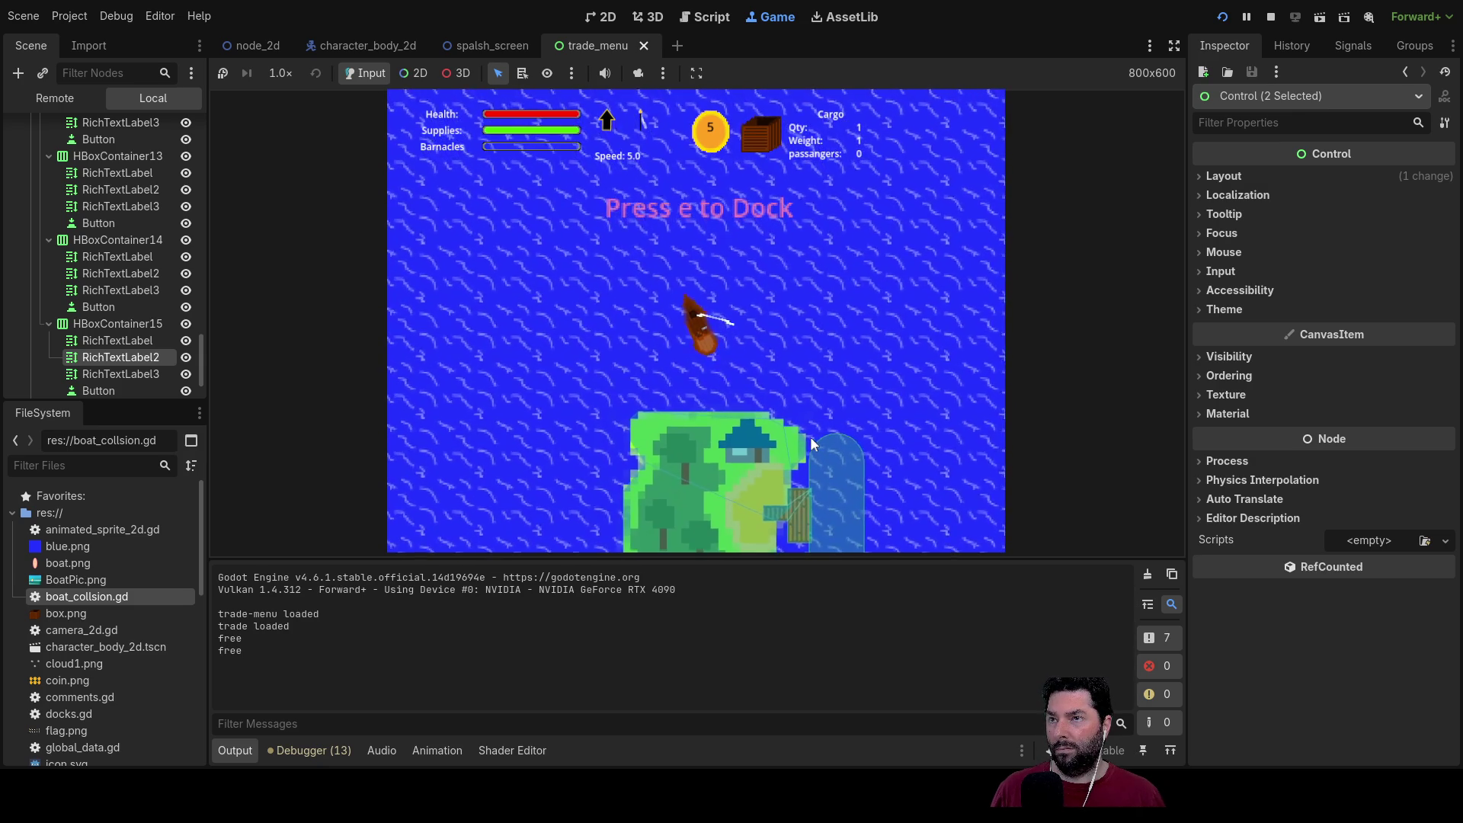
{"action": "key", "text": "Up"}
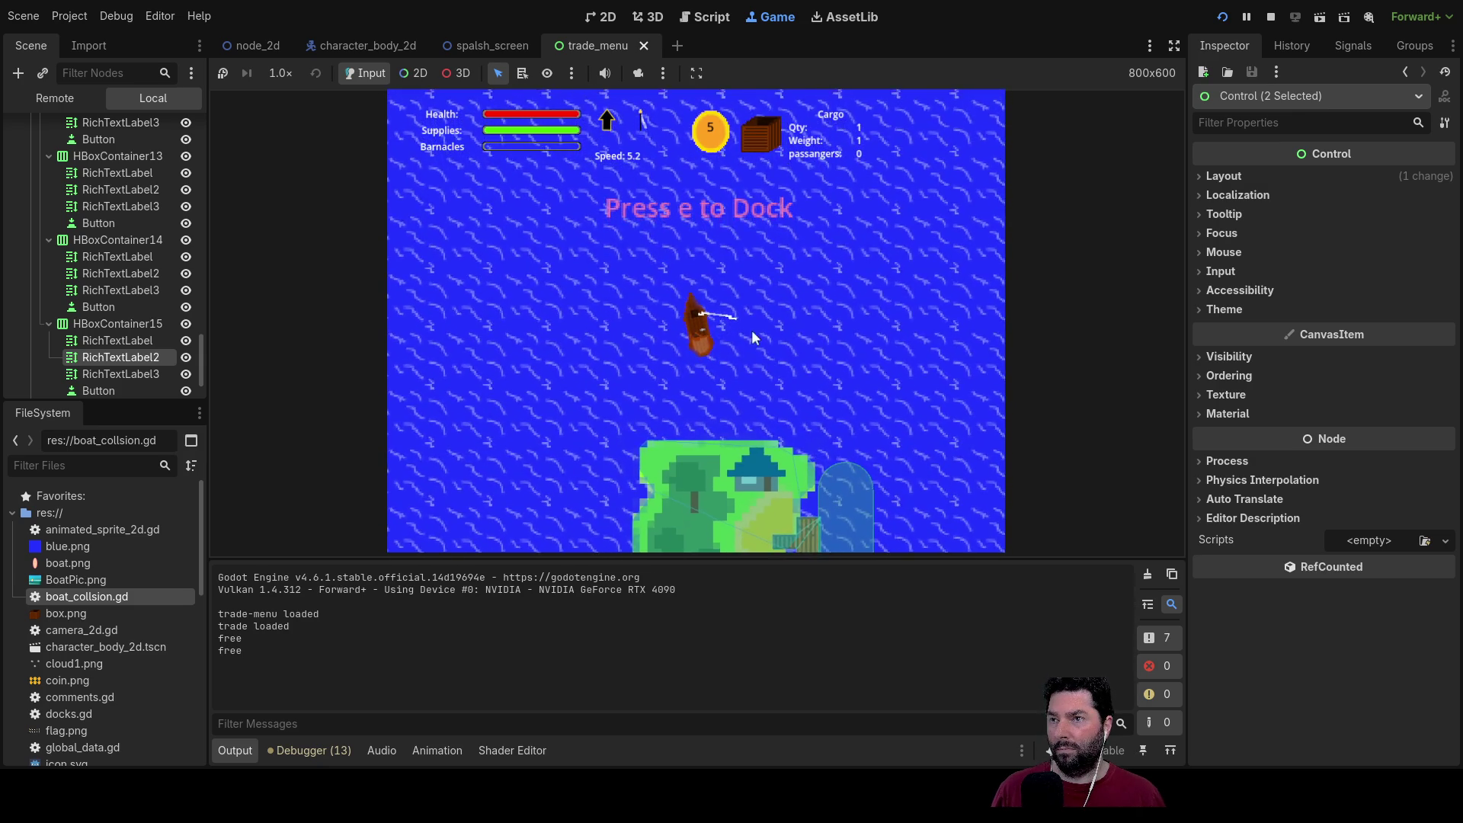
{"action": "key", "text": "Up"}
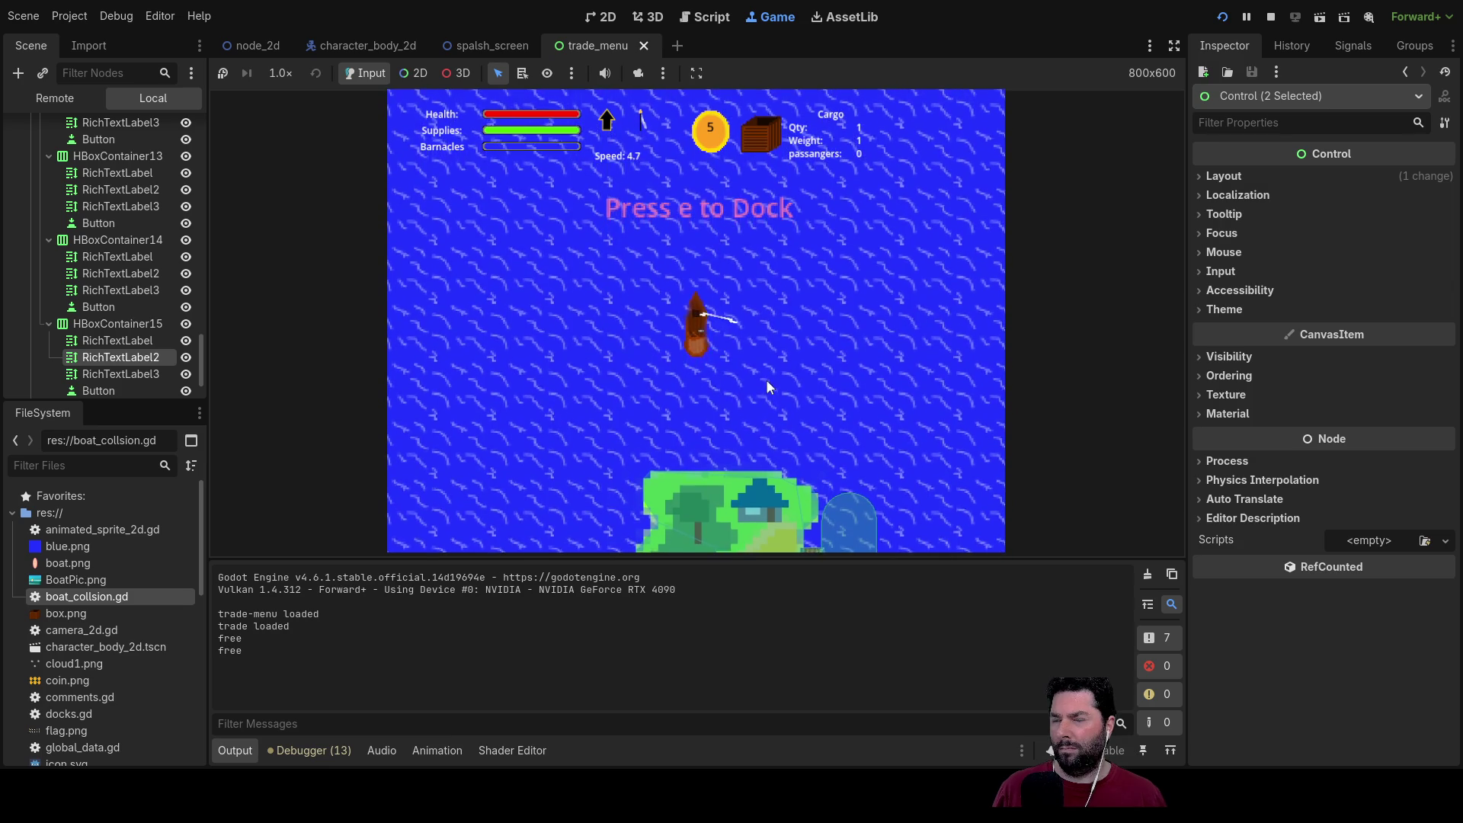
{"action": "key", "text": "Up"}
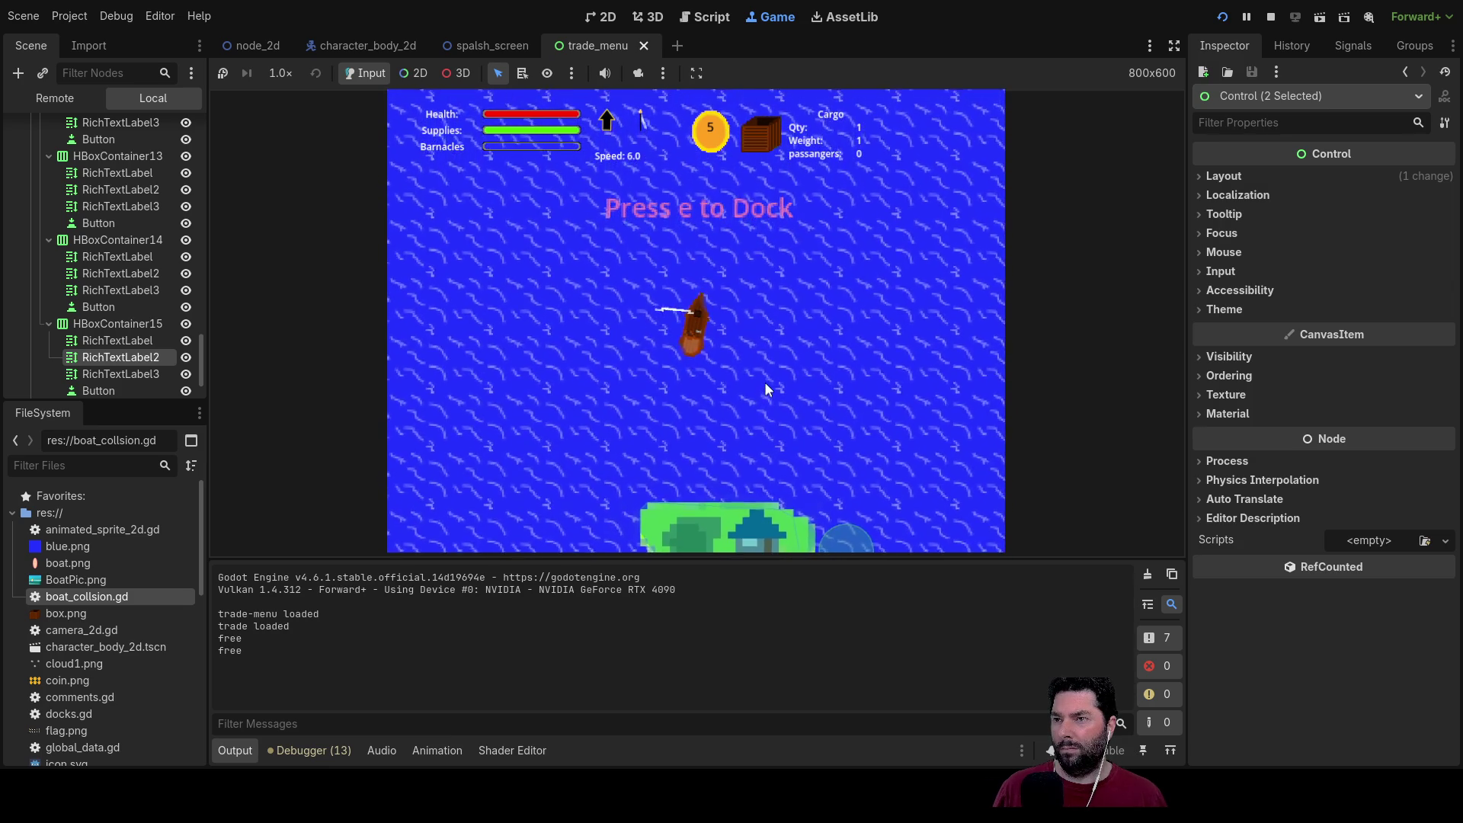
{"action": "key", "text": "Up"}
{"action": "key", "text": "Right"}
{"action": "key", "text": "Up"}
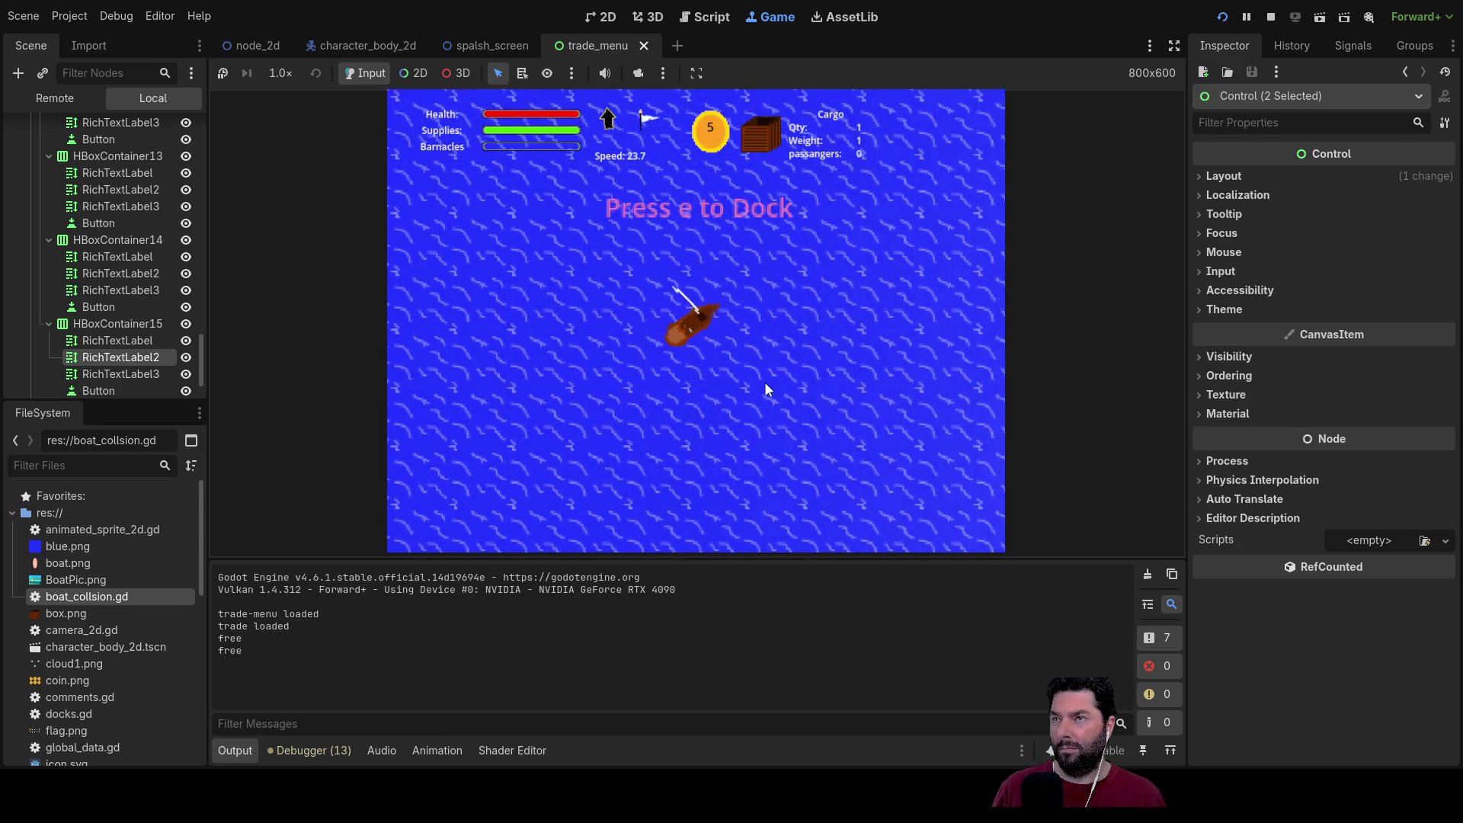
{"action": "key", "text": "Left"}
{"action": "key", "text": "Up"}
{"action": "key", "text": "Left"}
{"action": "key", "text": "Left"}
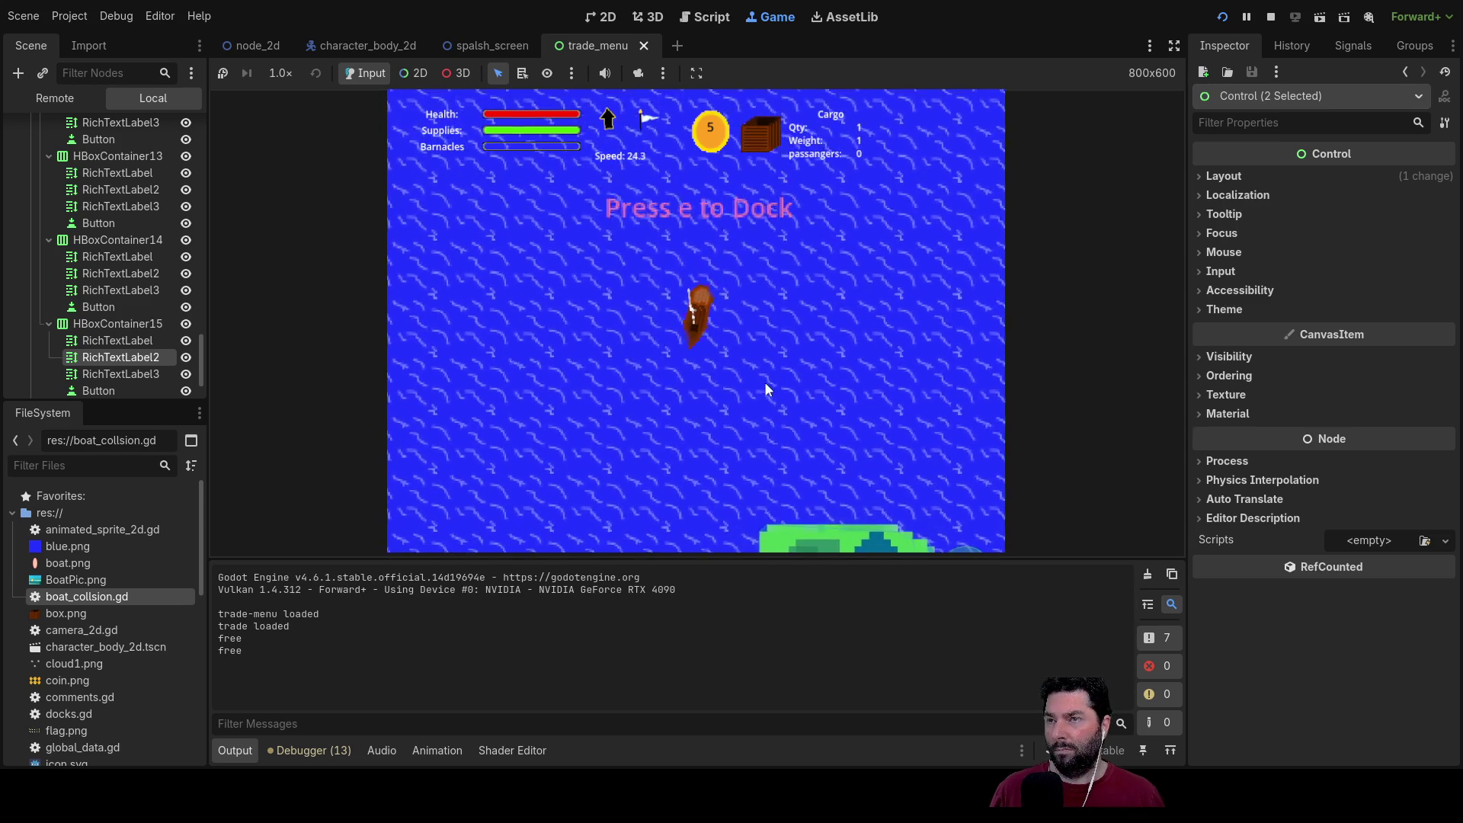
Step: Sail back and ram the island to test collision damage, then stop the game with F8
{"action": "key", "text": "w"}
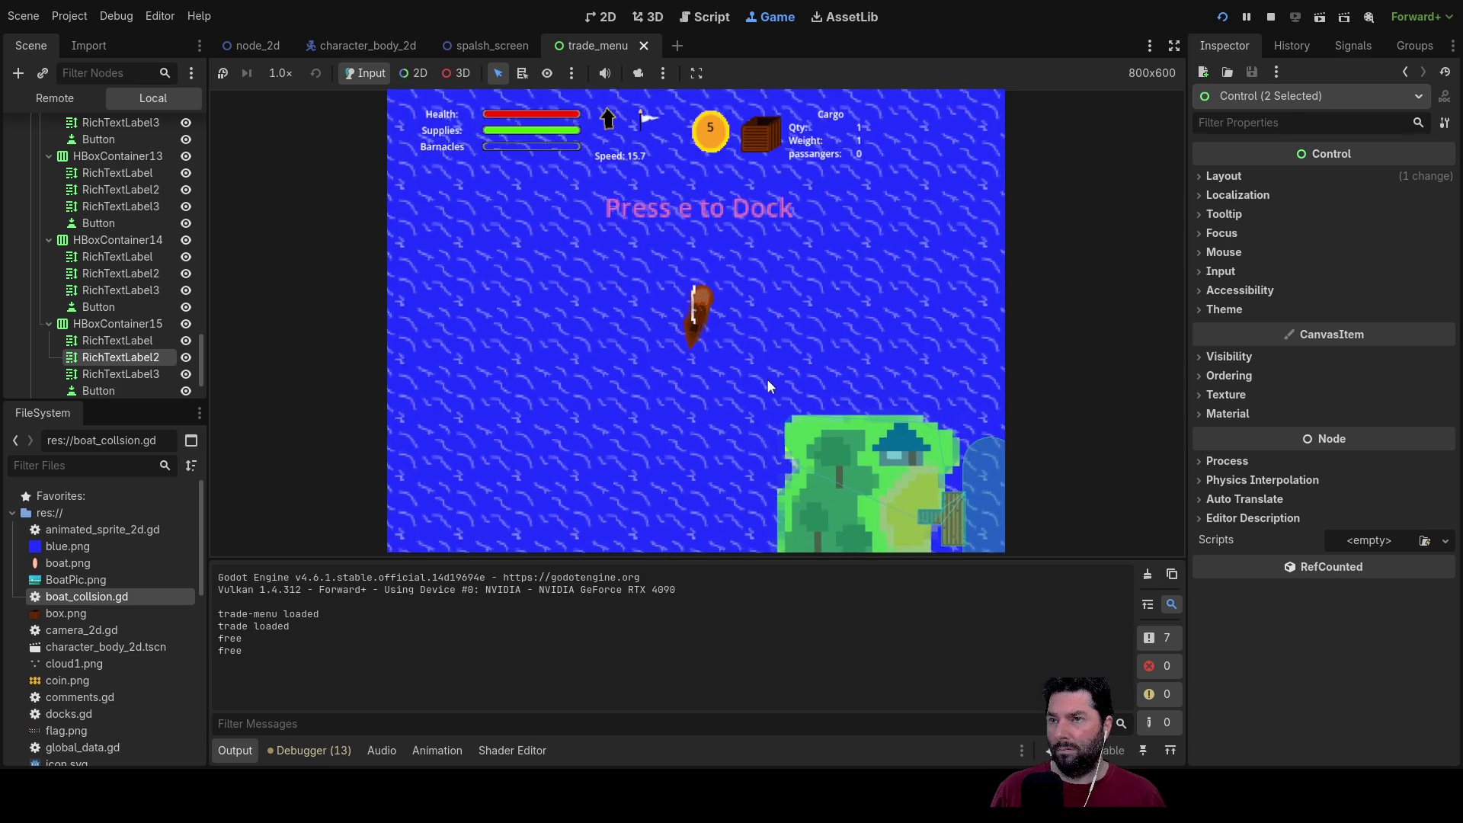
{"action": "key", "text": "a"}
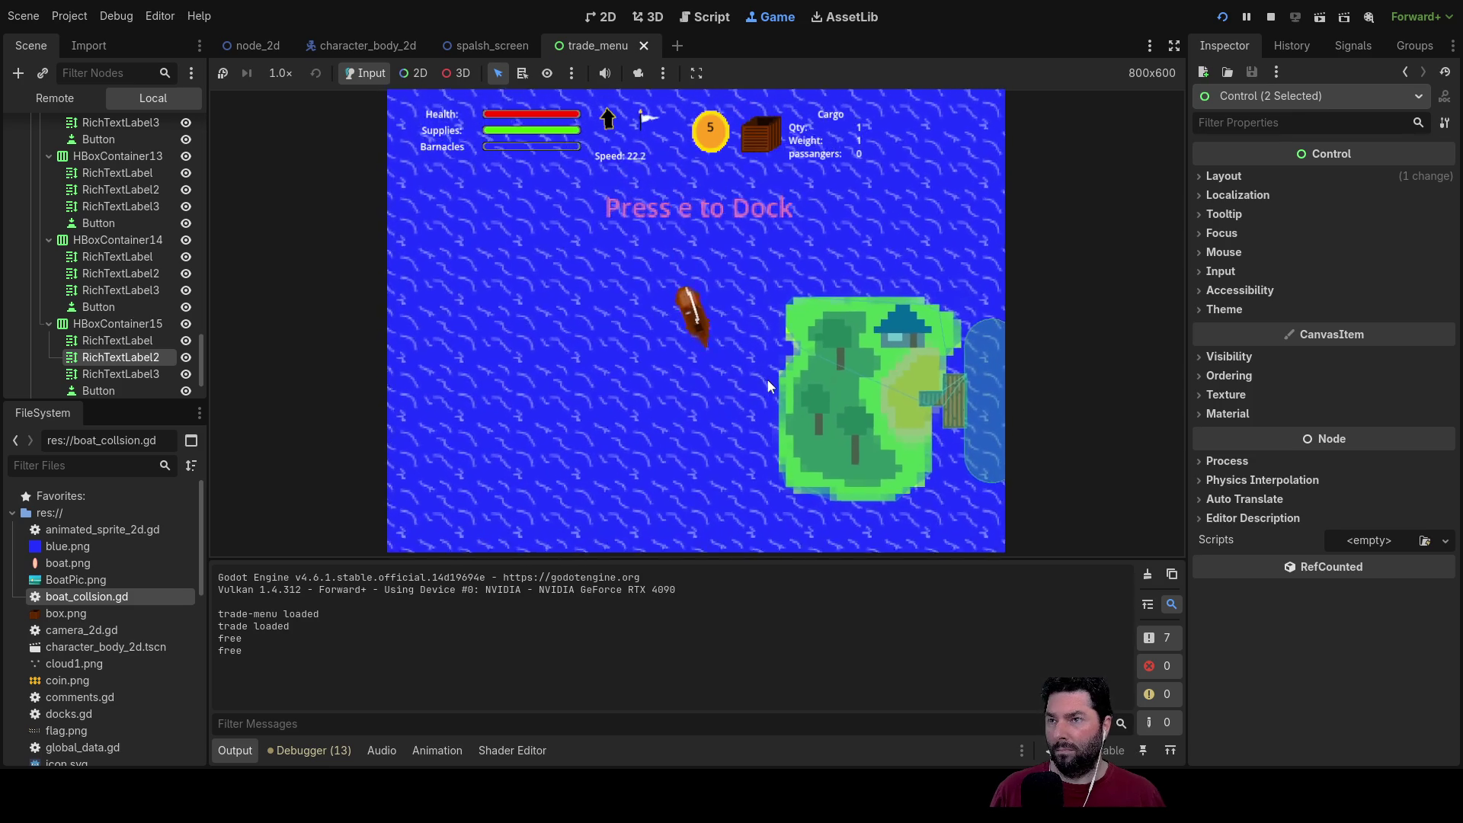
{"action": "key", "text": "a"}
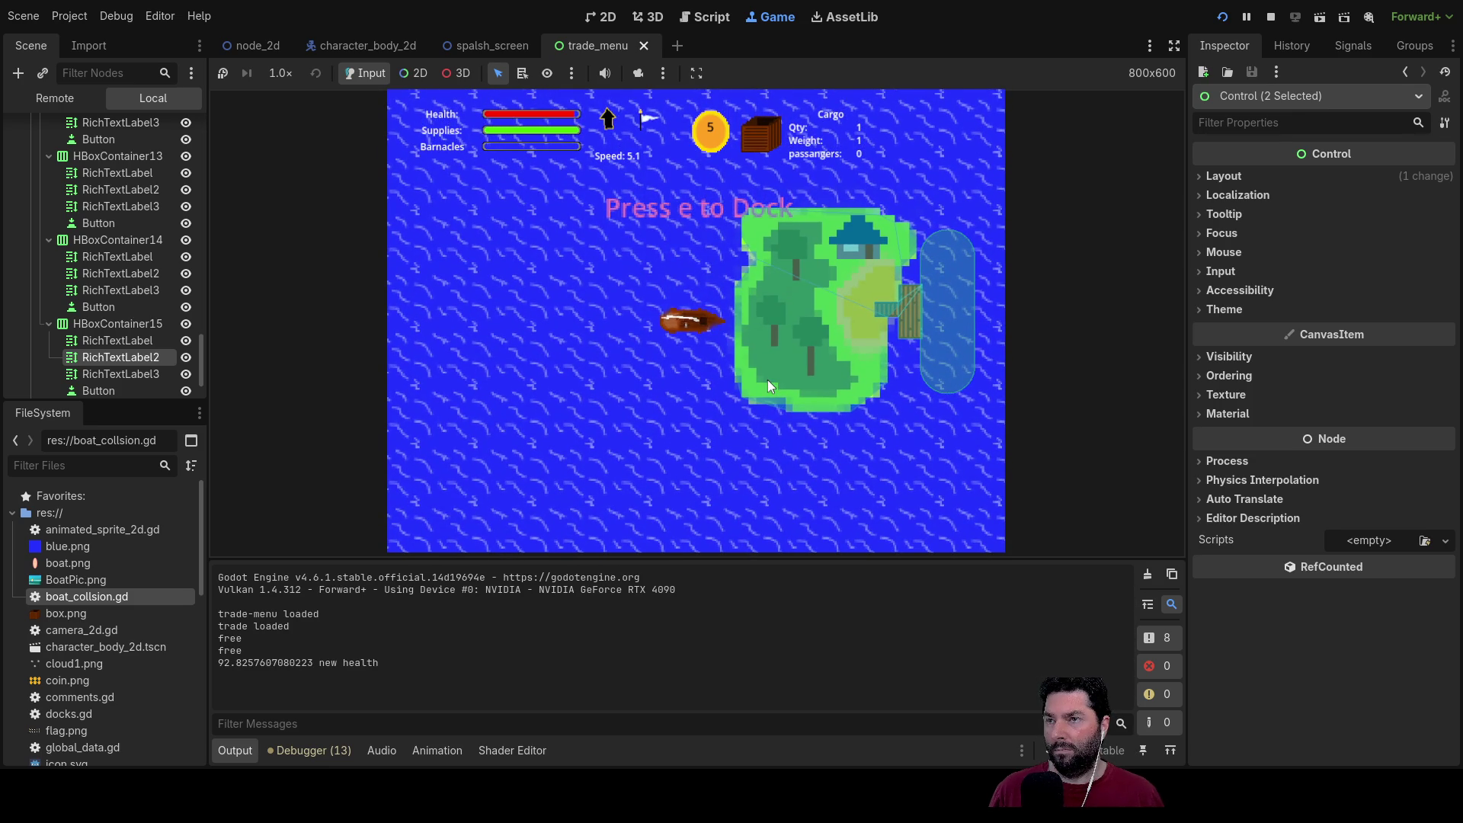
{"action": "key", "text": "a"}
{"action": "key", "text": "a"}
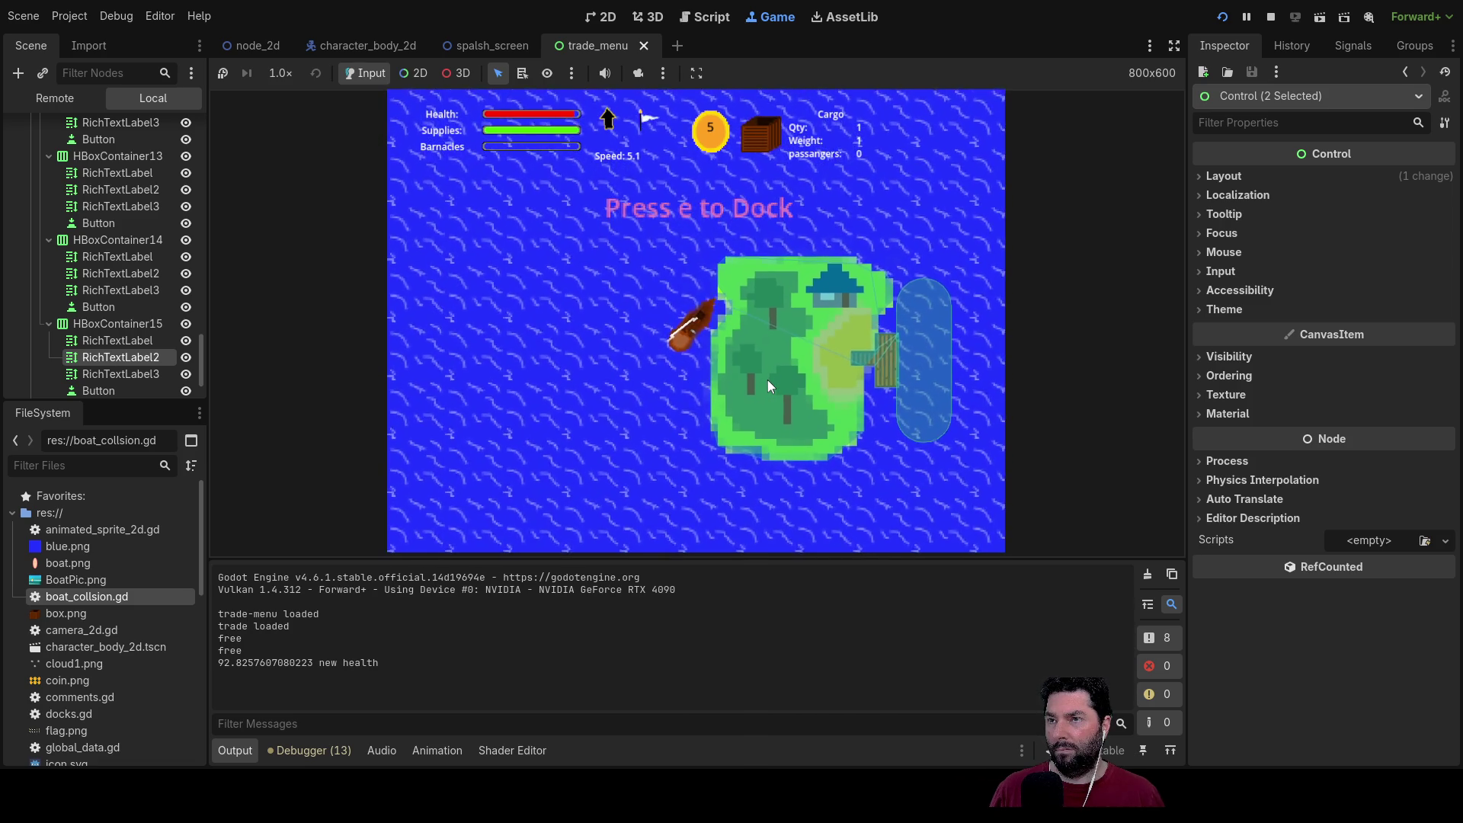
{"action": "key", "text": "d"}
{"action": "key", "text": "d"}
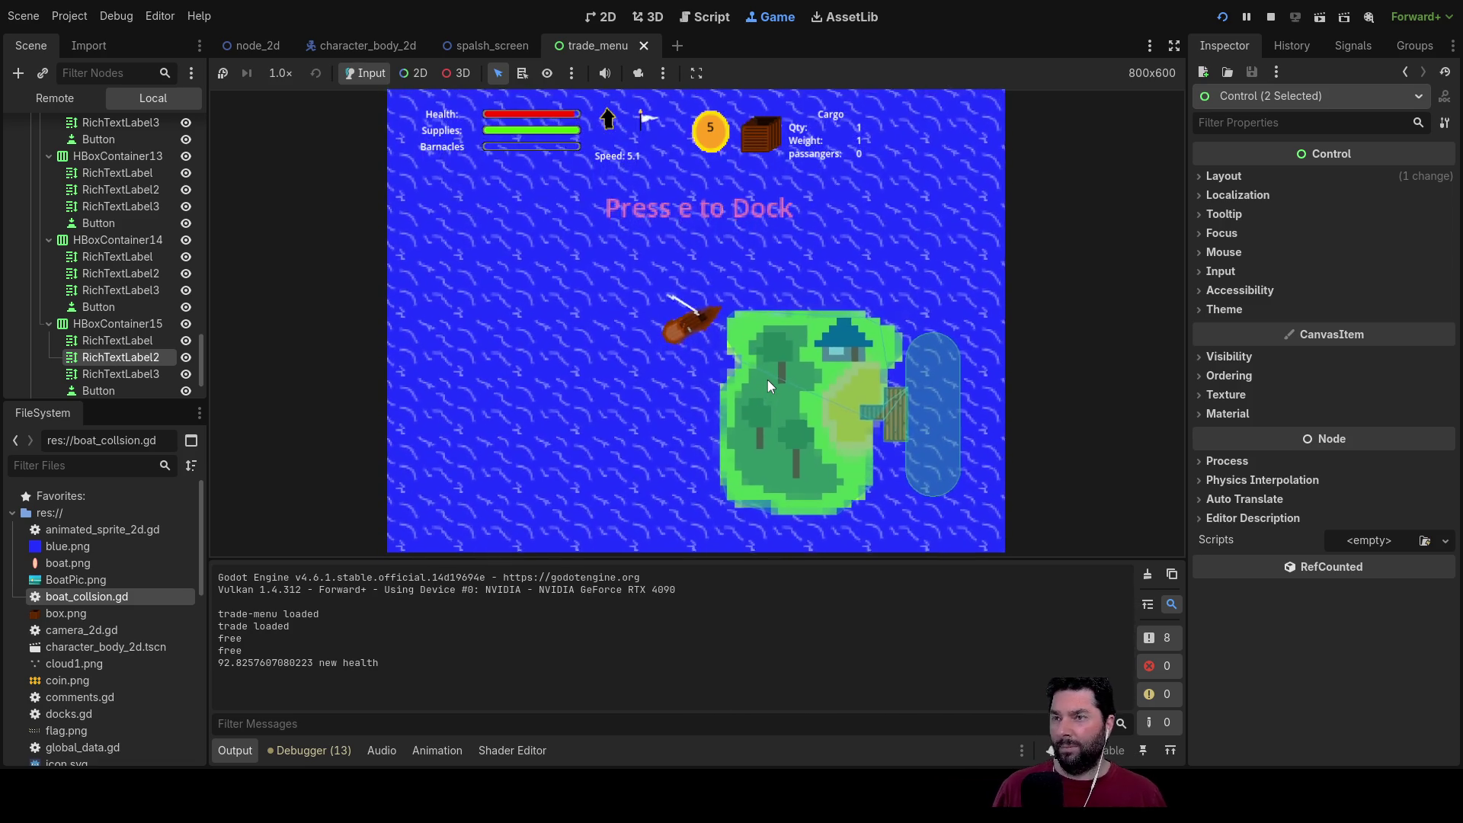
{"action": "key", "text": "a"}
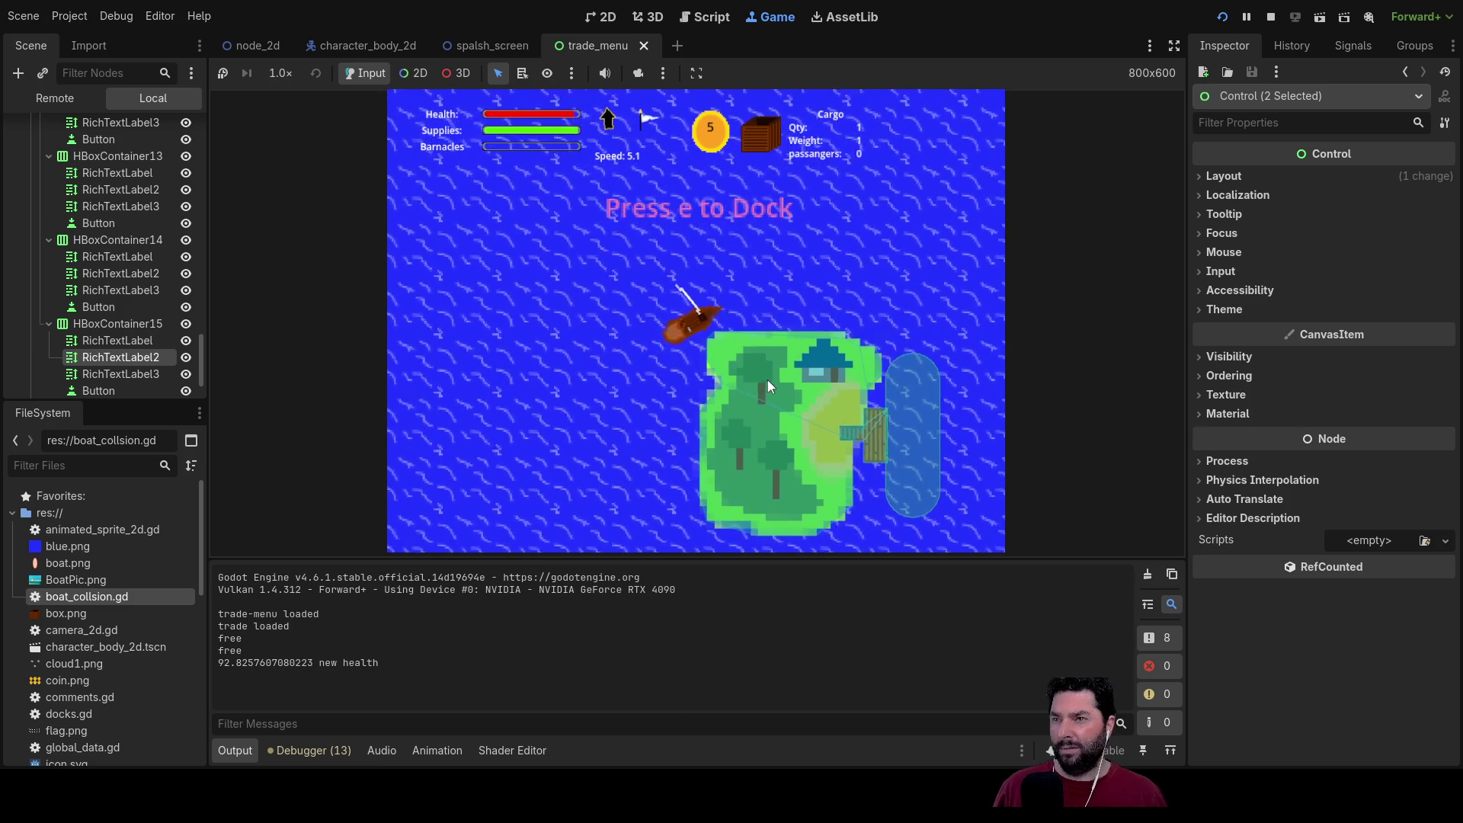
{"action": "key", "text": "a"}
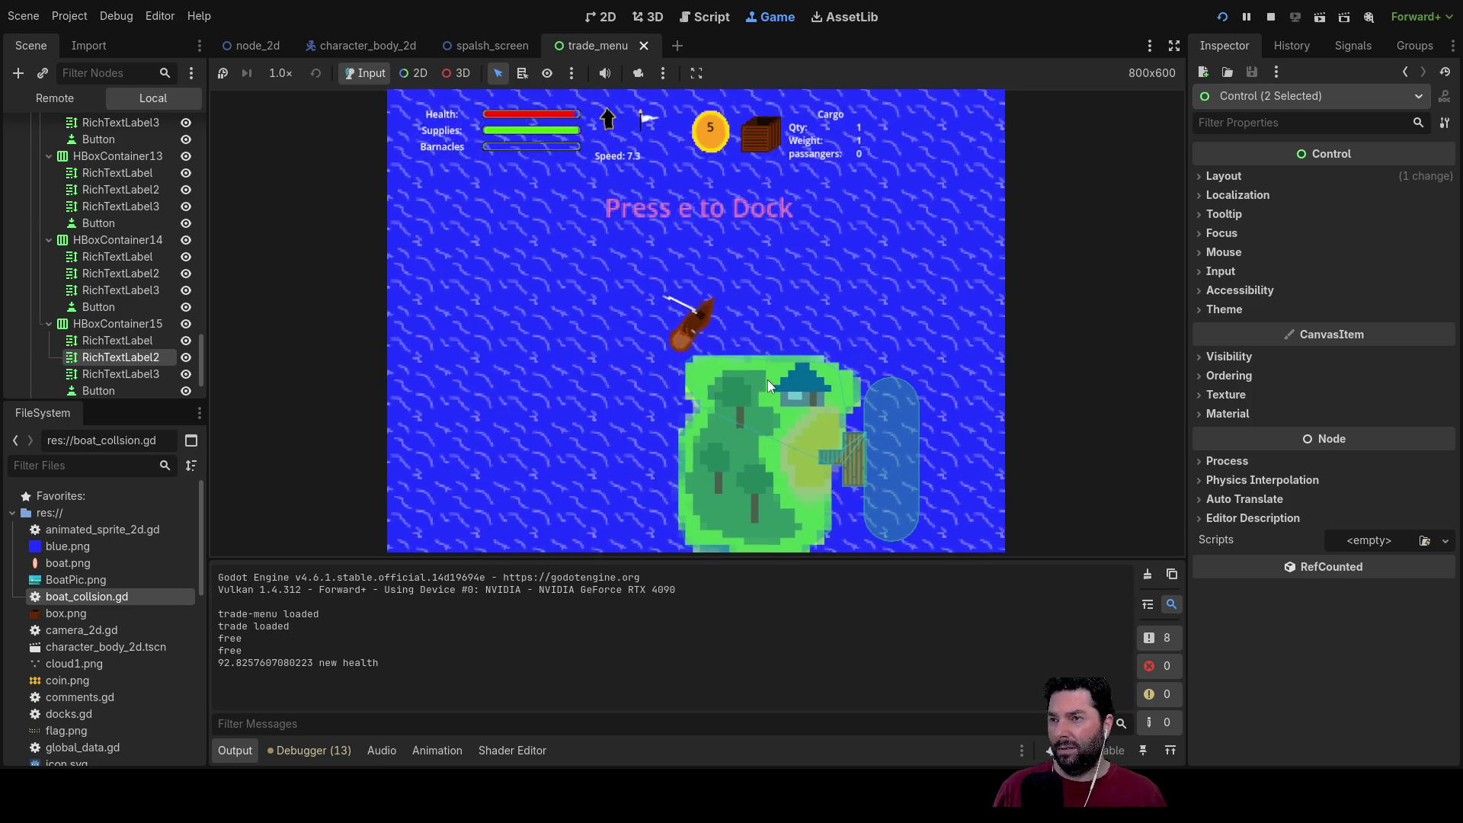
{"action": "key", "text": "a"}
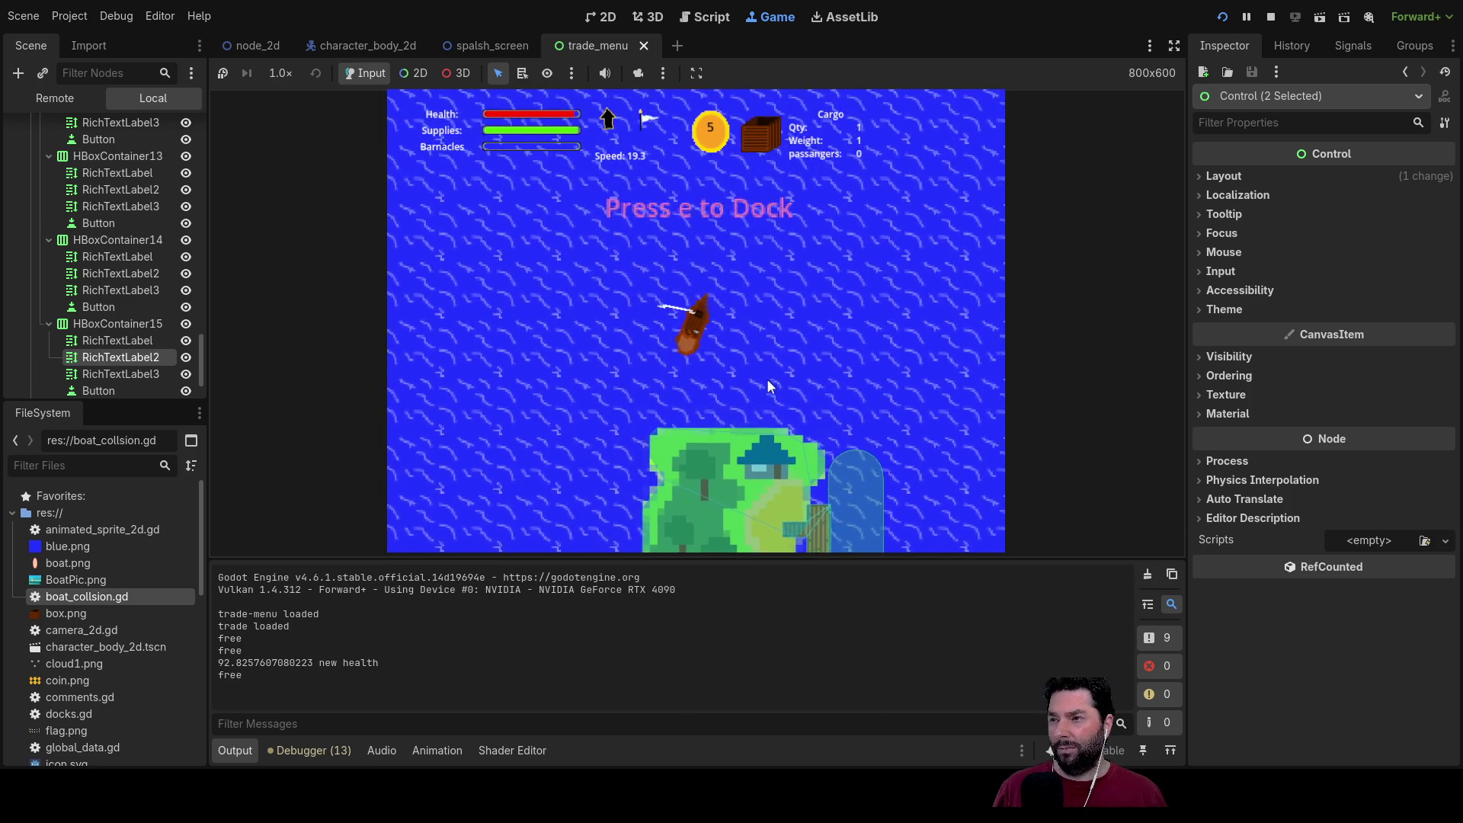
{"action": "key", "text": "a"}
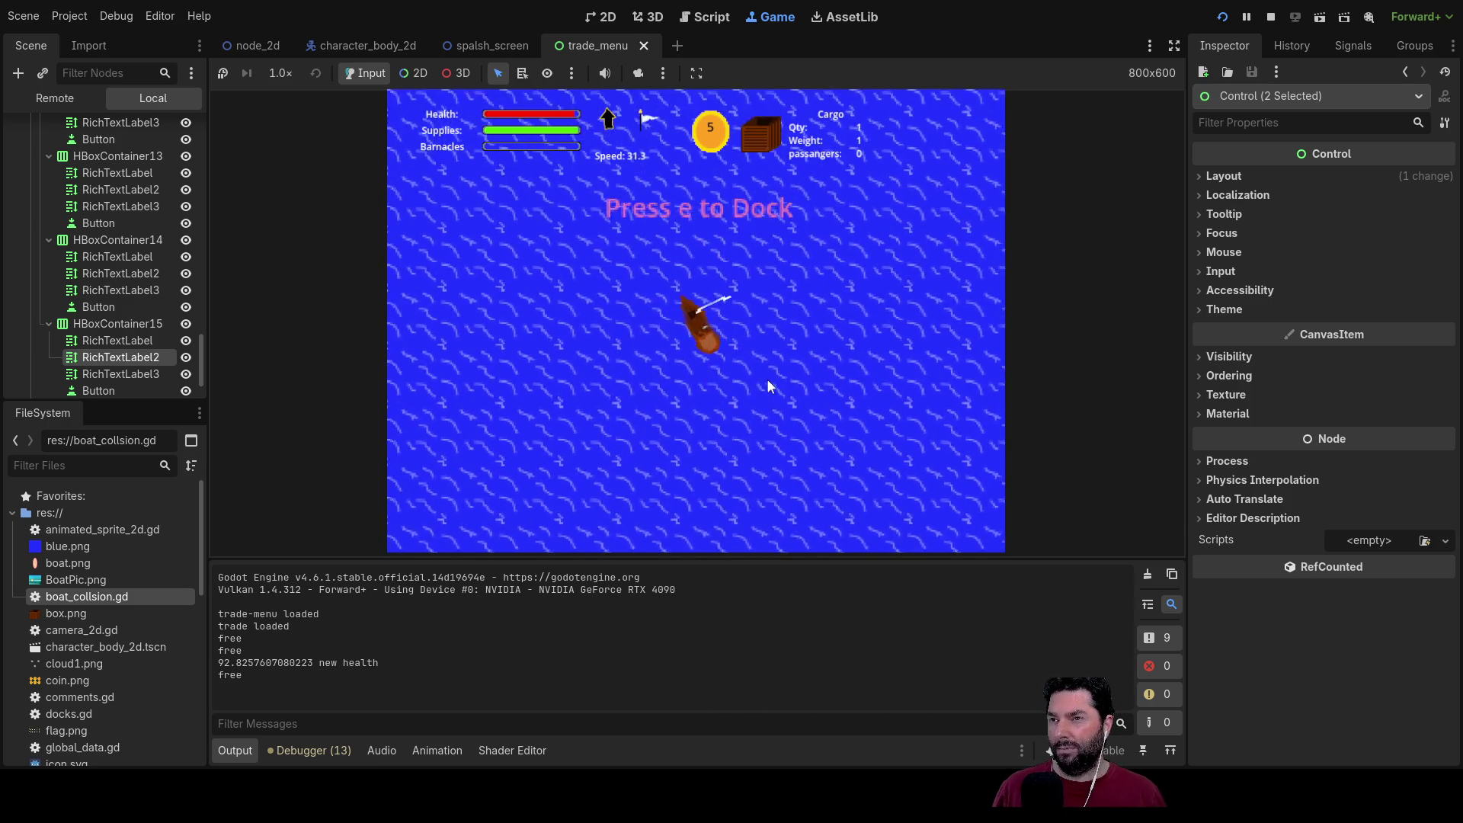
{"action": "key", "text": "a"}
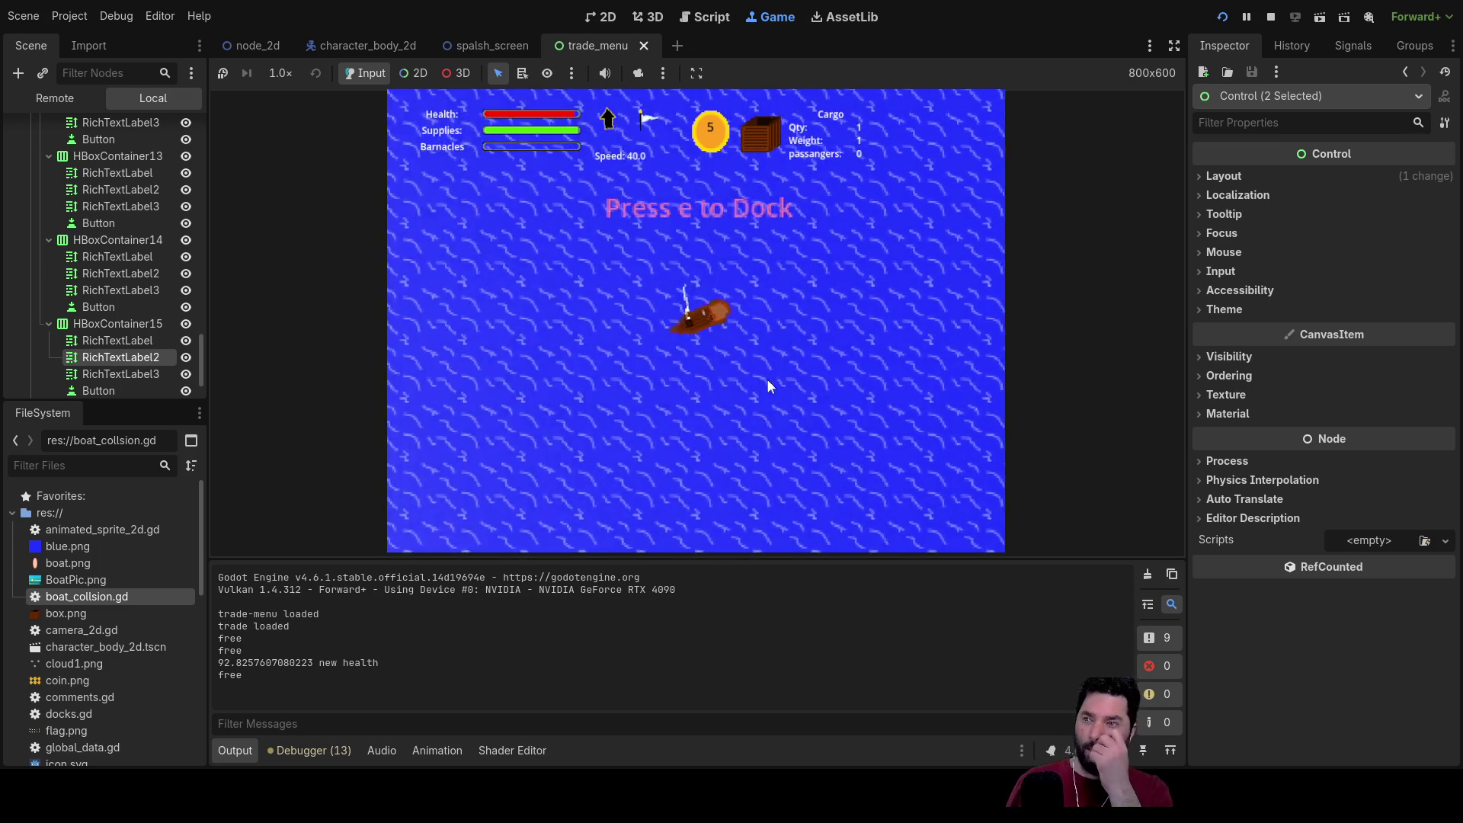
{"action": "key", "text": "a"}
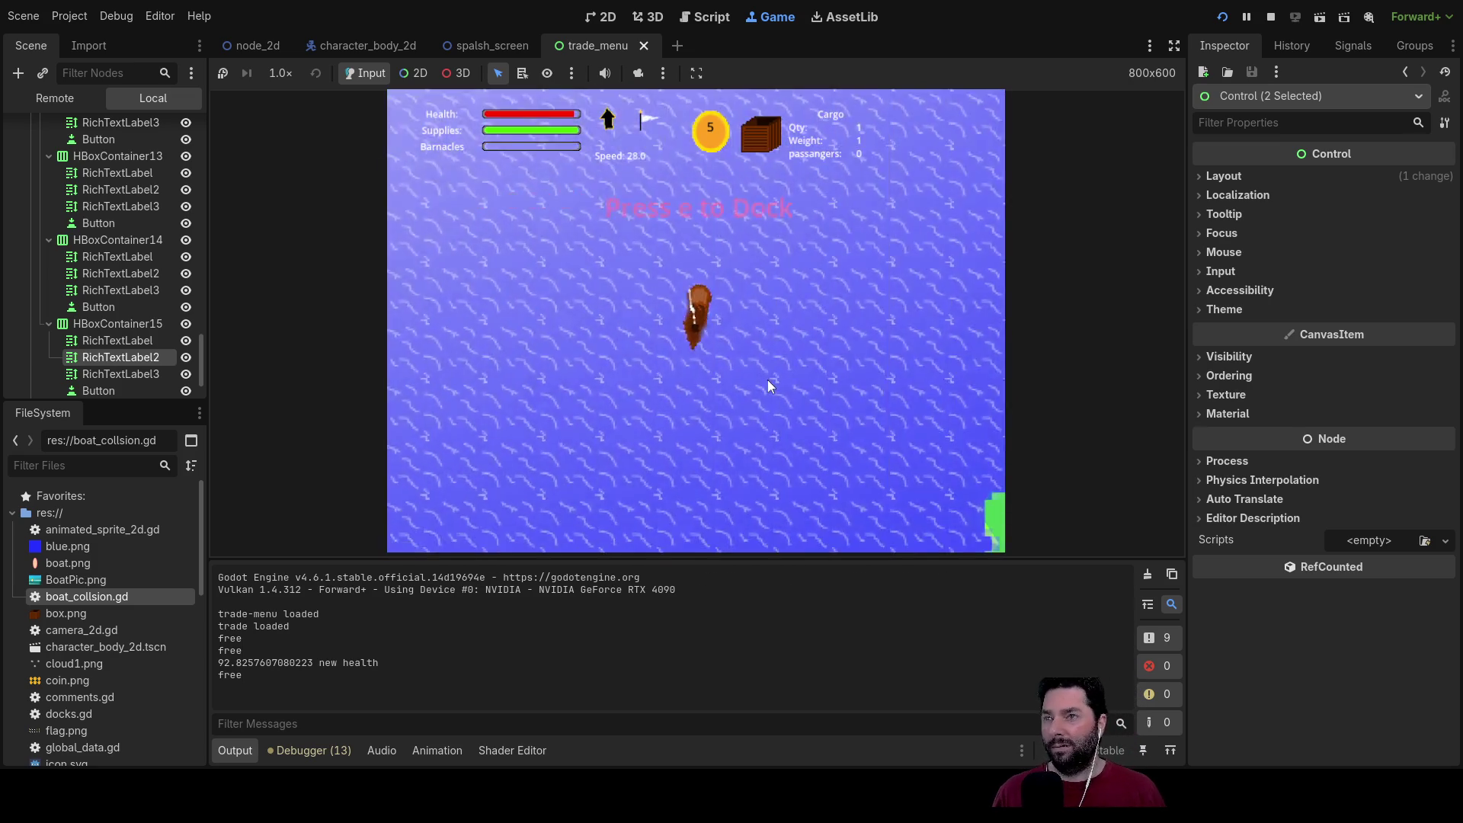
{"action": "key", "text": "F8"}
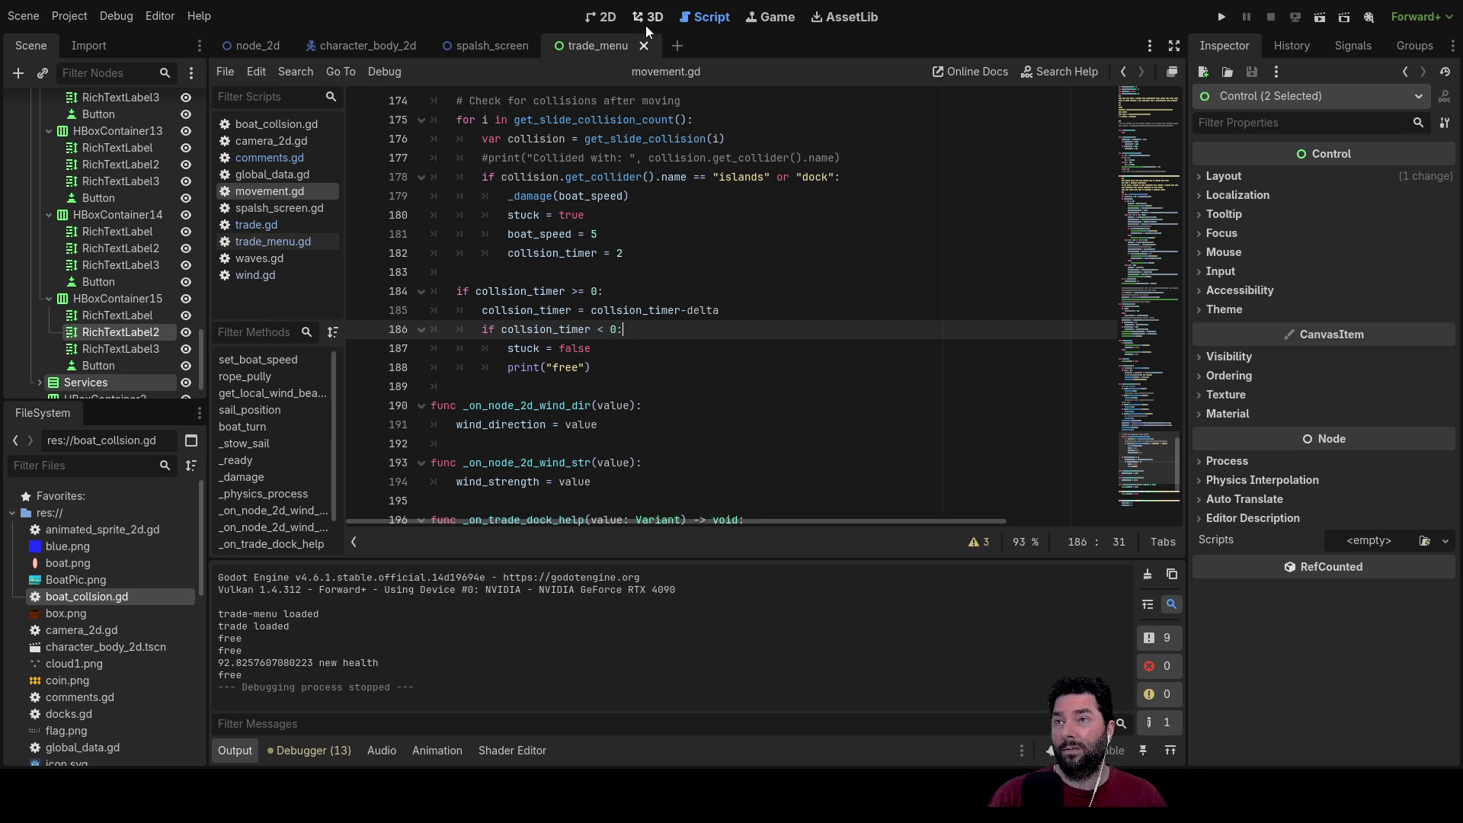
Step: Show the trade_menu scene in the 2D view and pan around its Buy, Sell and Dock Services layout
{"action": "left_click", "coordinate": [605, 19]}
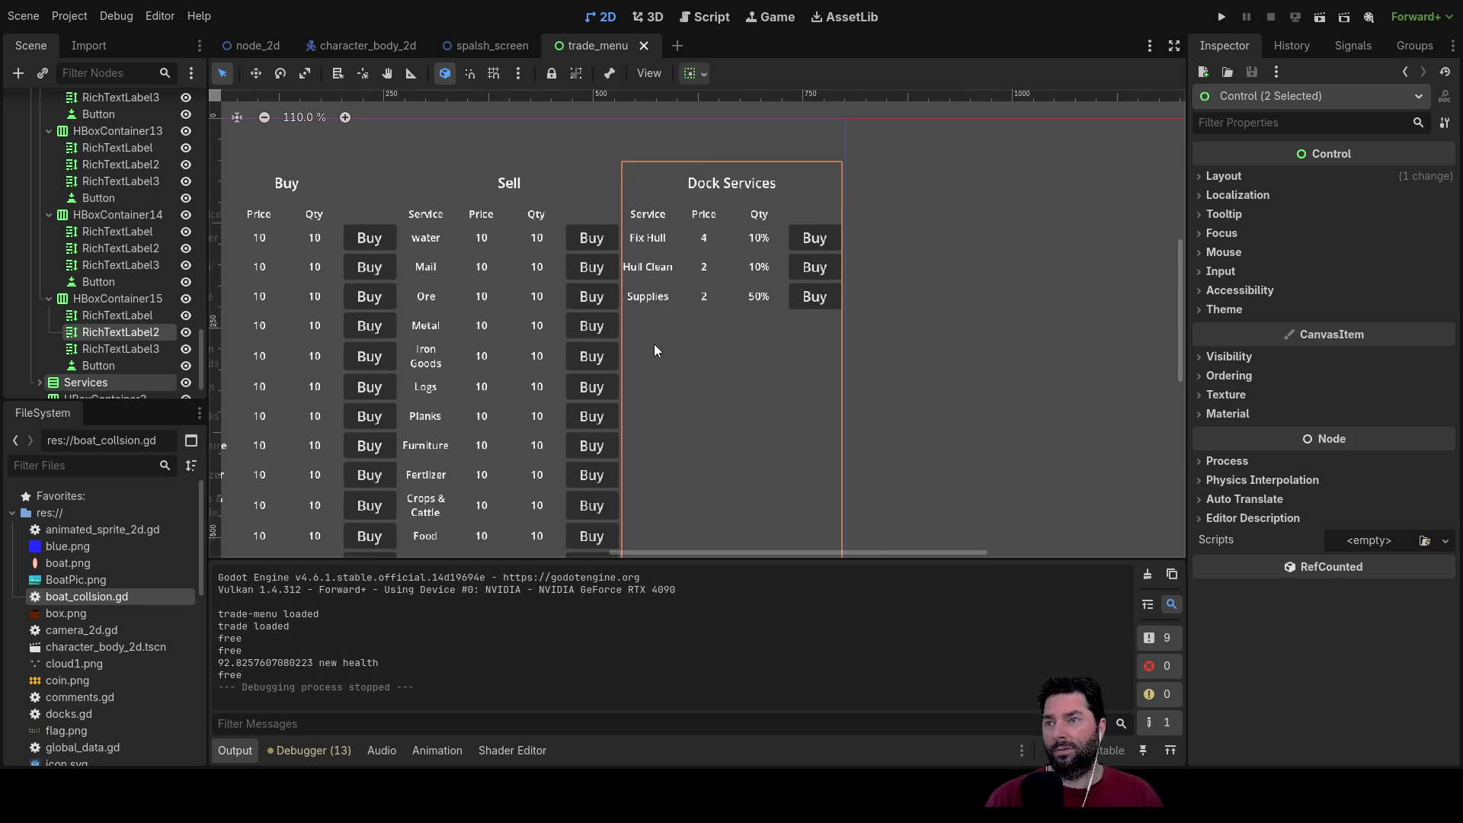
{"action": "scroll", "coordinate": [730, 396], "scroll_direction": "down", "scroll_amount": 5}
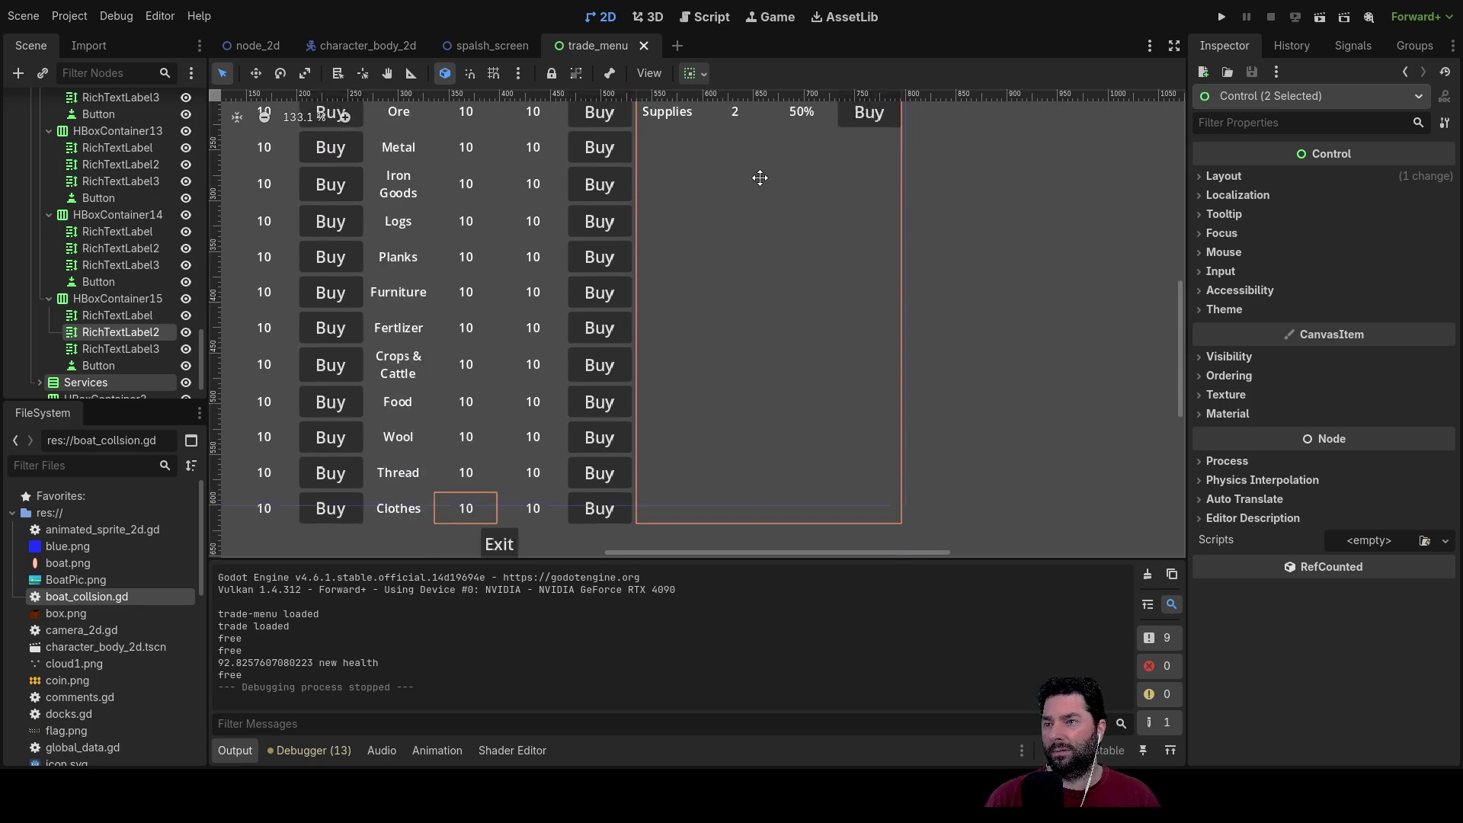
{"action": "mouse_move", "coordinate": [725, 355]}
{"action": "left_mouse_down"}
{"action": "mouse_move", "coordinate": [875, 262]}
{"action": "mouse_move", "coordinate": [905, 477]}
{"action": "mouse_move", "coordinate": [937, 375]}
{"action": "mouse_move", "coordinate": [914, 521]}
{"action": "left_mouse_up"}
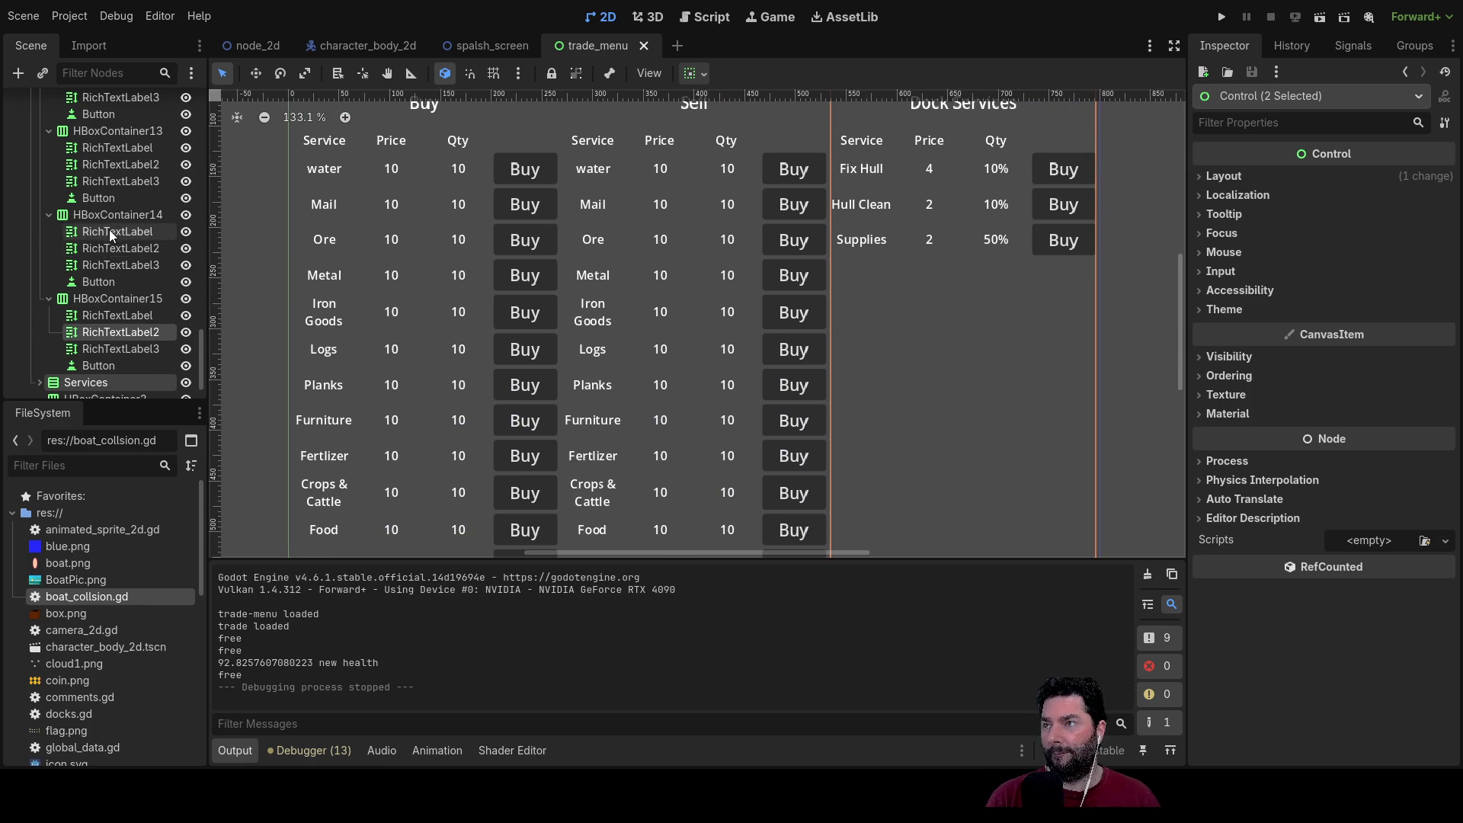
{"action": "scroll", "coordinate": [107, 229], "scroll_direction": "up", "scroll_amount": 15}
{"action": "scroll", "coordinate": [103, 233], "scroll_direction": "up", "scroll_amount": 10}
{"action": "scroll", "coordinate": [92, 213], "scroll_direction": "down", "scroll_amount": 5}
{"action": "scroll", "coordinate": [70, 349], "scroll_direction": "down", "scroll_amount": 3}
{"action": "key", "text": "alt+Tab"}
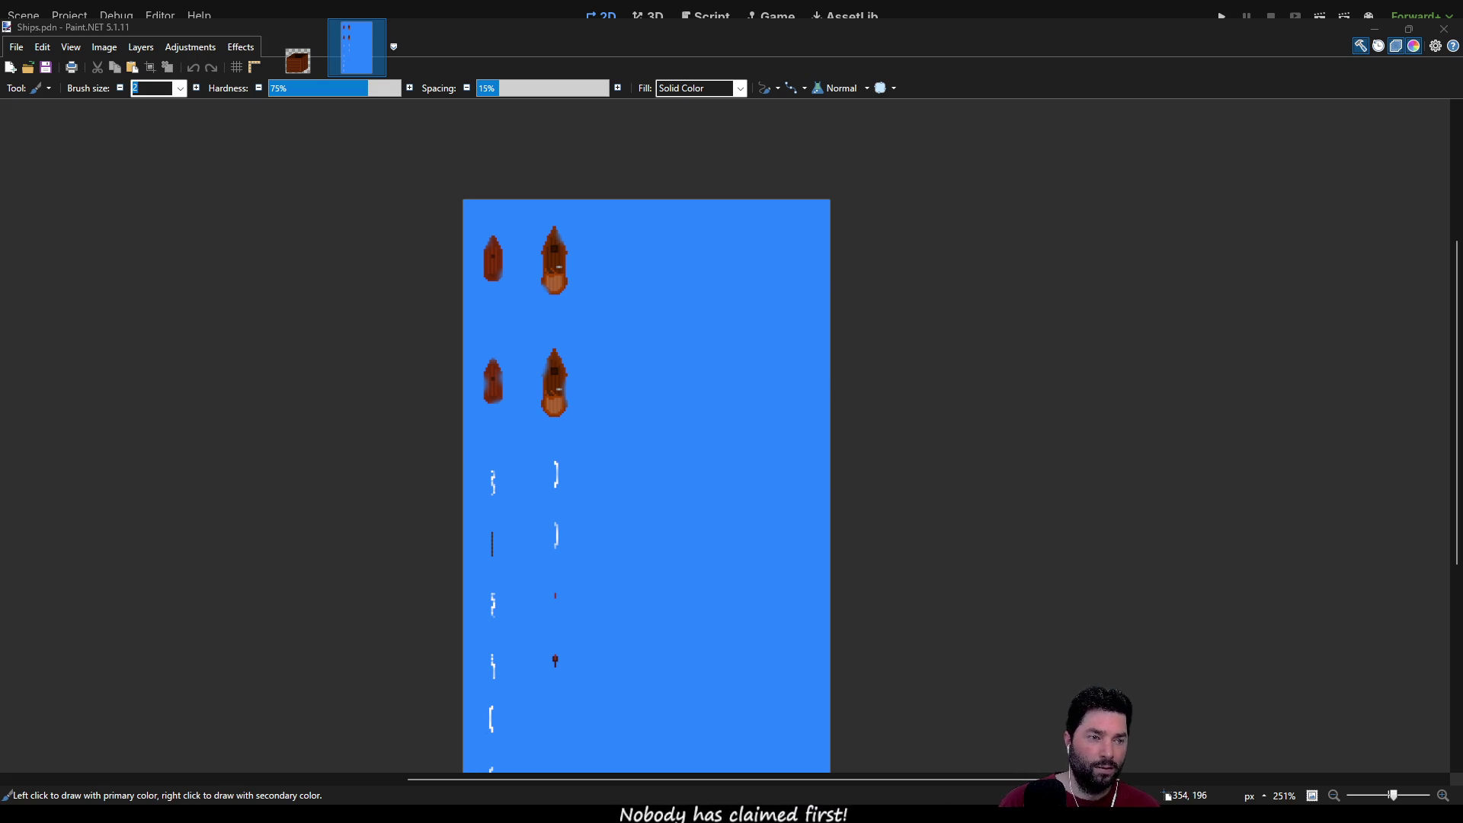
Step: Switch from Paint.NET's Ships.pdn back to the Godot editor
{"action": "key", "text": "alt+Tab"}
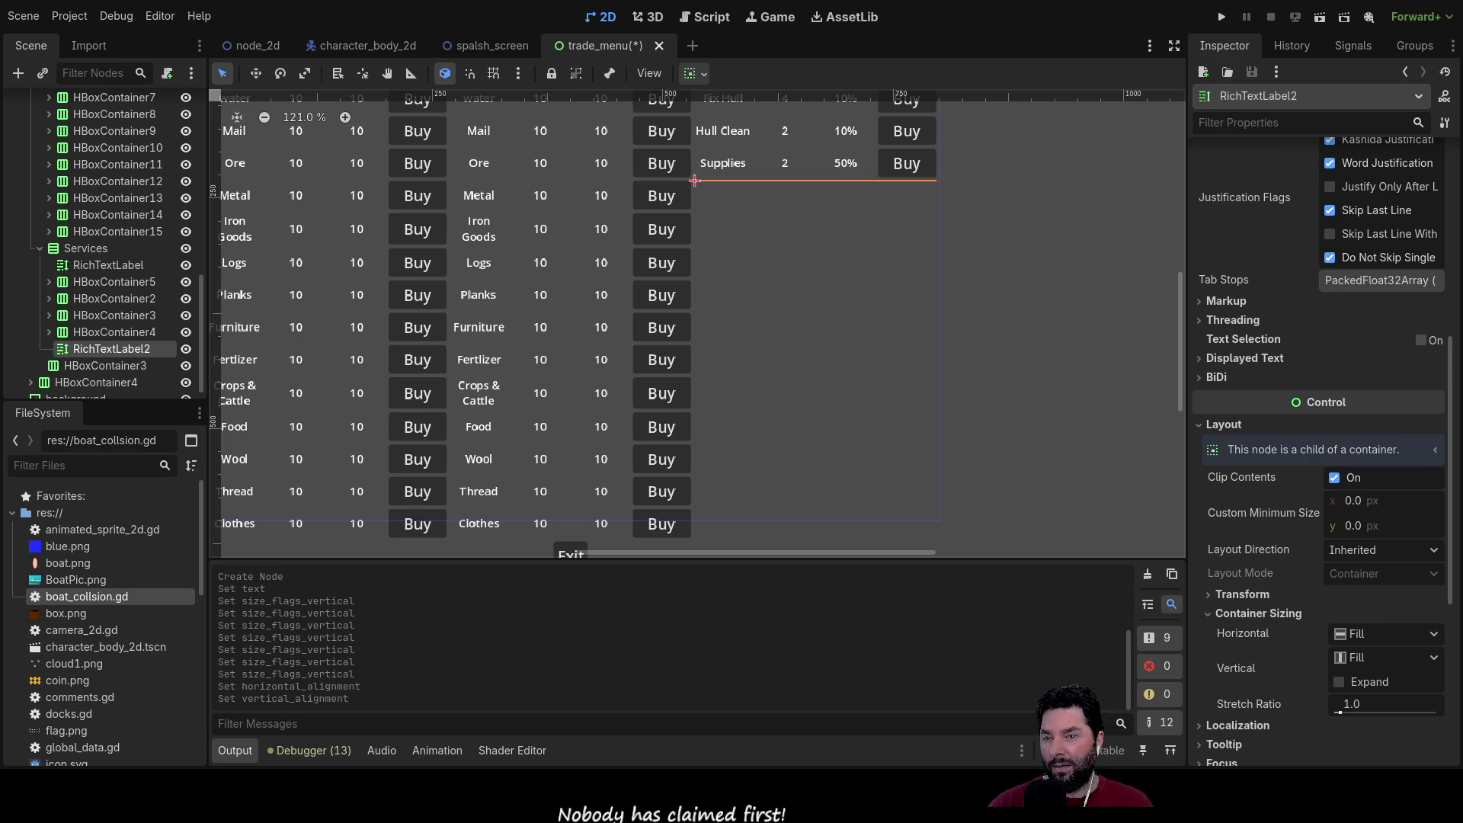
Step: Set RichTextLabel2's Custom Minimum Size y to 20, then correct it to 25
{"action": "scroll", "coordinate": [816, 340], "scroll_direction": "up", "scroll_amount": 1}
{"action": "scroll", "coordinate": [817, 340], "scroll_direction": "down", "scroll_amount": 1}
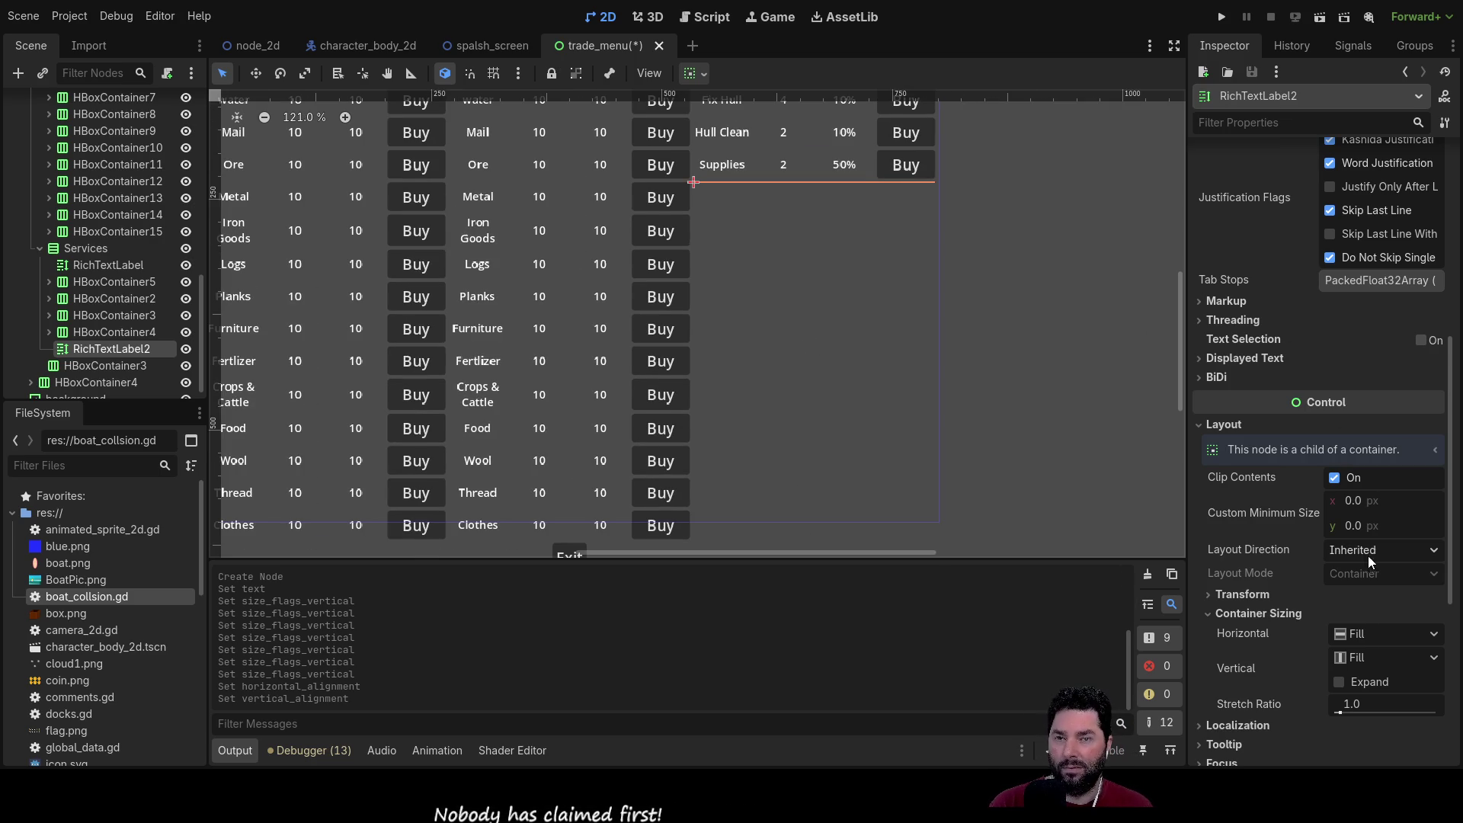
{"action": "left_click", "coordinate": [1356, 527]}
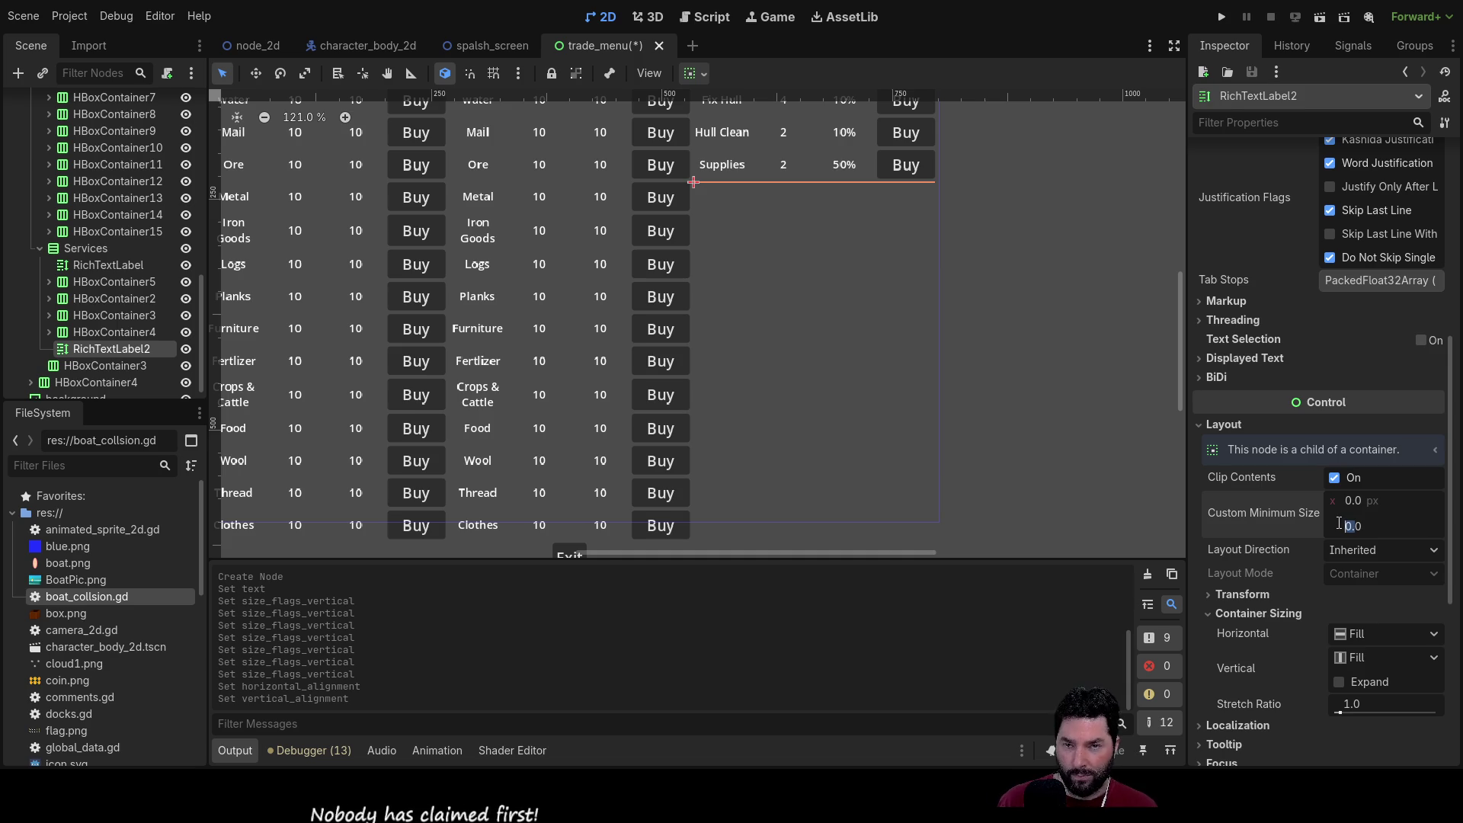
{"action": "type", "text": "20"}
{"action": "key", "text": "Return"}
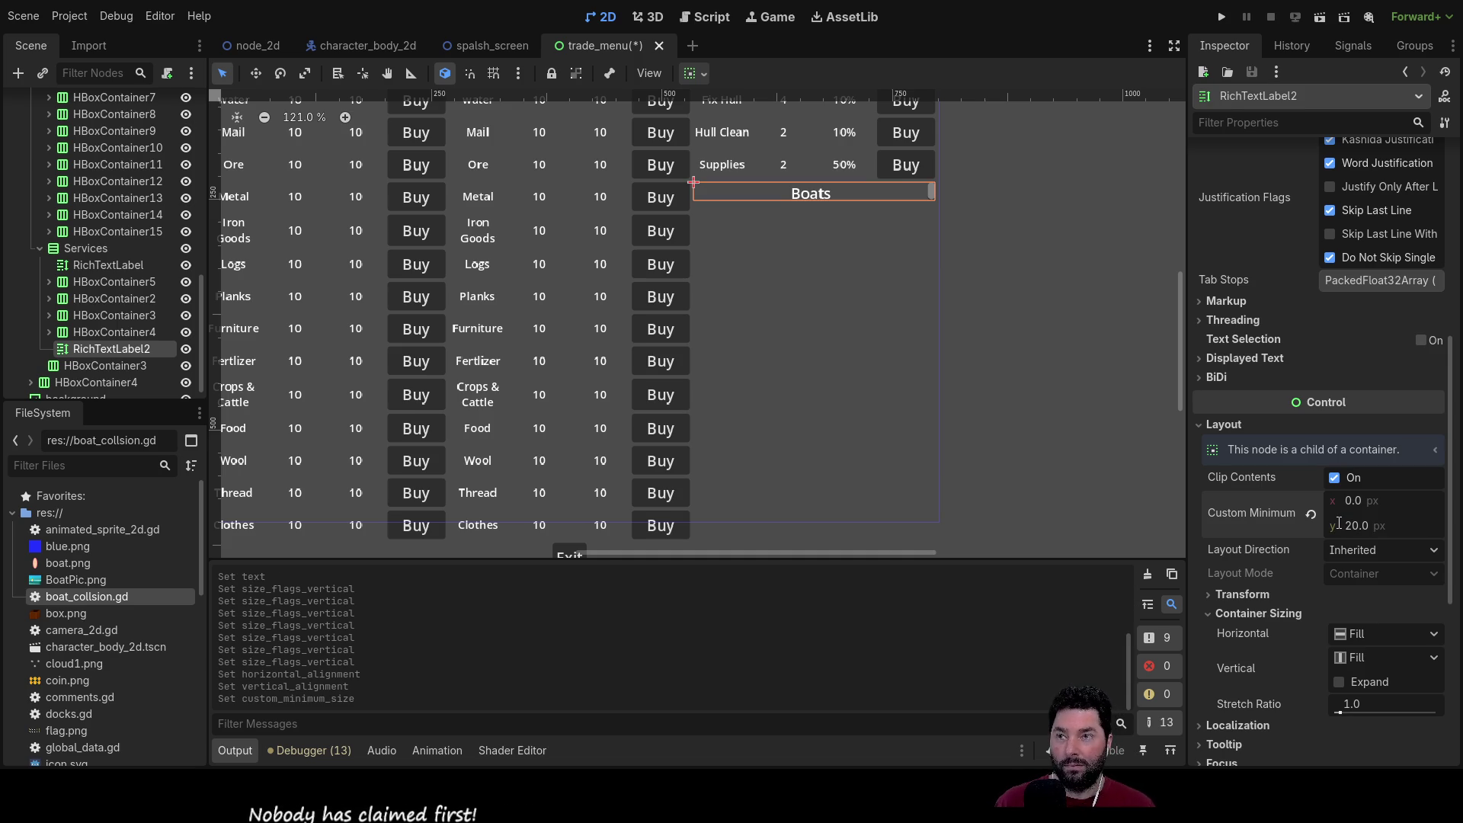
{"action": "left_click", "coordinate": [1358, 524]}
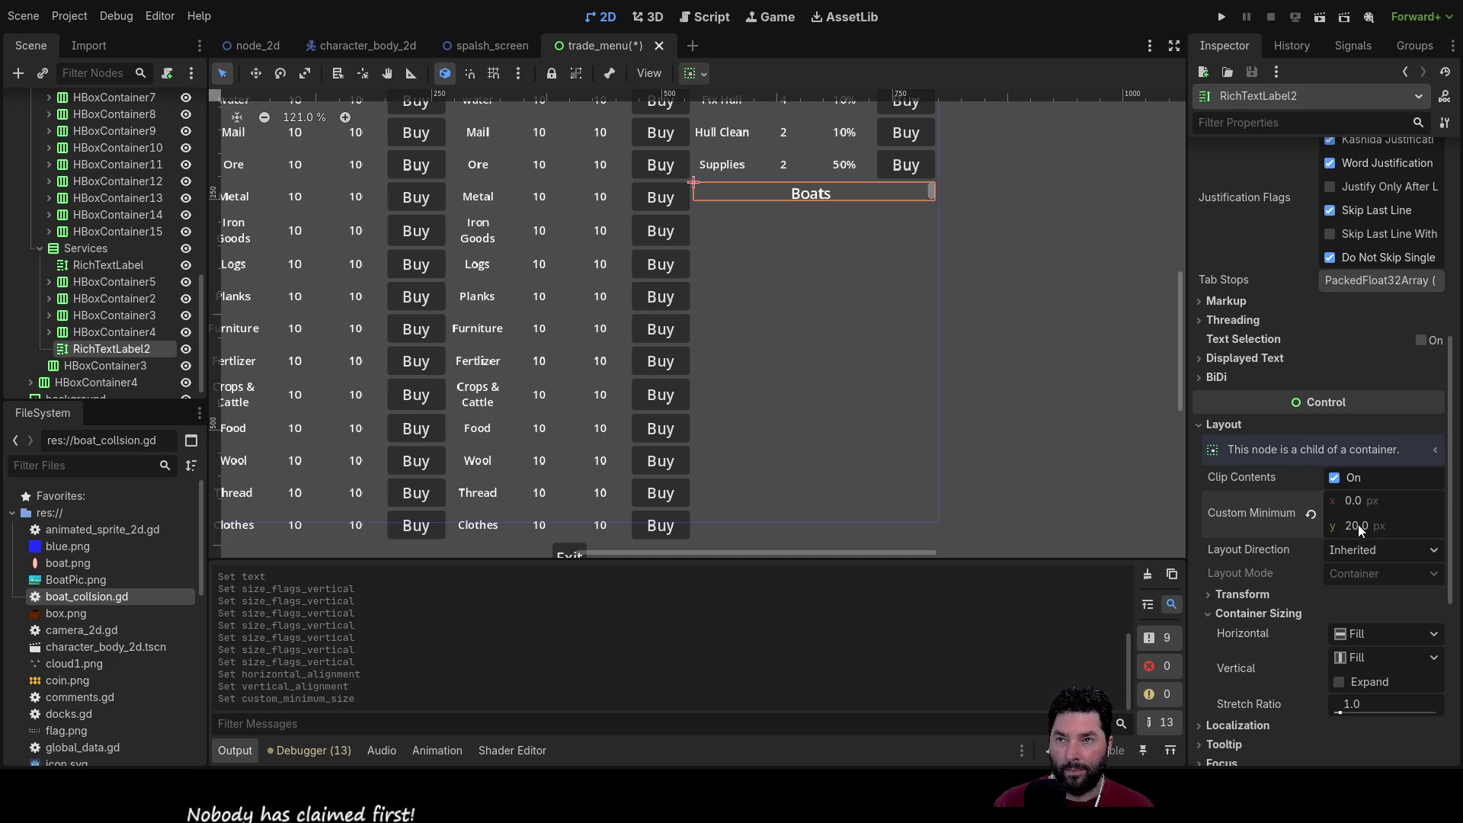
{"action": "left_click", "coordinate": [1372, 533]}
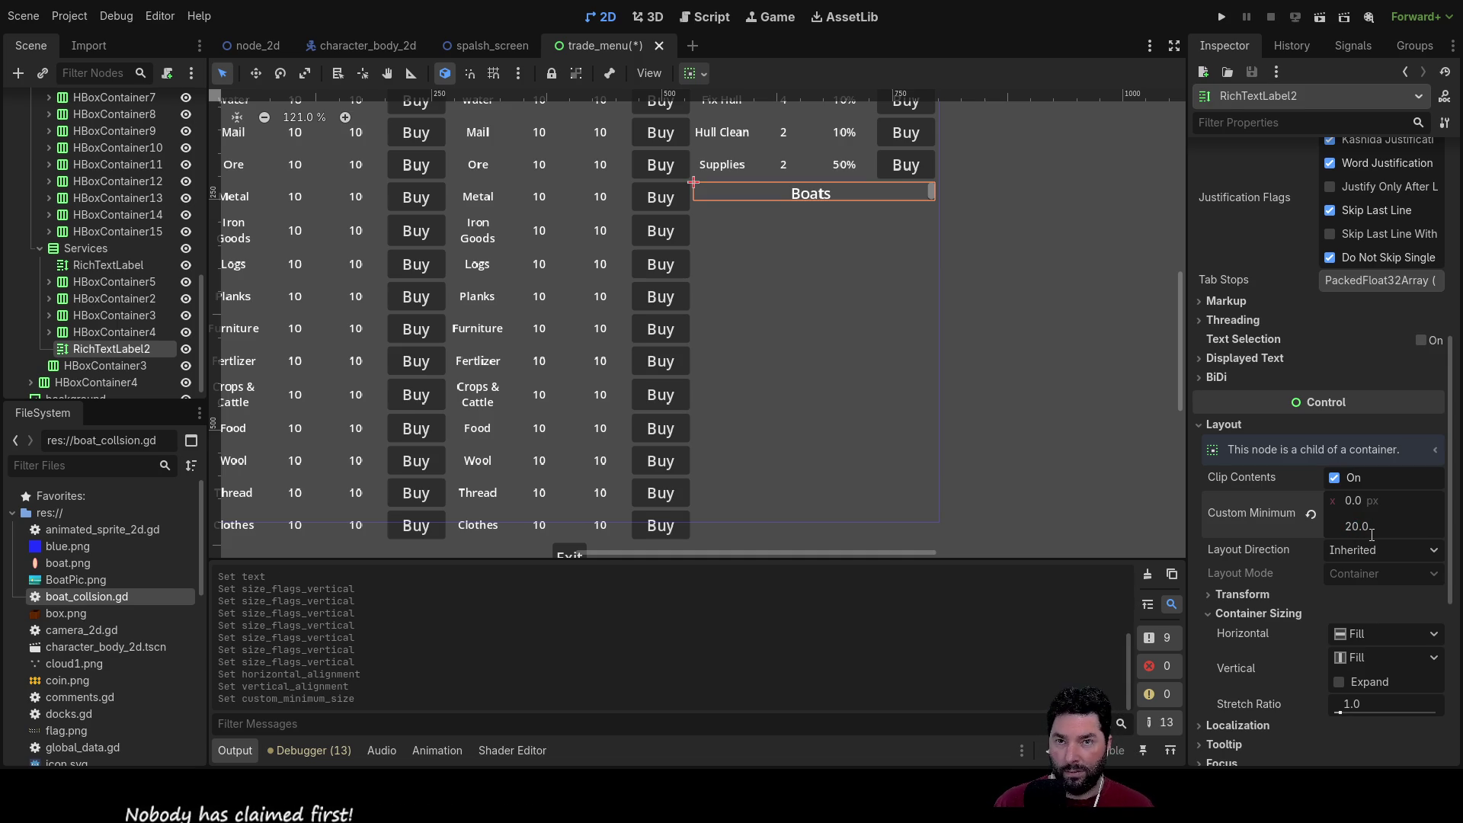
{"action": "type", "text": "2"}
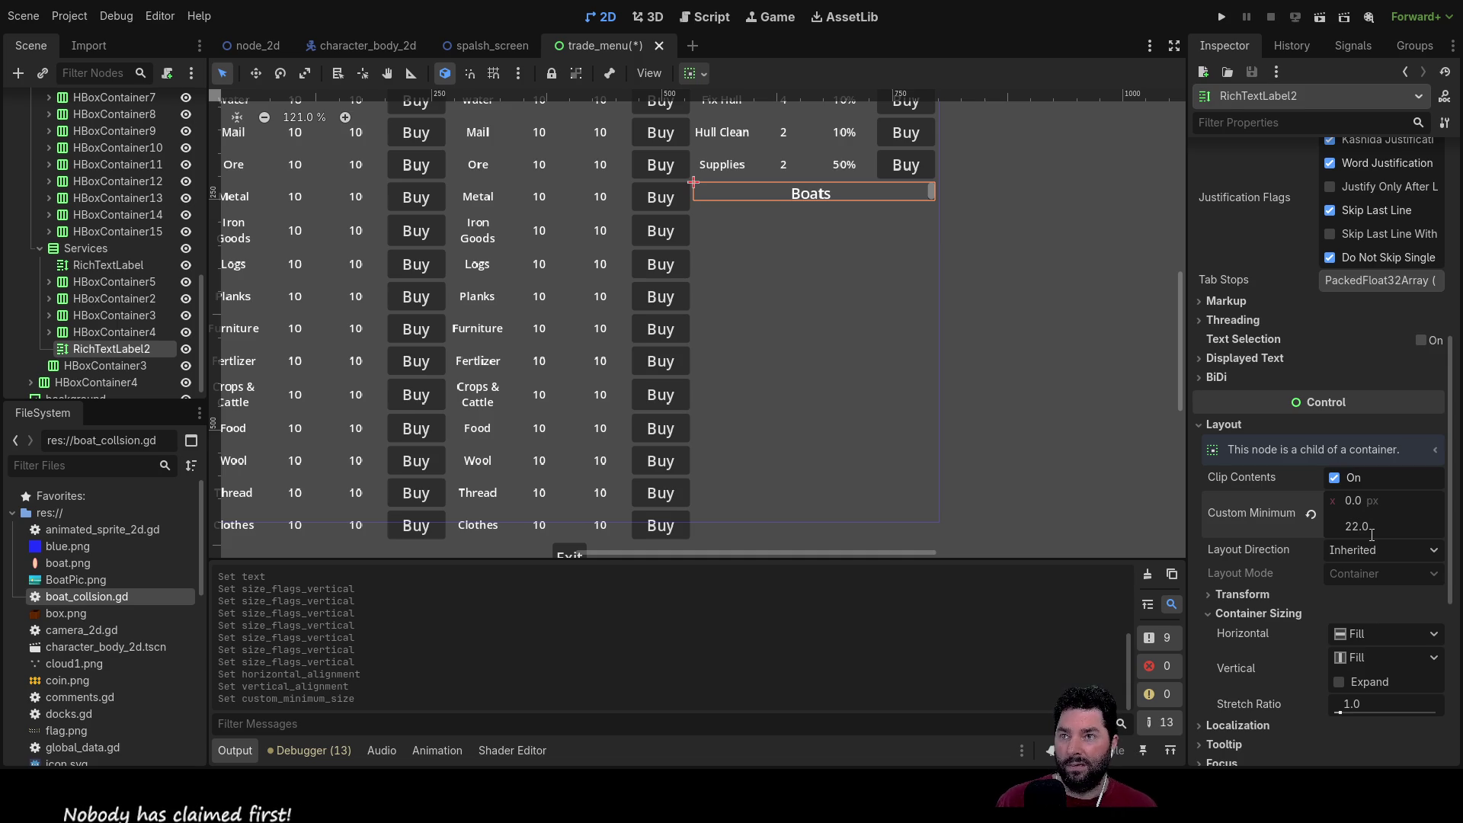
{"action": "key", "text": "Return"}
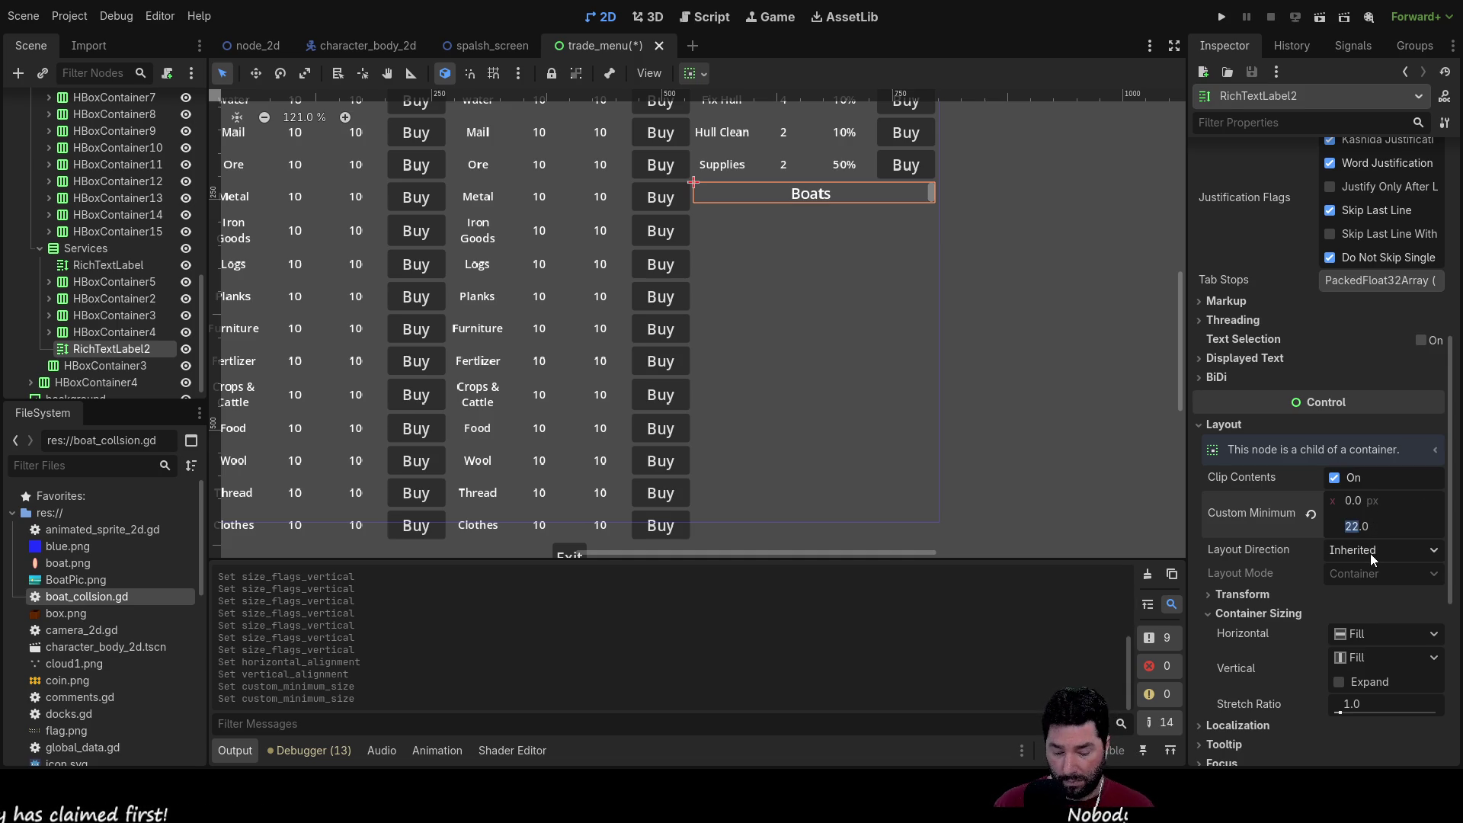
{"action": "type", "text": "25"}
{"action": "key", "text": "Return"}
Step: Paste three copied Supplies rows into the Services container with Ctrl+V
{"action": "left_click", "coordinate": [815, 290]}
{"action": "mouse_move", "coordinate": [1083, 195]}
{"action": "left_mouse_down"}
{"action": "mouse_move", "coordinate": [1038, 401]}
{"action": "mouse_move", "coordinate": [1045, 261]}
{"action": "mouse_move", "coordinate": [1038, 279]}
{"action": "left_mouse_up"}
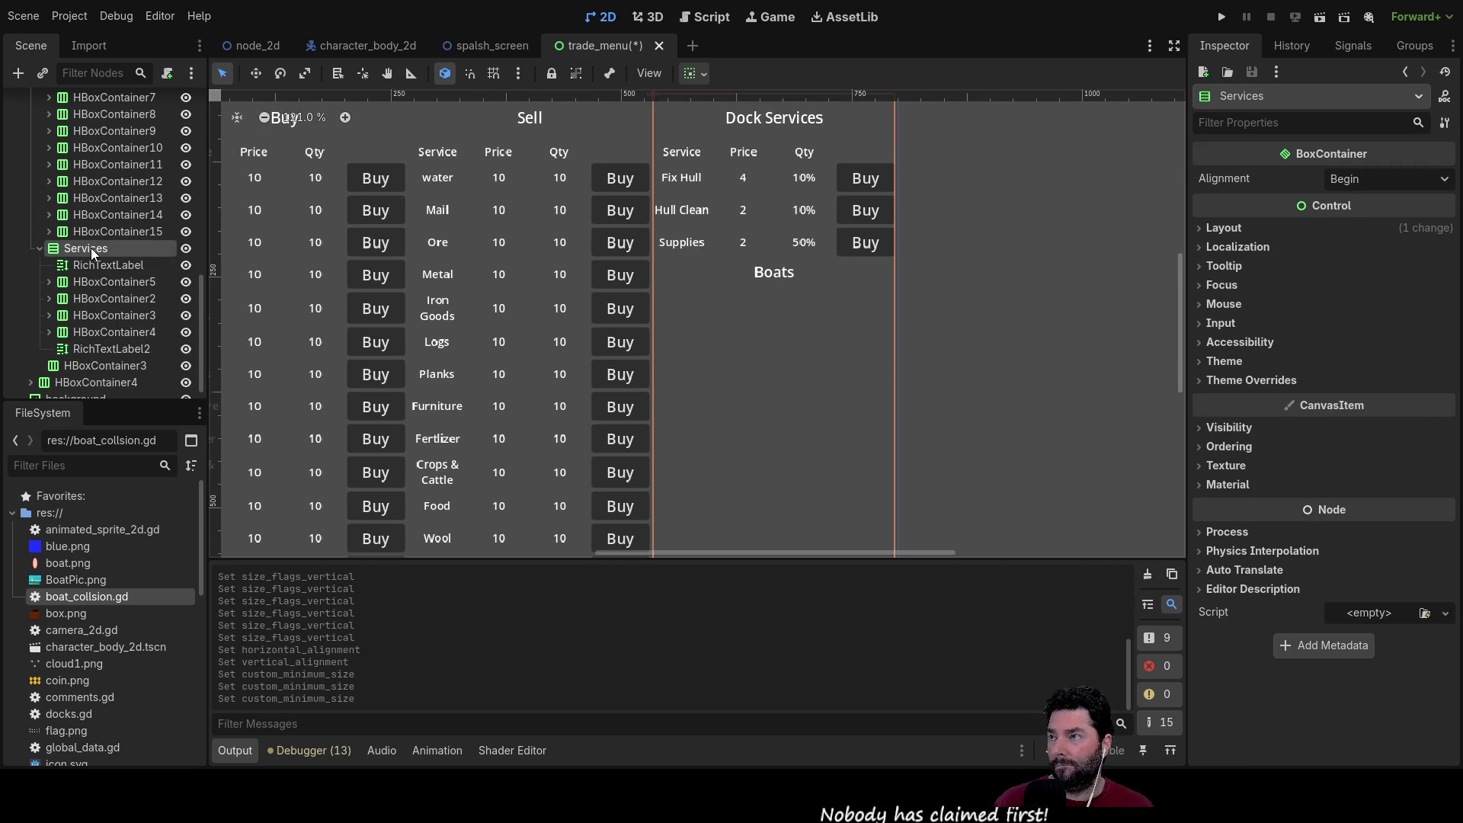
{"action": "key", "text": "ctrl+v"}
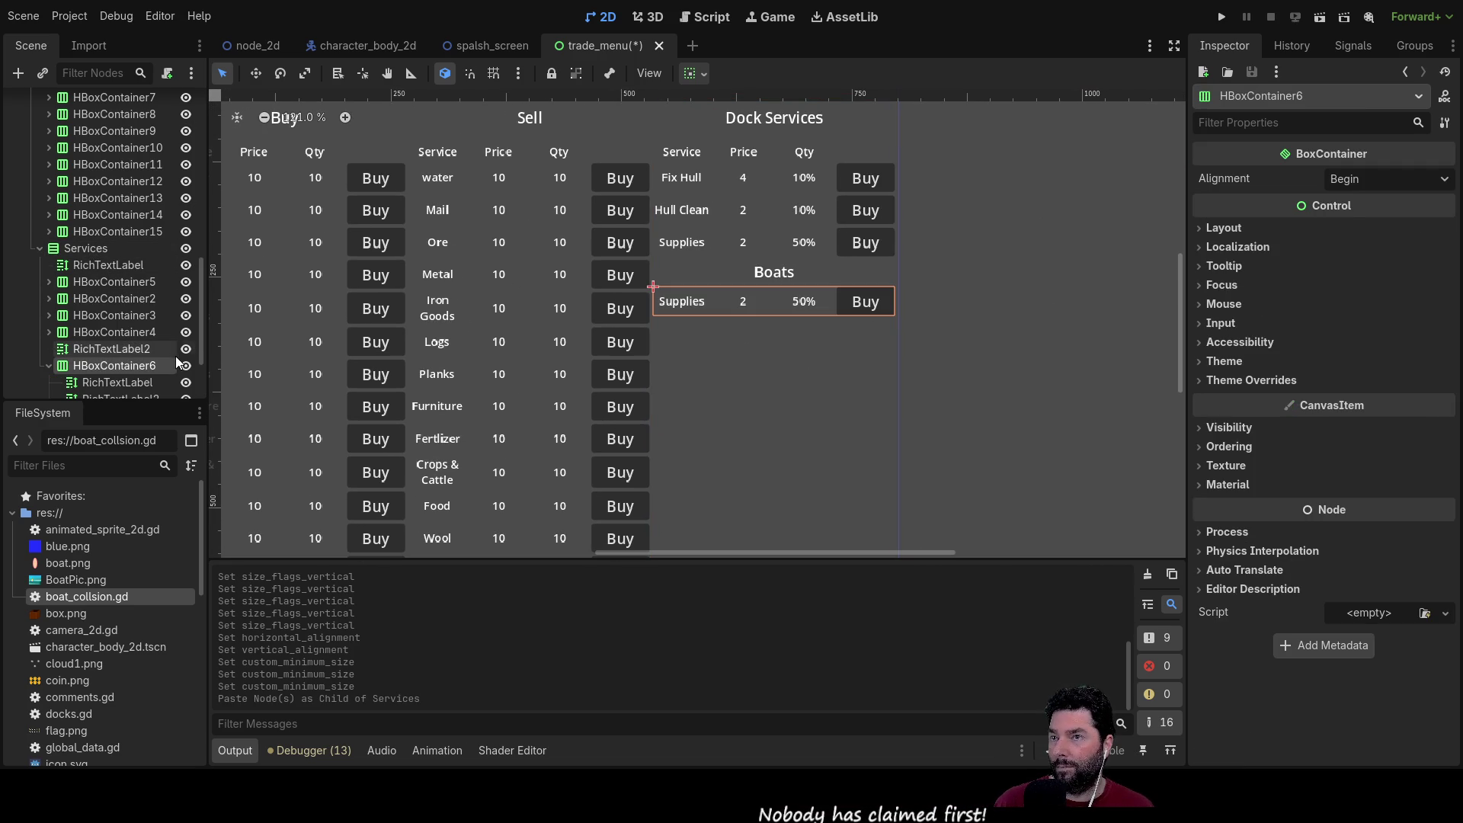
{"action": "left_click", "coordinate": [85, 249]}
{"action": "key", "text": "ctrl+v"}
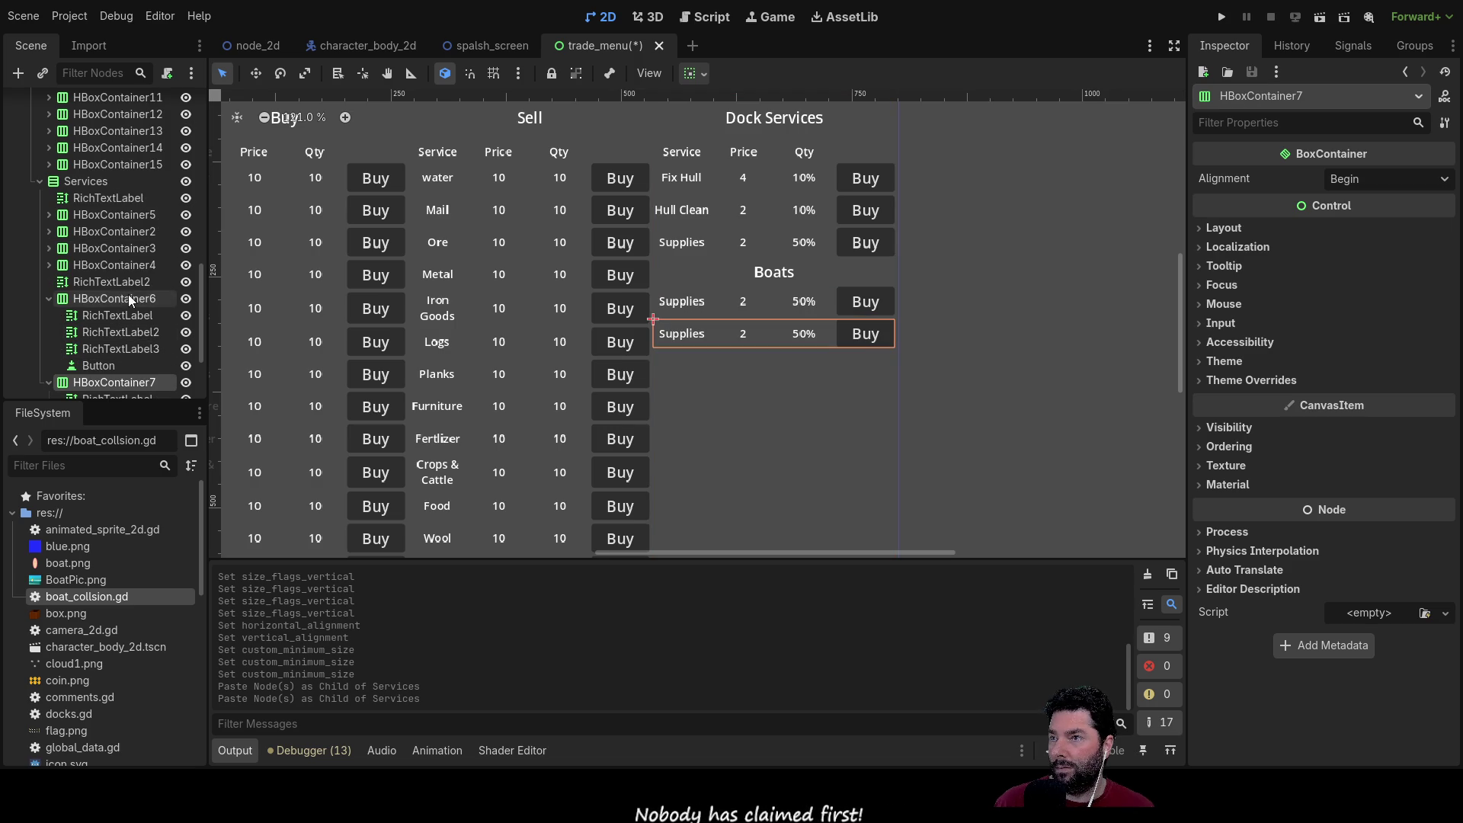
{"action": "left_click", "coordinate": [89, 182]}
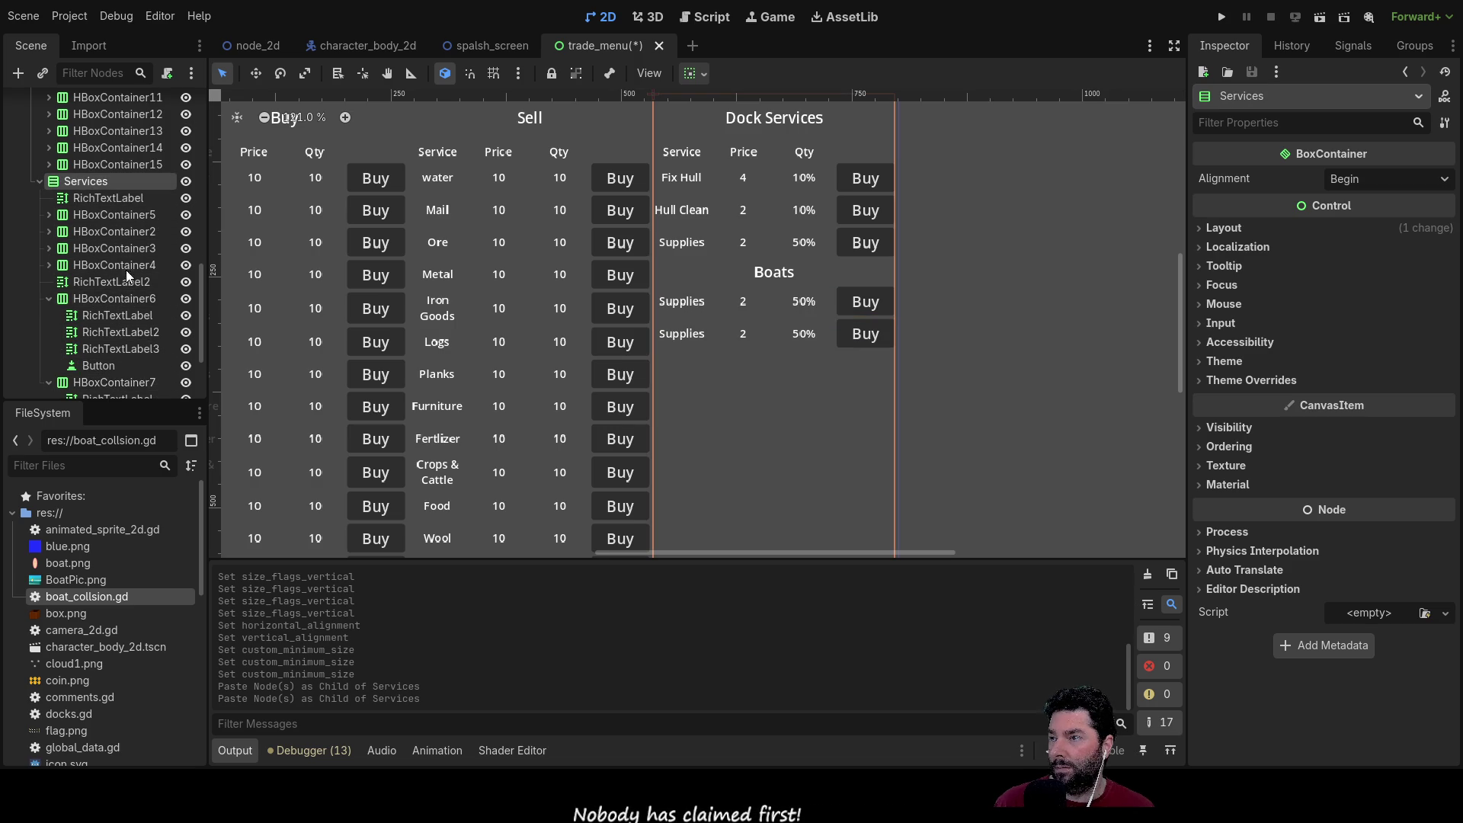
{"action": "key", "text": "ctrl+v"}
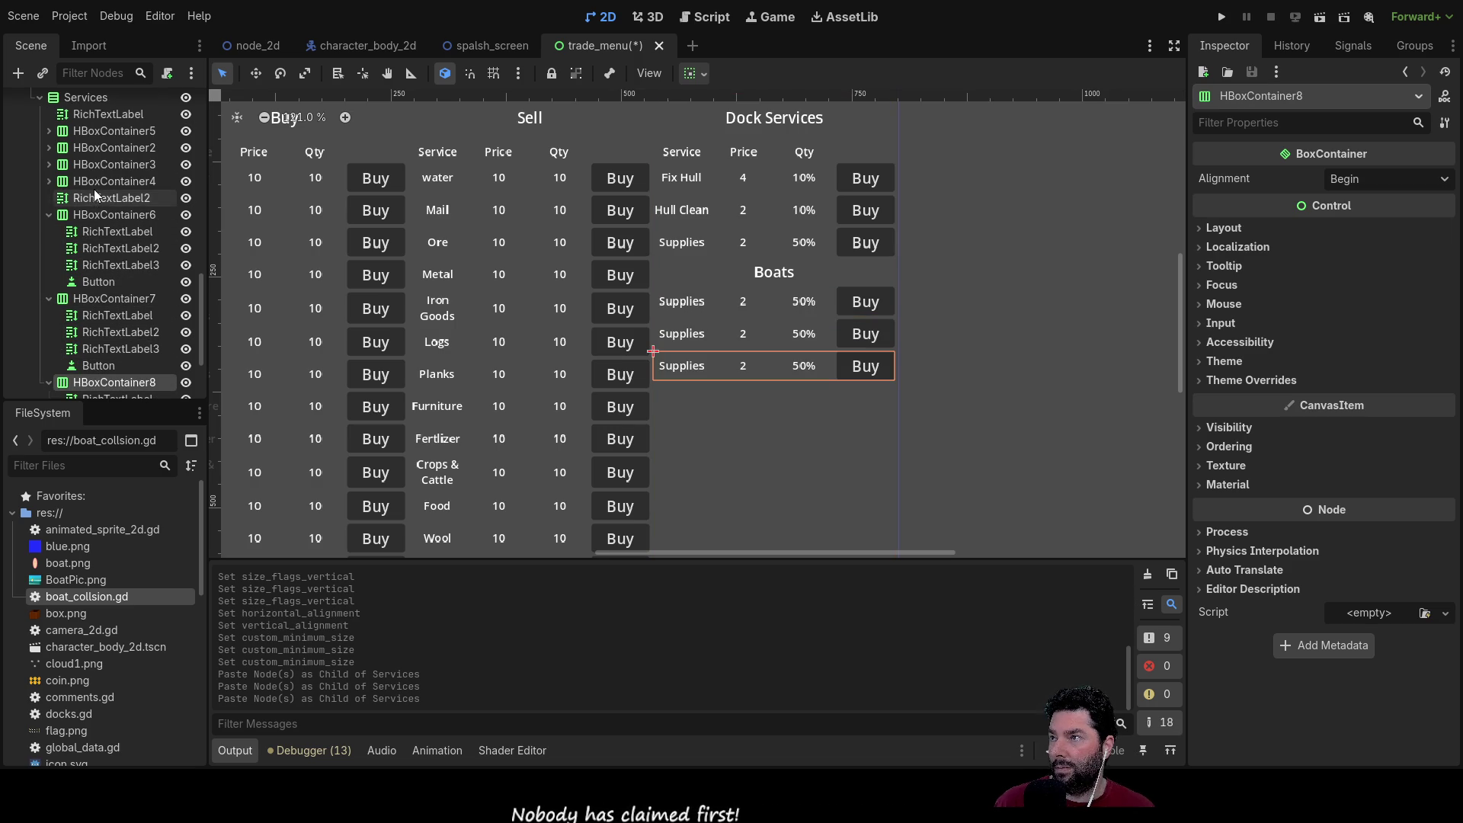
Step: Collapse the pasted rows in the Scene tree and paste three more, making six Supplies rows
{"action": "left_click", "coordinate": [48, 214]}
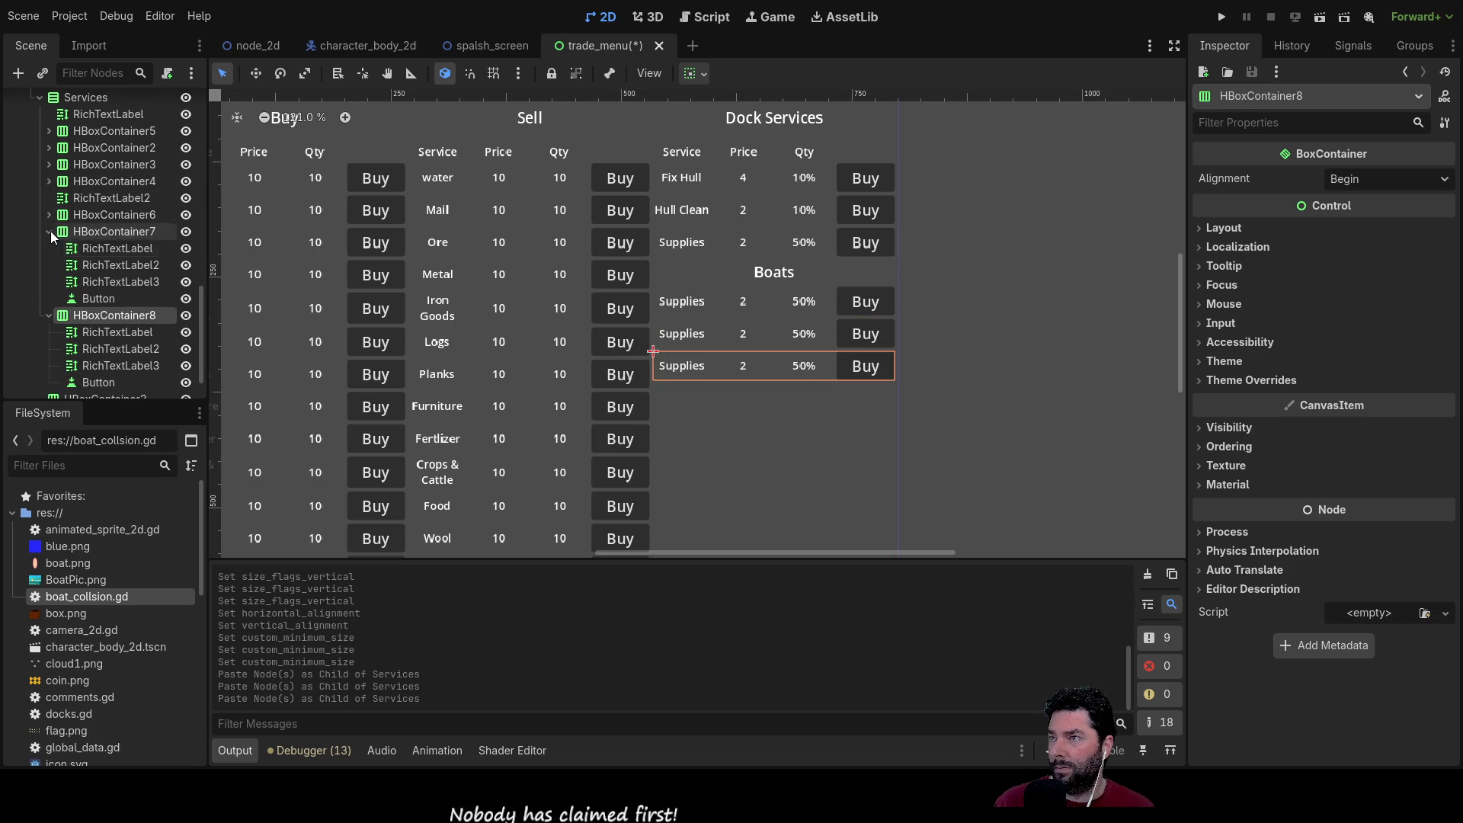
{"action": "left_click", "coordinate": [50, 231]}
{"action": "left_click", "coordinate": [54, 262]}
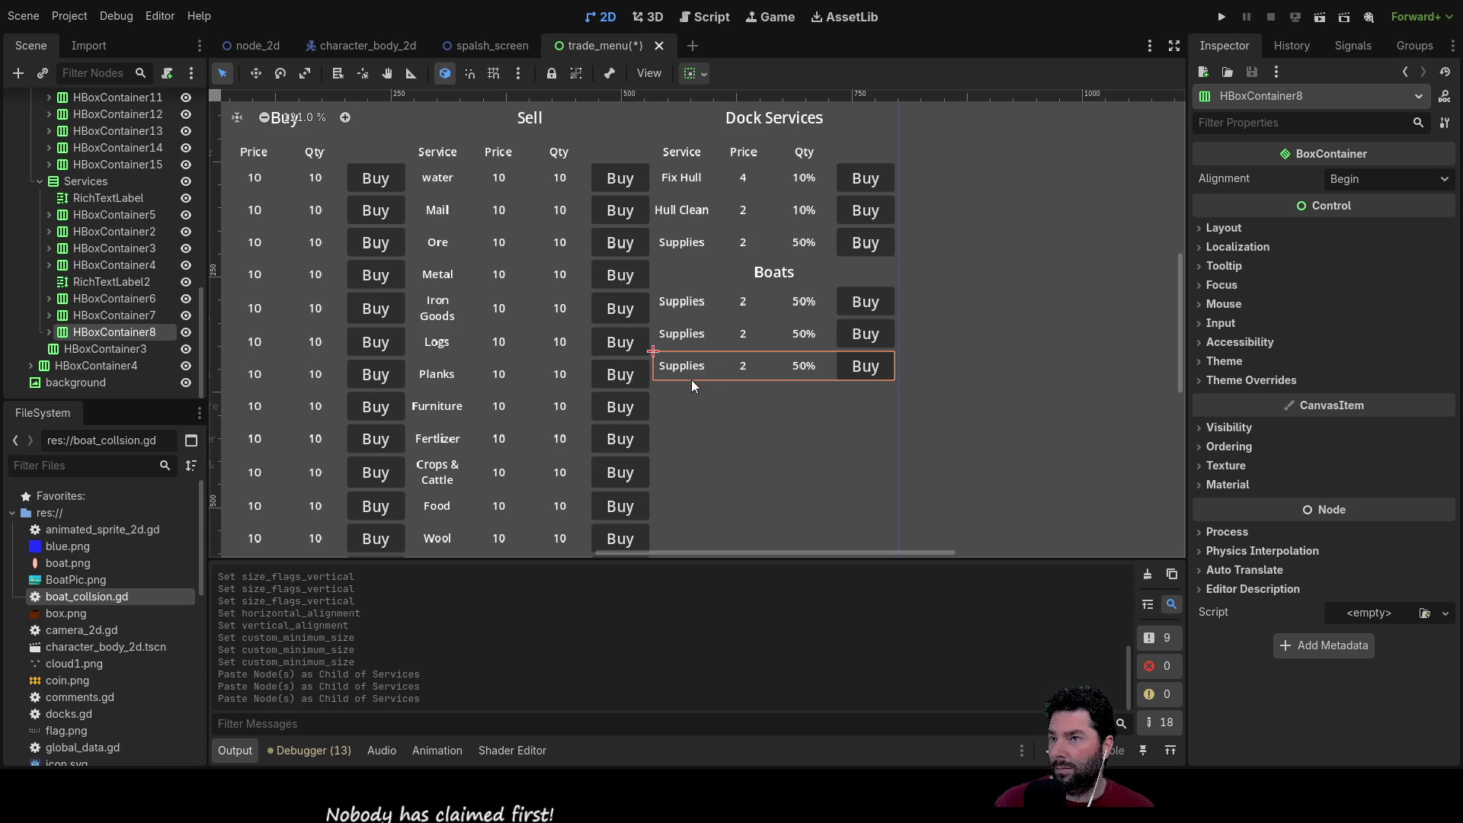
{"action": "left_click", "coordinate": [80, 182]}
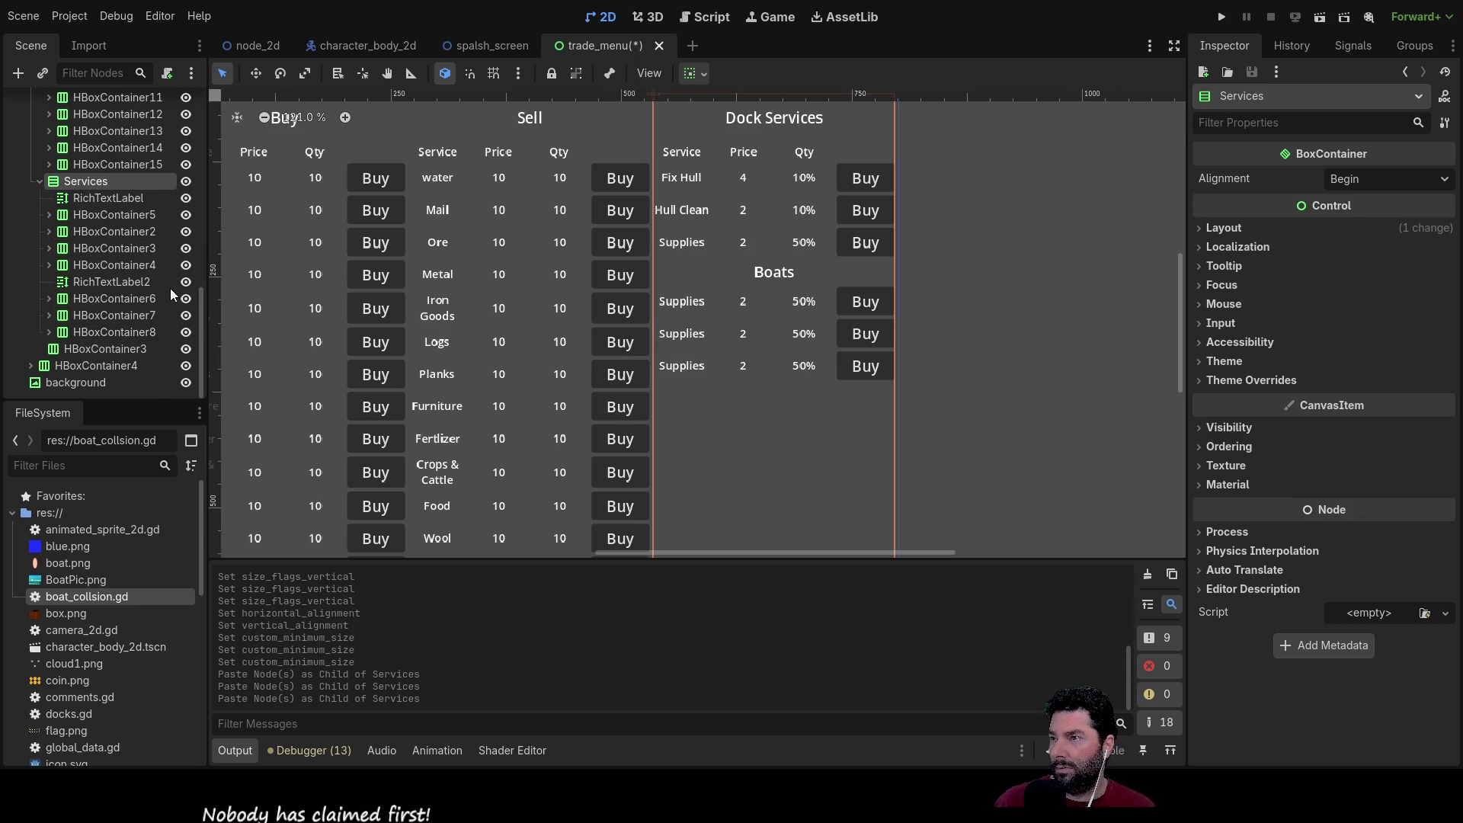
{"action": "key", "text": "ctrl+v"}
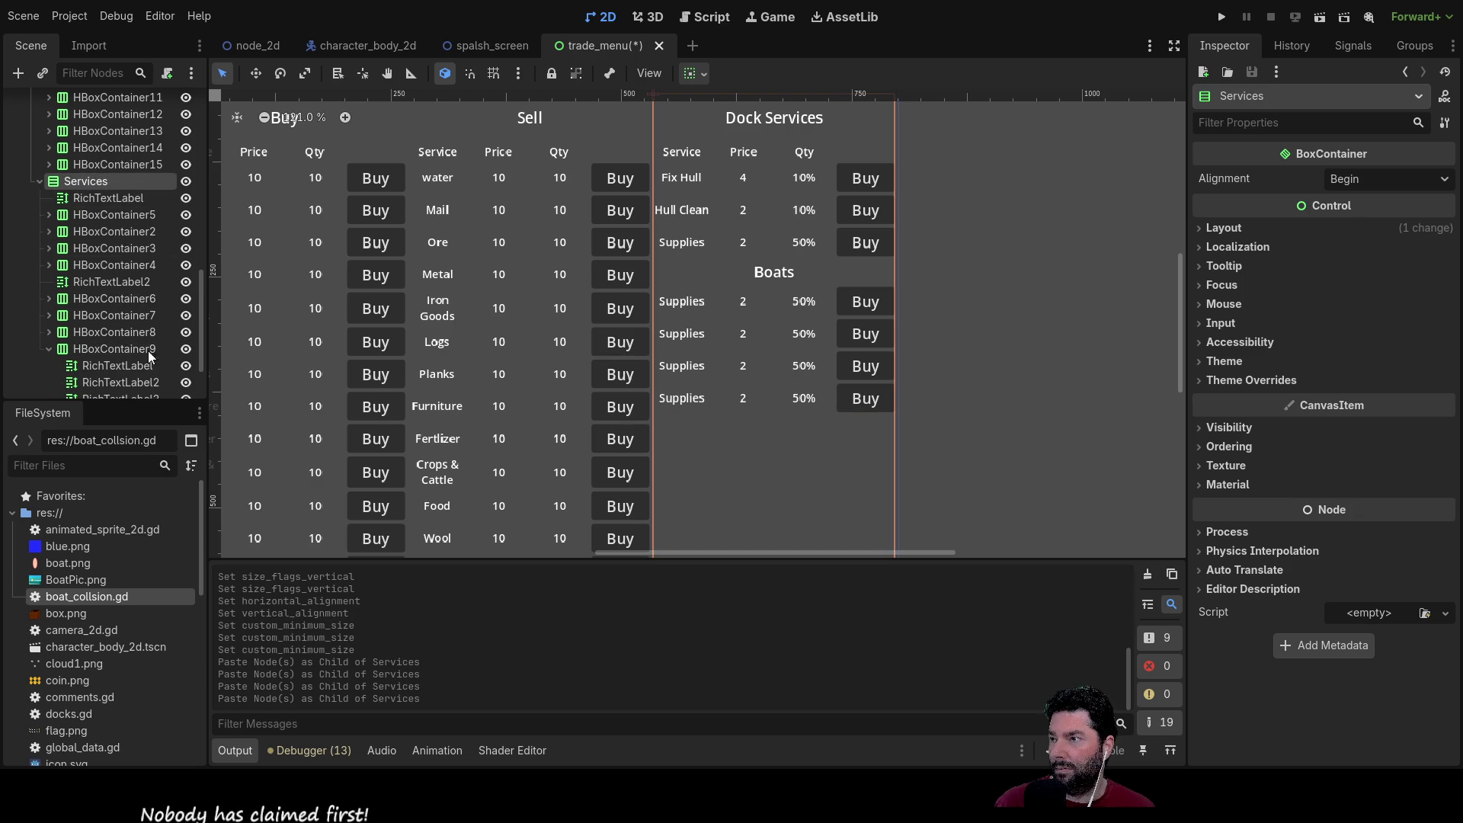
{"action": "key", "text": "ctrl+v"}
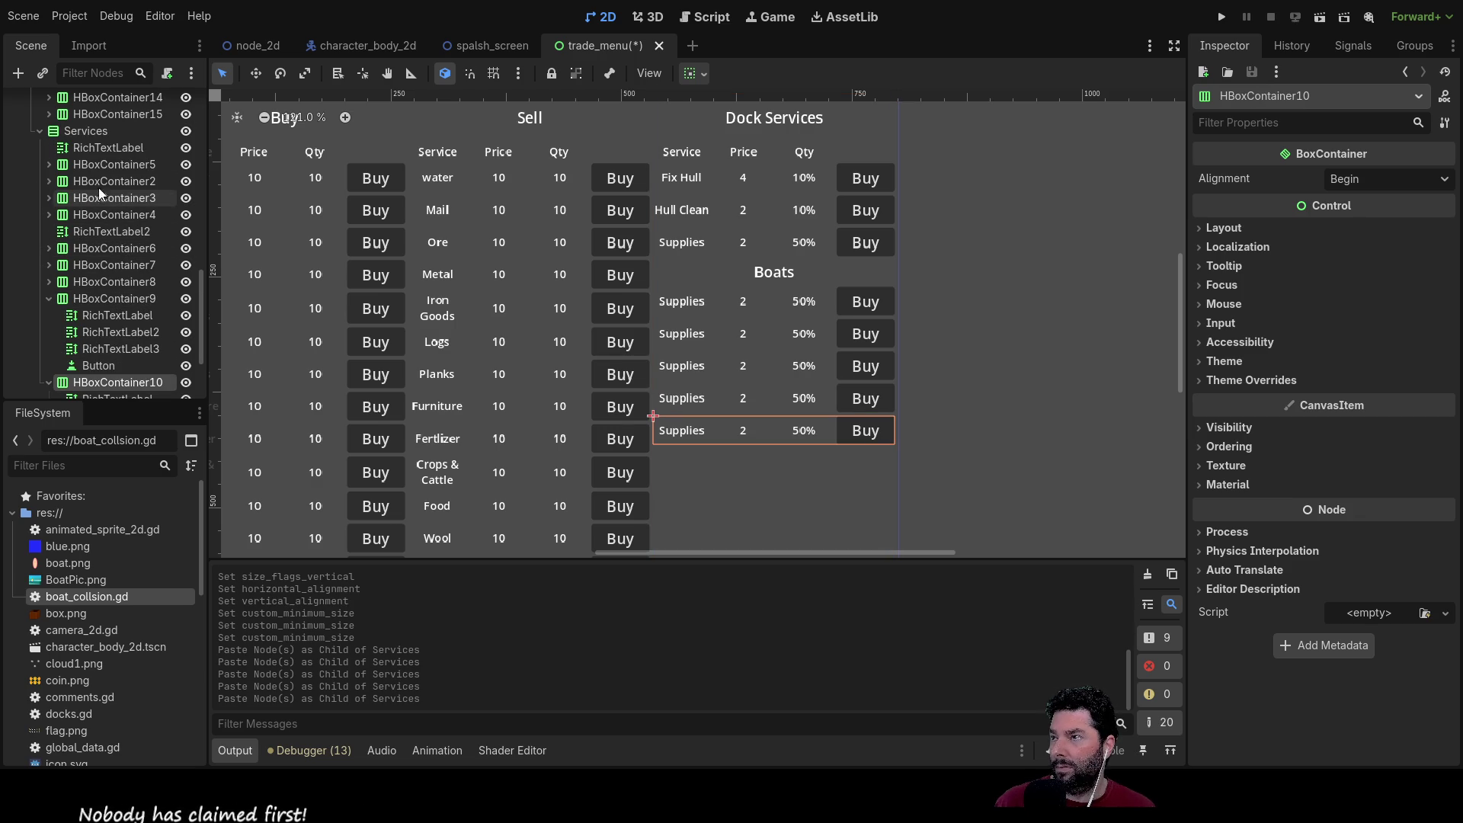
{"action": "left_click", "coordinate": [90, 134]}
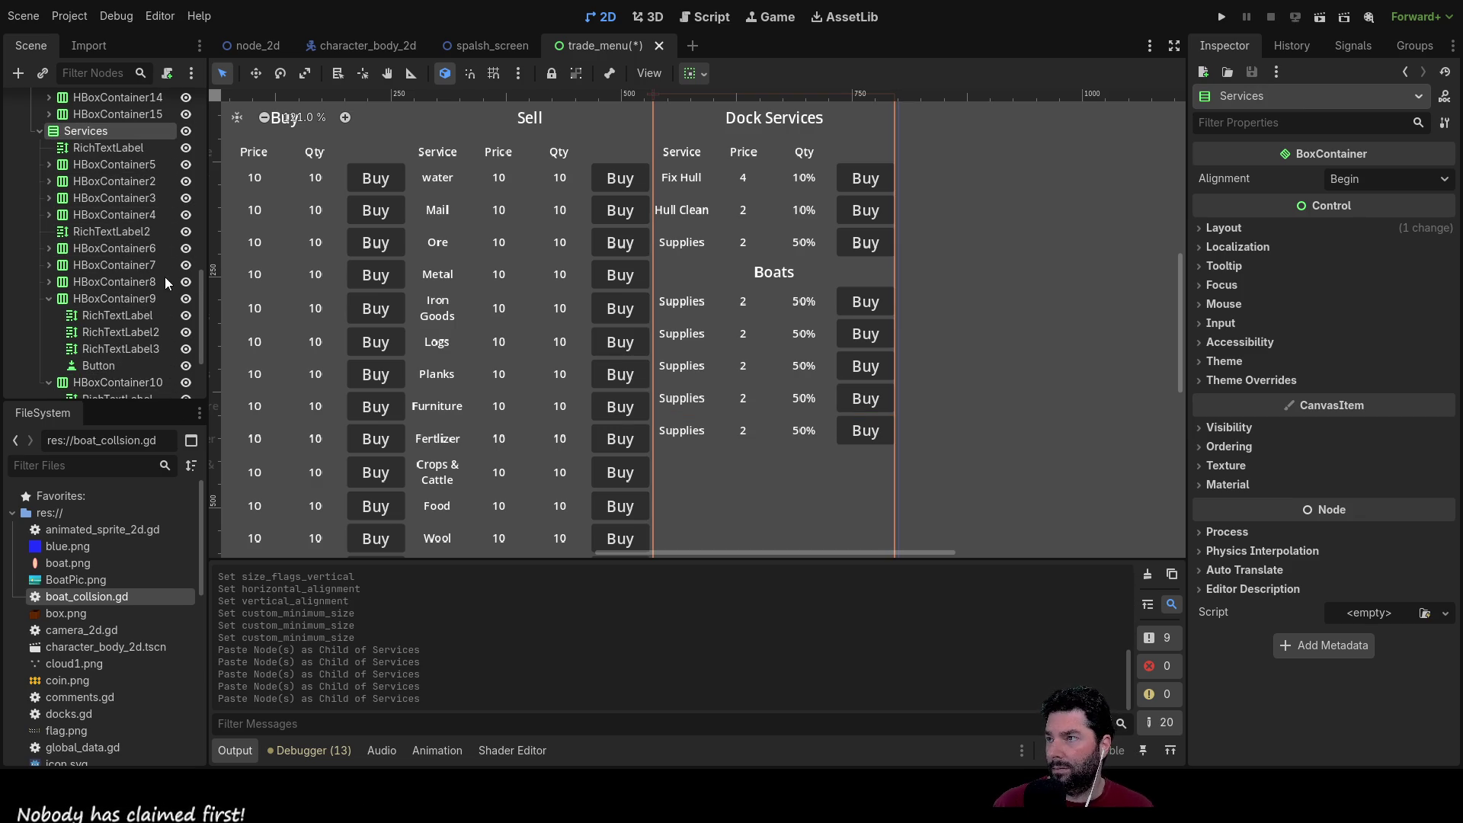
{"action": "key", "text": "ctrl+v"}
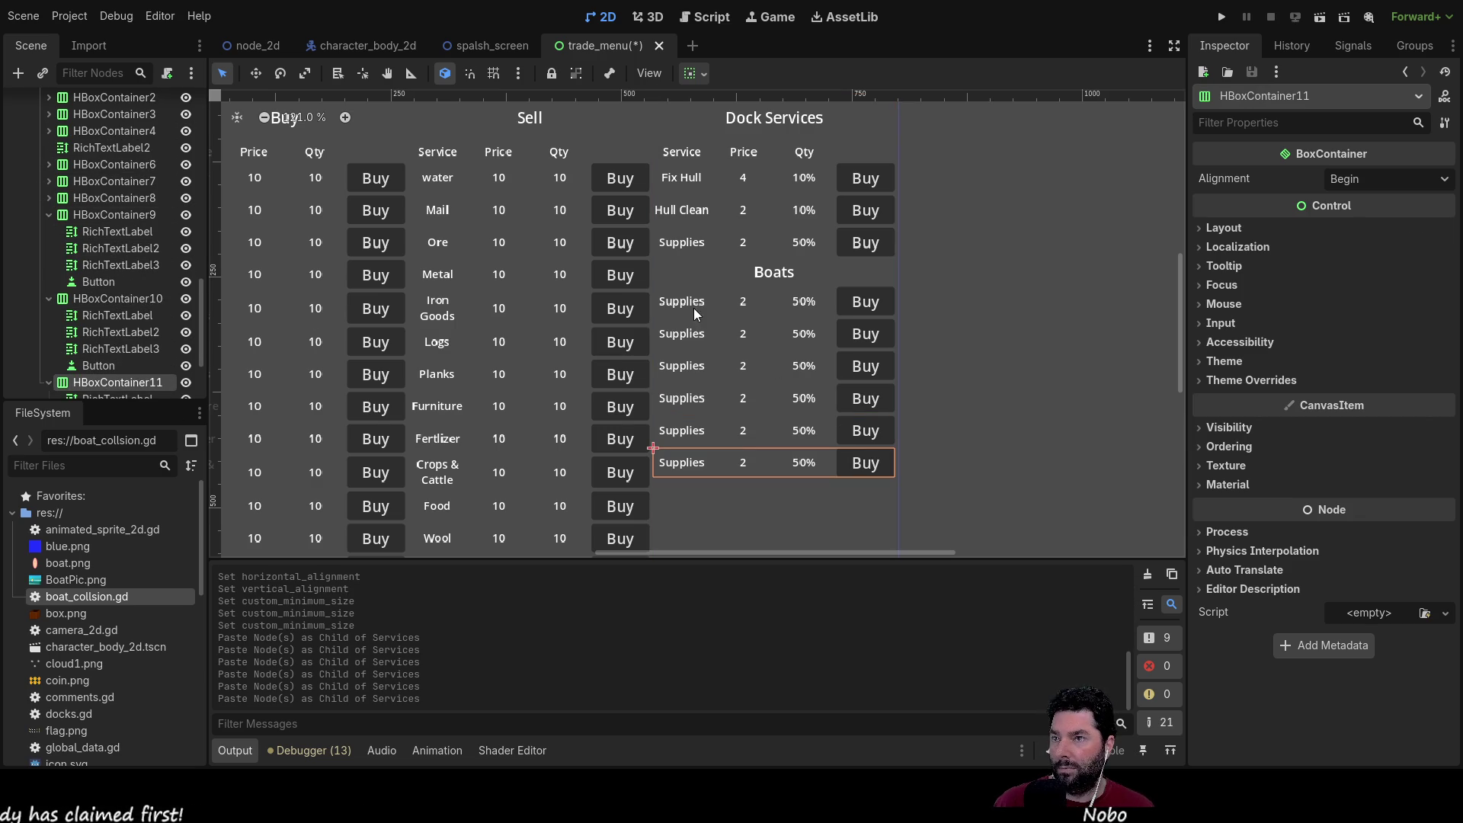
{"action": "left_click", "coordinate": [689, 304]}
{"action": "left_click", "coordinate": [1314, 279]}
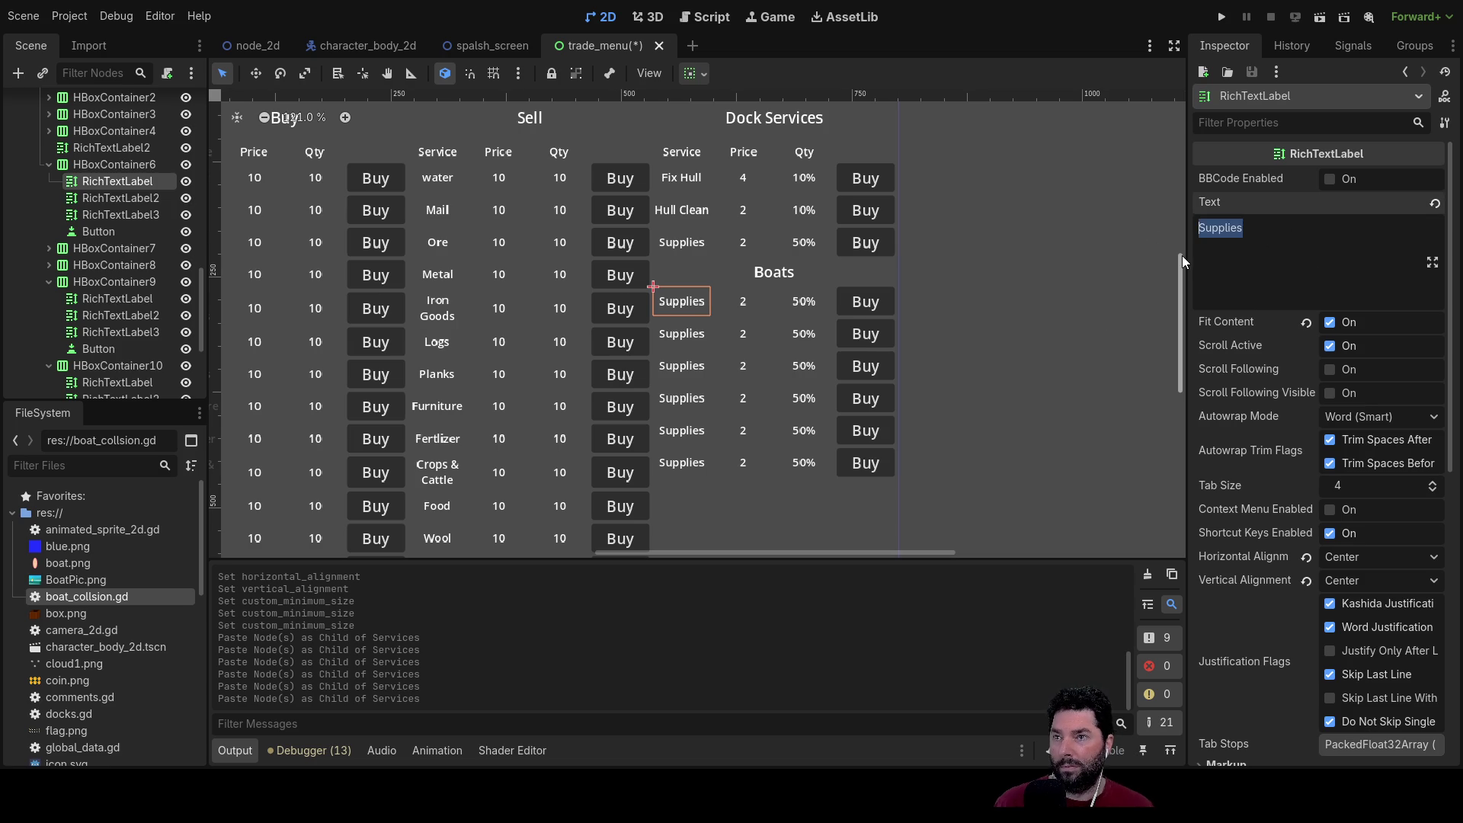
Step: Rename the first boat row to 'Hull 0' and set its quantity to 'Owned'
{"action": "type", "text": "Hull 0"}
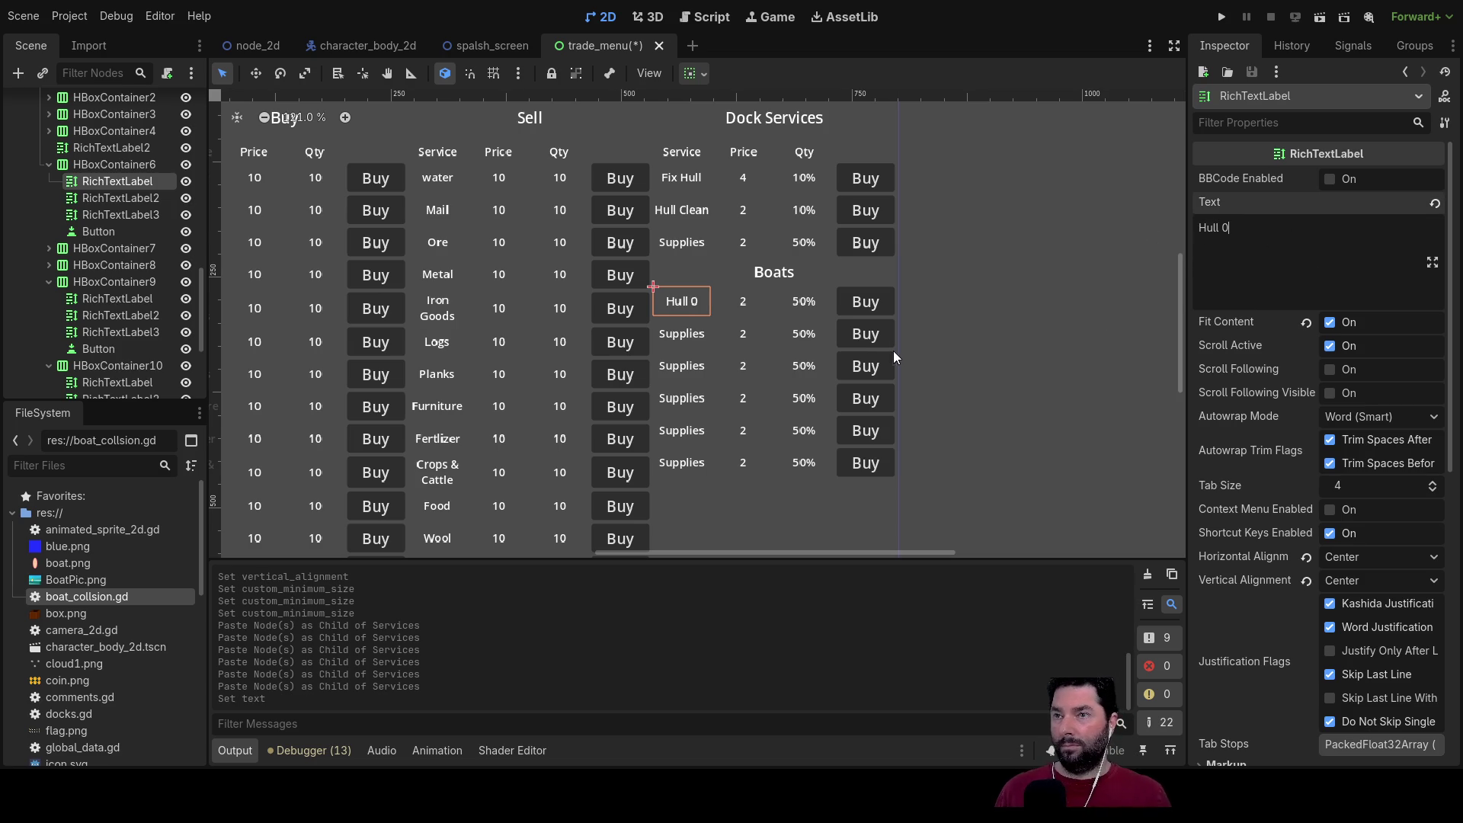
{"action": "left_click", "coordinate": [802, 305]}
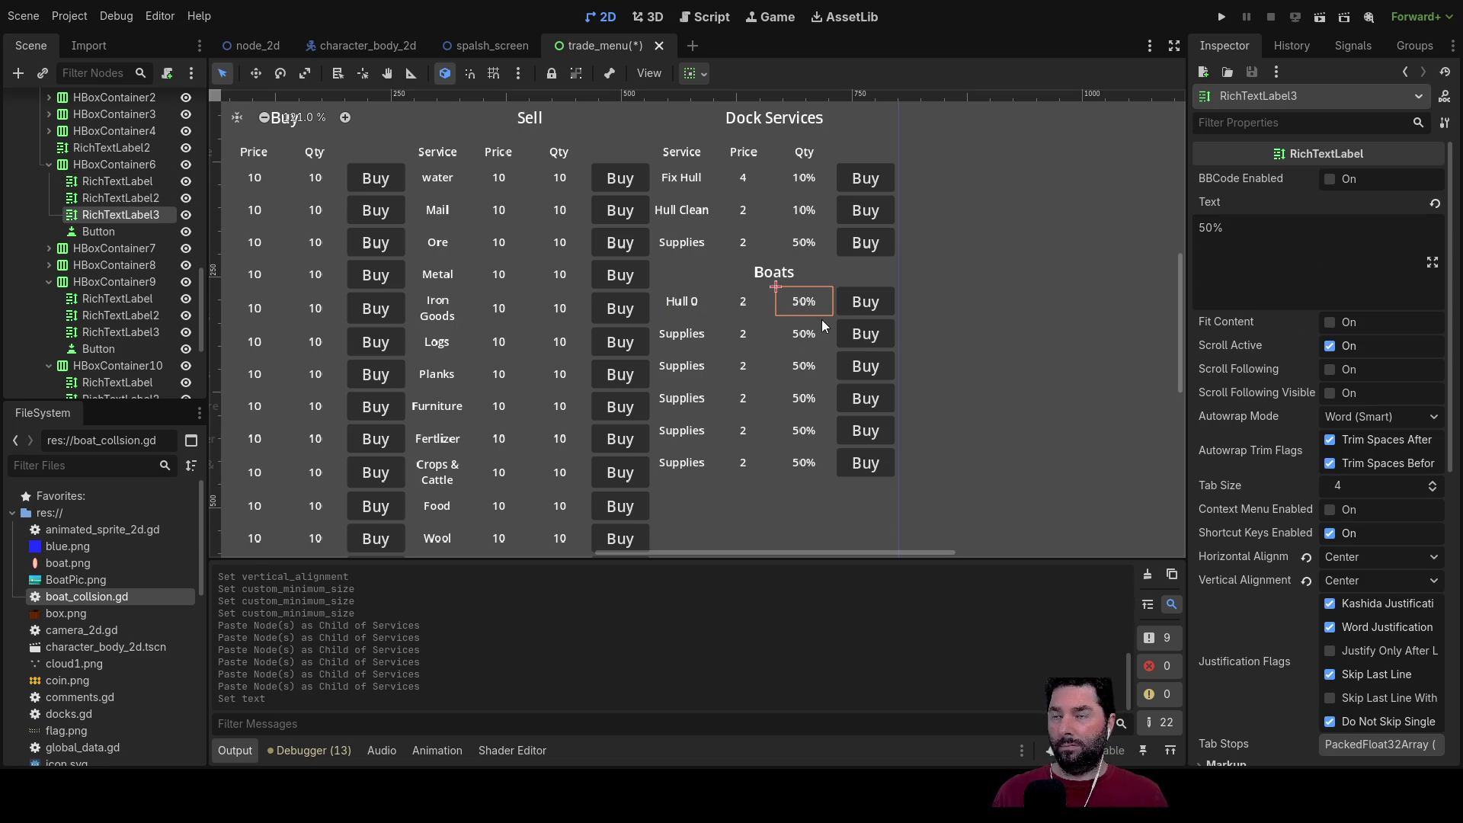
{"action": "left_click", "coordinate": [1271, 265]}
{"action": "type", "text": "1"}
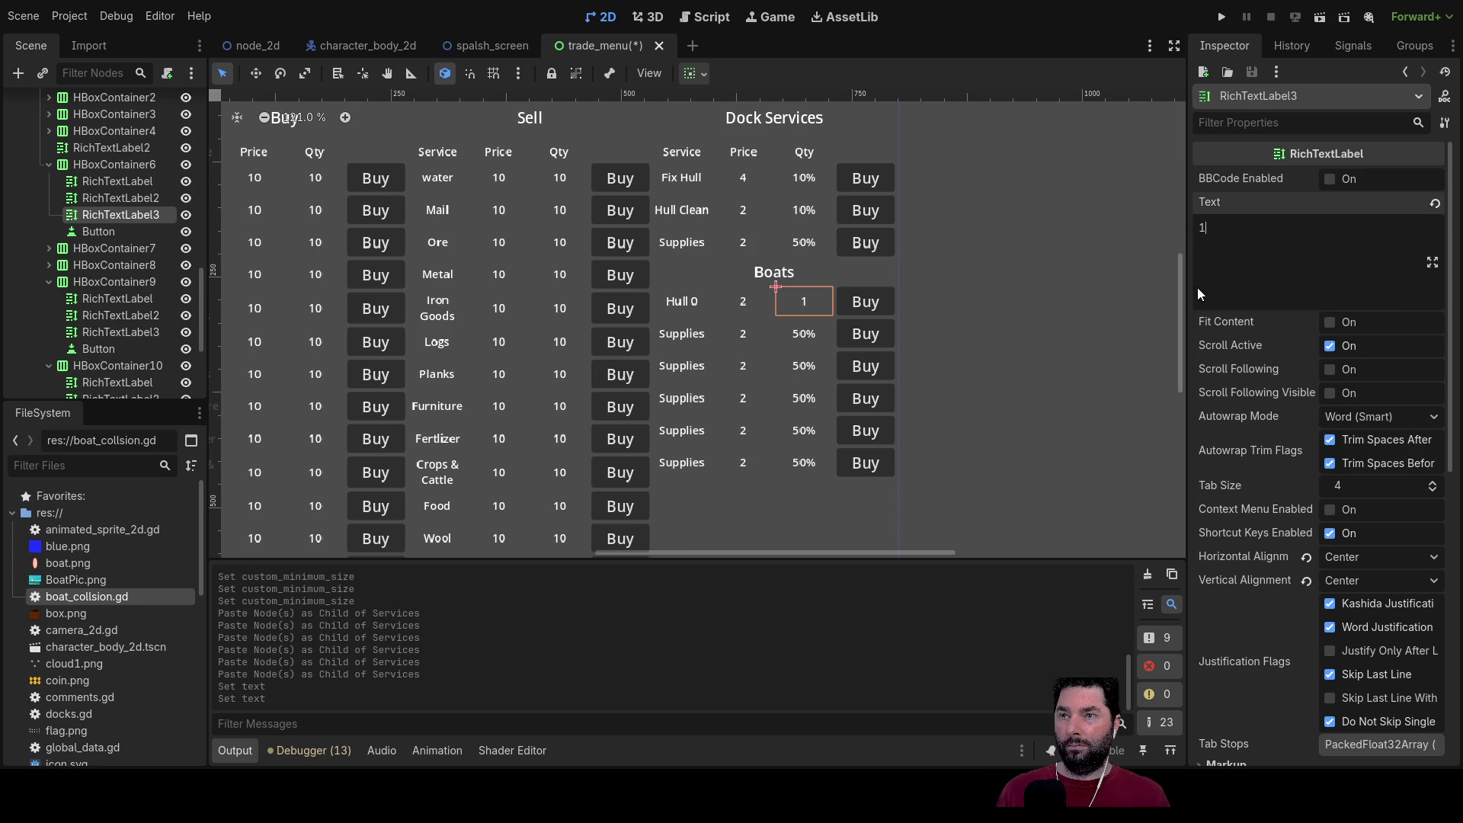
{"action": "key", "text": "BackSpace"}
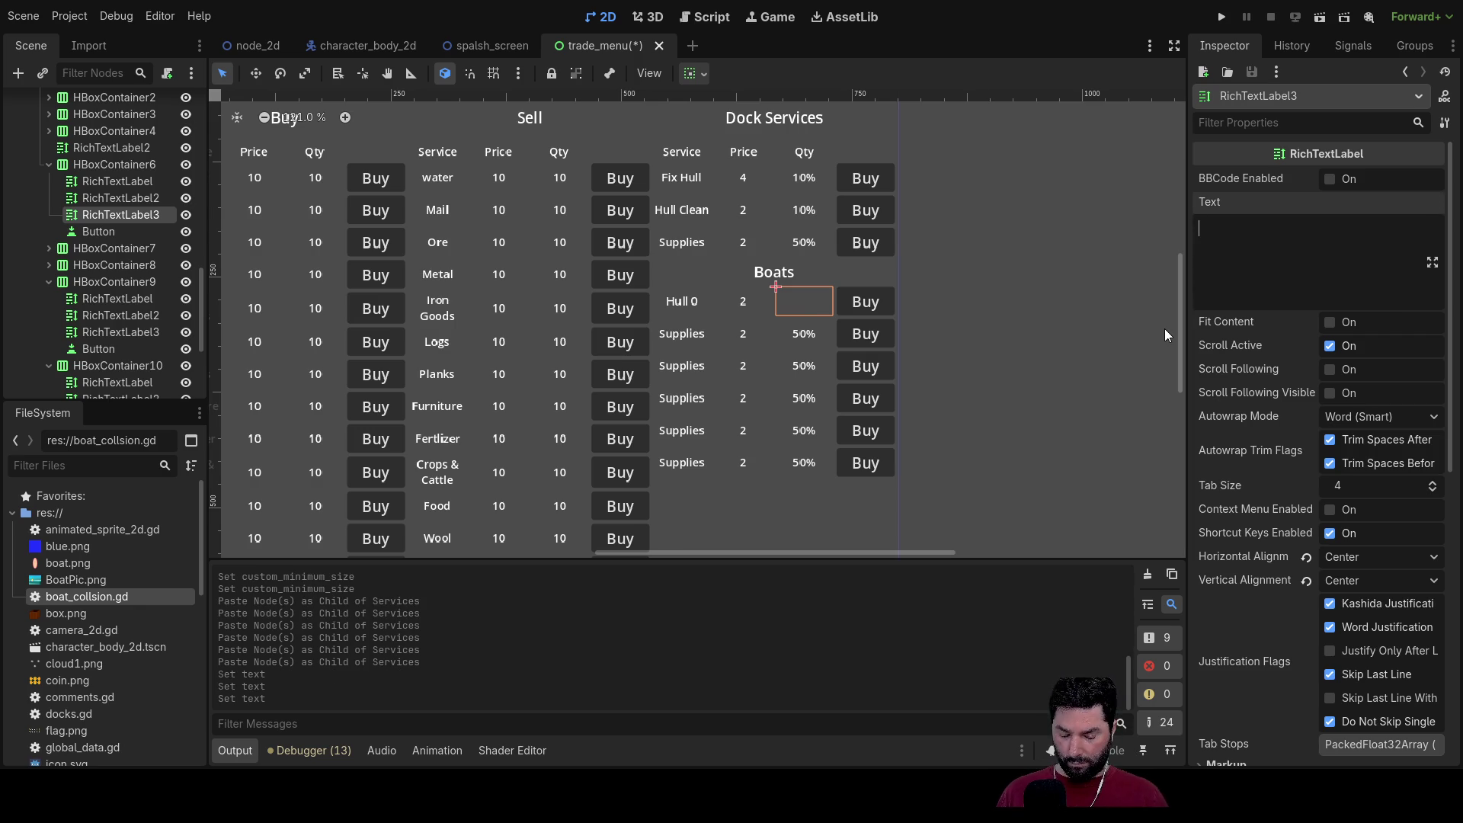
{"action": "type", "text": "Owned"}
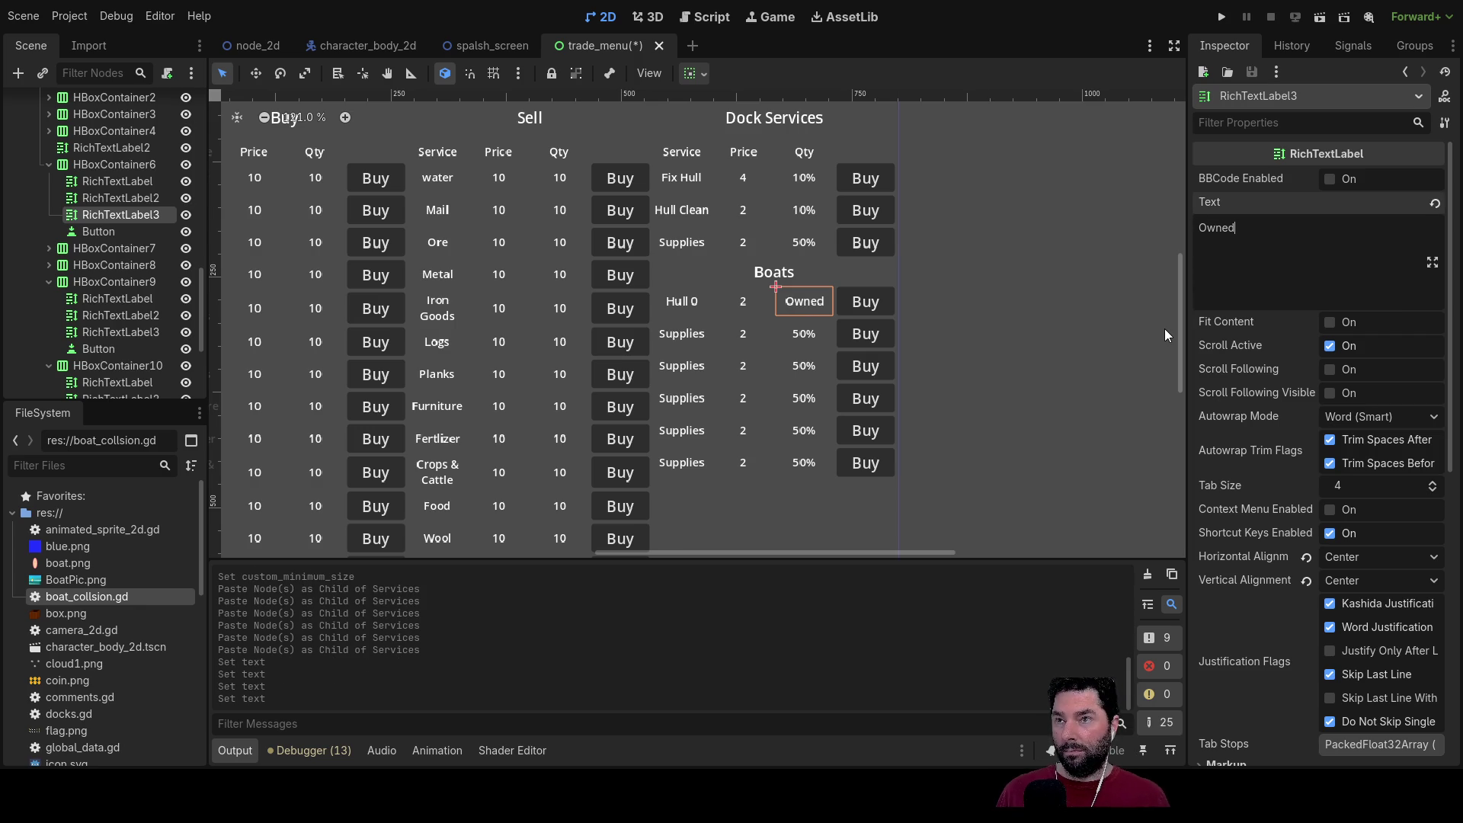
Step: Change the other five boat rows' quantity labels from 50% to 1
{"action": "left_click", "coordinate": [793, 334]}
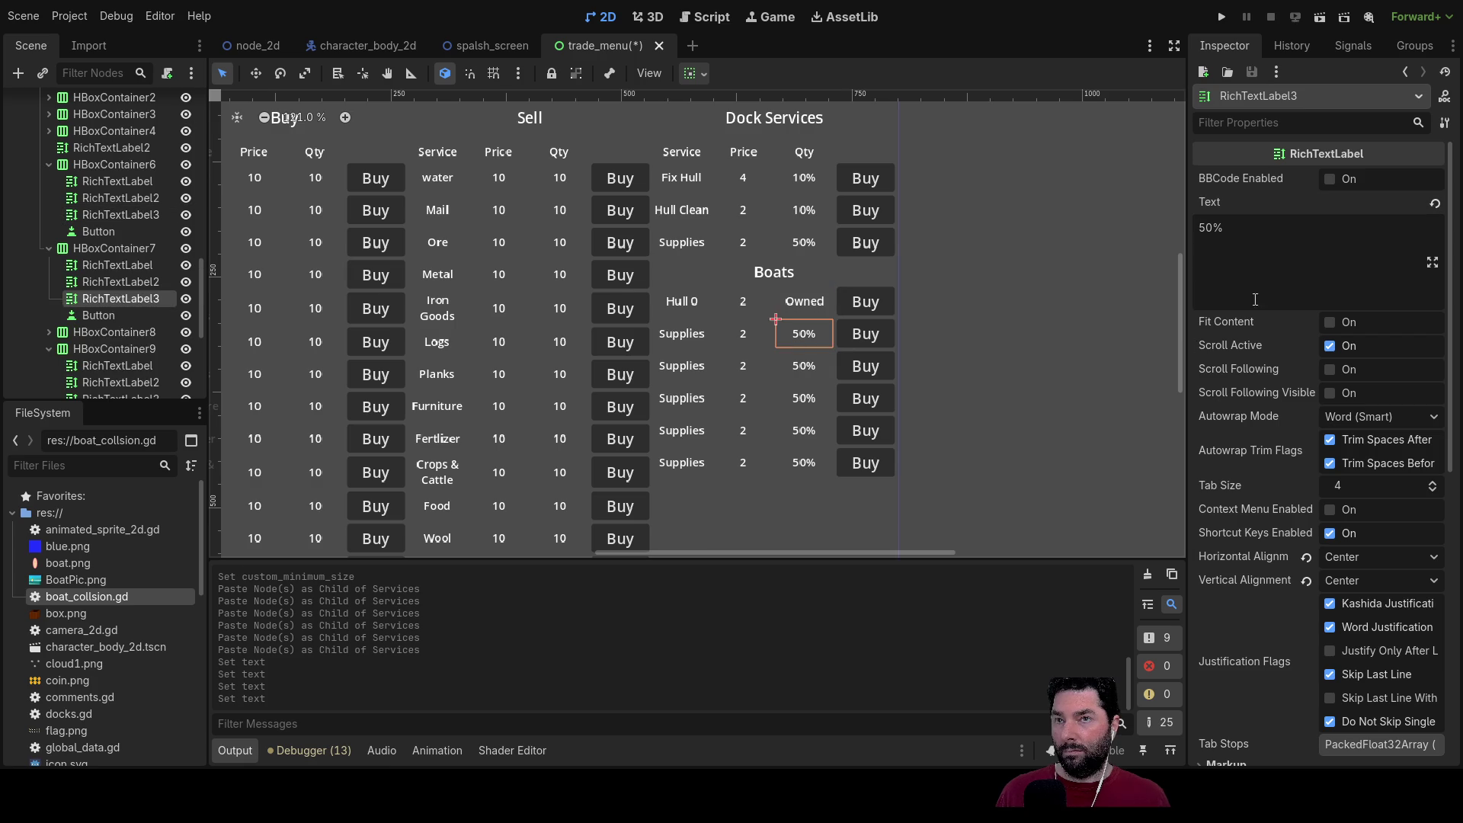
{"action": "left_click", "coordinate": [1250, 230]}
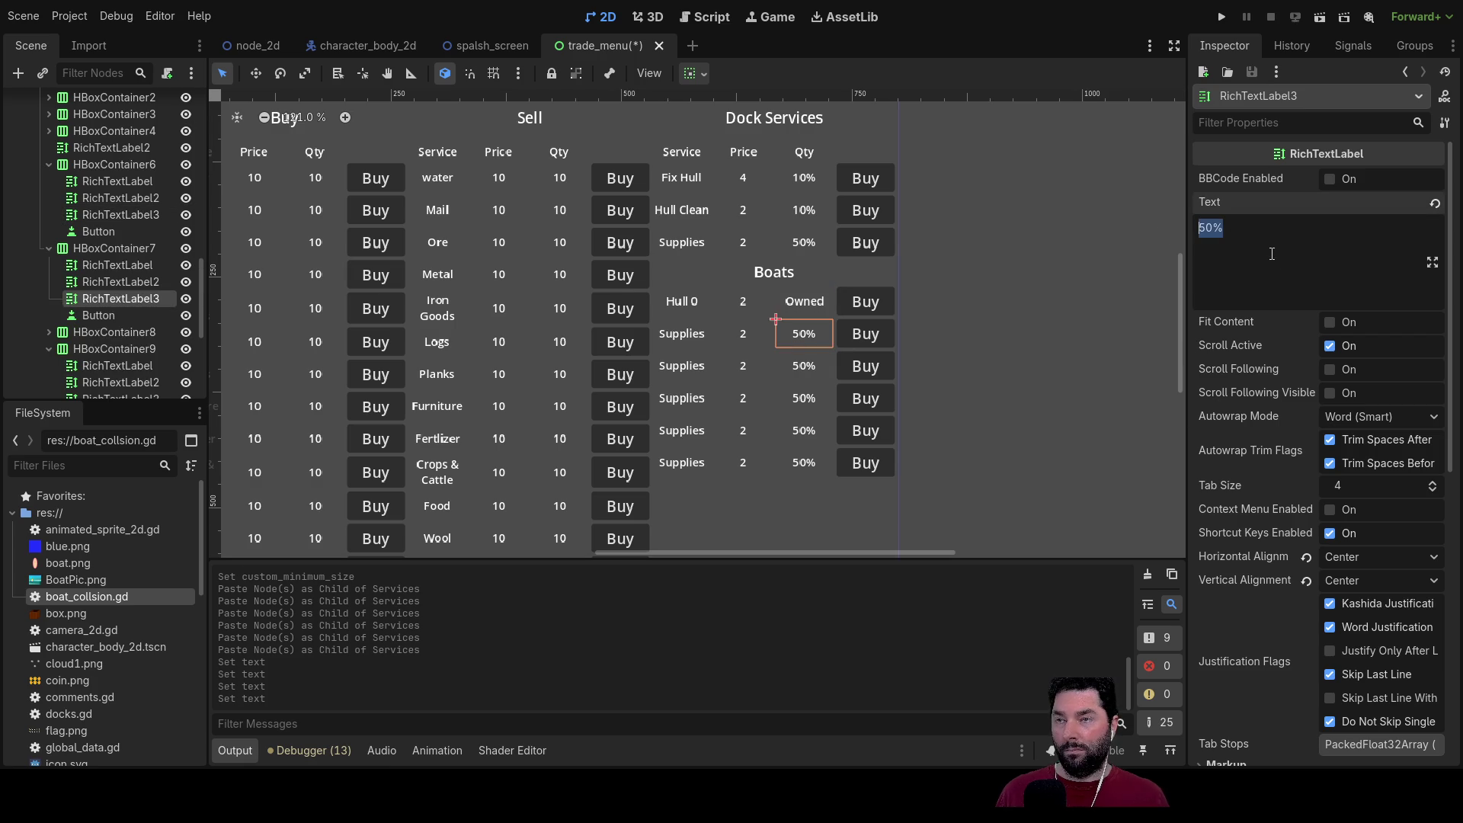
{"action": "type", "text": "1"}
{"action": "left_click", "coordinate": [805, 371]}
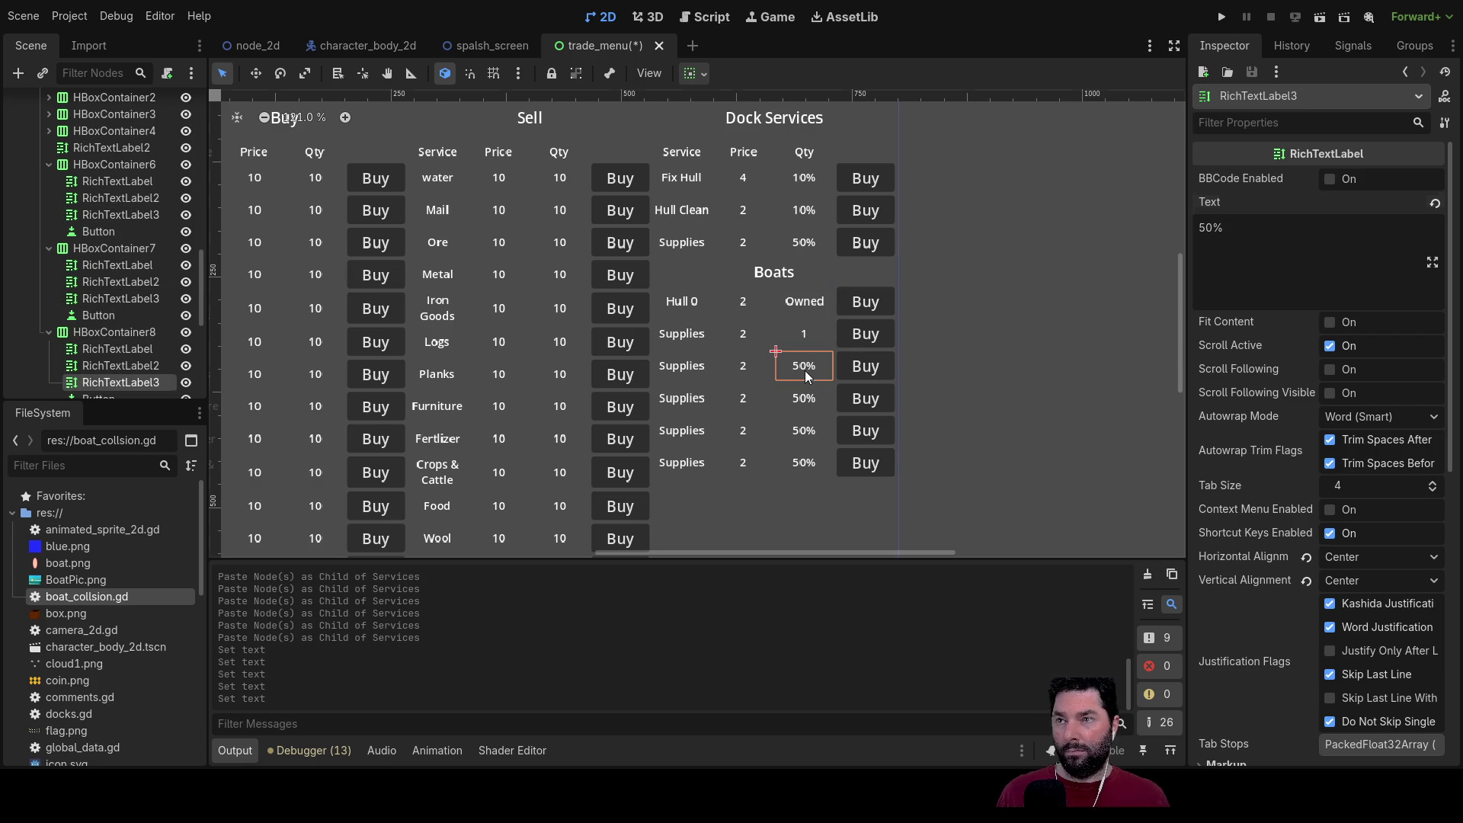
{"action": "left_click", "coordinate": [1244, 227]}
{"action": "key", "text": "ctrl+a"}
{"action": "type", "text": "1"}
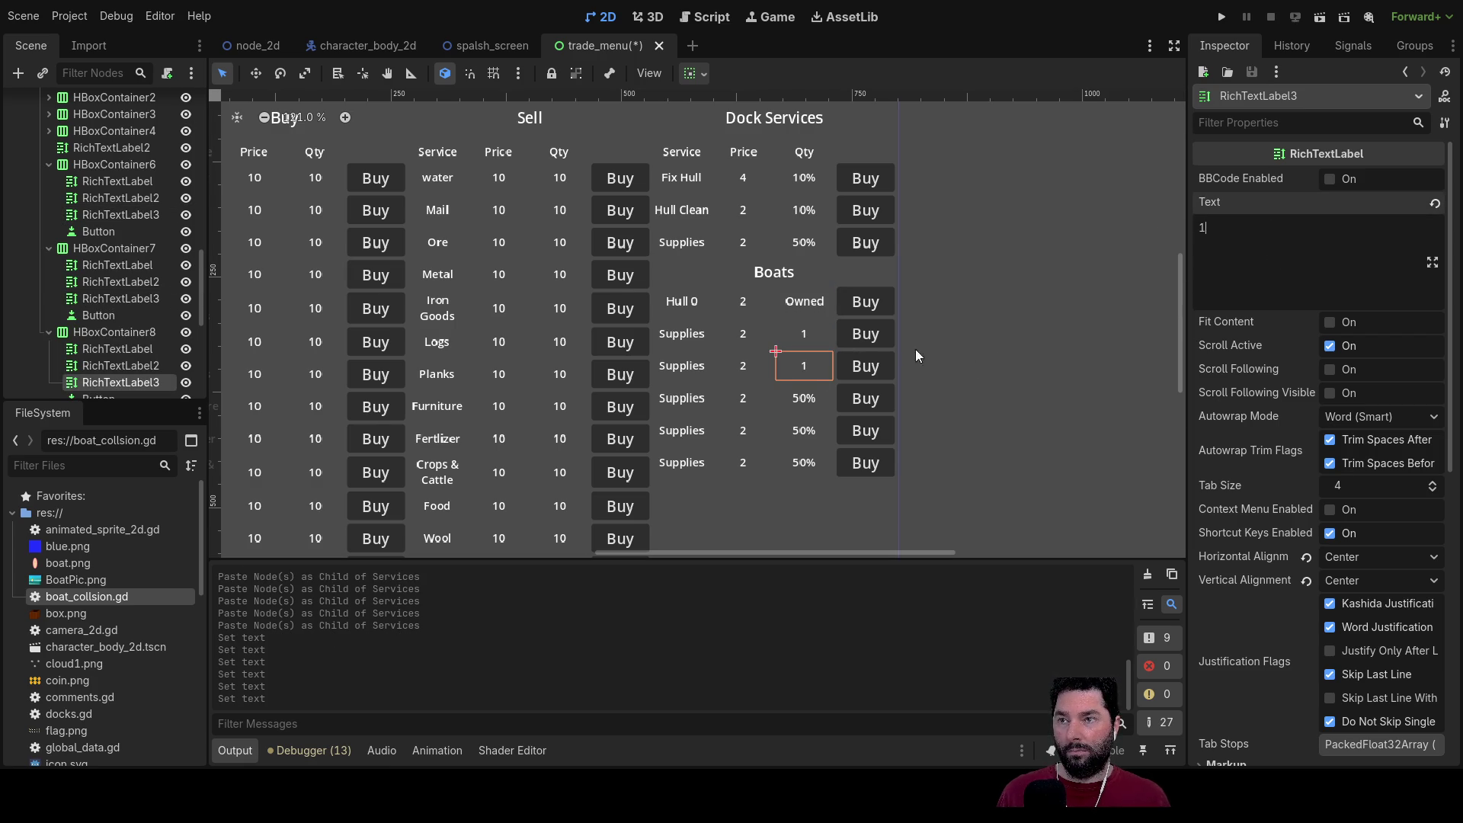
{"action": "left_click", "coordinate": [792, 394]}
{"action": "left_click", "coordinate": [819, 427]}
{"action": "left_click_drag", "start_coordinate": [1229, 228], "coordinate": [1171, 226]}
{"action": "left_click", "coordinate": [811, 457]}
{"action": "left_click_drag", "start_coordinate": [1258, 219], "coordinate": [1145, 249]}
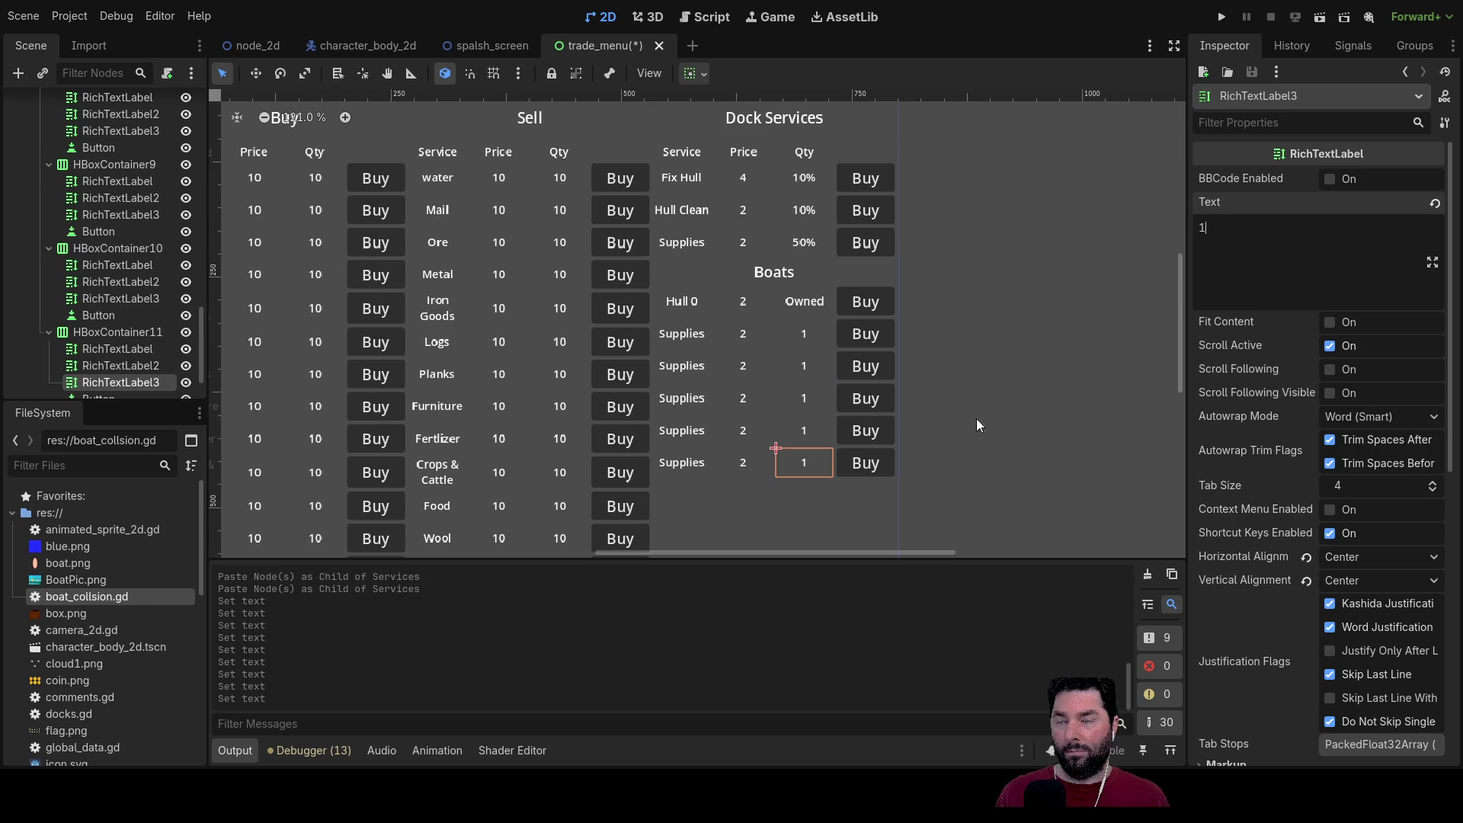
Step: Rename the second to fourth boat rows from Supplies to Hull labels, starting with Hull 1
{"action": "left_click", "coordinate": [743, 342]}
{"action": "left_click", "coordinate": [678, 336]}
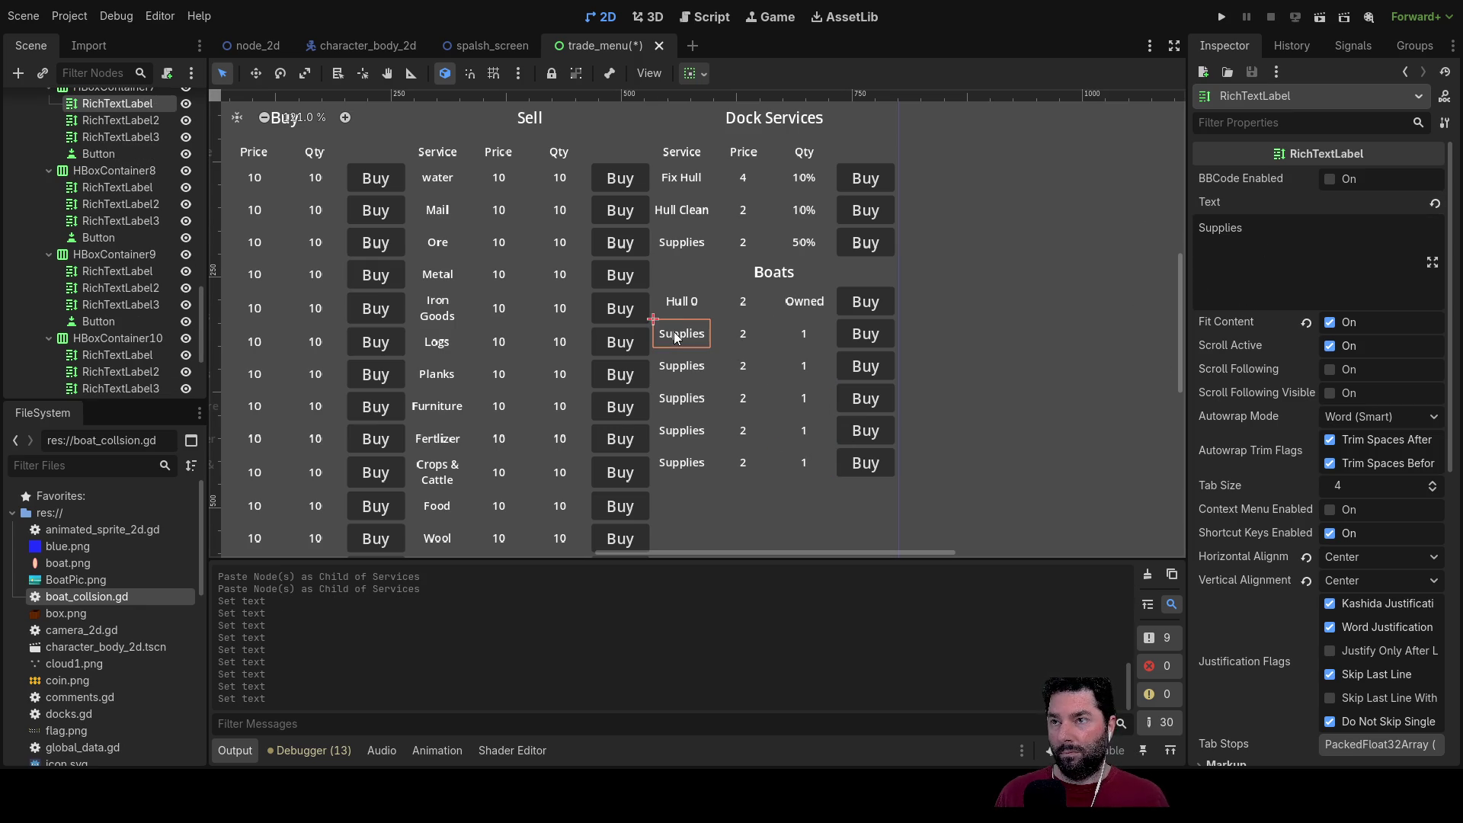
{"action": "left_click_drag", "start_coordinate": [1258, 239], "coordinate": [1146, 235]}
{"action": "type", "text": "Hull 1"}
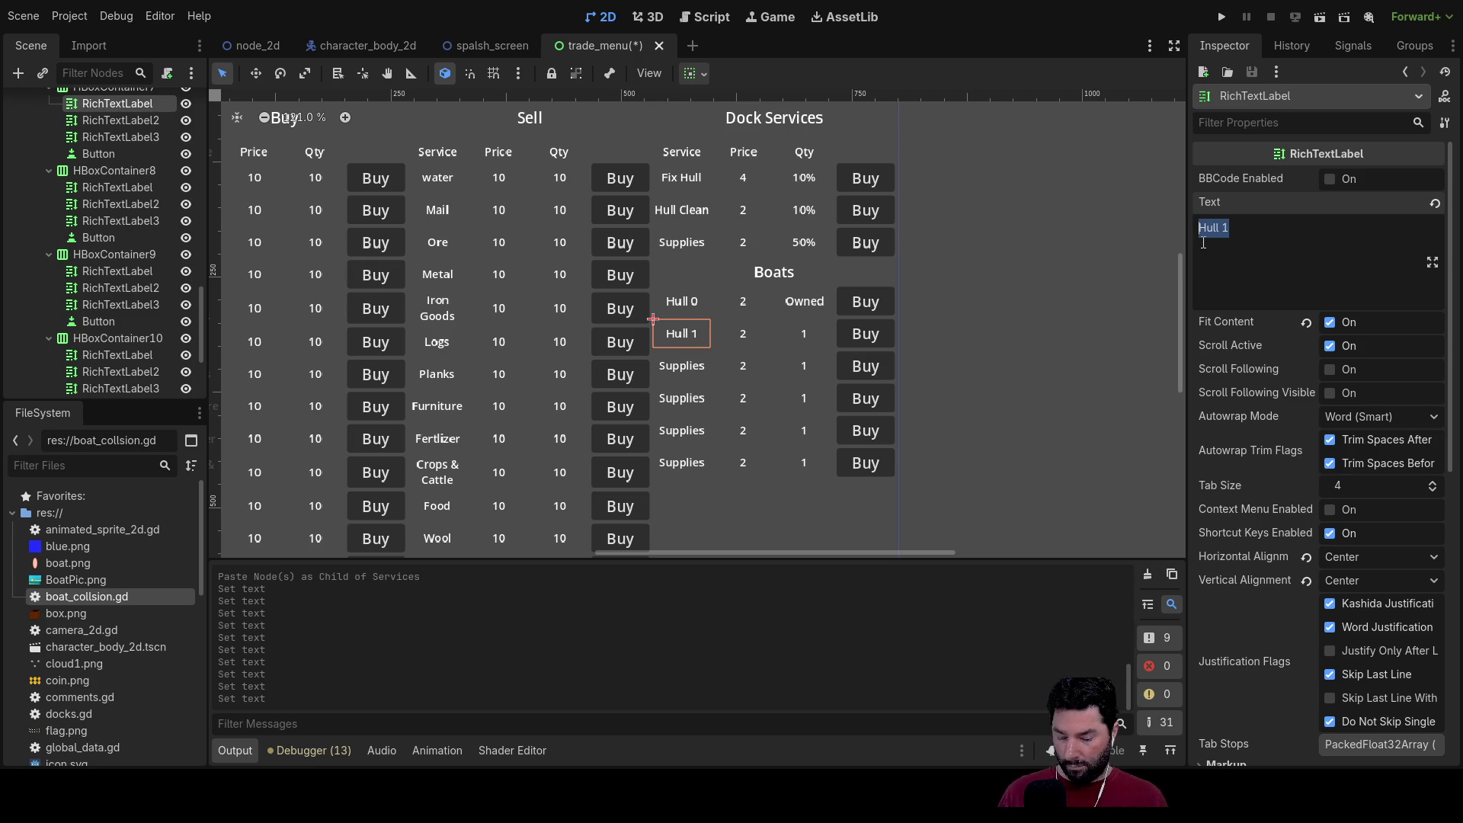
{"action": "left_click", "coordinate": [670, 362]}
{"action": "left_click_drag", "start_coordinate": [1226, 260], "coordinate": [1159, 240]}
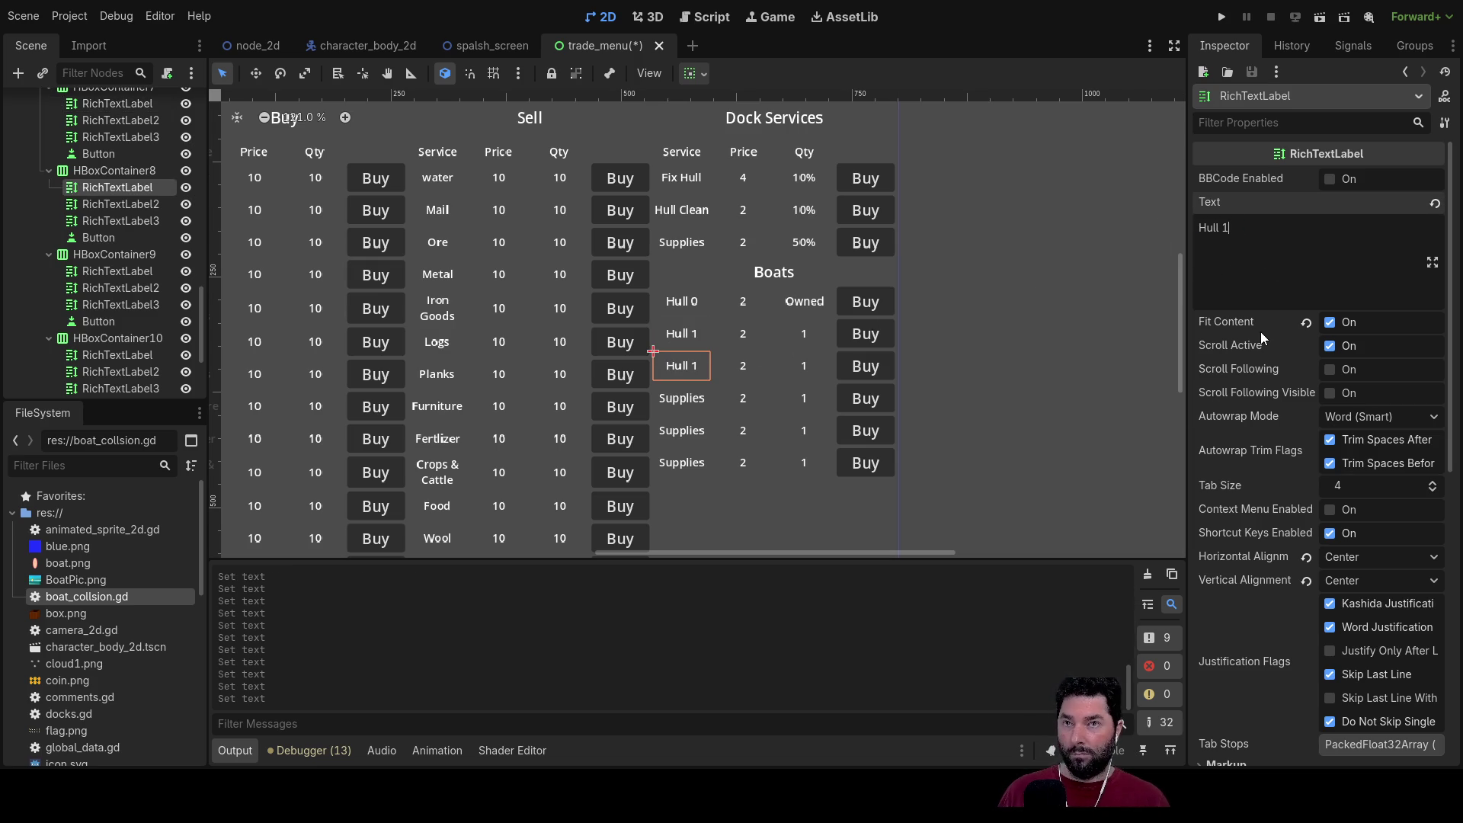
{"action": "type", "text": "2"}
{"action": "left_click", "coordinate": [697, 396]}
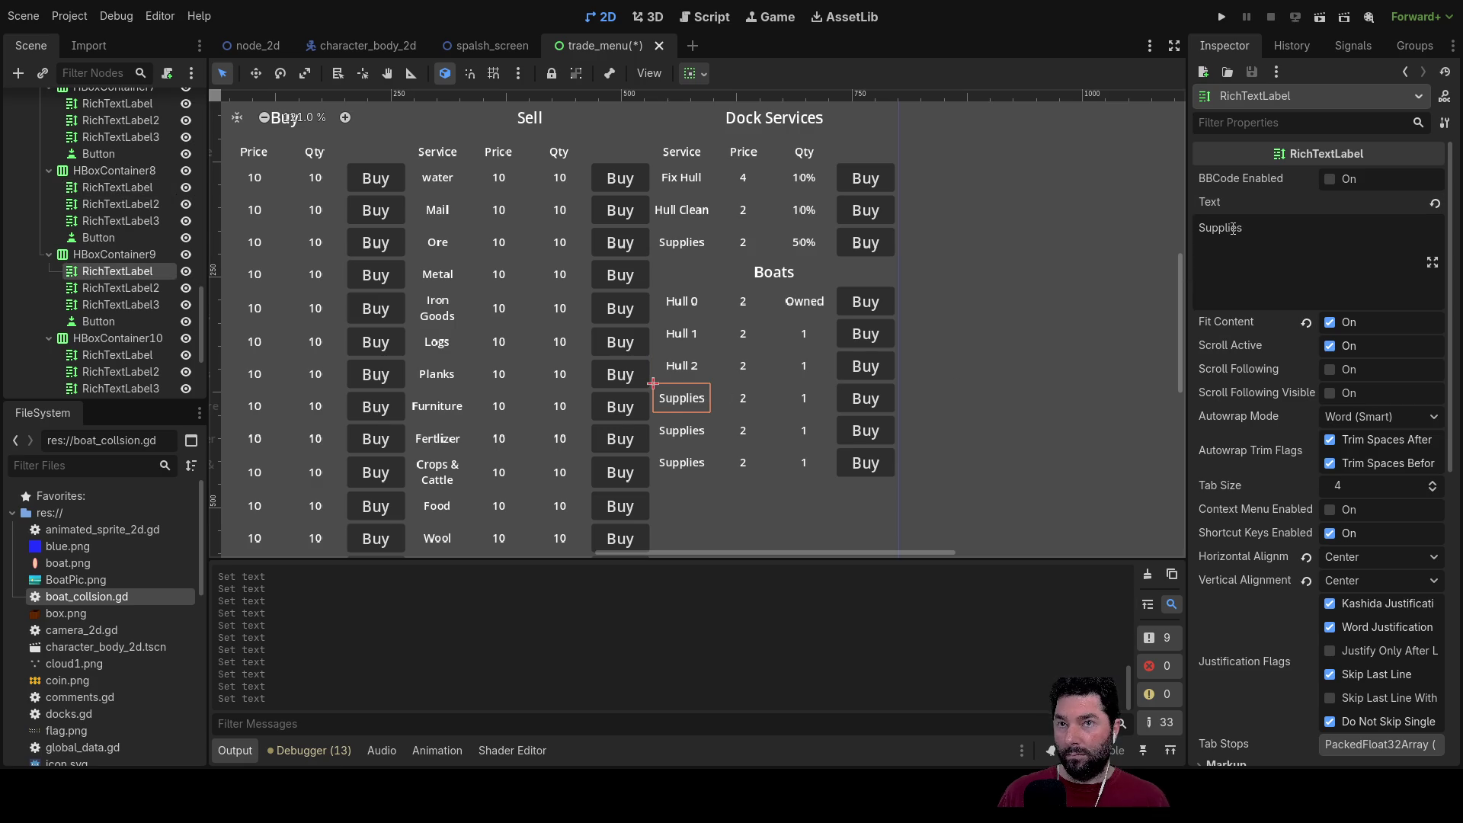
{"action": "type", "text": "Hull 1"}
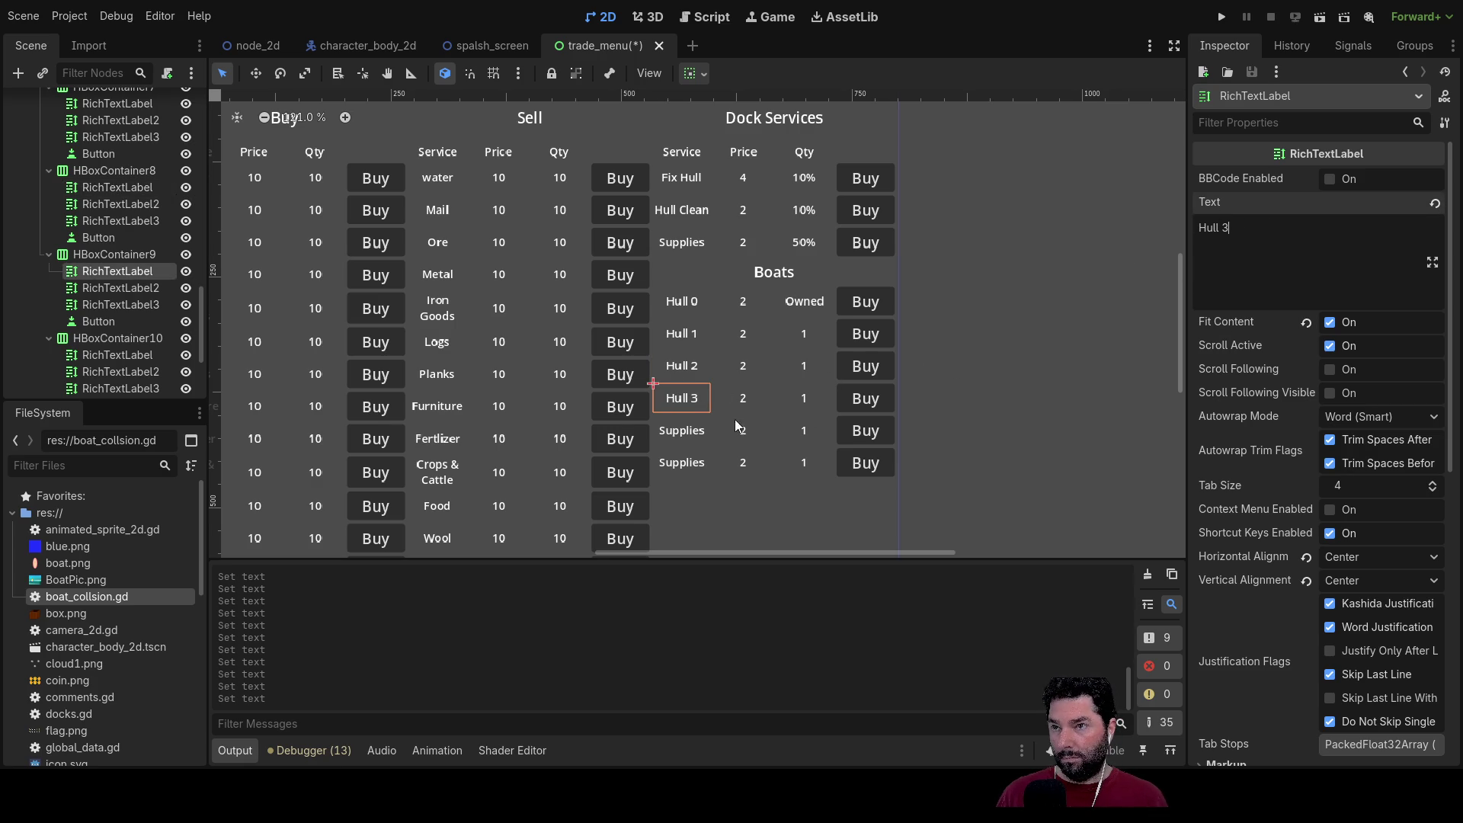
Step: Rename the last two boat rows to Hull 4 and Hull 5
{"action": "left_click", "coordinate": [687, 434]}
{"action": "double_click", "coordinate": [1264, 226]}
{"action": "type", "text": "Hull 1"}
{"action": "key", "text": "BackSpace"}
{"action": "type", "text": "4"}
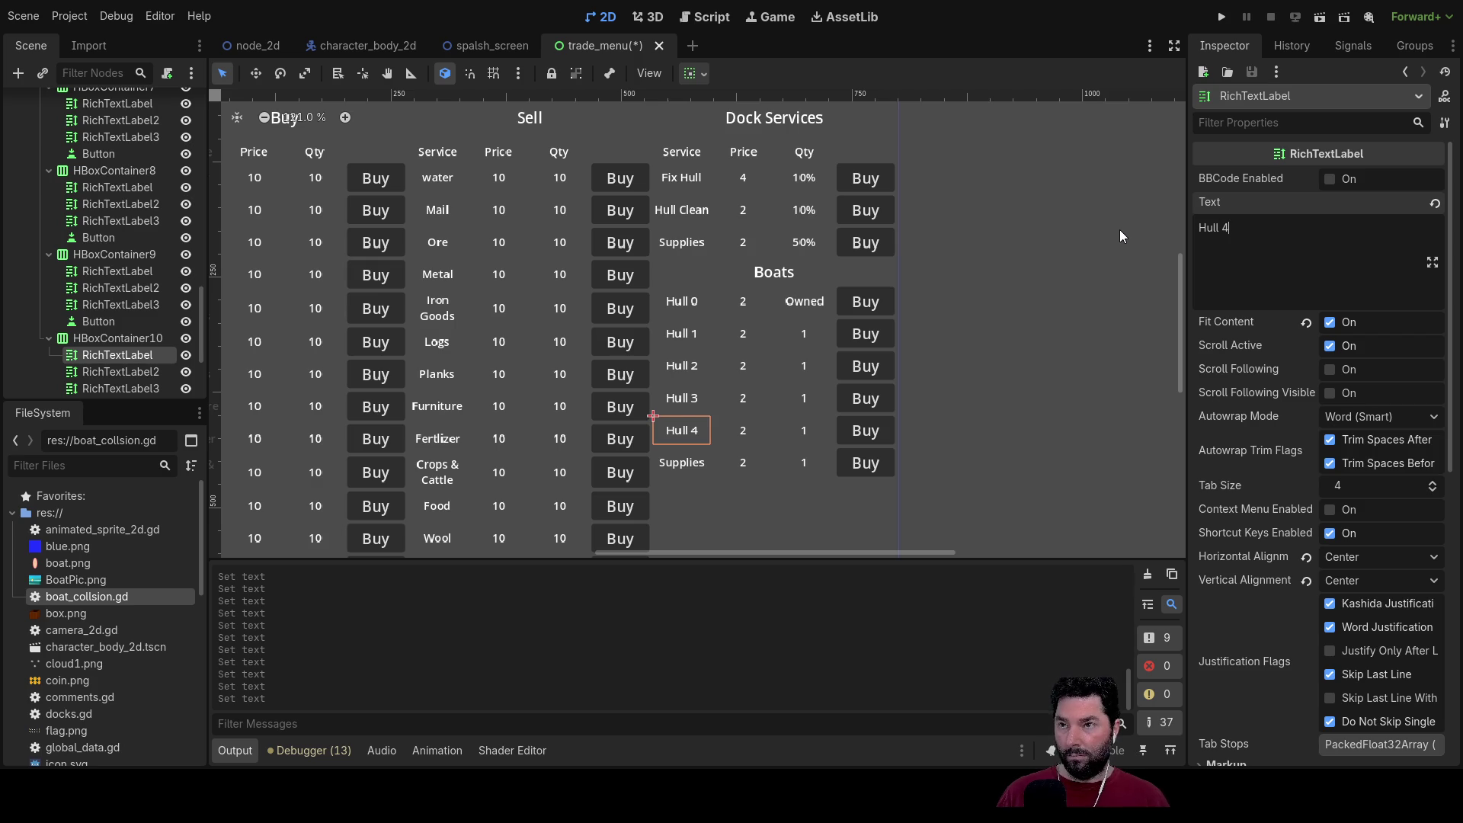
{"action": "left_click", "coordinate": [661, 465]}
{"action": "left_click_drag", "start_coordinate": [1312, 223], "coordinate": [1150, 230]}
{"action": "type", "text": "Hull 1"}
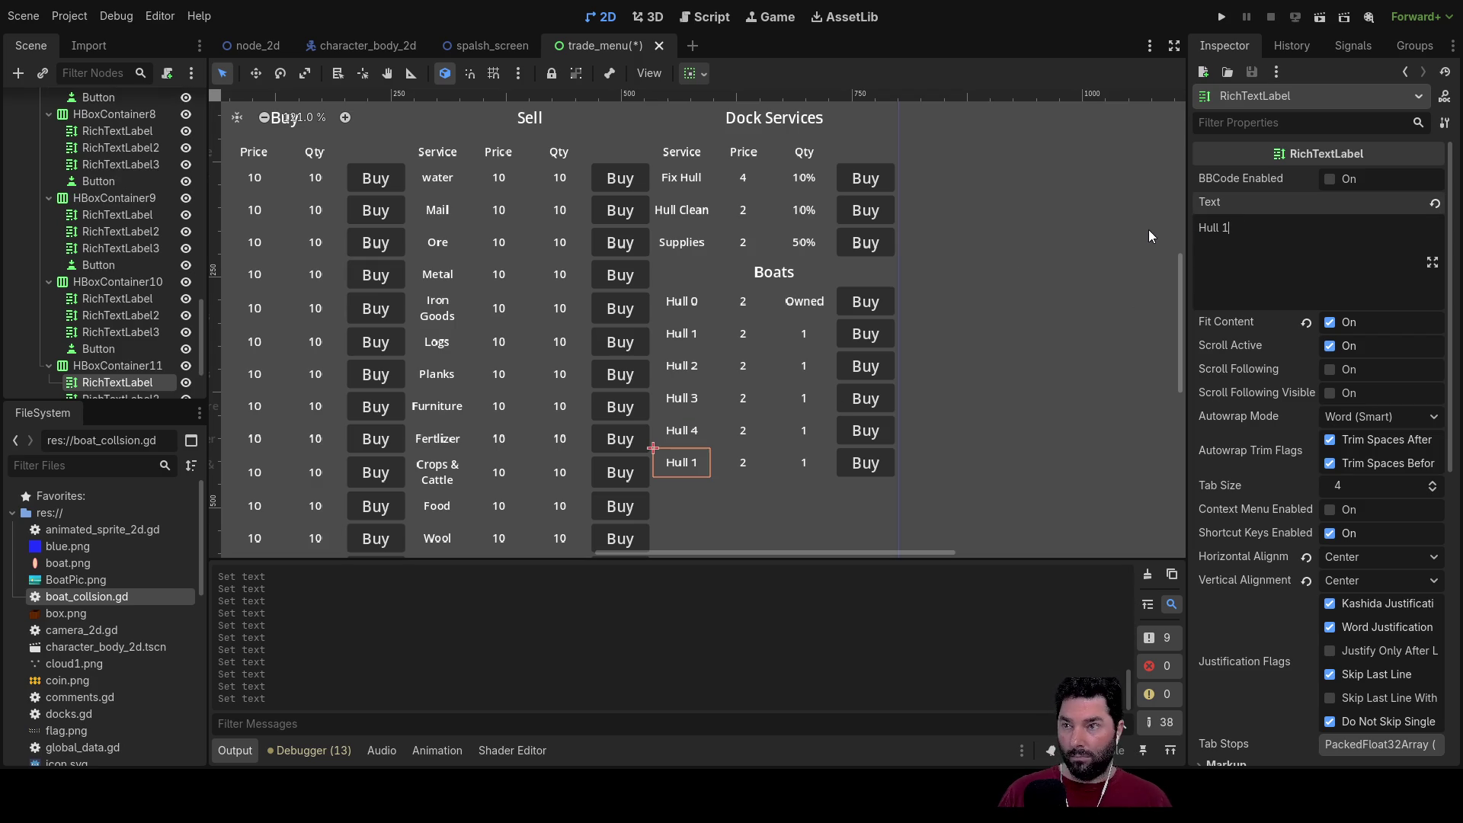
{"action": "key", "text": "BackSpace"}
{"action": "type", "text": "5"}
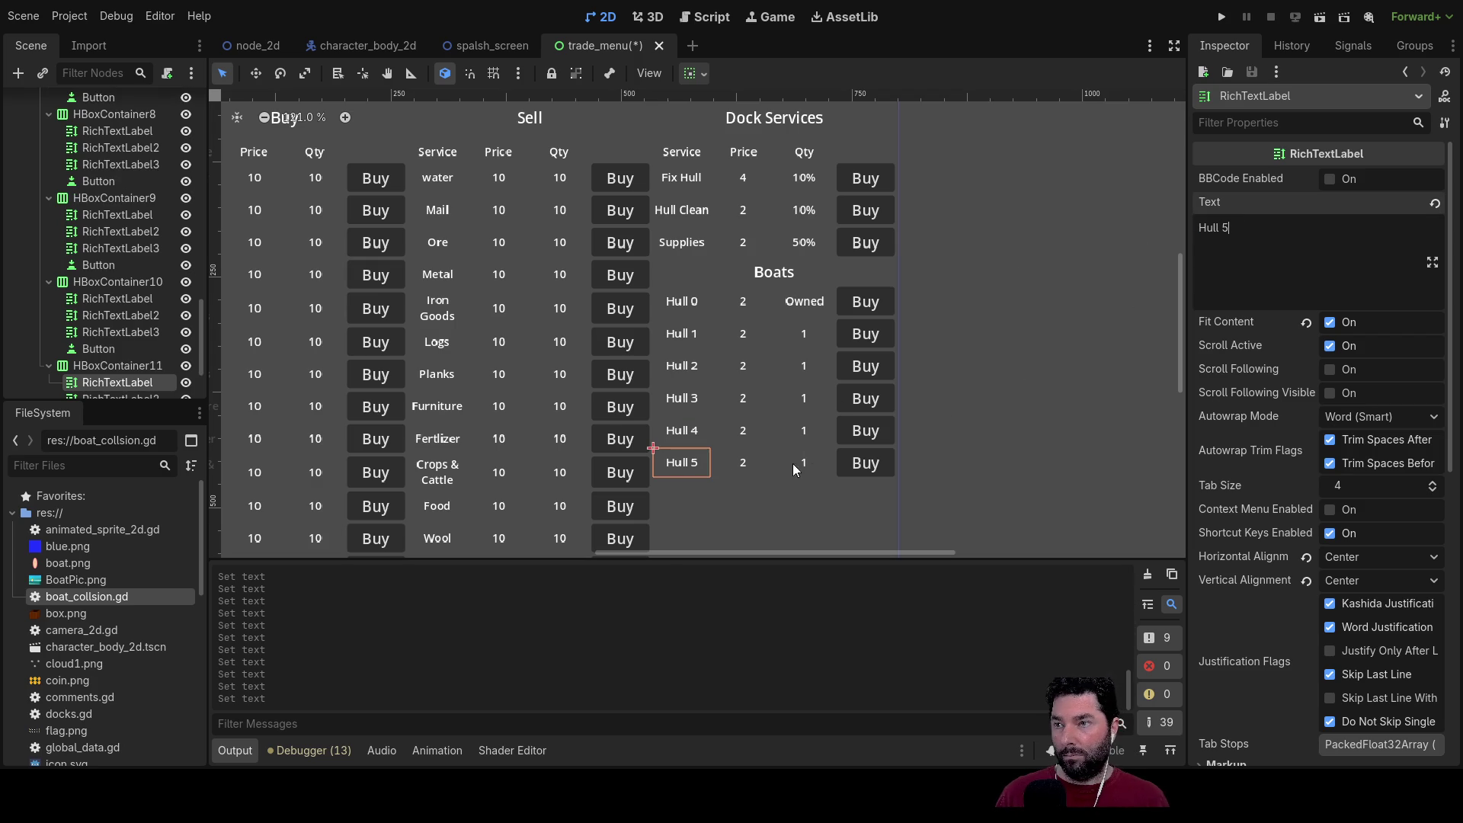
{"action": "left_click", "coordinate": [736, 491]}
{"action": "scroll", "coordinate": [729, 376], "scroll_direction": "down", "scroll_amount": 5}
Step: Select the trade menu's Exit button and inspect its parent row in the Scene tree
{"action": "scroll", "coordinate": [701, 527], "scroll_direction": "up", "scroll_amount": 5}
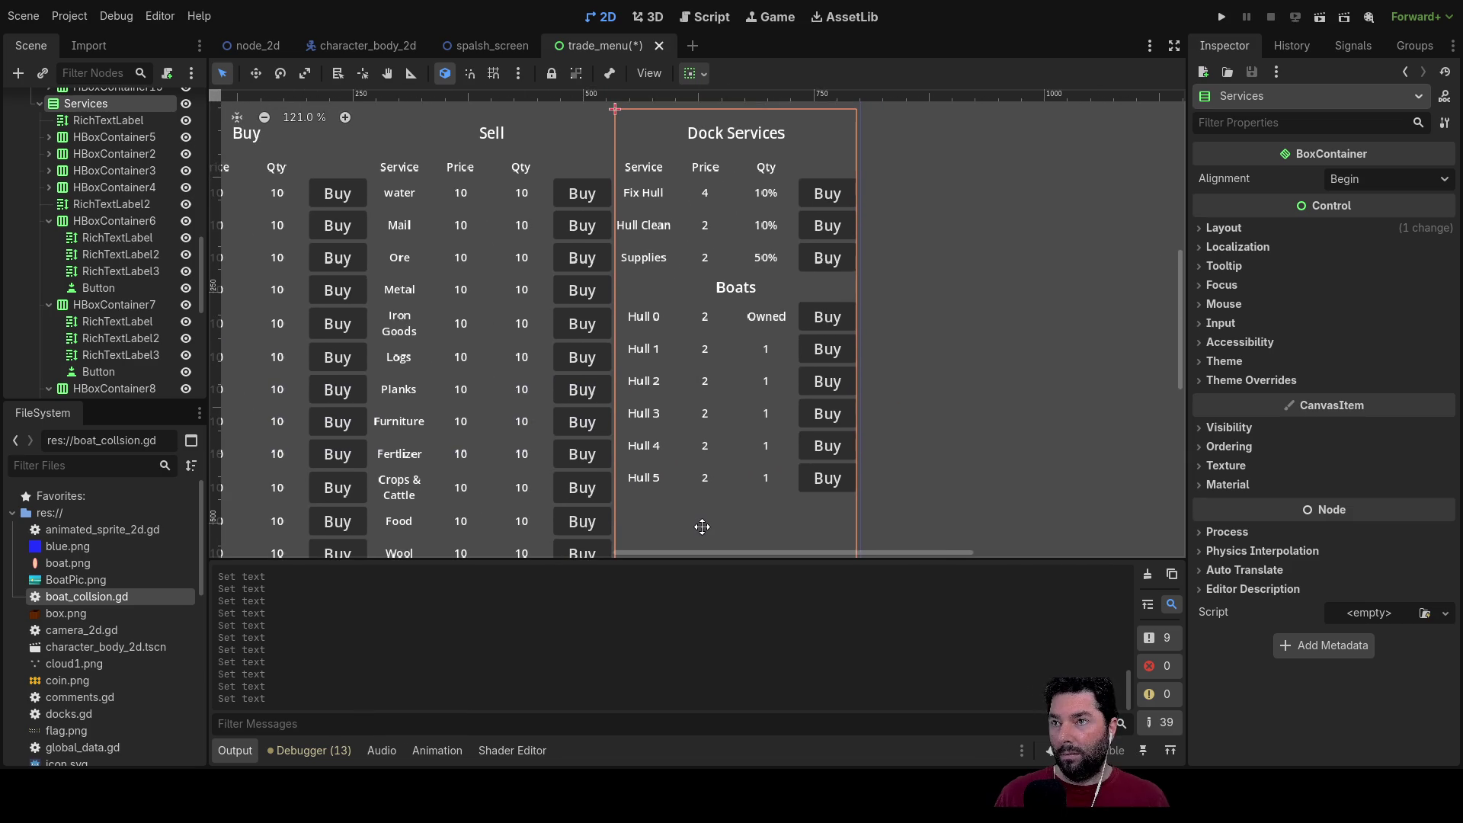
{"action": "scroll", "coordinate": [701, 527], "scroll_direction": "down", "scroll_amount": 5}
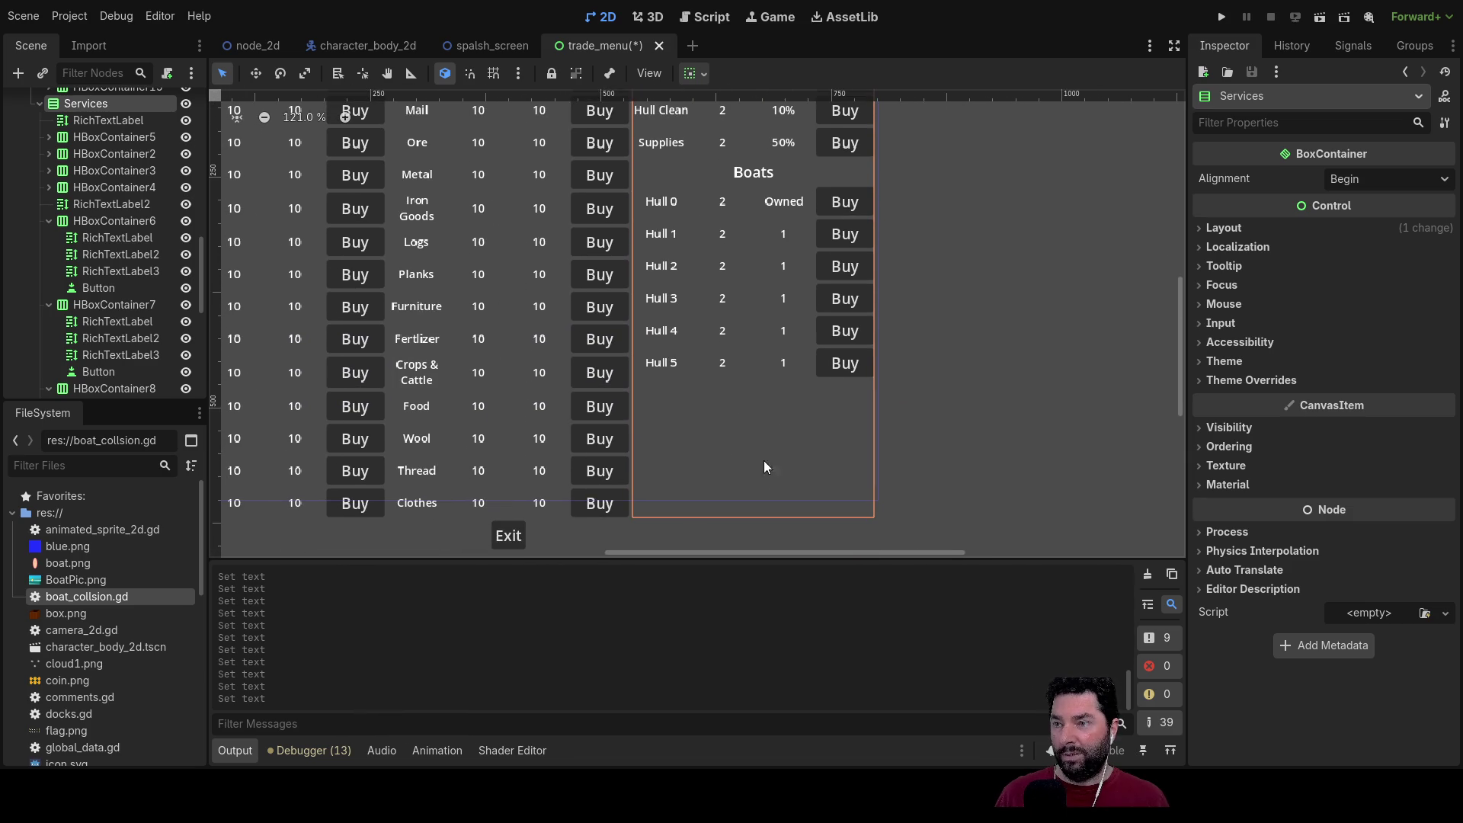
{"action": "left_click", "coordinate": [515, 545]}
{"action": "scroll", "coordinate": [80, 303], "scroll_direction": "down", "scroll_amount": 2}
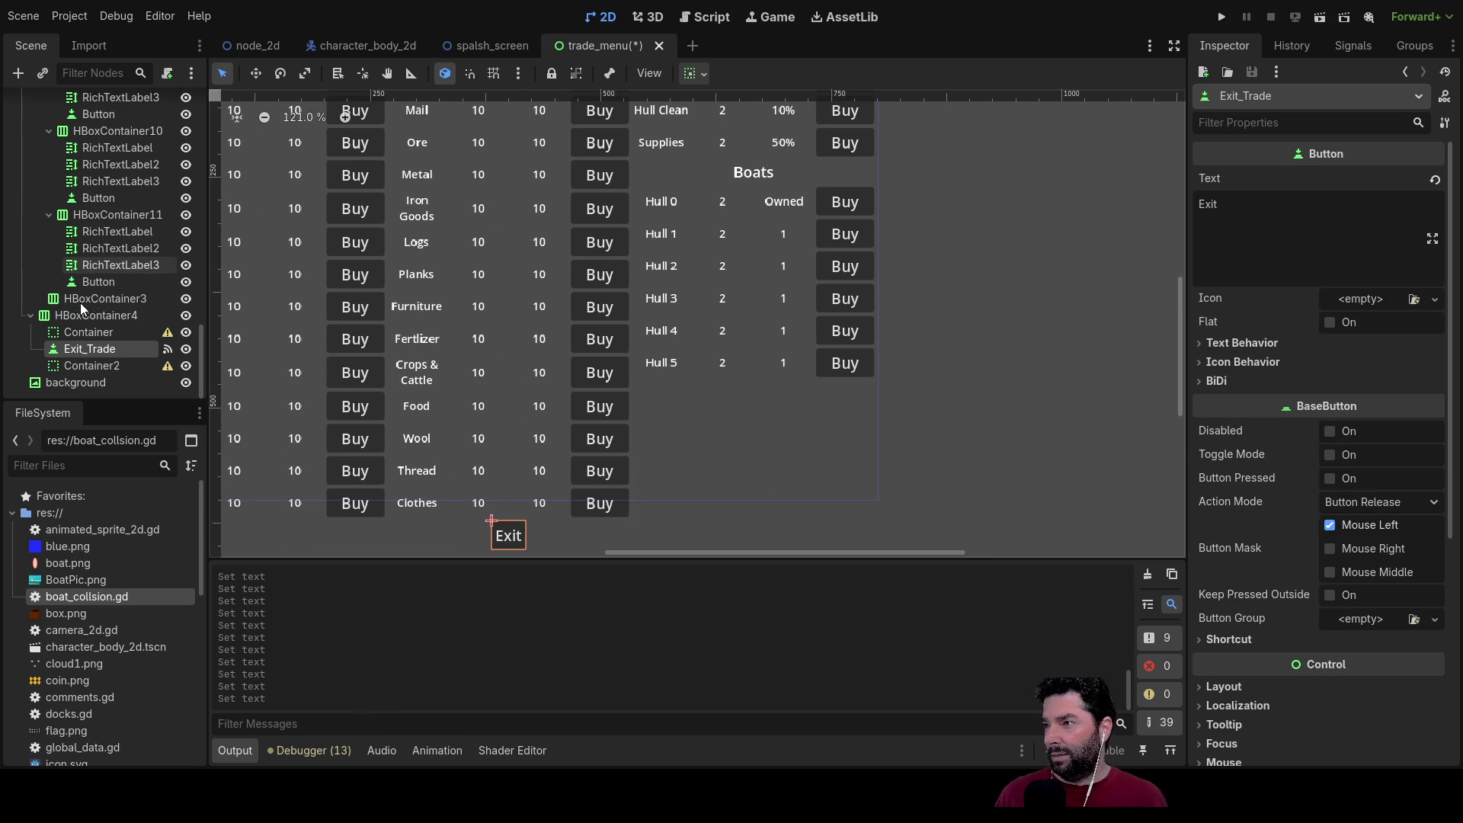
{"action": "left_click", "coordinate": [92, 317]}
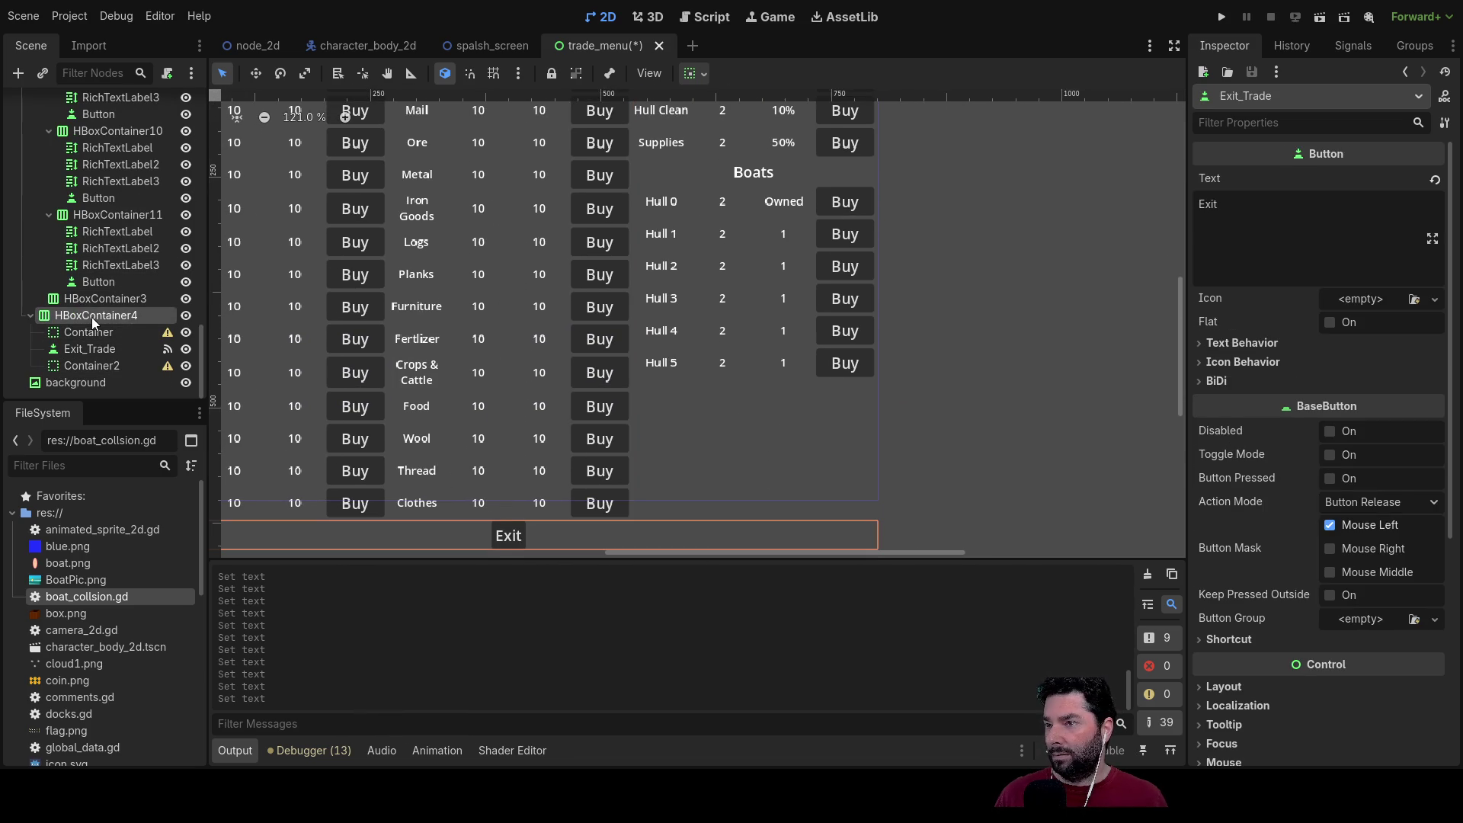
{"action": "left_click", "coordinate": [87, 350]}
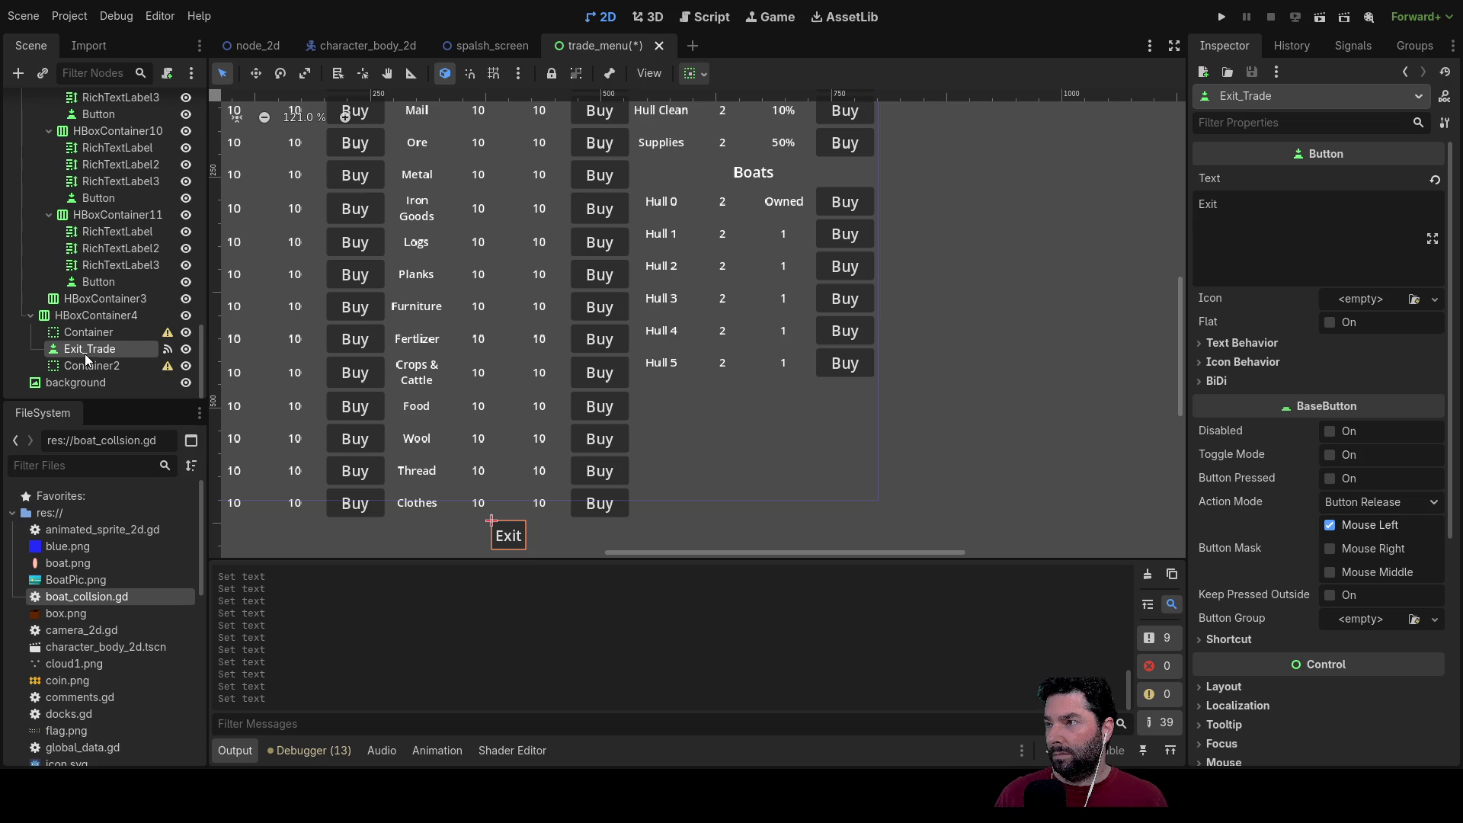
Step: Collapse the HBoxContainer6 to HBoxContainer11 branches and select the Services container
{"action": "left_click", "coordinate": [49, 214]}
{"action": "left_click", "coordinate": [49, 180]}
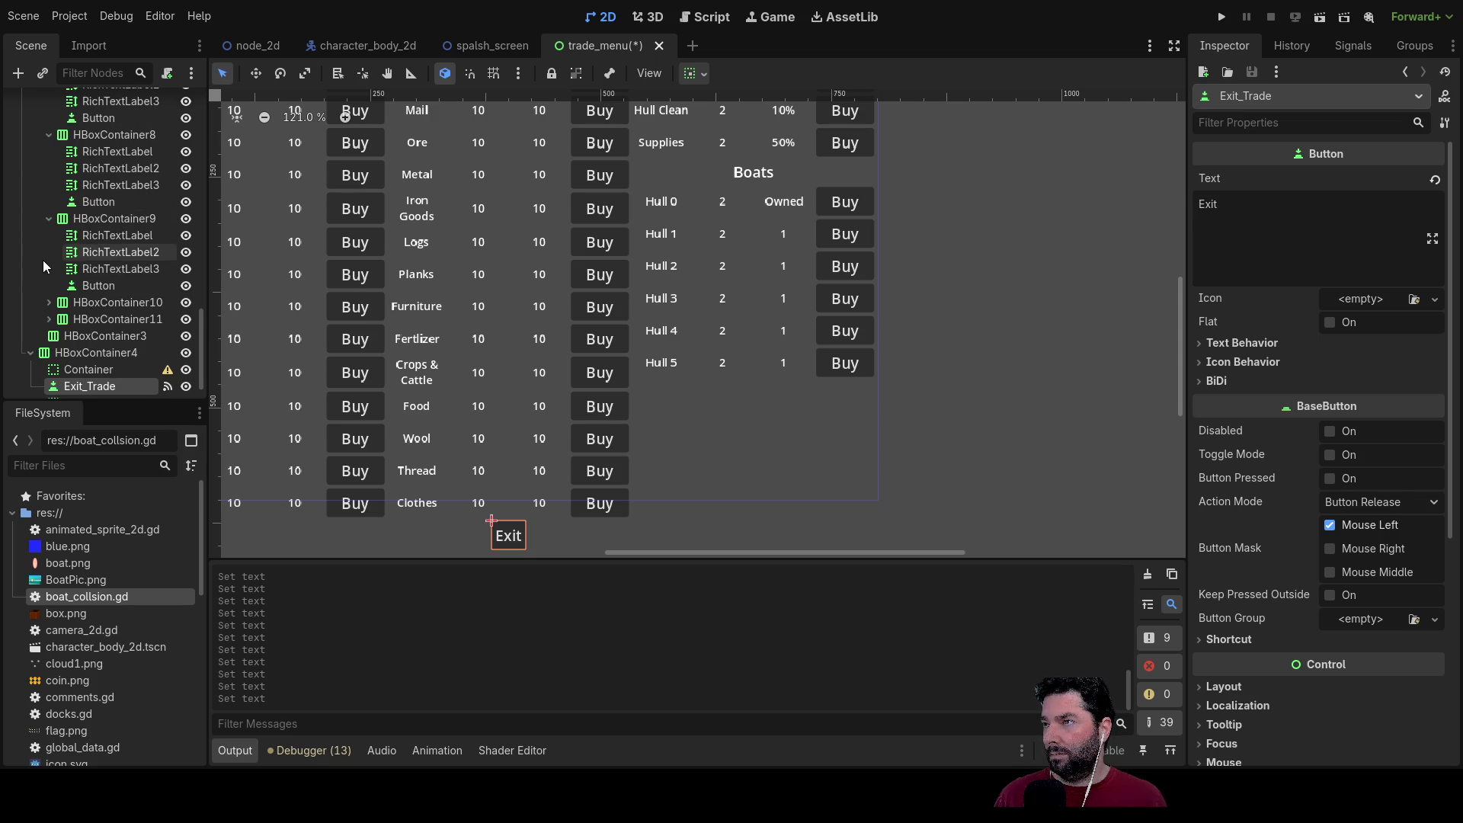
{"action": "left_click", "coordinate": [48, 164]}
{"action": "scroll", "coordinate": [47, 198], "scroll_direction": "up", "scroll_amount": 2}
{"action": "left_click", "coordinate": [47, 185]}
{"action": "scroll", "coordinate": [42, 228], "scroll_direction": "up", "scroll_amount": 2}
{"action": "left_click", "coordinate": [47, 169]}
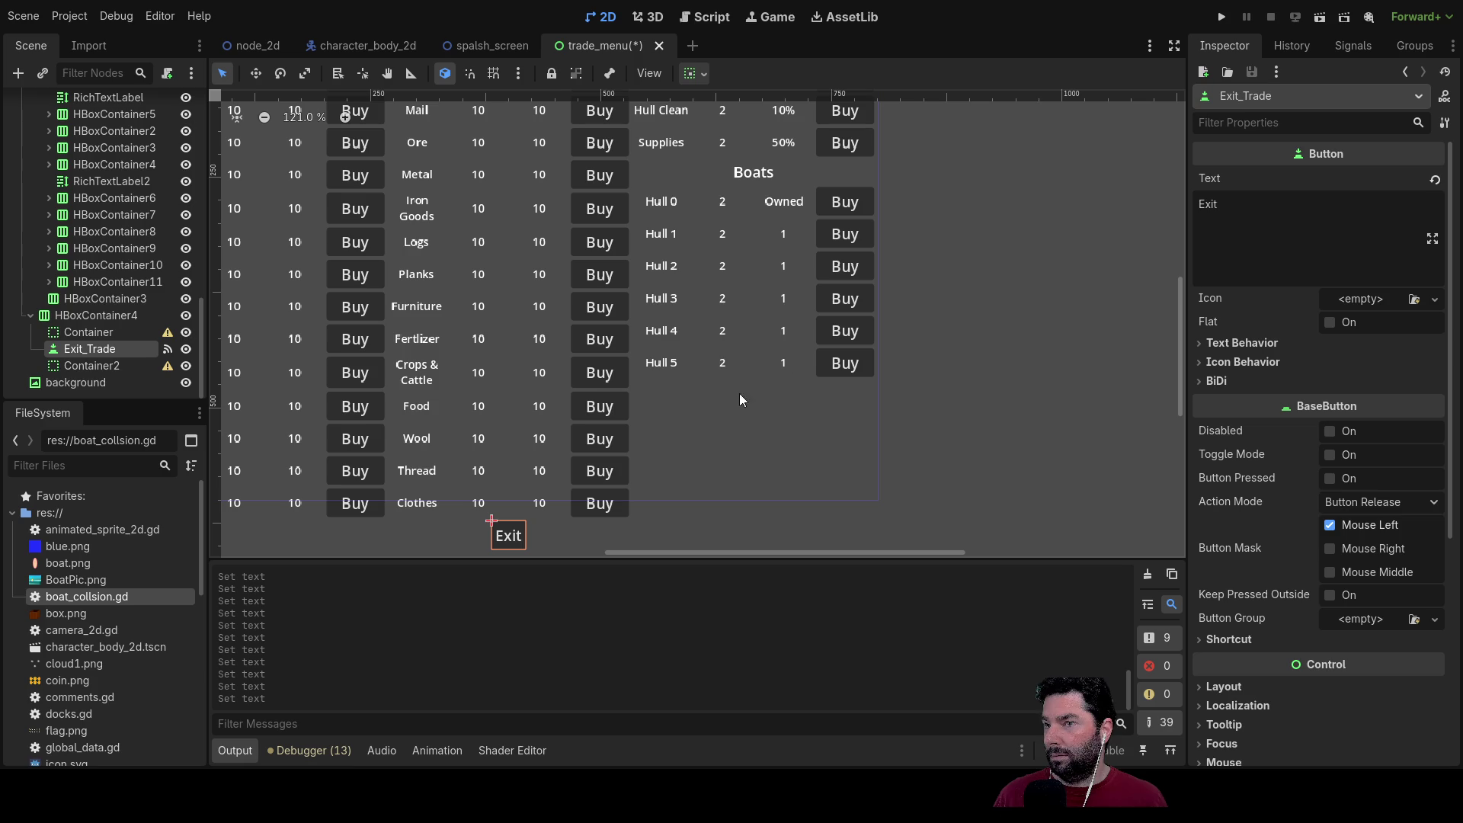
{"action": "scroll", "coordinate": [25, 268], "scroll_direction": "up", "scroll_amount": 3}
{"action": "left_click", "coordinate": [104, 198]}
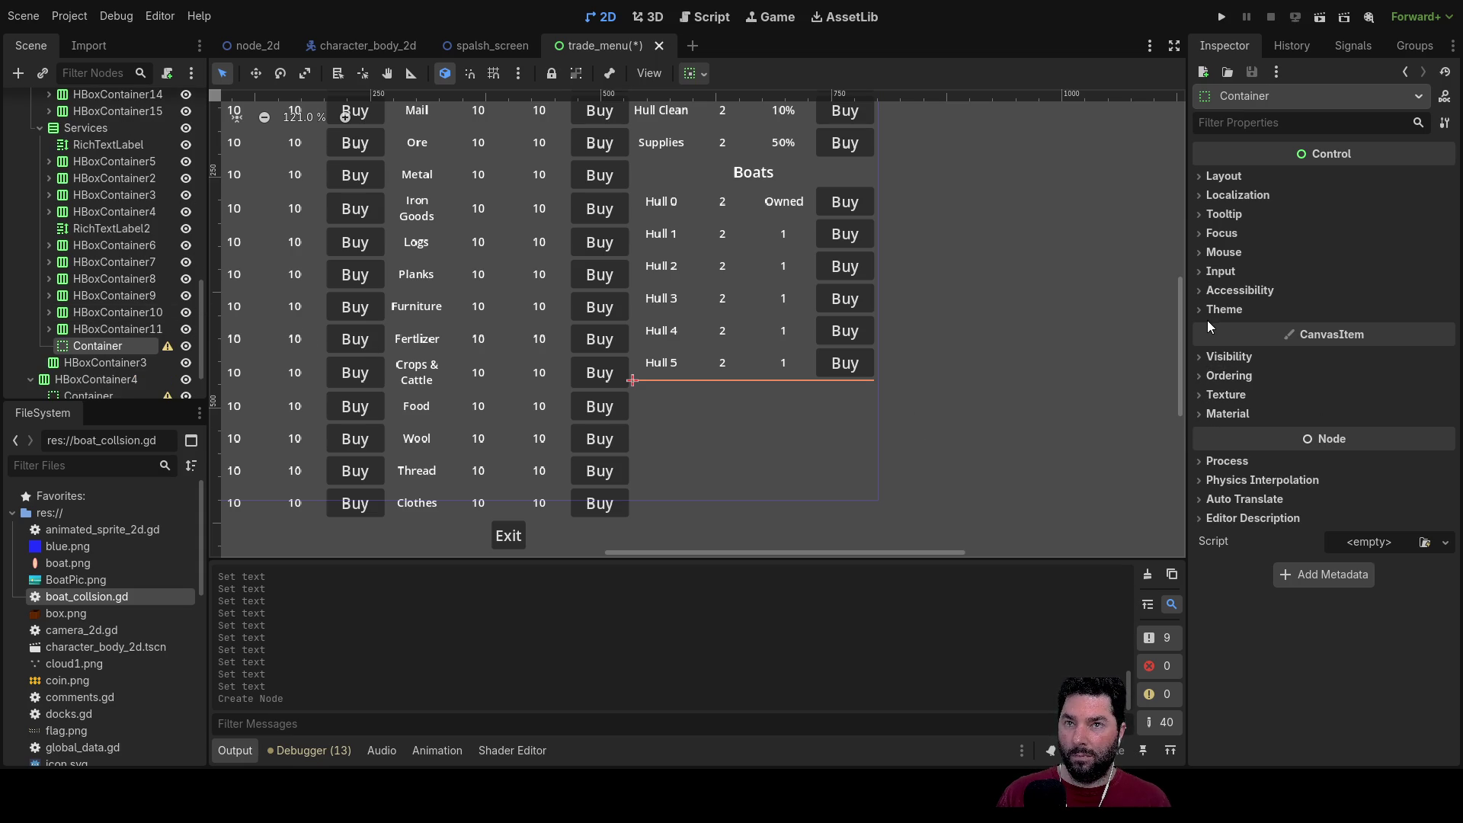
Step: Tick Vertical Expand under the new Container's Layout > Container Sizing
{"action": "left_click", "coordinate": [1205, 180]}
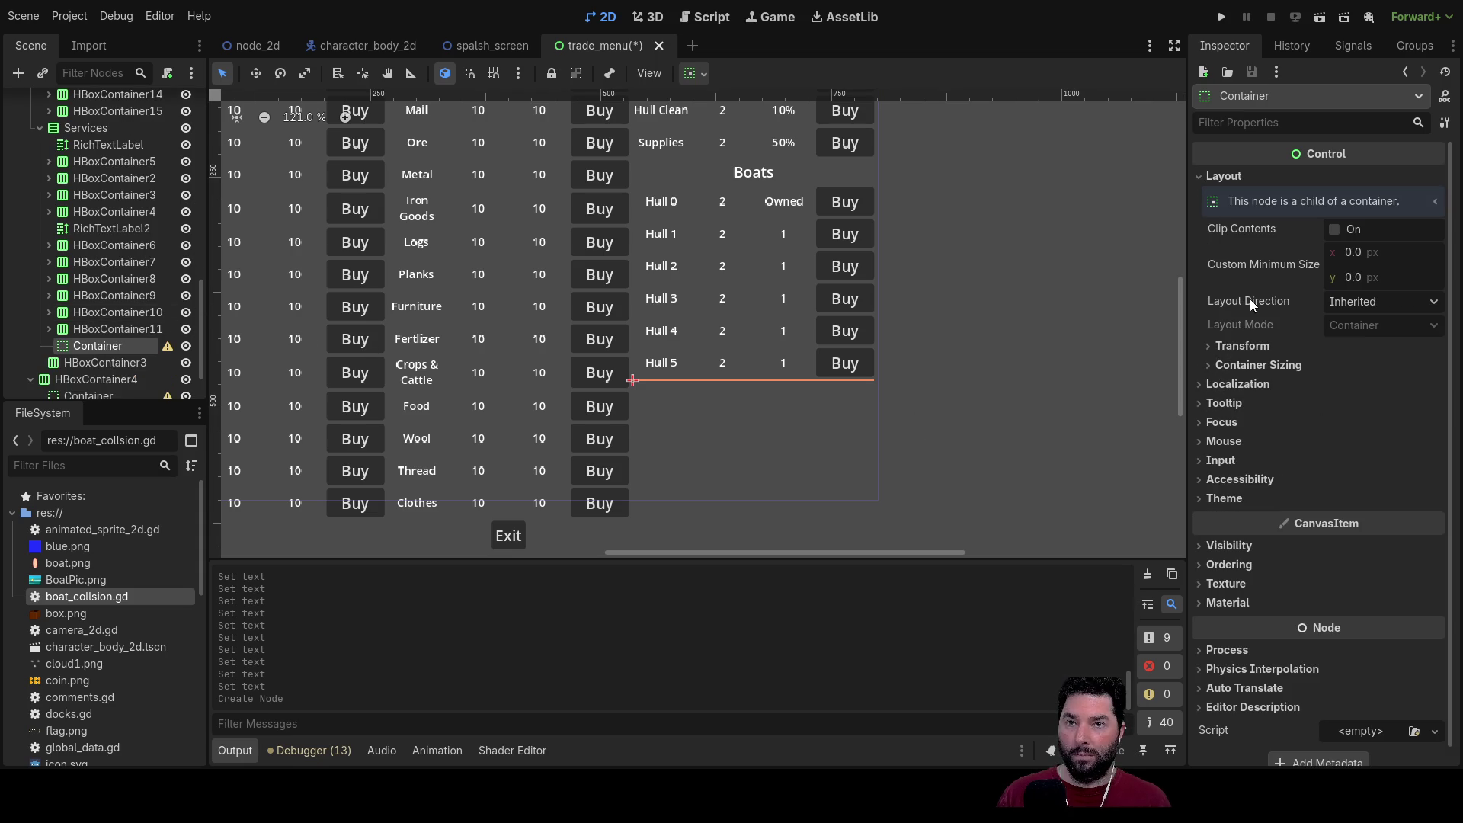
{"action": "left_click", "coordinate": [1212, 365]}
{"action": "left_click", "coordinate": [1387, 409]}
{"action": "left_click", "coordinate": [1338, 428]}
{"action": "left_click", "coordinate": [656, 478]}
{"action": "scroll", "coordinate": [945, 412], "scroll_direction": "down", "scroll_amount": 3}
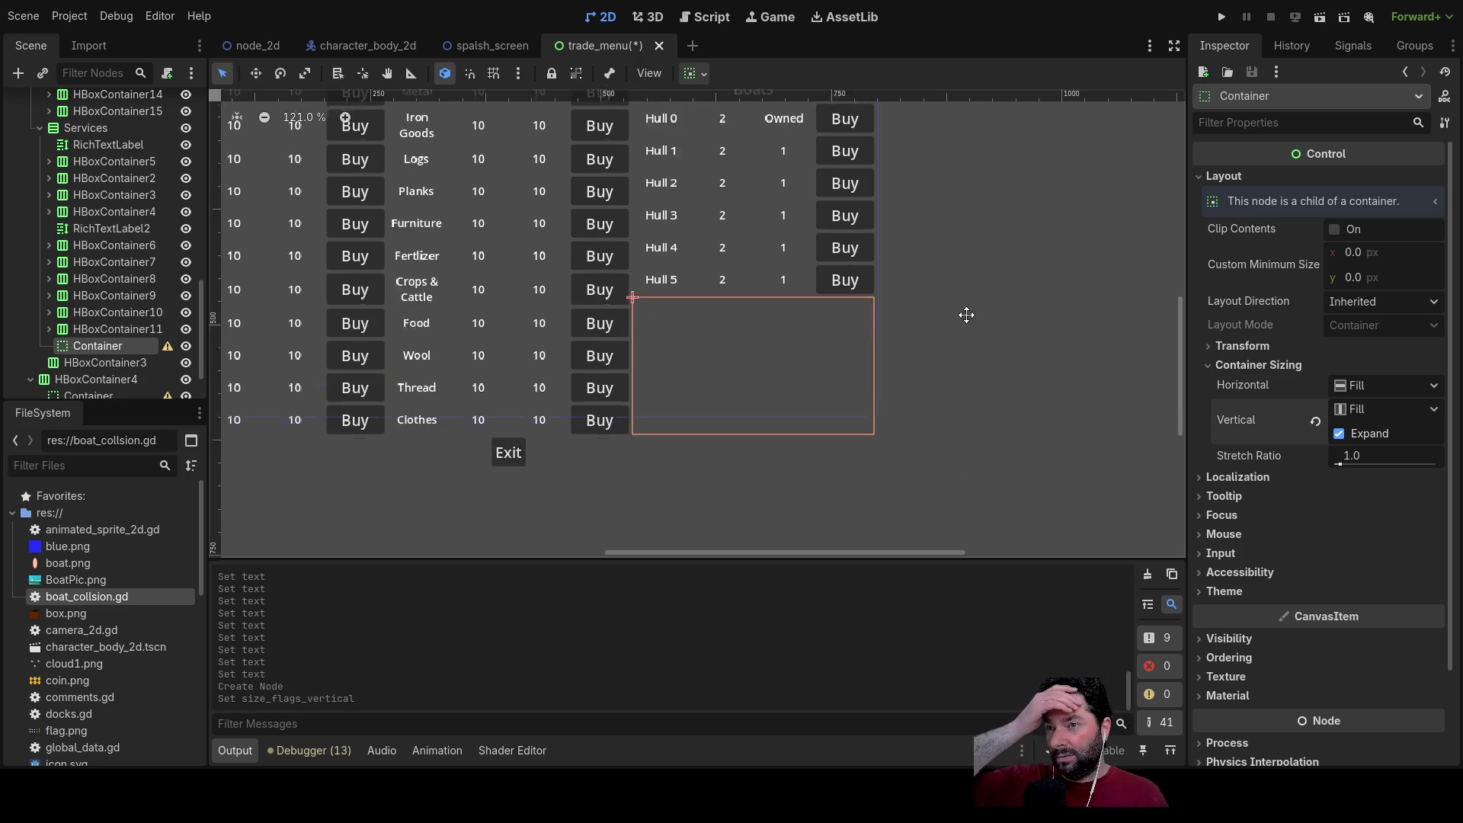
{"action": "scroll", "coordinate": [1081, 407], "scroll_direction": "down", "scroll_amount": 1}
{"action": "scroll", "coordinate": [820, 498], "scroll_direction": "down", "scroll_amount": 1}
{"action": "scroll", "coordinate": [457, 450], "scroll_direction": "down", "scroll_amount": 1}
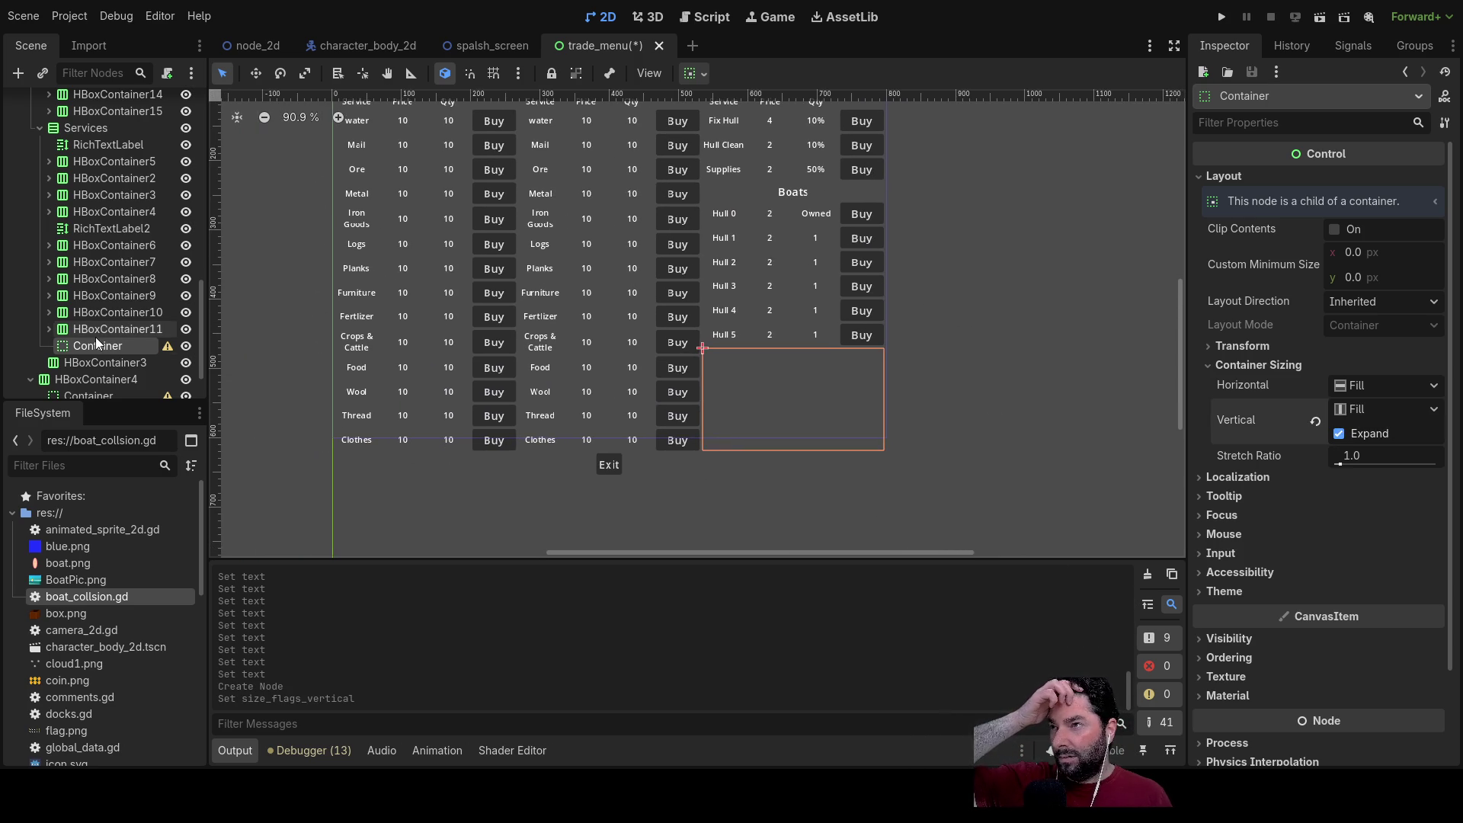
{"action": "scroll", "coordinate": [78, 331], "scroll_direction": "down", "scroll_amount": 2}
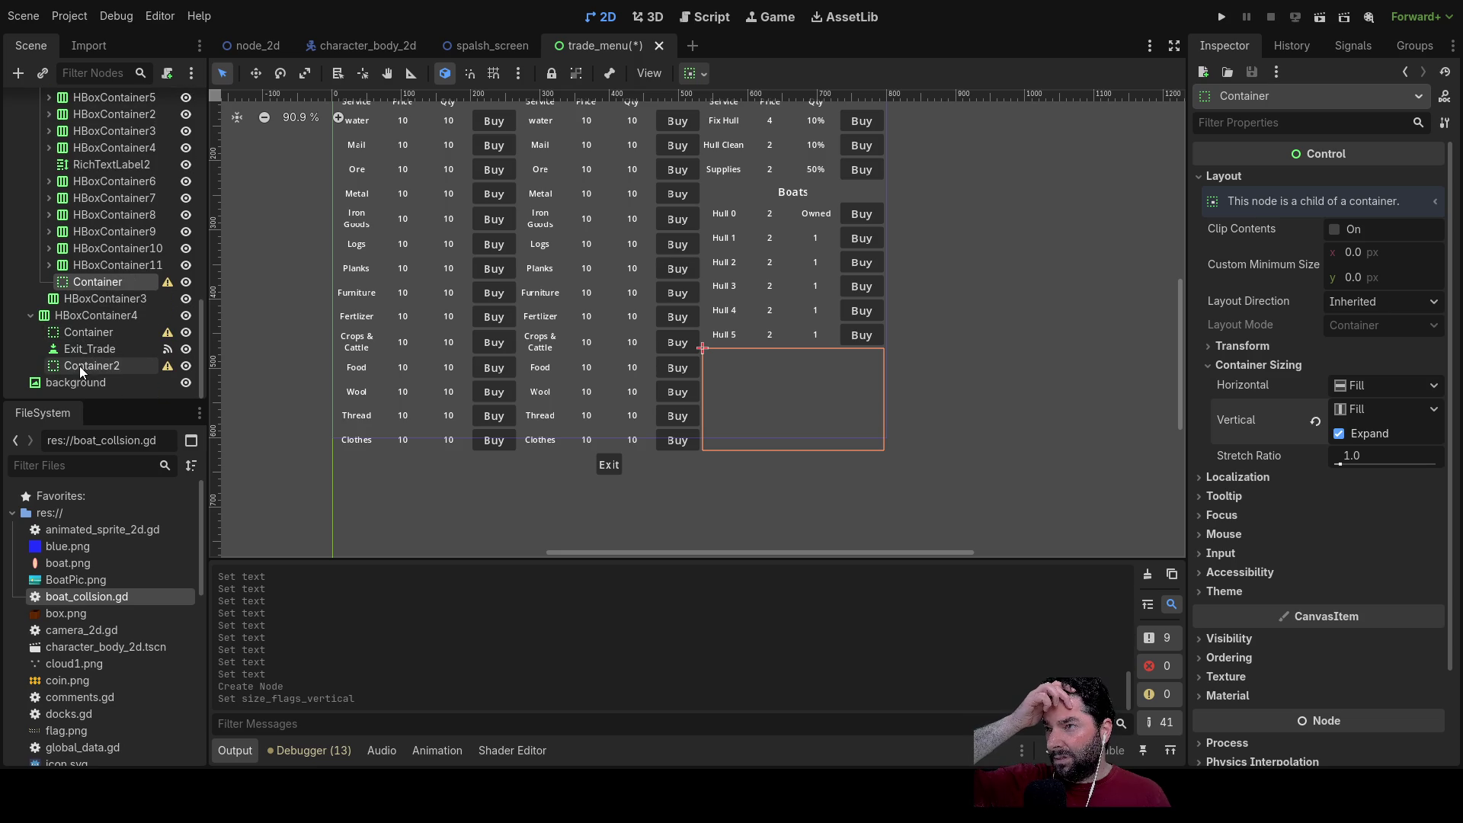
Step: Move Exit_Trade into Services below the Container, recheck Vertical Expand, and run the game
{"action": "left_click", "coordinate": [83, 350]}
{"action": "mouse_move", "coordinate": [82, 351]}
{"action": "left_mouse_down"}
{"action": "mouse_move", "coordinate": [80, 167]}
{"action": "mouse_move", "coordinate": [59, 228]}
{"action": "mouse_move", "coordinate": [71, 250]}
{"action": "left_mouse_up"}
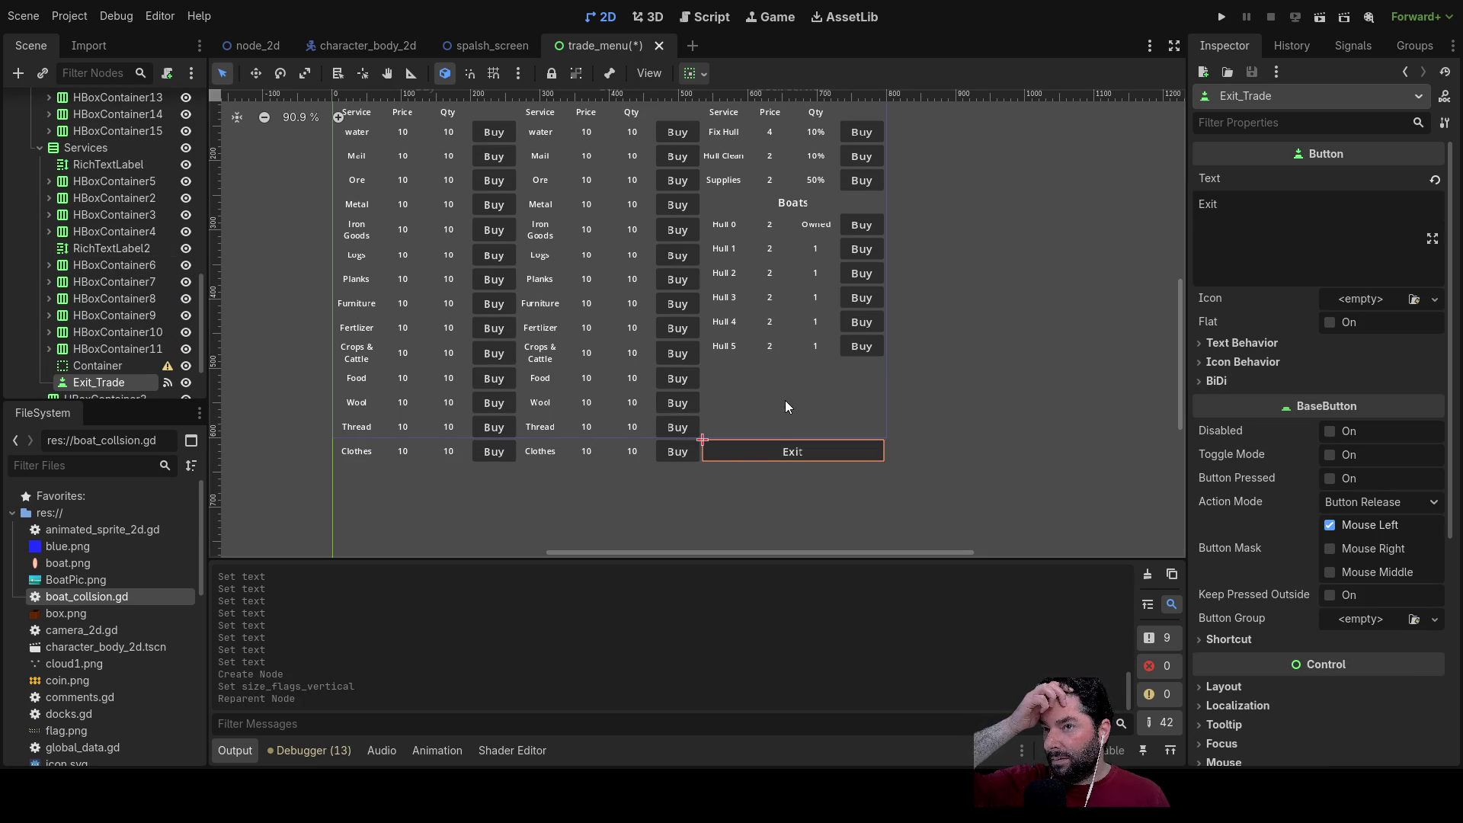
{"action": "left_click", "coordinate": [102, 365]}
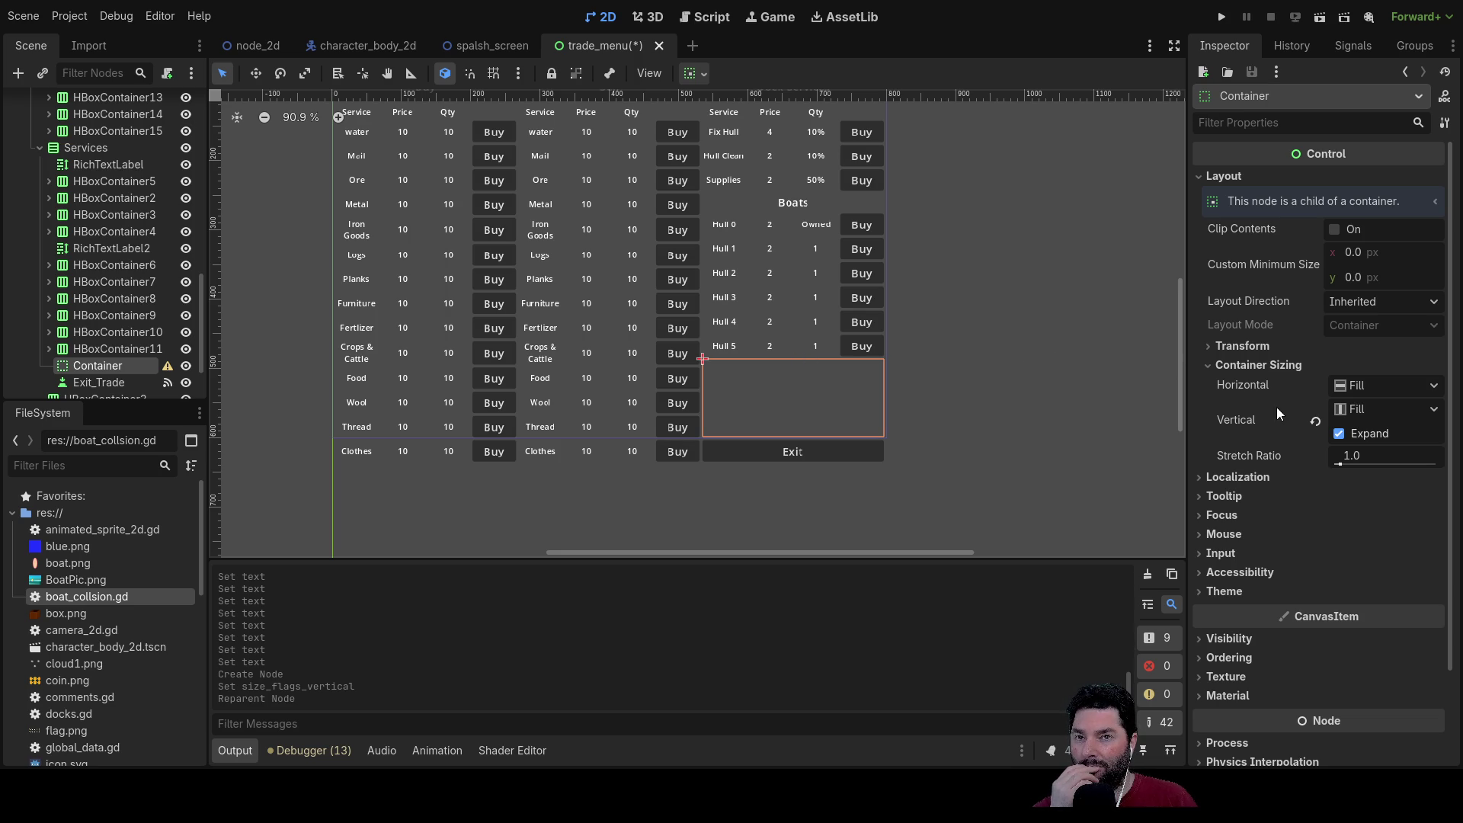
{"action": "left_click", "coordinate": [1340, 434]}
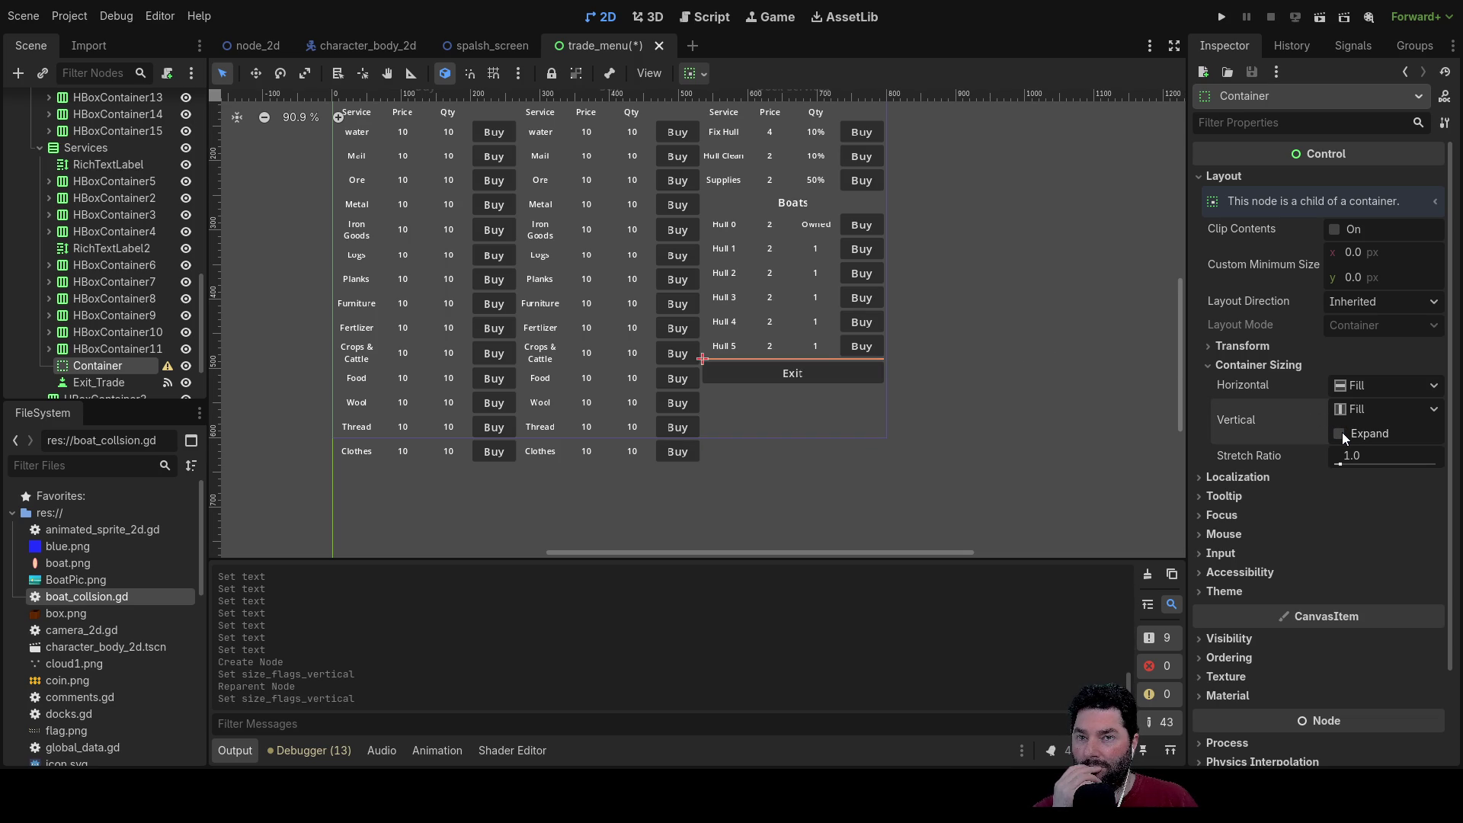
{"action": "left_click", "coordinate": [1340, 434]}
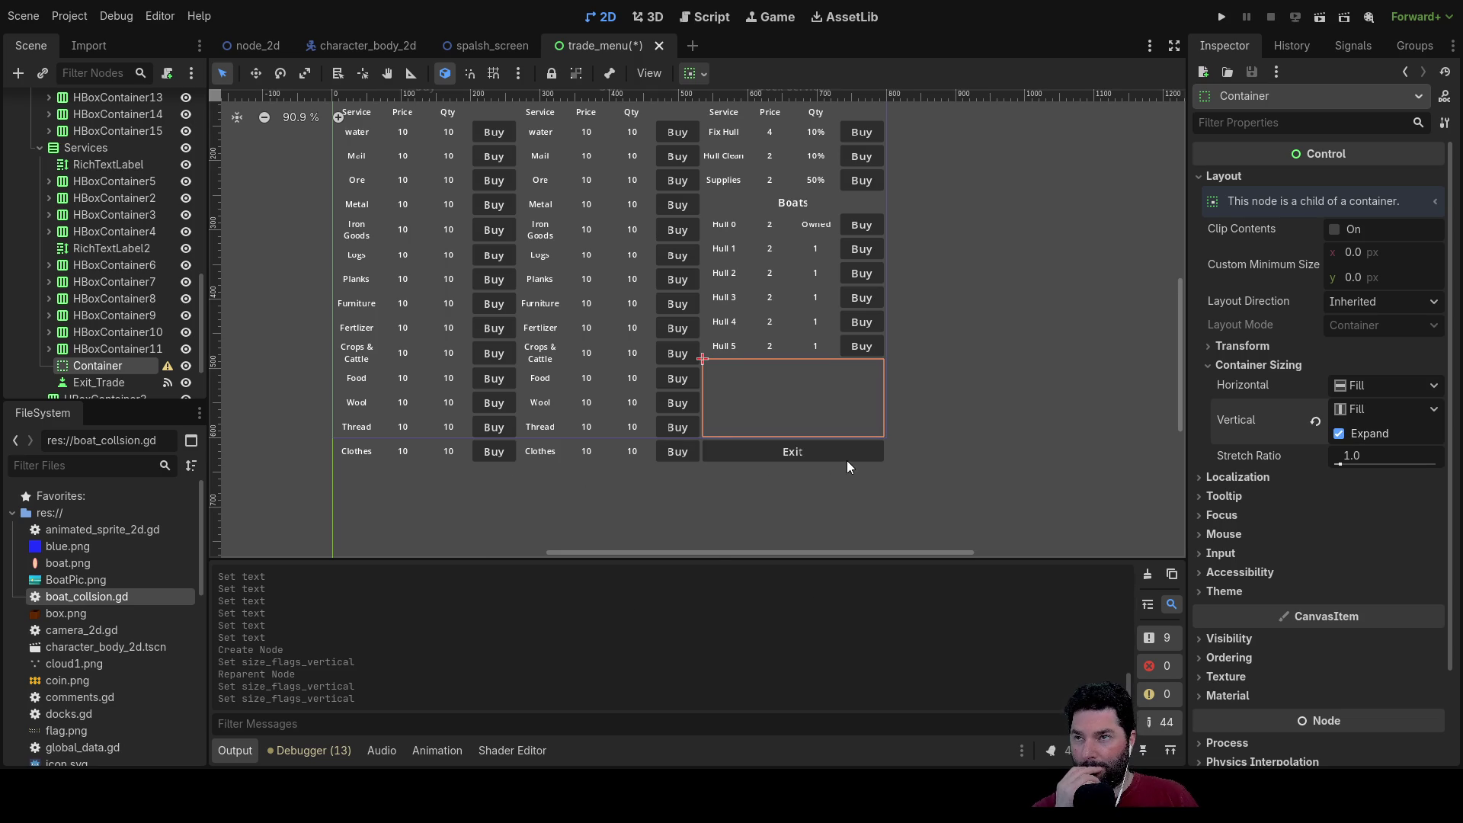
{"action": "scroll", "coordinate": [518, 356], "scroll_direction": "down", "scroll_amount": 1}
{"action": "mouse_move", "coordinate": [983, 332]}
{"action": "left_mouse_down"}
{"action": "mouse_move", "coordinate": [974, 415]}
{"action": "mouse_move", "coordinate": [986, 403]}
{"action": "left_mouse_up"}
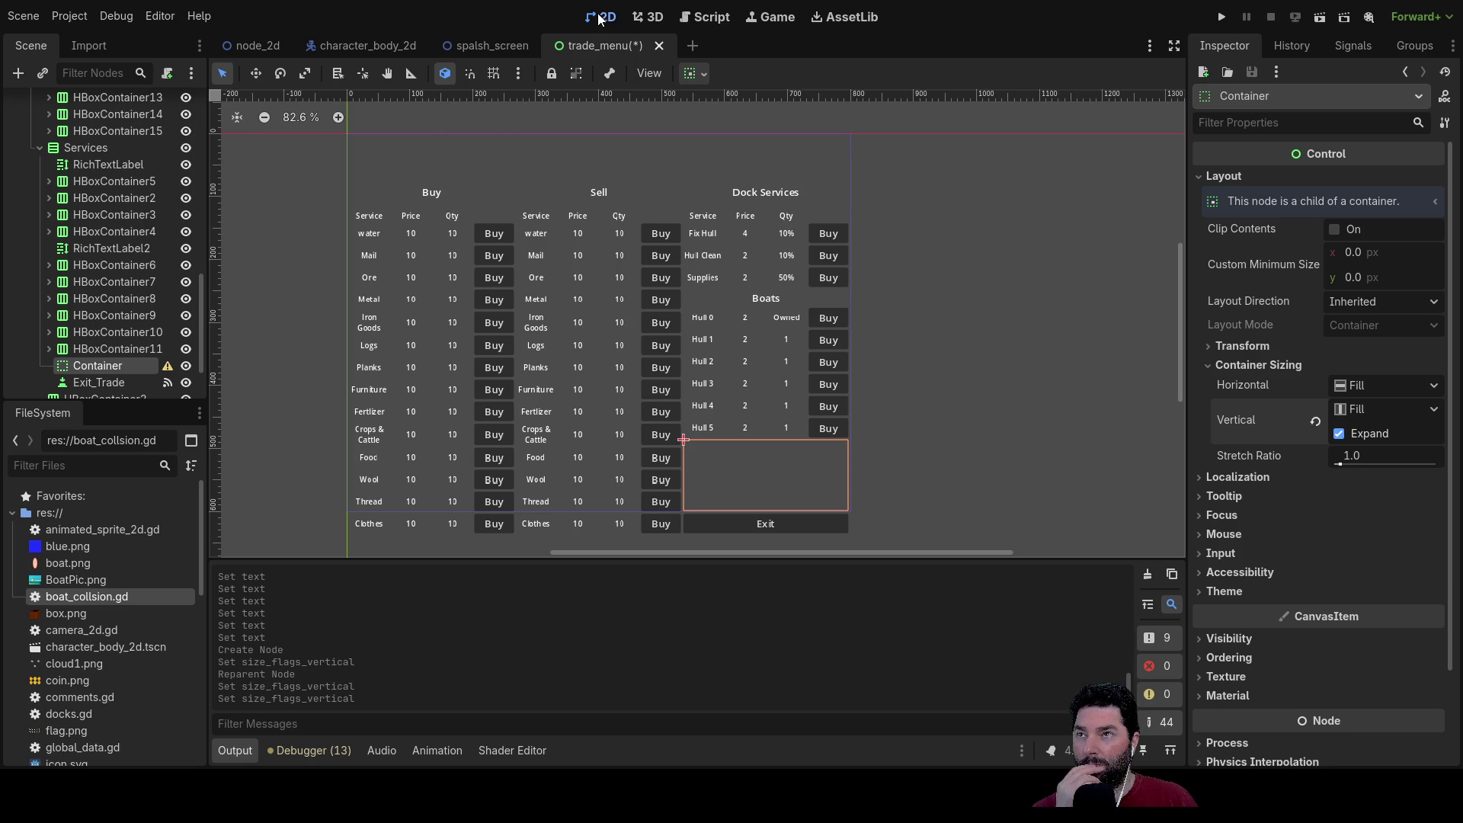
{"action": "left_click", "coordinate": [1220, 17]}
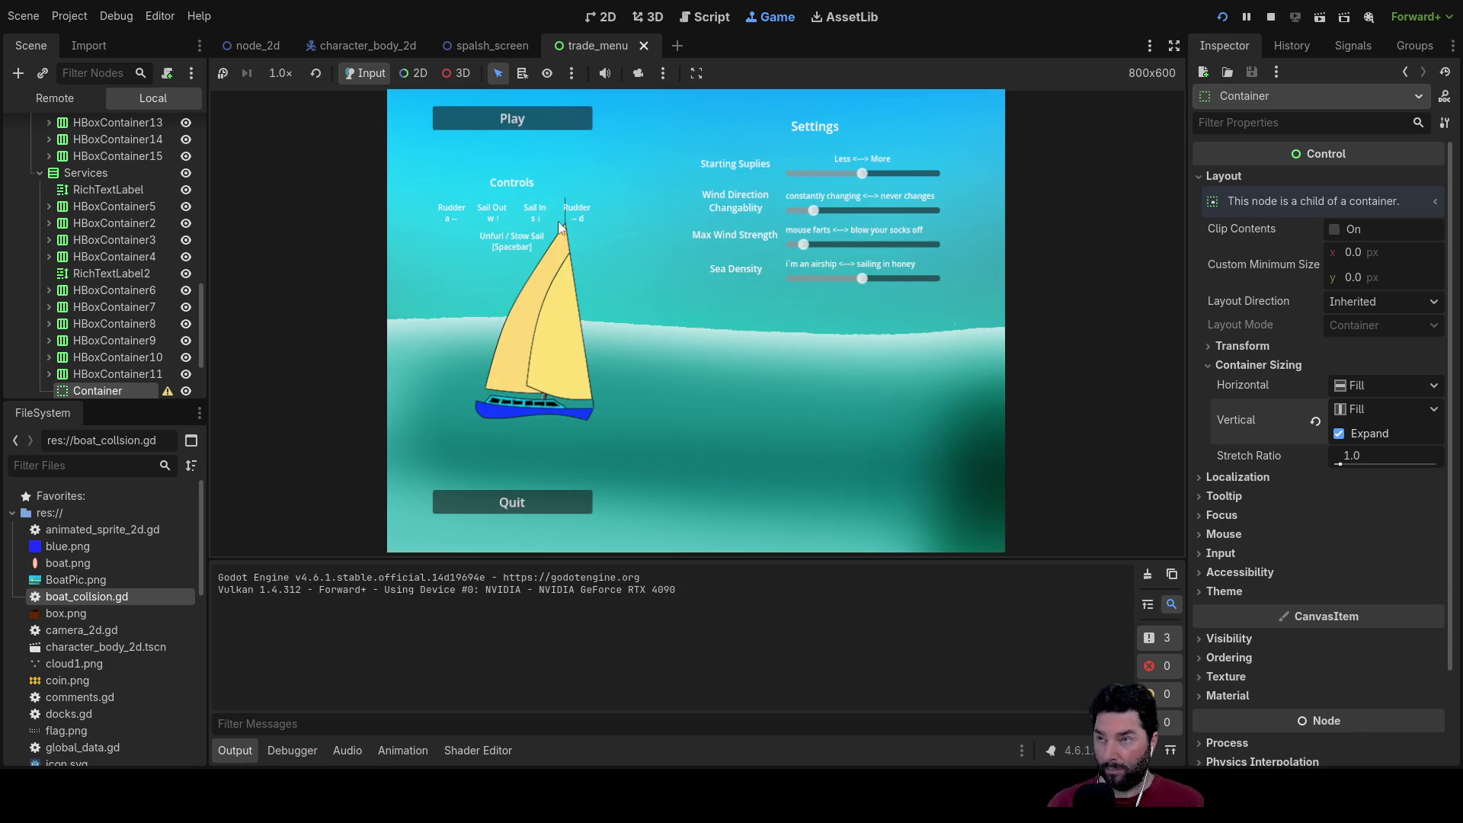
{"action": "left_click", "coordinate": [500, 118]}
{"action": "key", "text": "e"}
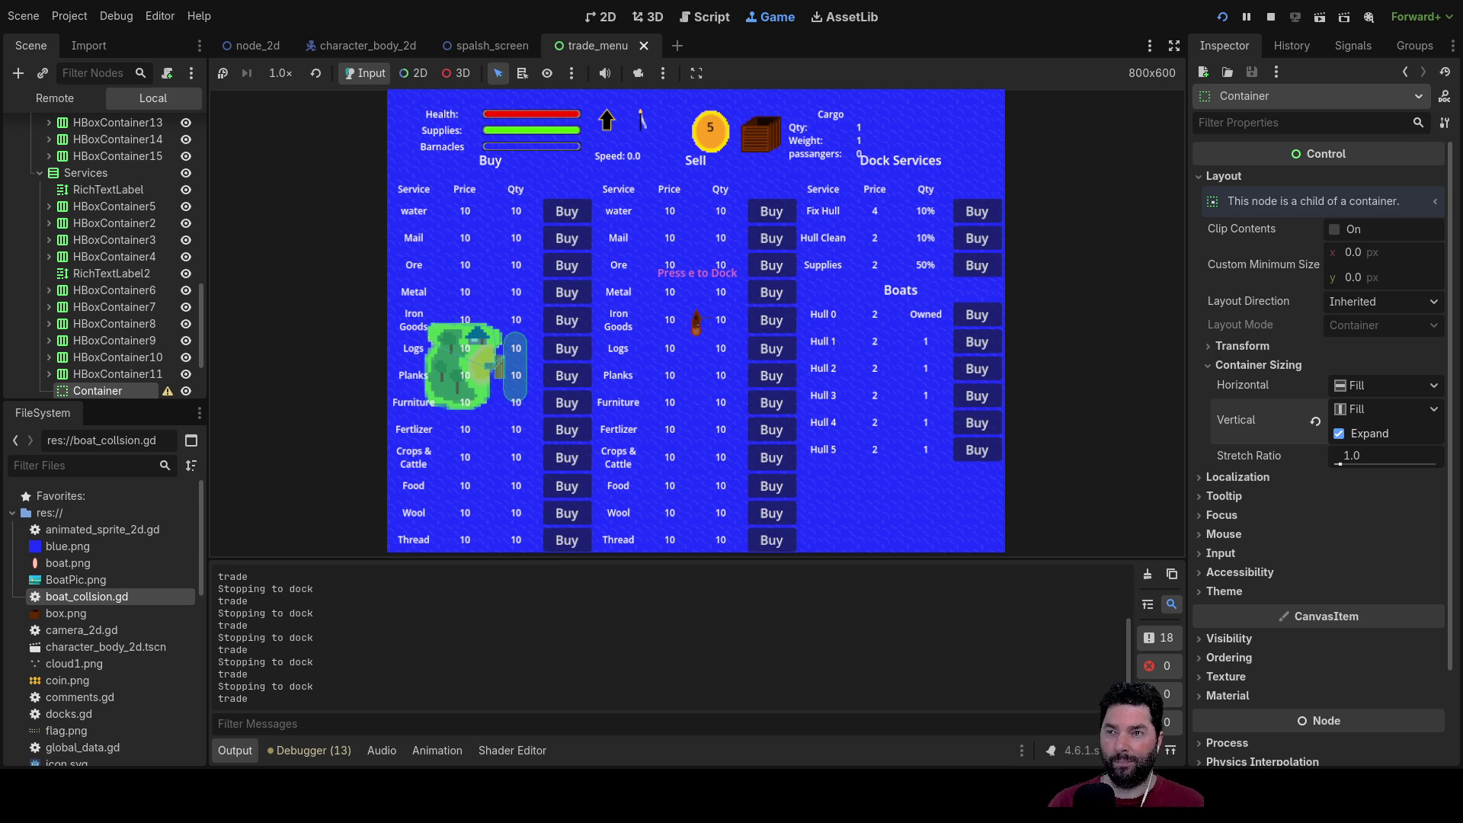
{"action": "left_click", "coordinate": [1270, 16]}
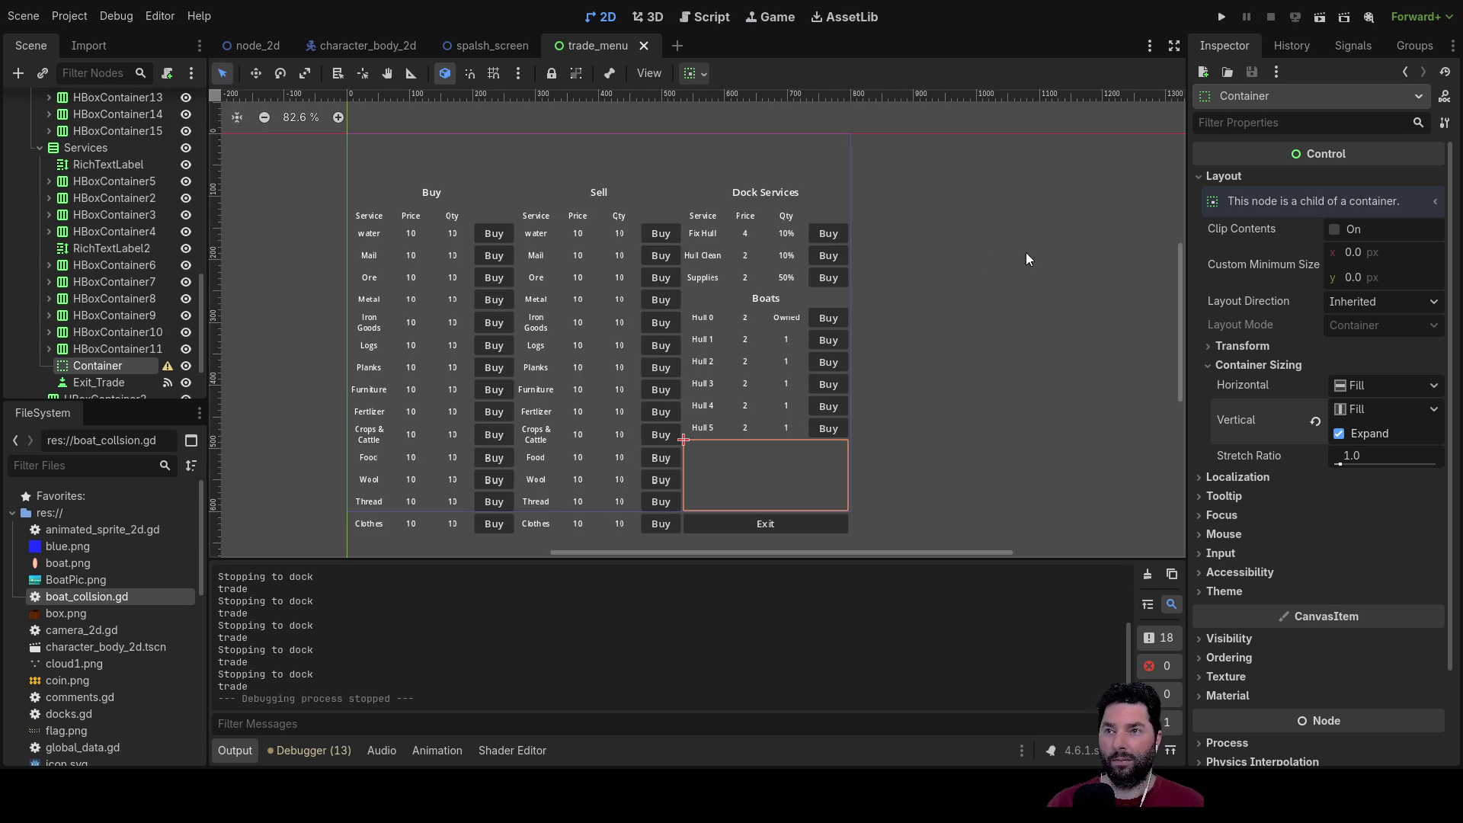
Step: In the World scene, expand the Trade node and make TradeMenu visible with its eye icon
{"action": "scroll", "coordinate": [89, 230], "scroll_direction": "up", "scroll_amount": 10}
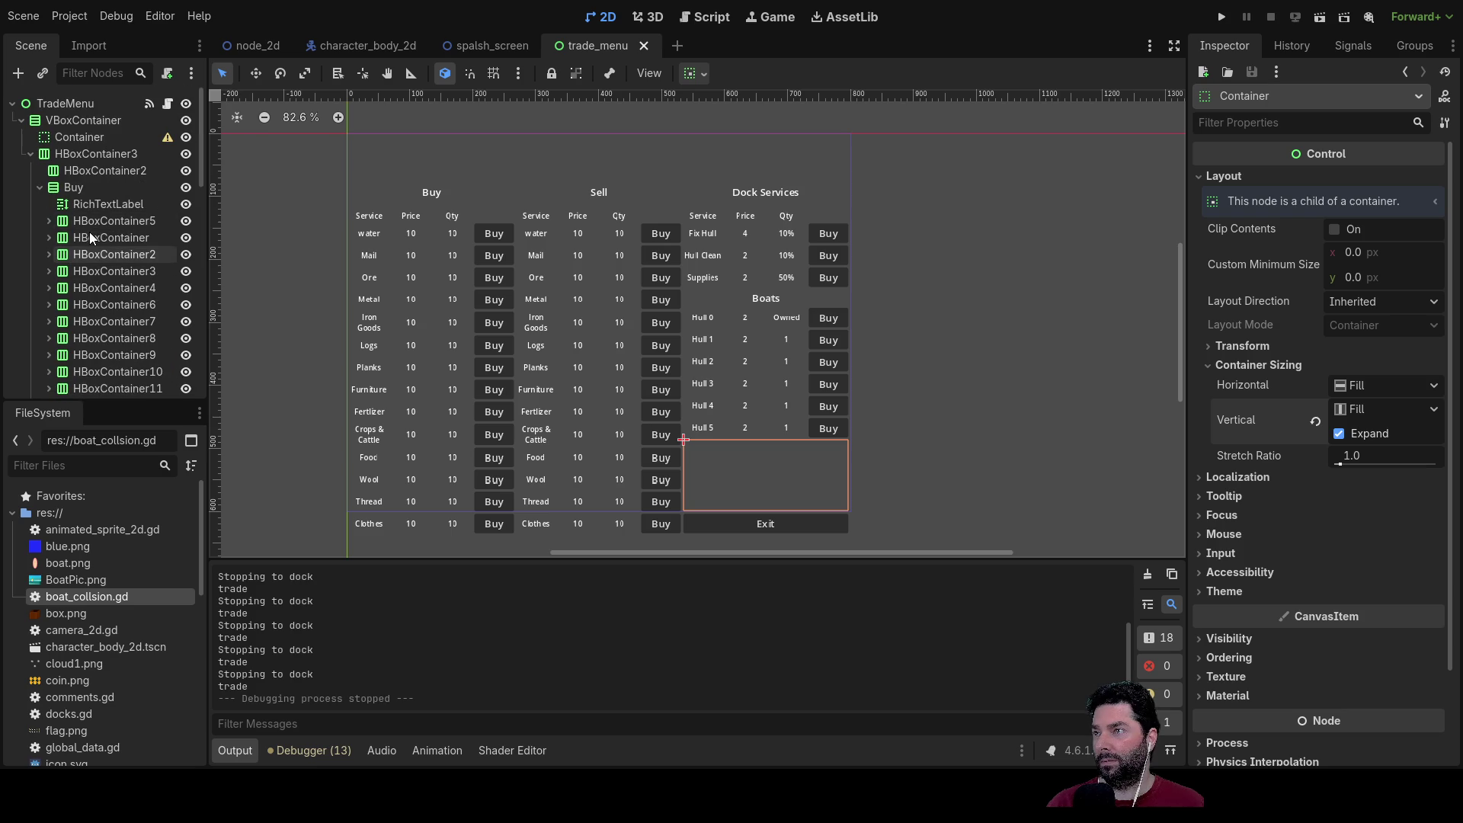
{"action": "left_click", "coordinate": [370, 48]}
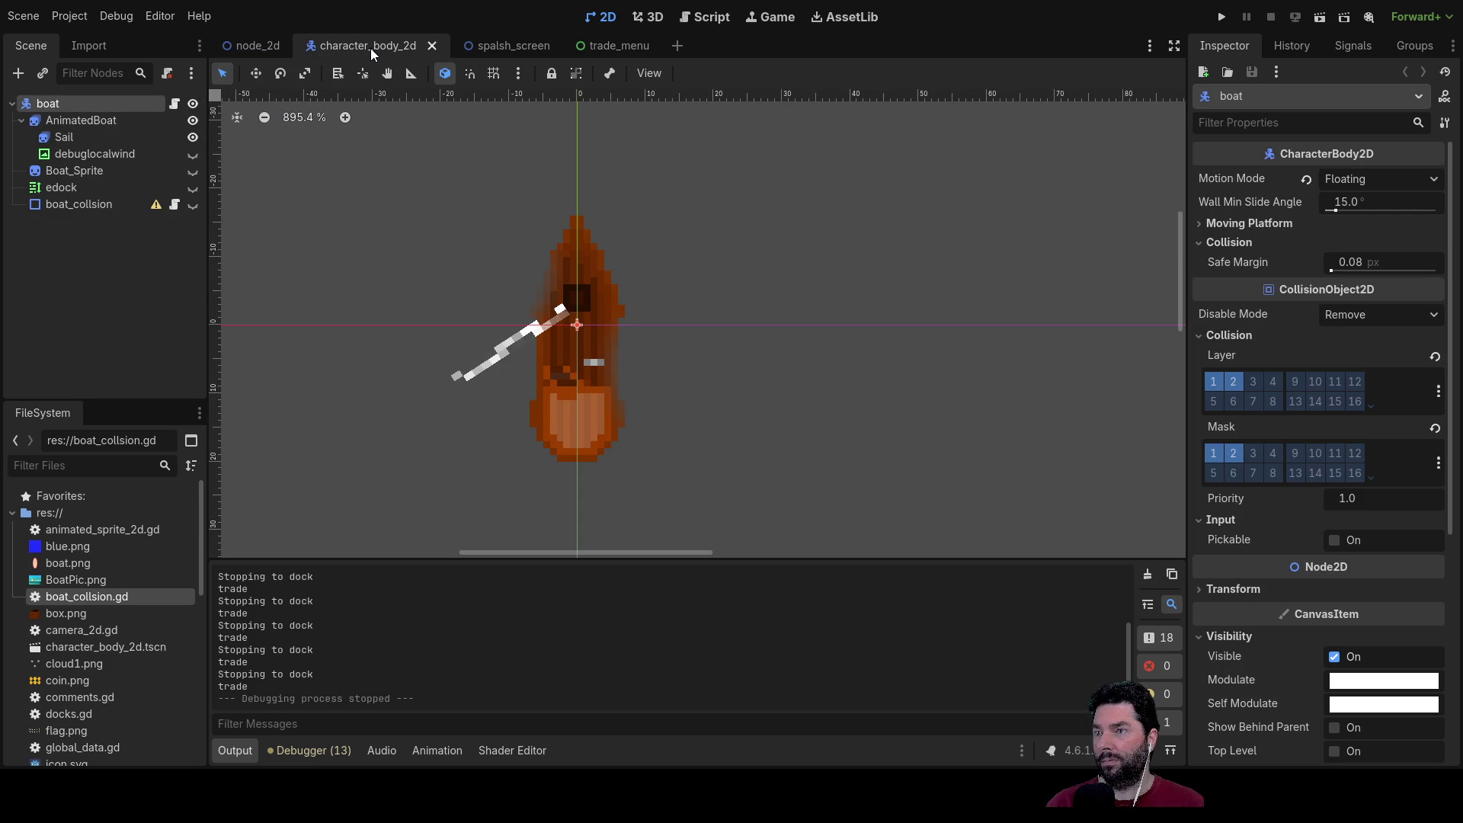
{"action": "left_click", "coordinate": [249, 44]}
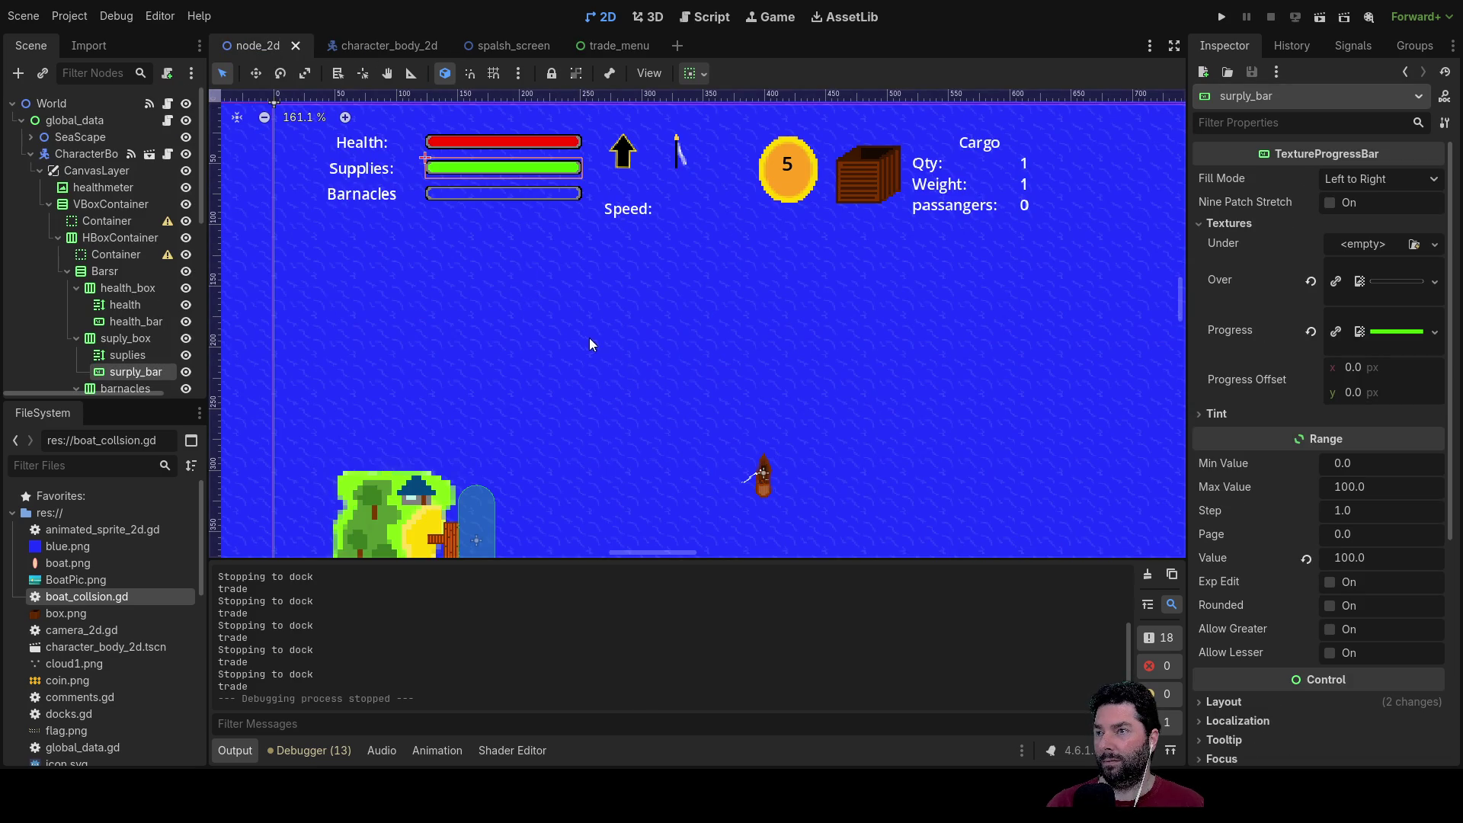
{"action": "scroll", "coordinate": [610, 351], "scroll_direction": "down", "scroll_amount": 3}
{"action": "left_click", "coordinate": [36, 170]}
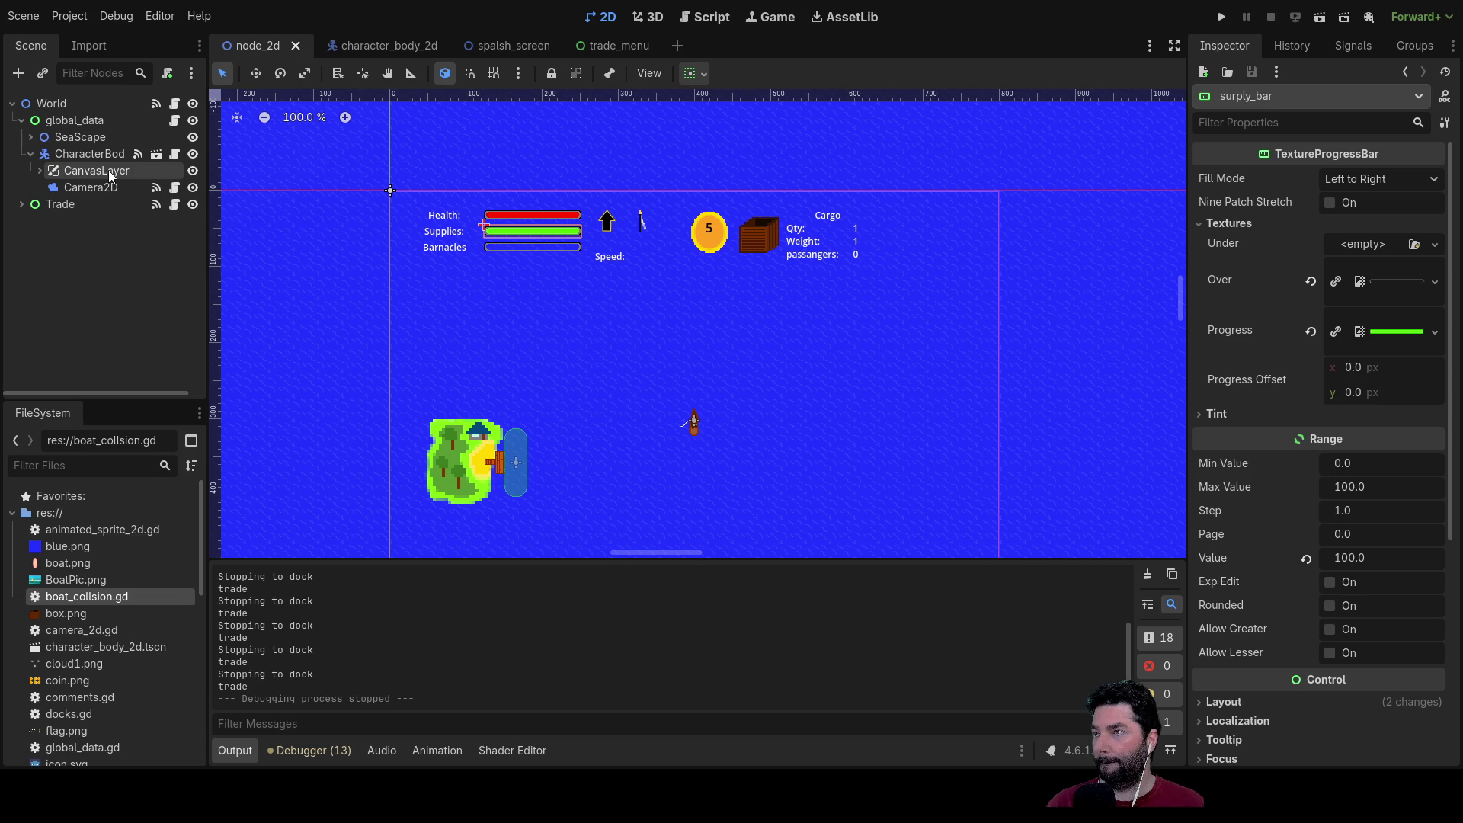
{"action": "left_click", "coordinate": [20, 205]}
{"action": "left_click", "coordinate": [75, 222]}
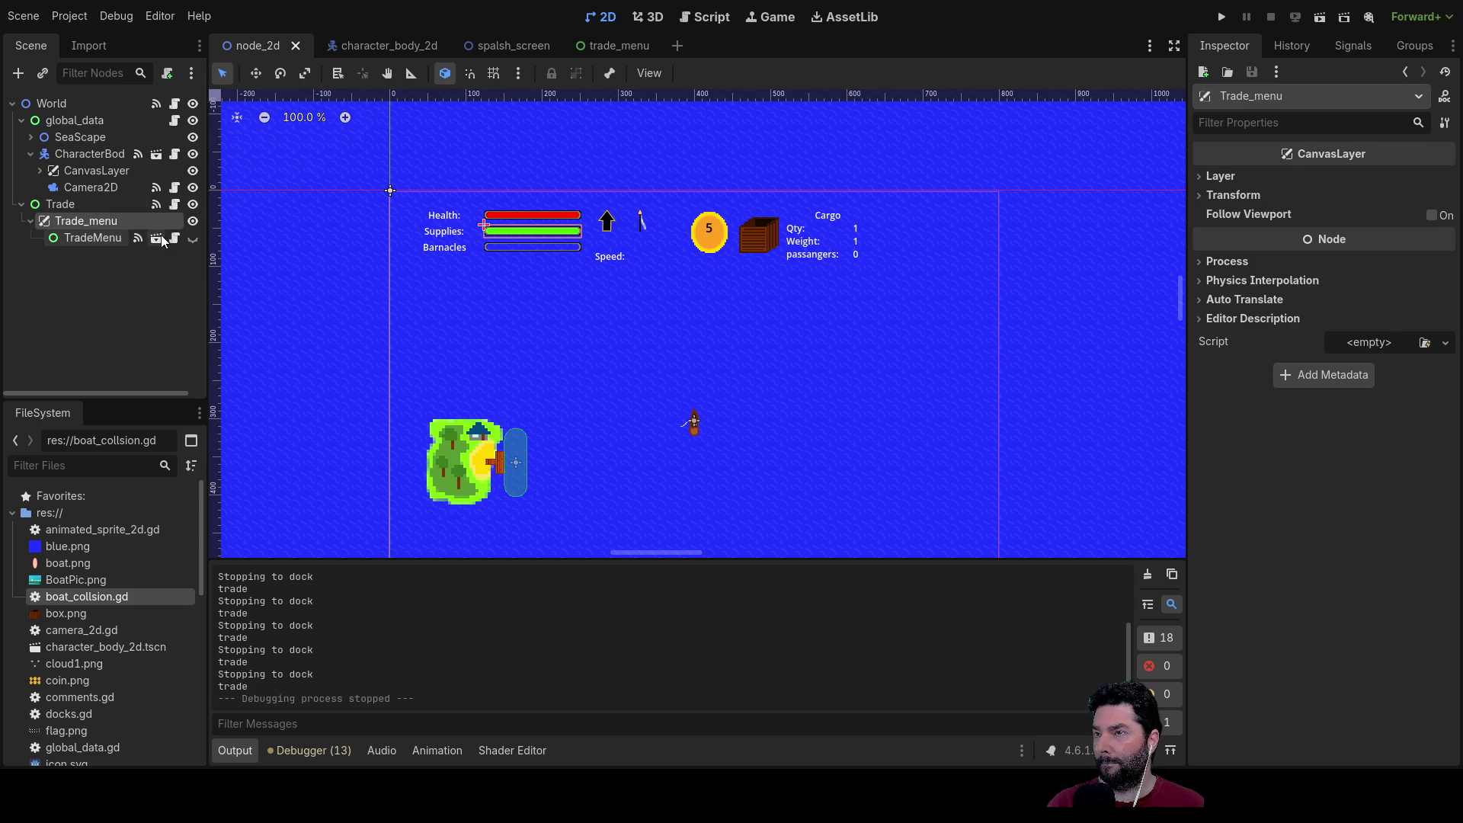
{"action": "left_click", "coordinate": [193, 238]}
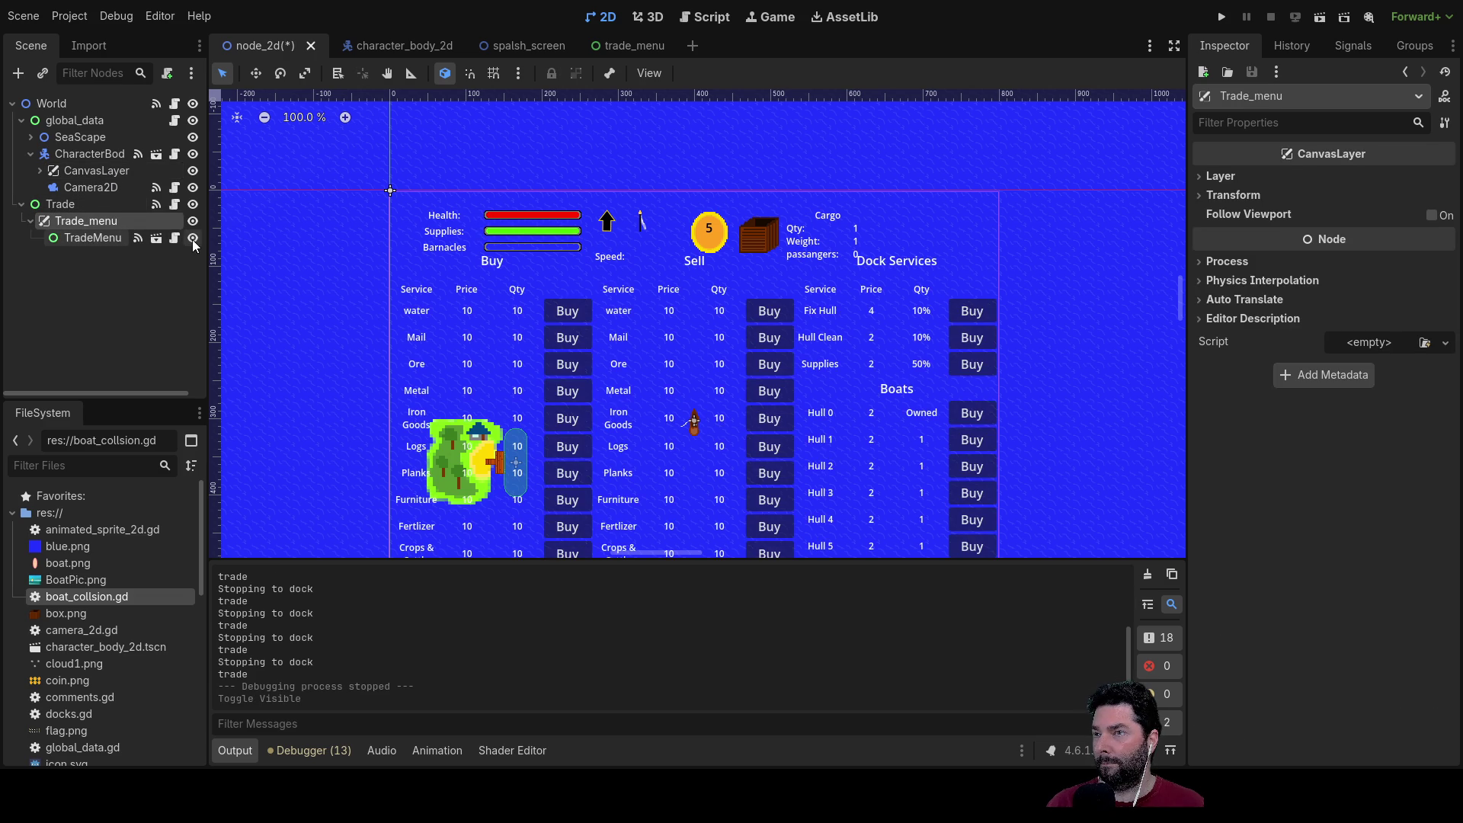
{"action": "left_click", "coordinate": [87, 237]}
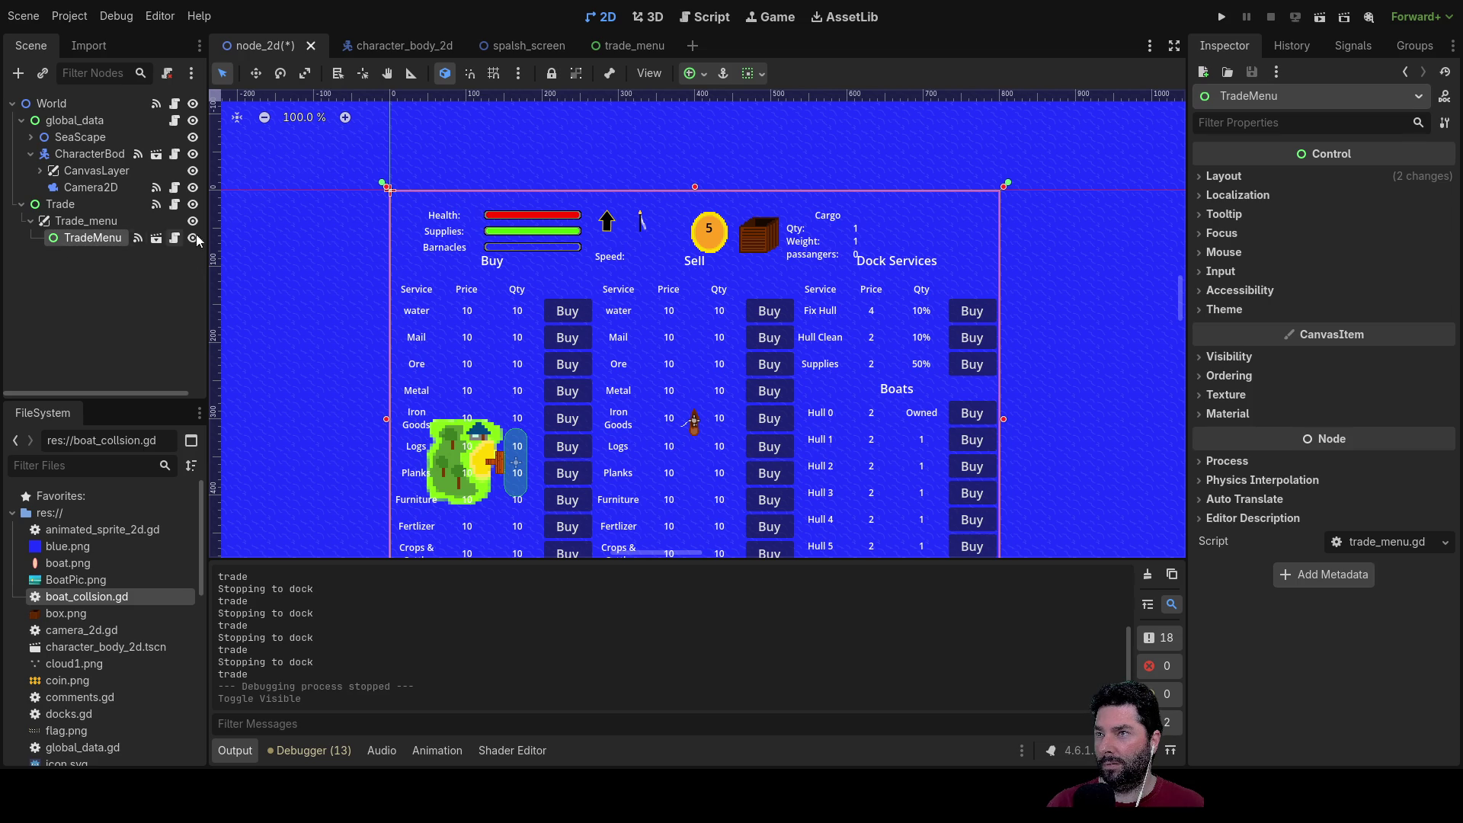
Step: Back in the trade menu scene, widen the VBoxContainer slightly by dragging its right edge
{"action": "left_click", "coordinate": [626, 48]}
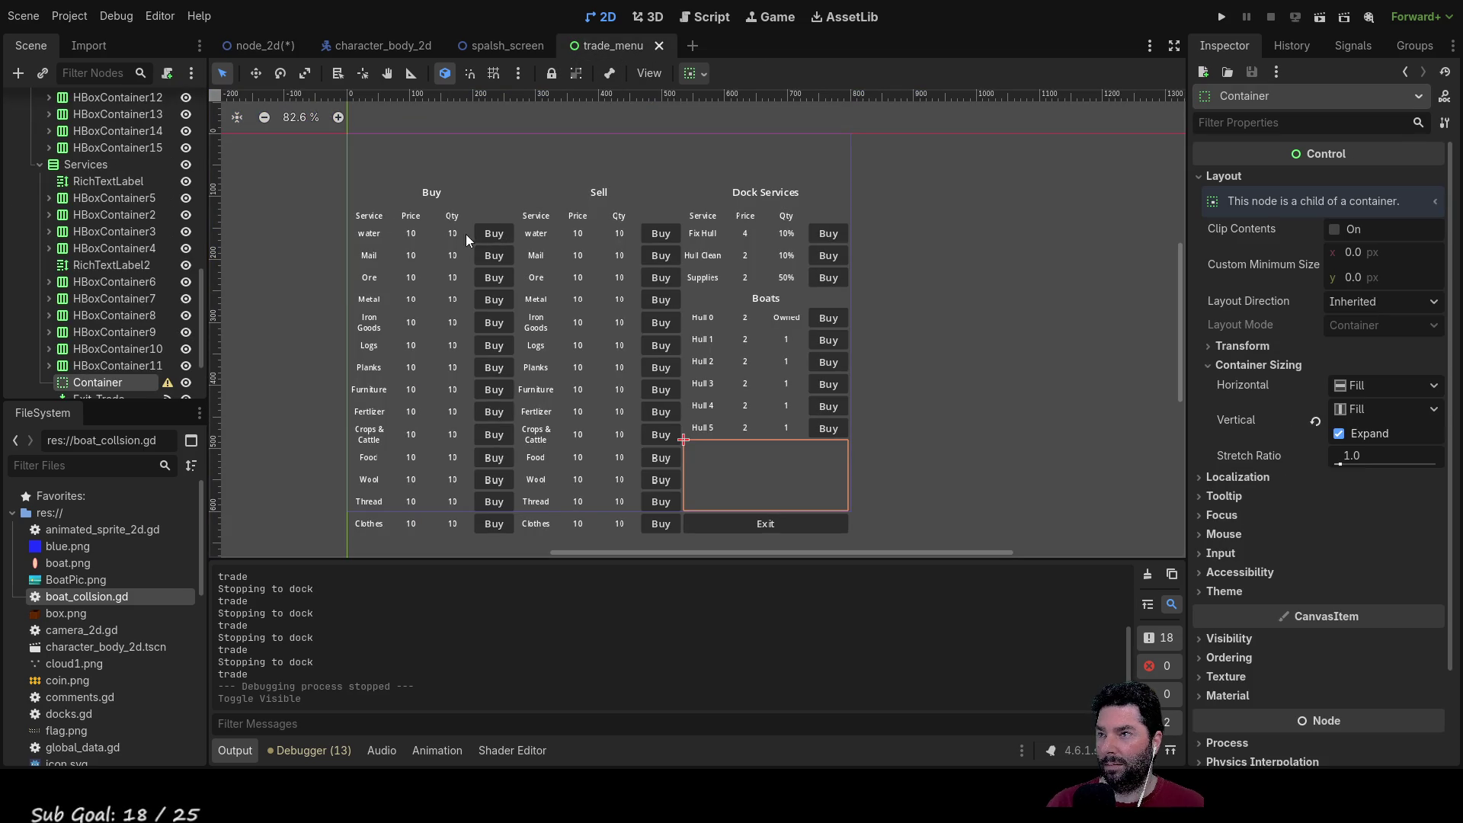
{"action": "scroll", "coordinate": [119, 240], "scroll_direction": "up", "scroll_amount": 10}
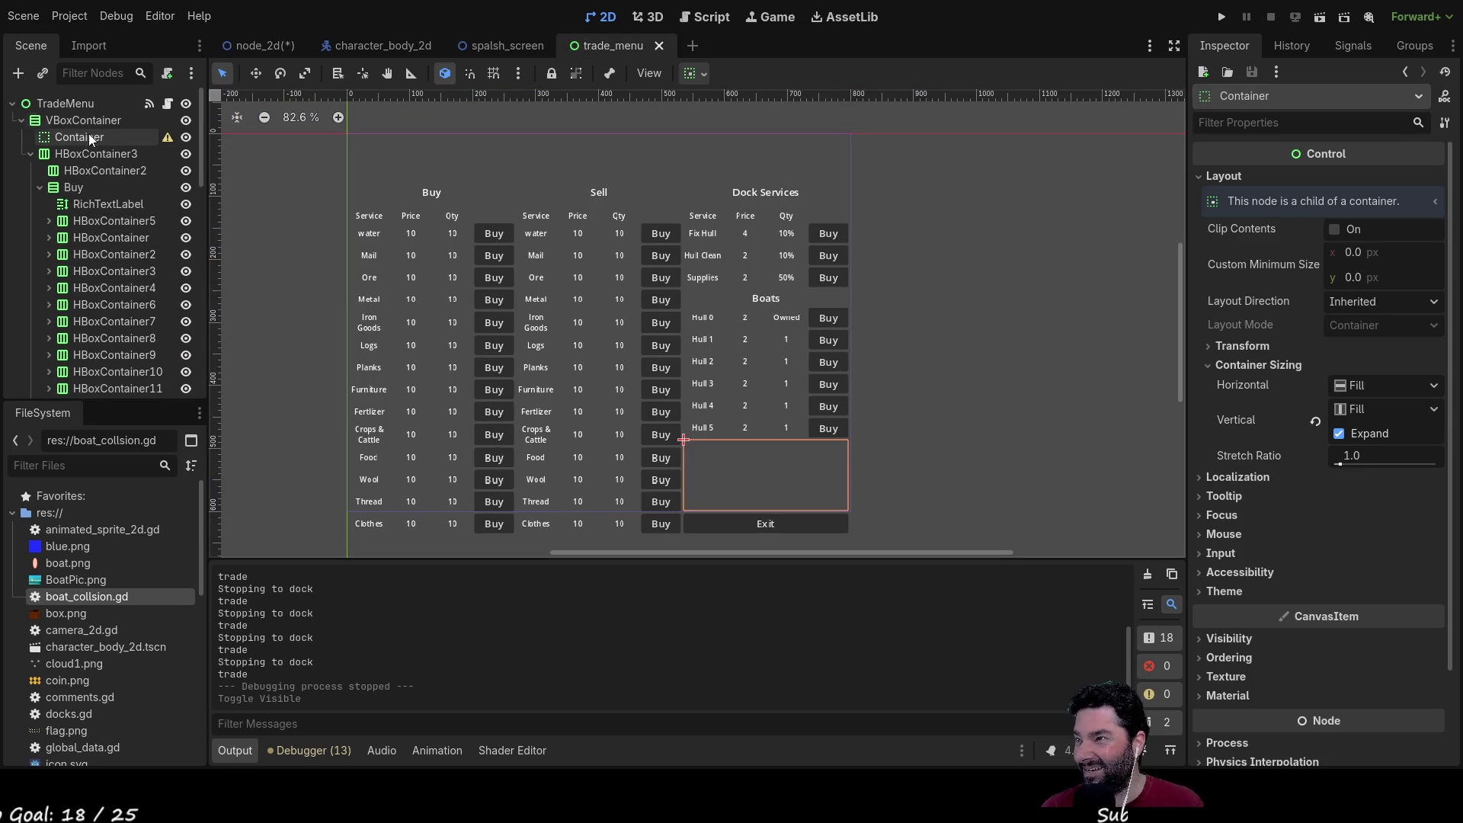
{"action": "left_click", "coordinate": [90, 121]}
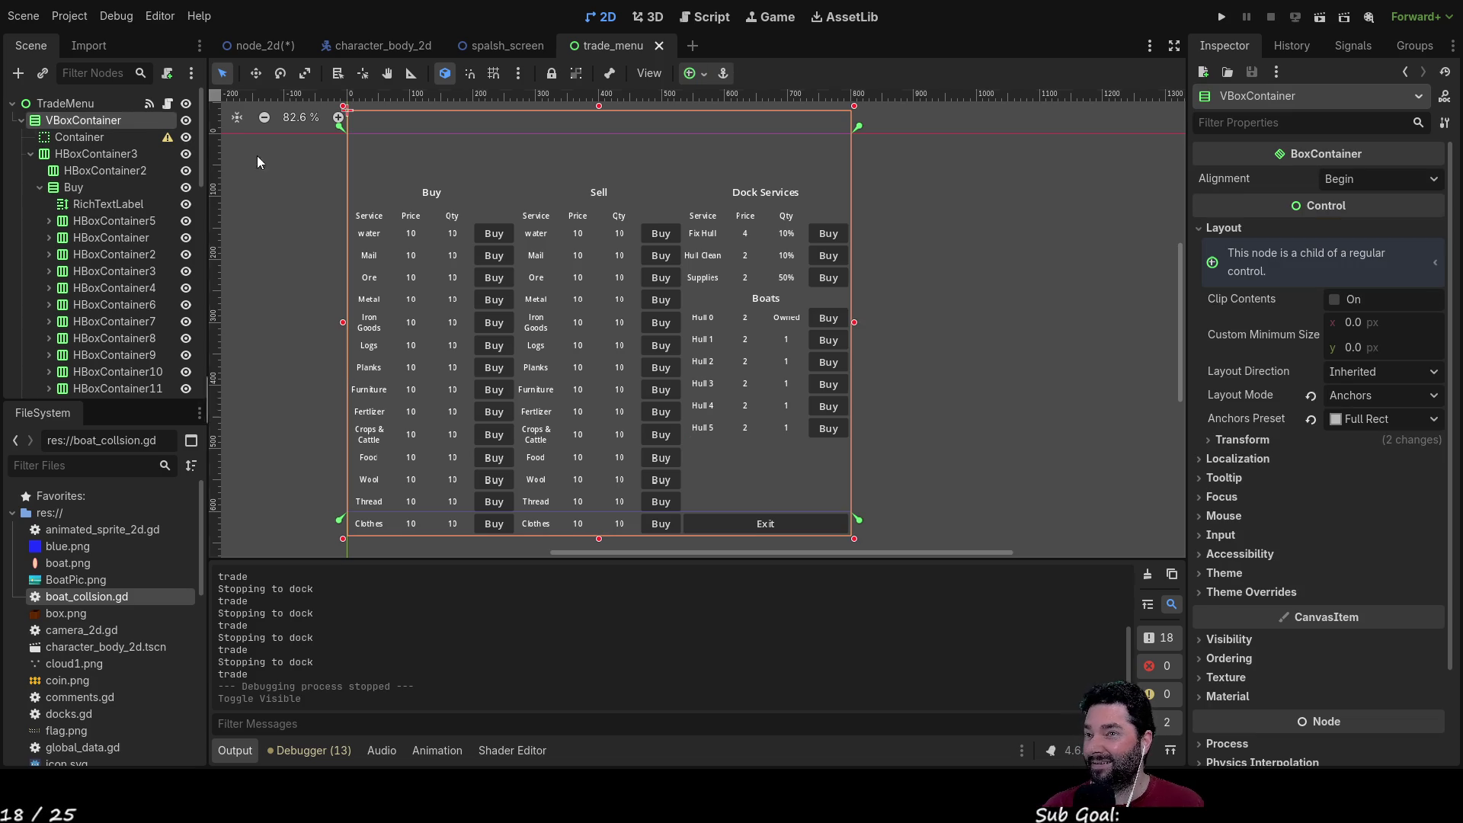
{"action": "scroll", "coordinate": [911, 234], "scroll_direction": "up", "scroll_amount": 2}
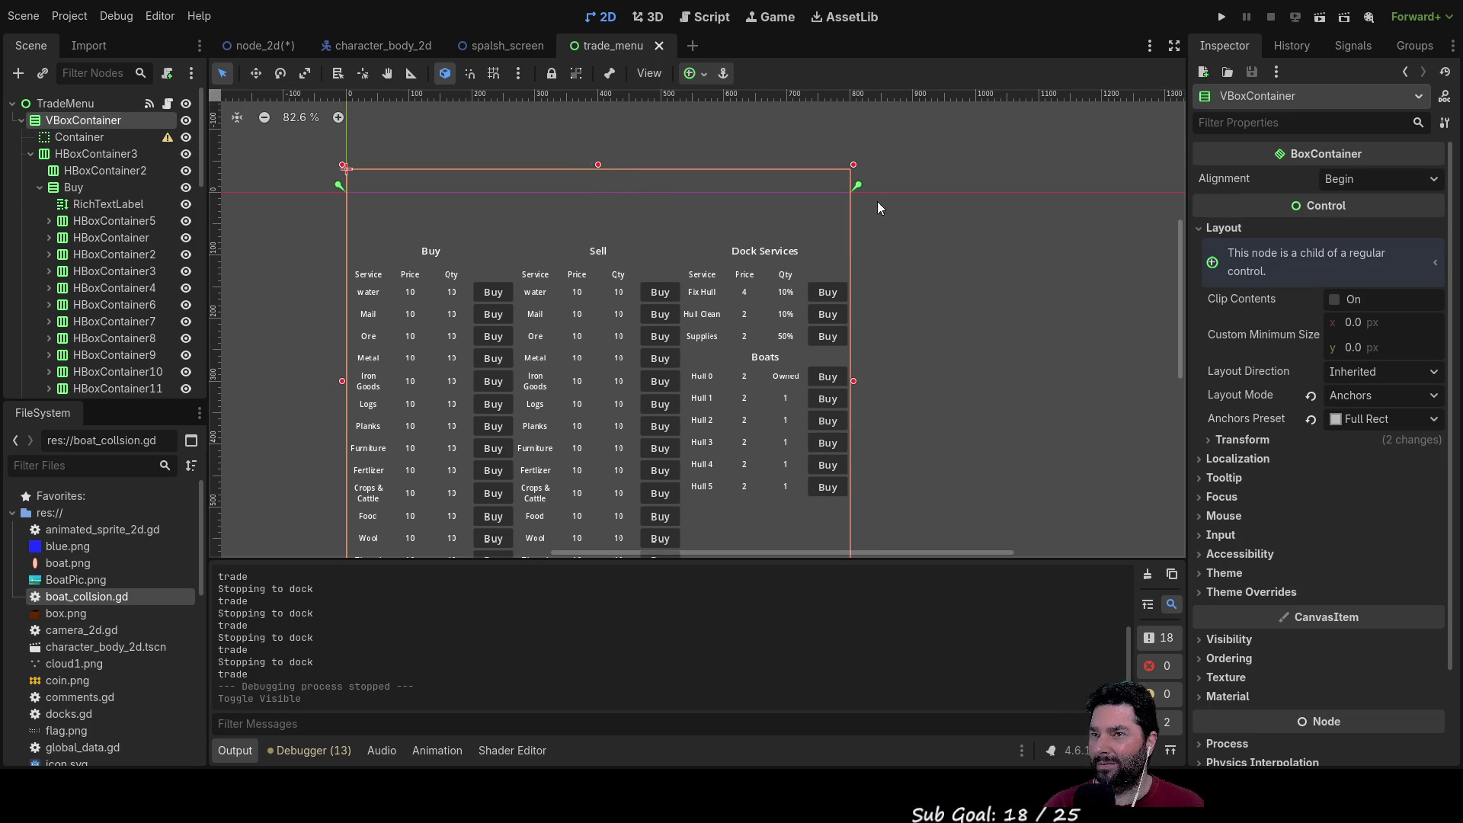
{"action": "left_click_drag", "start_coordinate": [853, 168], "coordinate": [855, 184]}
Step: Set the top spacer Container's custom minimum height to 110 px
{"action": "scroll", "coordinate": [936, 185], "scroll_direction": "down", "scroll_amount": 3}
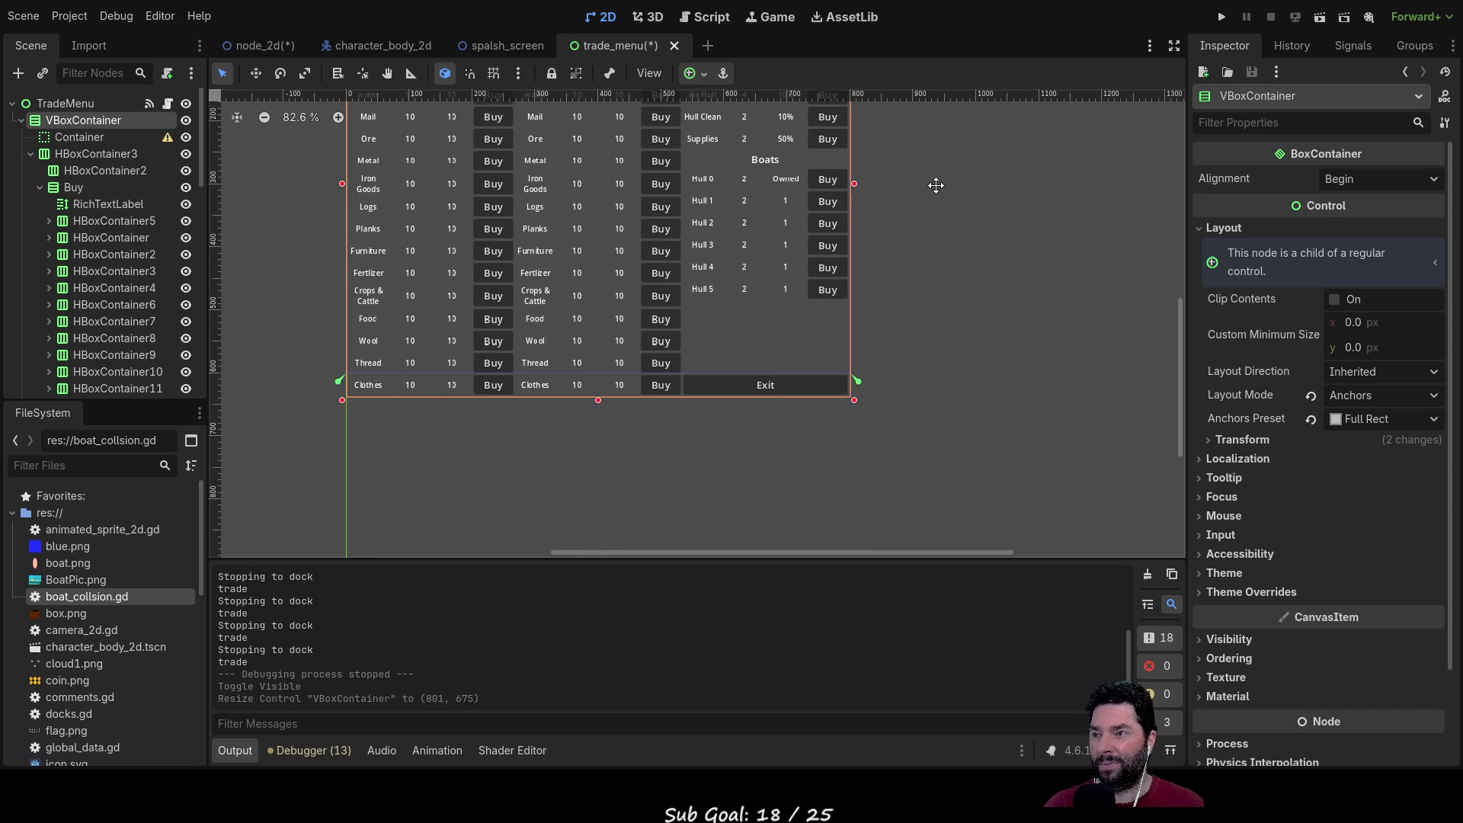
{"action": "scroll", "coordinate": [936, 186], "scroll_direction": "up", "scroll_amount": 5}
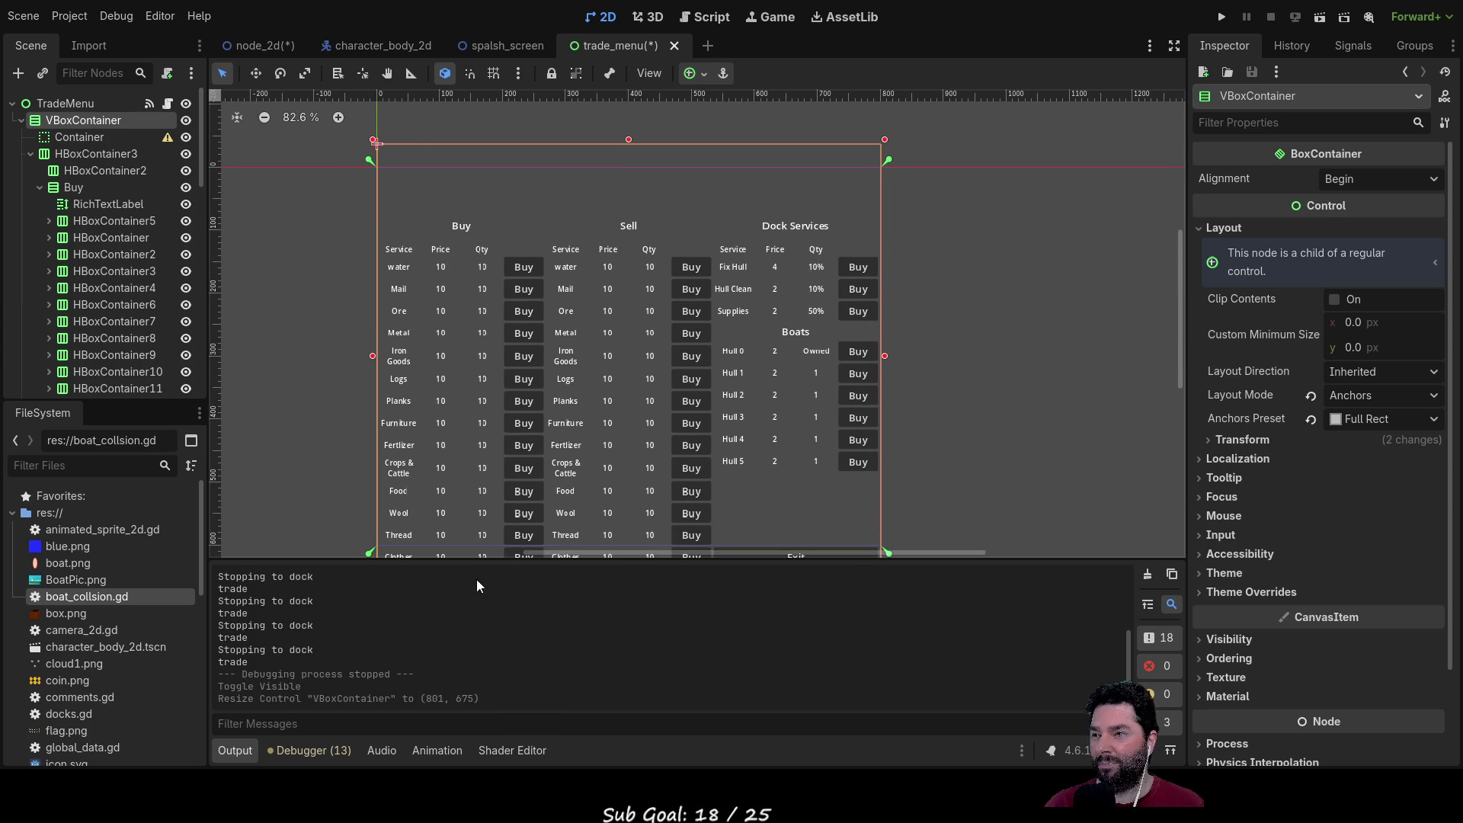
{"action": "left_click", "coordinate": [93, 145]}
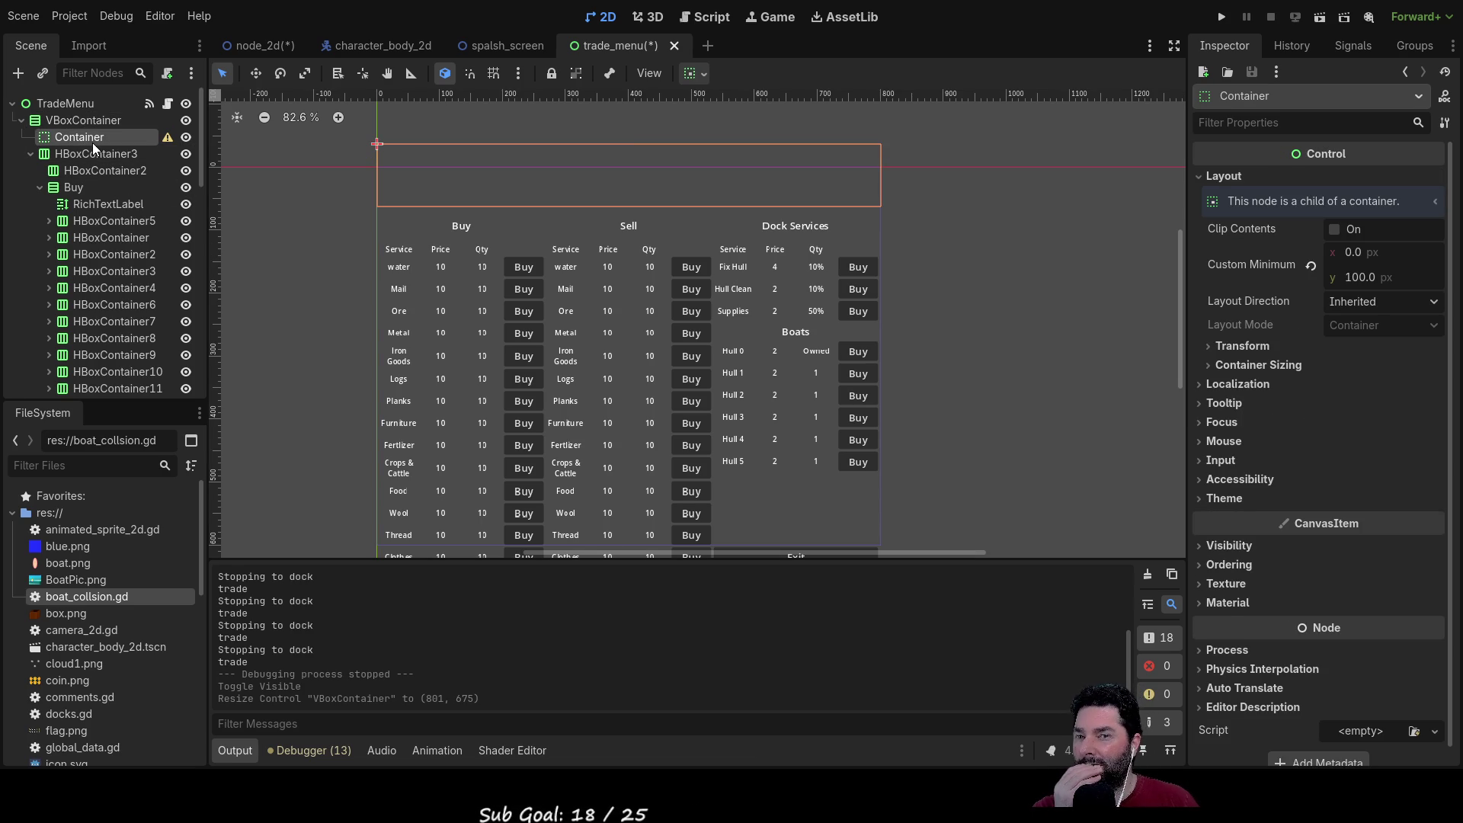
{"action": "left_click", "coordinate": [1355, 276]}
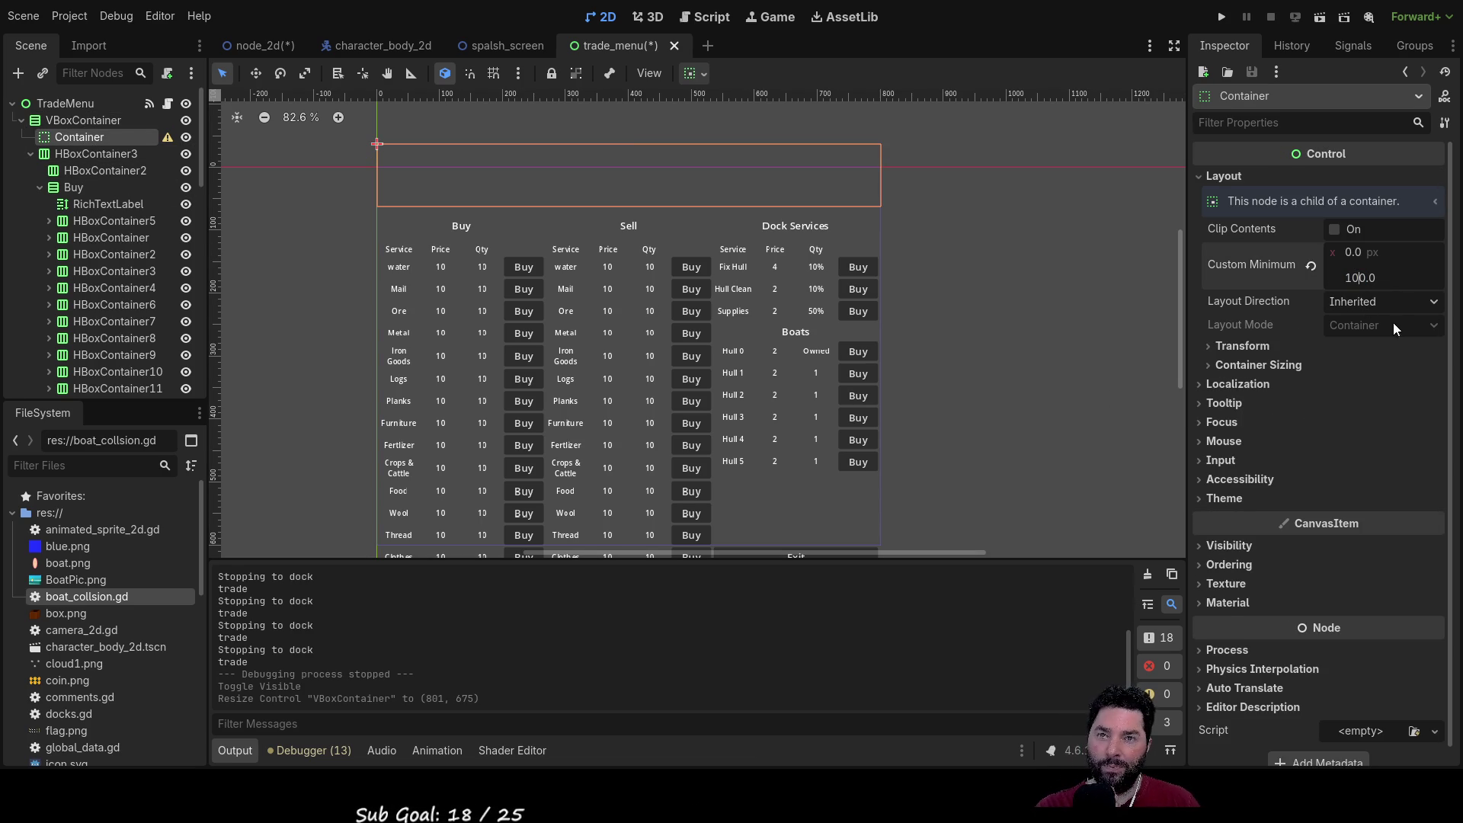
{"action": "key", "text": "BackSpace"}
{"action": "type", "text": "1"}
{"action": "key", "text": "Return"}
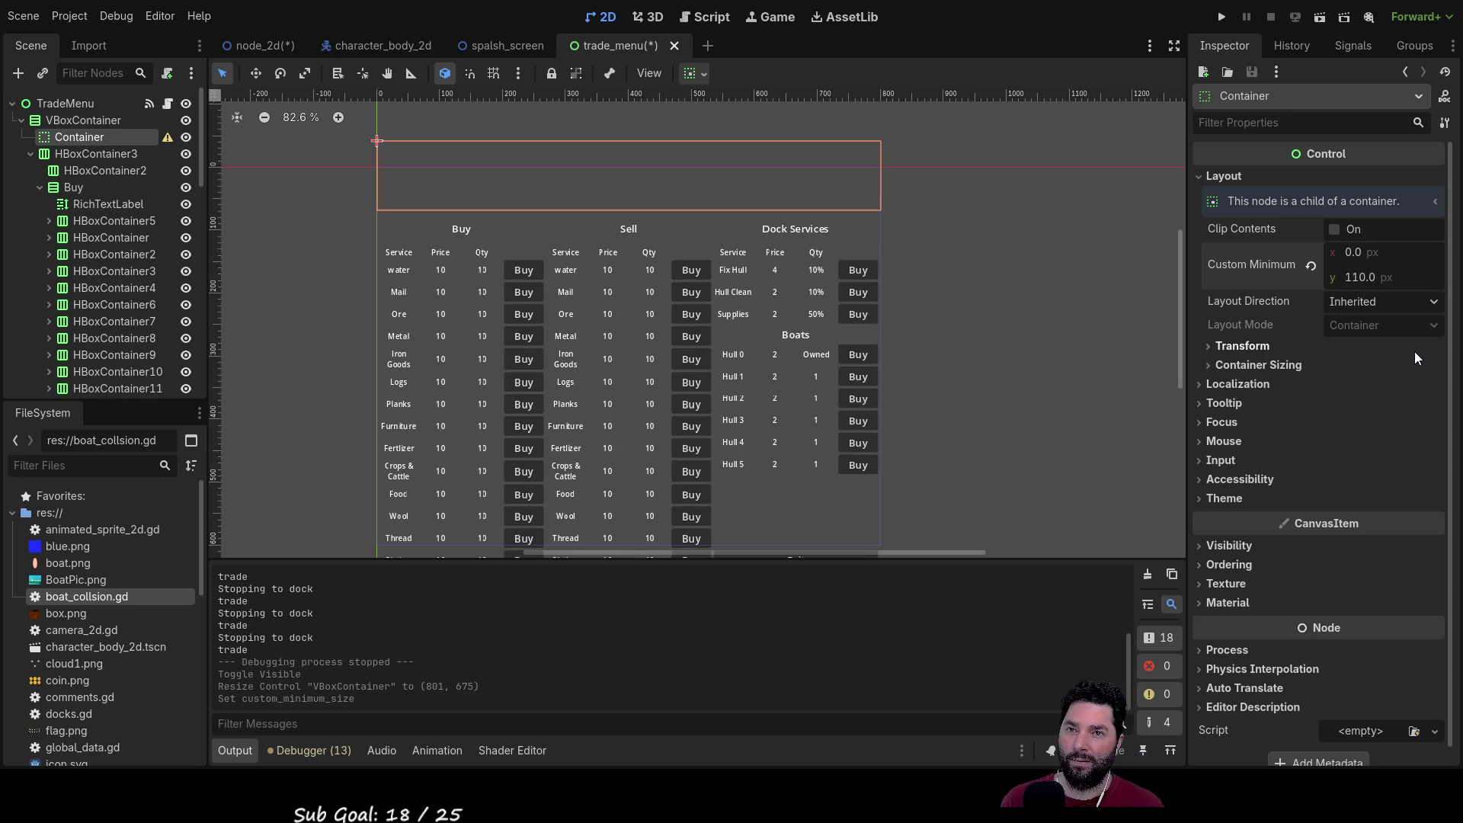
{"action": "left_click", "coordinate": [991, 308]}
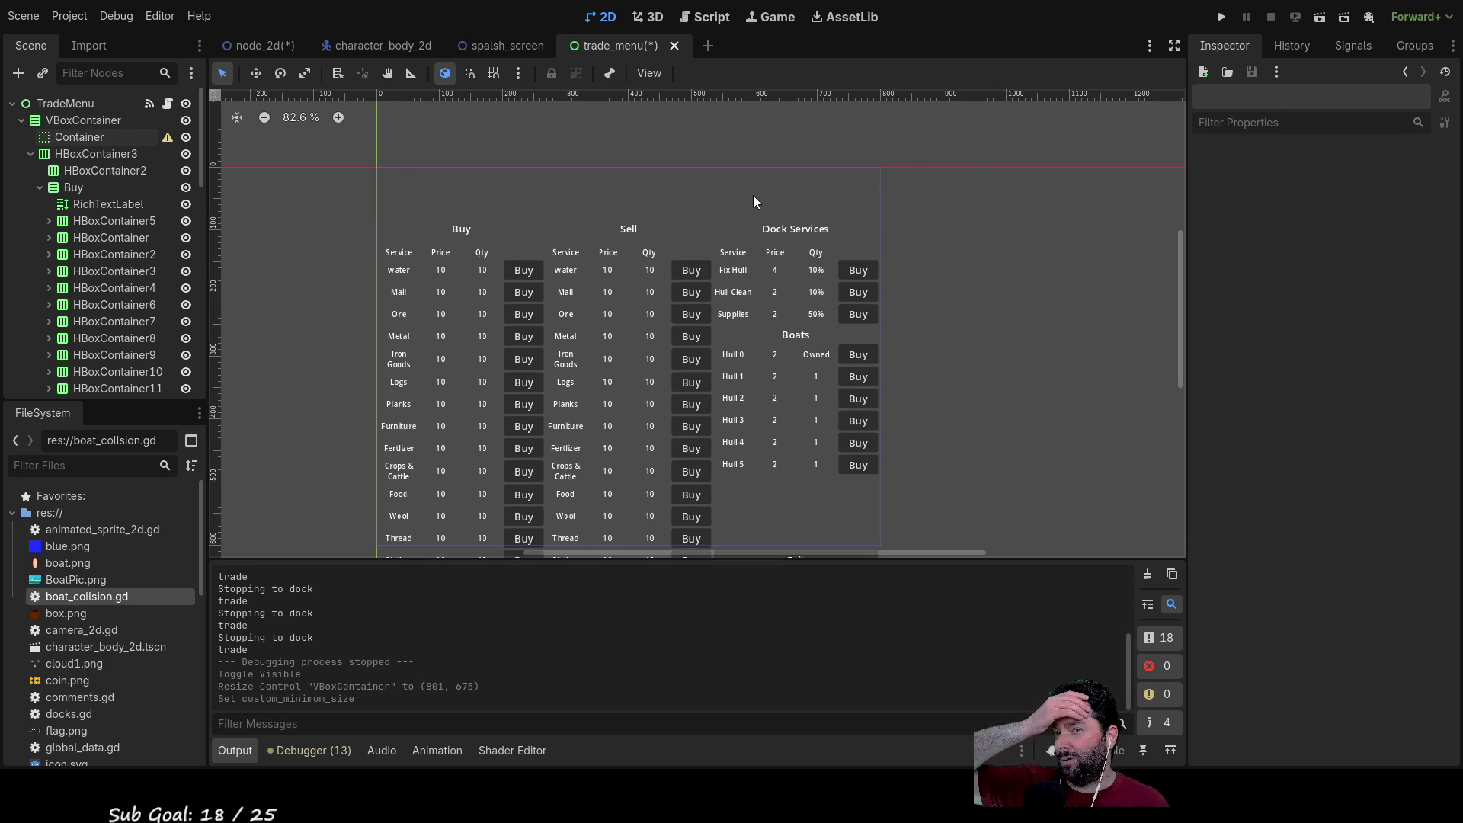
Step: Hide the lower Buy goods rows, Fertilizer through Clothes, keeping water to Metal visible
{"action": "left_click_drag", "start_coordinate": [958, 332], "coordinate": [958, 209]}
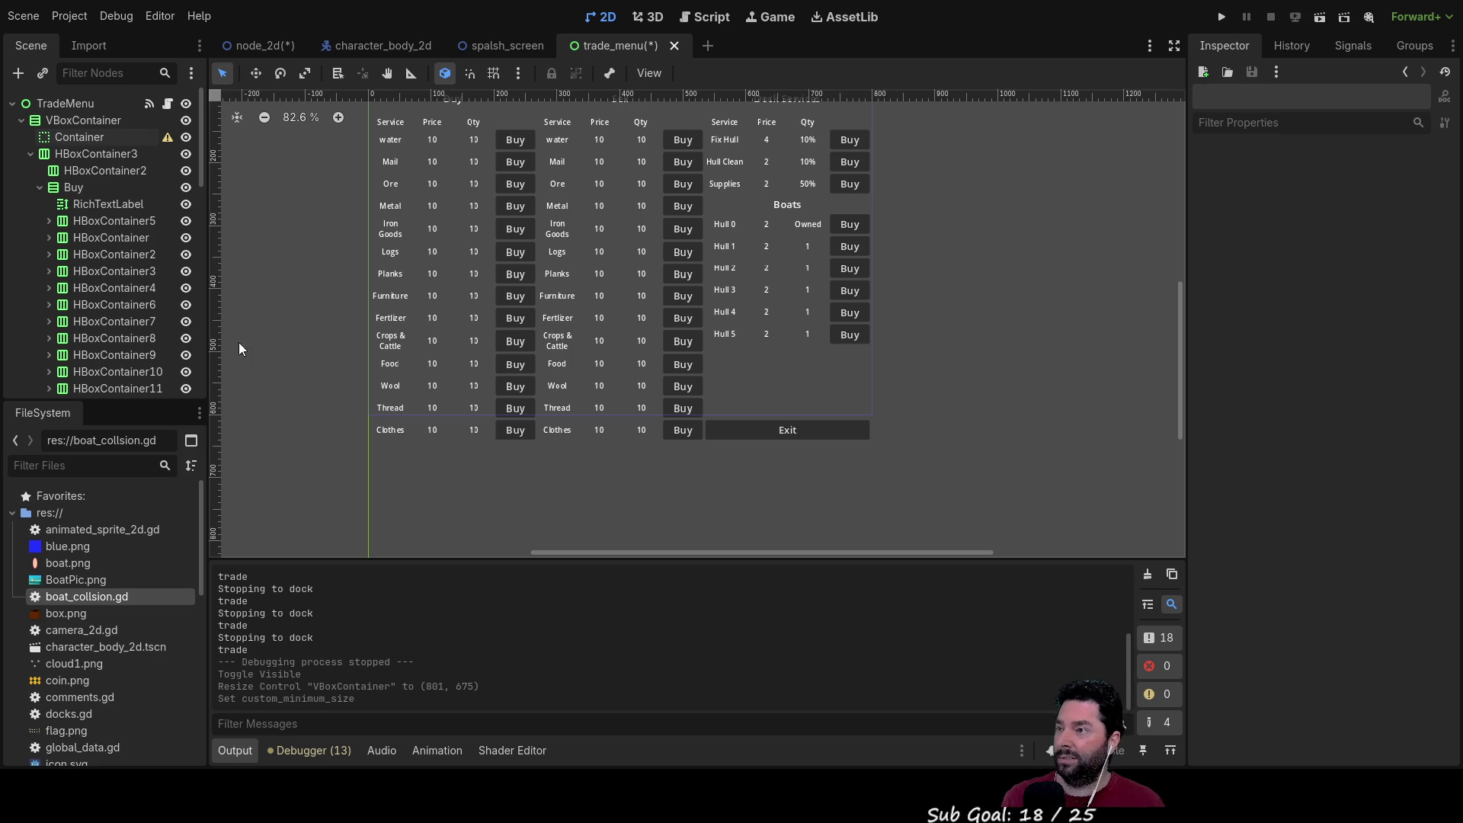
{"action": "left_click", "coordinate": [183, 223]}
{"action": "left_click", "coordinate": [182, 224]}
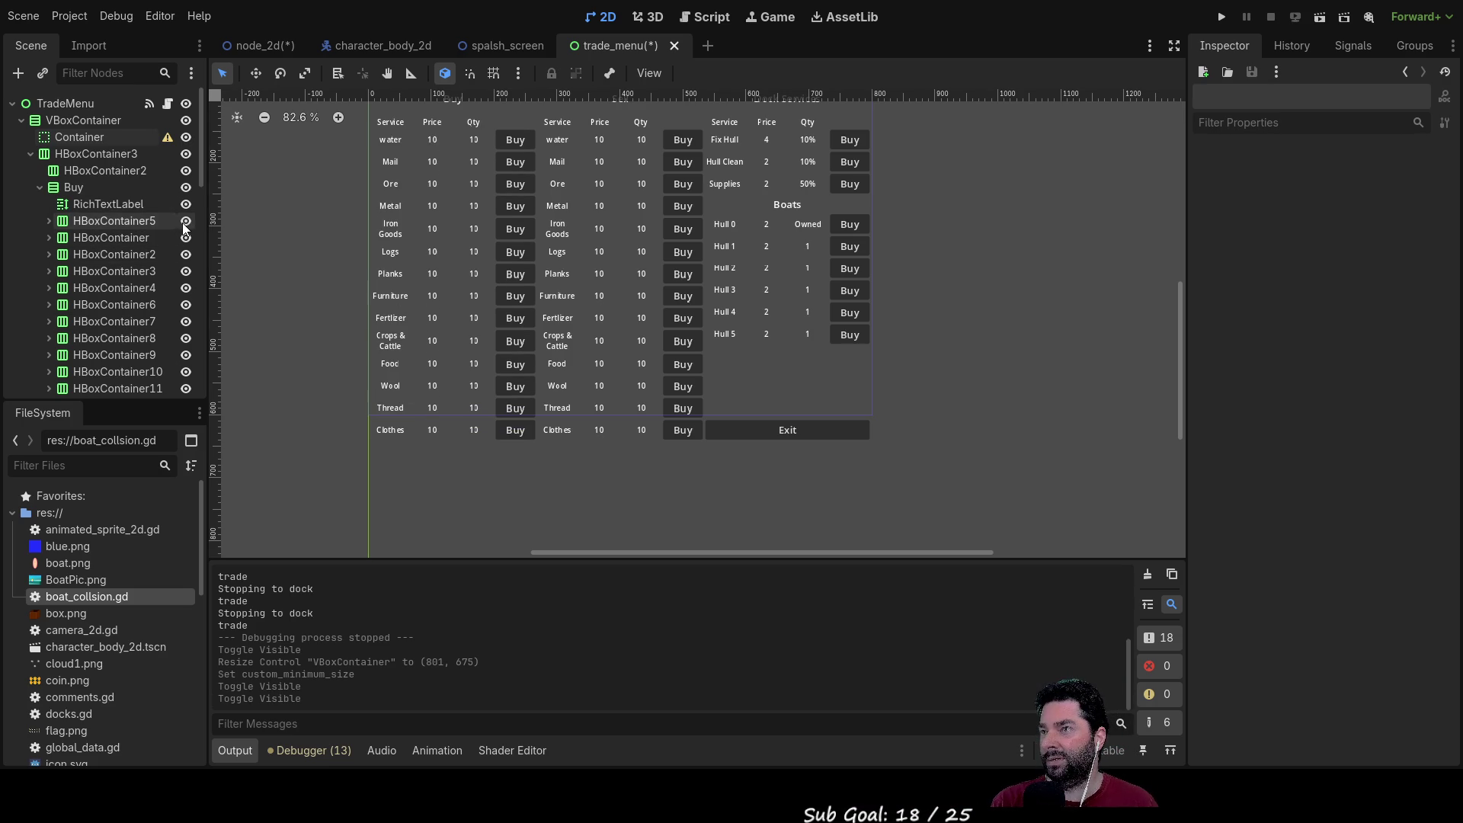
{"action": "left_click", "coordinate": [185, 304]}
{"action": "left_click", "coordinate": [185, 322]}
{"action": "left_click", "coordinate": [186, 339]}
{"action": "left_click", "coordinate": [185, 356]}
{"action": "left_click", "coordinate": [186, 372]}
{"action": "left_click", "coordinate": [186, 388]}
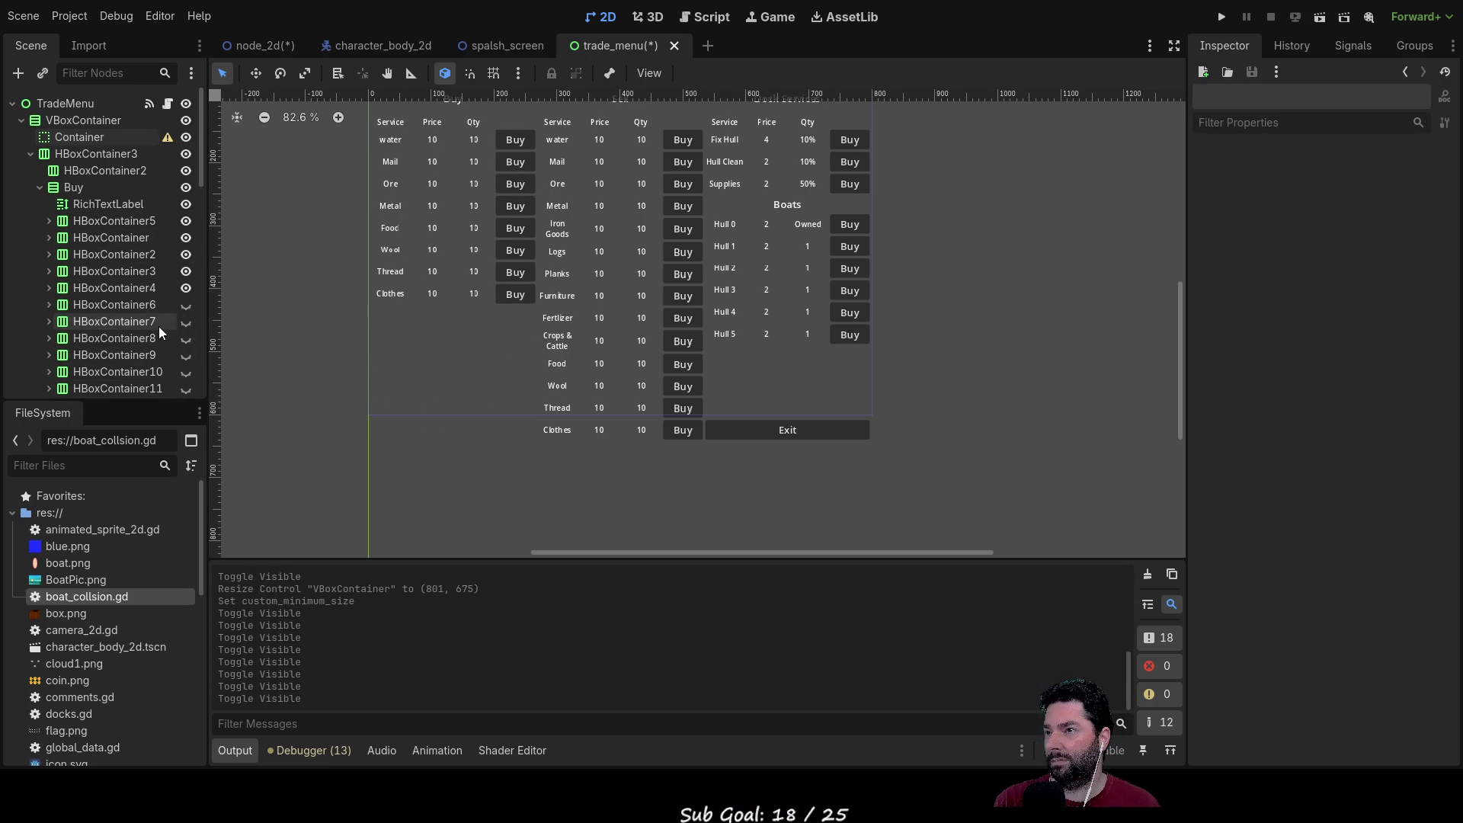
{"action": "scroll", "coordinate": [158, 324], "scroll_direction": "down", "scroll_amount": 4}
{"action": "left_click", "coordinate": [185, 257]}
{"action": "left_click", "coordinate": [185, 273]}
{"action": "left_click", "coordinate": [186, 290]}
{"action": "left_click", "coordinate": [185, 307]}
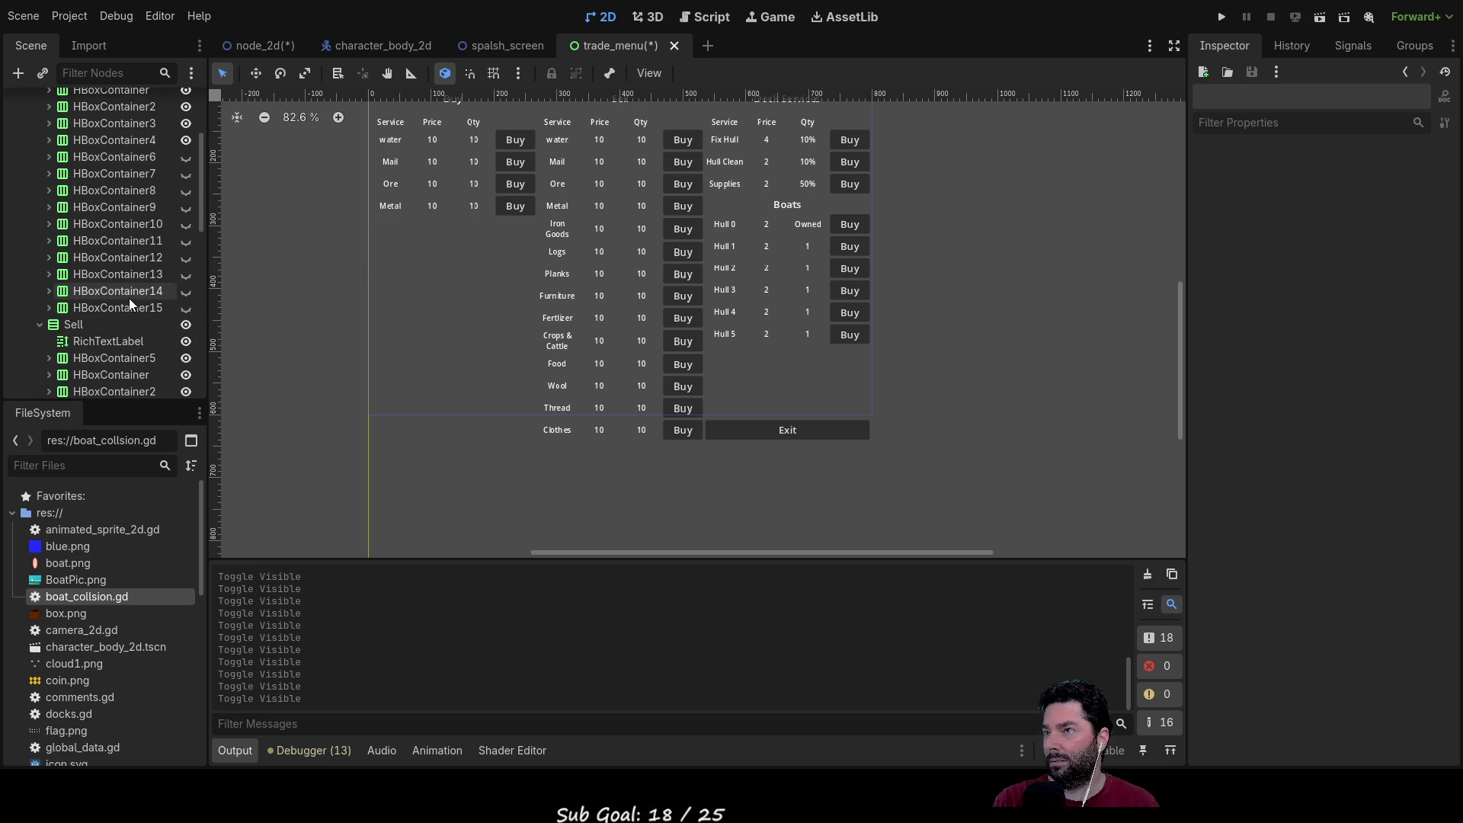
Step: Hide the first eight Sell rows, Mail through Planks, leaving Fertilizer to Clothes
{"action": "scroll", "coordinate": [130, 297], "scroll_direction": "up", "scroll_amount": 2}
{"action": "scroll", "coordinate": [410, 245], "scroll_direction": "up", "scroll_amount": 1}
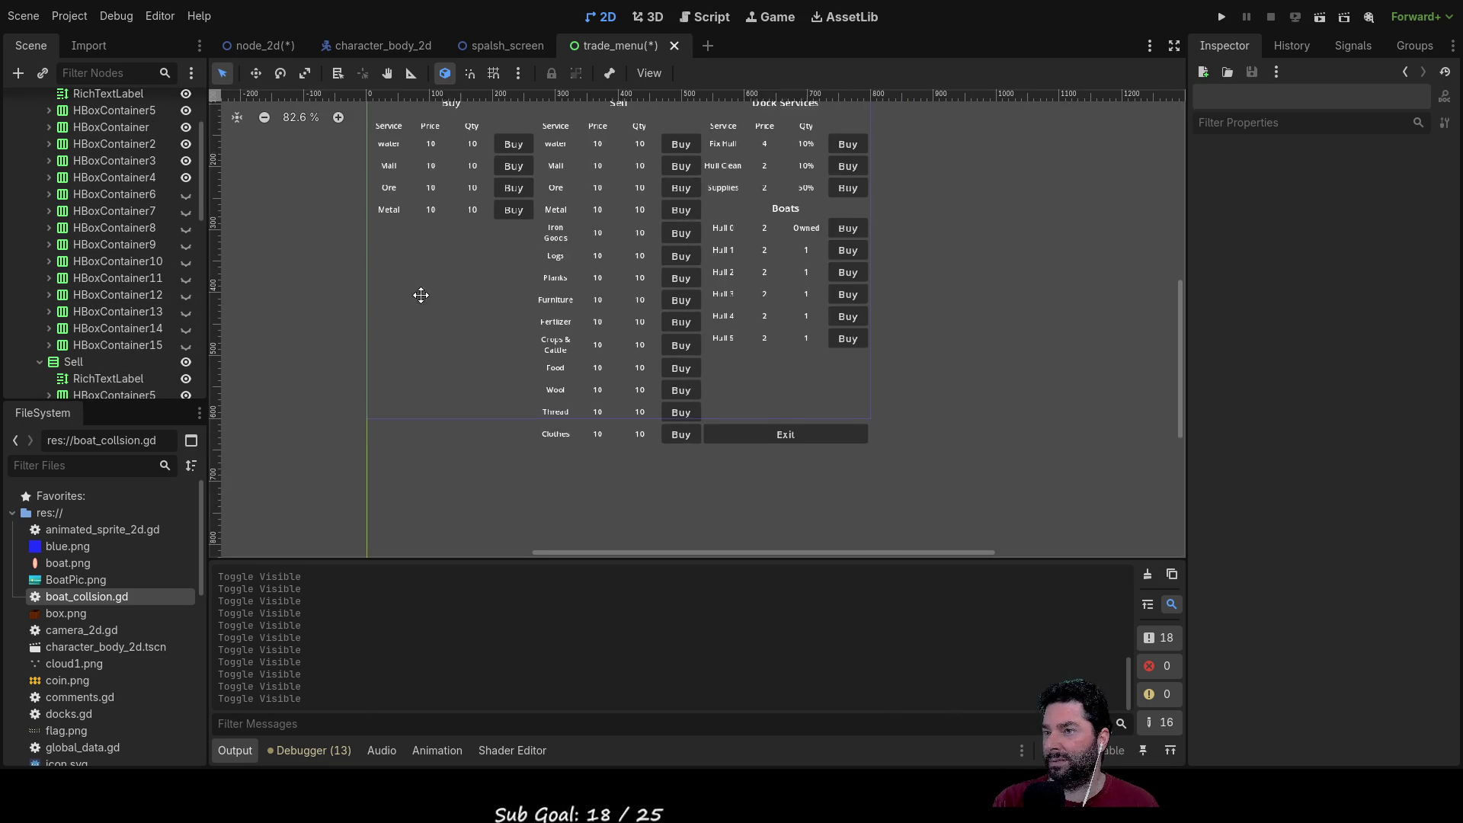
{"action": "scroll", "coordinate": [300, 320], "scroll_direction": "down", "scroll_amount": 1}
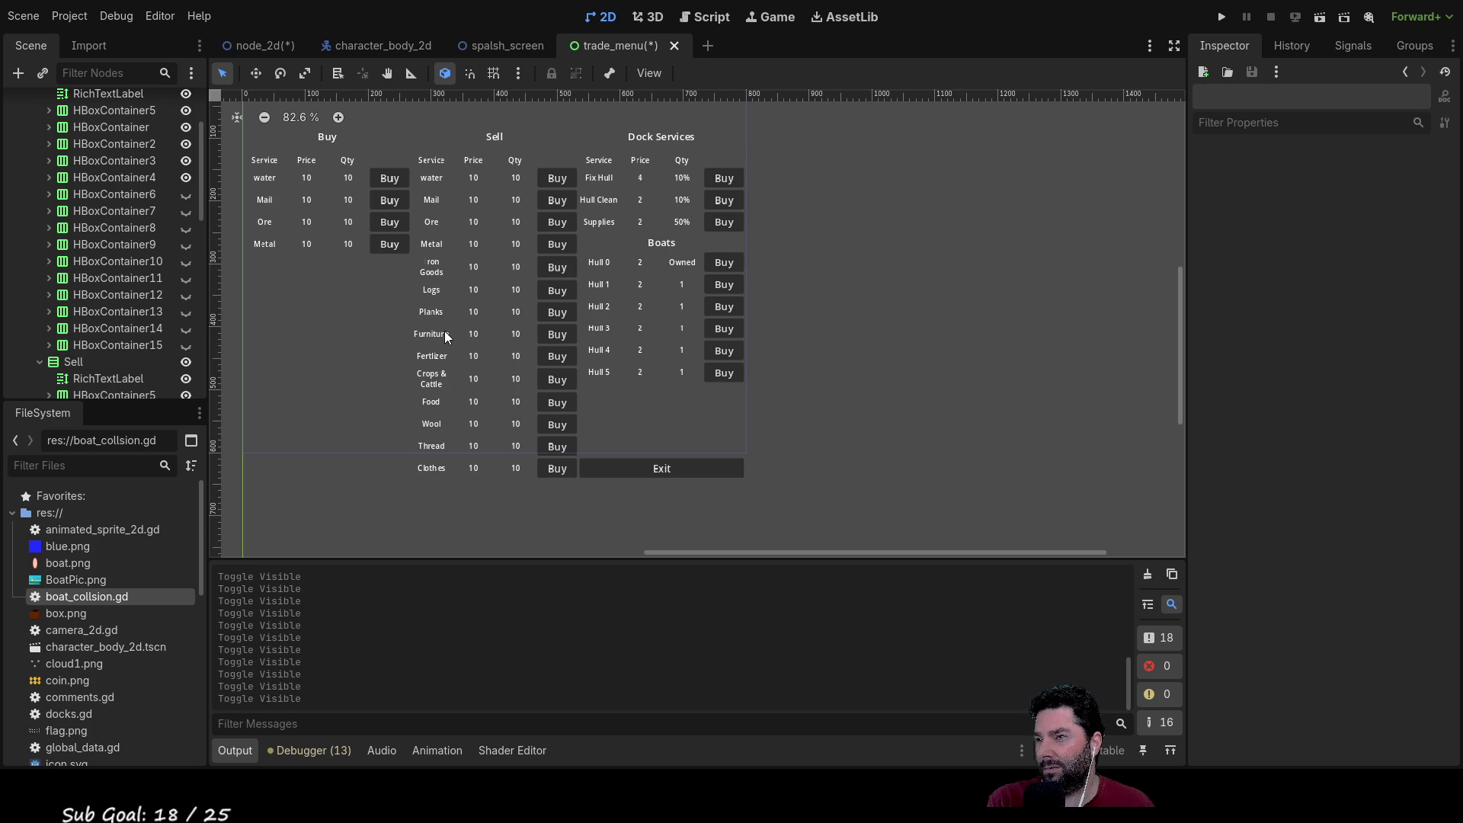
{"action": "scroll", "coordinate": [144, 299], "scroll_direction": "down", "scroll_amount": 5}
{"action": "left_click", "coordinate": [186, 332]}
{"action": "left_click", "coordinate": [186, 348]}
{"action": "left_click", "coordinate": [186, 365]}
{"action": "left_click", "coordinate": [185, 382]}
{"action": "left_click", "coordinate": [185, 315]}
{"action": "left_click", "coordinate": [186, 298]}
{"action": "left_click", "coordinate": [186, 281]}
{"action": "left_click", "coordinate": [186, 264]}
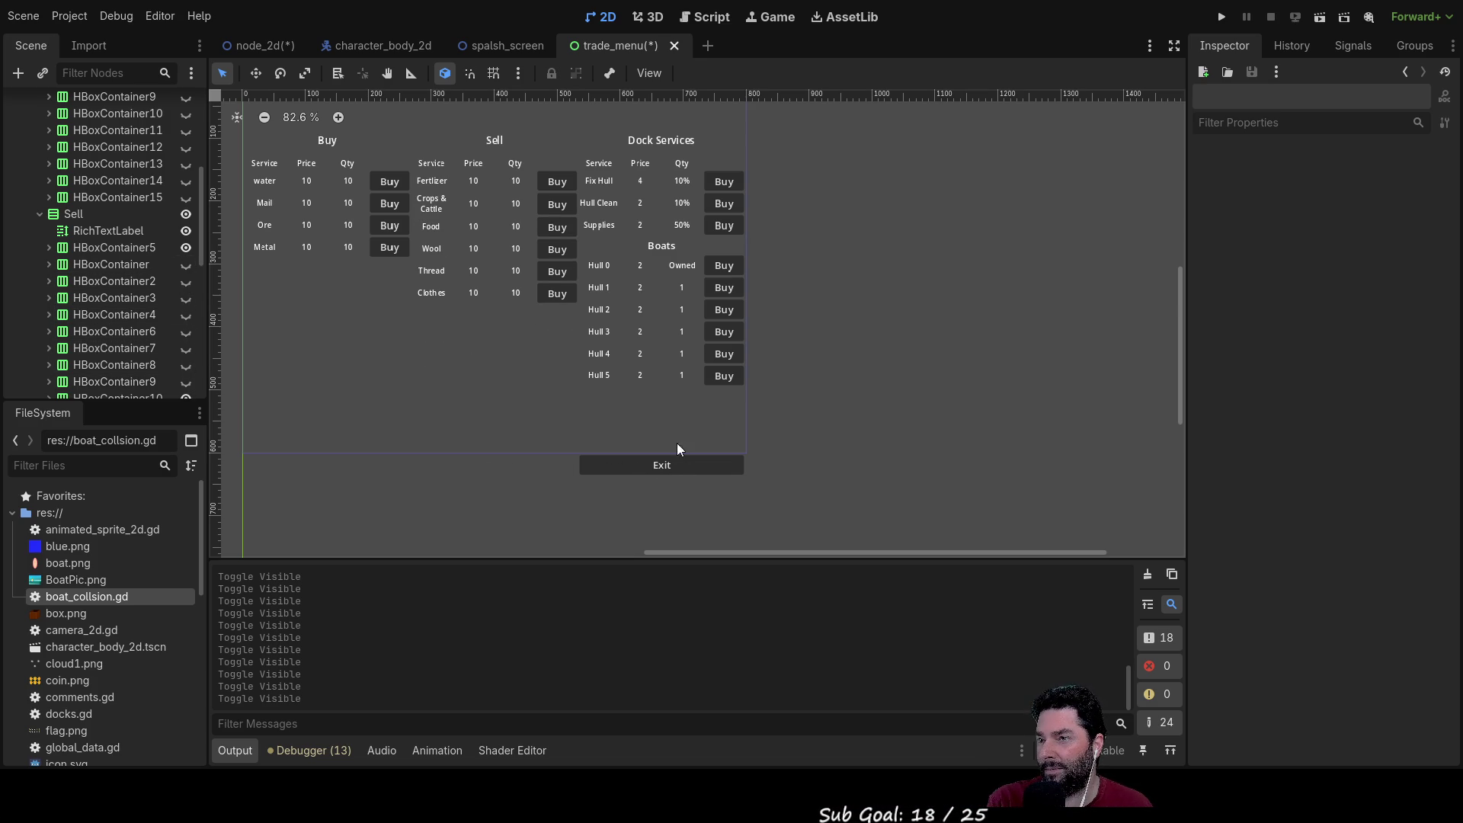
Step: Turn off Vertical Expand on the gap above Exit and give it a 40 px minimum height
{"action": "left_click", "coordinate": [664, 427]}
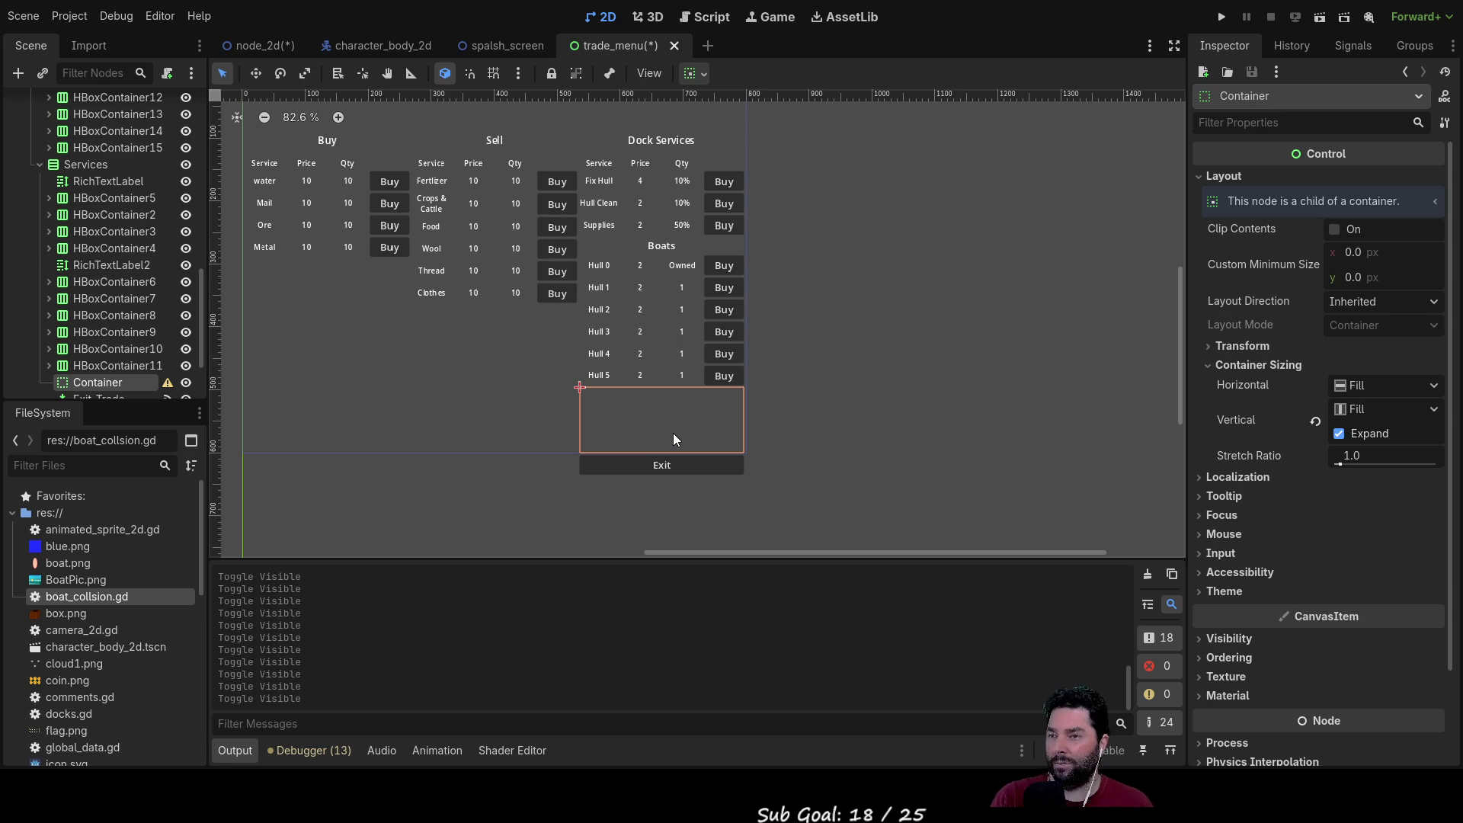
{"action": "scroll", "coordinate": [608, 425], "scroll_direction": "right", "scroll_amount": 5}
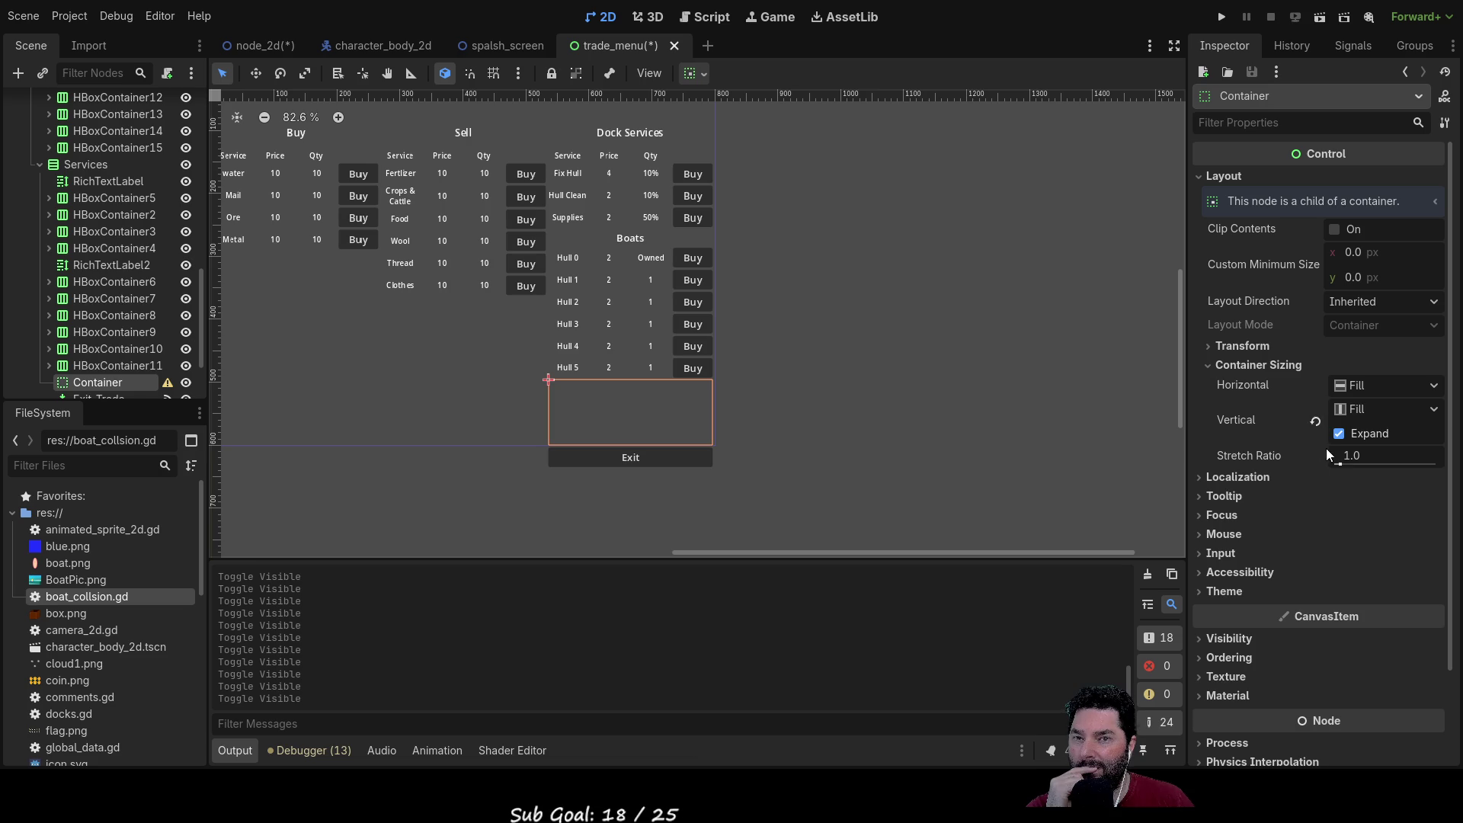
{"action": "left_click", "coordinate": [1339, 433]}
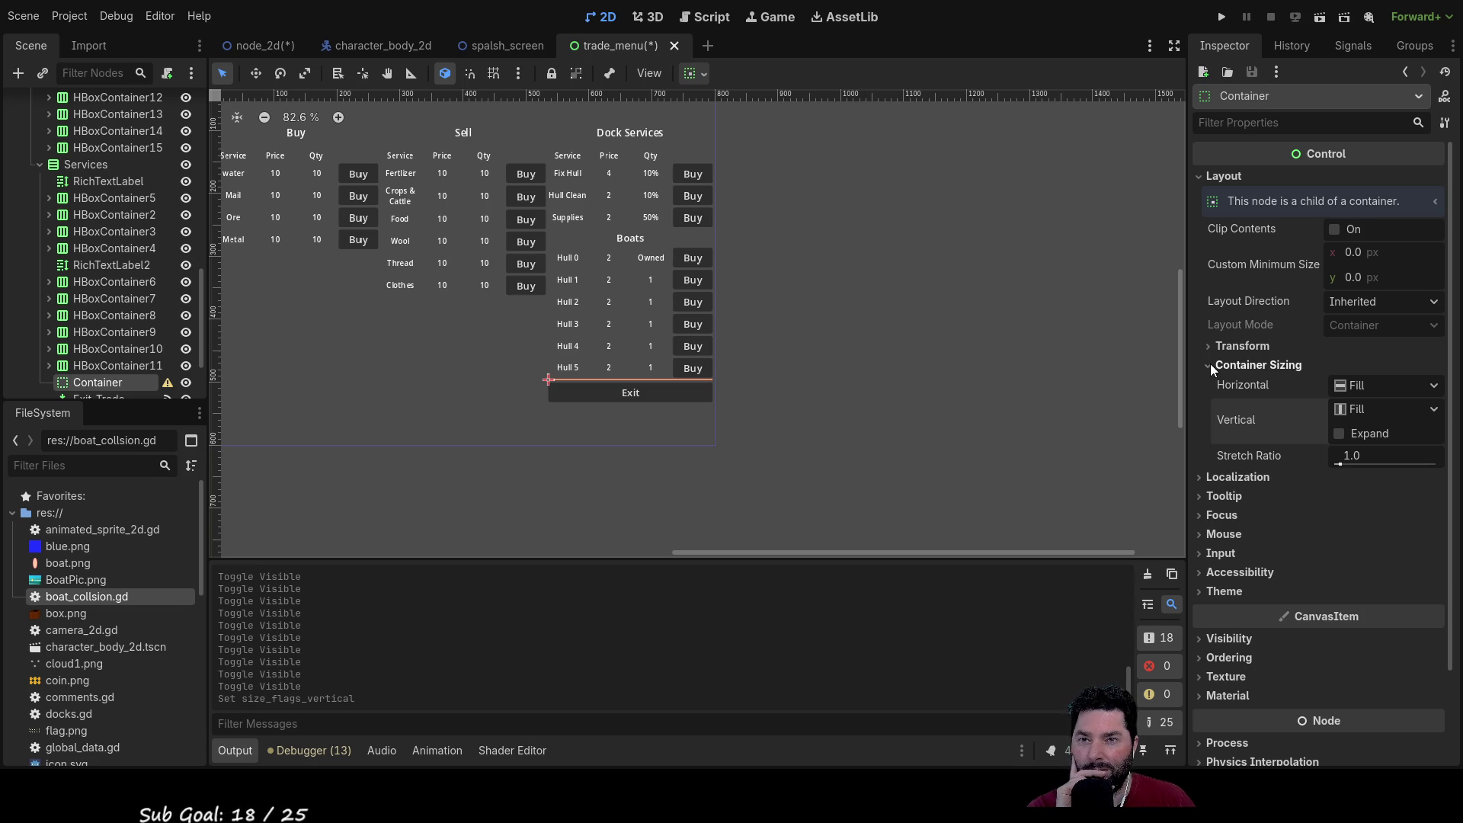
{"action": "left_click", "coordinate": [1352, 276]}
{"action": "type", "text": "20"}
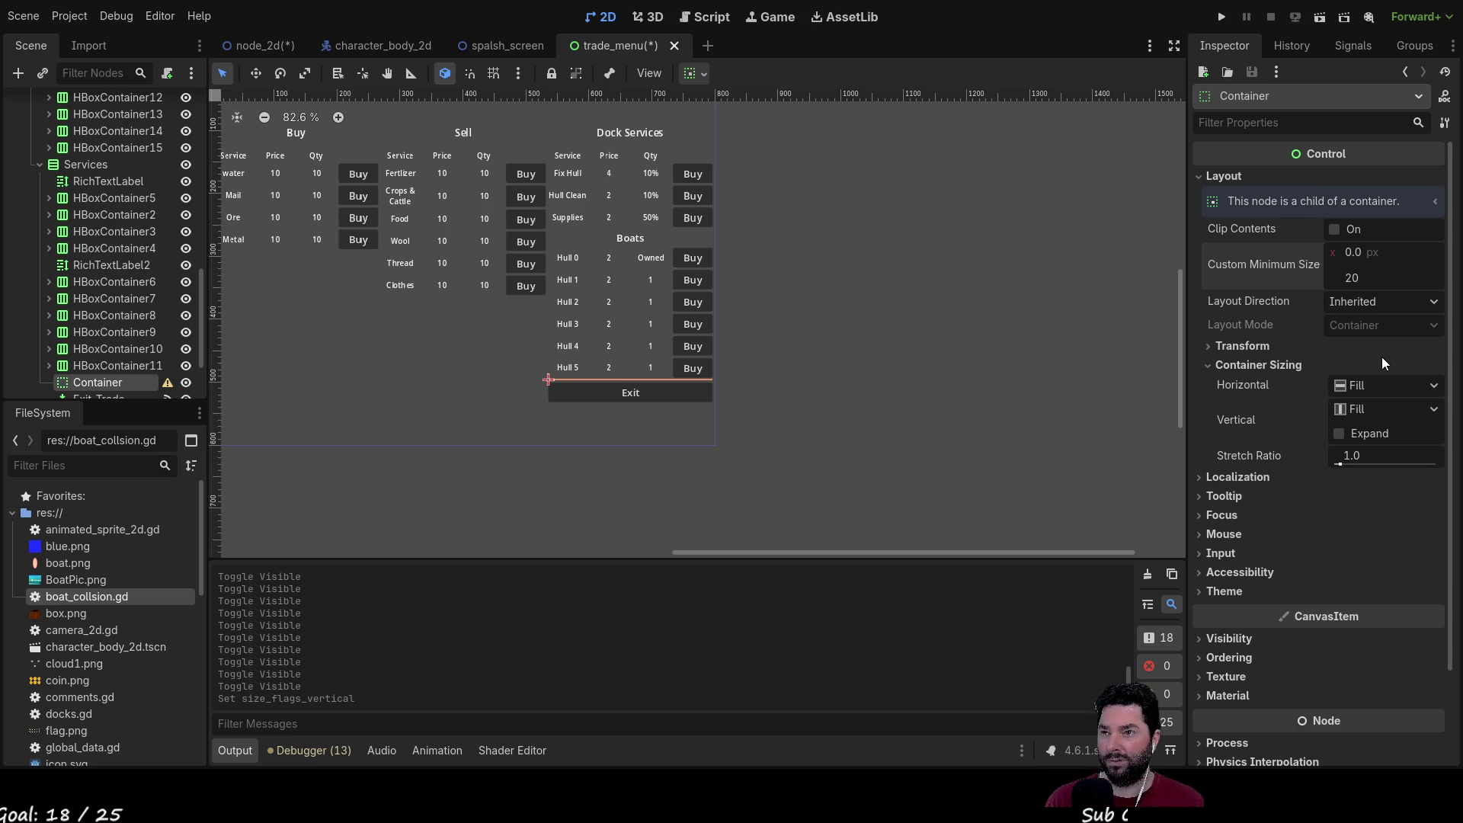
{"action": "key", "text": "Return"}
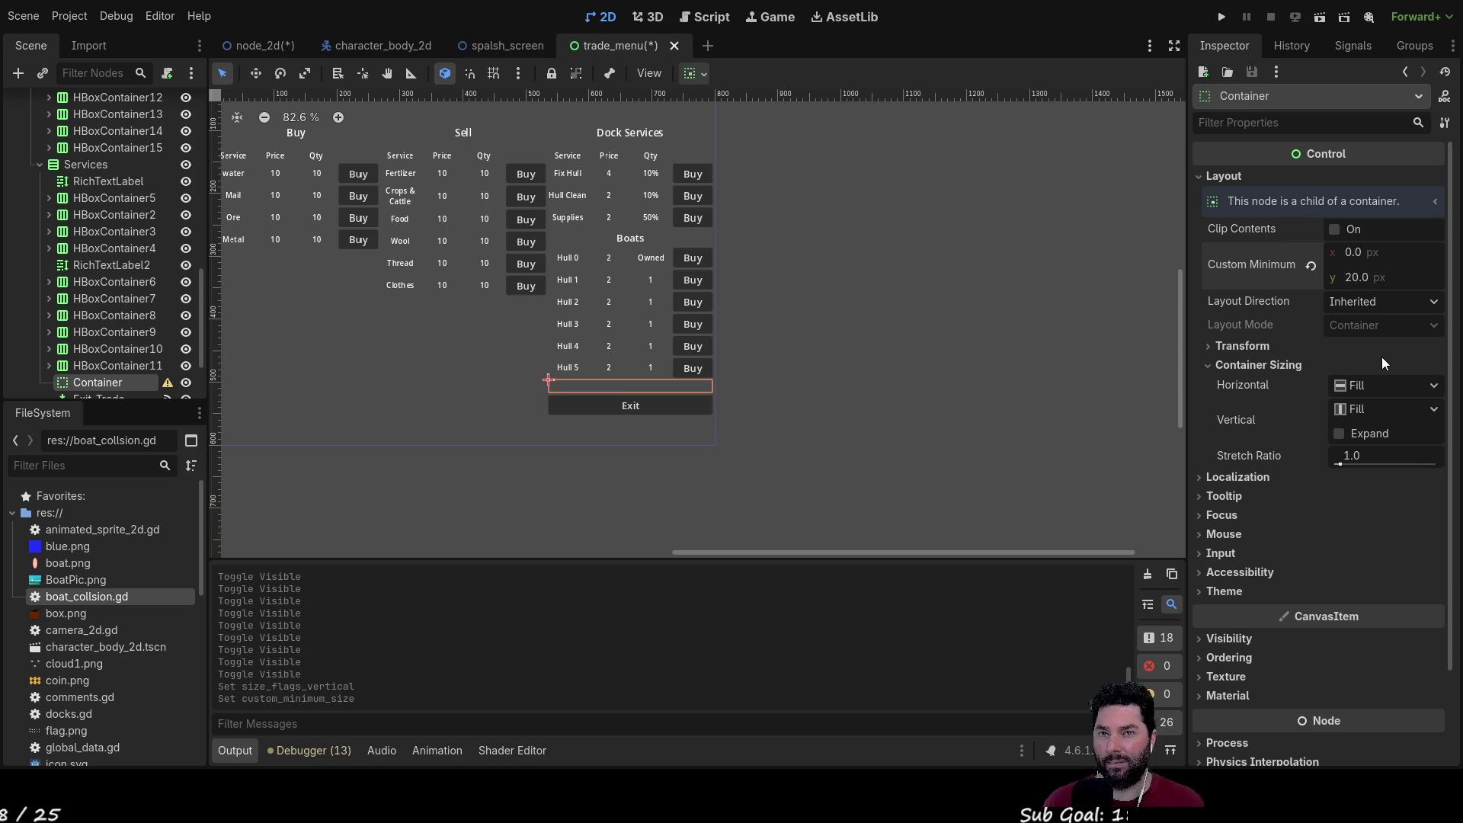
{"action": "double_click", "coordinate": [1356, 273]}
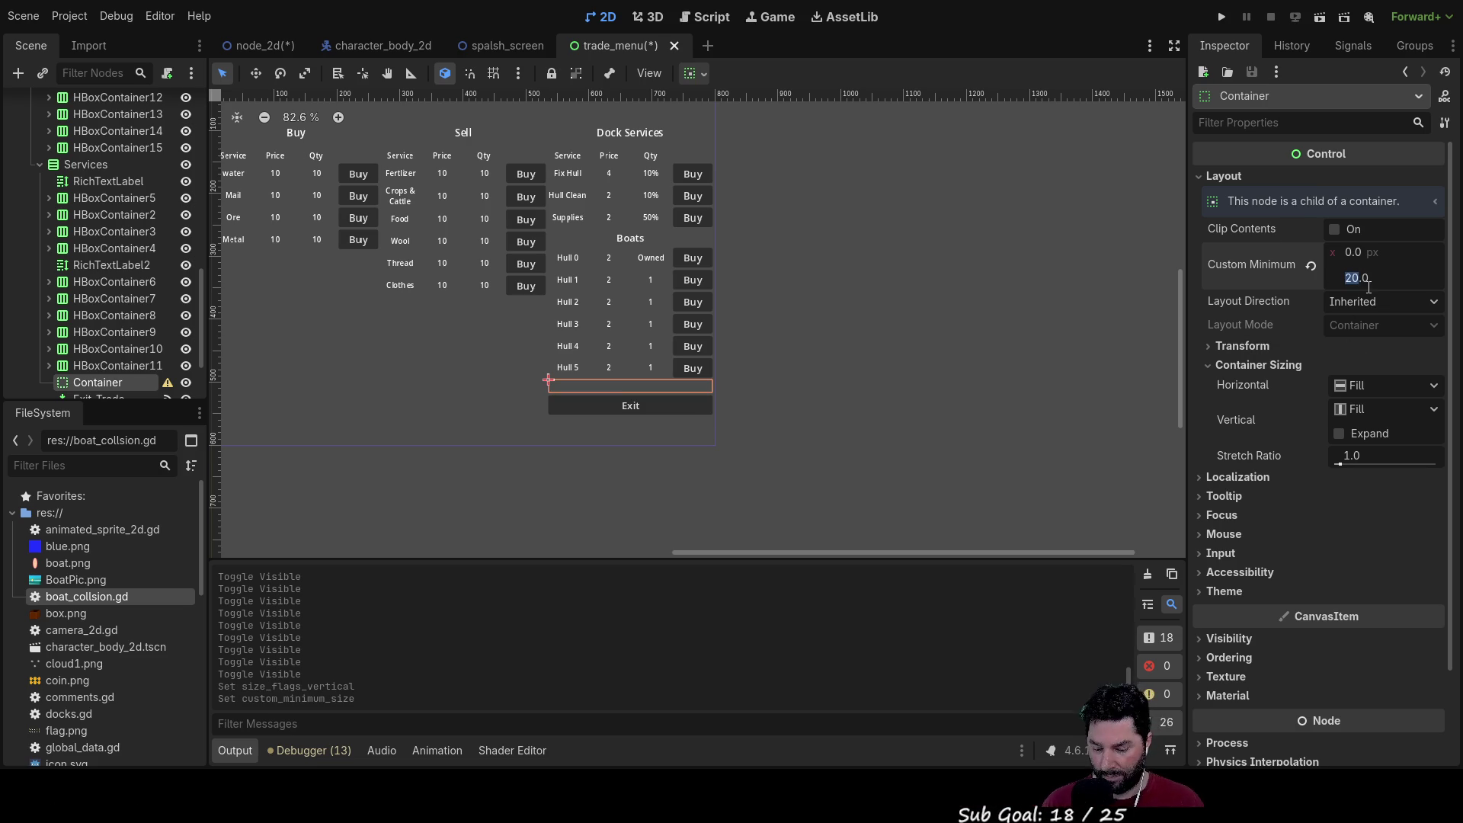
{"action": "type", "text": "40"}
{"action": "key", "text": "Return"}
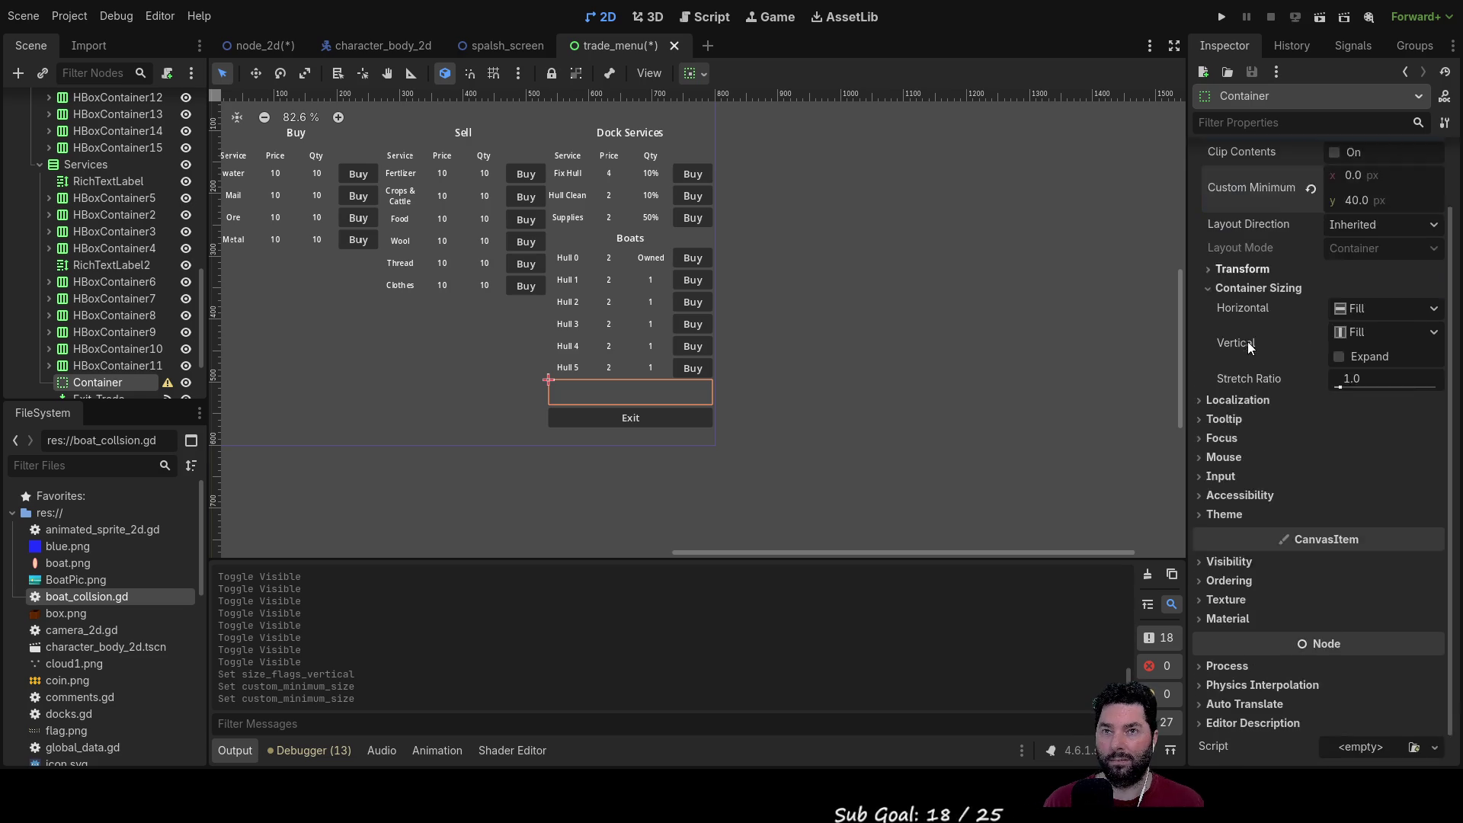
Step: Change the Exit button's text to 'Exit Docks'
{"action": "left_click", "coordinate": [602, 418]}
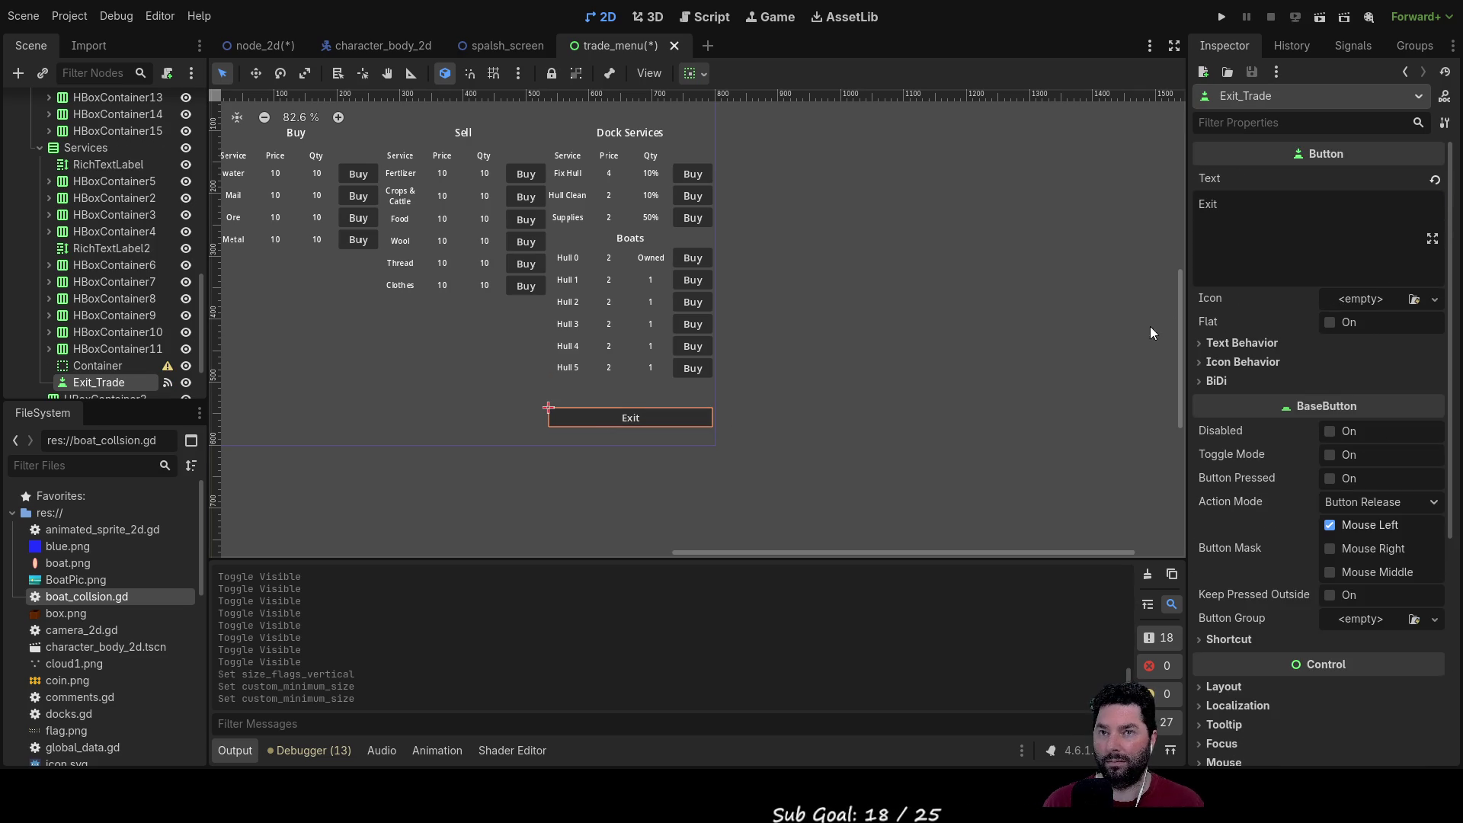
{"action": "left_click", "coordinate": [1257, 205]}
{"action": "type", "text": "Docks"}
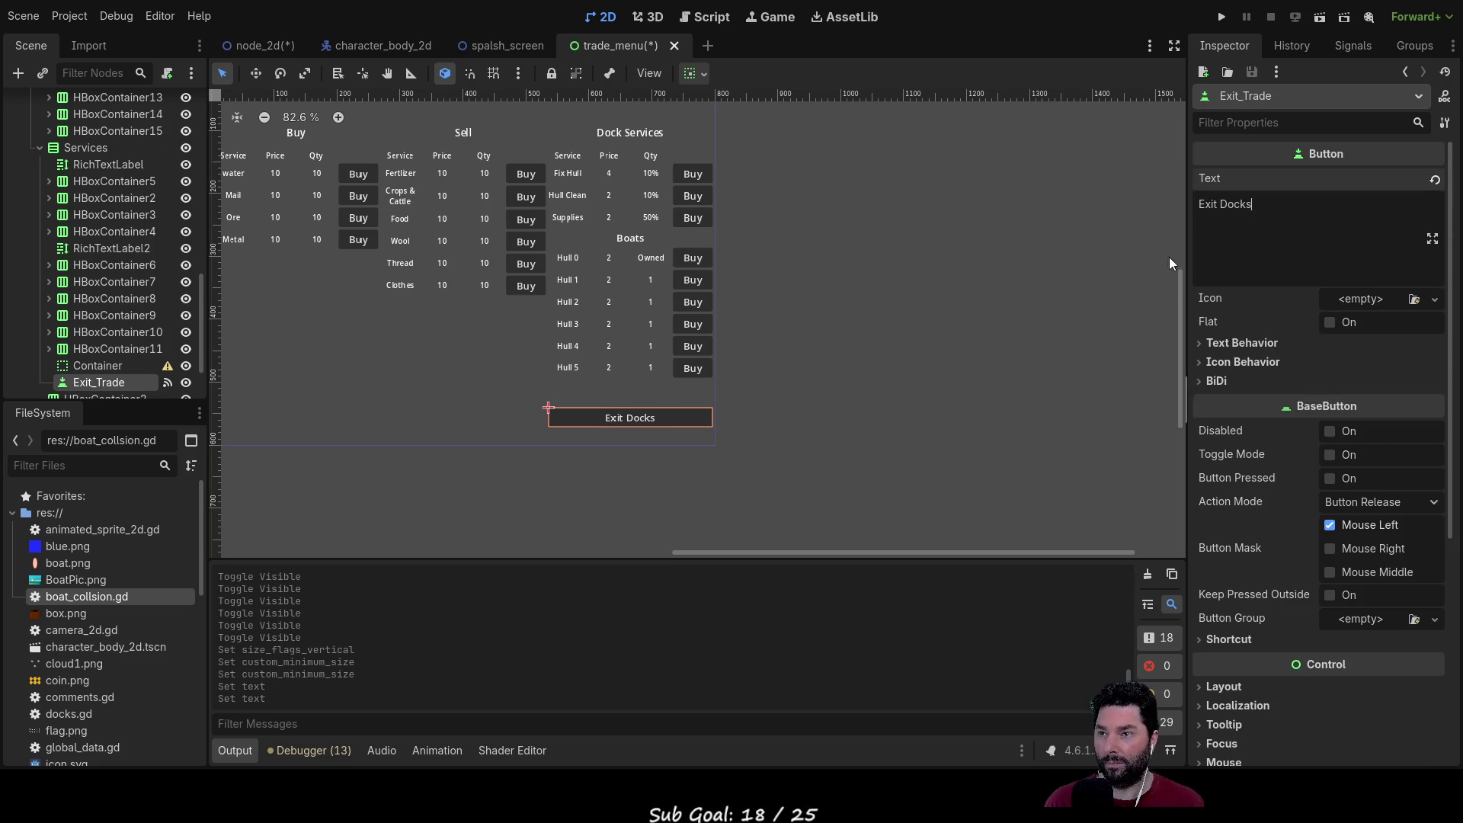
{"action": "left_click", "coordinate": [935, 421]}
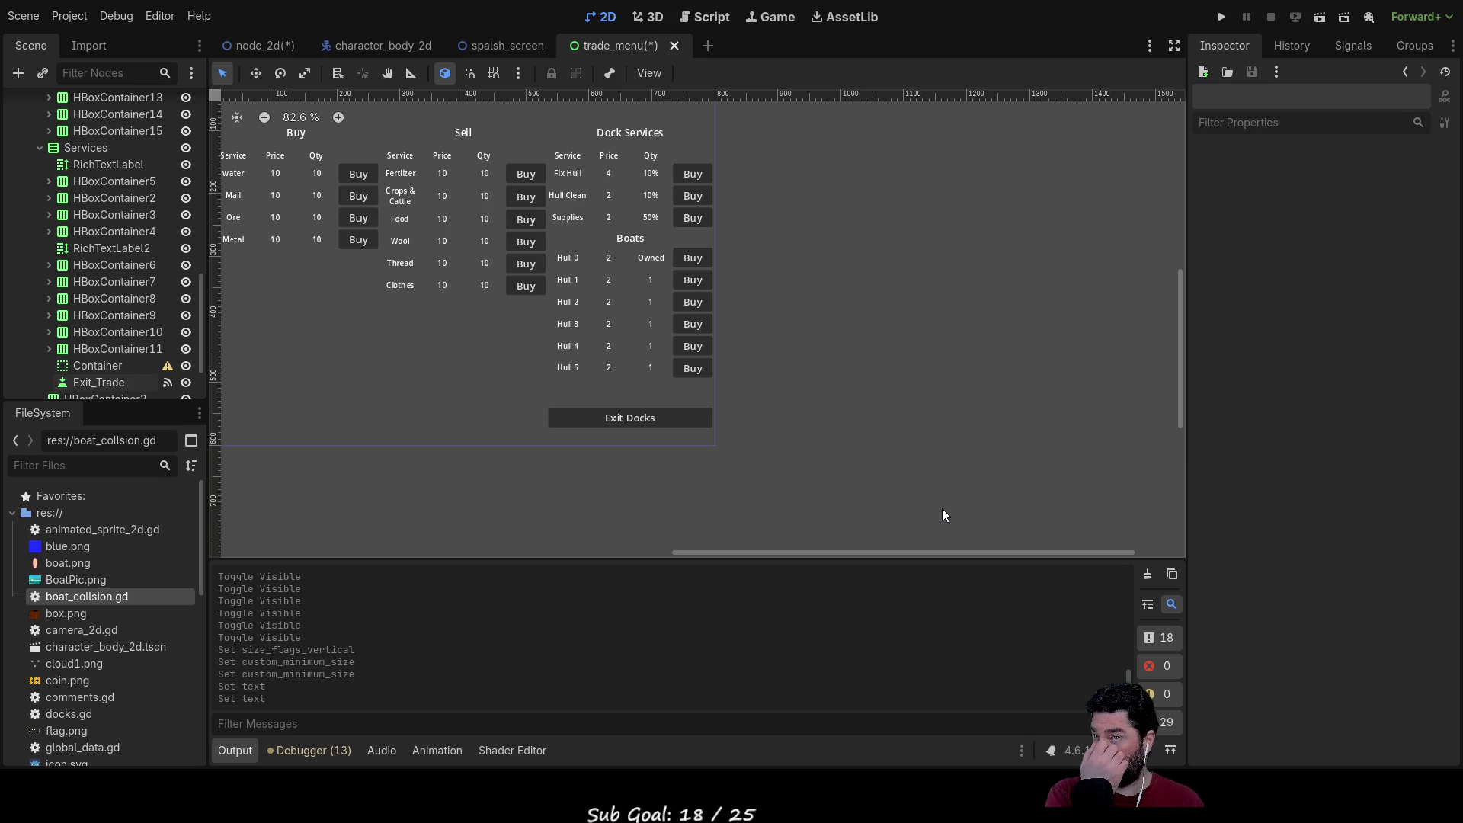
{"action": "mouse_move", "coordinate": [871, 327]}
{"action": "left_mouse_down"}
{"action": "mouse_move", "coordinate": [957, 330]}
{"action": "mouse_move", "coordinate": [963, 381]}
{"action": "mouse_move", "coordinate": [963, 364]}
{"action": "mouse_move", "coordinate": [962, 382]}
{"action": "mouse_move", "coordinate": [940, 366]}
{"action": "left_mouse_up"}
Step: Select the Sell column's Service, Price, Qty header row in the Scene dock
{"action": "scroll", "coordinate": [39, 237], "scroll_direction": "up", "scroll_amount": 5}
{"action": "left_click", "coordinate": [111, 250]}
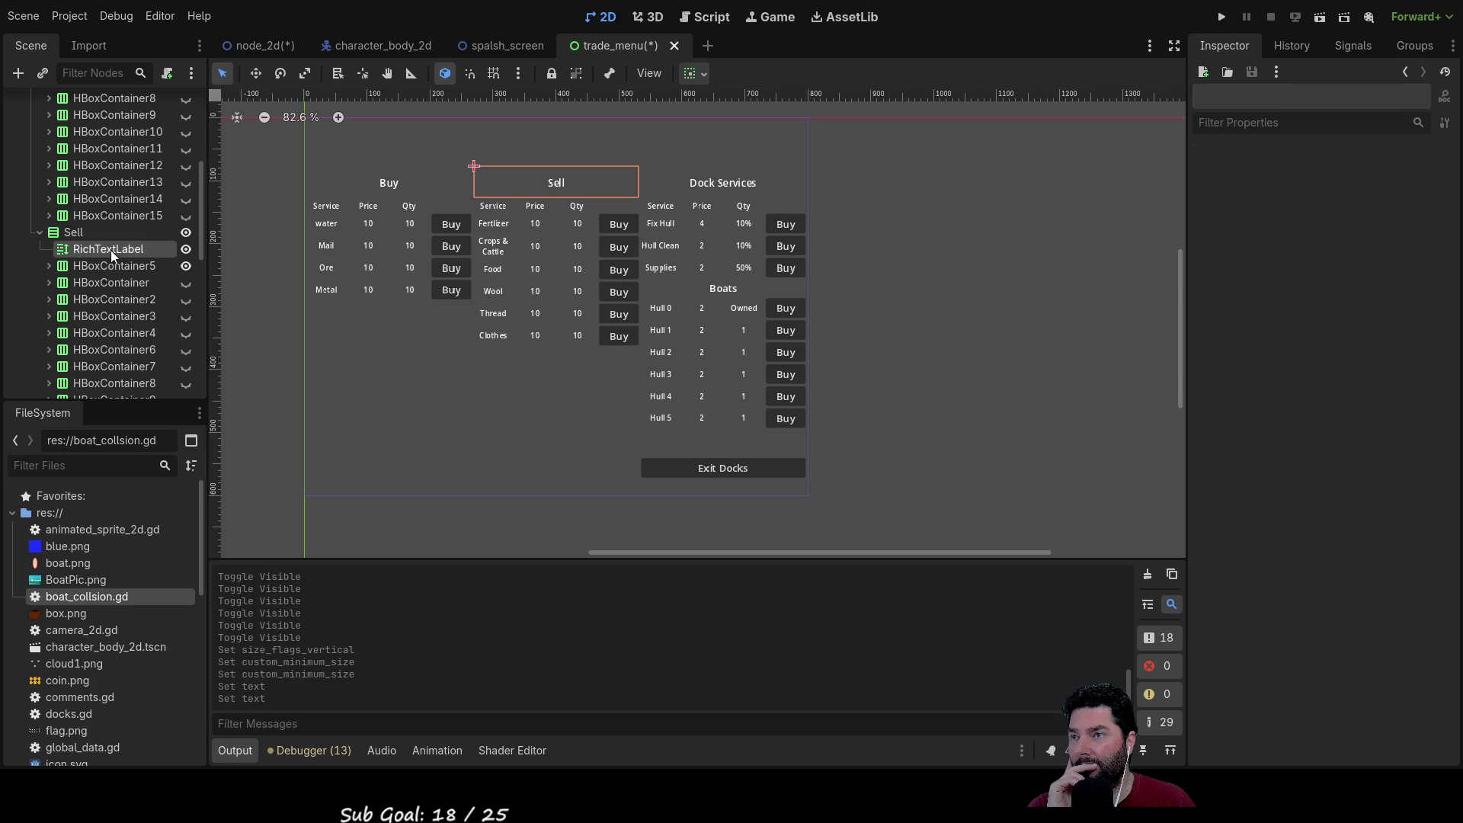
{"action": "left_click", "coordinate": [111, 270]}
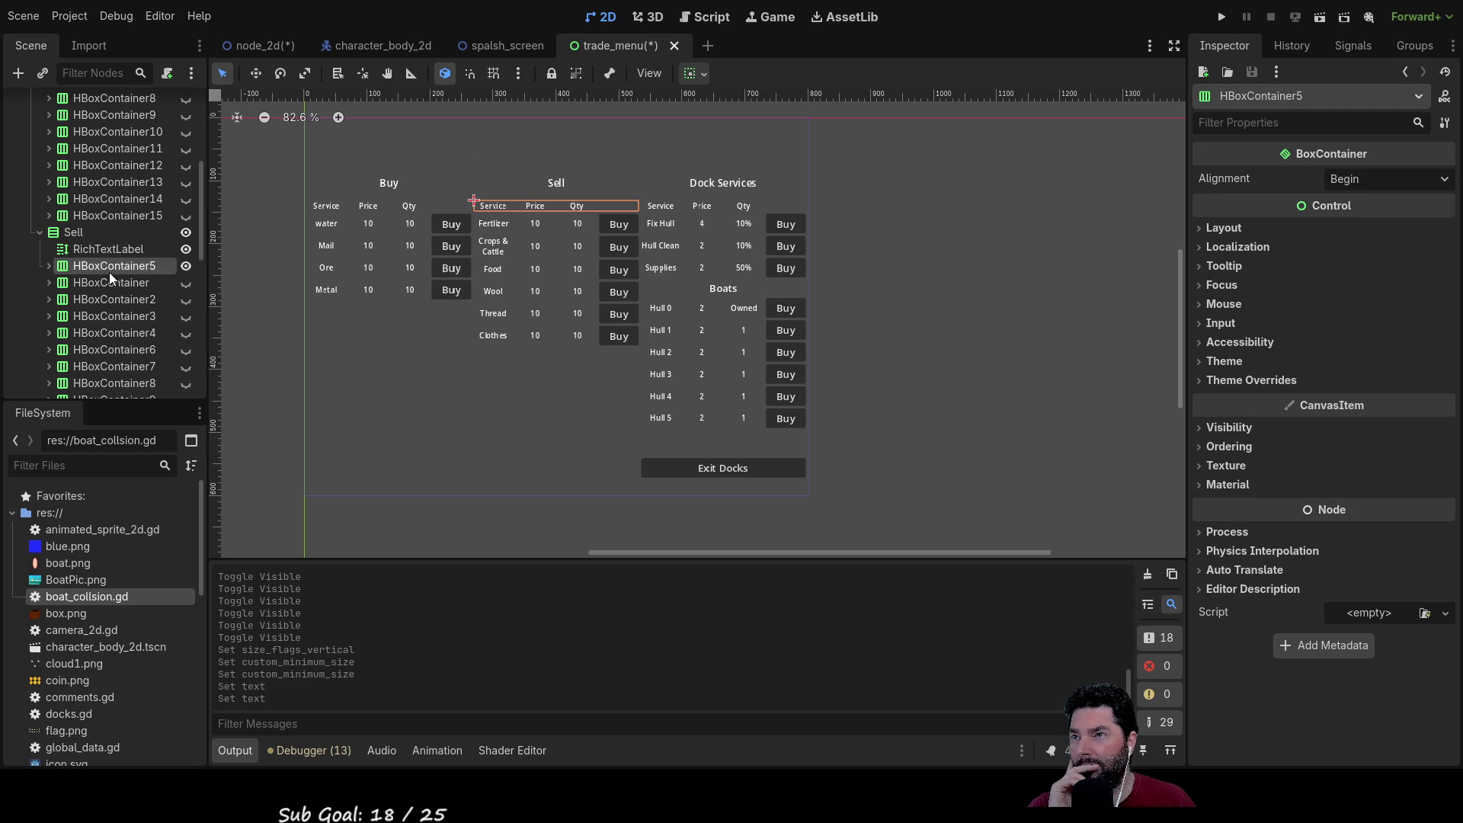
{"action": "left_click", "coordinate": [108, 279]}
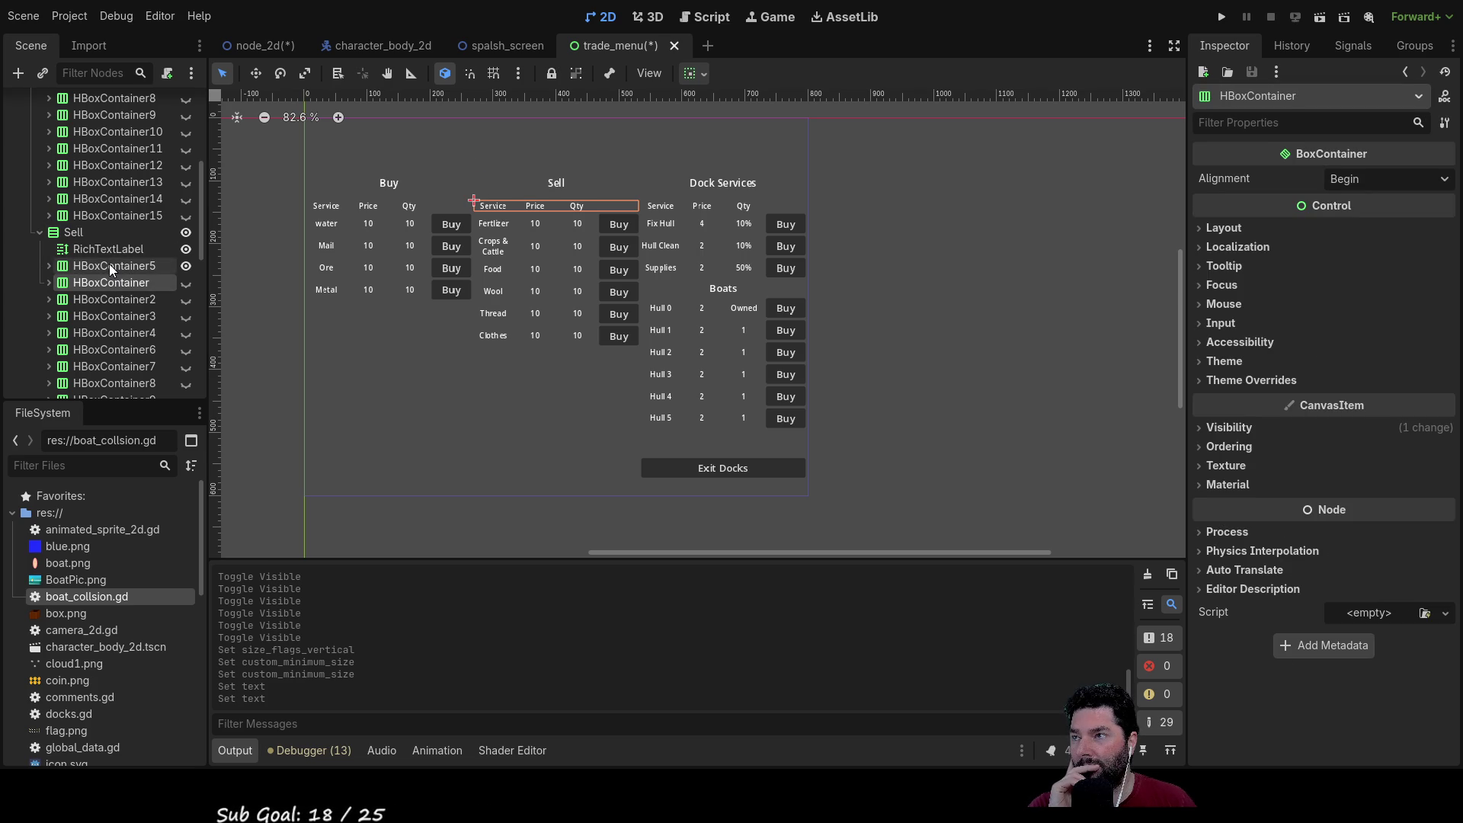
{"action": "left_click", "coordinate": [108, 265]}
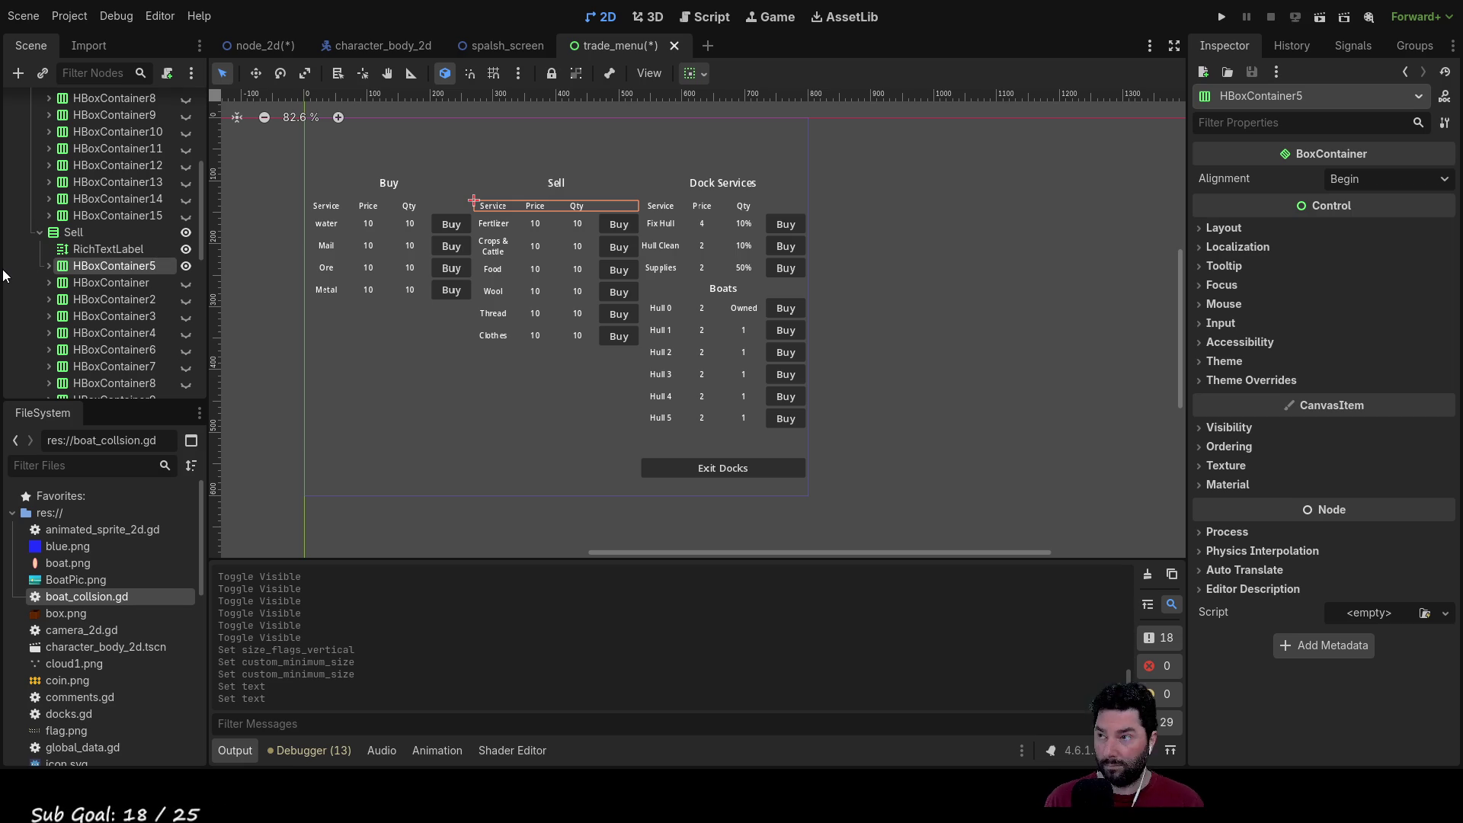
{"action": "scroll", "coordinate": [115, 186], "scroll_direction": "up", "scroll_amount": 5}
{"action": "scroll", "coordinate": [125, 231], "scroll_direction": "down", "scroll_amount": 8}
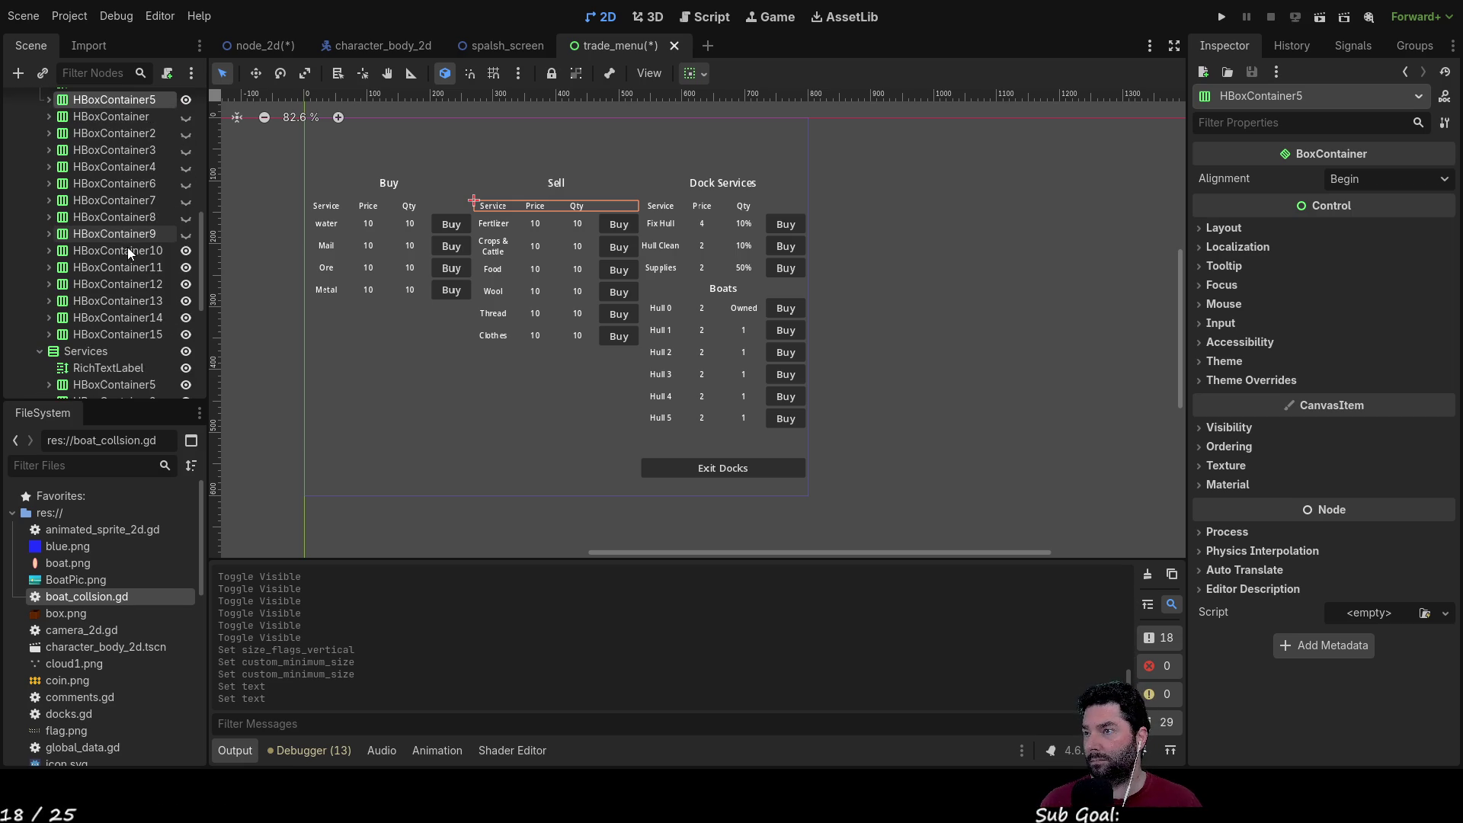
Step: Rename the Sell, Buy and Dock Services header rows to info
{"action": "key", "text": "F2"}
{"action": "type", "text": "info"}
{"action": "key", "text": "Return"}
{"action": "scroll", "coordinate": [99, 259], "scroll_direction": "up", "scroll_amount": 10}
{"action": "left_click", "coordinate": [108, 182]}
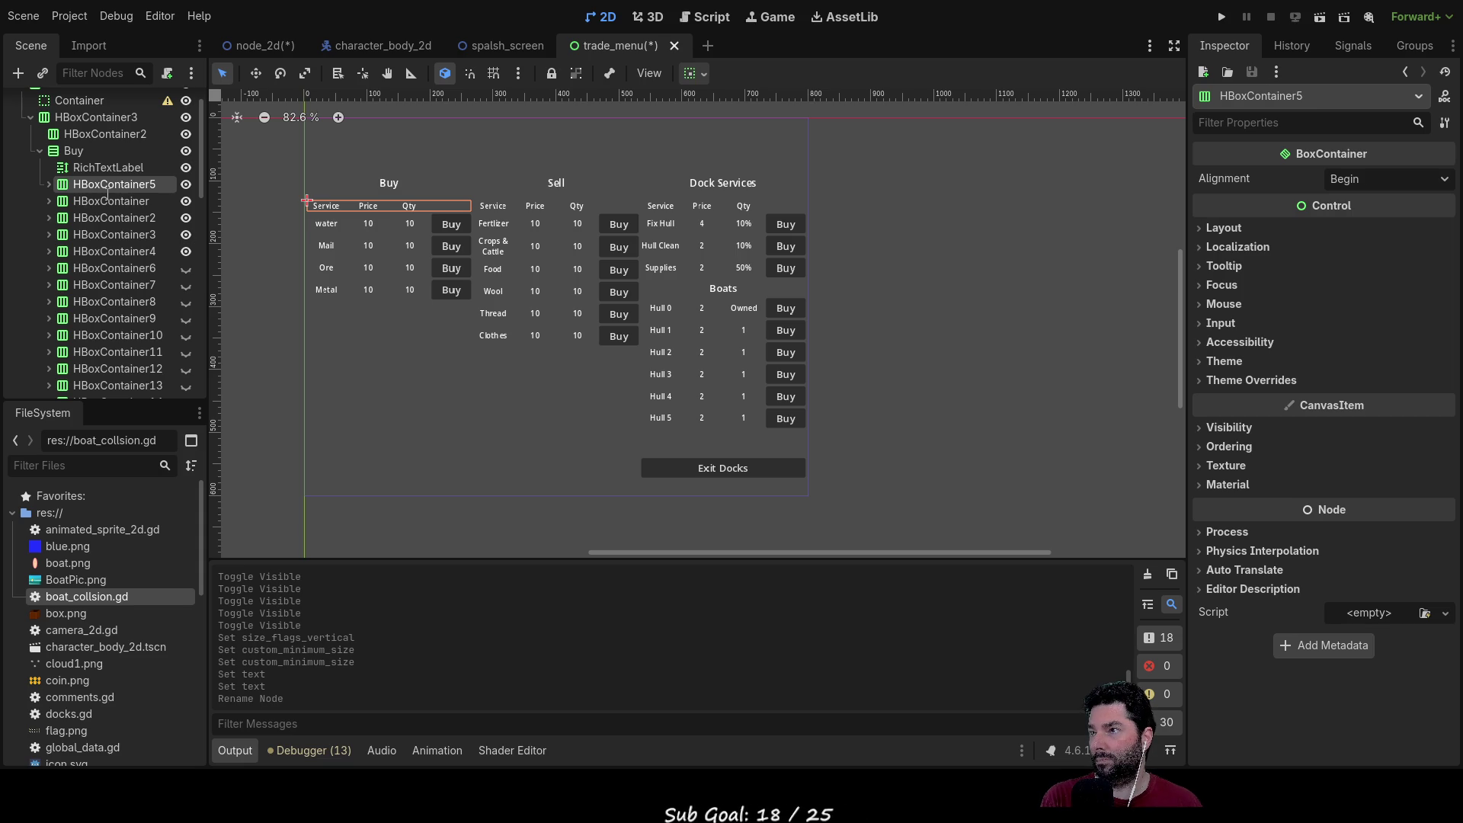
{"action": "type", "text": "info"}
{"action": "key", "text": "Return"}
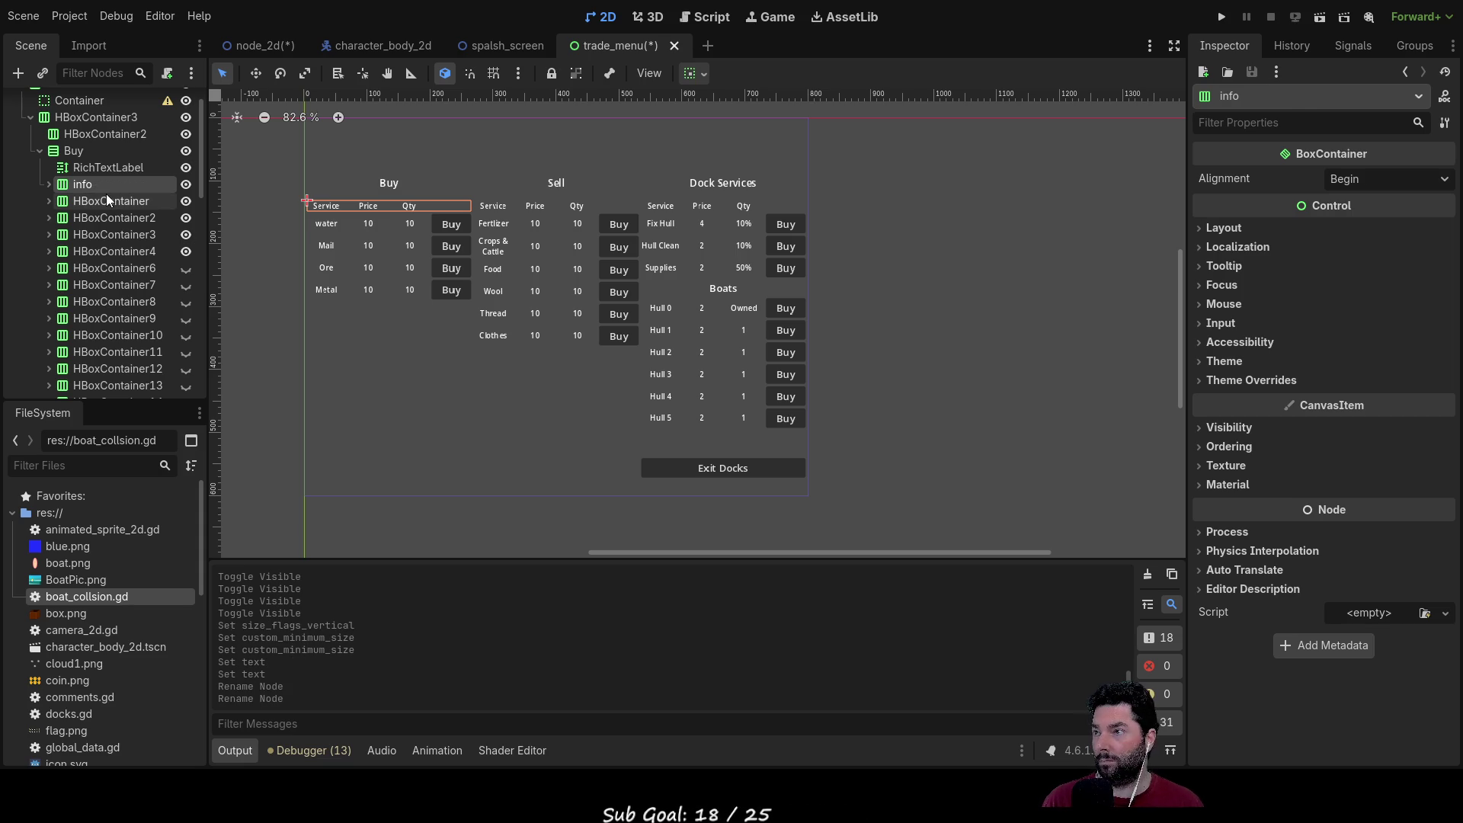
{"action": "left_click", "coordinate": [671, 203]}
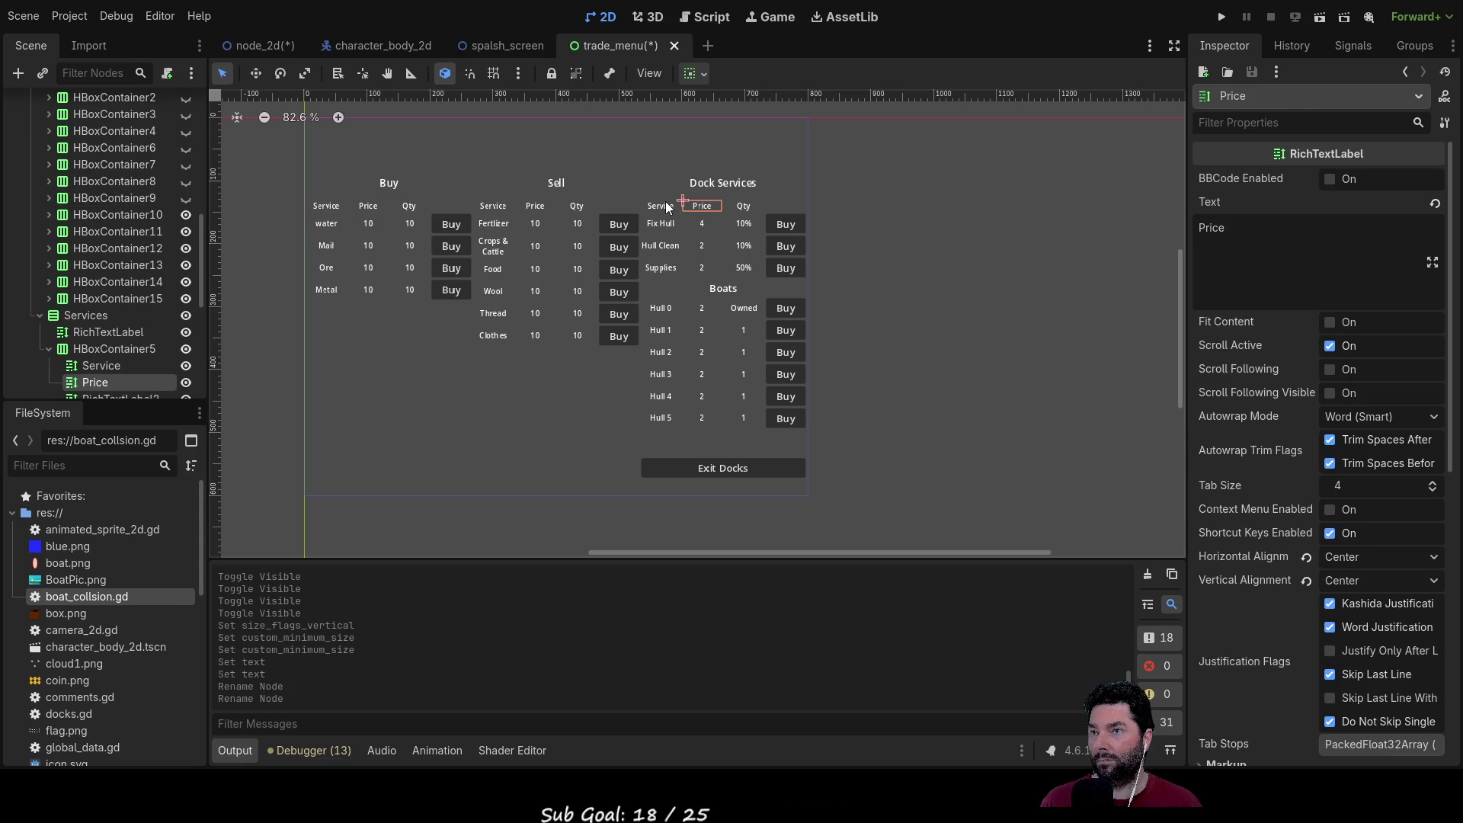
{"action": "left_click", "coordinate": [667, 207]}
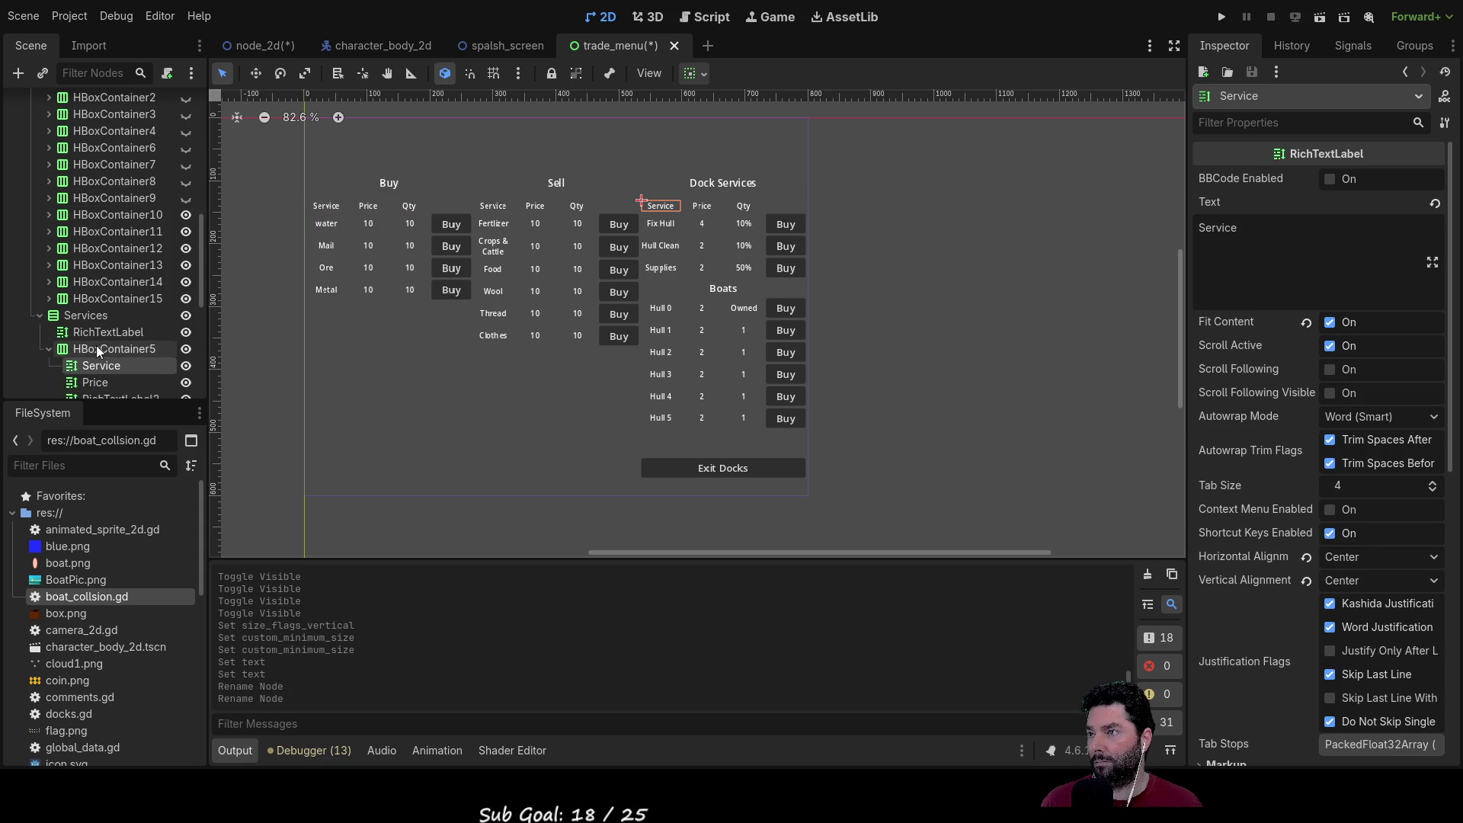
{"action": "left_click", "coordinate": [97, 350]}
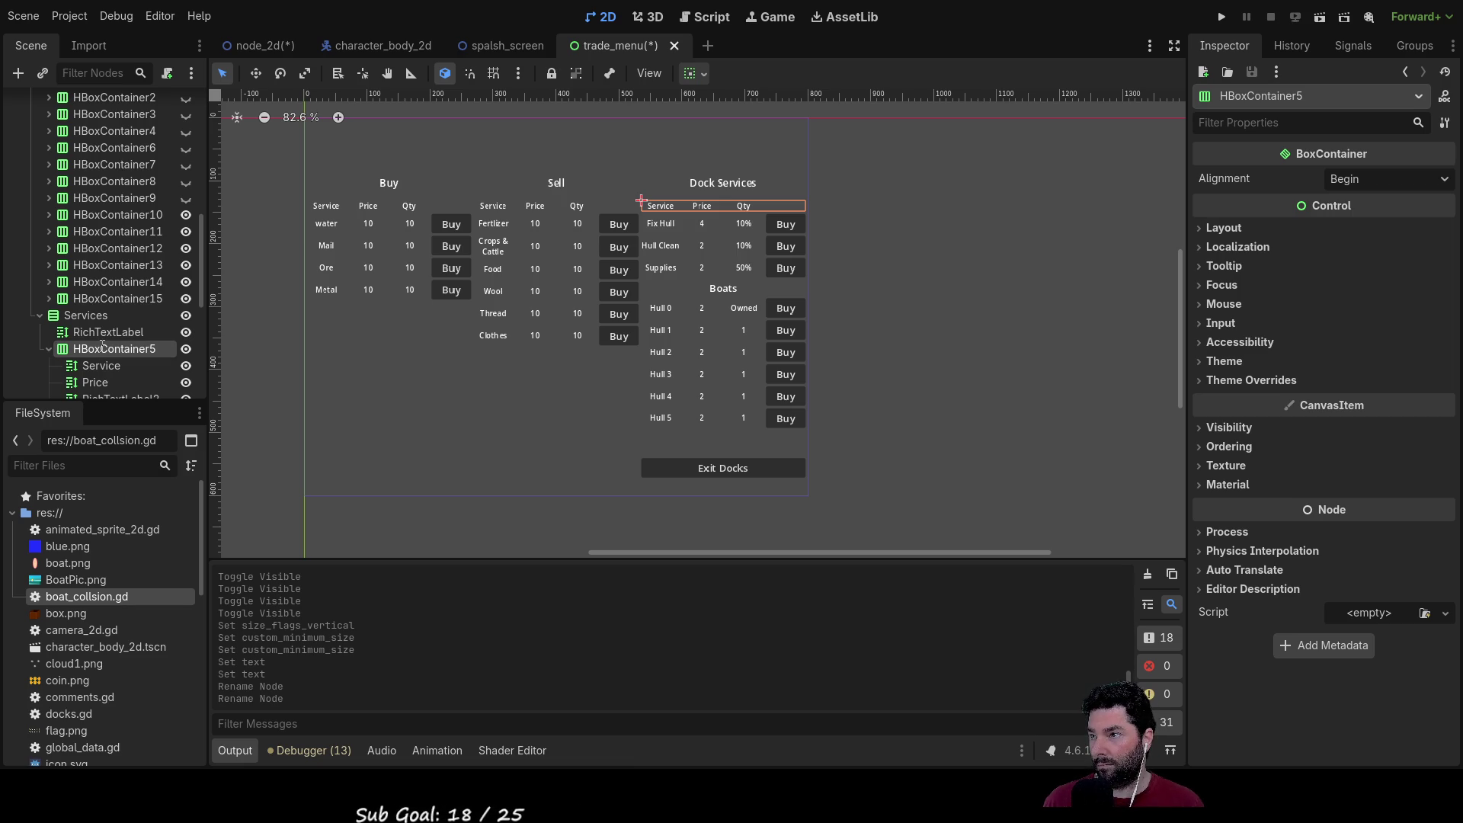
{"action": "type", "text": "info"}
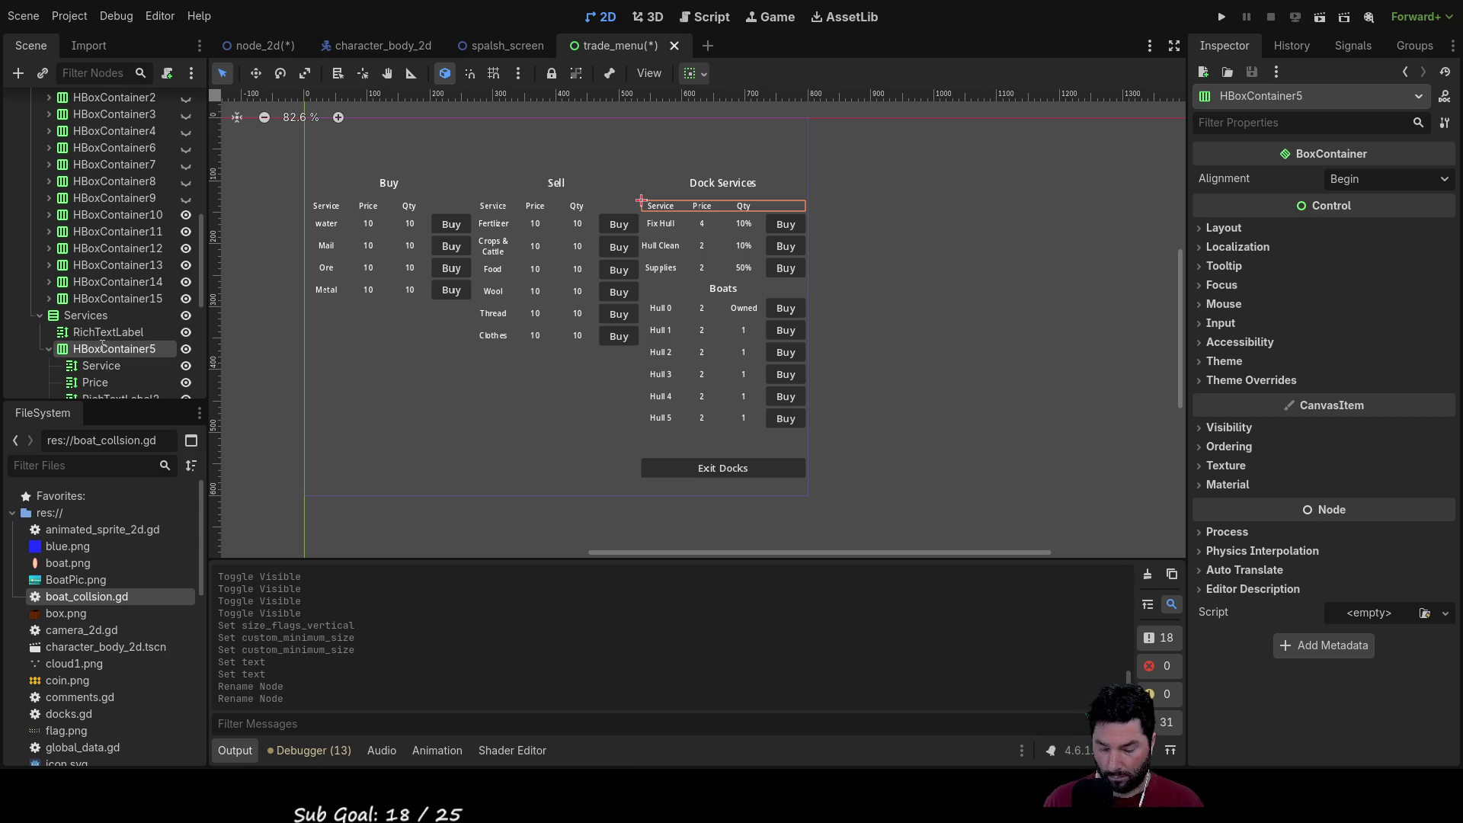
{"action": "key", "text": "Return"}
Step: Rename the Hull 0 through Hull 3 boat rows to hull0, hull1, hull2 and hull3
{"action": "scroll", "coordinate": [115, 320], "scroll_direction": "down", "scroll_amount": 5}
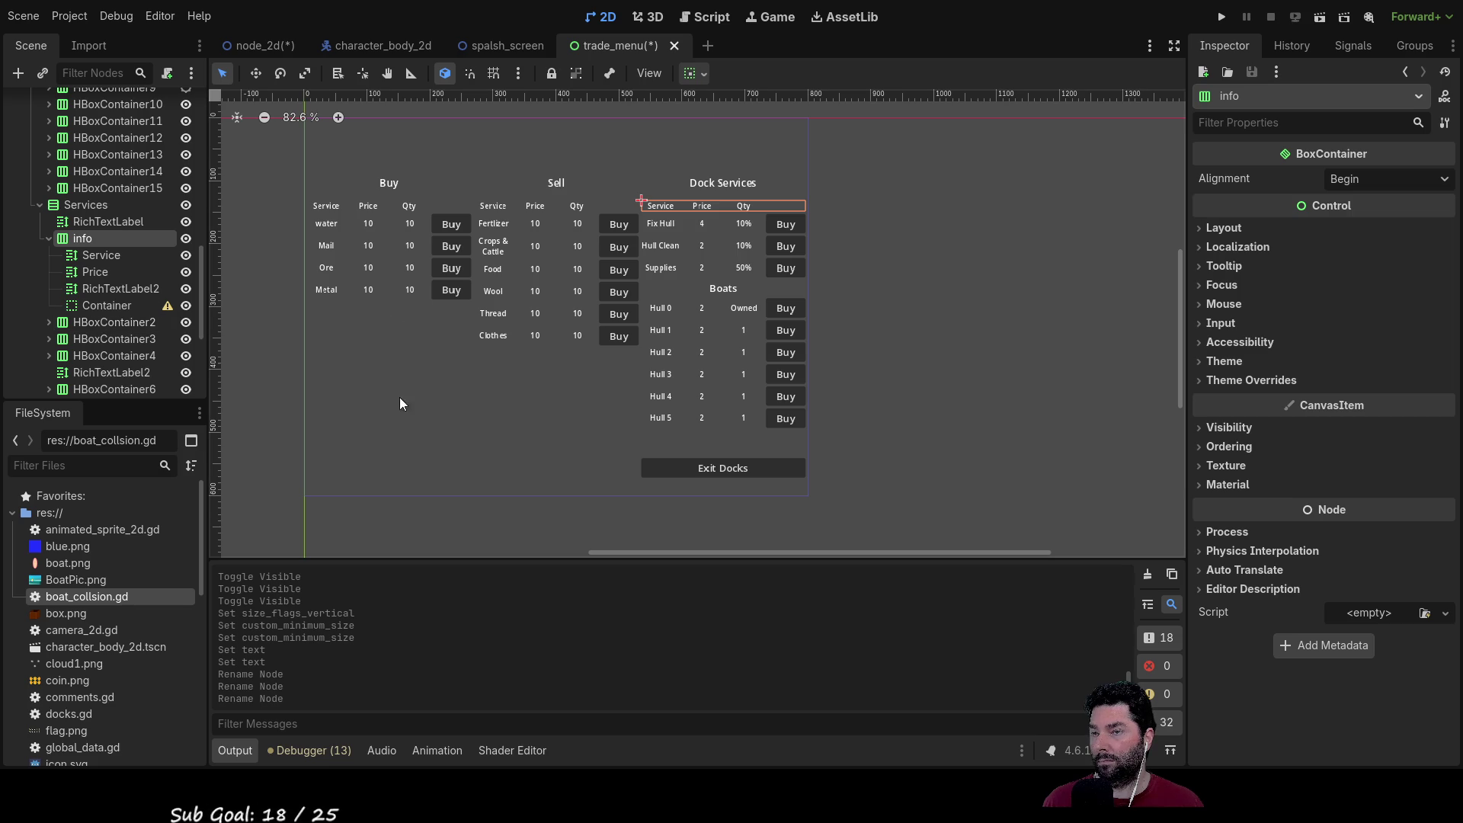
{"action": "scroll", "coordinate": [119, 324], "scroll_direction": "down", "scroll_amount": 3}
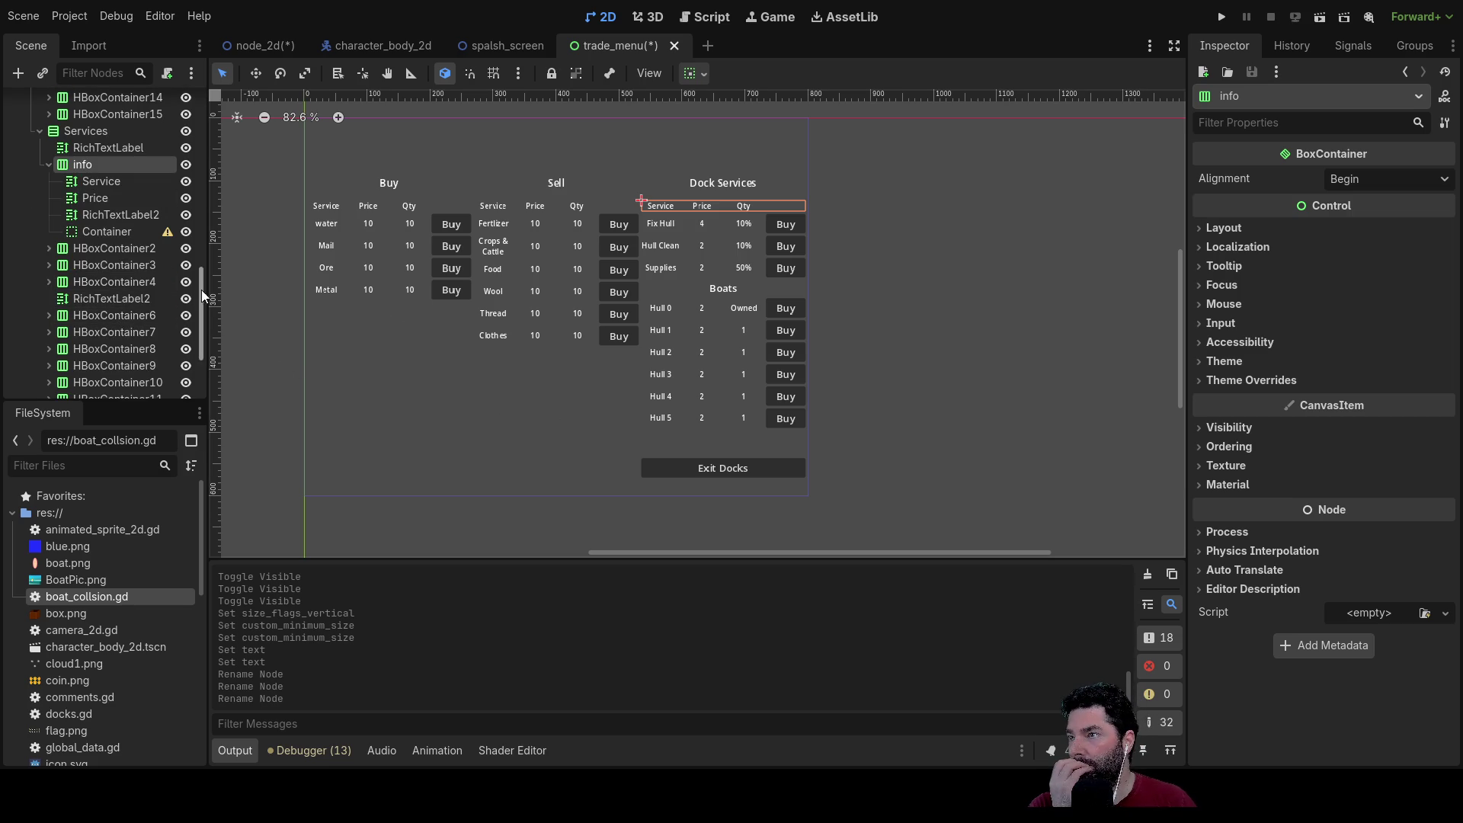
{"action": "left_click", "coordinate": [113, 315]}
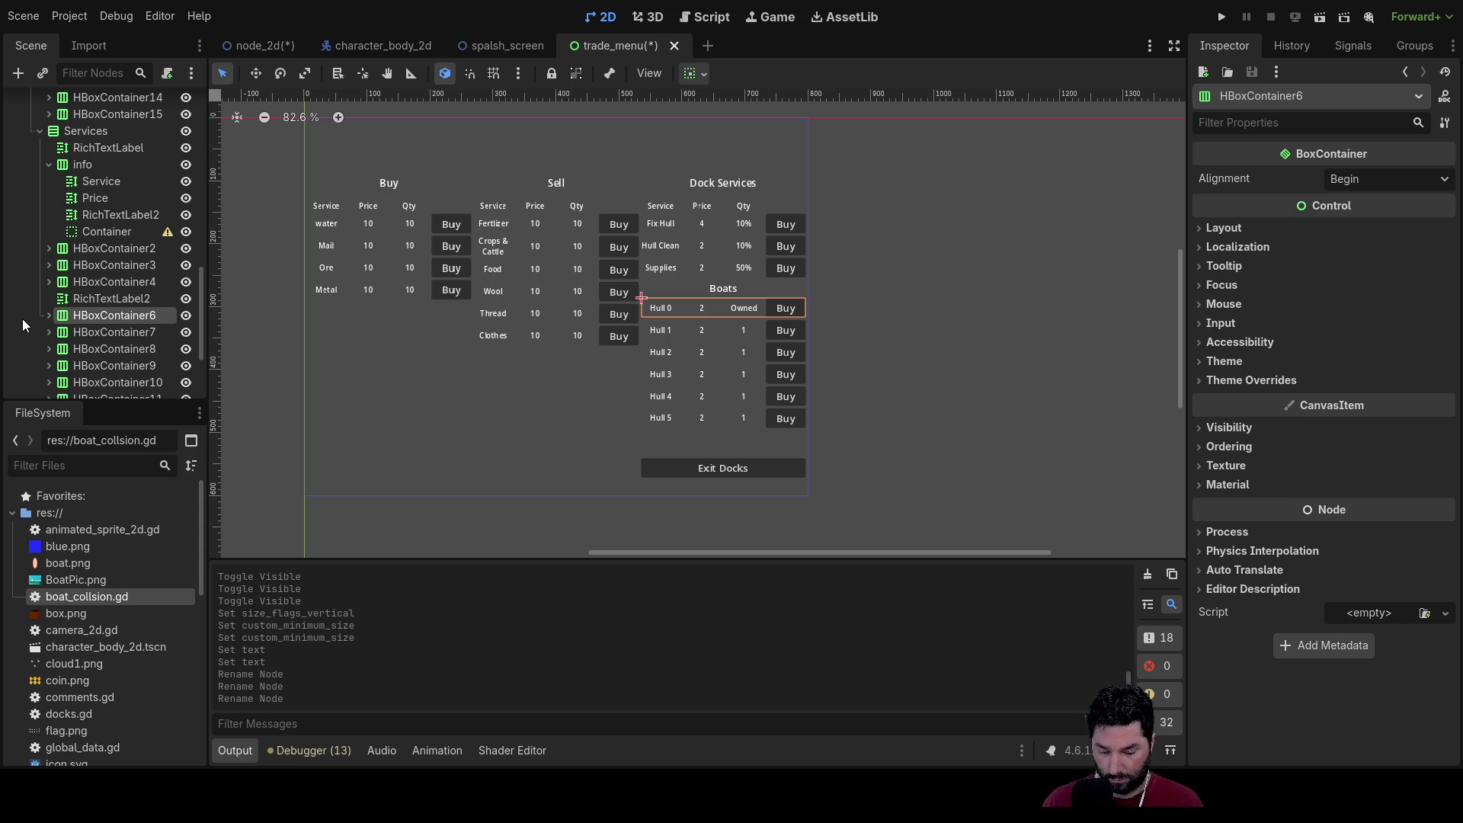
{"action": "type", "text": "hull0"}
{"action": "key", "text": "Return"}
{"action": "left_click", "coordinate": [112, 334]}
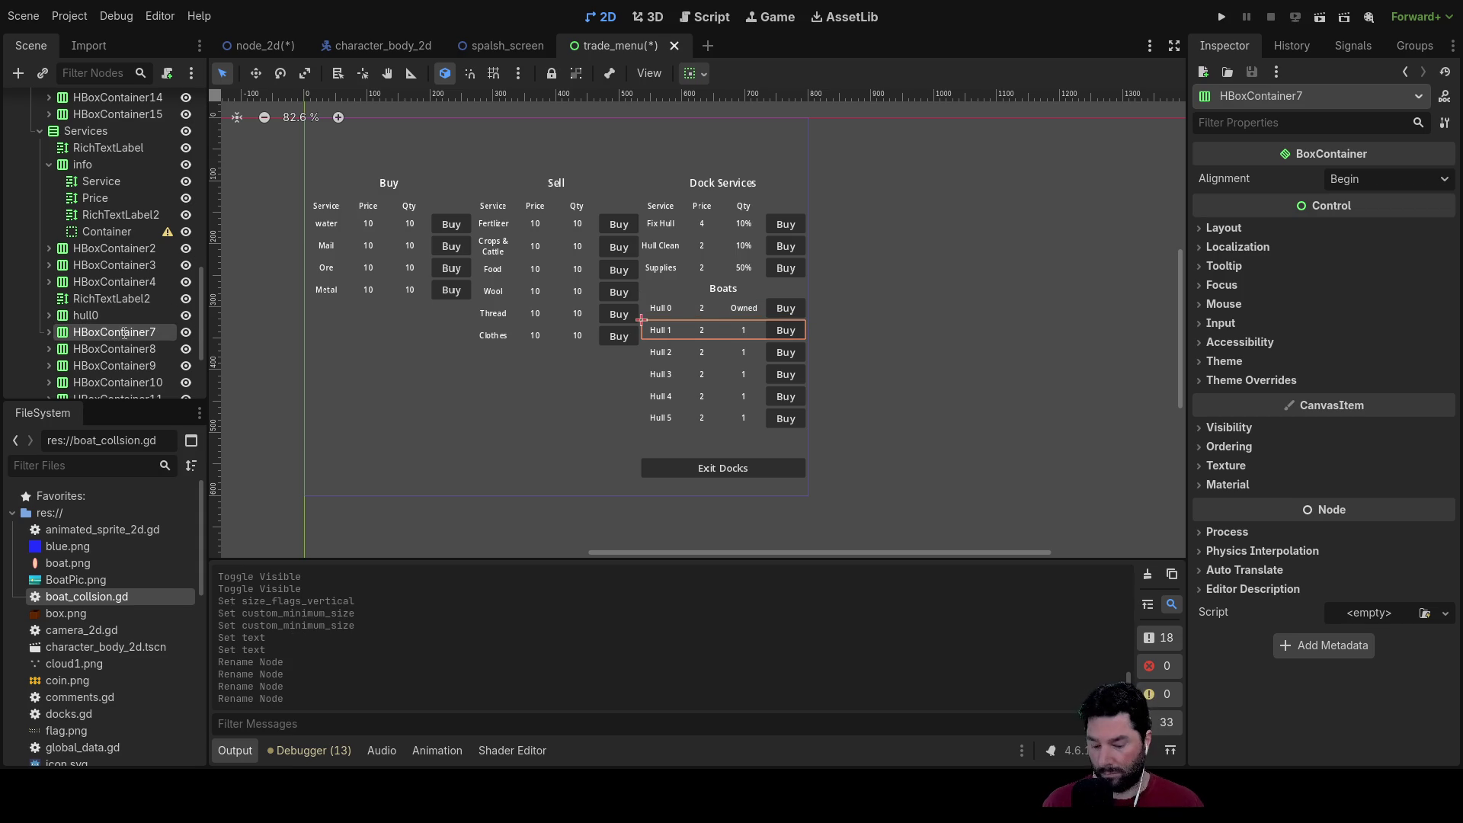
{"action": "type", "text": "hull1"}
{"action": "key", "text": "Return"}
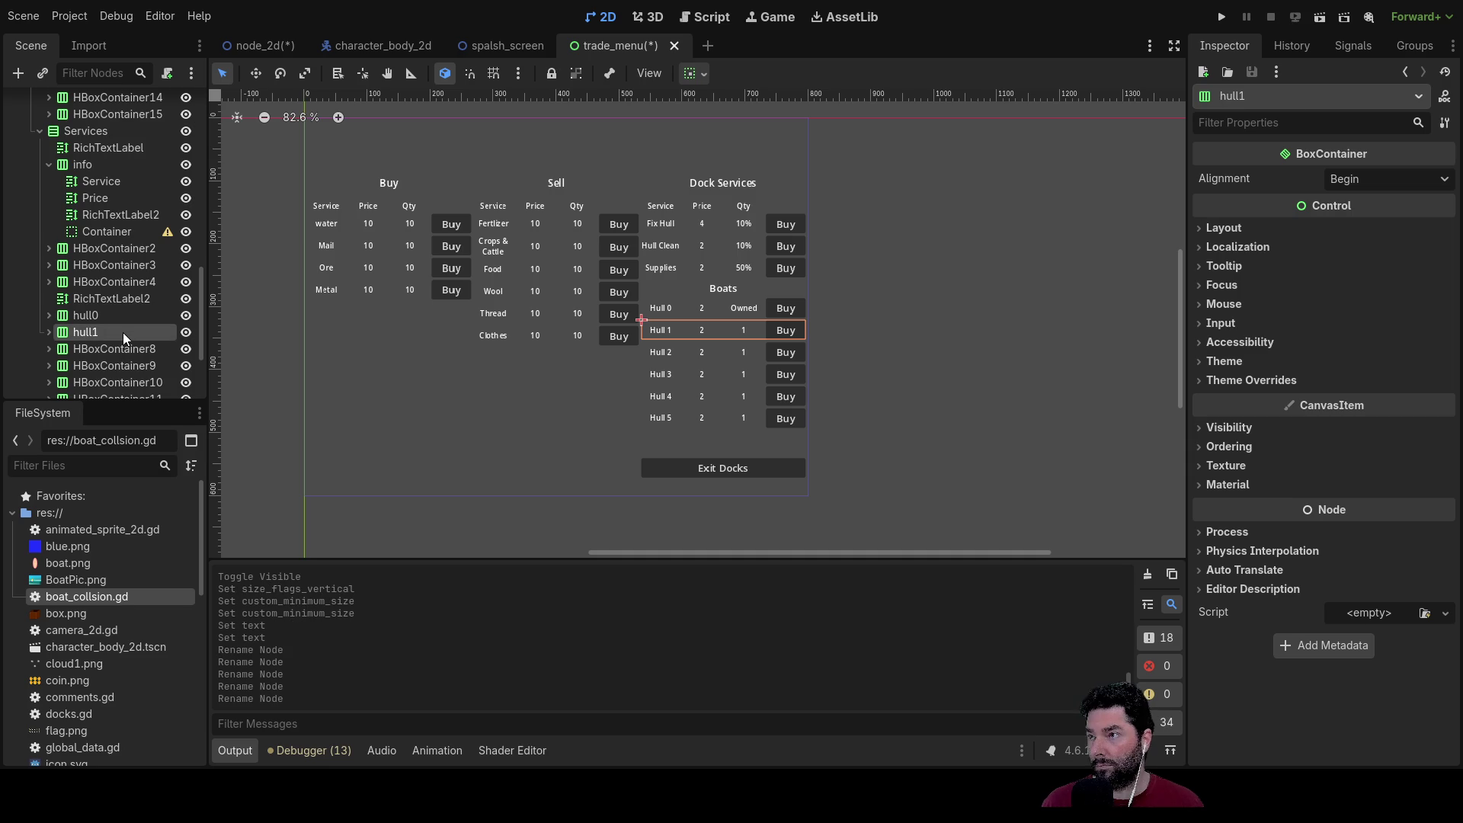
{"action": "left_click", "coordinate": [126, 348]}
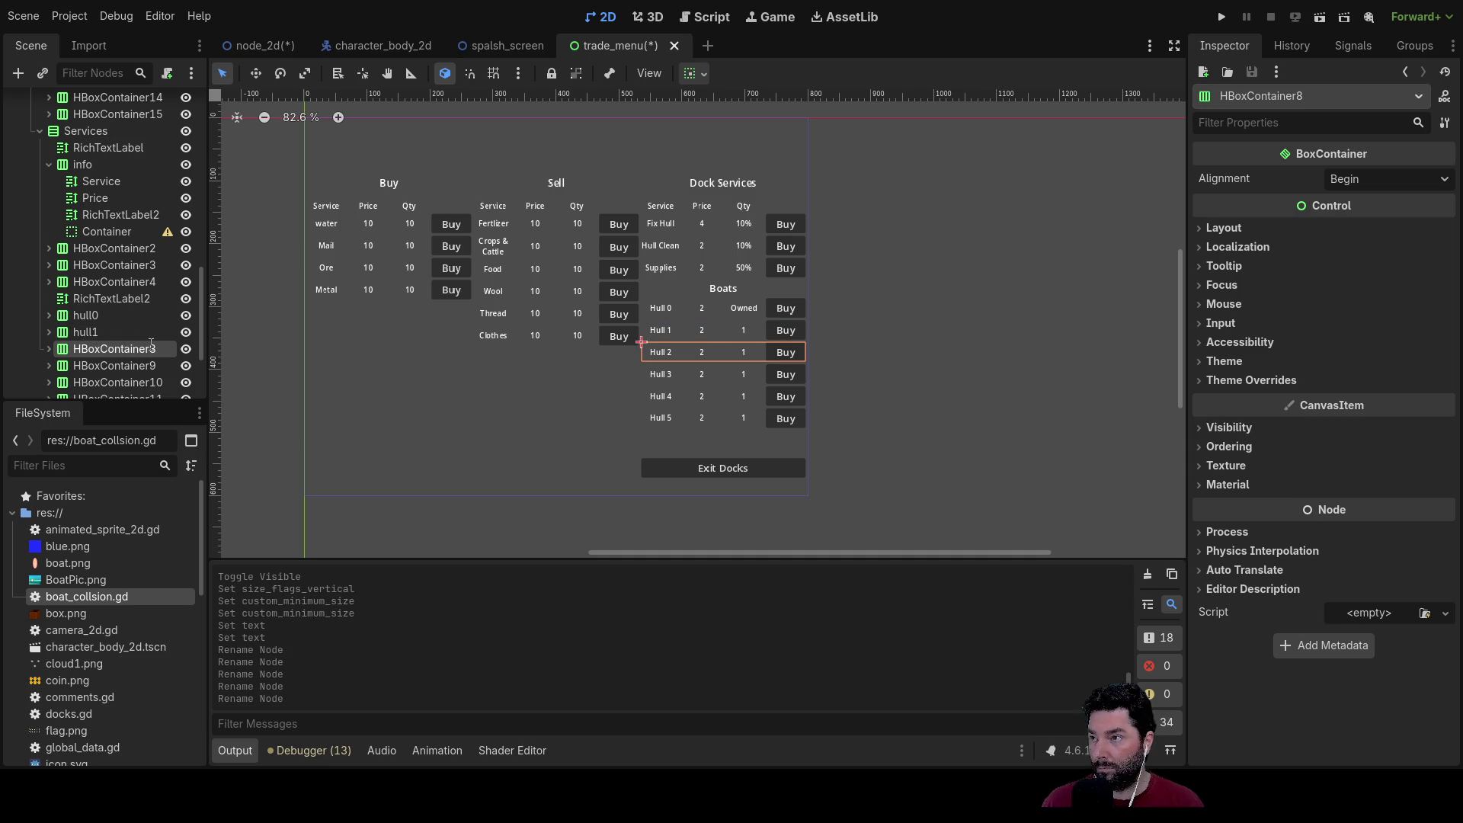
{"action": "type", "text": "hull2"}
{"action": "key", "text": "Return"}
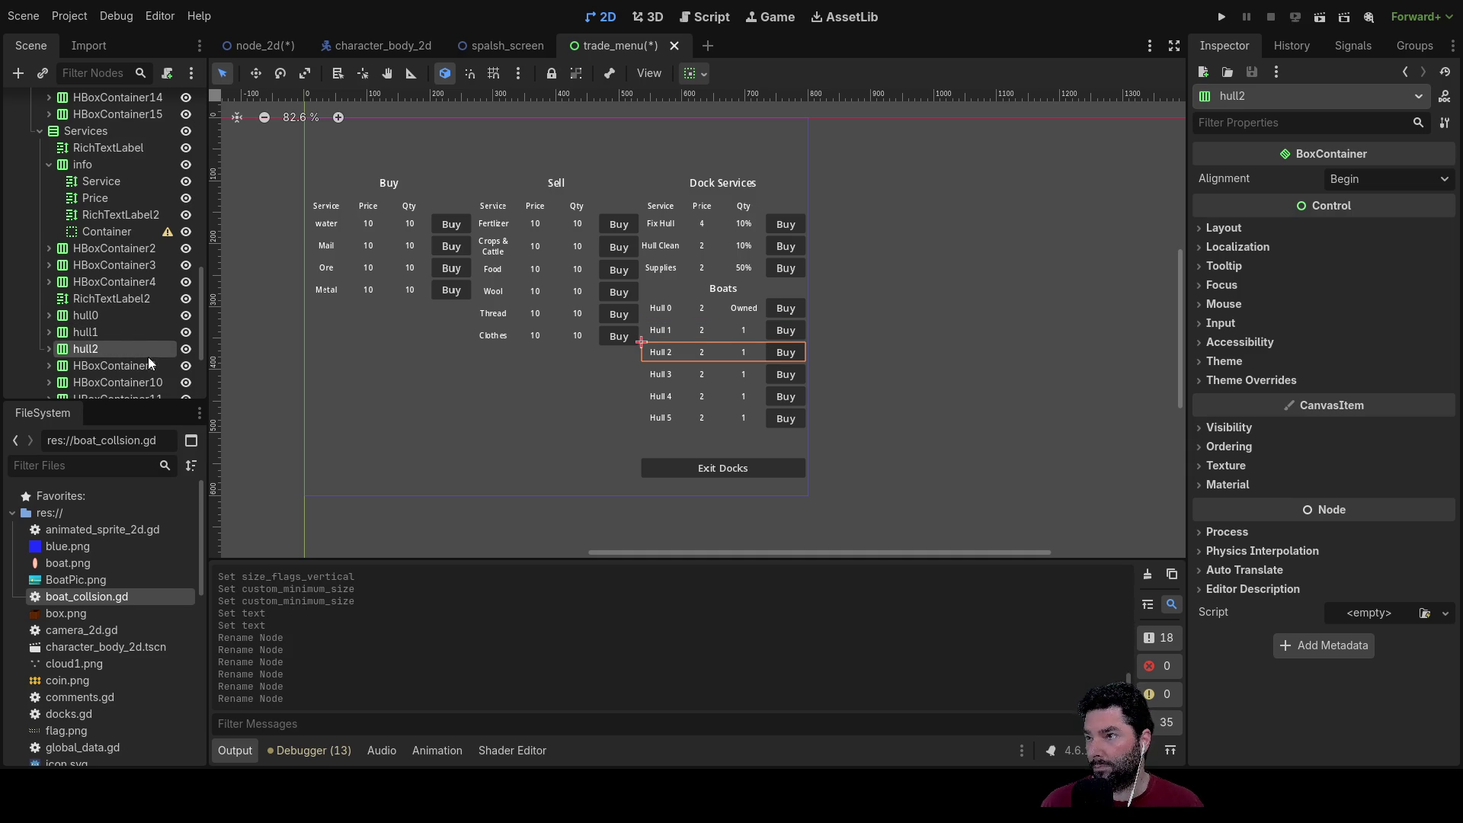
{"action": "left_click", "coordinate": [140, 366]}
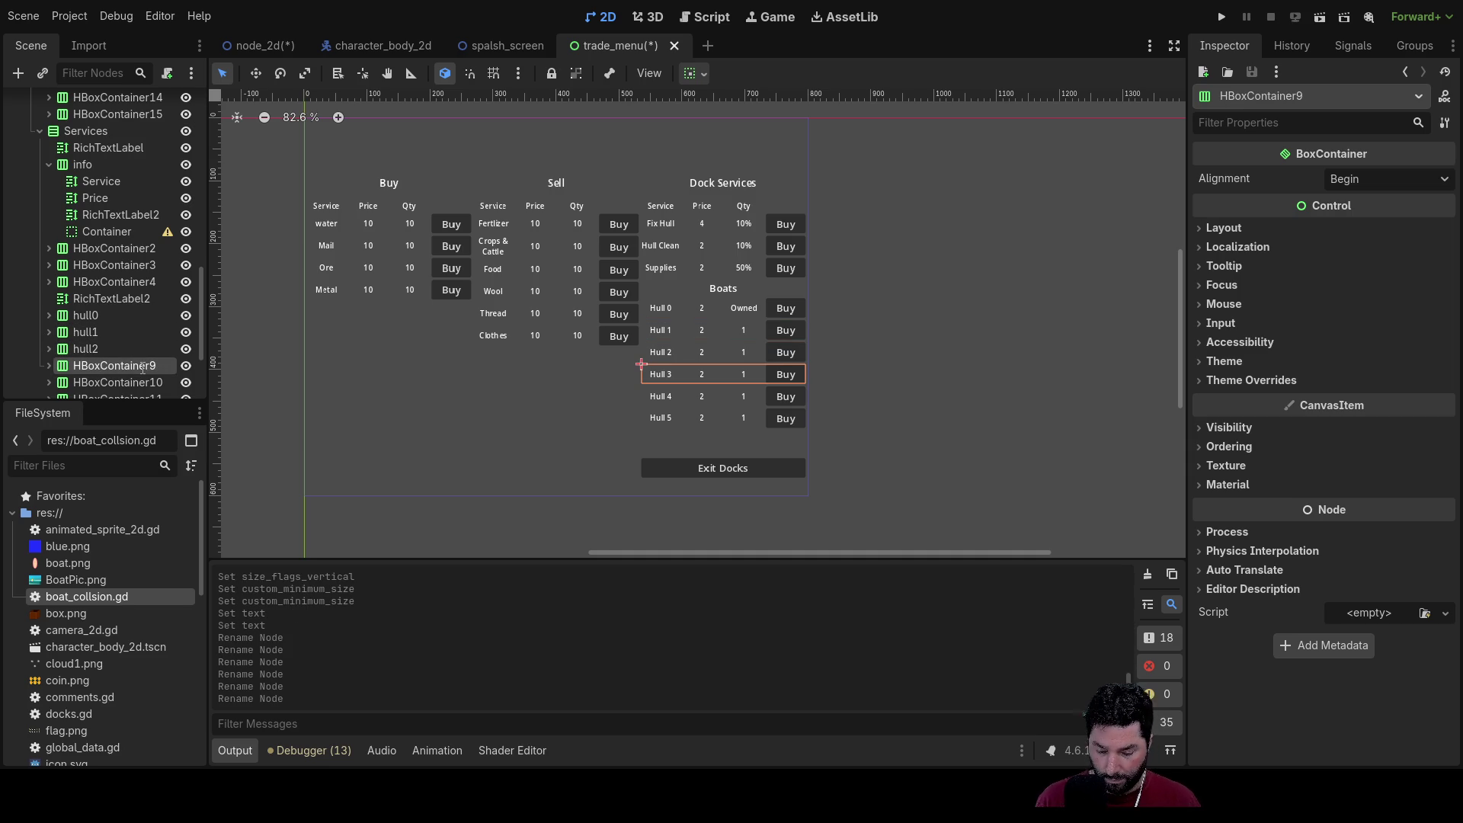
{"action": "type", "text": "hull3"}
{"action": "key", "text": "Return"}
Step: Select the Hull 4 and Hull 5 rows, then hide hull0 and hull1
{"action": "left_click", "coordinate": [112, 383]}
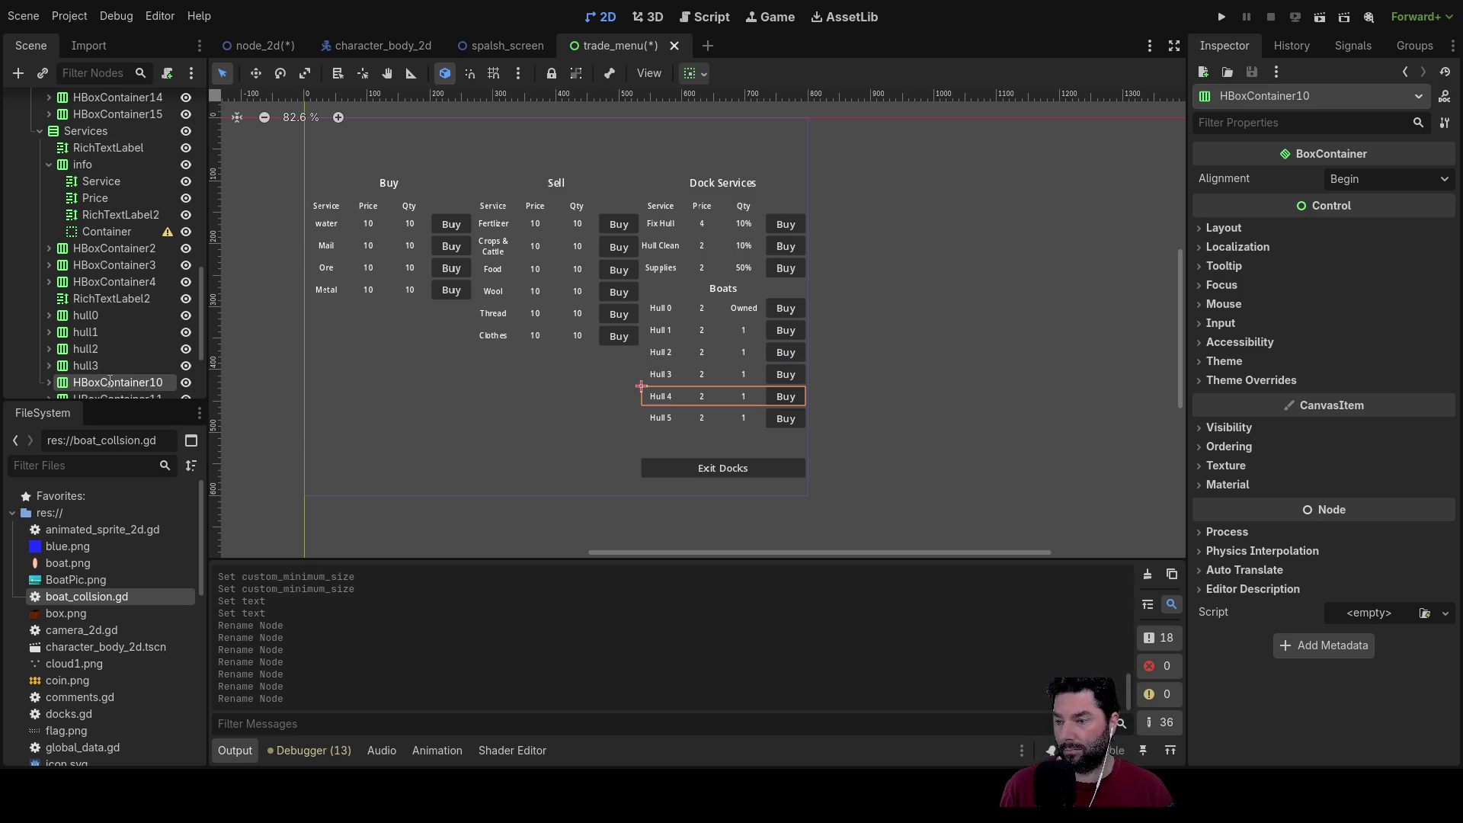
{"action": "type", "text": "hull4"}
{"action": "scroll", "coordinate": [109, 381], "scroll_direction": "down", "scroll_amount": 2}
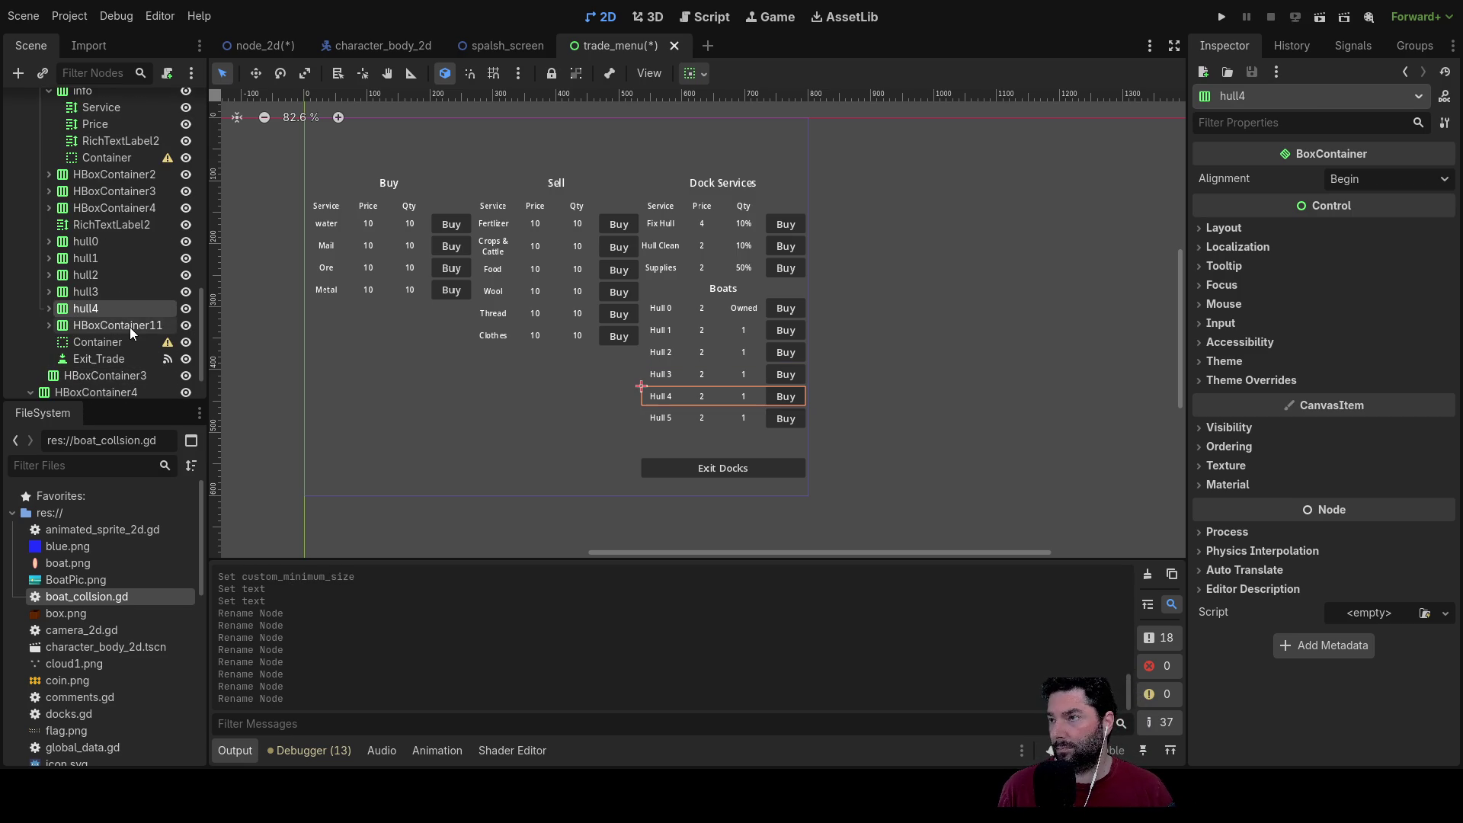
{"action": "left_click", "coordinate": [130, 327]}
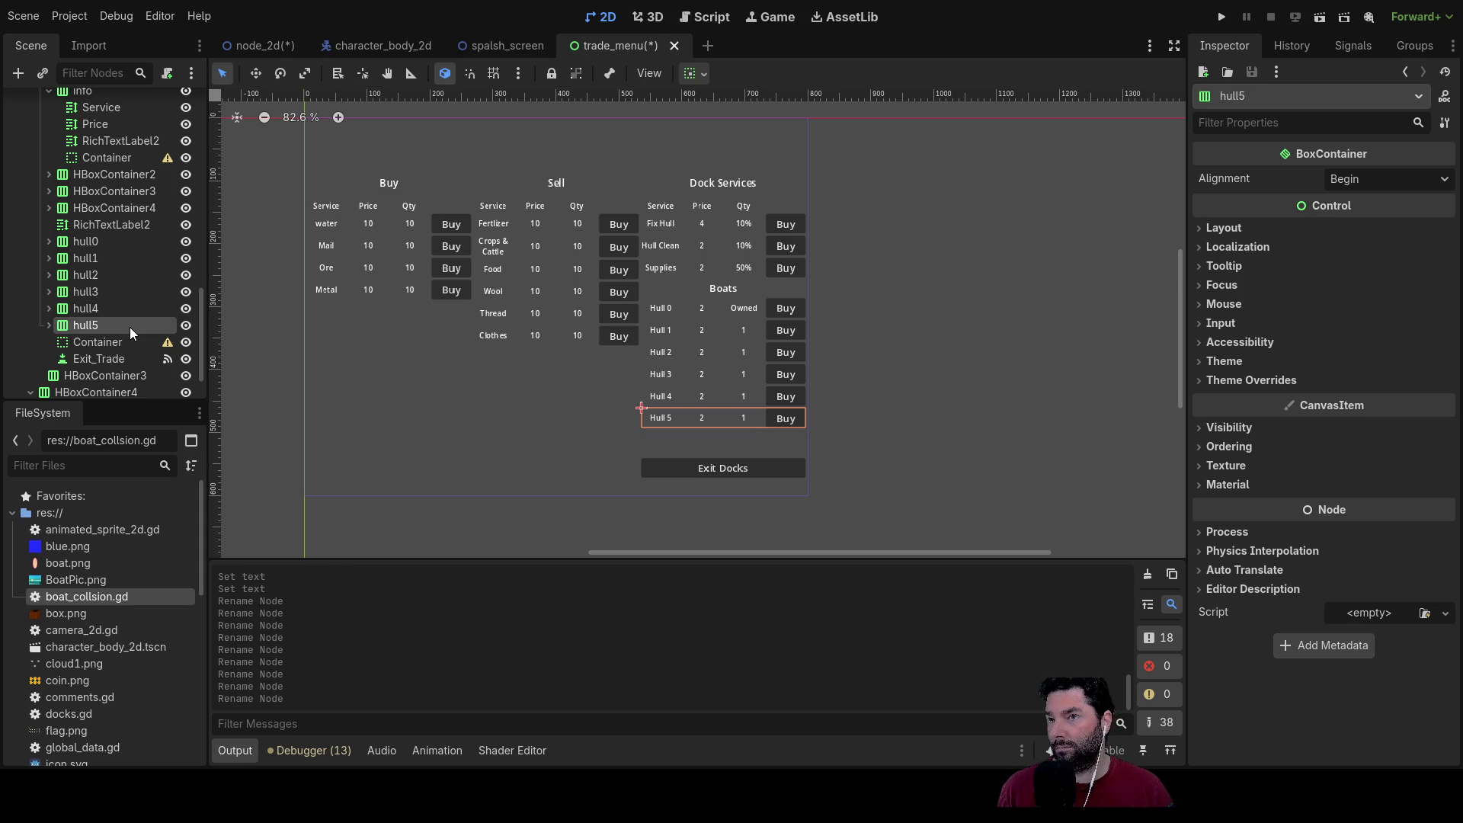
{"action": "left_click", "coordinate": [186, 241]}
{"action": "left_click", "coordinate": [186, 258]}
Step: Hide the hull2 through hull5 rows, then save and run the project
{"action": "left_click", "coordinate": [186, 275]}
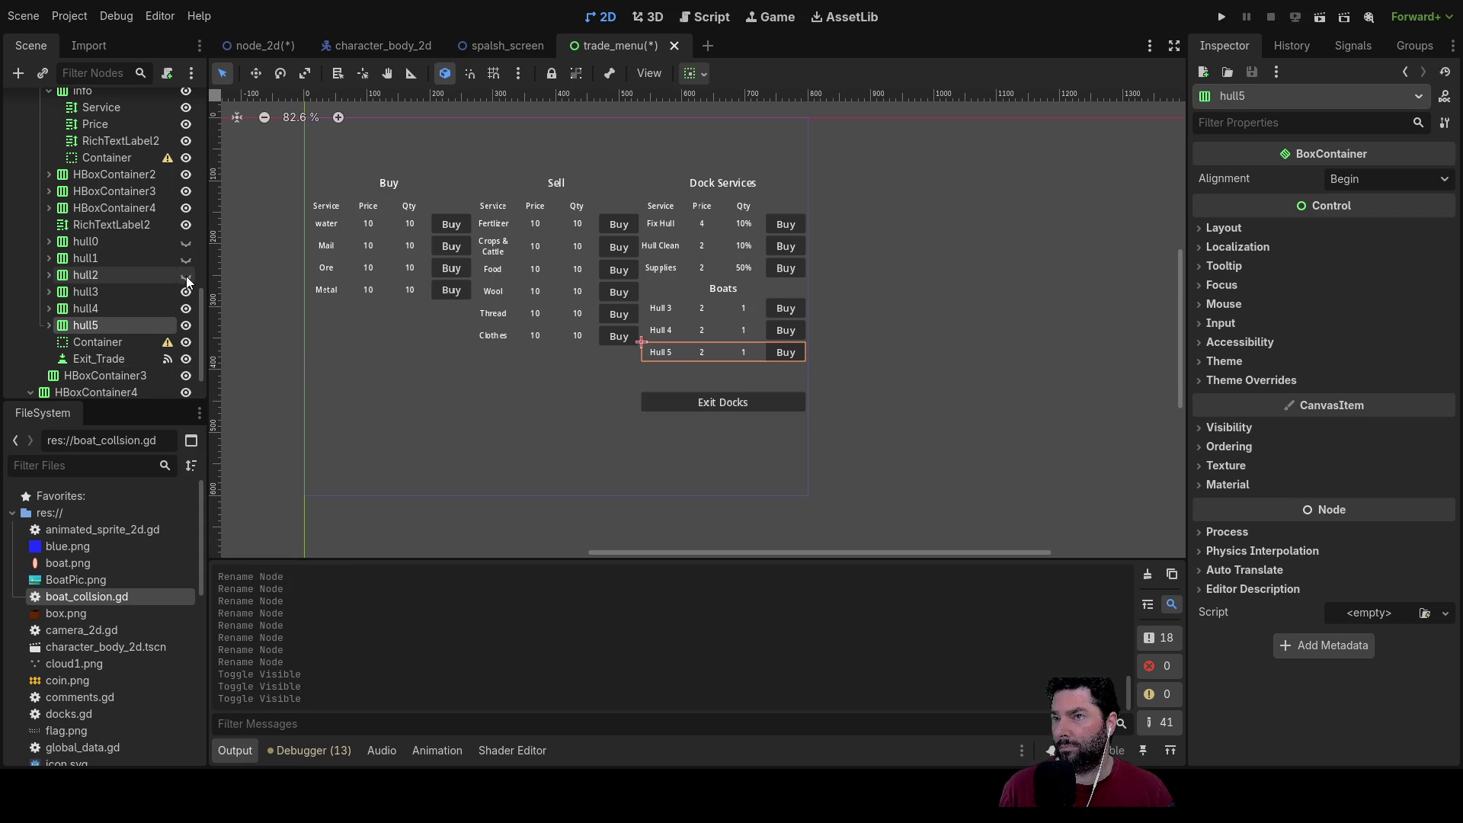
{"action": "left_click", "coordinate": [186, 292]}
{"action": "left_click", "coordinate": [186, 308]}
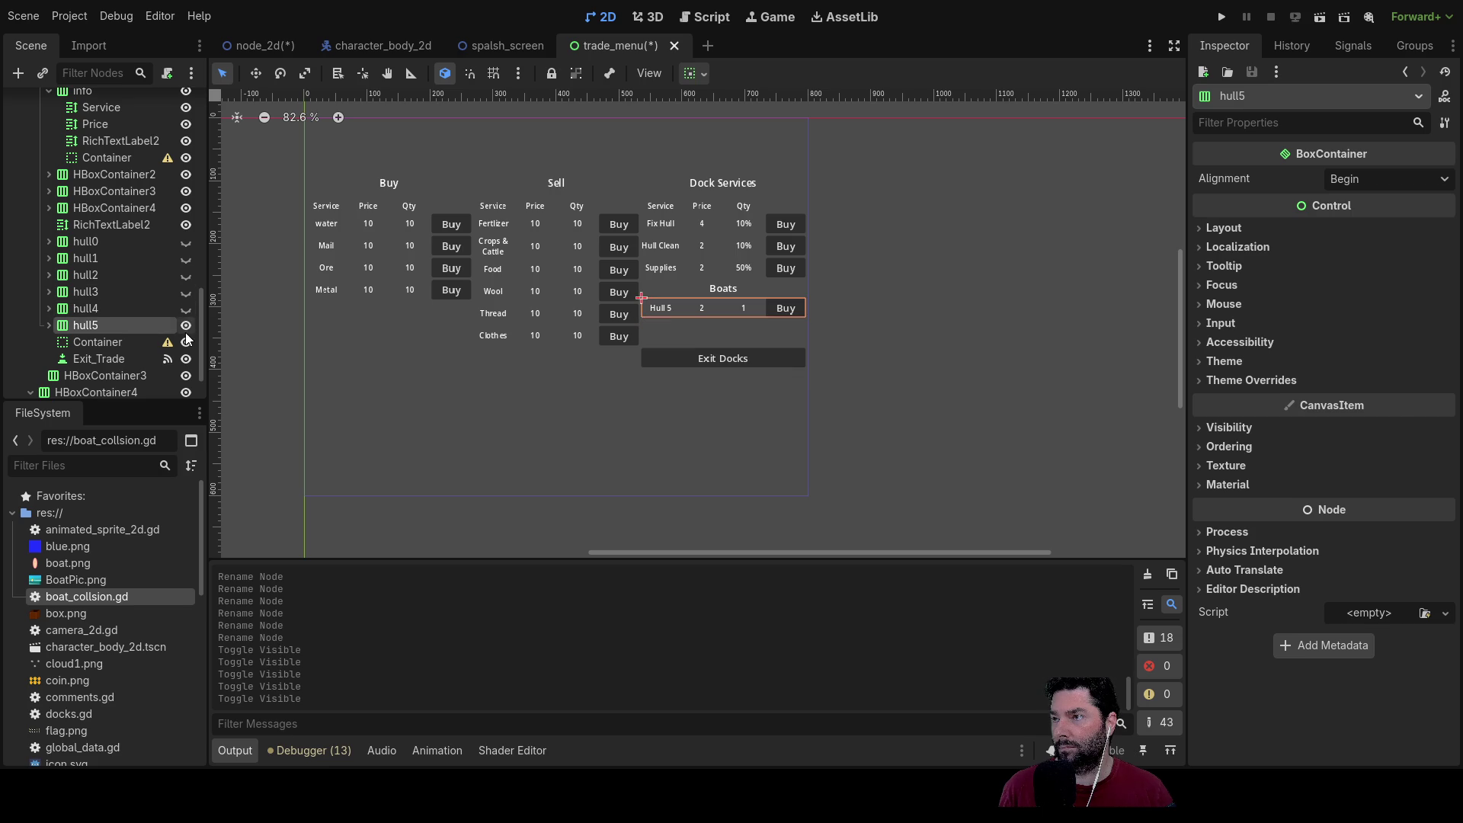
{"action": "left_click", "coordinate": [186, 325]}
{"action": "scroll", "coordinate": [790, 317], "scroll_direction": "up", "scroll_amount": 4}
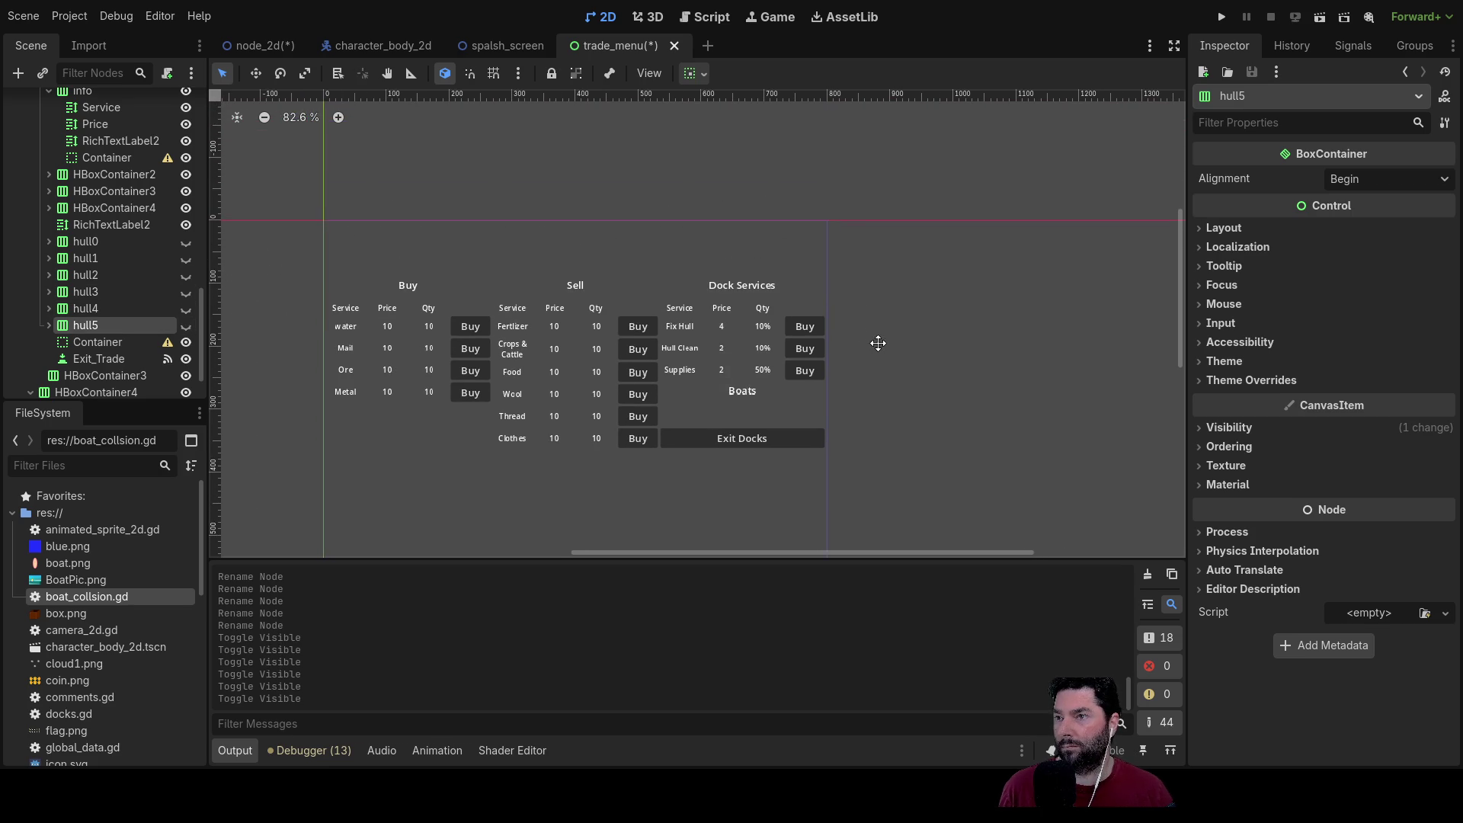
{"action": "scroll", "coordinate": [878, 343], "scroll_direction": "left", "scroll_amount": 2}
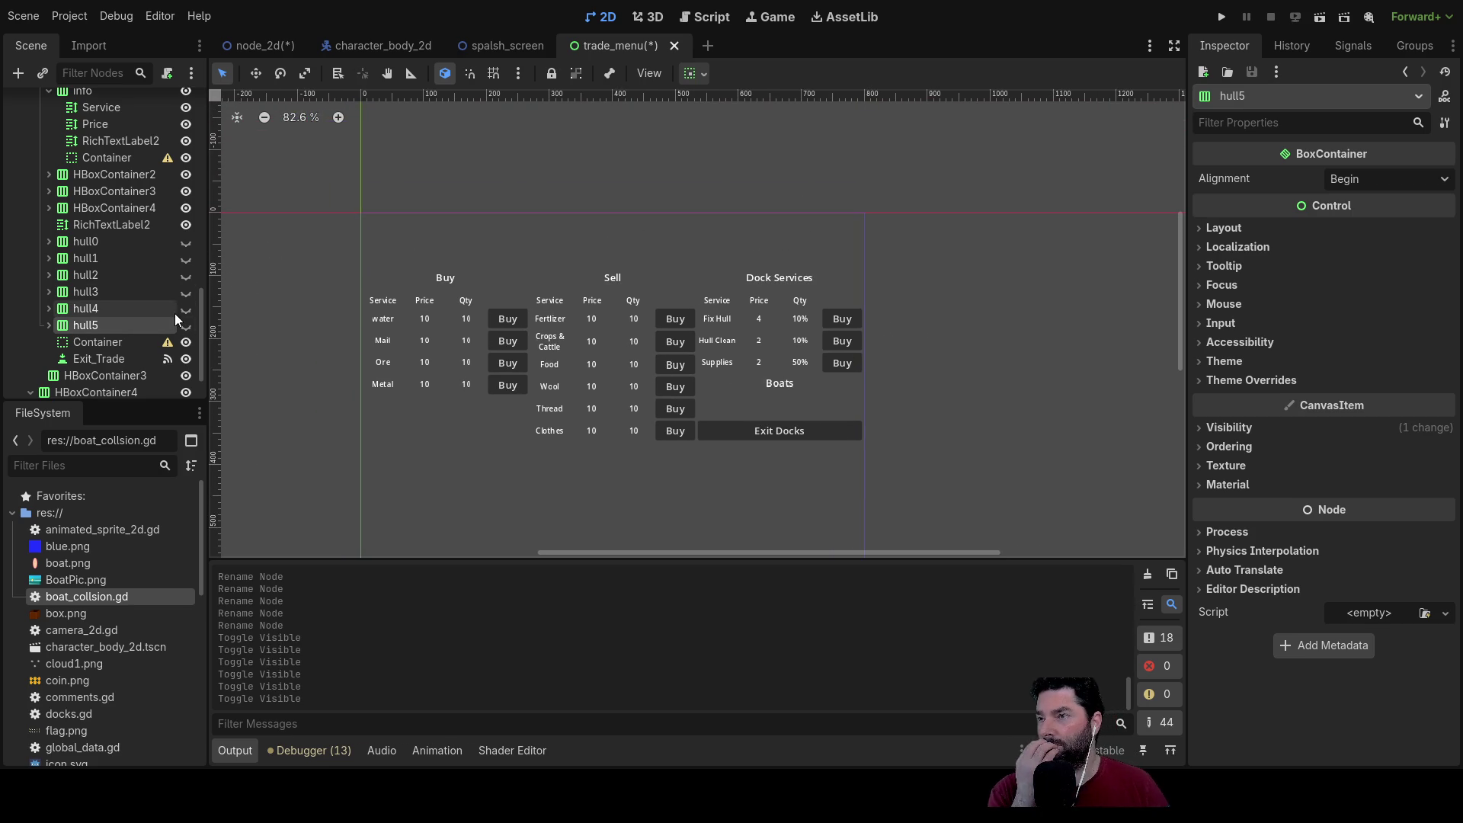
{"action": "scroll", "coordinate": [954, 275], "scroll_direction": "down", "scroll_amount": 2}
{"action": "scroll", "coordinate": [1109, 227], "scroll_direction": "right", "scroll_amount": 3}
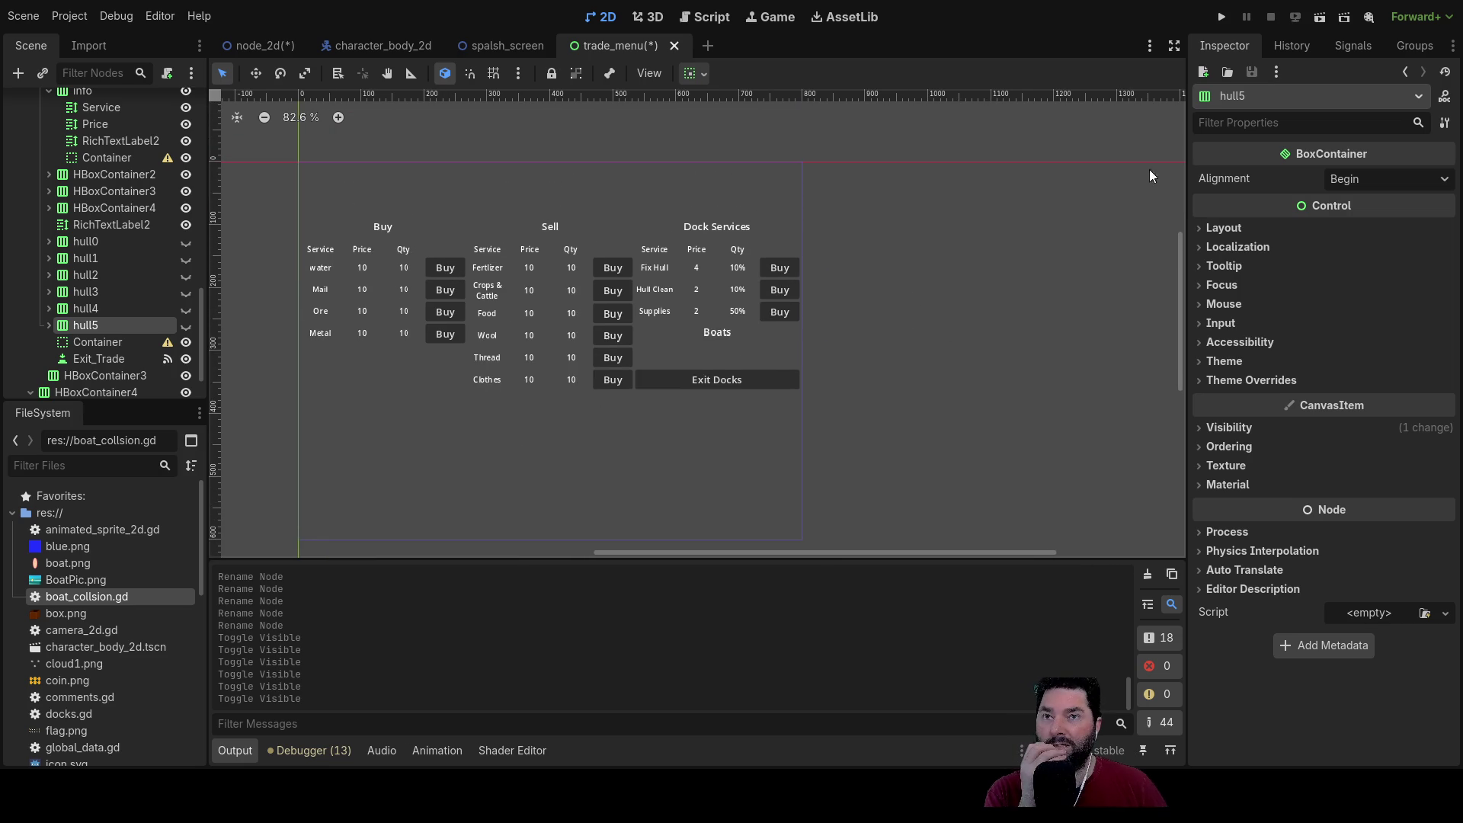
{"action": "left_click", "coordinate": [1222, 14]}
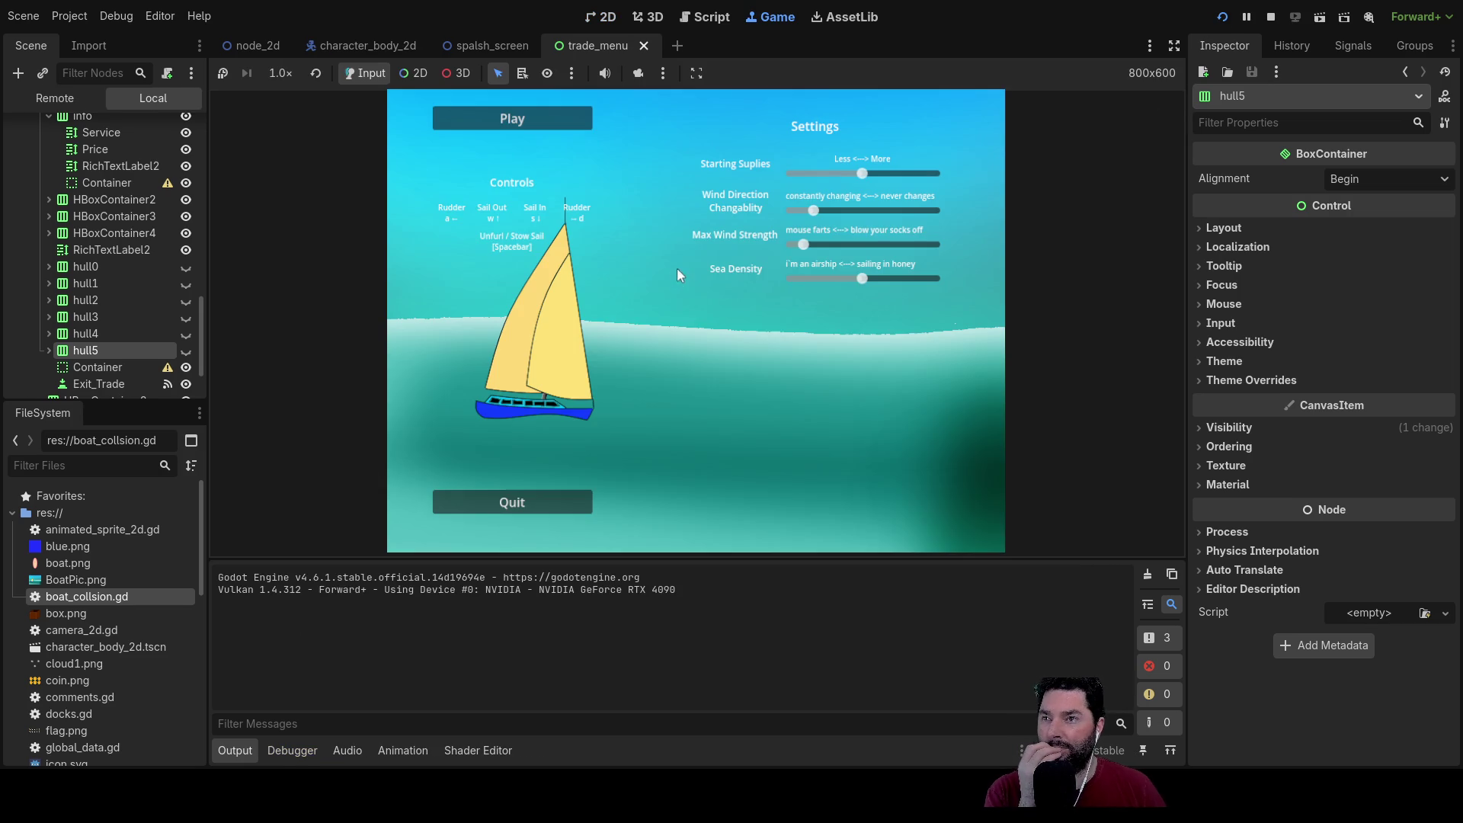
Step: Start the game, dock with E and exit the trade menu several times, then sail away
{"action": "left_click", "coordinate": [510, 124]}
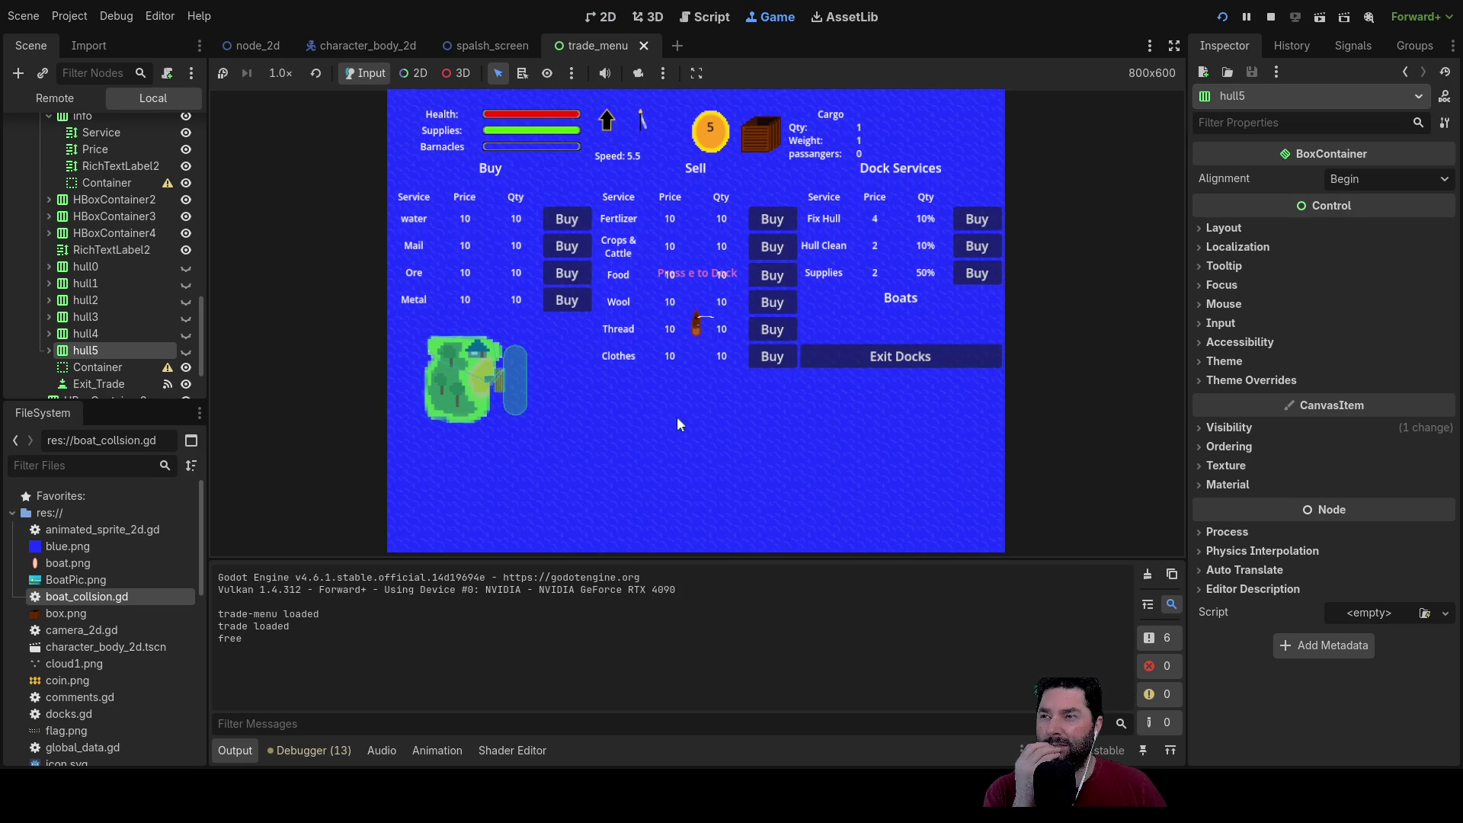
{"action": "left_click", "coordinate": [943, 363]}
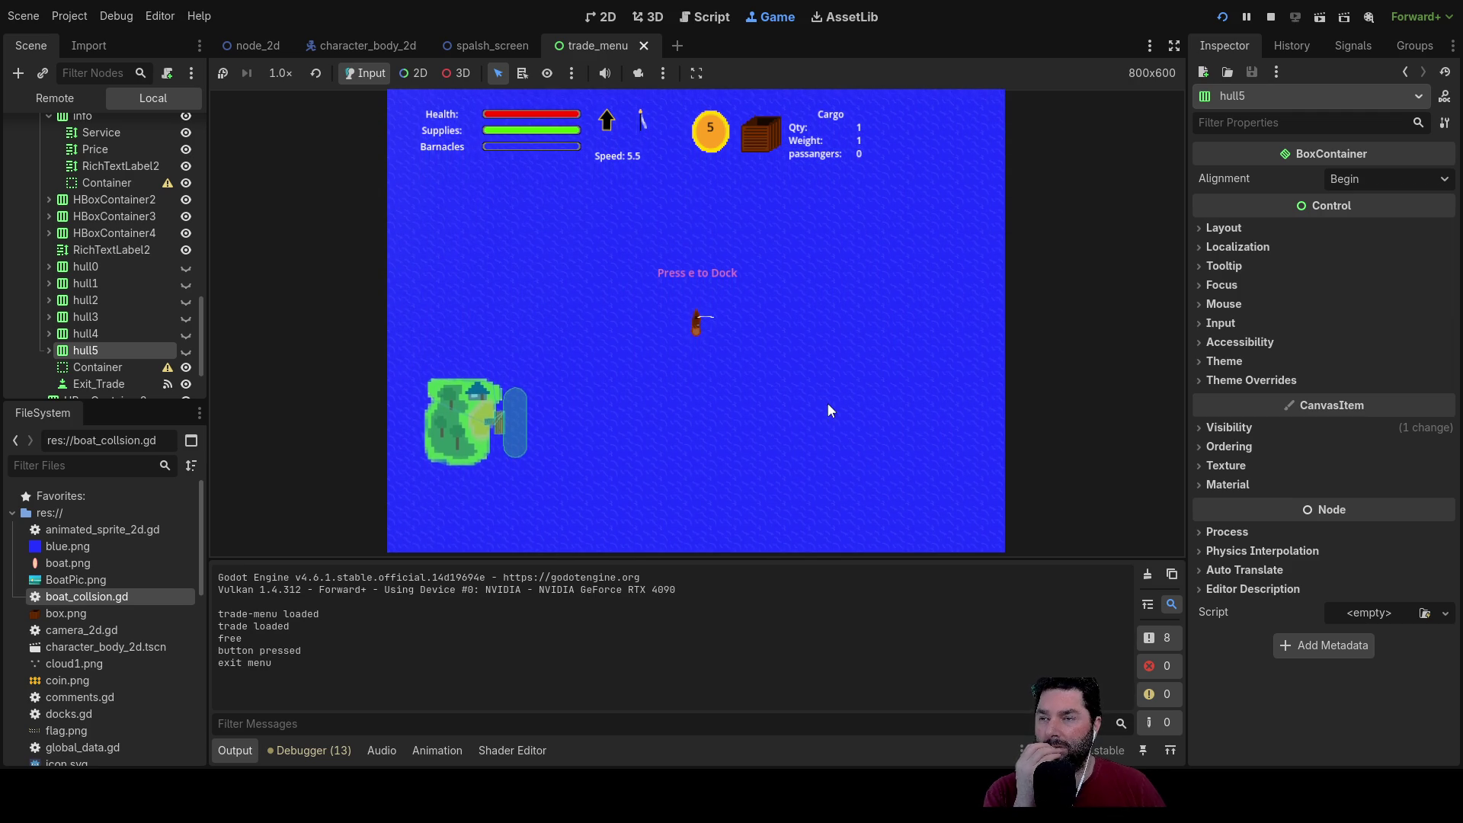
{"action": "key", "text": "e"}
{"action": "left_click", "coordinate": [927, 355]}
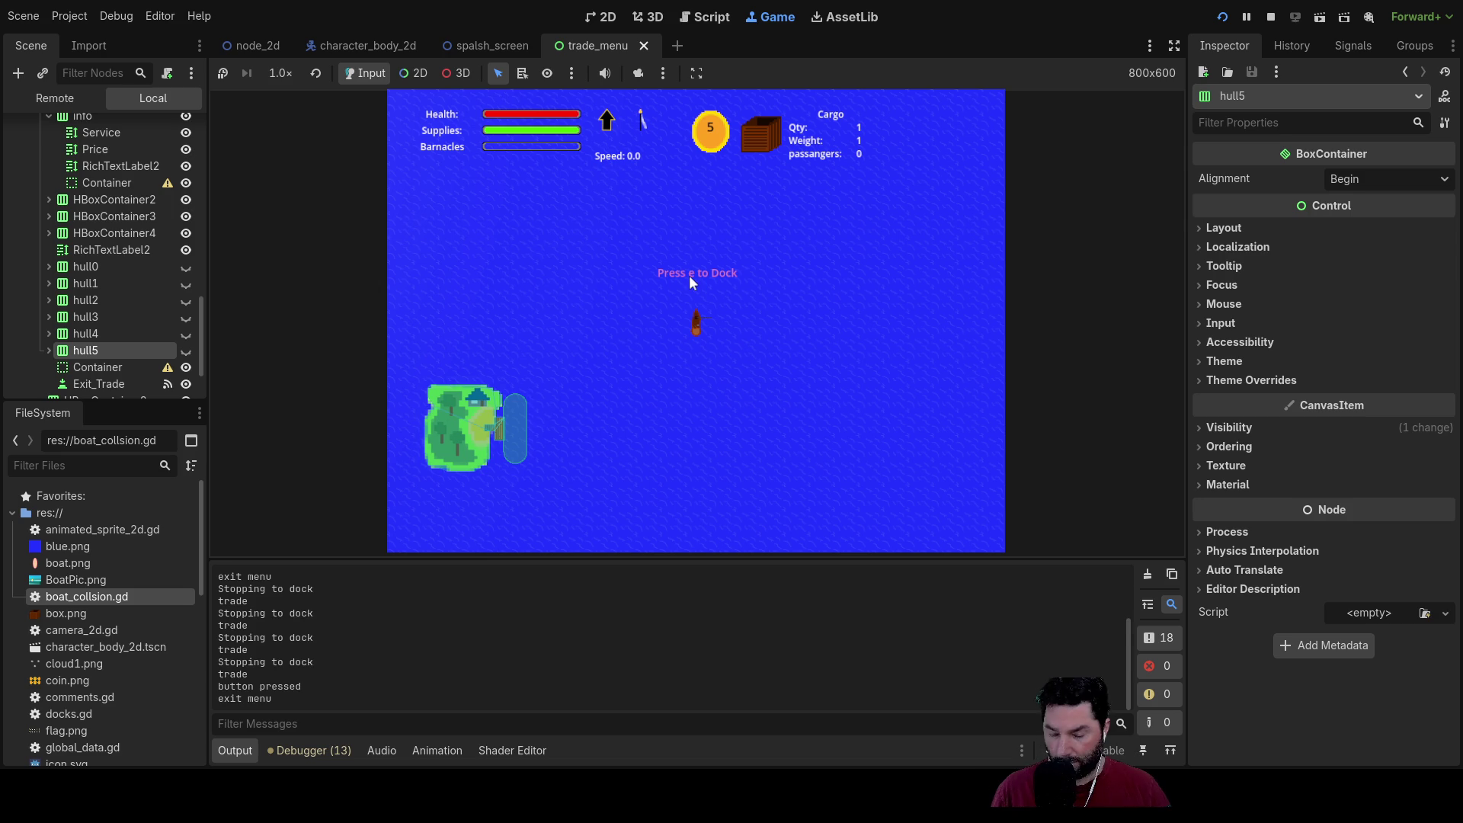
{"action": "key", "text": "e"}
{"action": "left_click", "coordinate": [920, 355]}
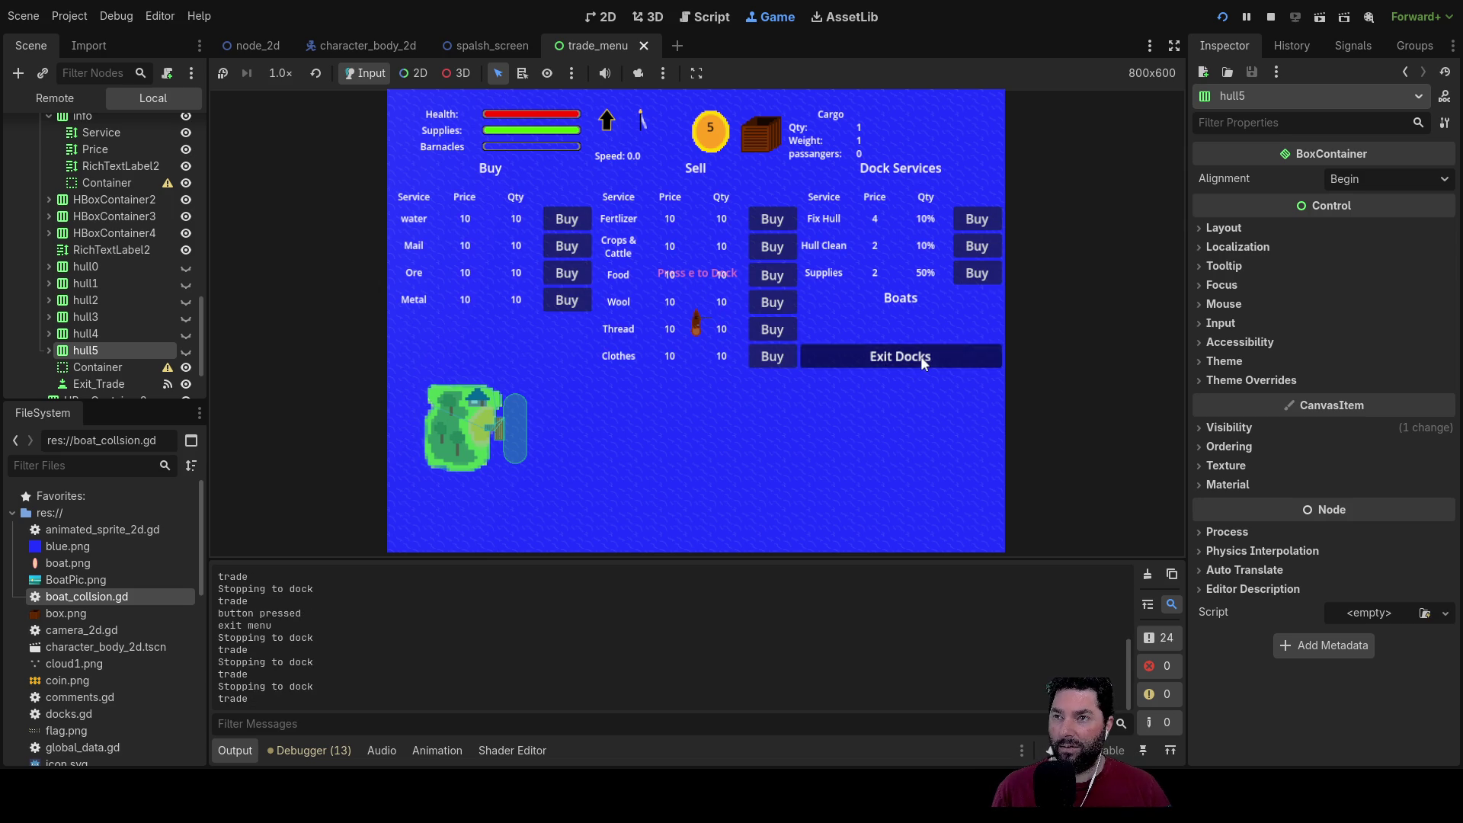
{"action": "key", "text": "e"}
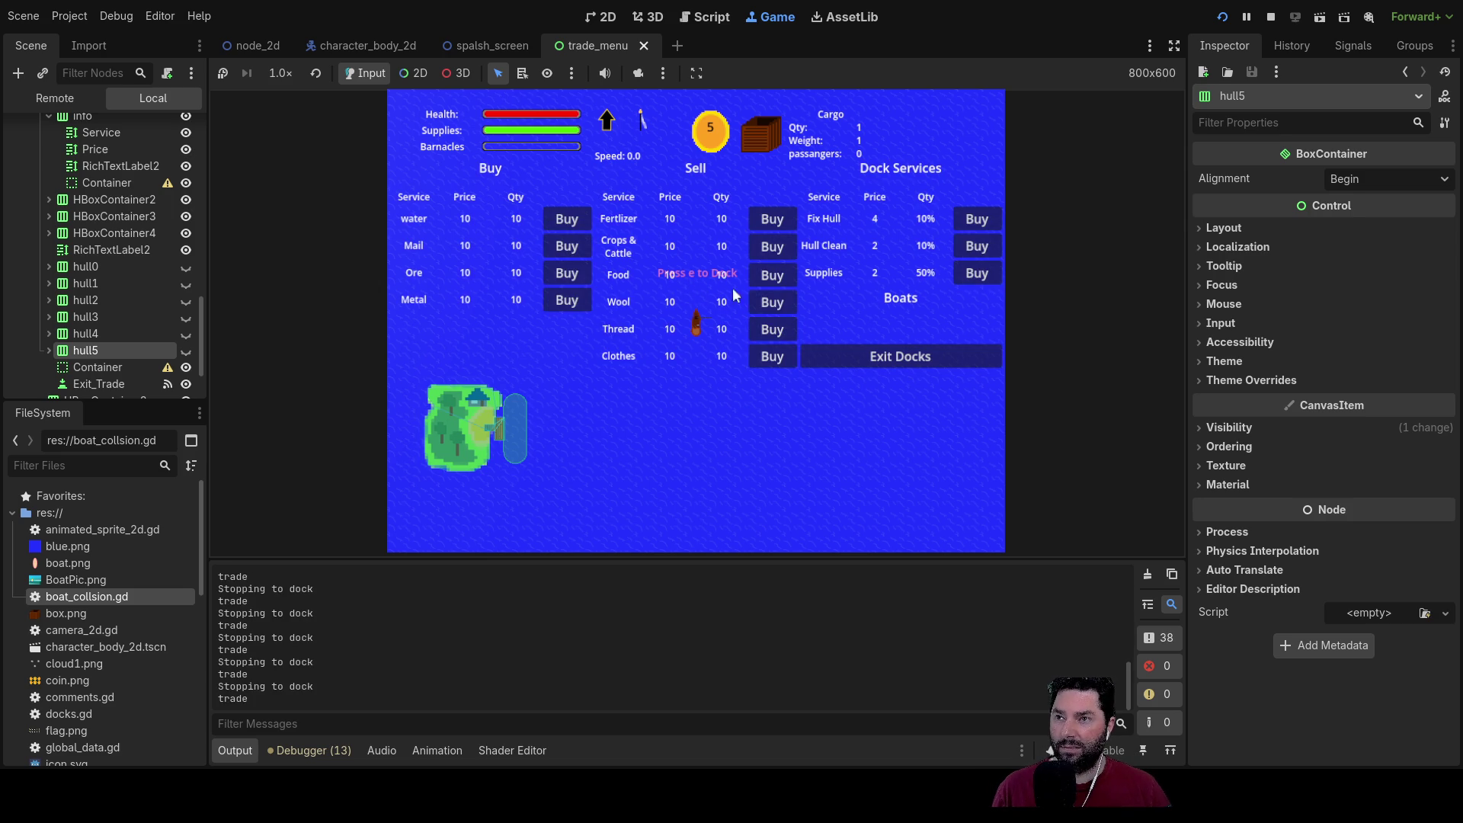
{"action": "left_click", "coordinate": [907, 356]}
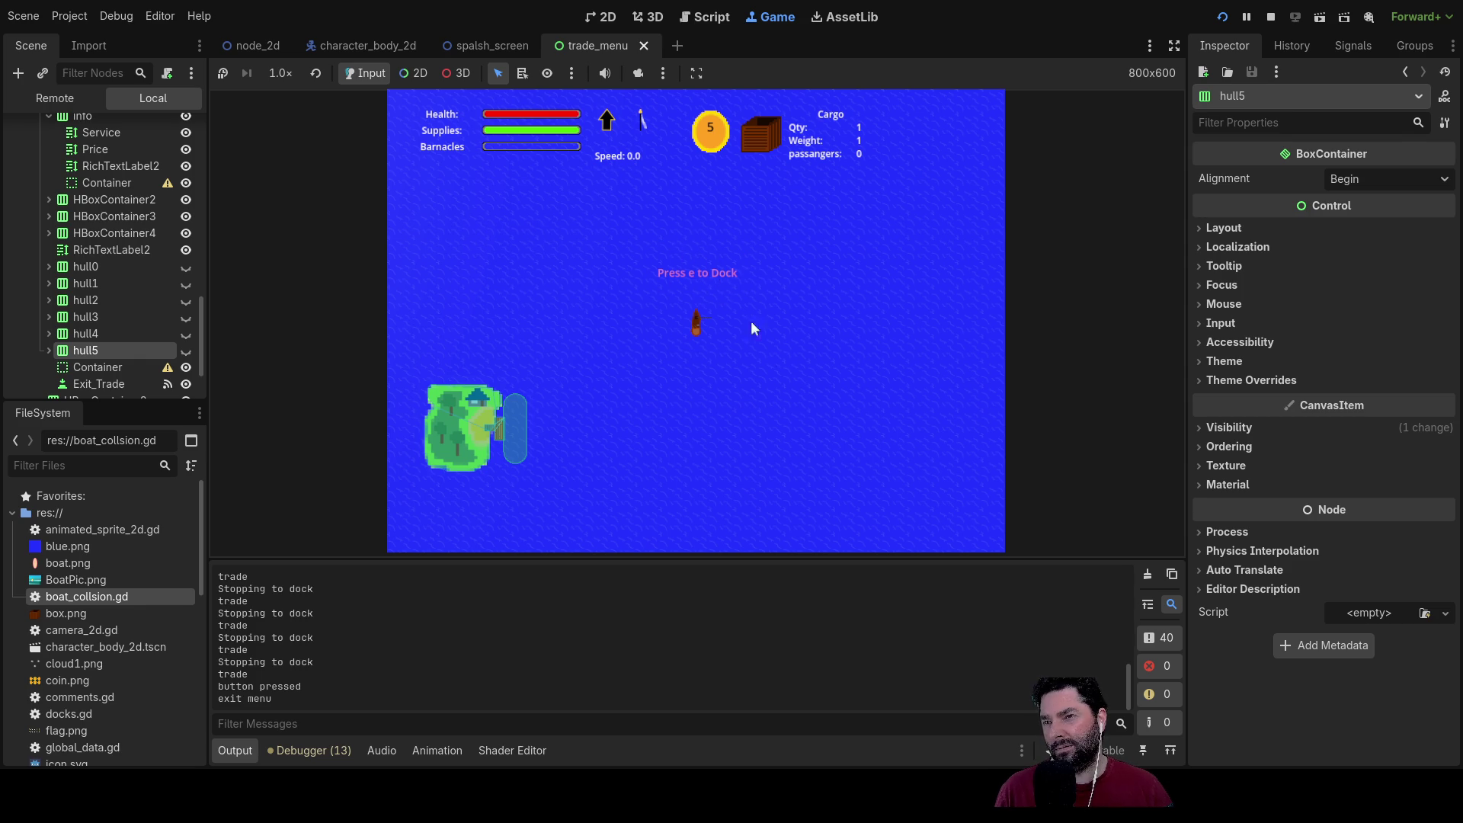
{"action": "key", "text": "e"}
{"action": "left_click", "coordinate": [865, 362]}
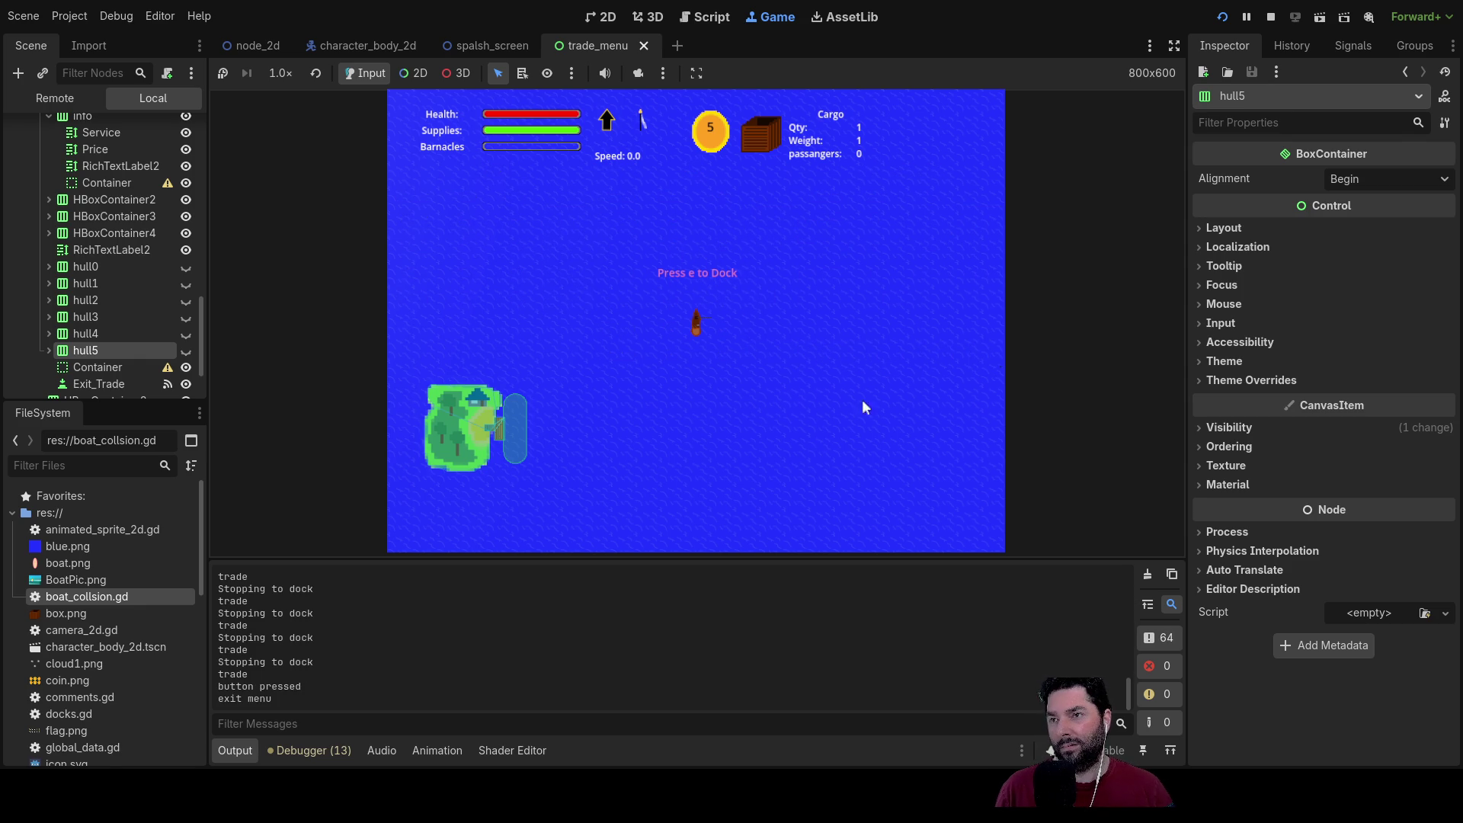
{"action": "key", "text": "w"}
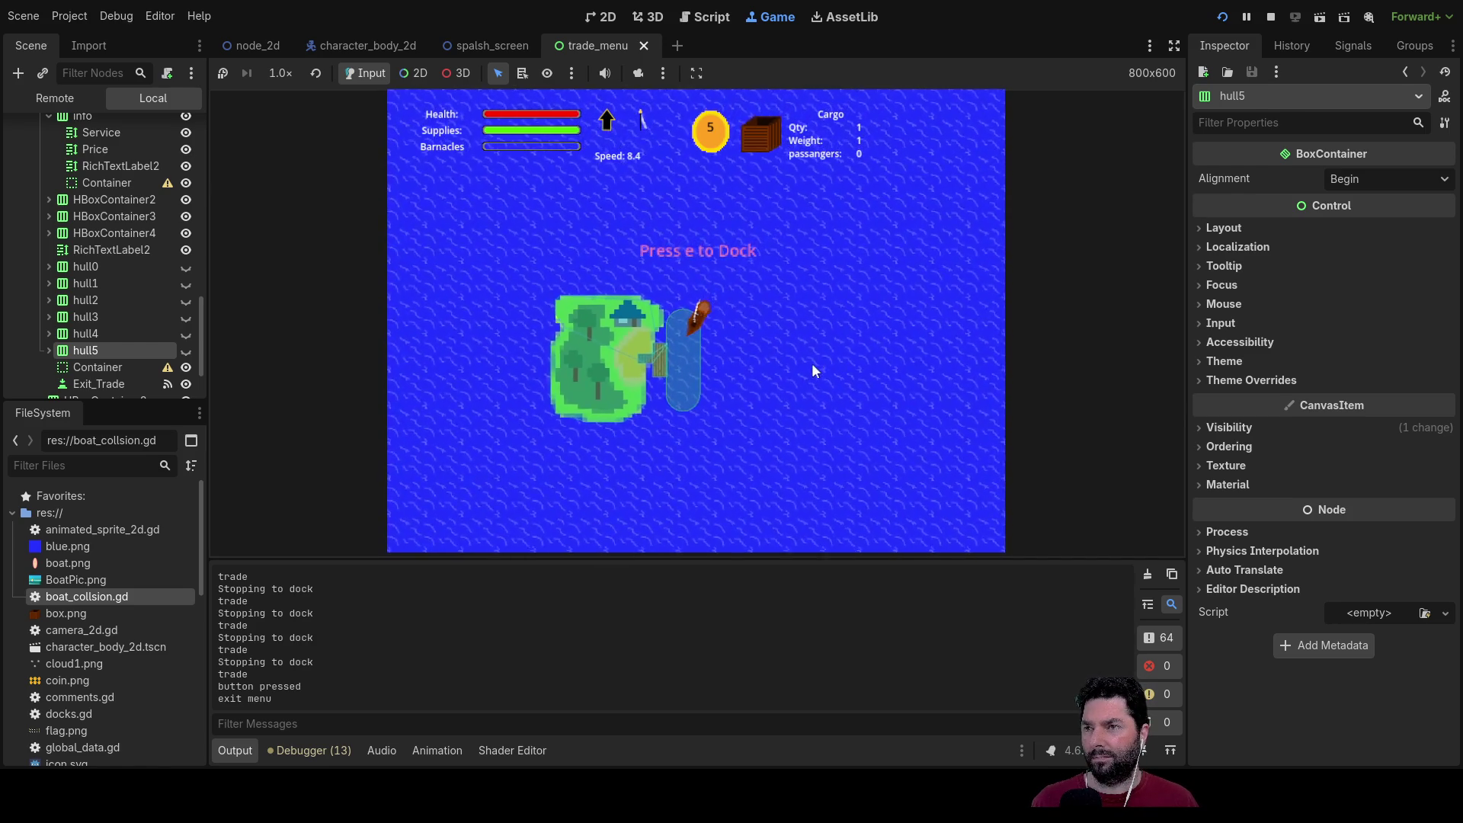
Step: Dock at the island to reopen the trade menu with empty Boats, then switch to Paint.NET
{"action": "key", "text": "e"}
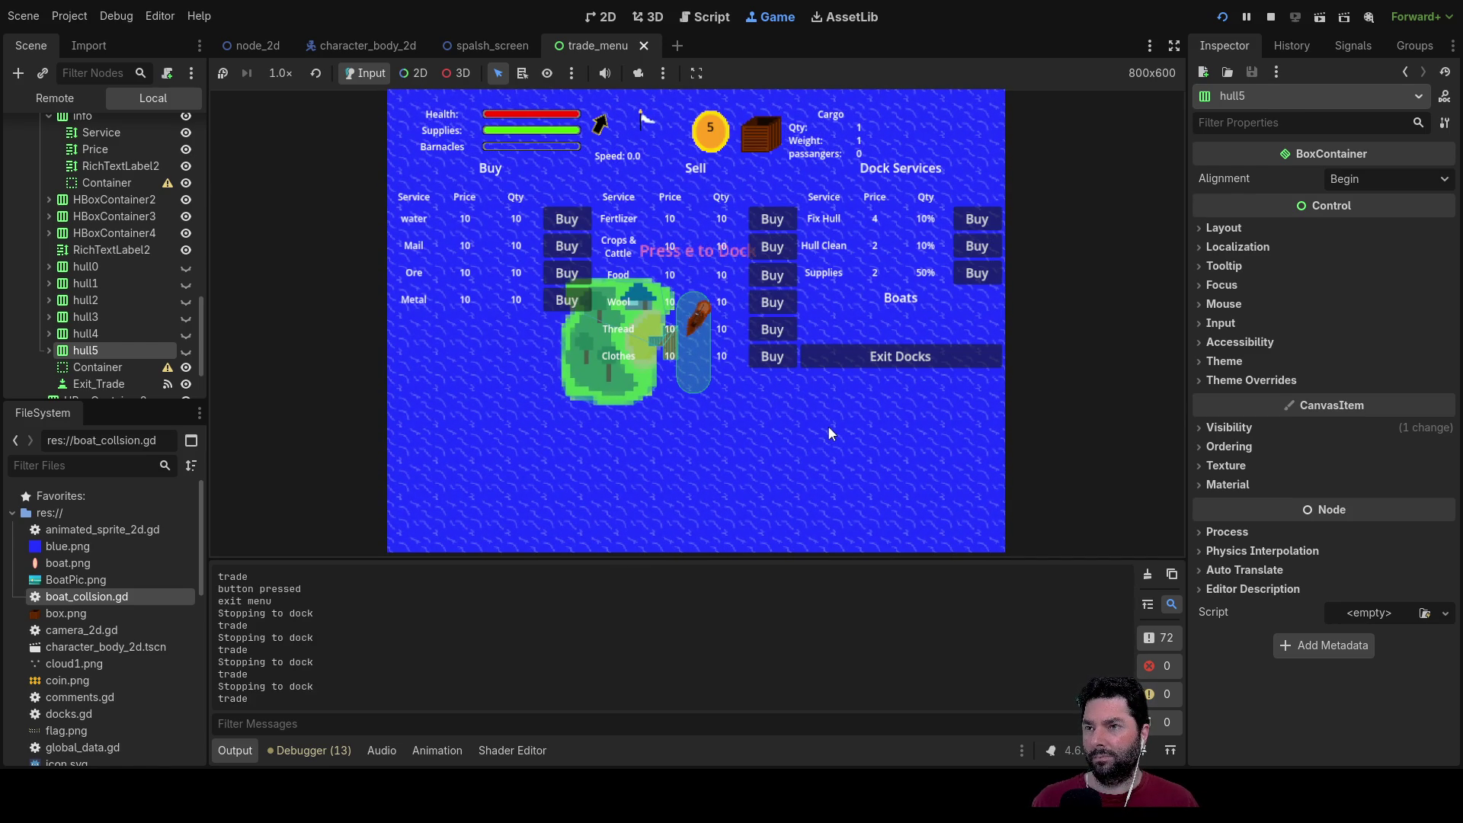
{"action": "left_click", "coordinate": [930, 356]}
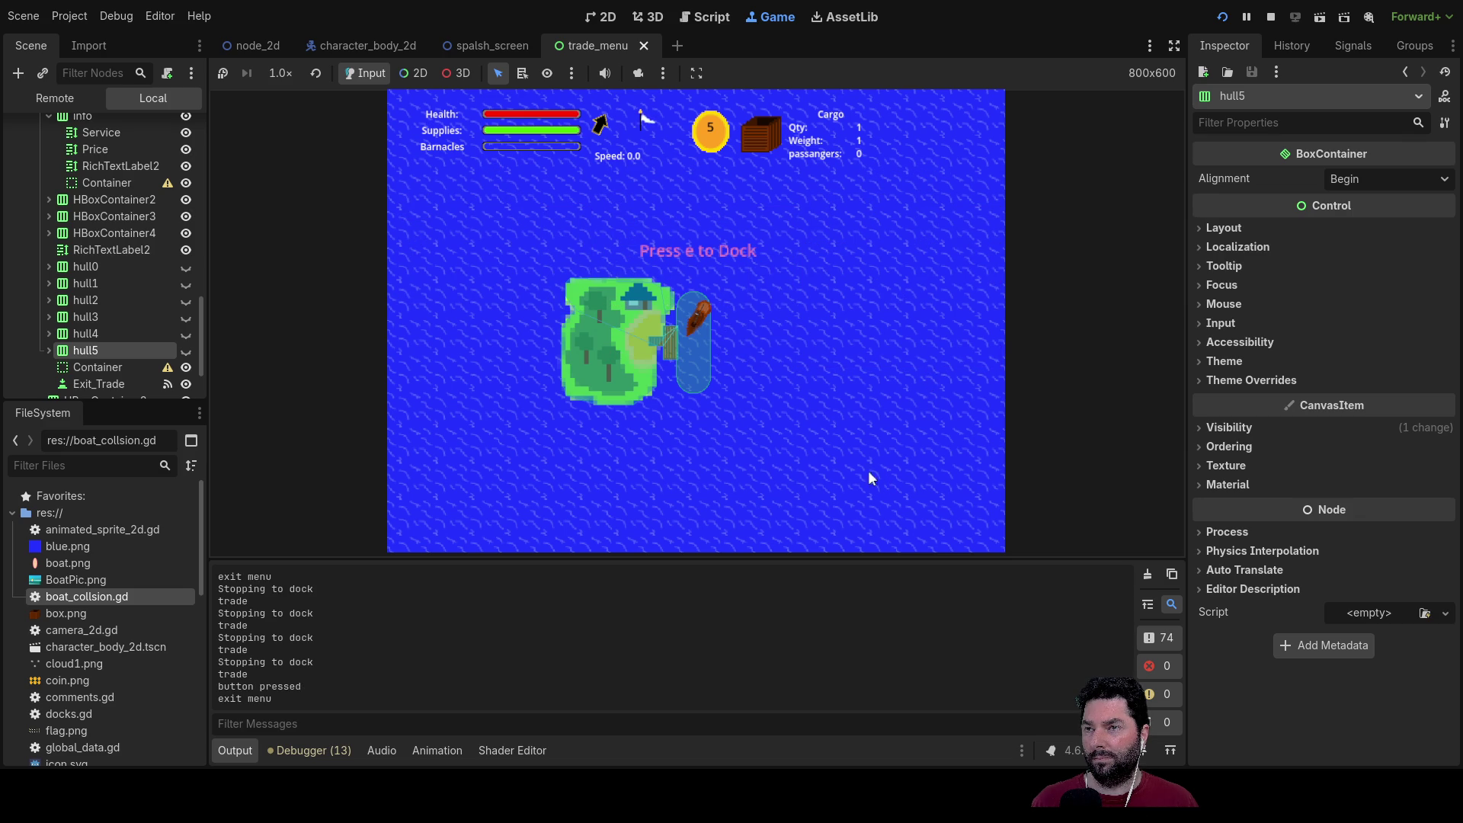
{"action": "key", "text": "e"}
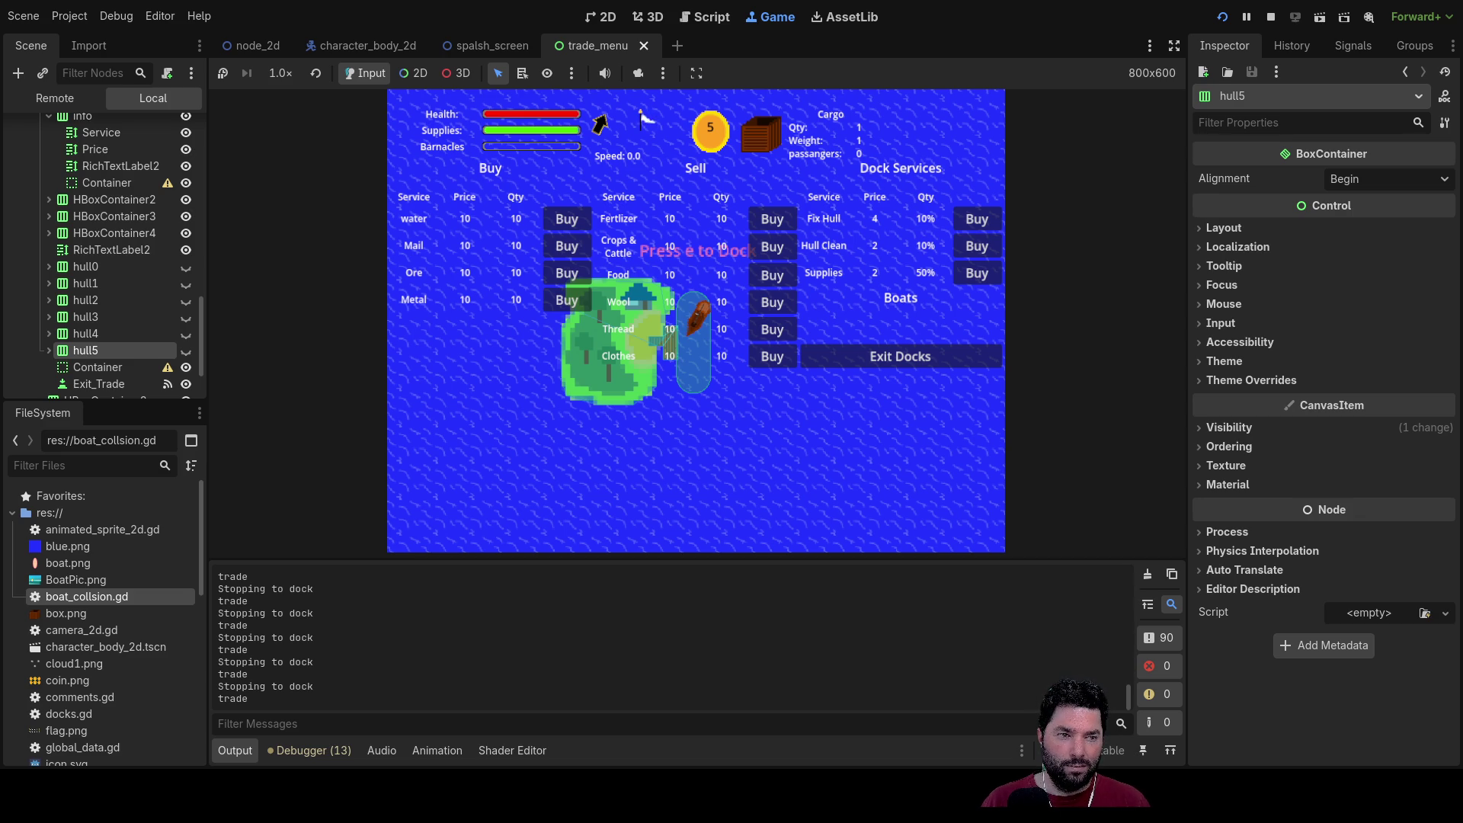
{"action": "key", "text": "alt+Tab"}
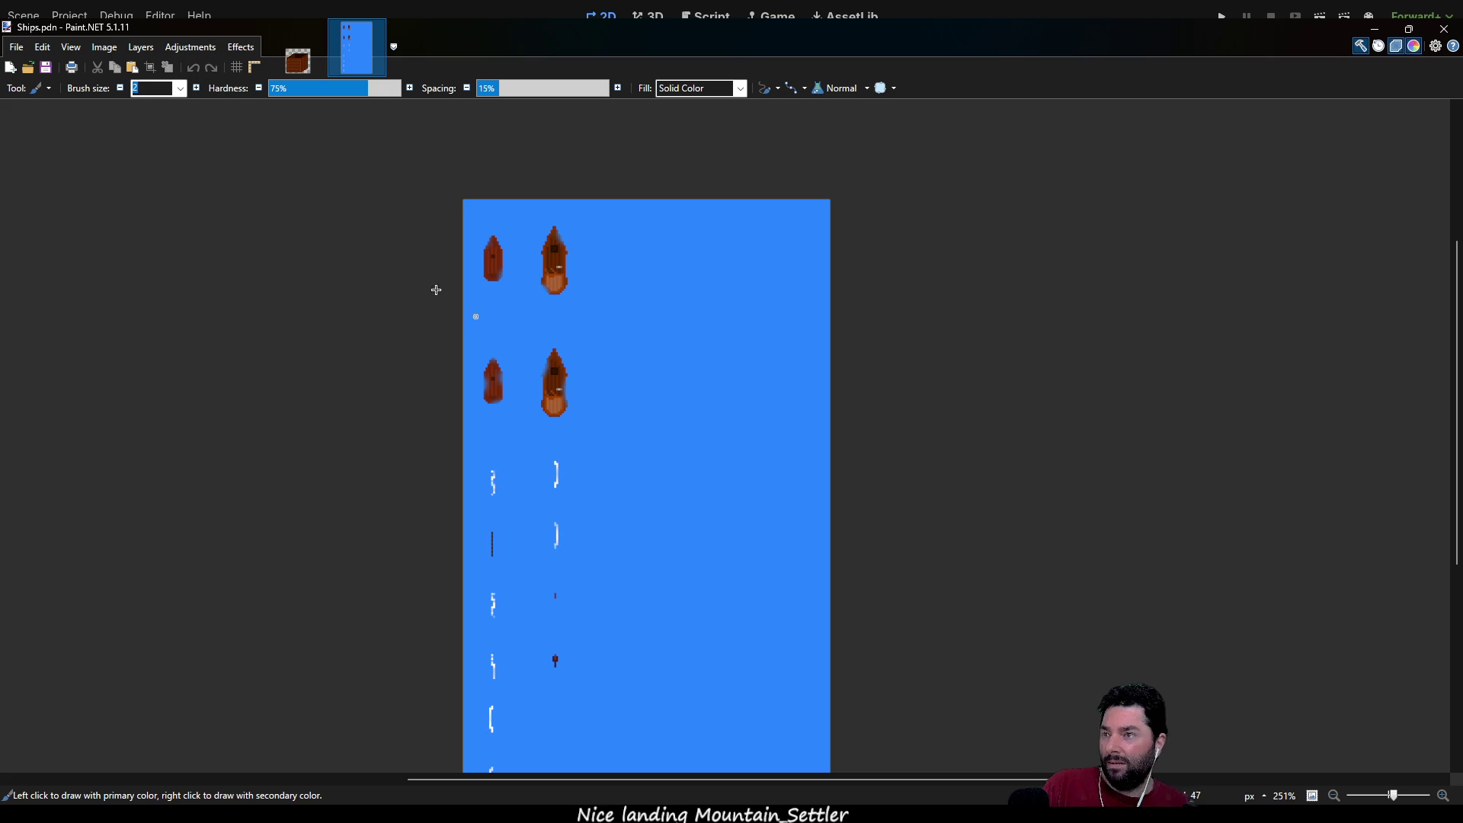
Step: Switch to box.png and delete the 32×32 crate image's pixels
{"action": "left_click", "coordinate": [295, 64]}
{"action": "key", "text": "s"}
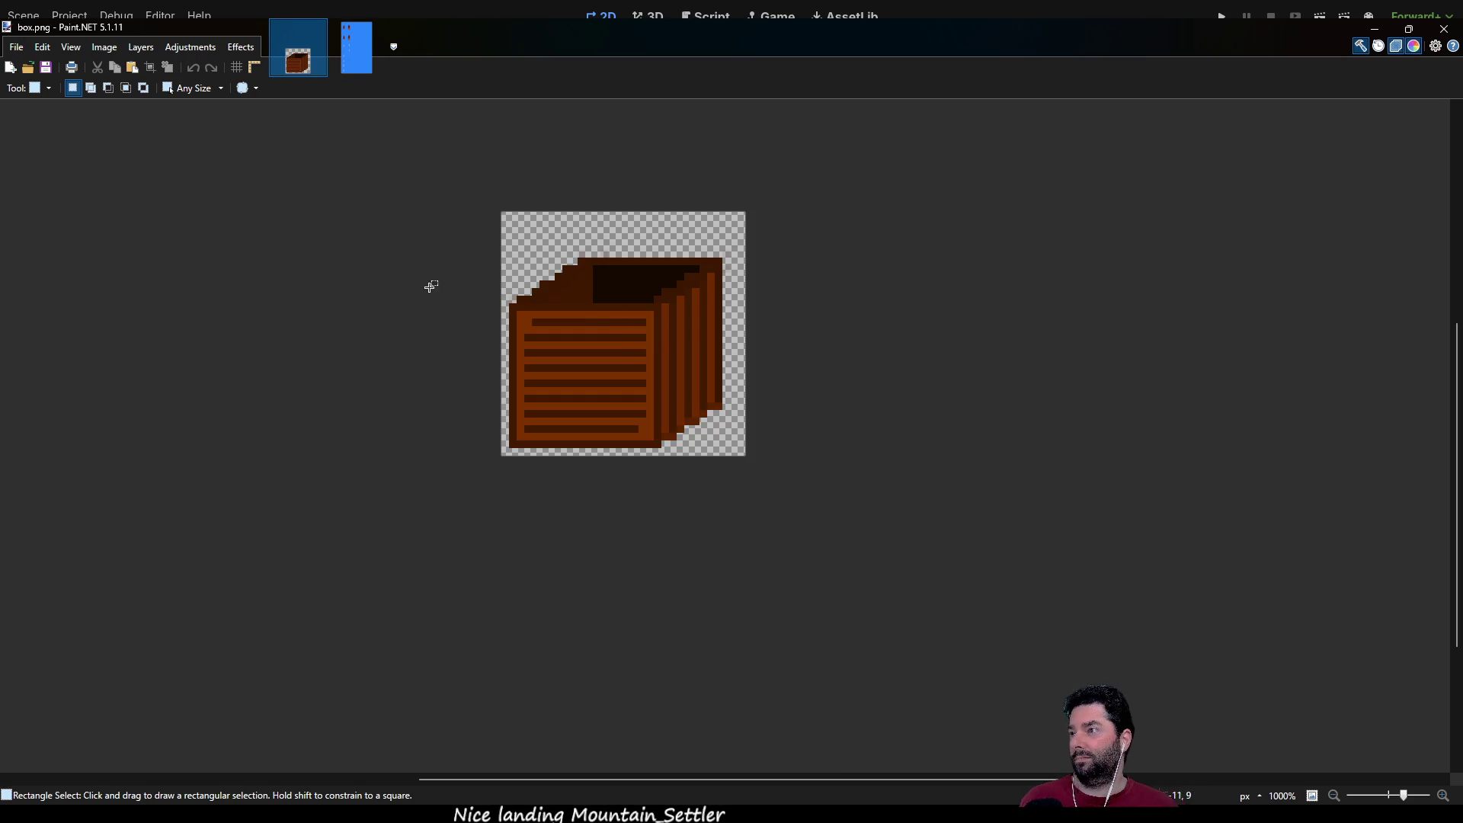
{"action": "left_click_drag", "start_coordinate": [454, 173], "coordinate": [942, 596]}
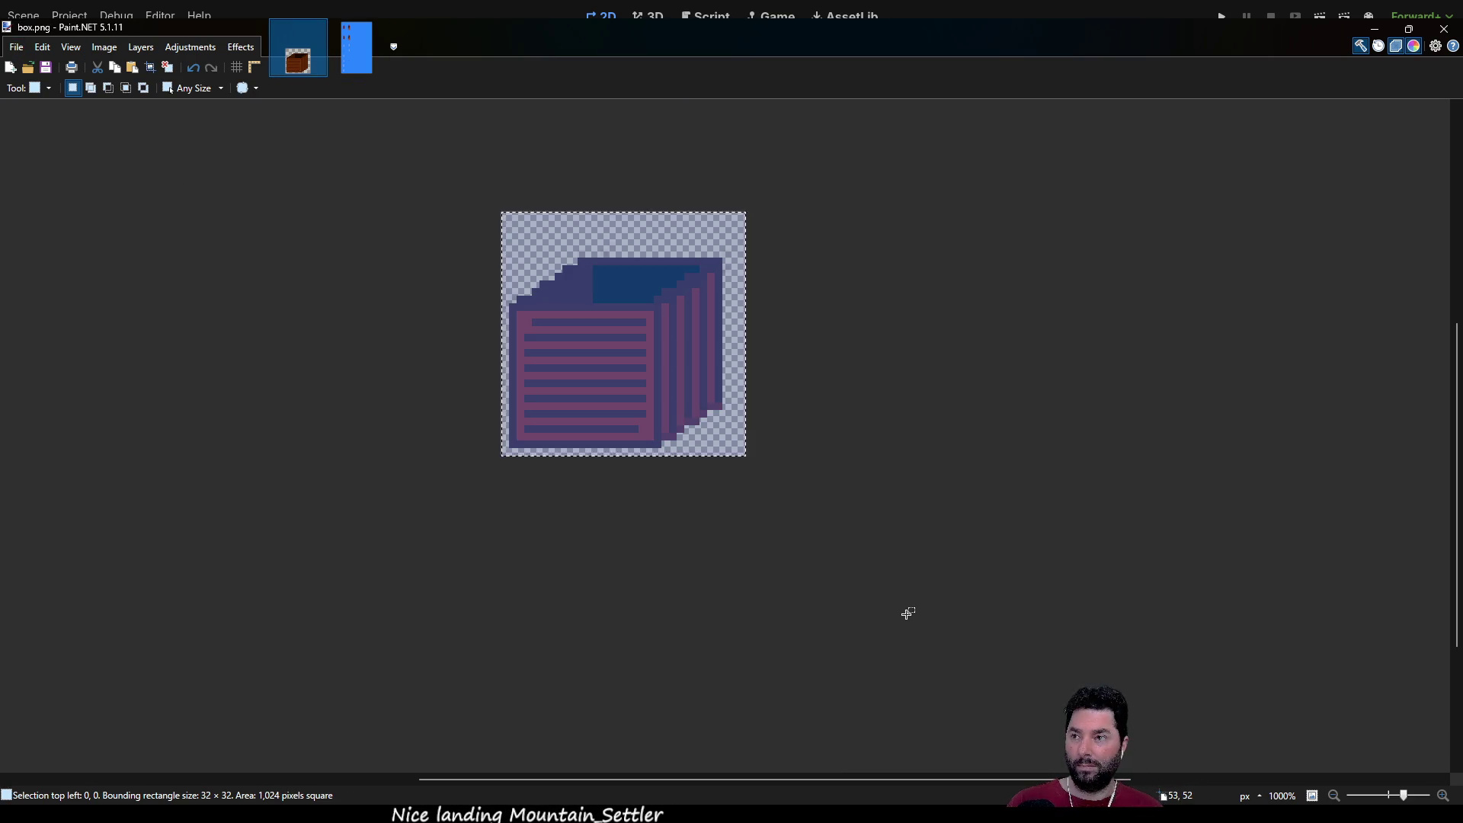
{"action": "key", "text": "Delete"}
Step: Draw a brown one-pixel border around the canvas edges with the Pencil
{"action": "key", "text": "p"}
{"action": "key", "text": "b"}
{"action": "key", "text": "p"}
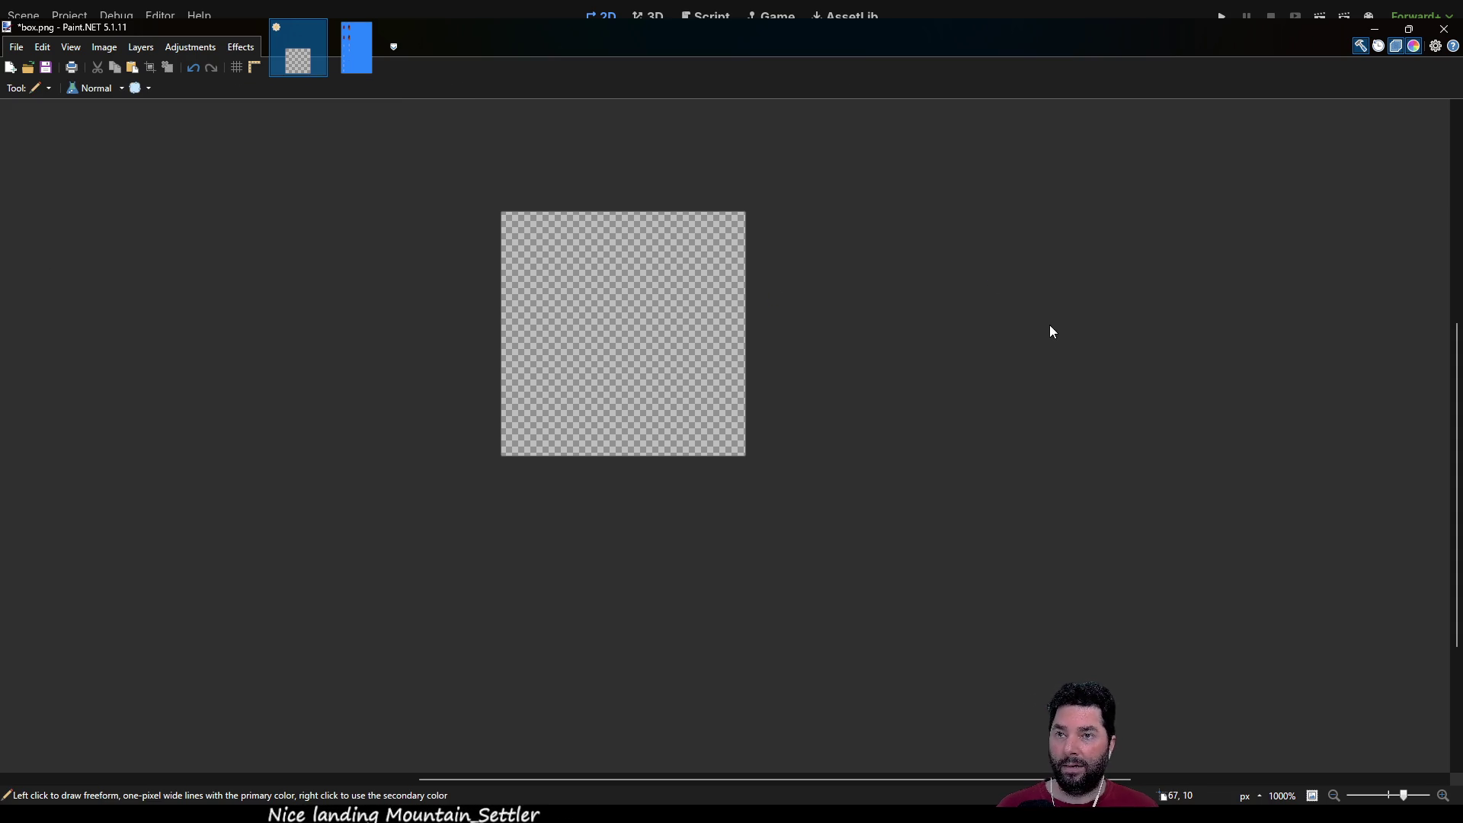
{"action": "scroll", "coordinate": [1056, 322], "scroll_direction": "up", "scroll_amount": 3}
{"action": "scroll", "coordinate": [522, 271], "scroll_direction": "up", "scroll_amount": 1}
{"action": "mouse_move", "coordinate": [580, 209]}
{"action": "left_mouse_down"}
{"action": "mouse_move", "coordinate": [599, 657]}
{"action": "mouse_move", "coordinate": [1024, 656]}
{"action": "left_mouse_up"}
{"action": "mouse_move", "coordinate": [862, 644]}
{"action": "left_mouse_down"}
{"action": "mouse_move", "coordinate": [806, 644]}
{"action": "mouse_move", "coordinate": [815, 654]}
{"action": "left_mouse_up"}
{"action": "left_click_drag", "start_coordinate": [1034, 654], "coordinate": [1029, 288]}
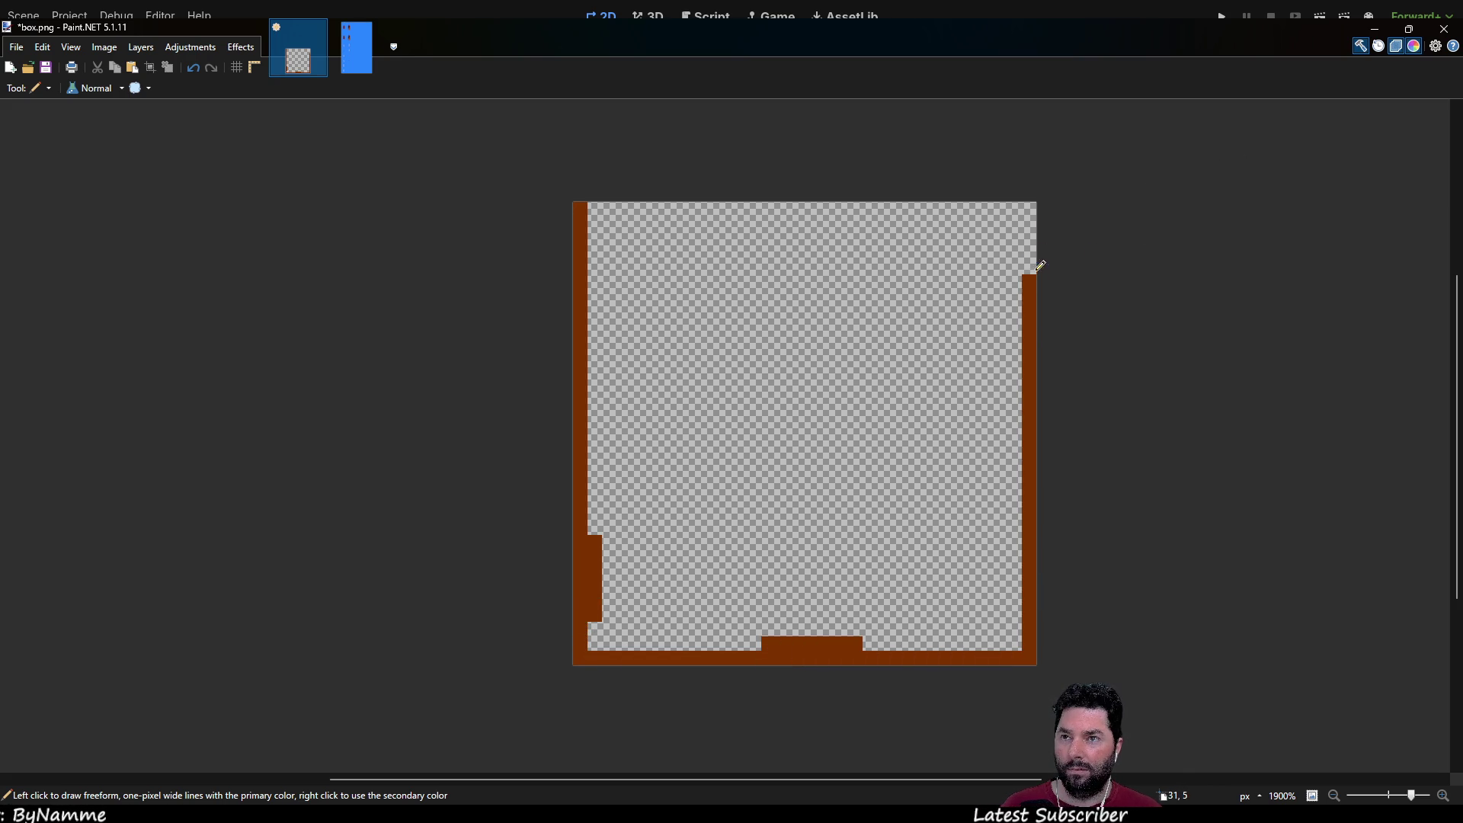
{"action": "mouse_move", "coordinate": [975, 208]}
{"action": "left_mouse_down"}
{"action": "mouse_move", "coordinate": [770, 224]}
{"action": "mouse_move", "coordinate": [597, 209]}
{"action": "left_mouse_up"}
{"action": "left_click_drag", "start_coordinate": [720, 209], "coordinate": [867, 205]}
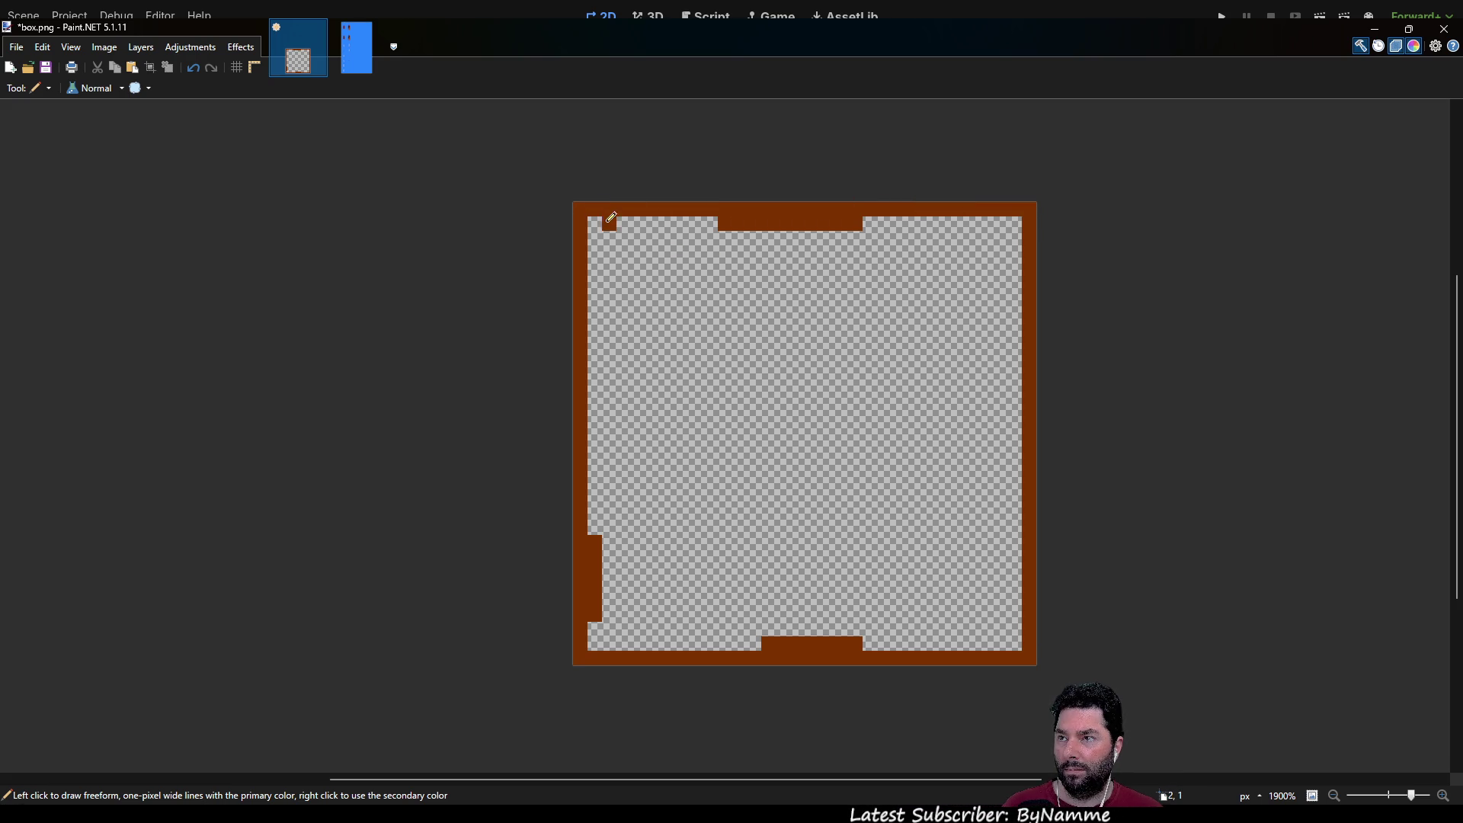
{"action": "mouse_move", "coordinate": [600, 274]}
{"action": "left_mouse_down"}
{"action": "mouse_move", "coordinate": [602, 640]}
{"action": "mouse_move", "coordinate": [974, 642]}
{"action": "mouse_move", "coordinate": [1013, 610]}
{"action": "mouse_move", "coordinate": [1000, 363]}
{"action": "mouse_move", "coordinate": [1013, 206]}
{"action": "mouse_move", "coordinate": [1019, 387]}
{"action": "mouse_move", "coordinate": [1019, 219]}
{"action": "mouse_move", "coordinate": [634, 221]}
{"action": "left_mouse_up"}
Step: Try a brown Paint Bucket fill inside the border, then erase the whole canvas to transparency
{"action": "key", "text": "f"}
{"action": "left_click", "coordinate": [674, 303]}
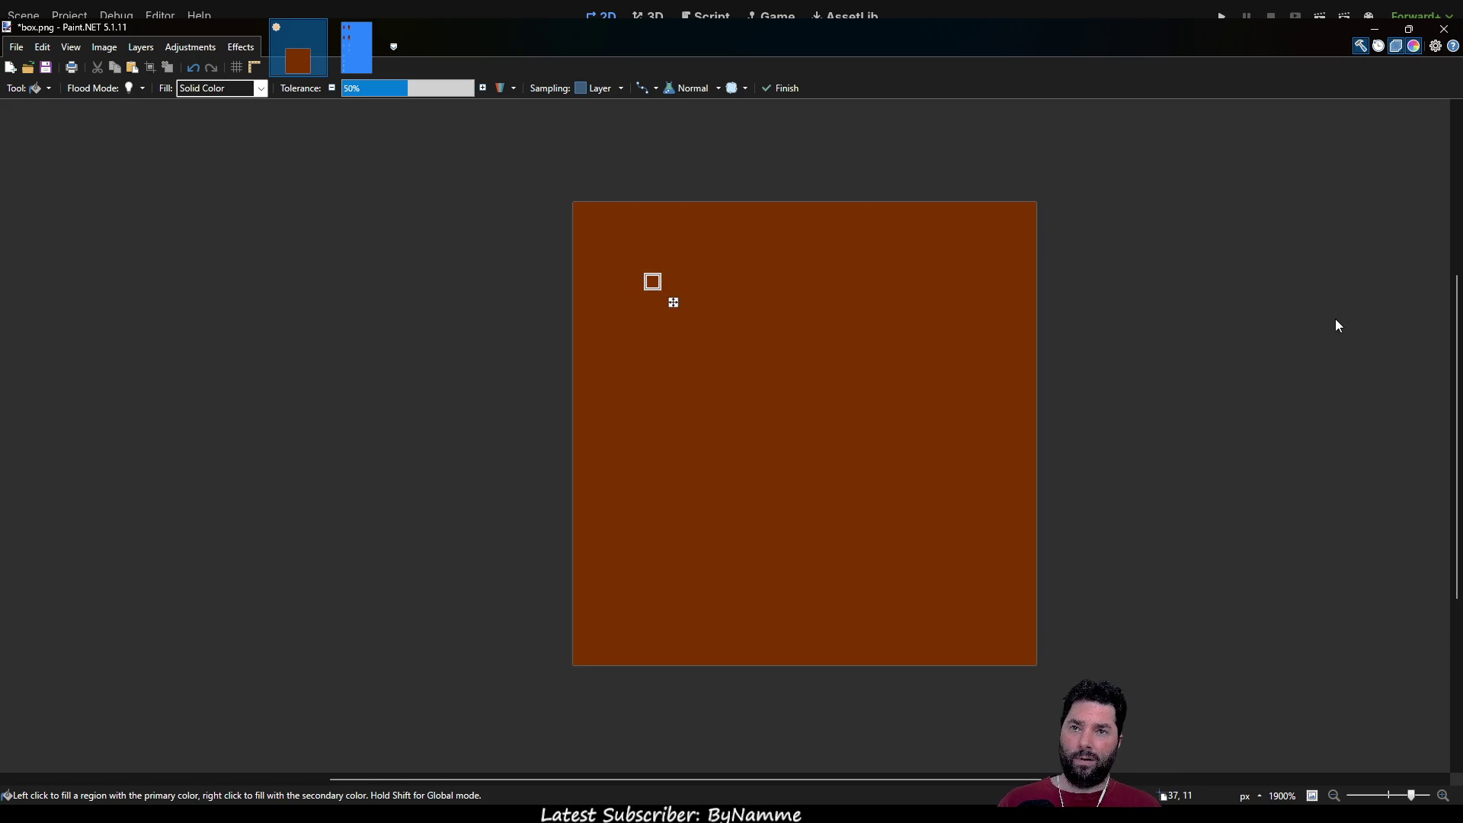
{"action": "key", "text": "x"}
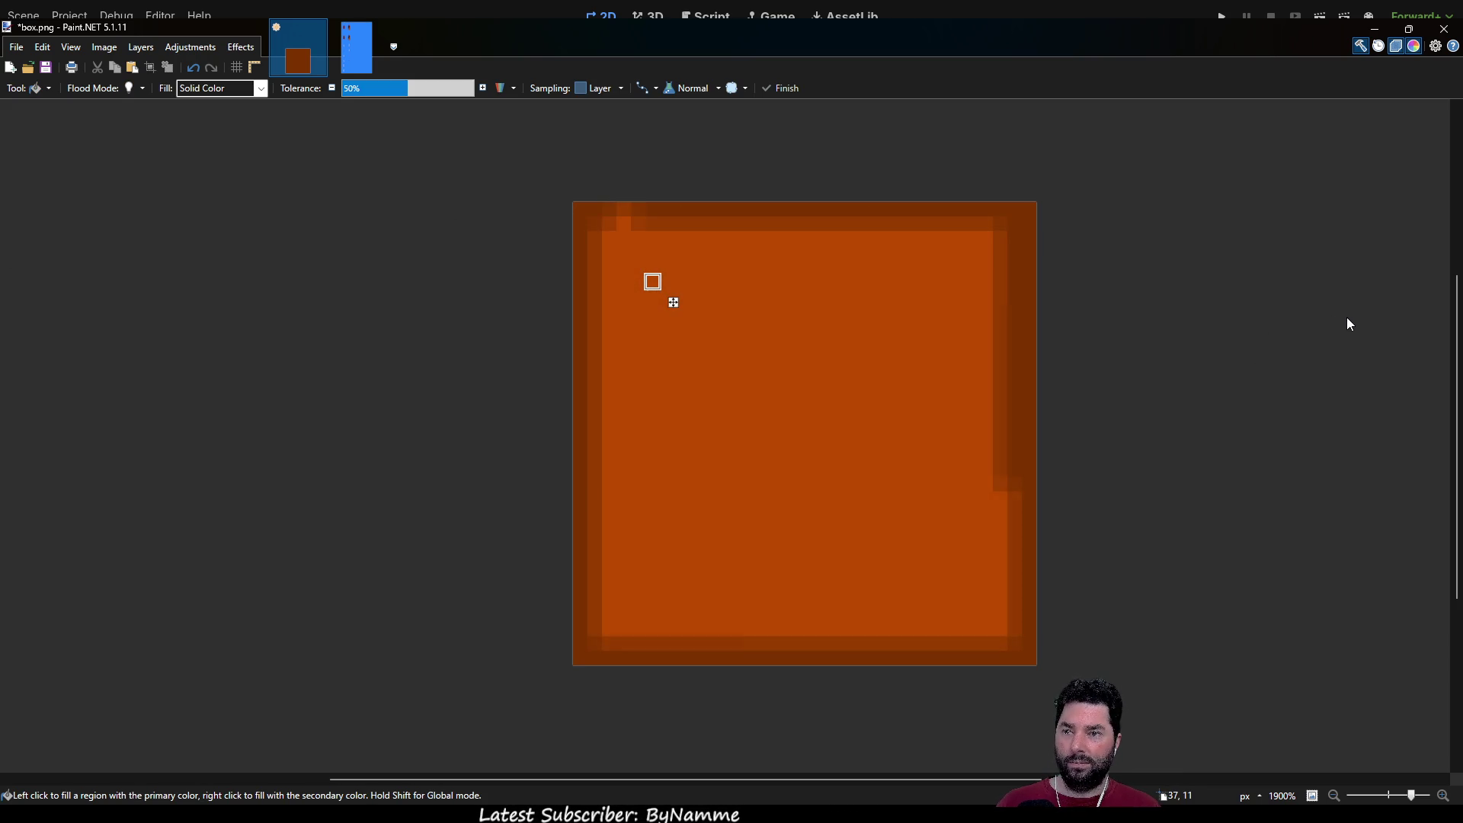
{"action": "key", "text": "ctrl+z"}
{"action": "key", "text": "ctrl+y"}
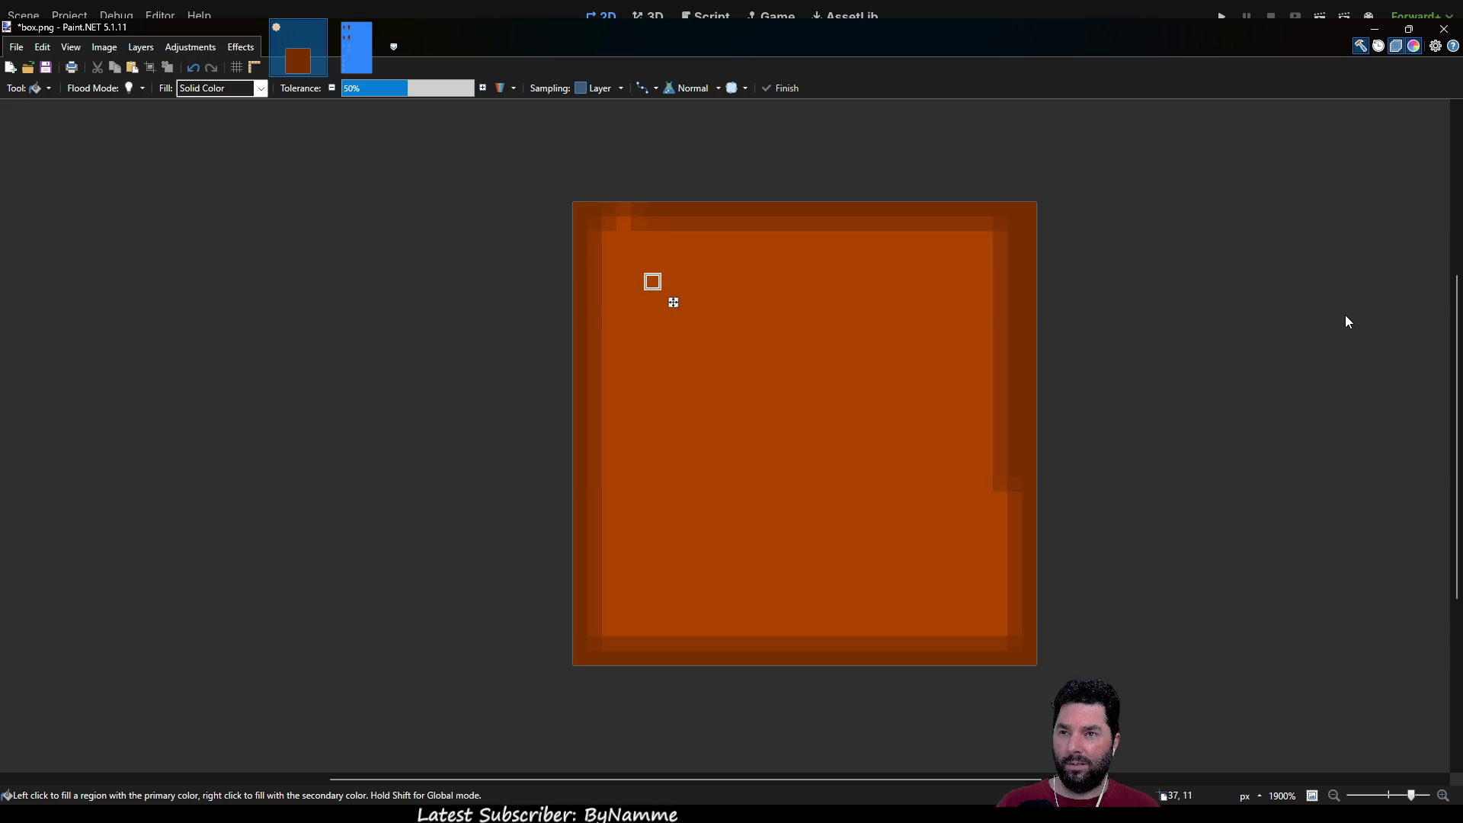
{"action": "key", "text": "ctrl+z"}
{"action": "key", "text": "ctrl+z"}
{"action": "key", "text": "ctrl+y"}
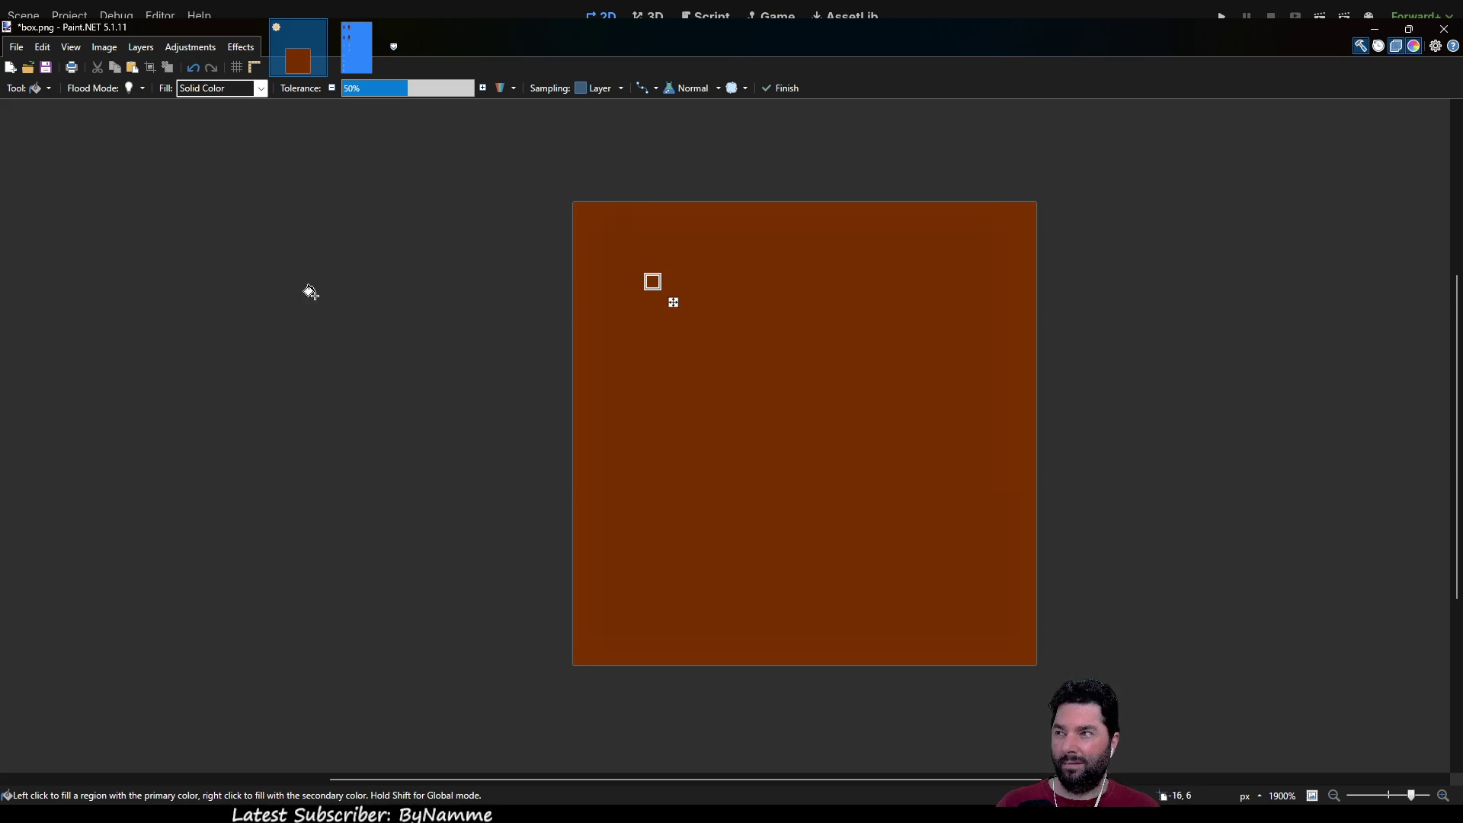
{"action": "key", "text": "s"}
{"action": "key", "text": "ctrl+a"}
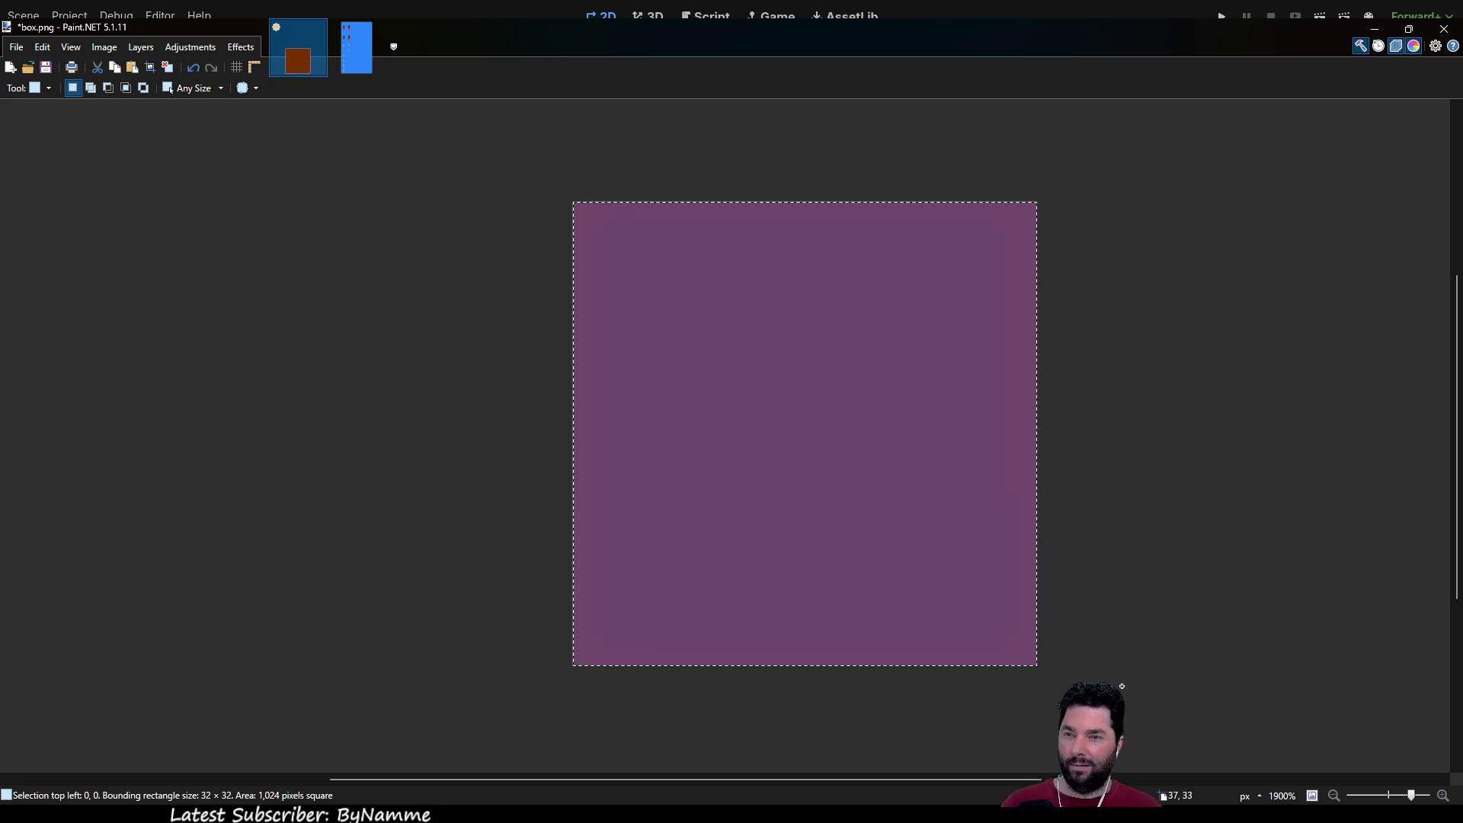
{"action": "key", "text": "Delete"}
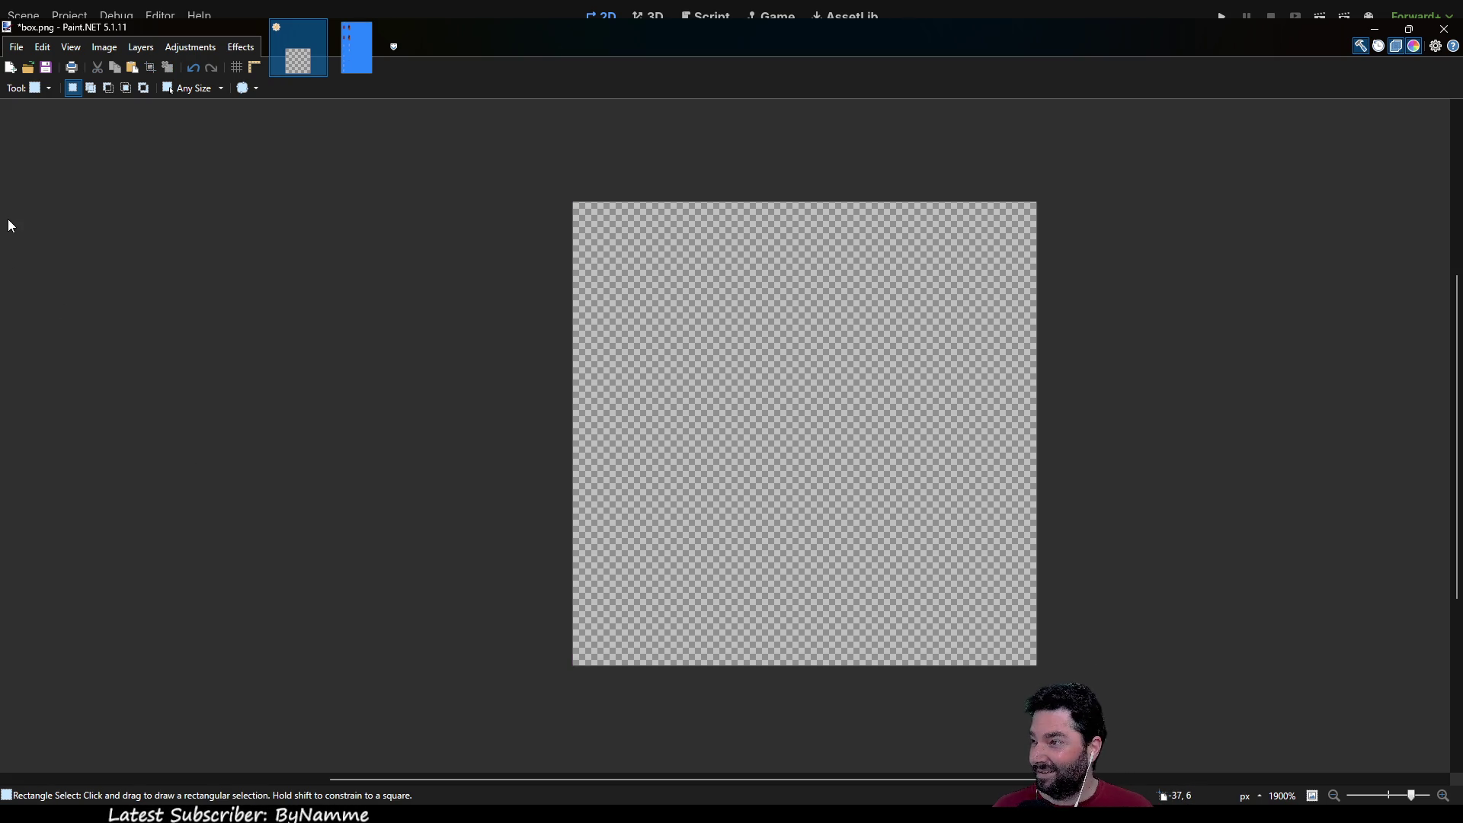
Step: Fill the empty canvas with brown and draw a darker border line down the left edge
{"action": "key", "text": "f"}
{"action": "left_click", "coordinate": [688, 399]}
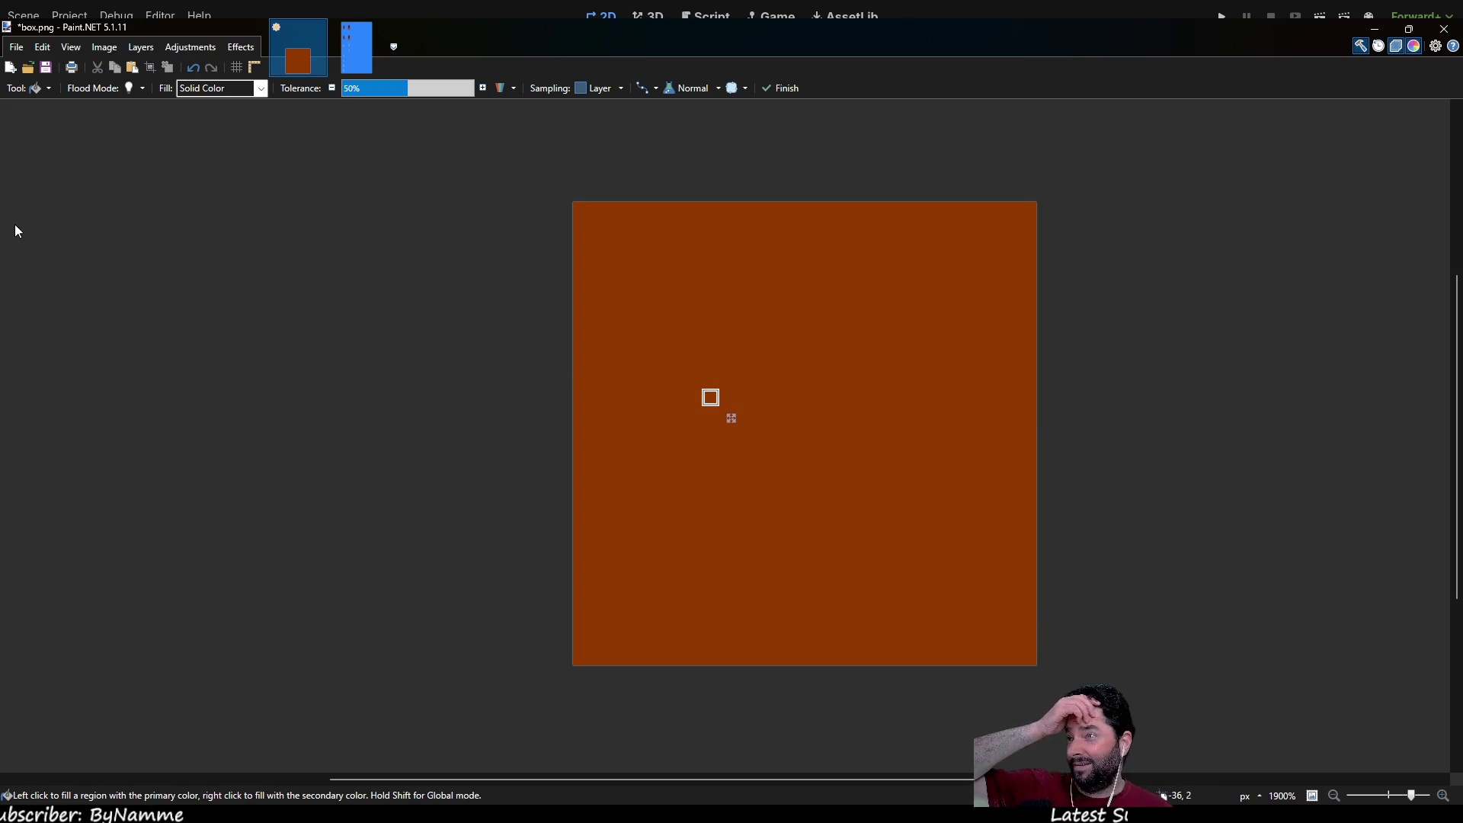
{"action": "key", "text": "p"}
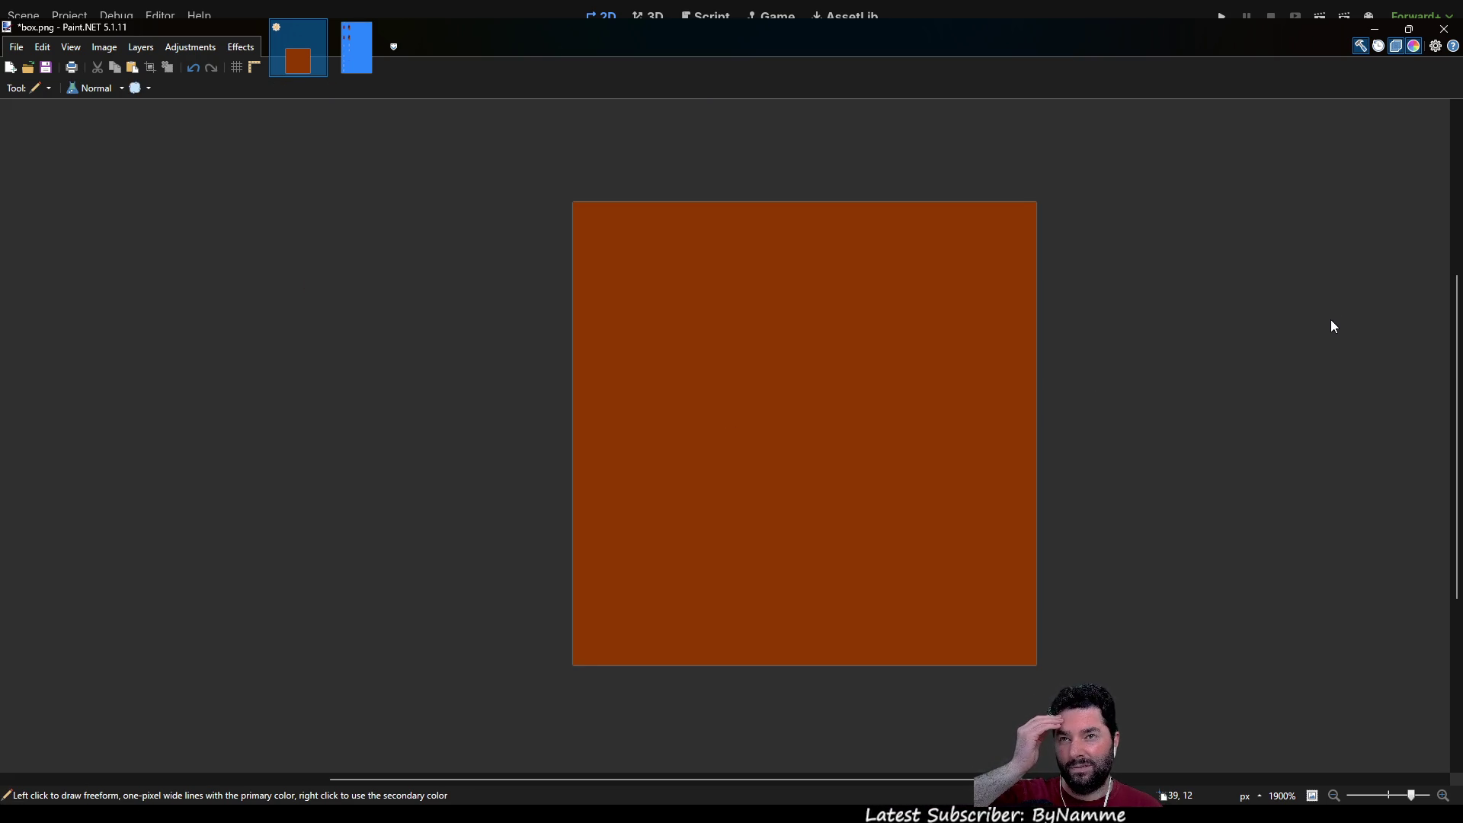
{"action": "mouse_move", "coordinate": [586, 212]}
{"action": "left_mouse_down"}
{"action": "mouse_move", "coordinate": [589, 647]}
{"action": "mouse_move", "coordinate": [1030, 652]}
{"action": "mouse_move", "coordinate": [1032, 204]}
{"action": "mouse_move", "coordinate": [597, 212]}
{"action": "mouse_move", "coordinate": [610, 640]}
{"action": "mouse_move", "coordinate": [1022, 638]}
{"action": "mouse_move", "coordinate": [1022, 209]}
{"action": "mouse_move", "coordinate": [606, 221]}
{"action": "mouse_move", "coordinate": [625, 238]}
{"action": "left_mouse_up"}
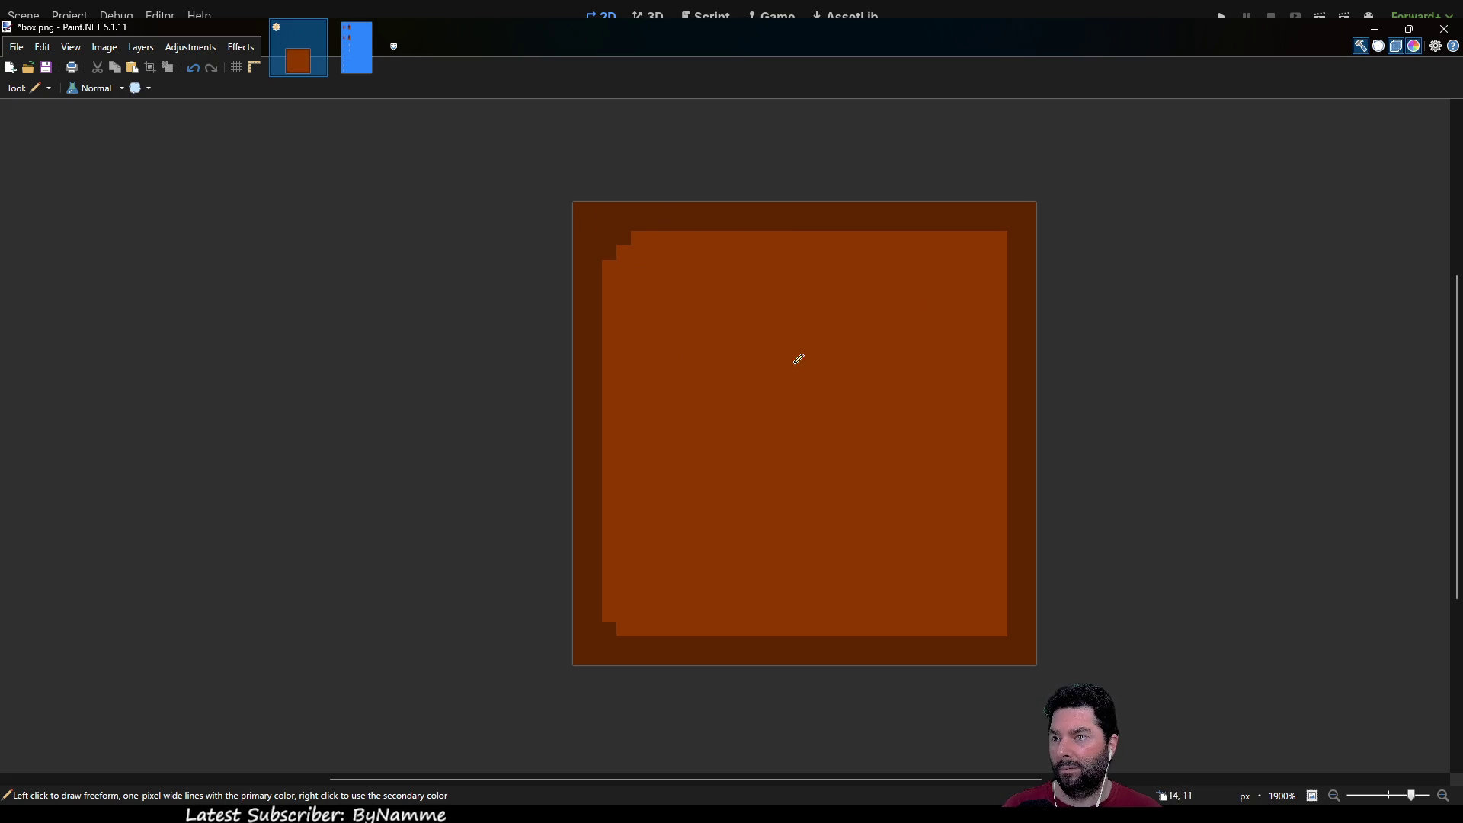
Step: Step the top-right, bottom-right and bottom-left corners with dark pixels
{"action": "left_click", "coordinate": [1000, 238]}
{"action": "left_click", "coordinate": [986, 237]}
{"action": "left_click", "coordinate": [1000, 252]}
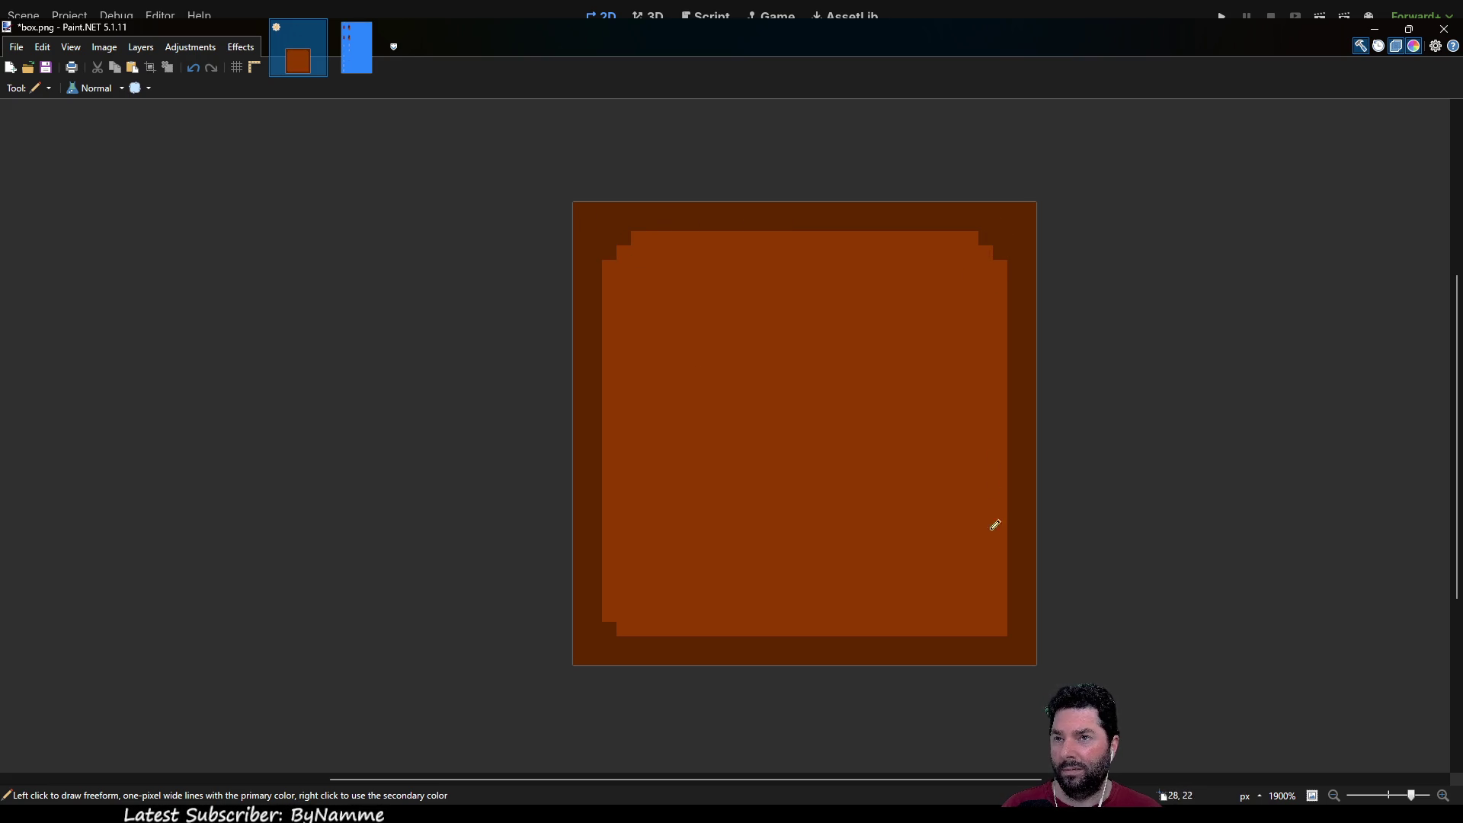
{"action": "left_click", "coordinate": [1000, 627]}
{"action": "left_click", "coordinate": [1000, 614]}
{"action": "left_click", "coordinate": [985, 628]}
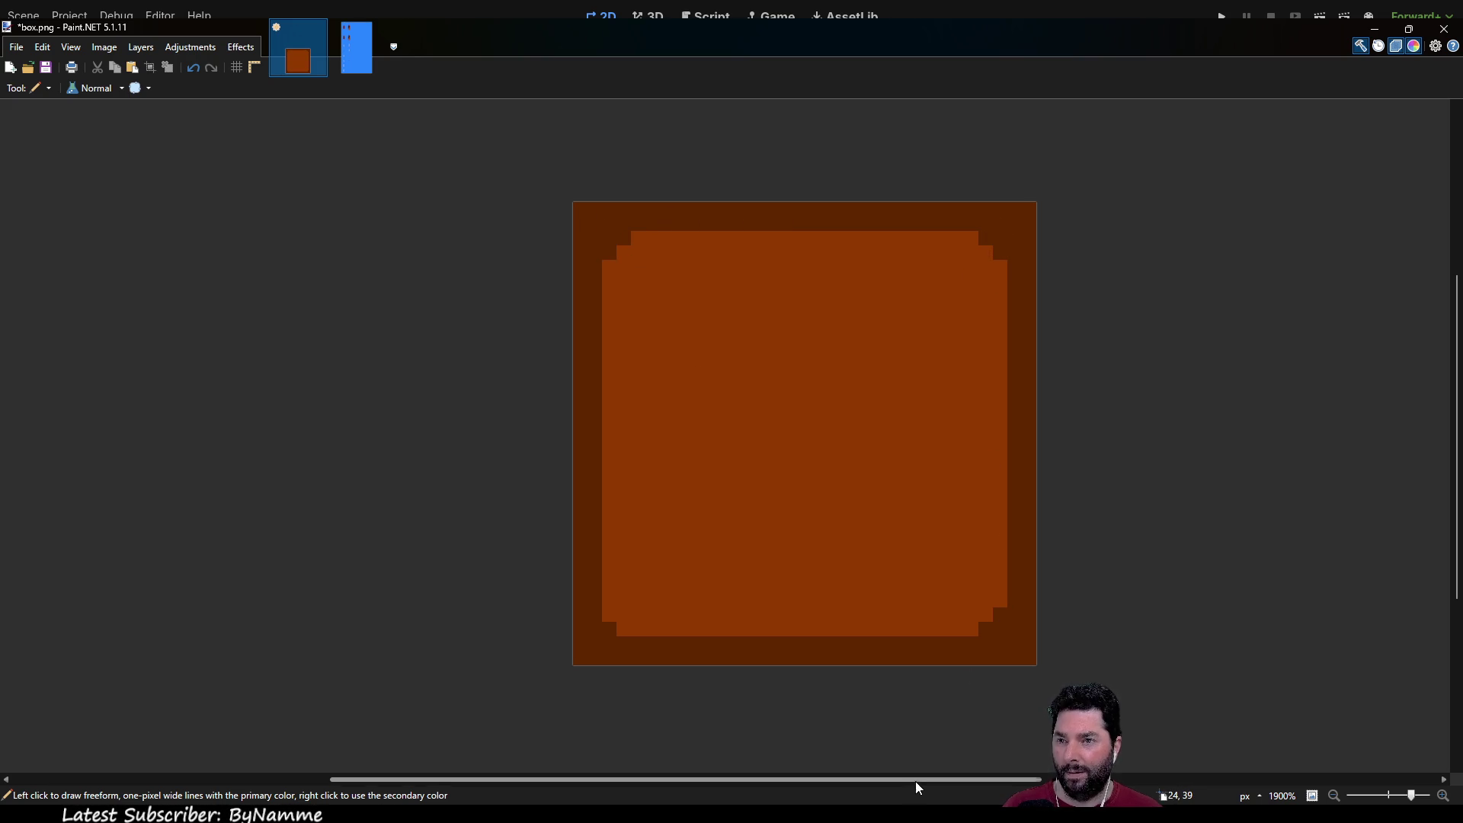
{"action": "left_click", "coordinate": [607, 613]}
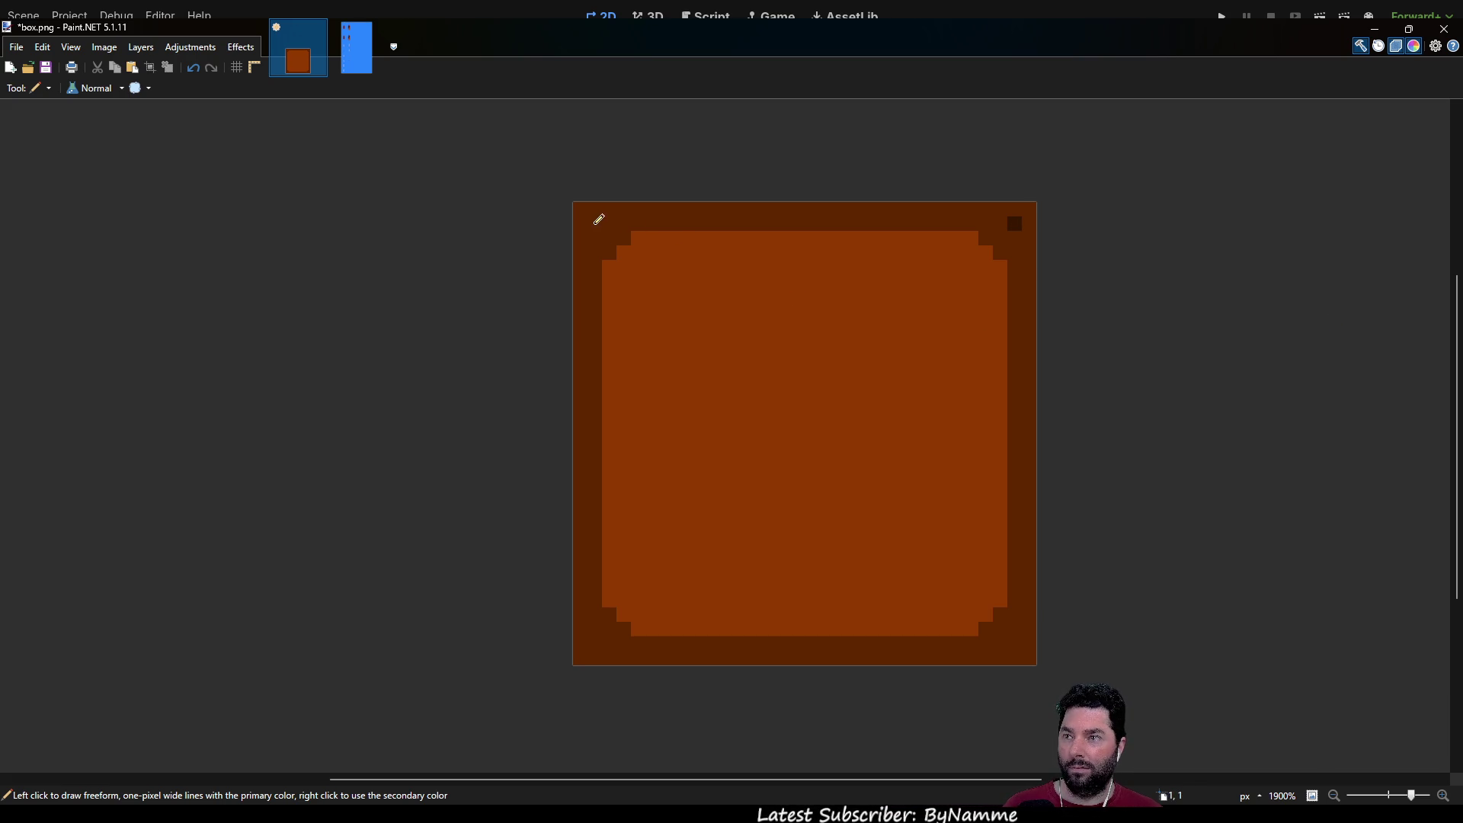
Step: Add dark dots in the bottom corners and recolour a stray pixel to border brown
{"action": "left_click", "coordinate": [595, 643]}
{"action": "left_click", "coordinate": [1028, 643]}
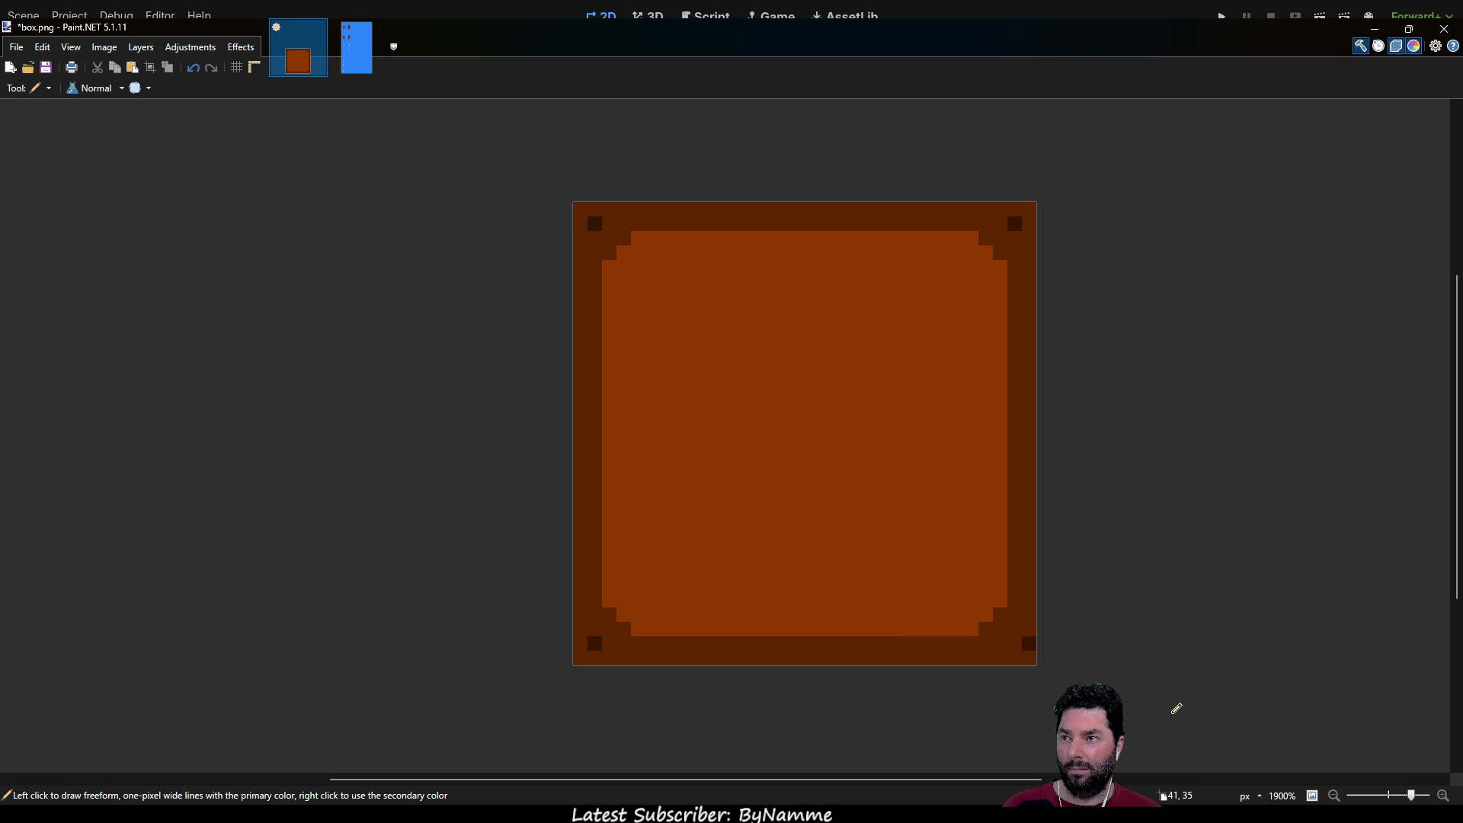
{"action": "left_click", "coordinate": [1014, 643]}
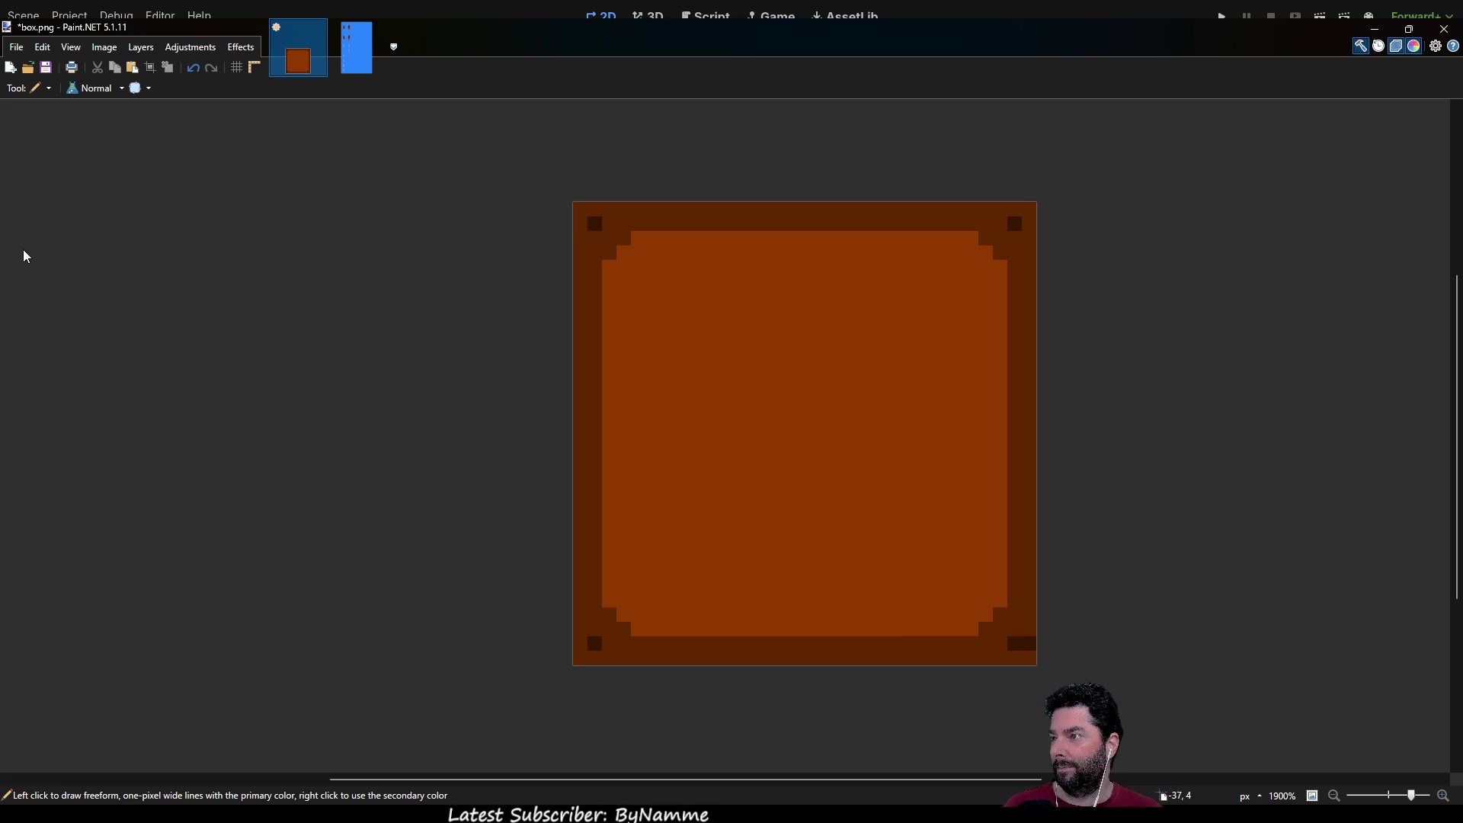
{"action": "key", "text": "k"}
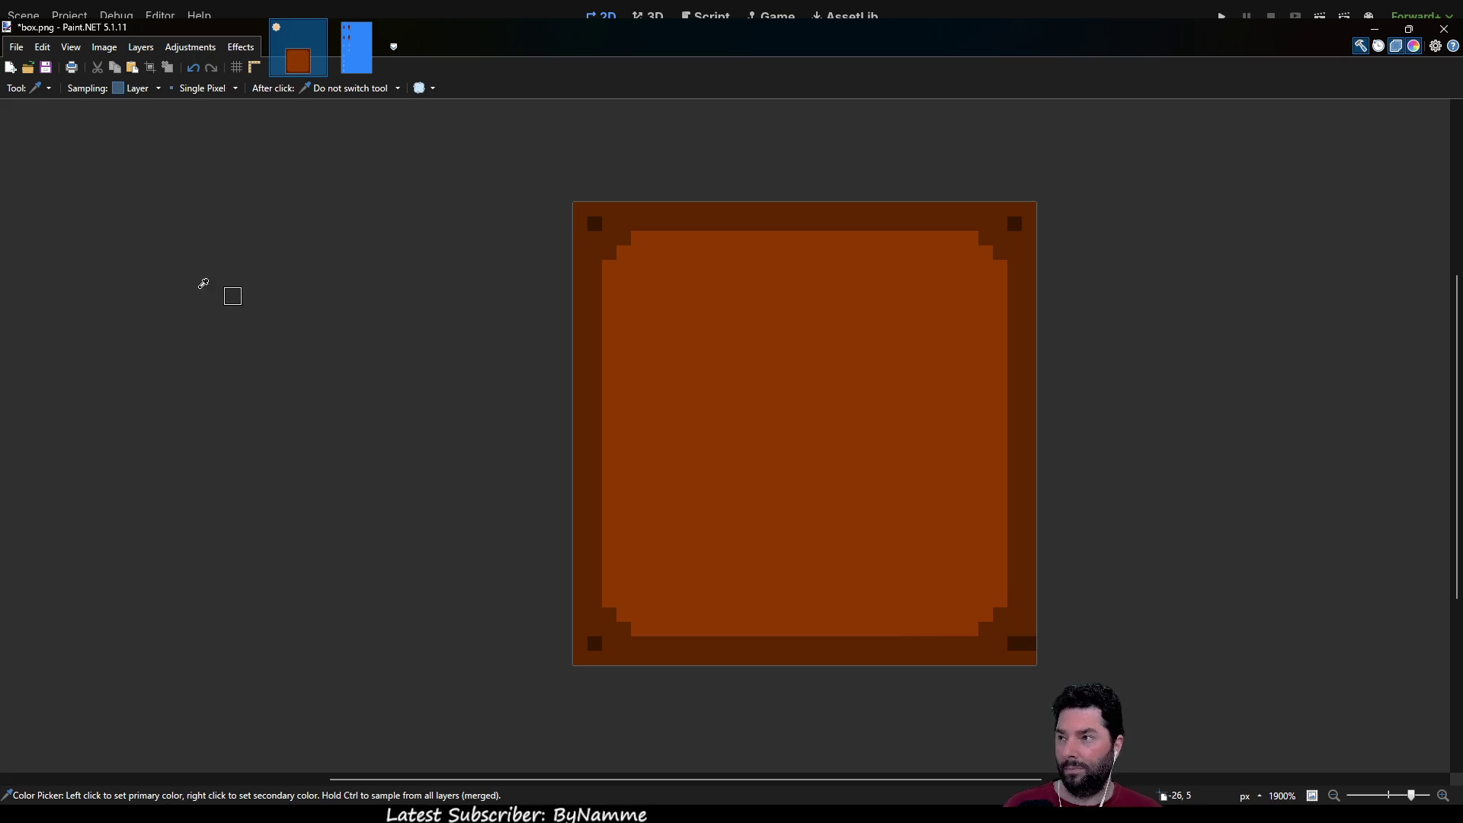
{"action": "key", "text": "p"}
{"action": "left_click", "coordinate": [1033, 639]}
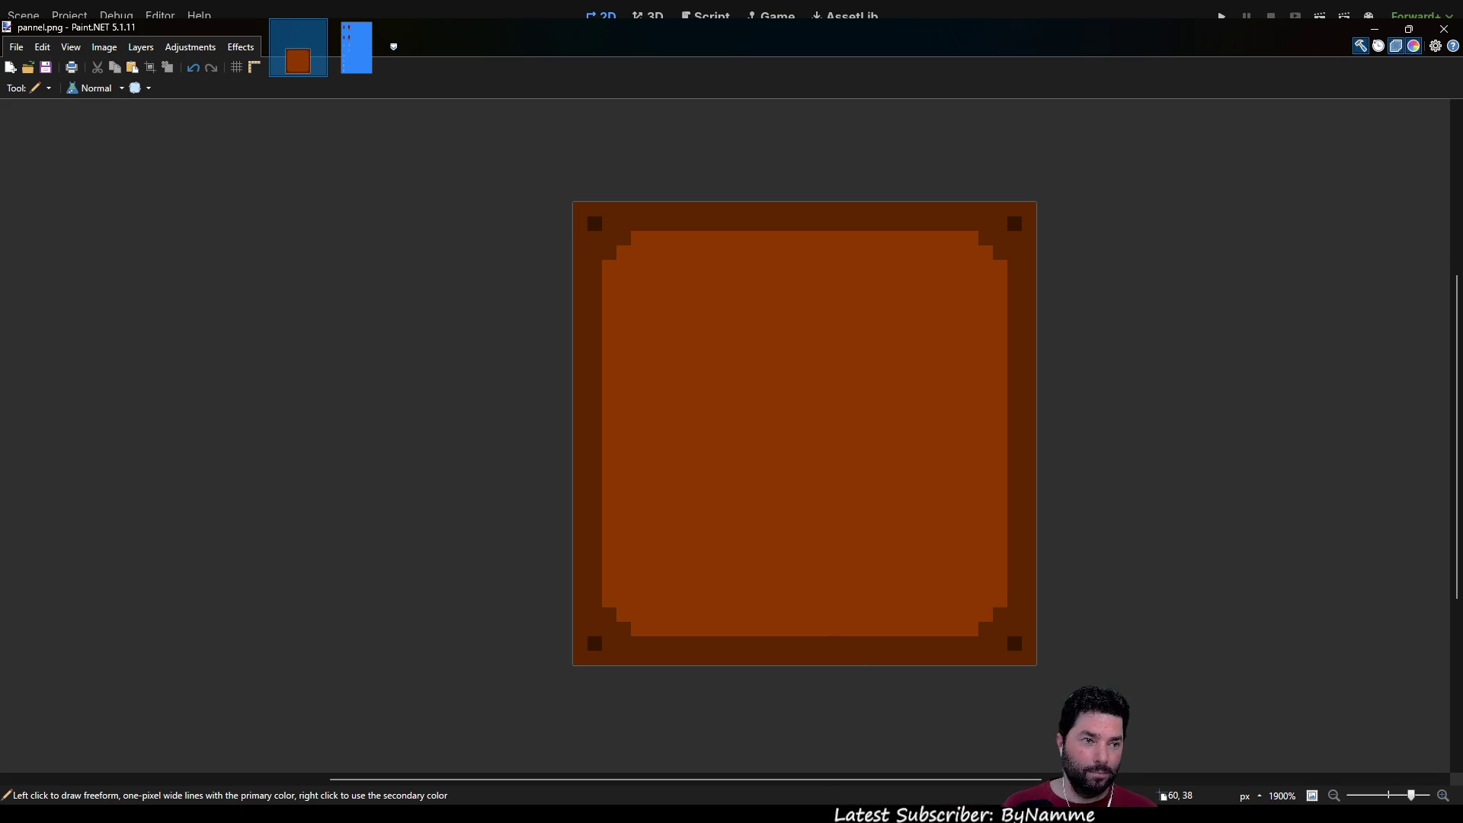
{"action": "key", "text": "alt+Tab"}
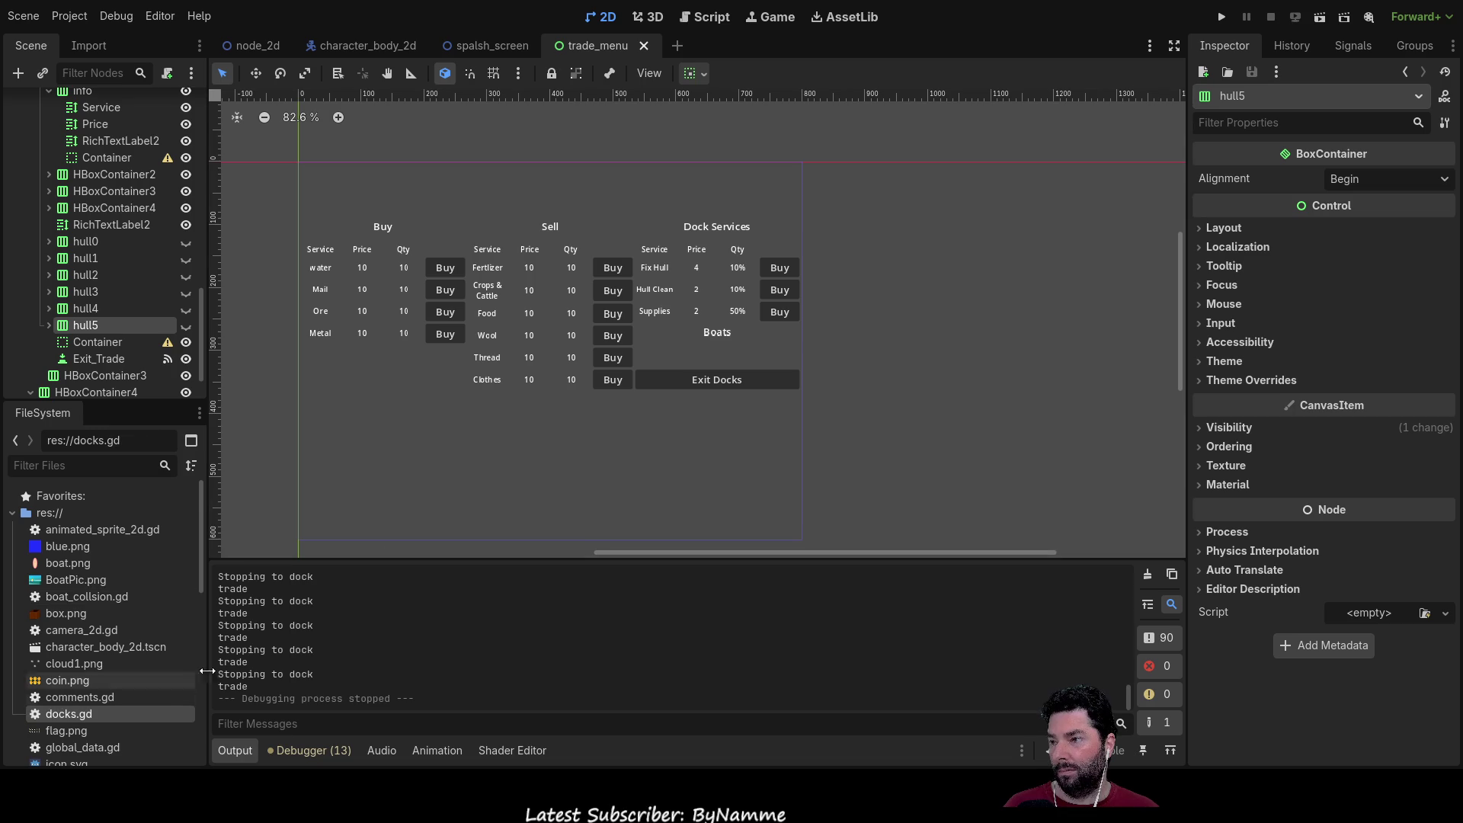
Step: In the Scene dock, select HBoxContainer3 and then its Buy column container
{"action": "scroll", "coordinate": [121, 209], "scroll_direction": "up", "scroll_amount": 2}
{"action": "scroll", "coordinate": [113, 216], "scroll_direction": "up", "scroll_amount": 15}
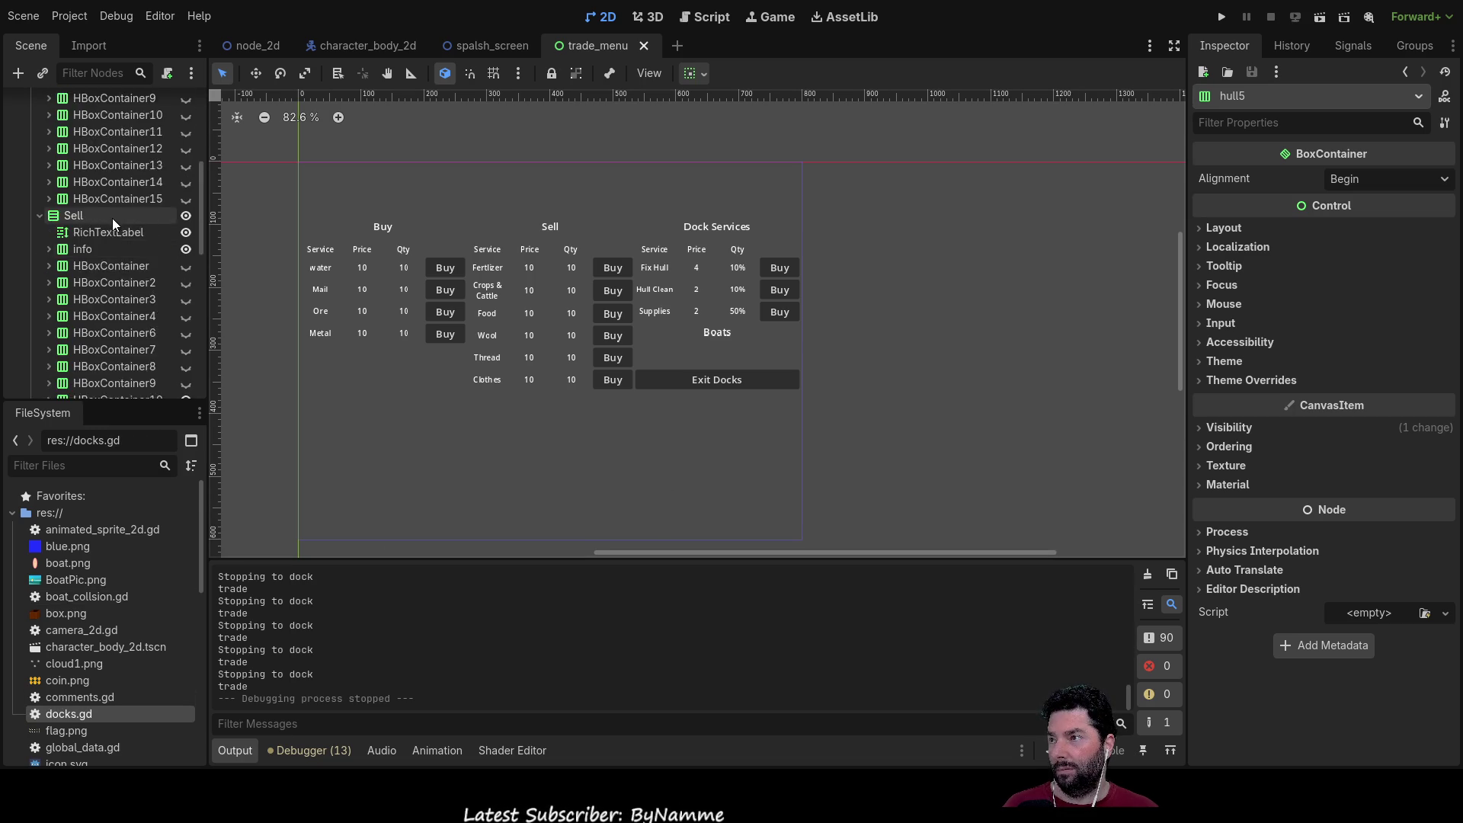
{"action": "left_click", "coordinate": [78, 154]}
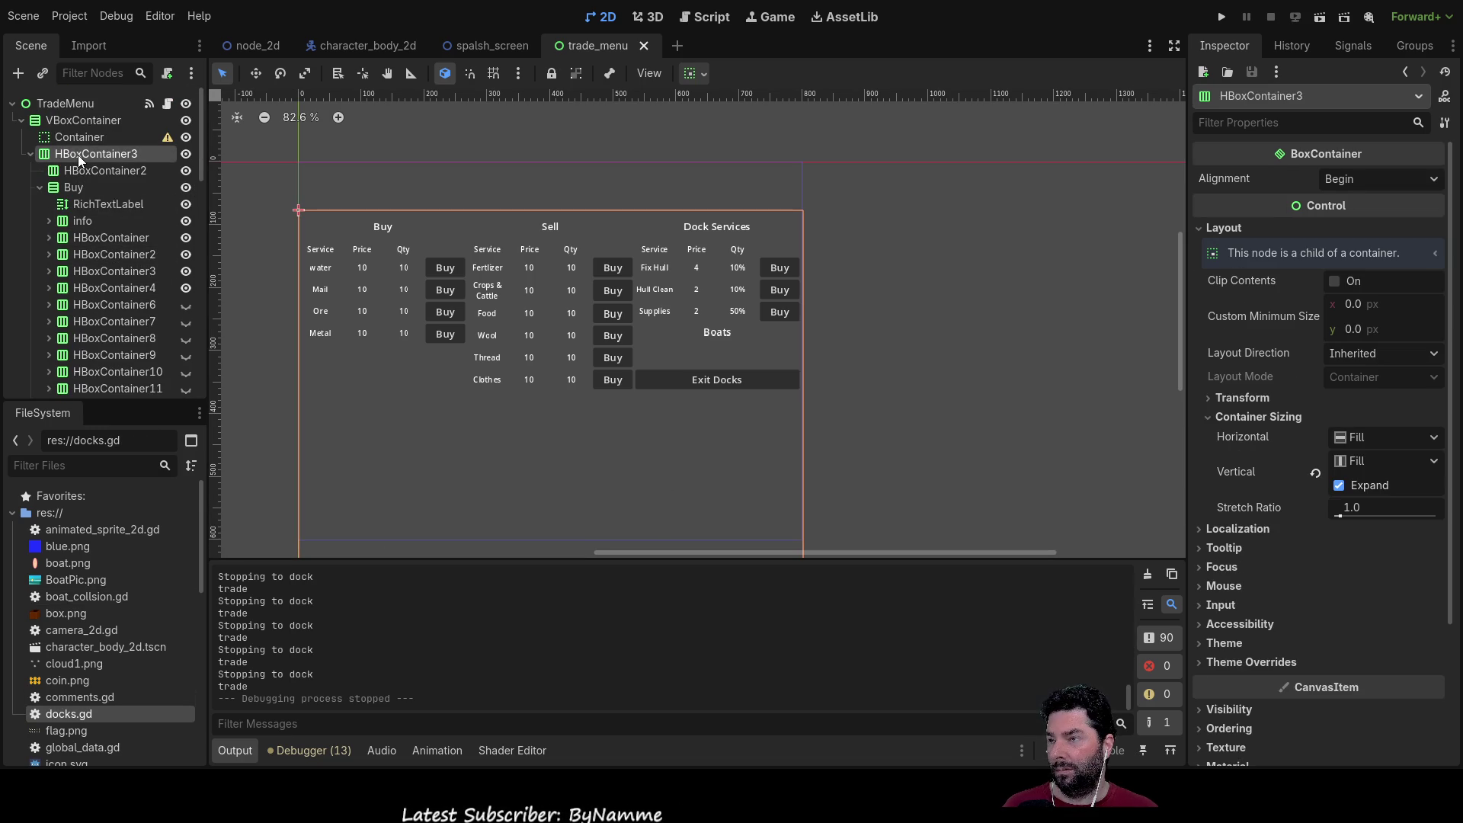
{"action": "left_click", "coordinate": [82, 193]}
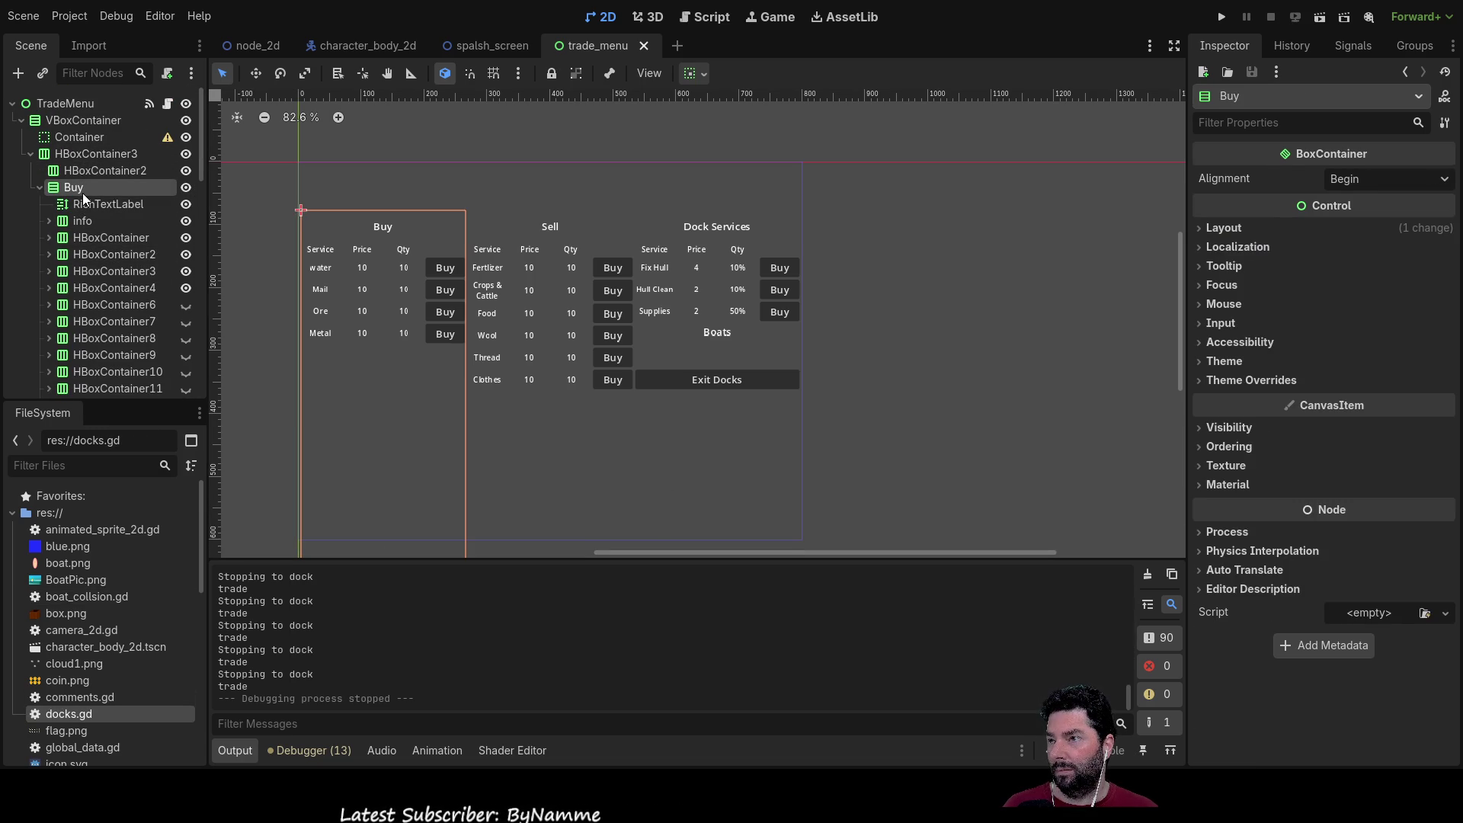